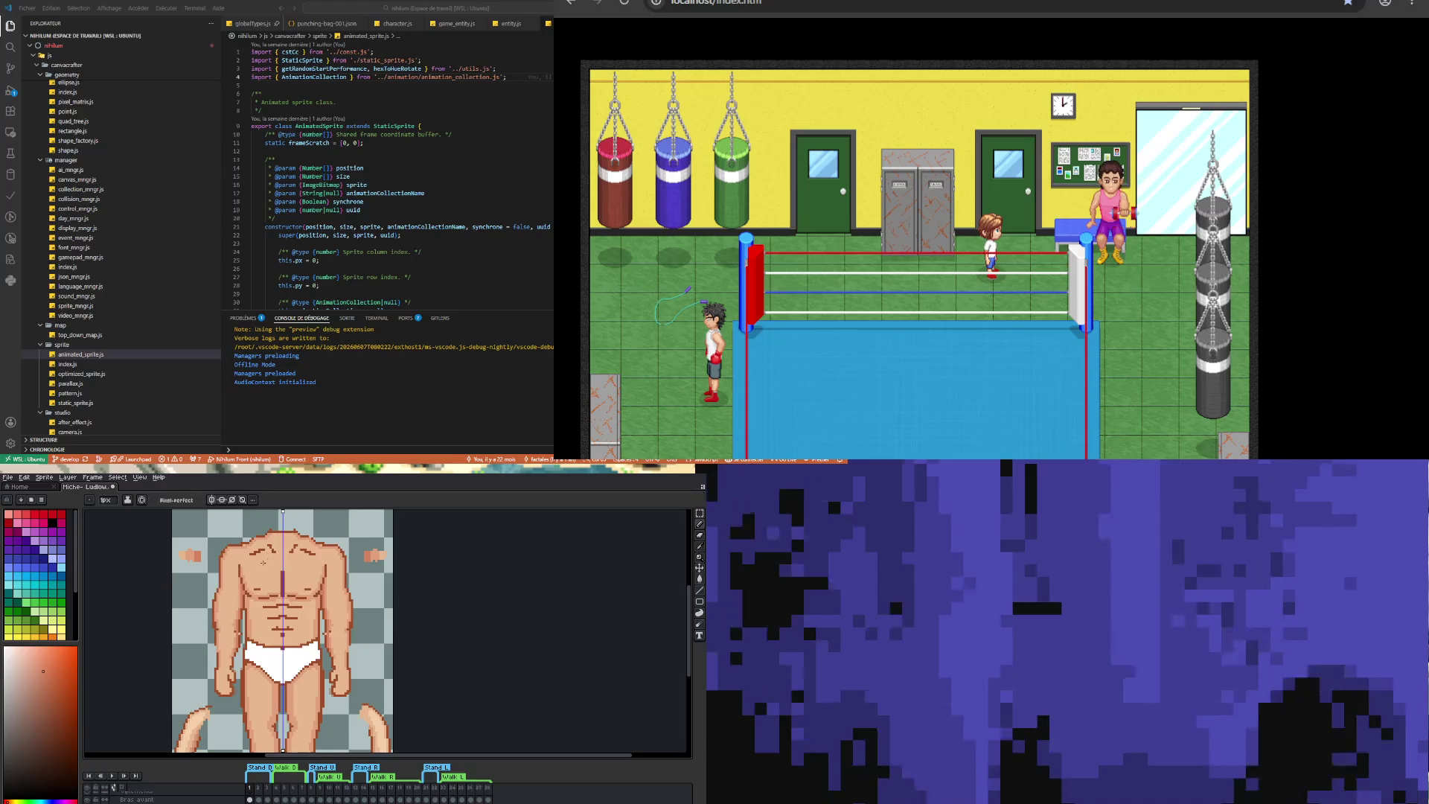
- Pick a red-shifted skin shade in the colour picker for the arms
{"action": "key", "text": "i"}
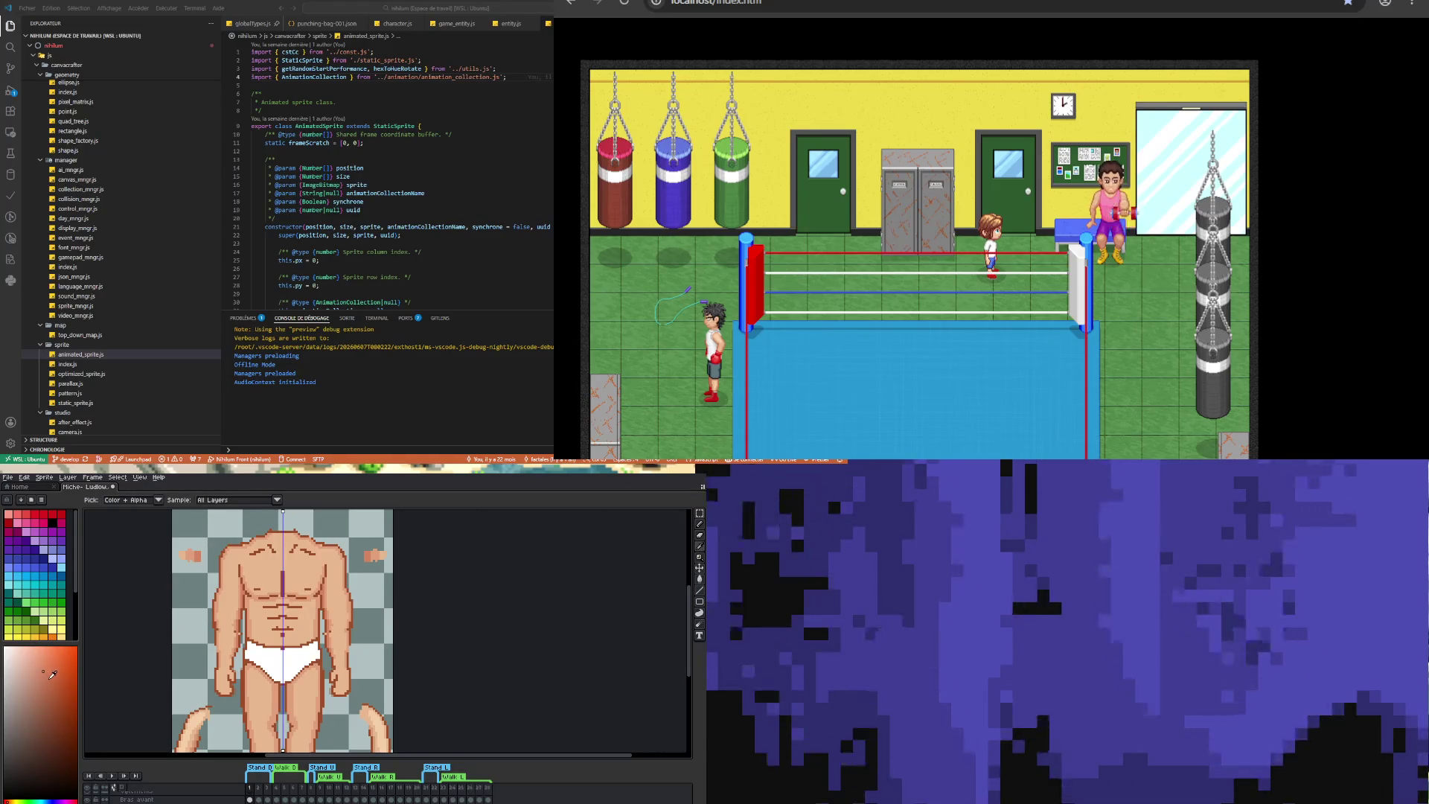
{"action": "left_click", "coordinate": [10, 800]}
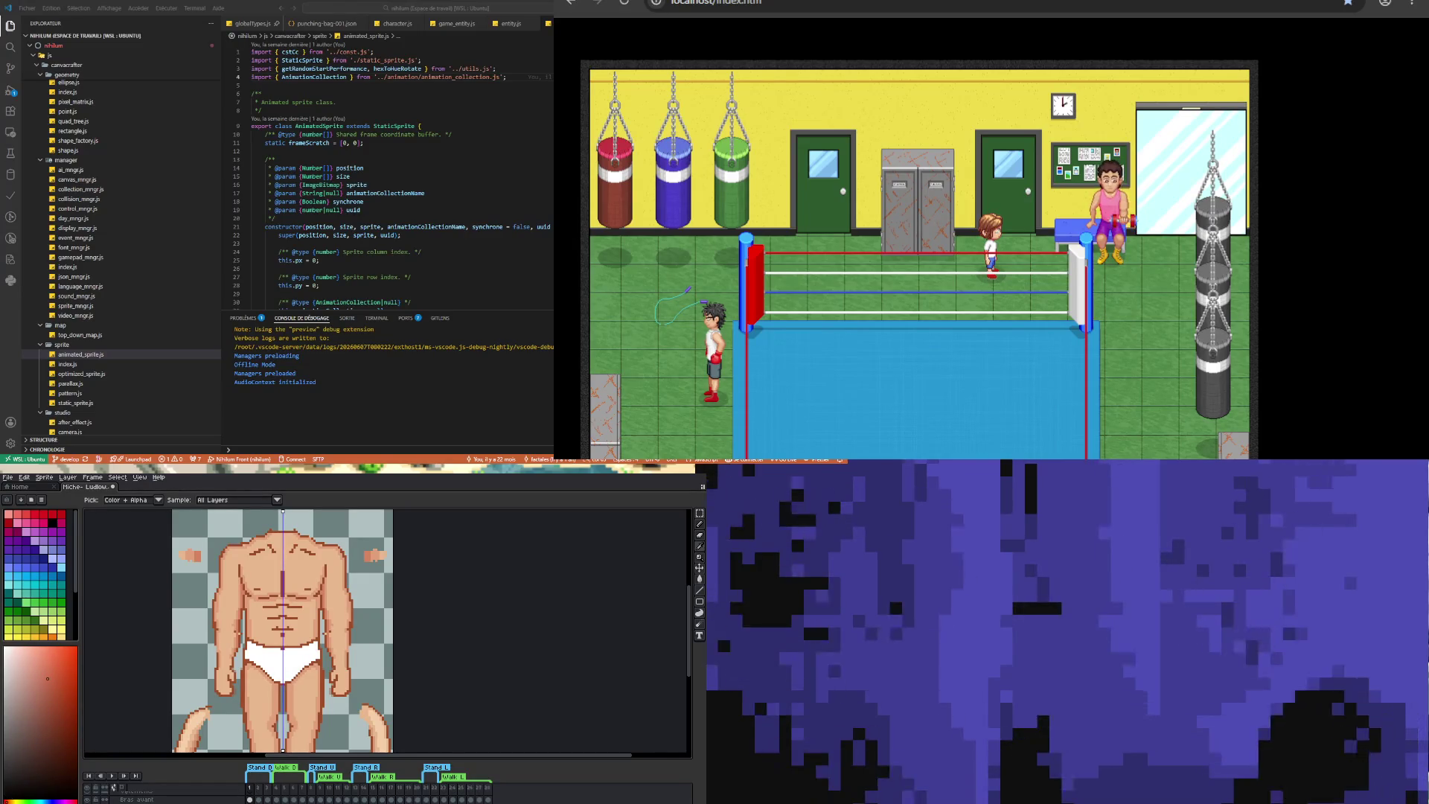
{"action": "left_click", "coordinate": [700, 525]}
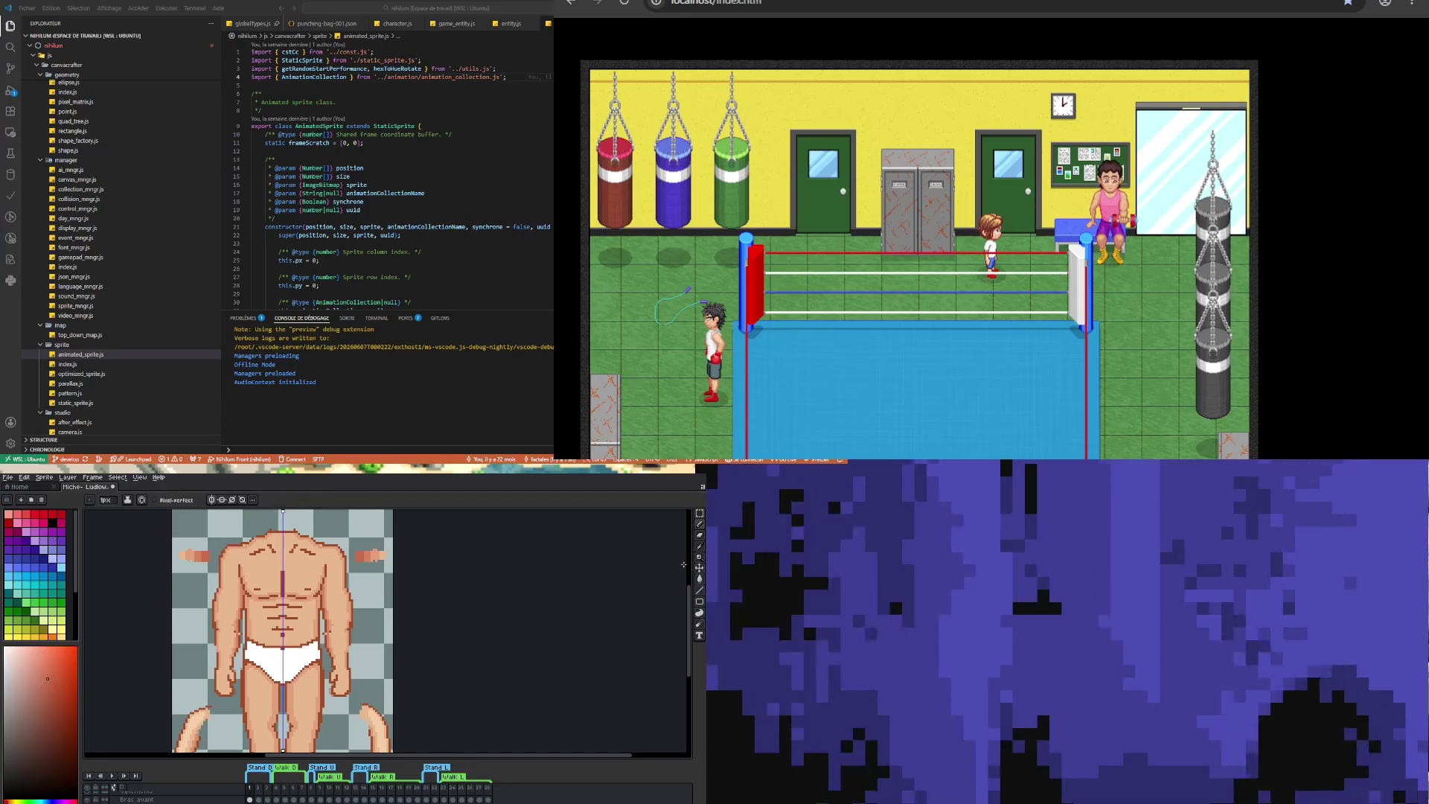
{"action": "left_click", "coordinate": [51, 686]}
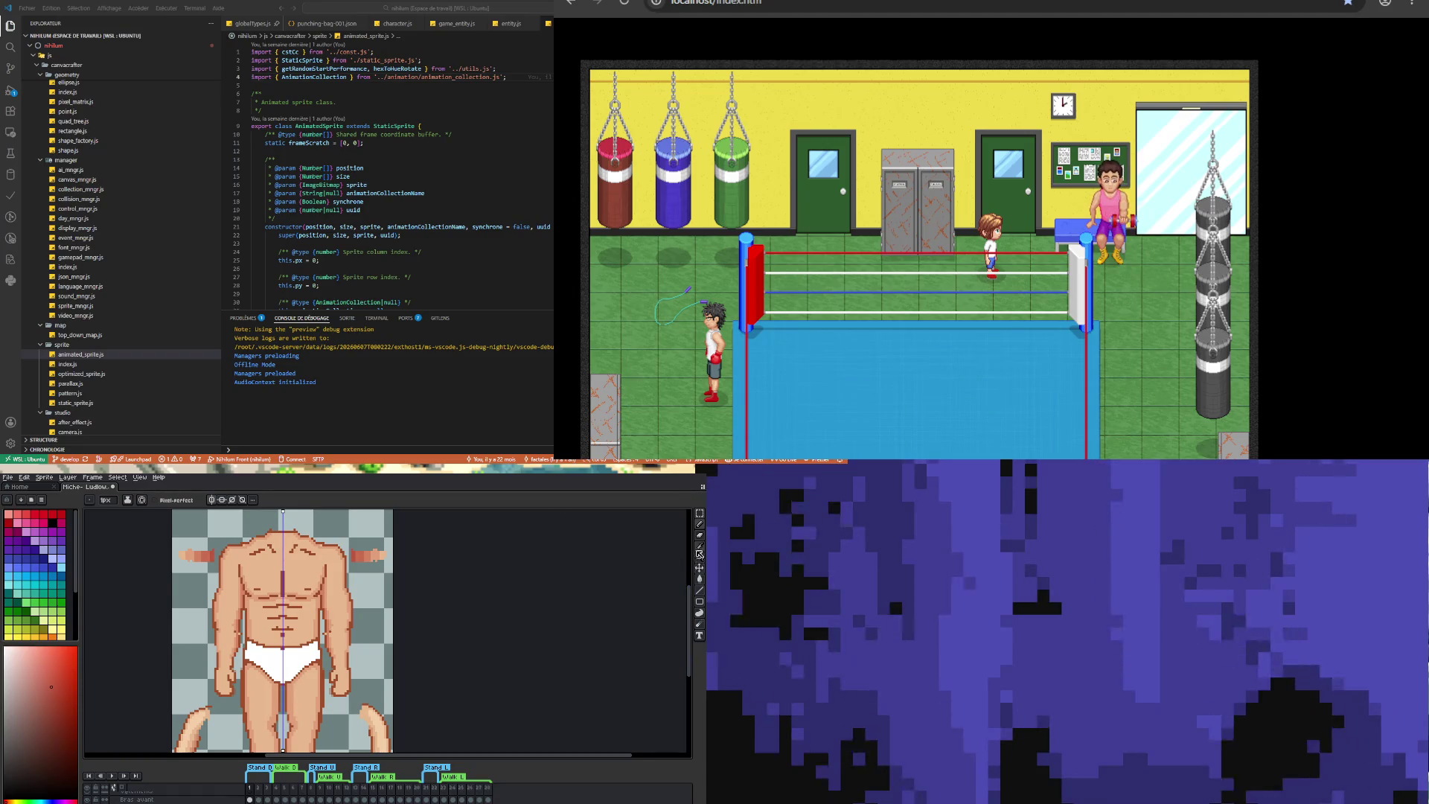
- Sample the arm's skin colour and redraw longer arm pixels beside the shoulders
{"action": "key", "text": "i"}
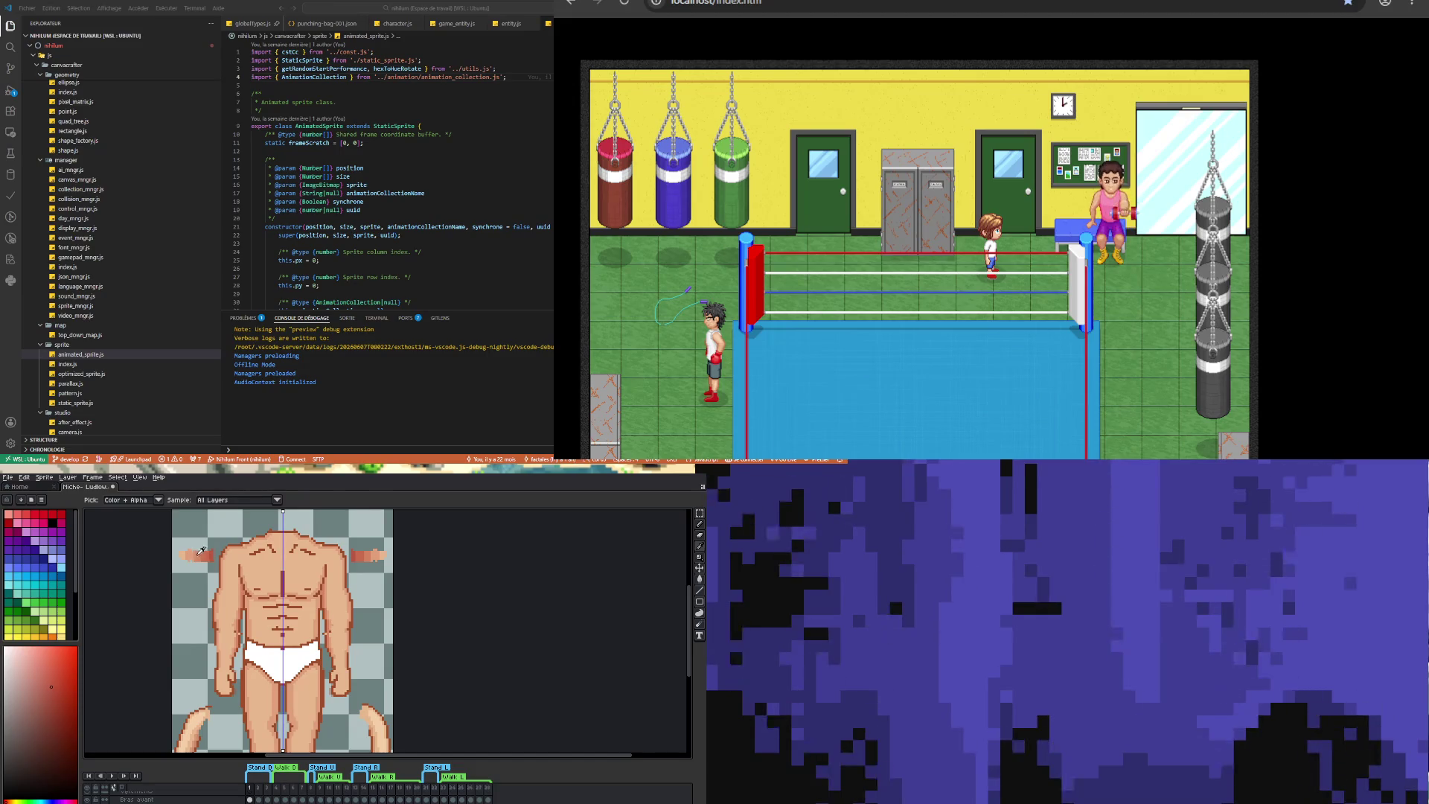
{"action": "left_click", "coordinate": [209, 552]}
{"action": "key", "text": "b"}
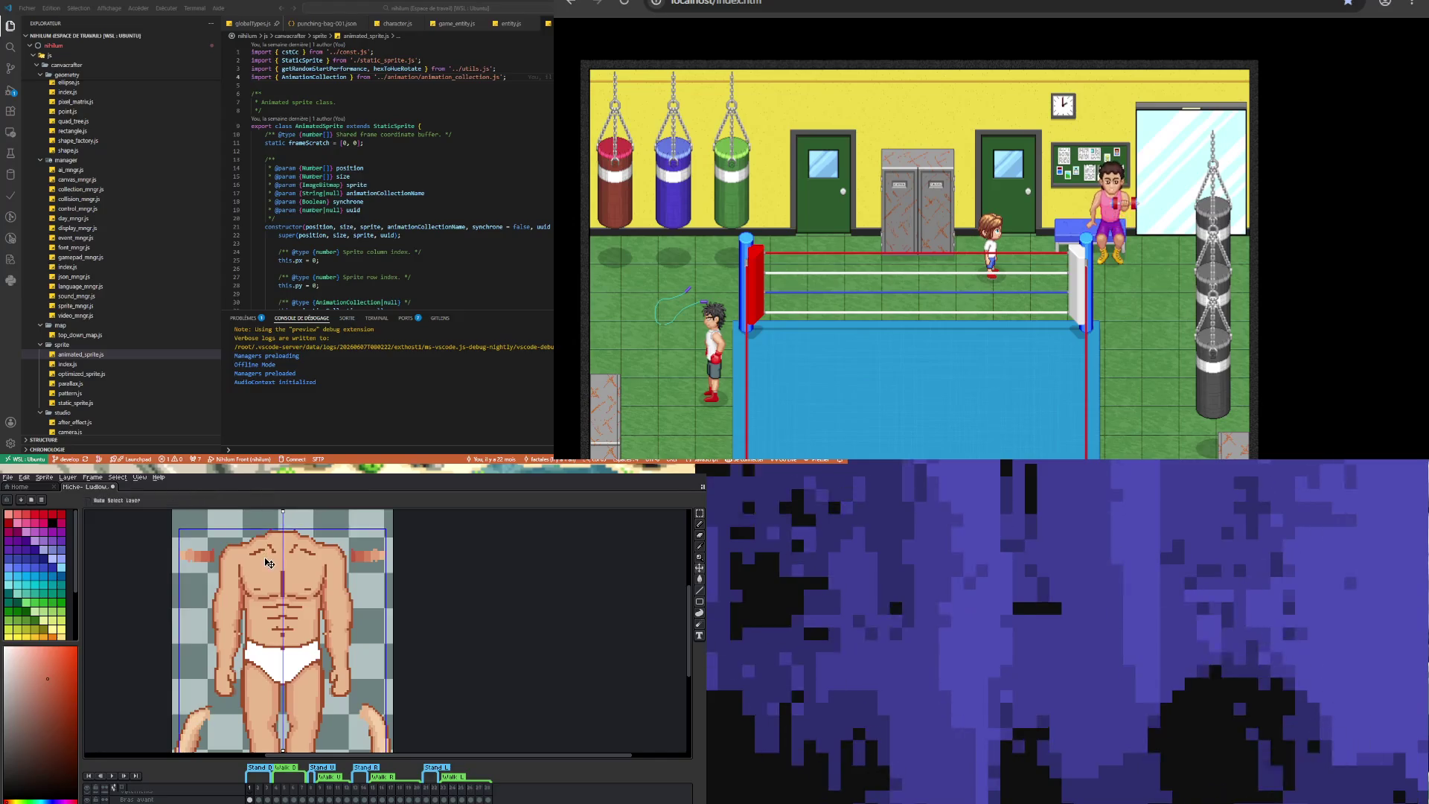
{"action": "left_click", "coordinate": [700, 536]}
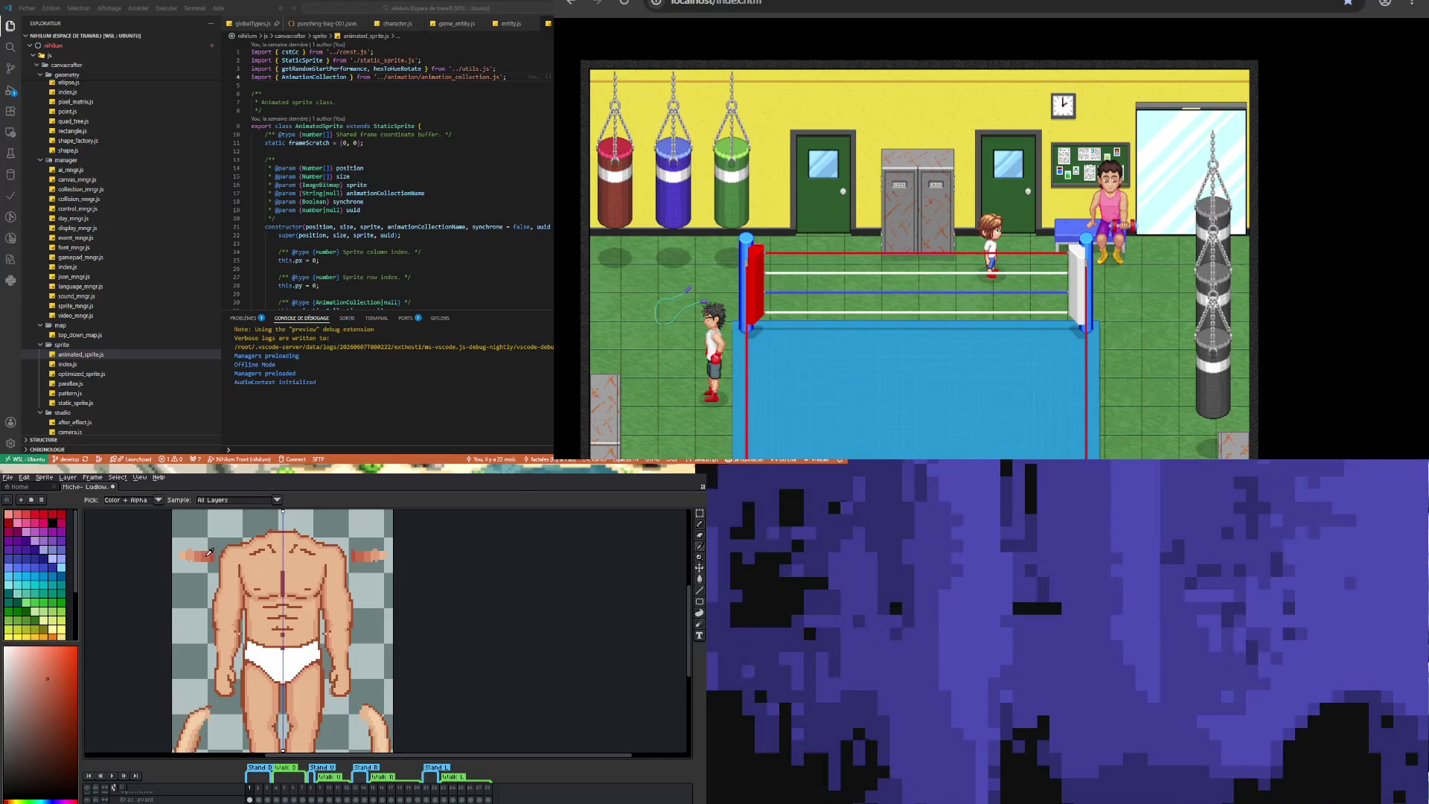
{"action": "left_click", "coordinate": [700, 524]}
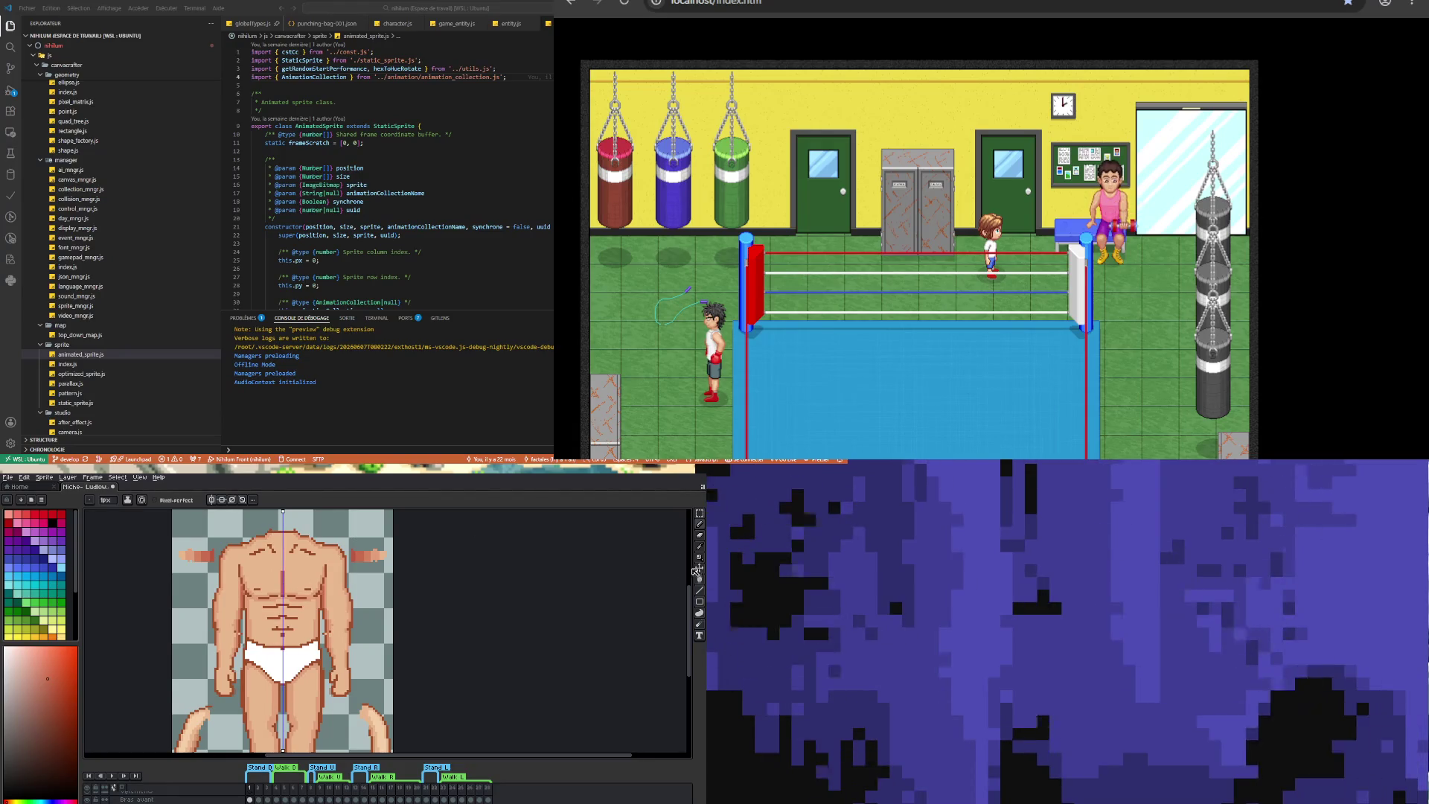
- Touch up shoulder and upper-chest pixels with fresh skin shades sampled from the sprite
{"action": "key", "text": "i"}
{"action": "left_click", "coordinate": [223, 553]}
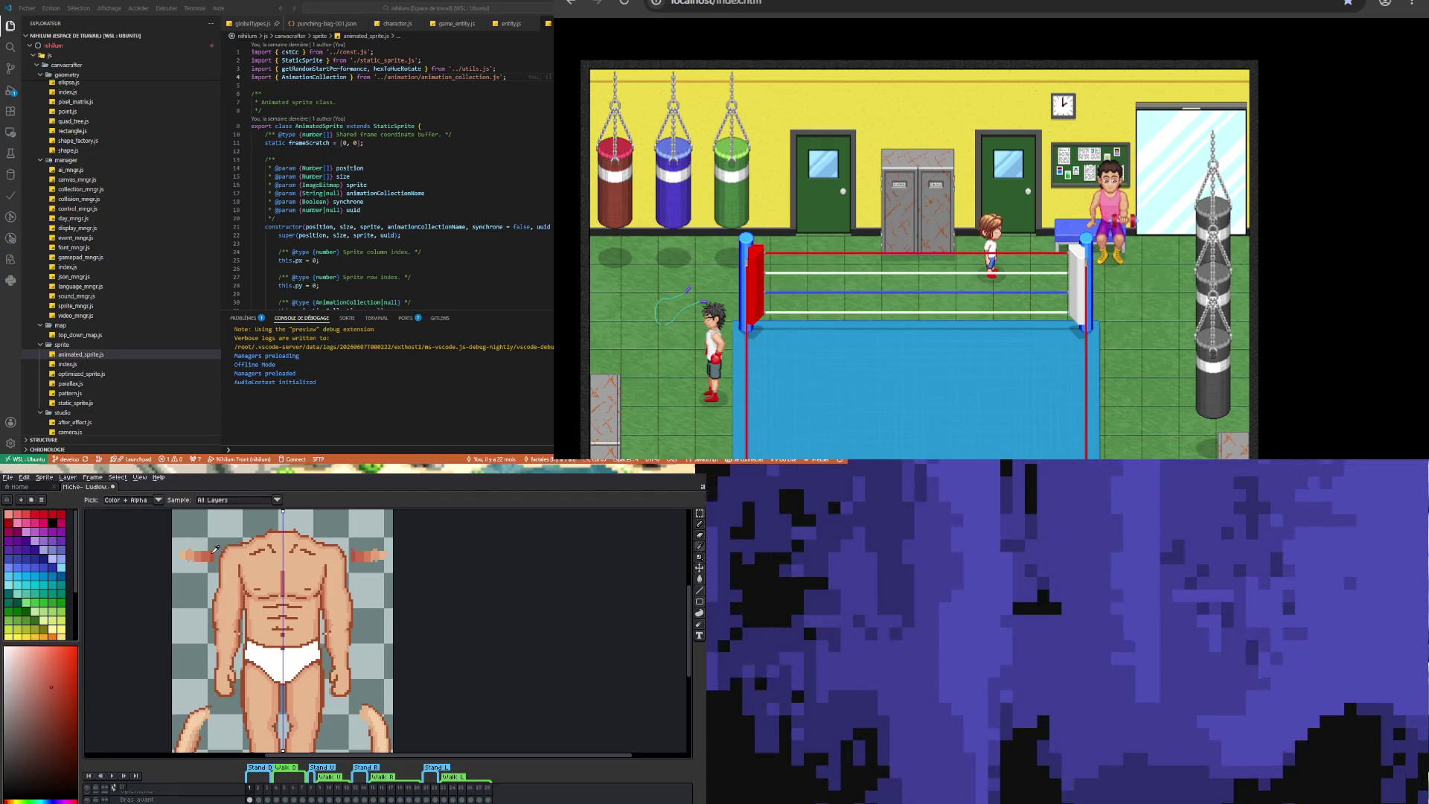
{"action": "left_click", "coordinate": [699, 534]}
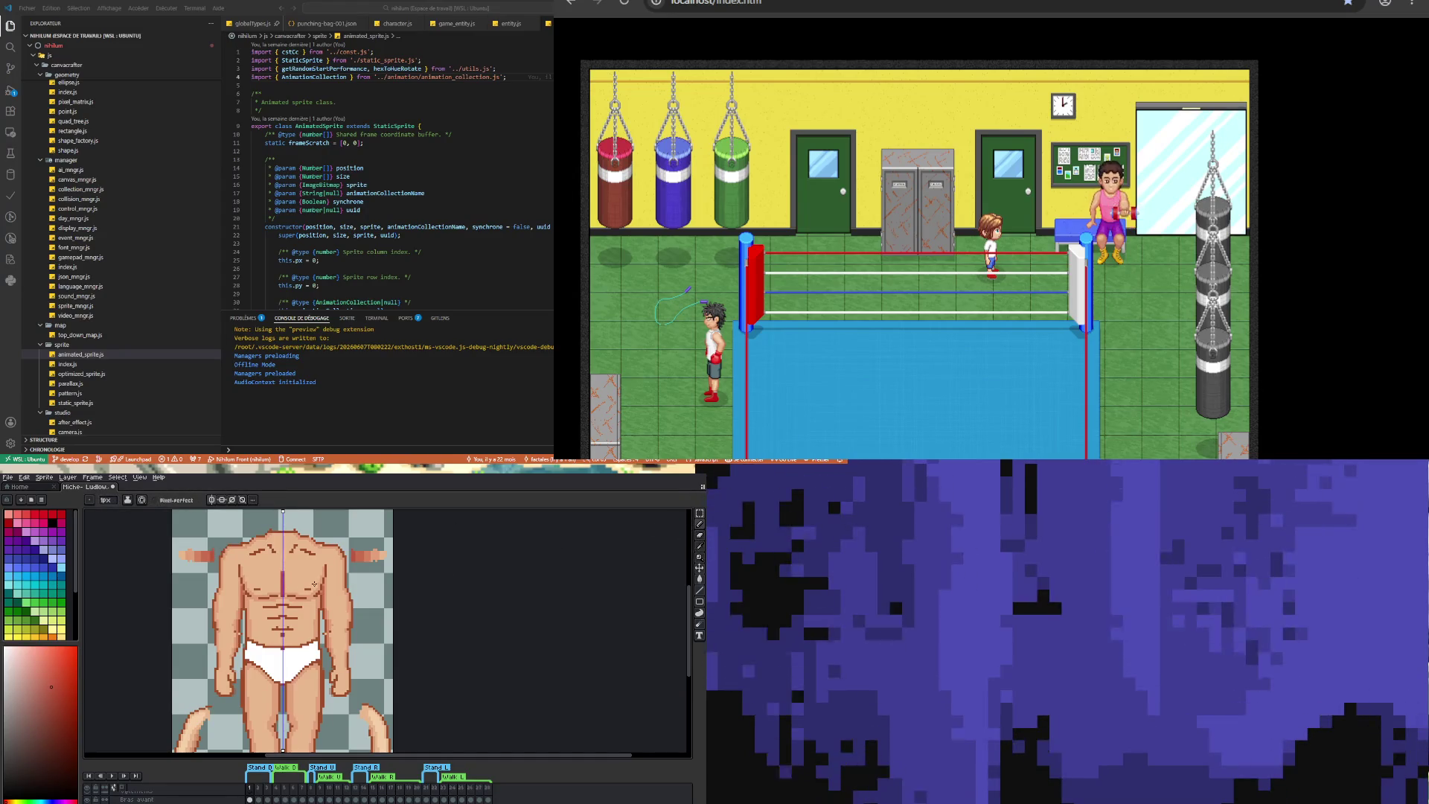
{"action": "left_click", "coordinate": [702, 551]}
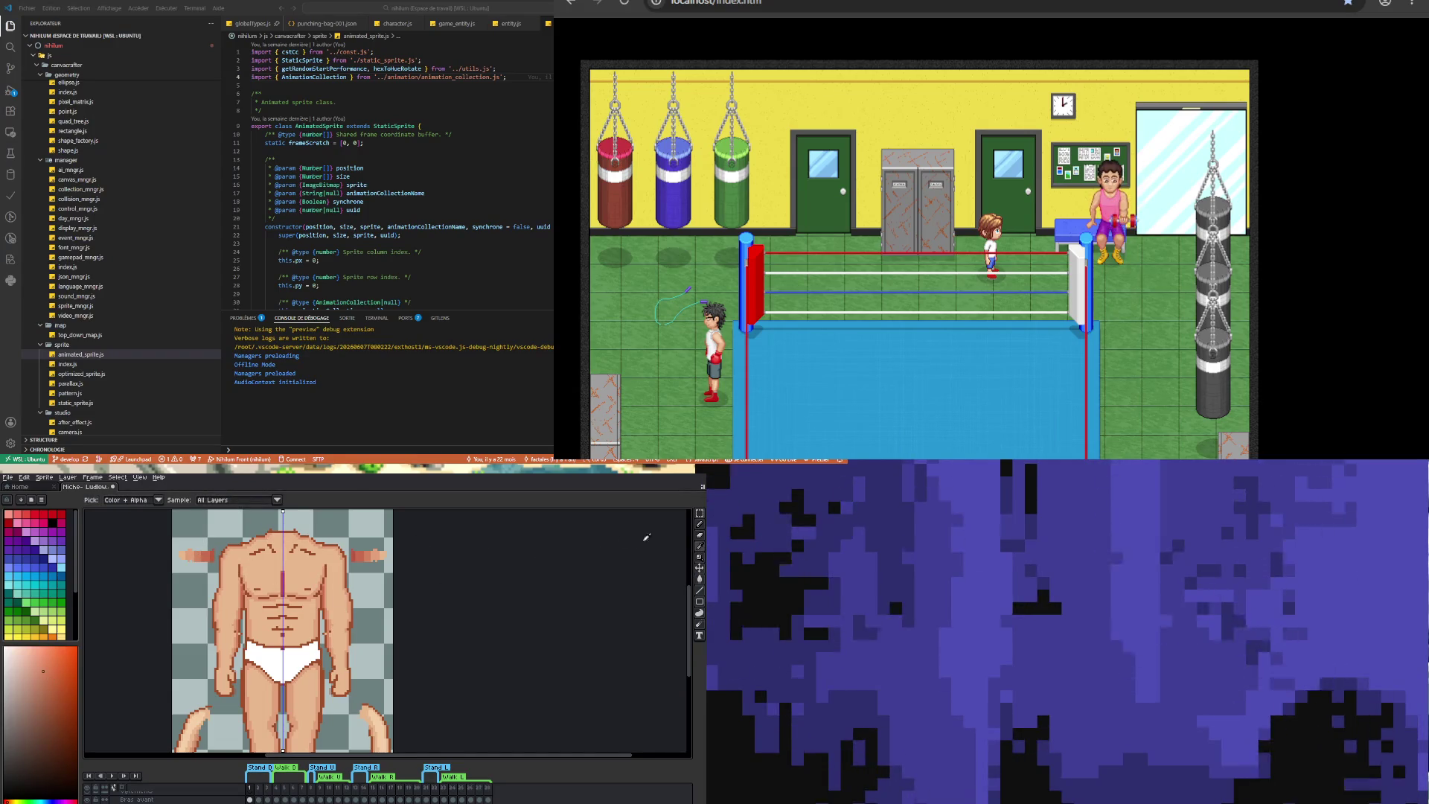
{"action": "left_click", "coordinate": [700, 525]}
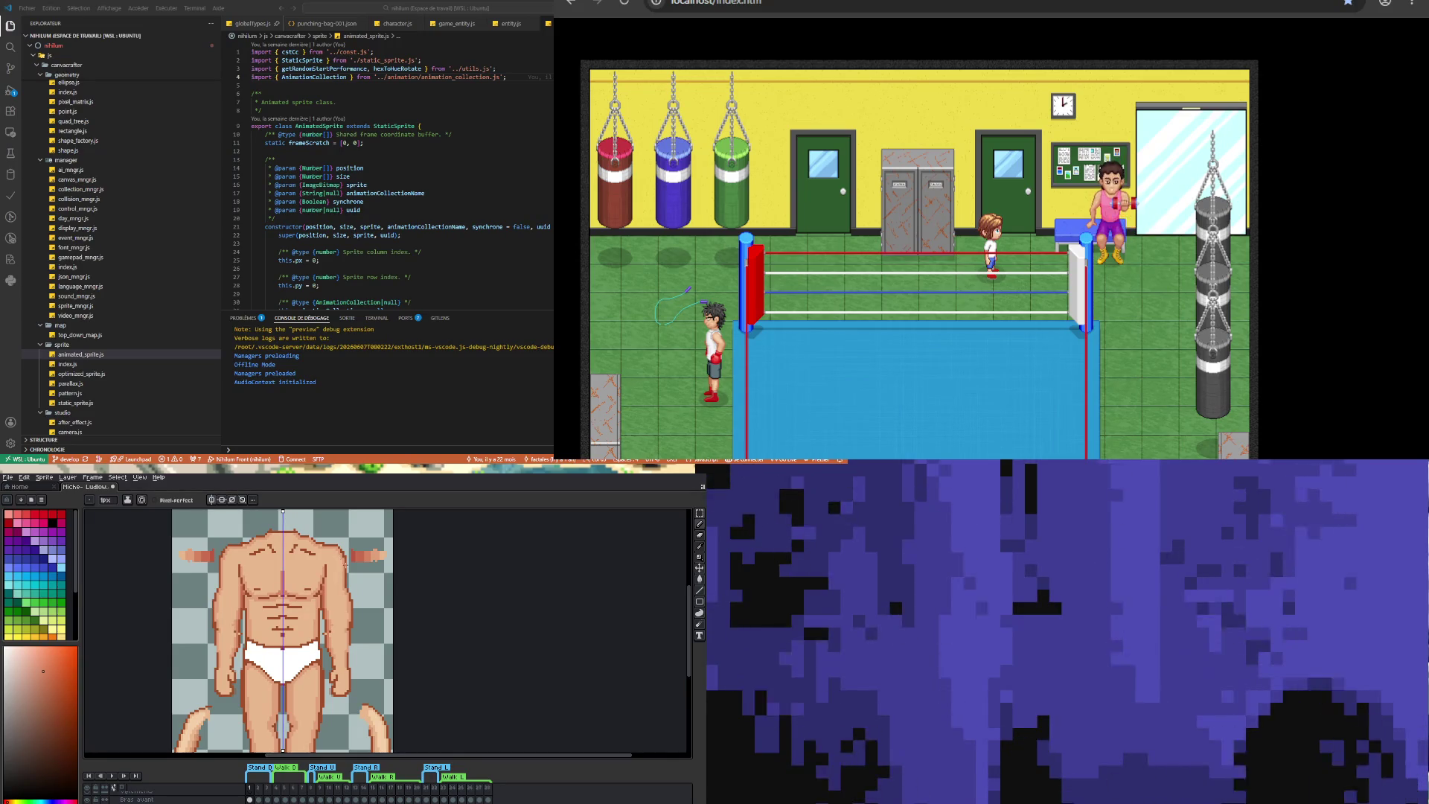
{"action": "key", "text": "i"}
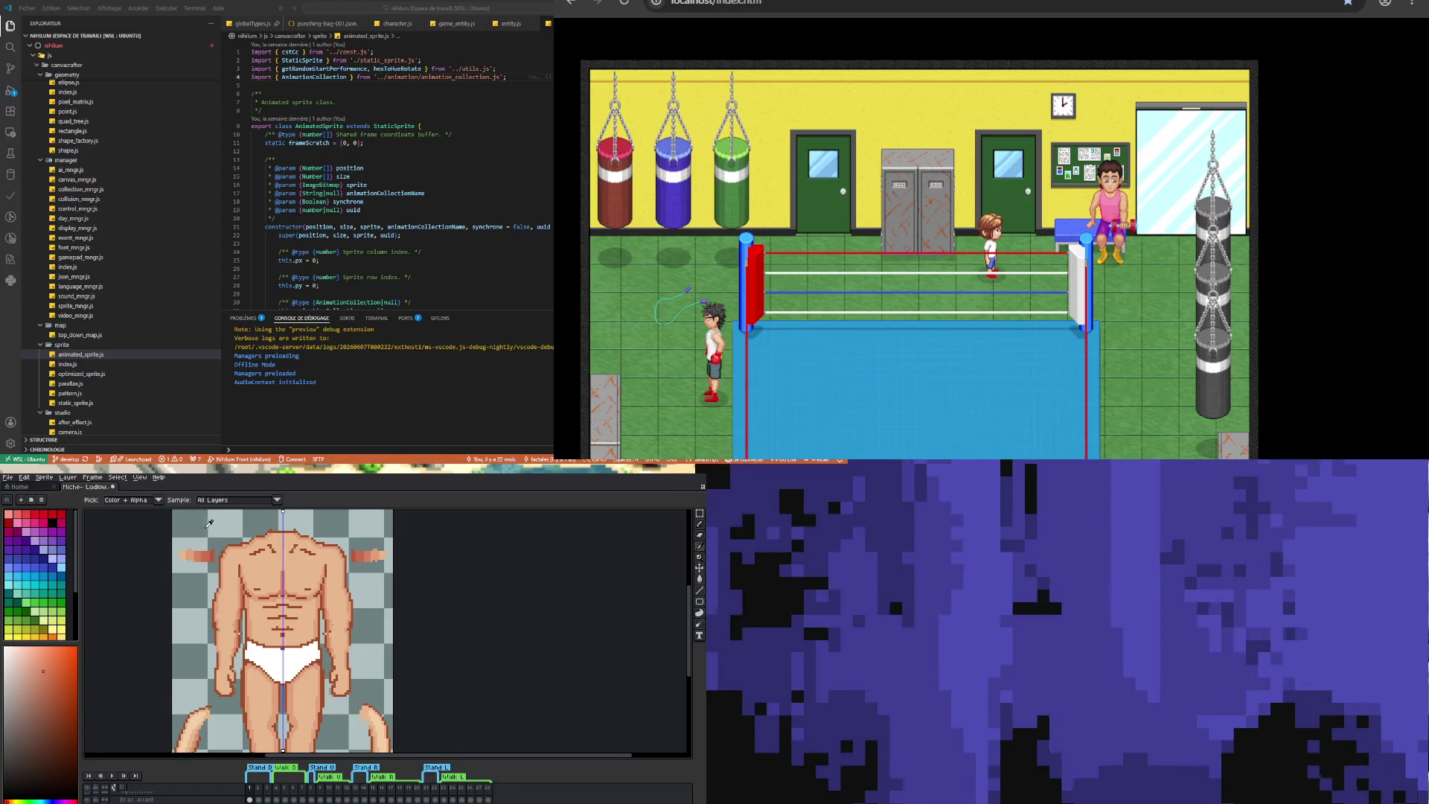
{"action": "key", "text": "b"}
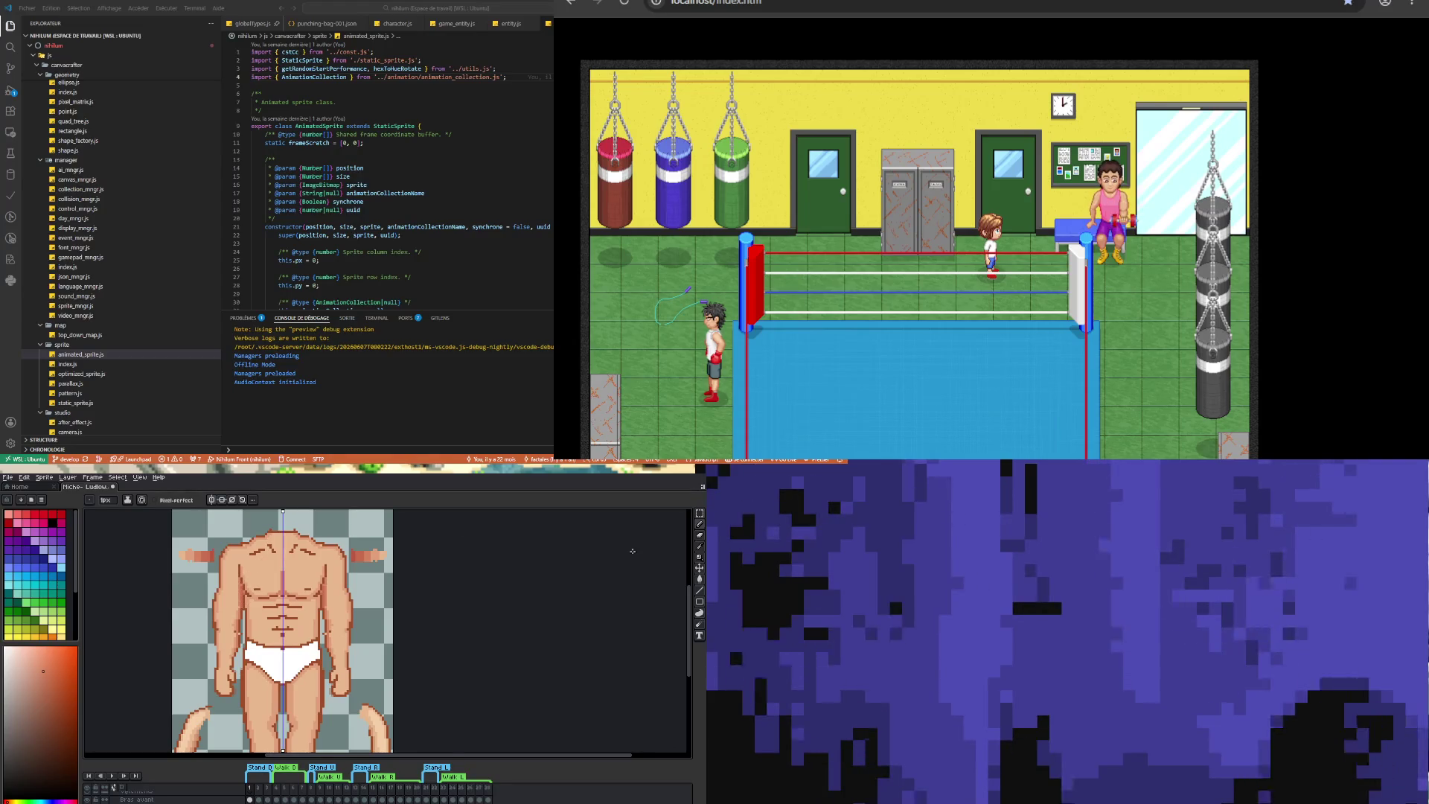
{"action": "key", "text": "i"}
{"action": "left_click", "coordinate": [209, 552]}
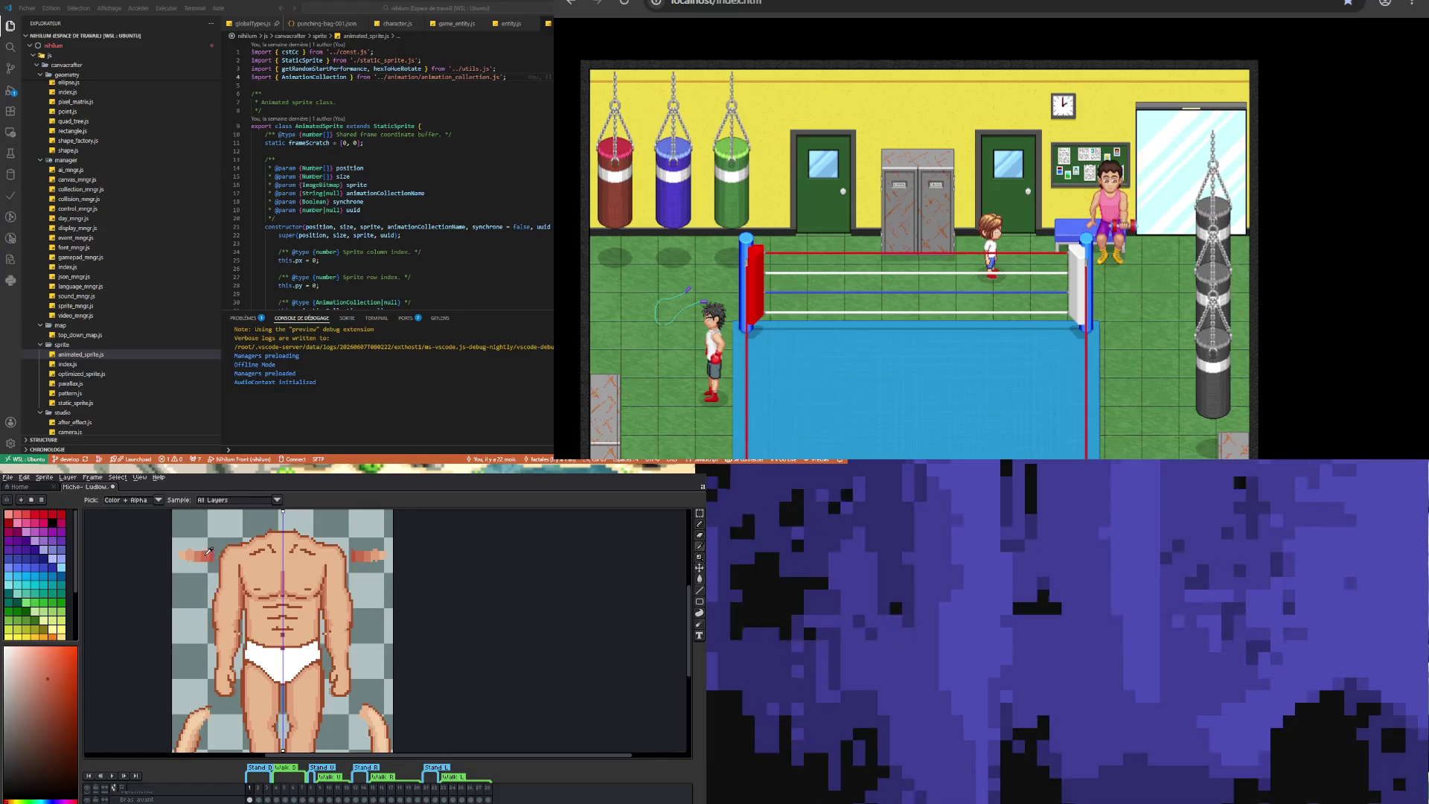
{"action": "left_click", "coordinate": [697, 531]}
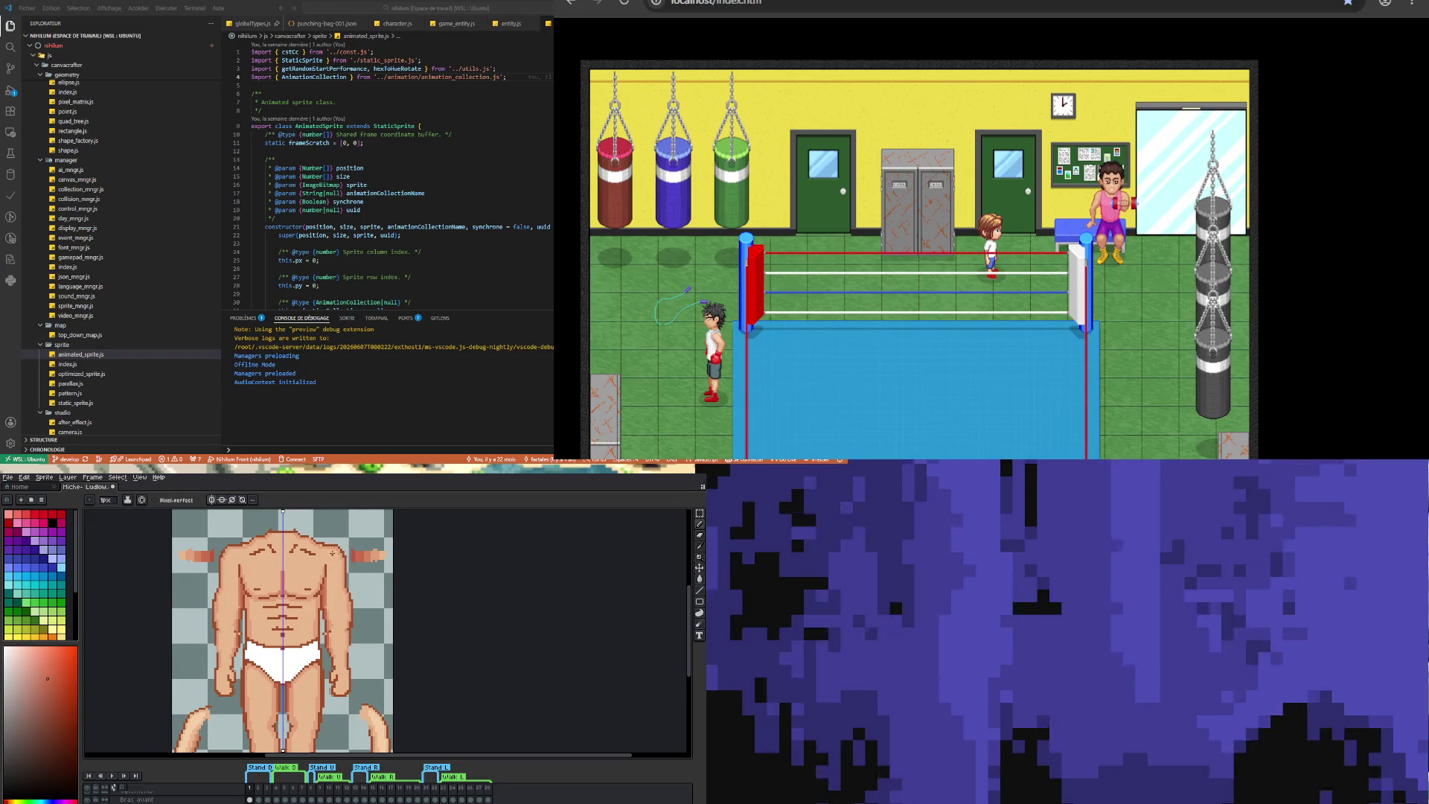
- Sample a skin colour from the torso for the Pencil
{"action": "key", "text": "b"}
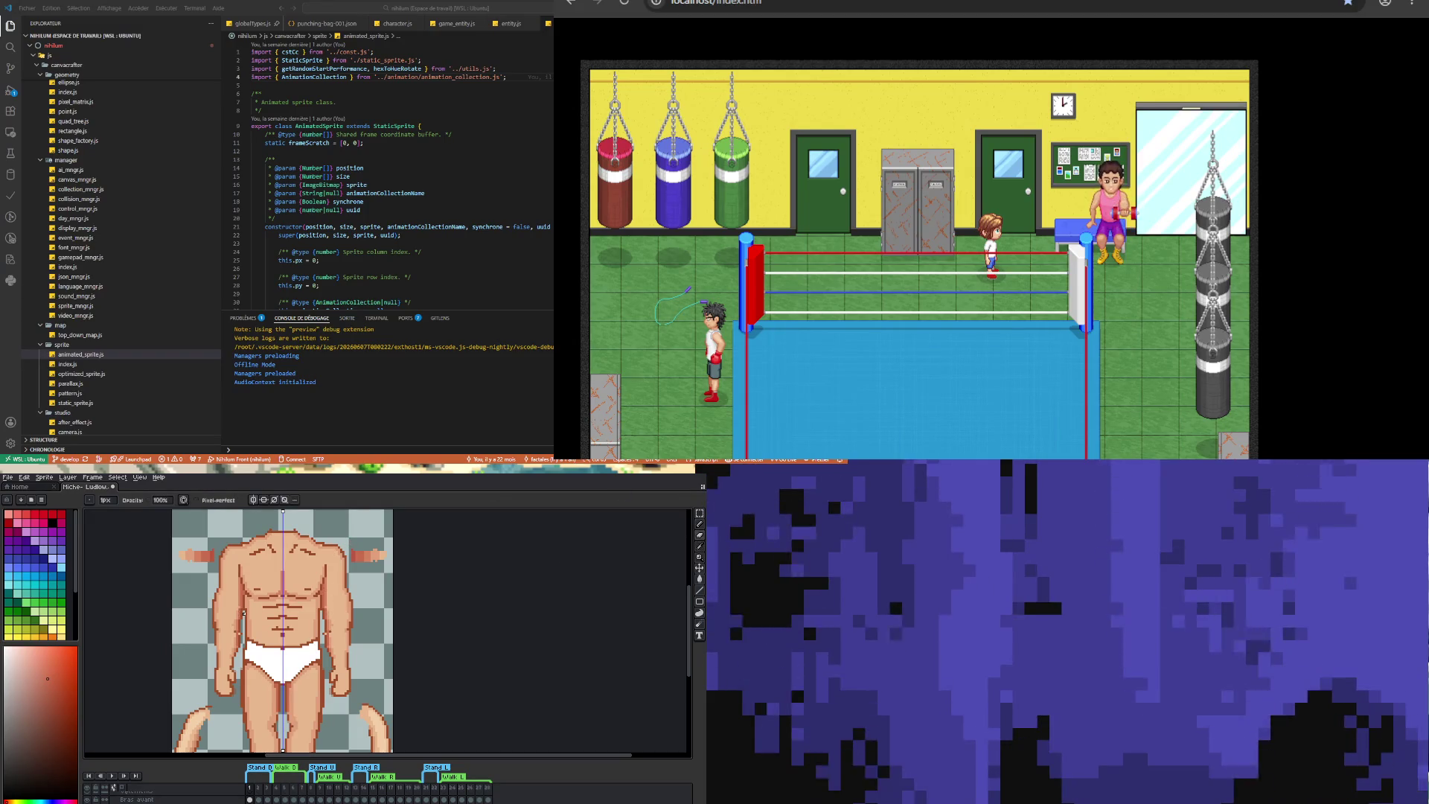
{"action": "left_click", "coordinate": [700, 547]}
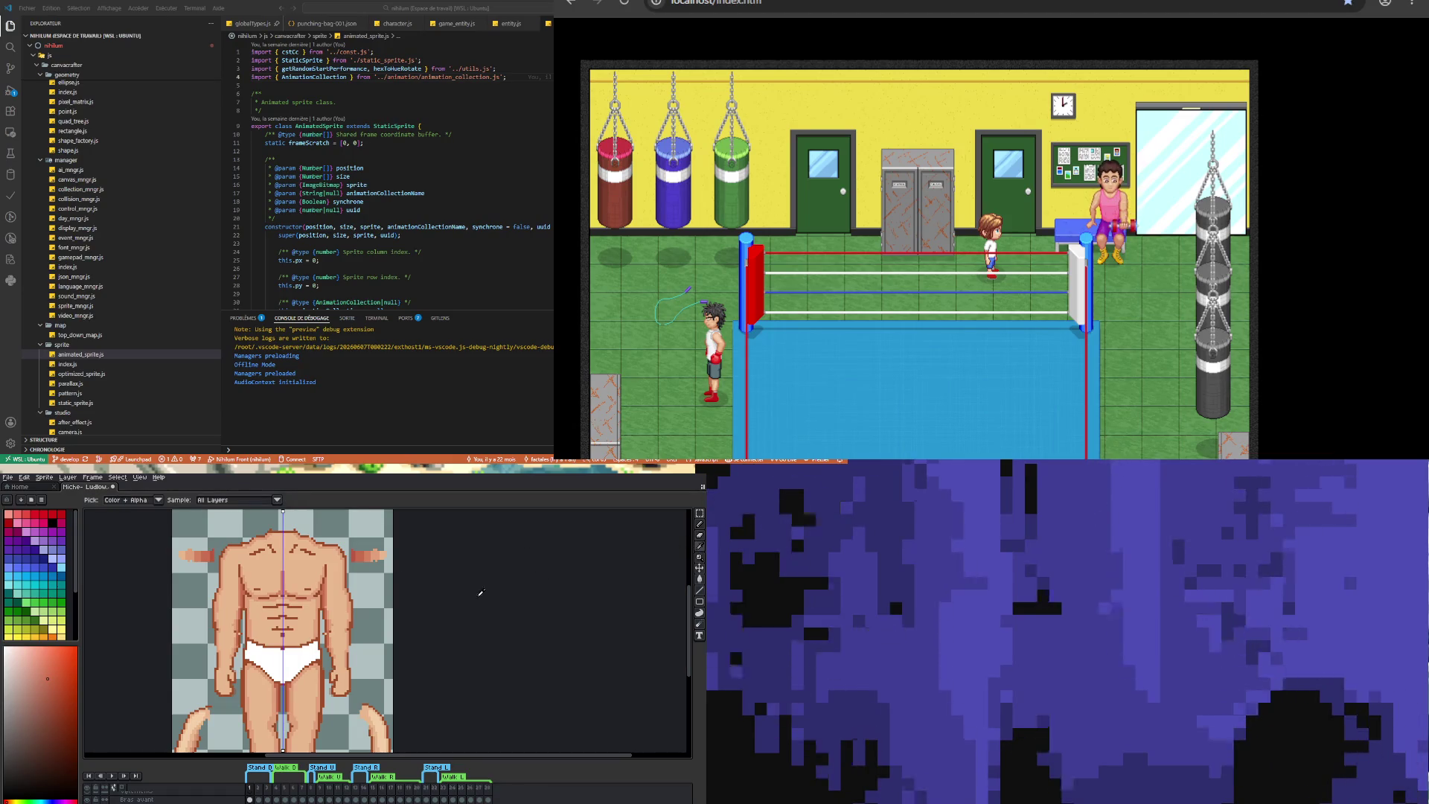
{"action": "left_click", "coordinate": [245, 606]}
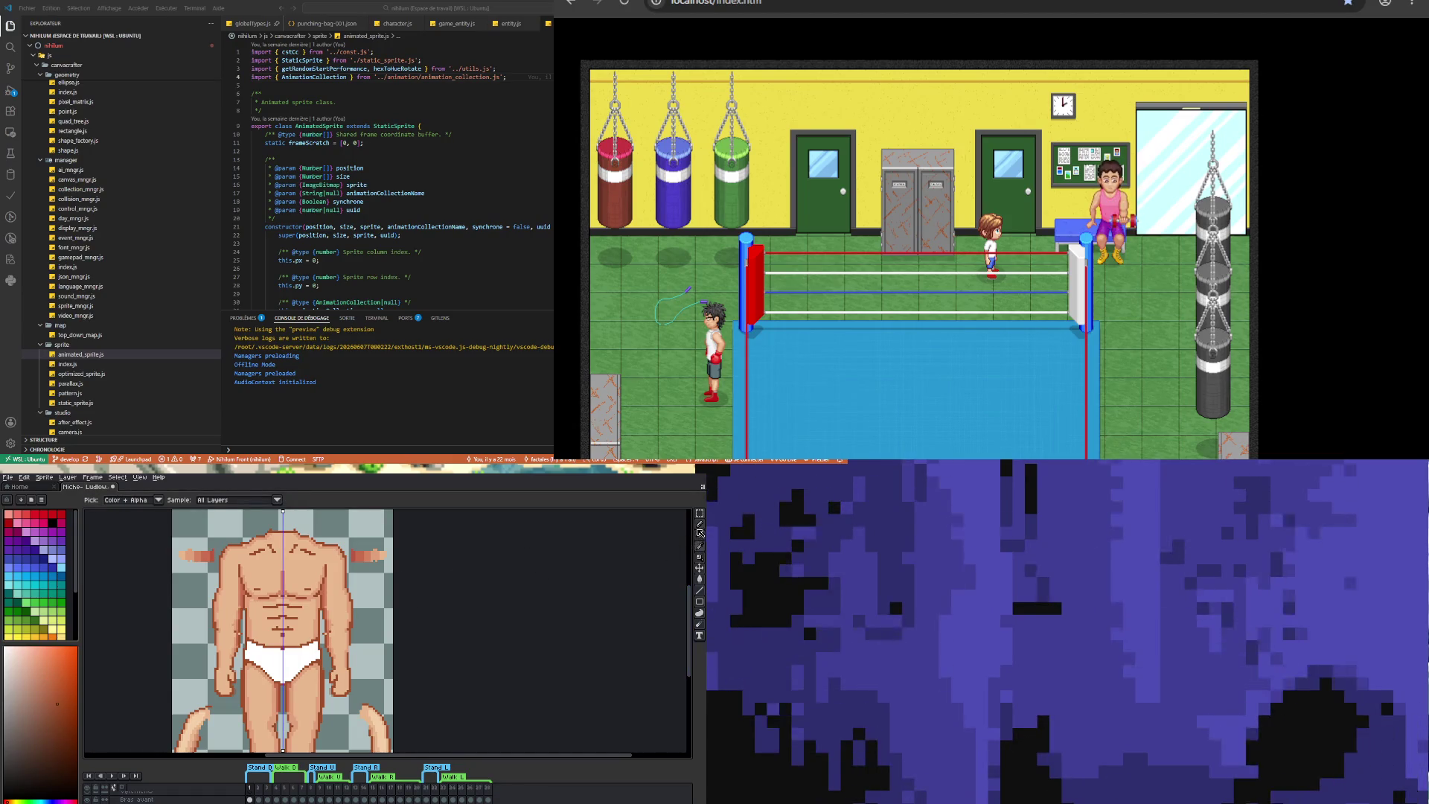
{"action": "key", "text": "b"}
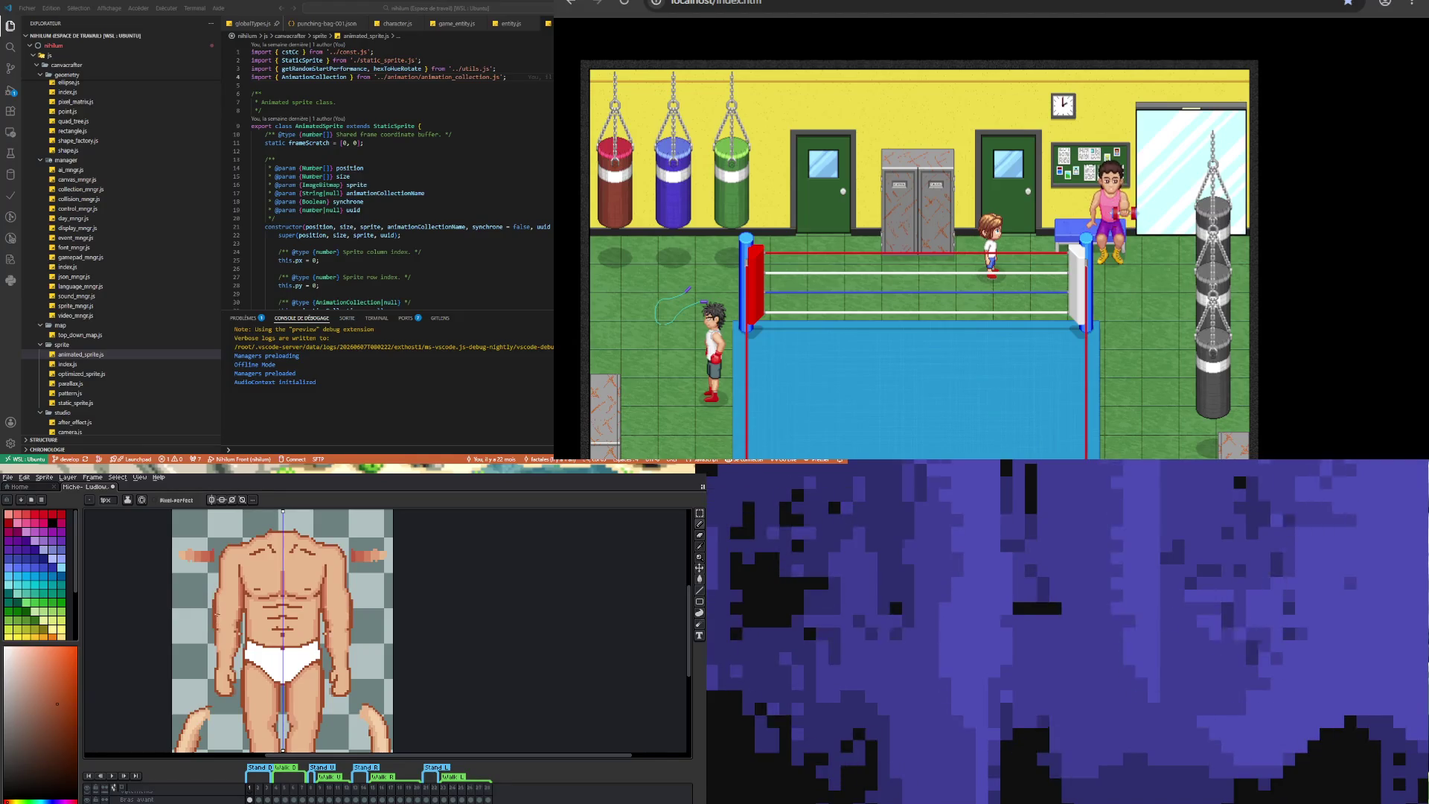
- Erase the torso's left-edge outline with symmetry on, then begin a darker outline there
{"action": "key", "text": "e"}
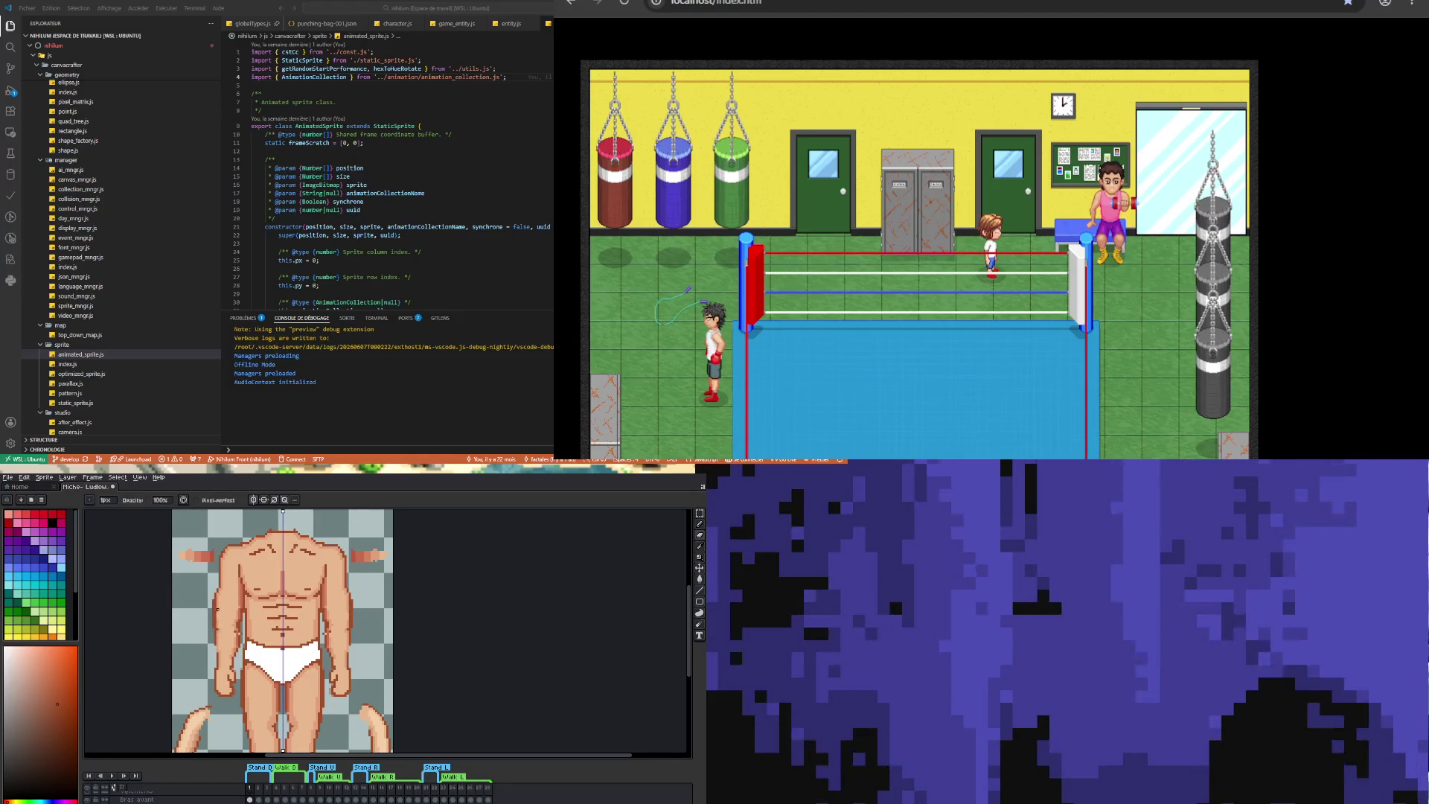
{"action": "left_click_drag", "start_coordinate": [214, 627], "coordinate": [213, 598]}
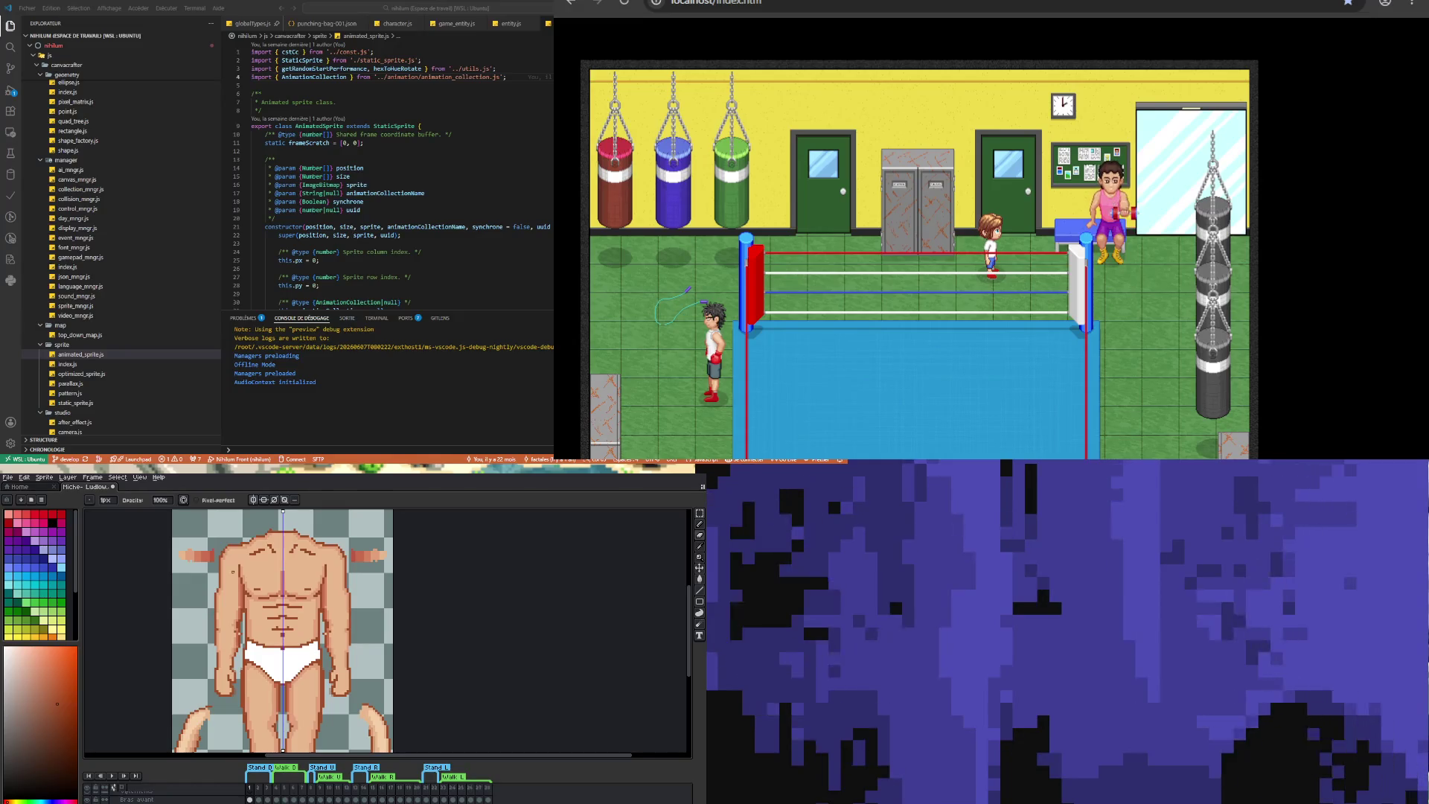
{"action": "key", "text": "b"}
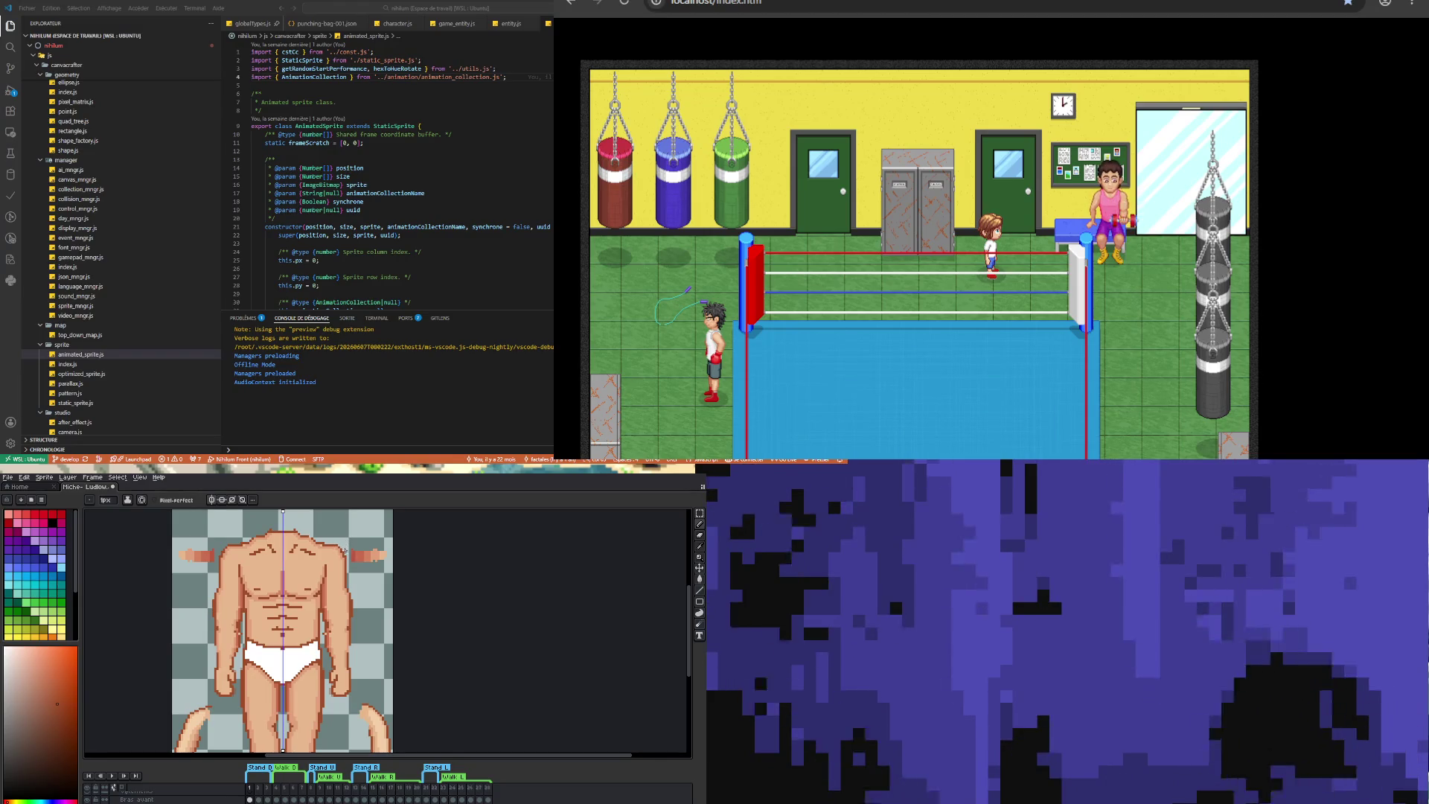
{"action": "left_click_drag", "start_coordinate": [218, 569], "coordinate": [214, 599]}
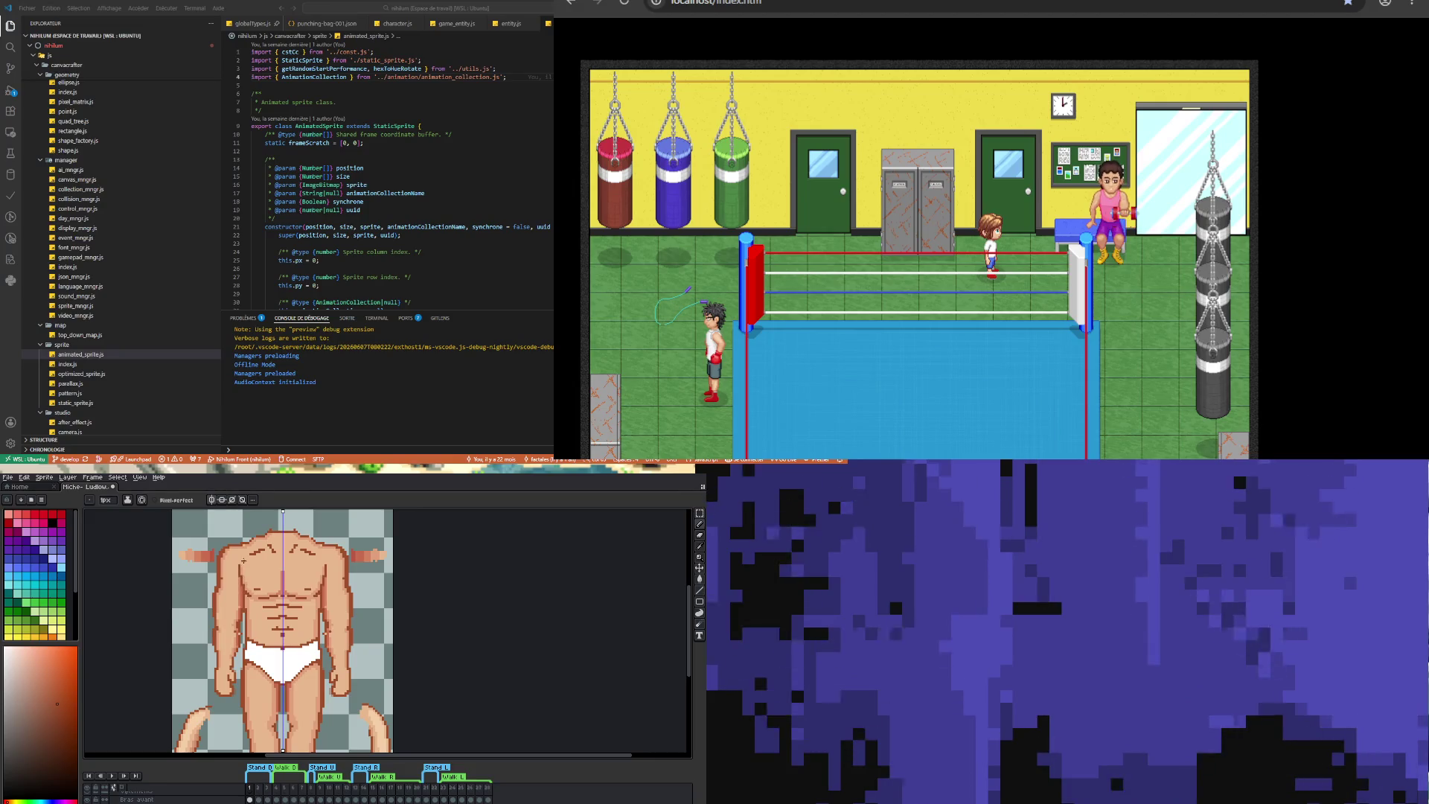
- Sample the torso's skin colour from the sprite
{"action": "left_click", "coordinate": [242, 555], "text": "alt"}
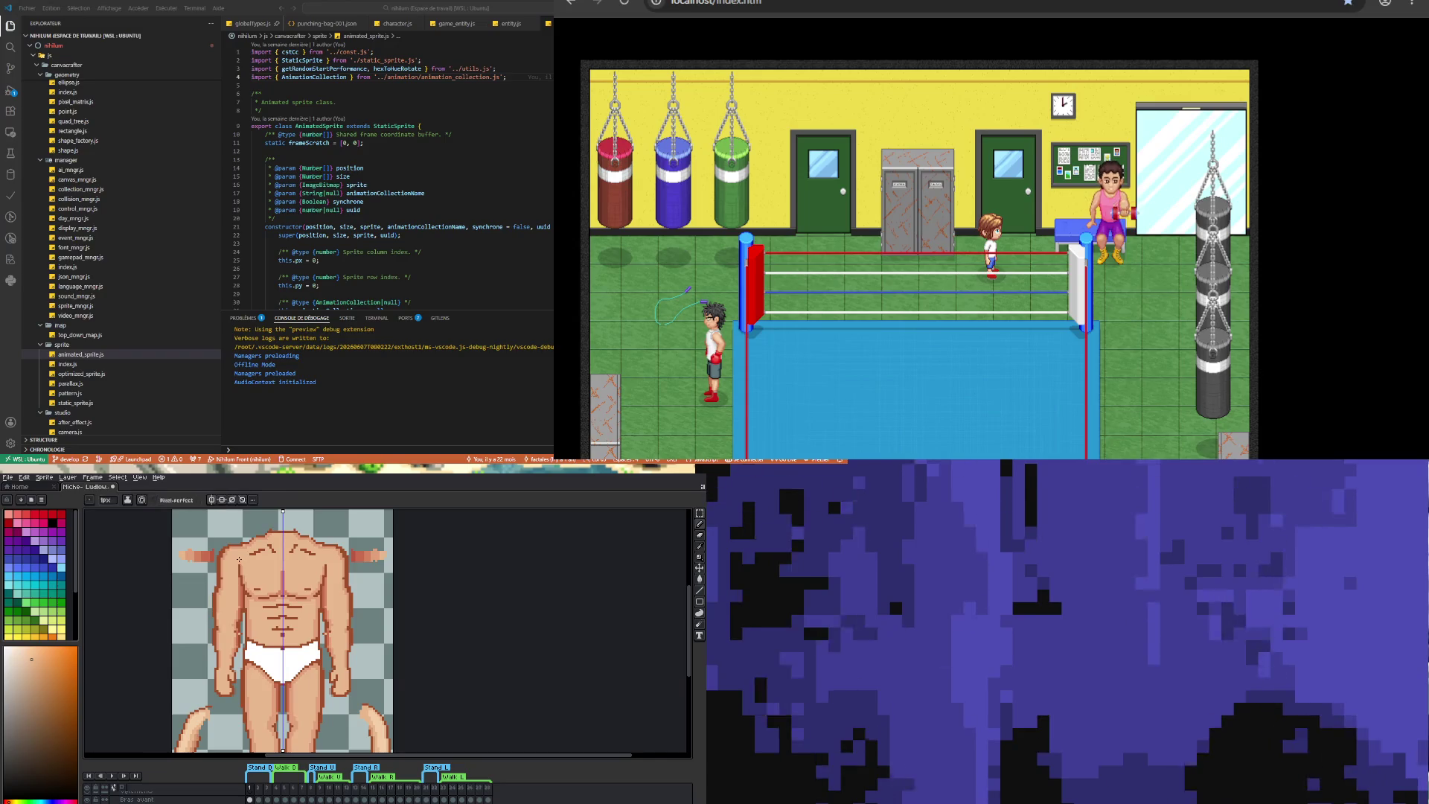
- Shape the chest, abs and shorts using a darker red shade and the torso skin colour
{"action": "key", "text": "alt"}
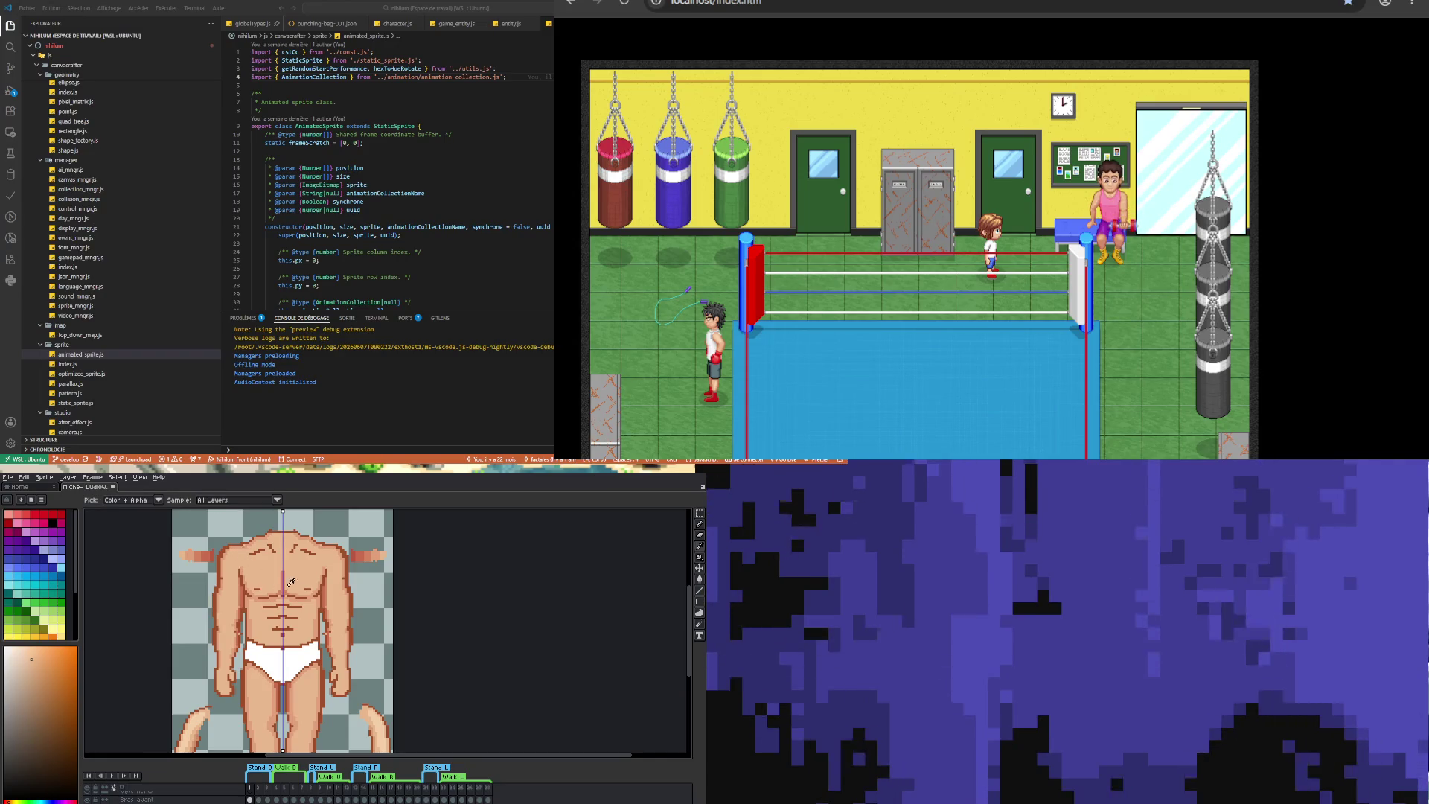
{"action": "left_click", "coordinate": [282, 585], "text": "alt"}
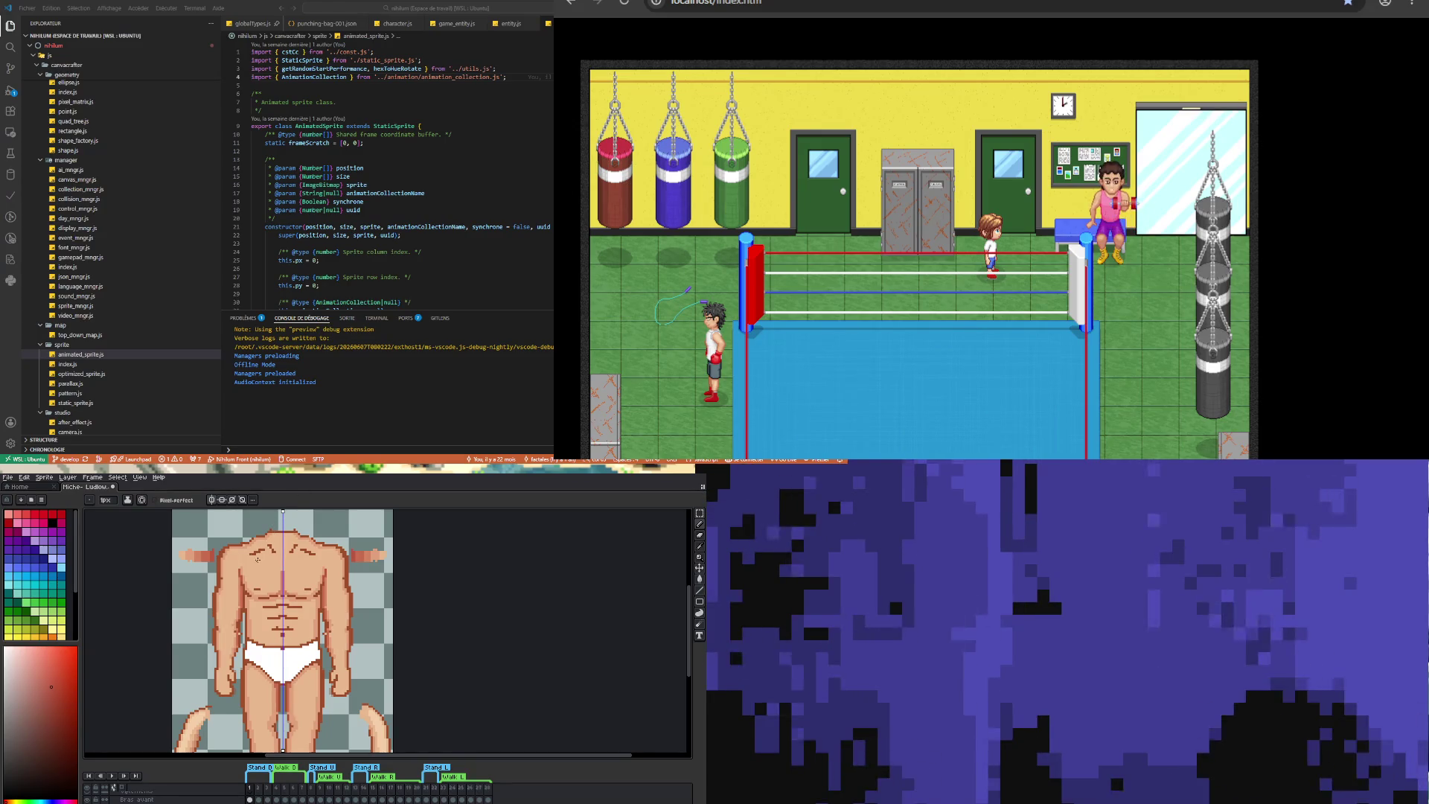
{"action": "key", "text": "i"}
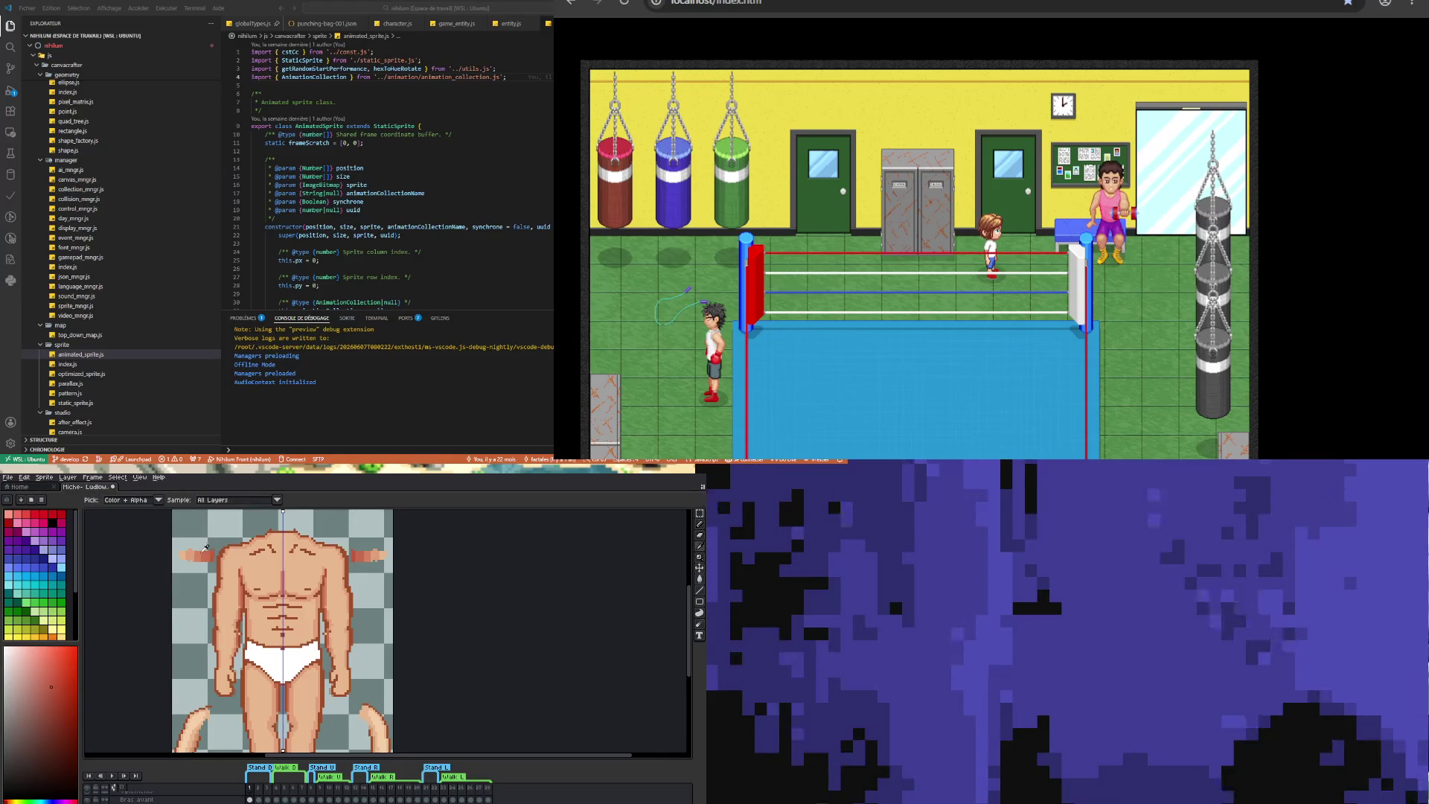
{"action": "left_click", "coordinate": [206, 549]}
{"action": "key", "text": "b"}
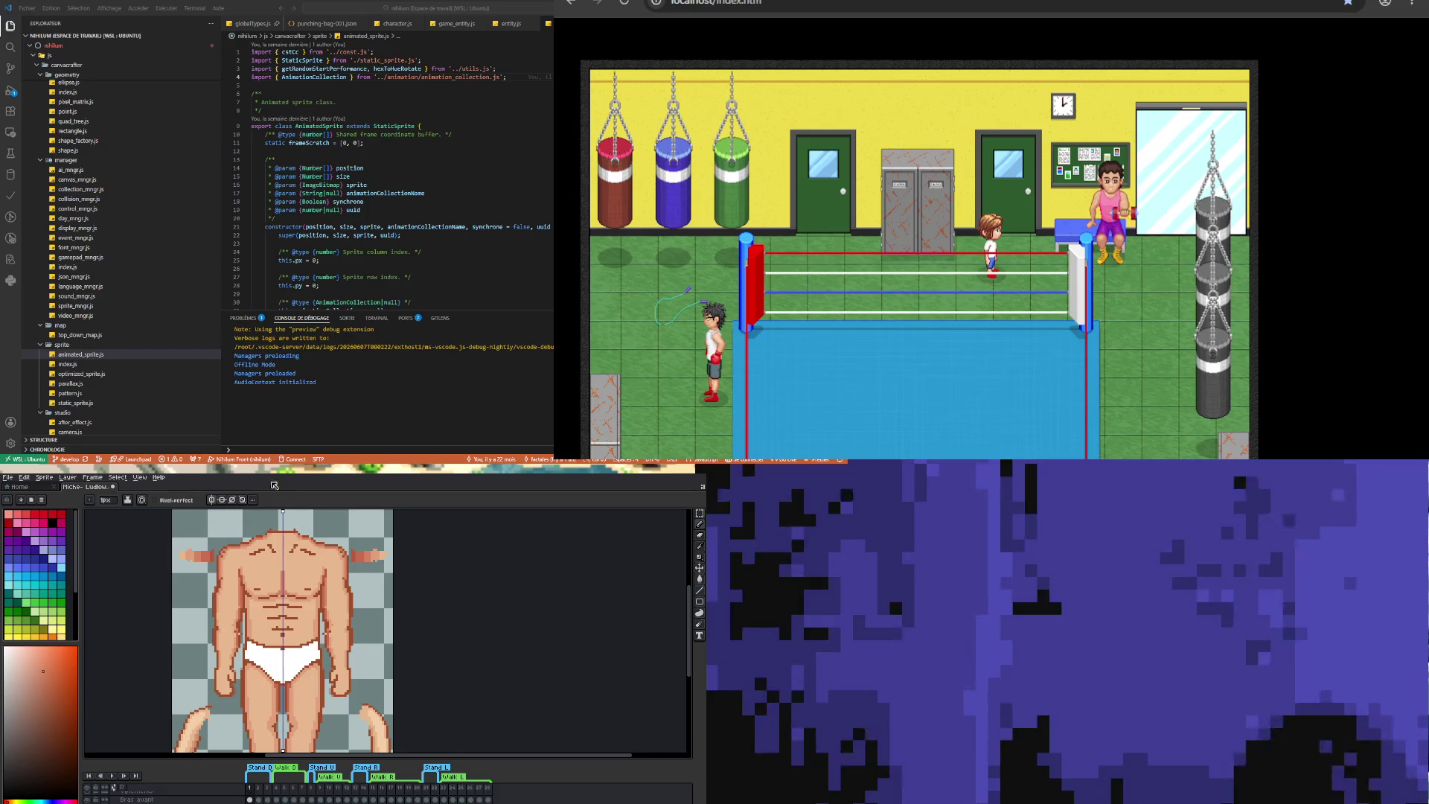
- Shade the chest and shoulders with darker skin tones sampled from the sprite
{"action": "key", "text": "i"}
{"action": "left_click", "coordinate": [251, 538]}
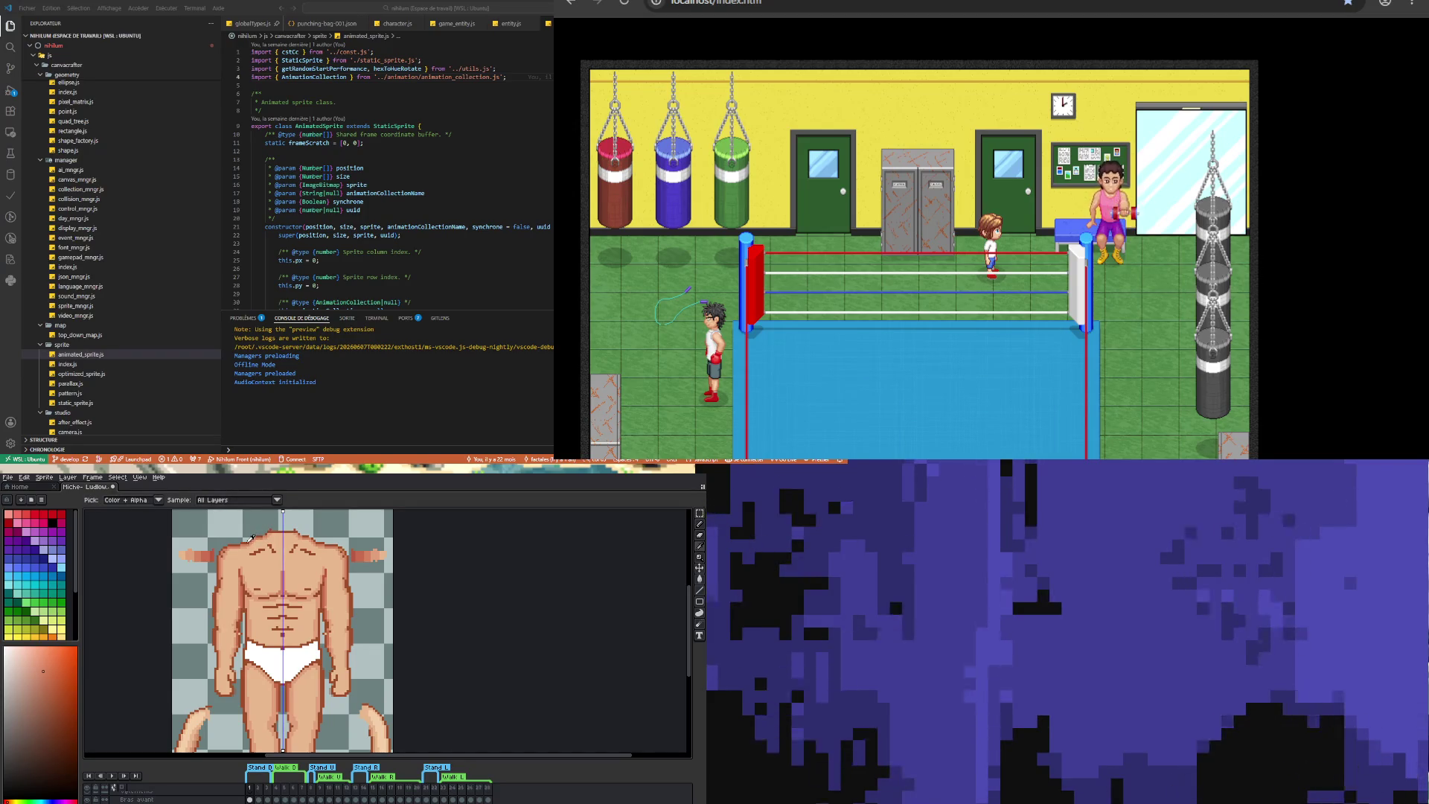
{"action": "key", "text": "b"}
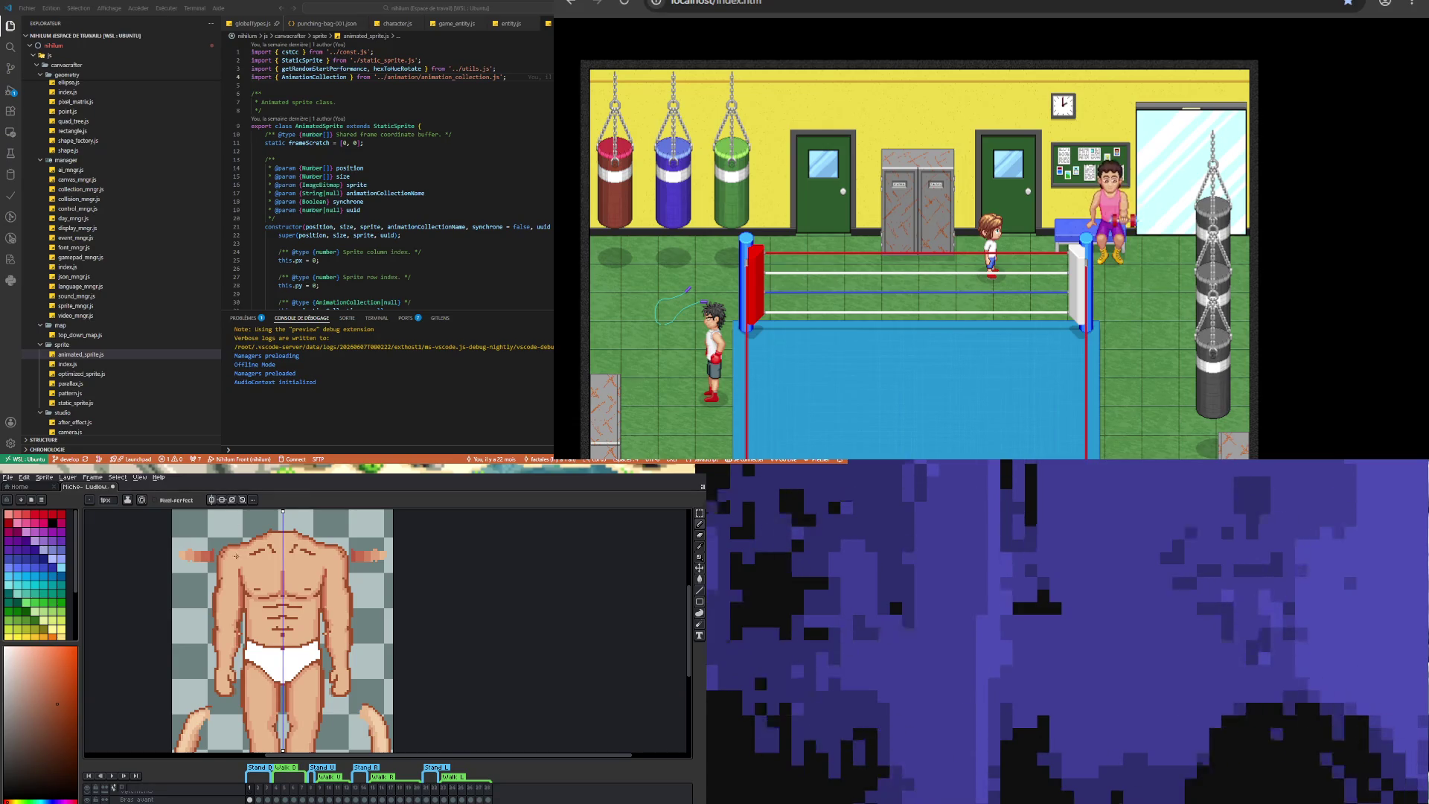
{"action": "key", "text": "i"}
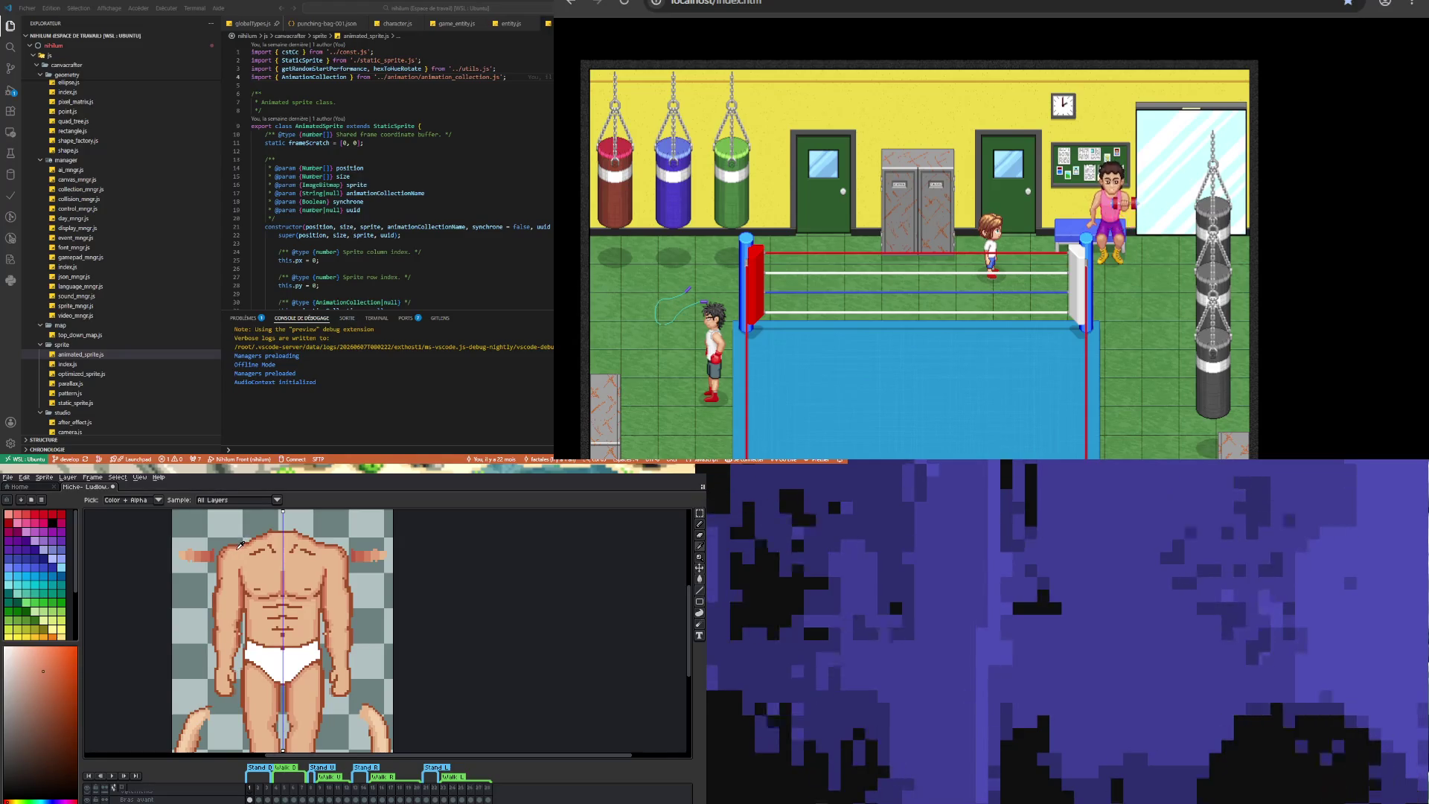
{"action": "key", "text": "b"}
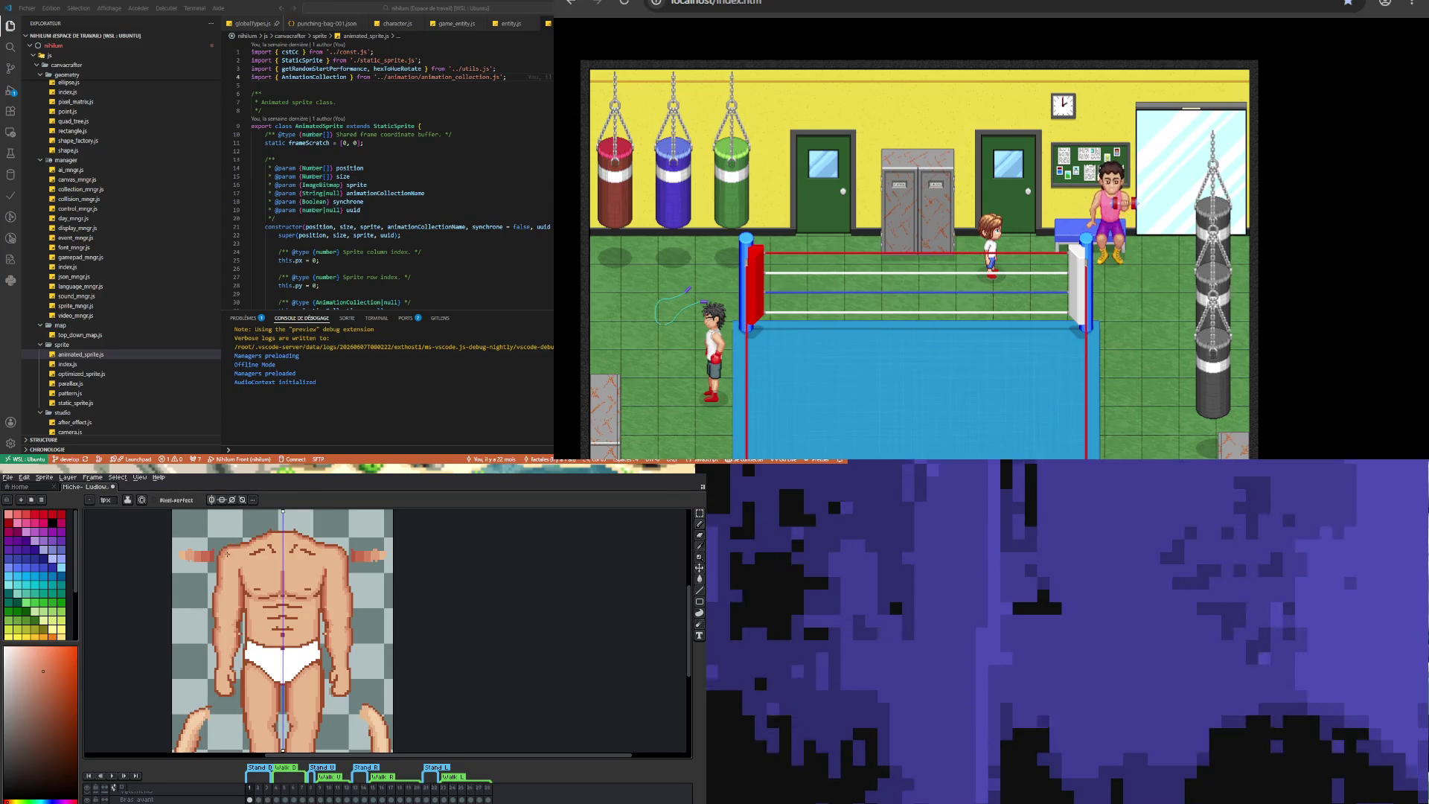
- Take the red outline colour from the arm and retouch the upper chest and arm outlines
{"action": "left_click", "coordinate": [228, 549], "text": "alt"}
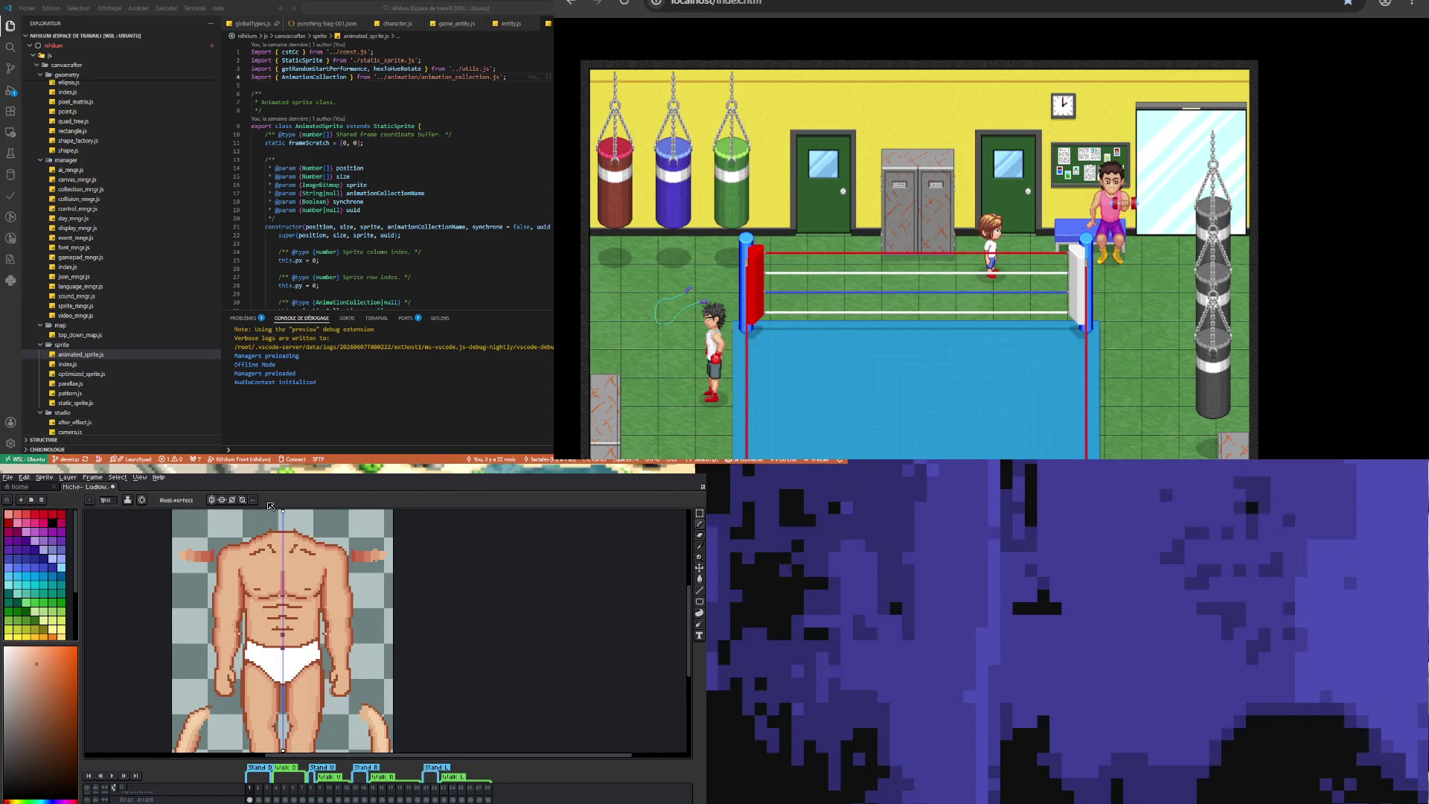
{"action": "key", "text": "i"}
{"action": "left_click", "coordinate": [217, 552]}
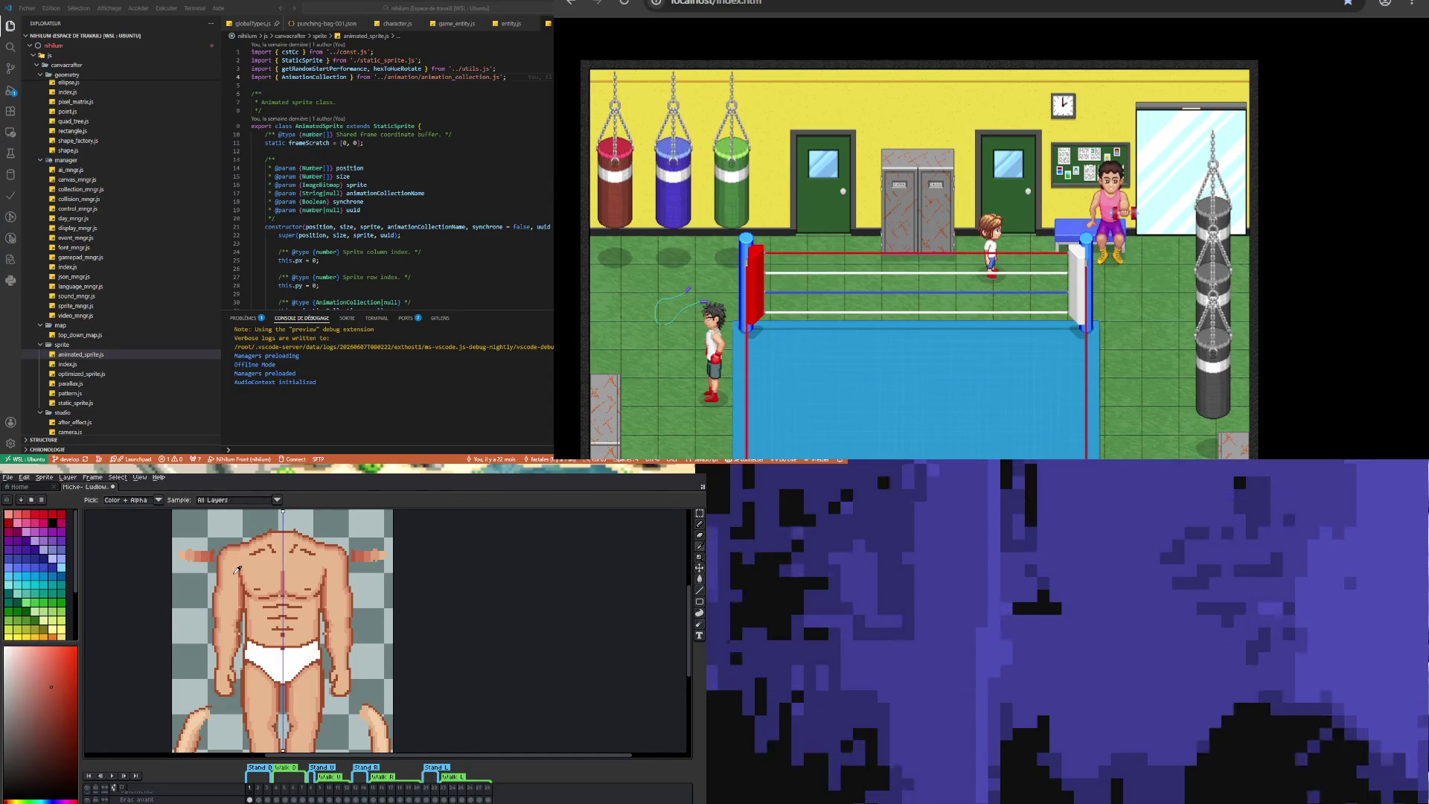
{"action": "key", "text": "b"}
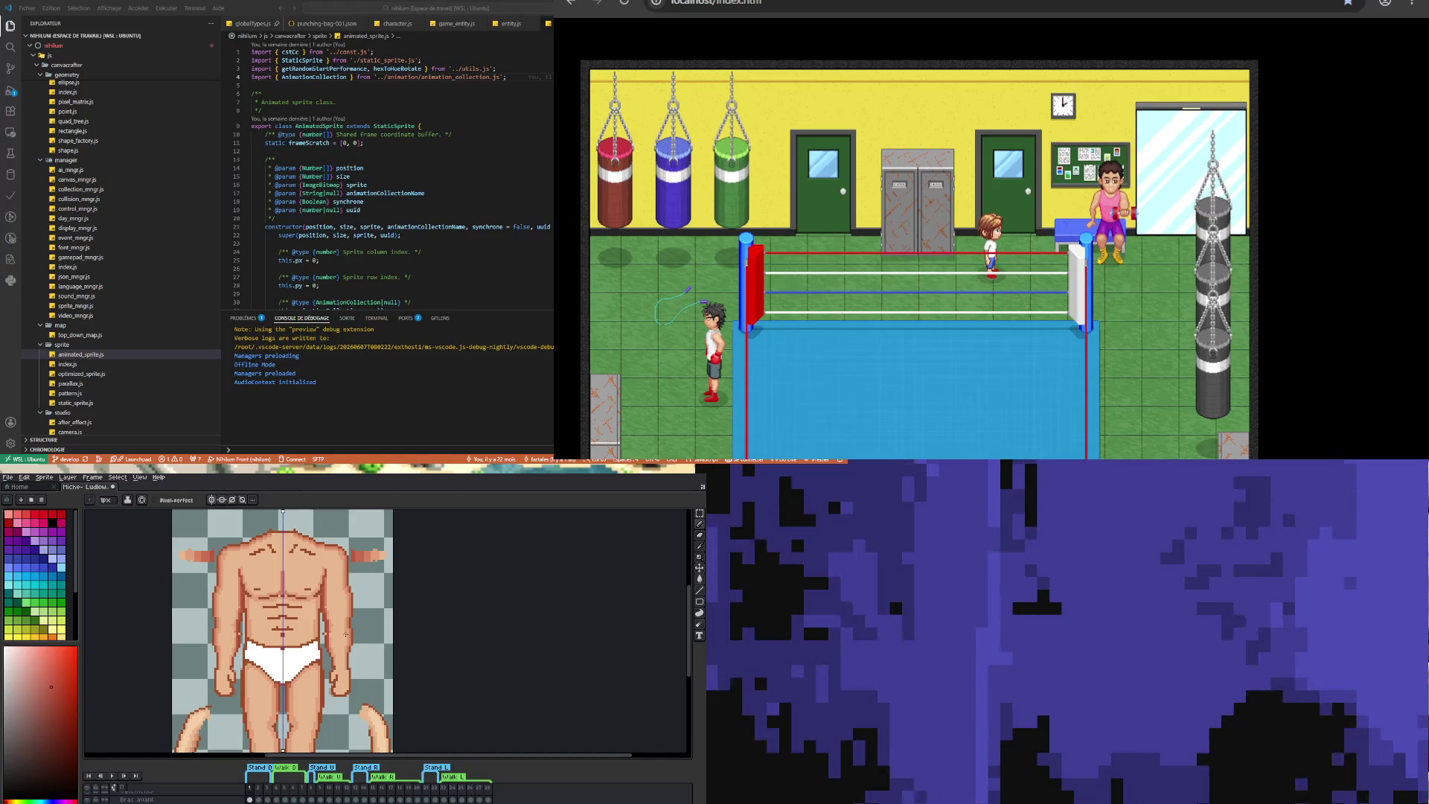
{"action": "left_click", "coordinate": [115, 789]}
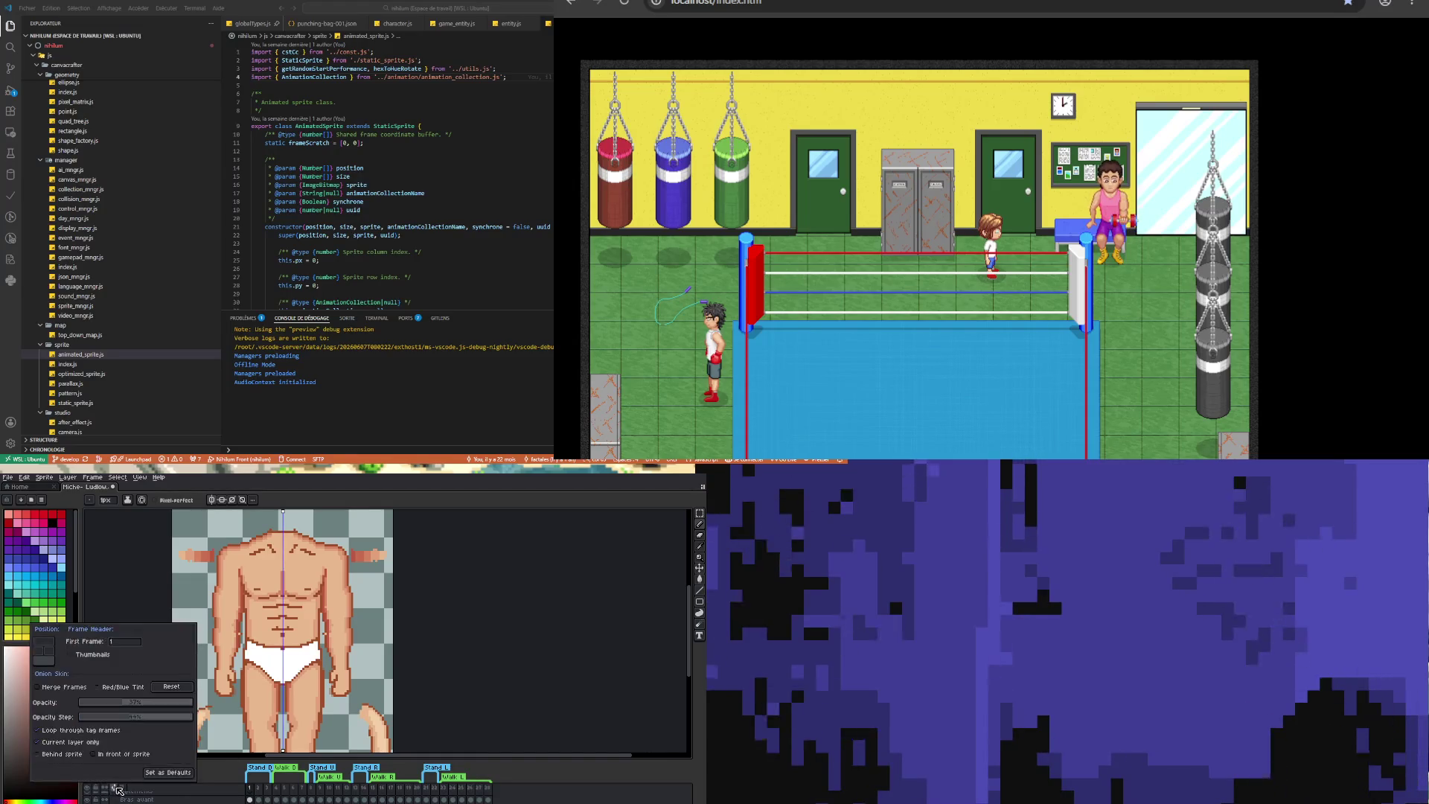
{"action": "left_click", "coordinate": [125, 790]}
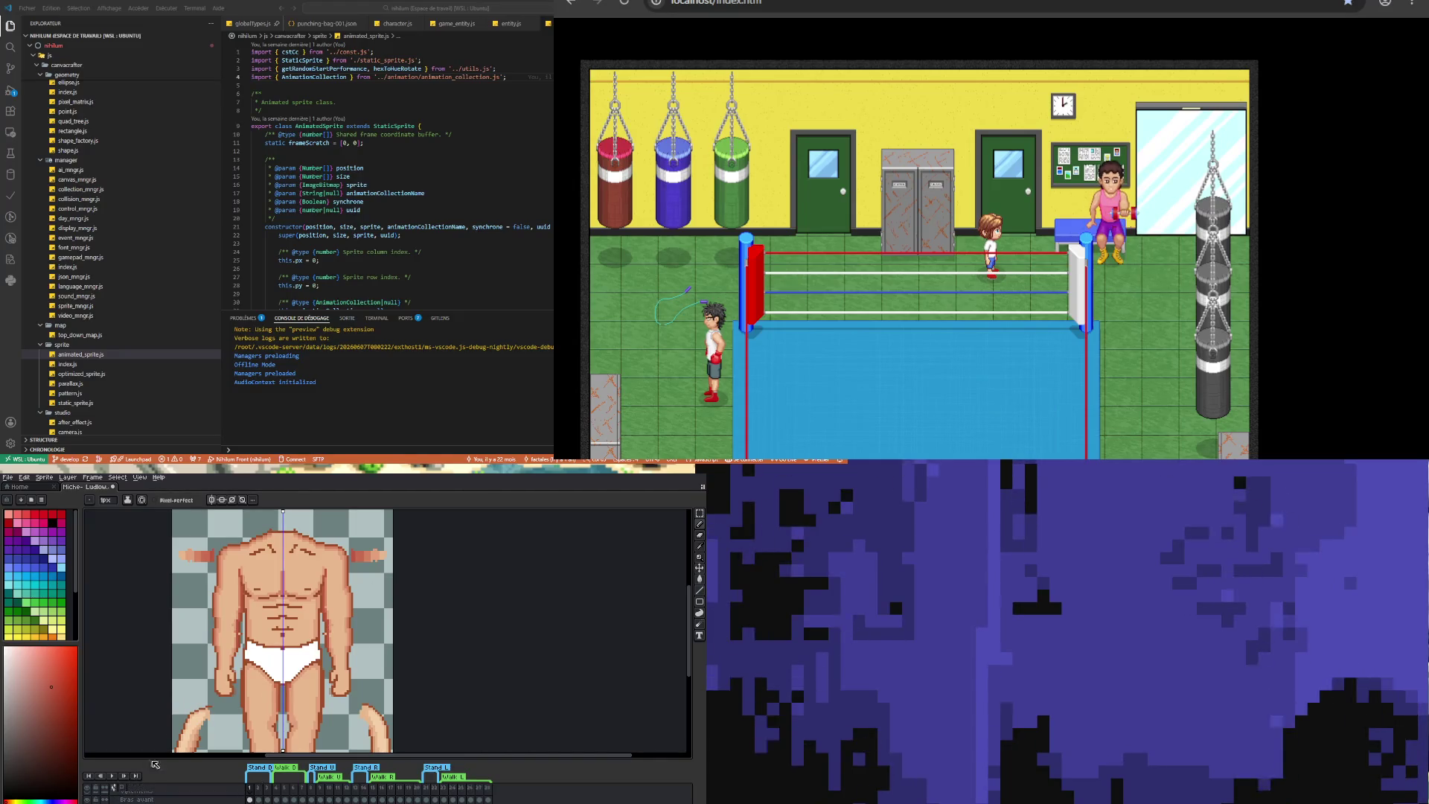
{"action": "left_click", "coordinate": [113, 788]}
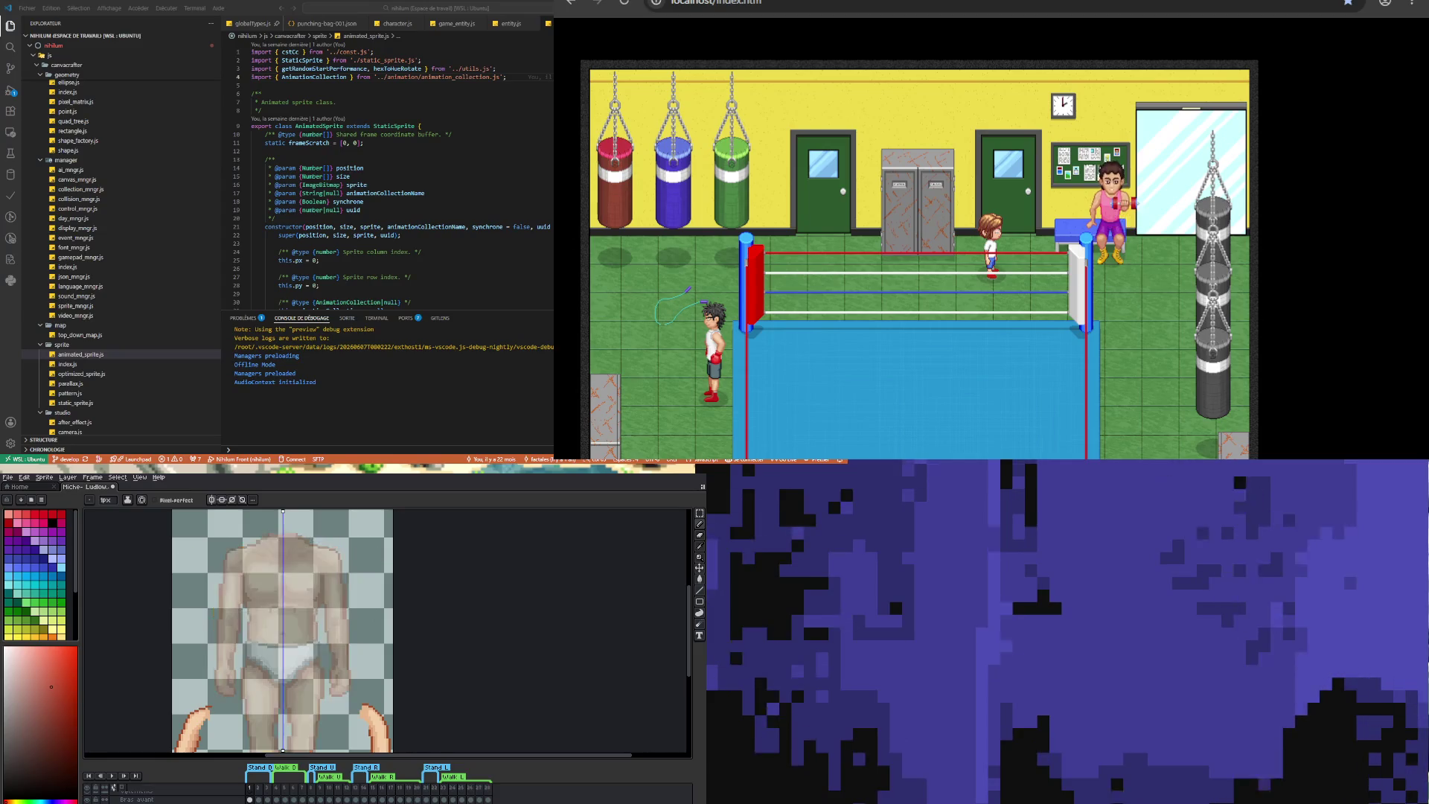
- Restore the sprite to full opacity and touch up skin pixels with a sampled body tone
{"action": "left_click", "coordinate": [114, 787]}
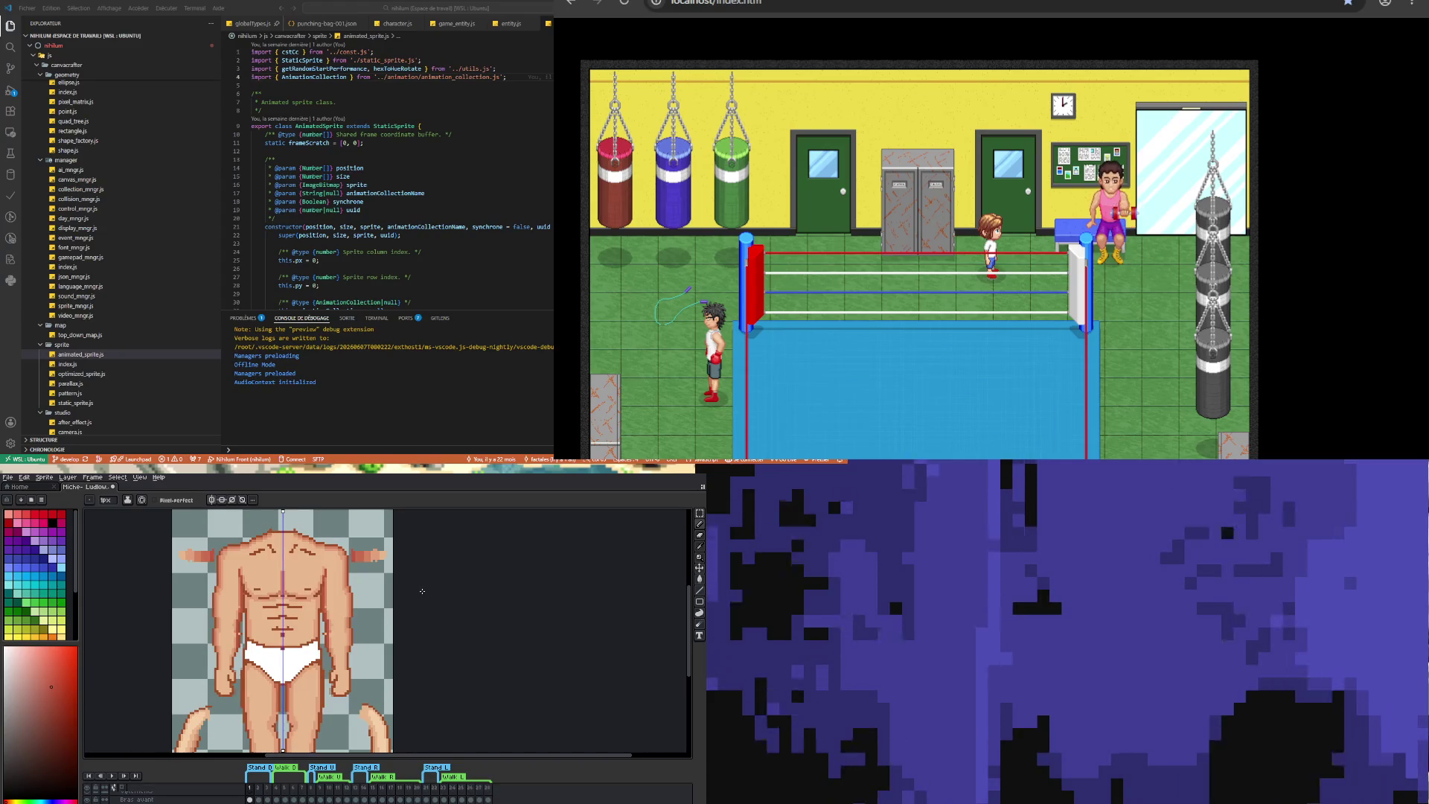
{"action": "key", "text": "b"}
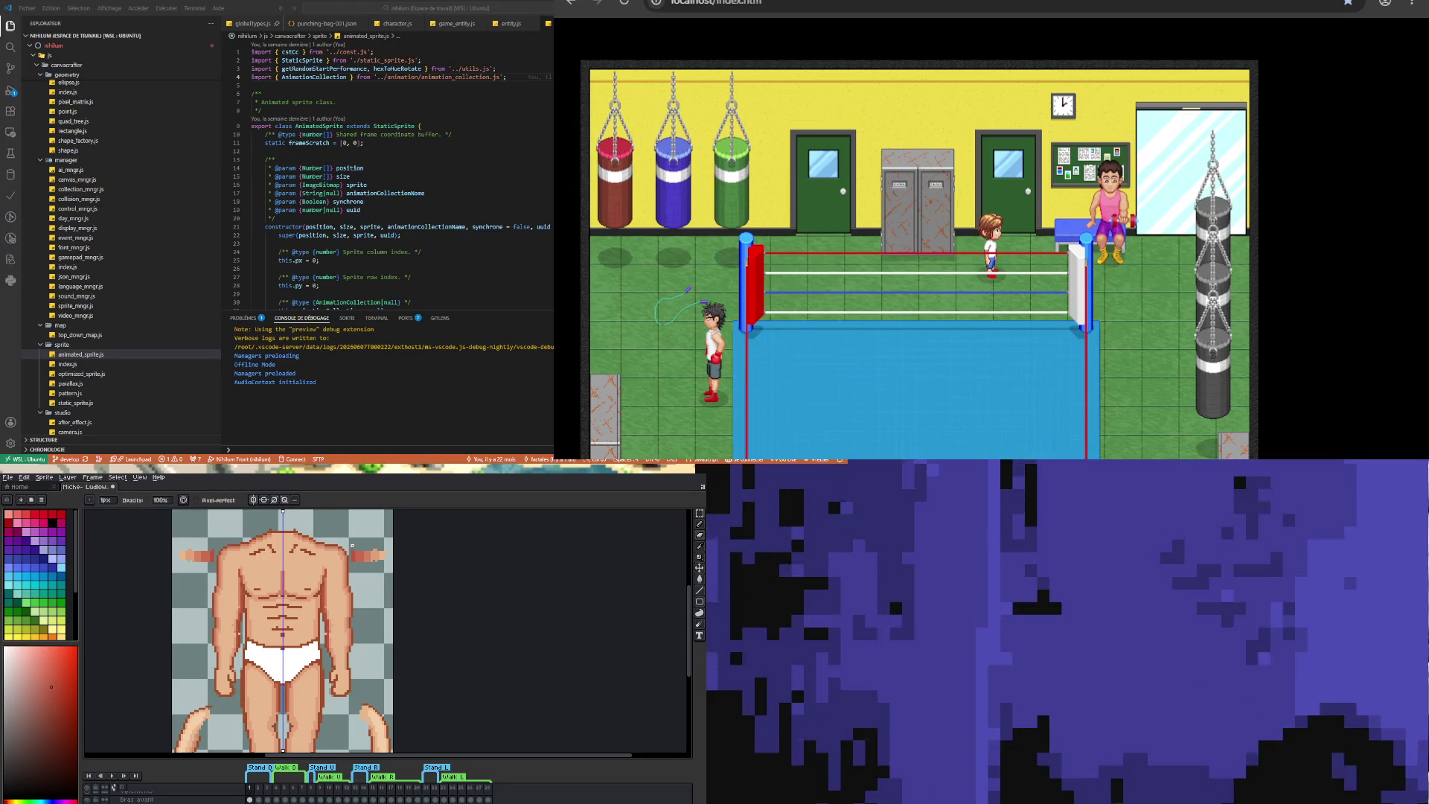
{"action": "key", "text": "i"}
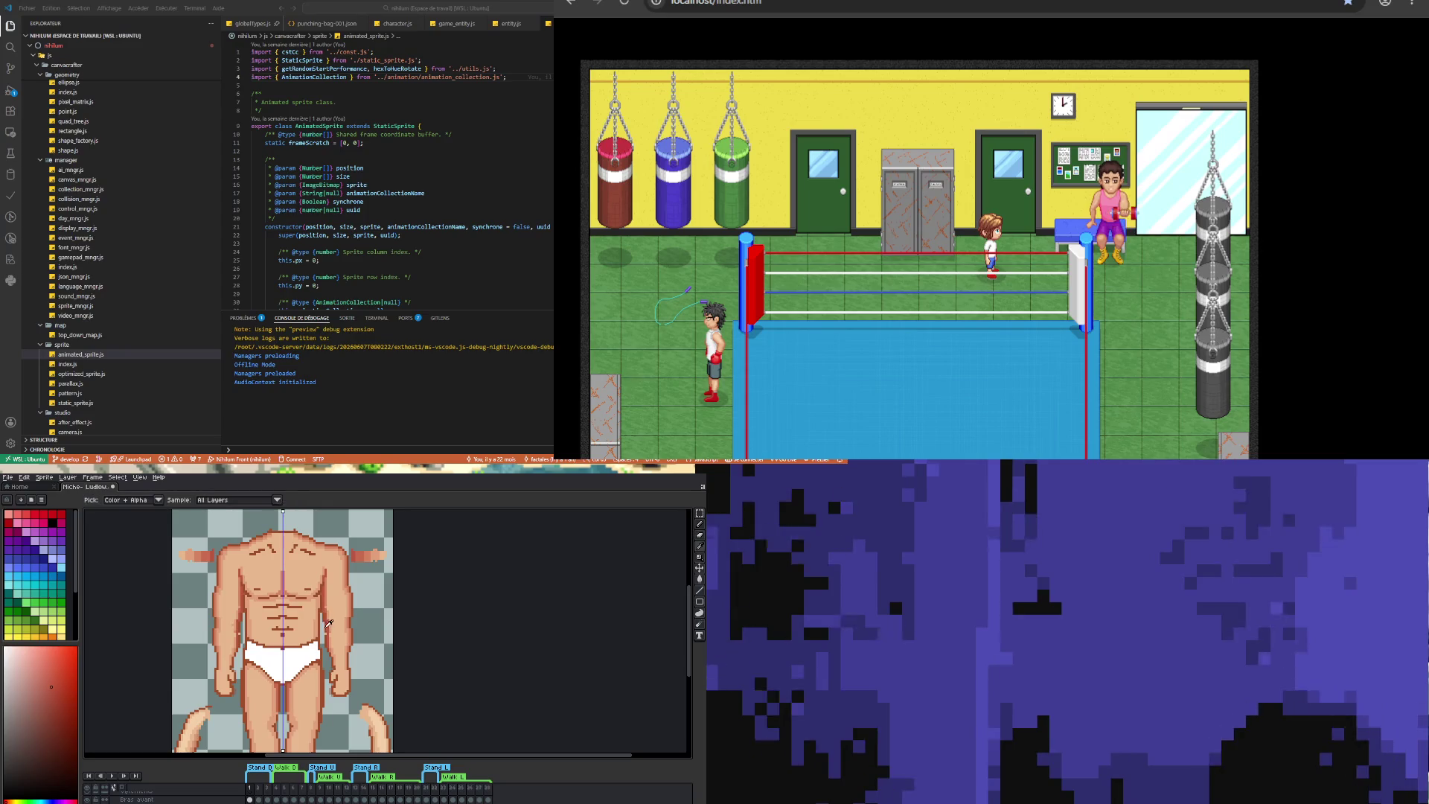
{"action": "left_click", "coordinate": [327, 633]}
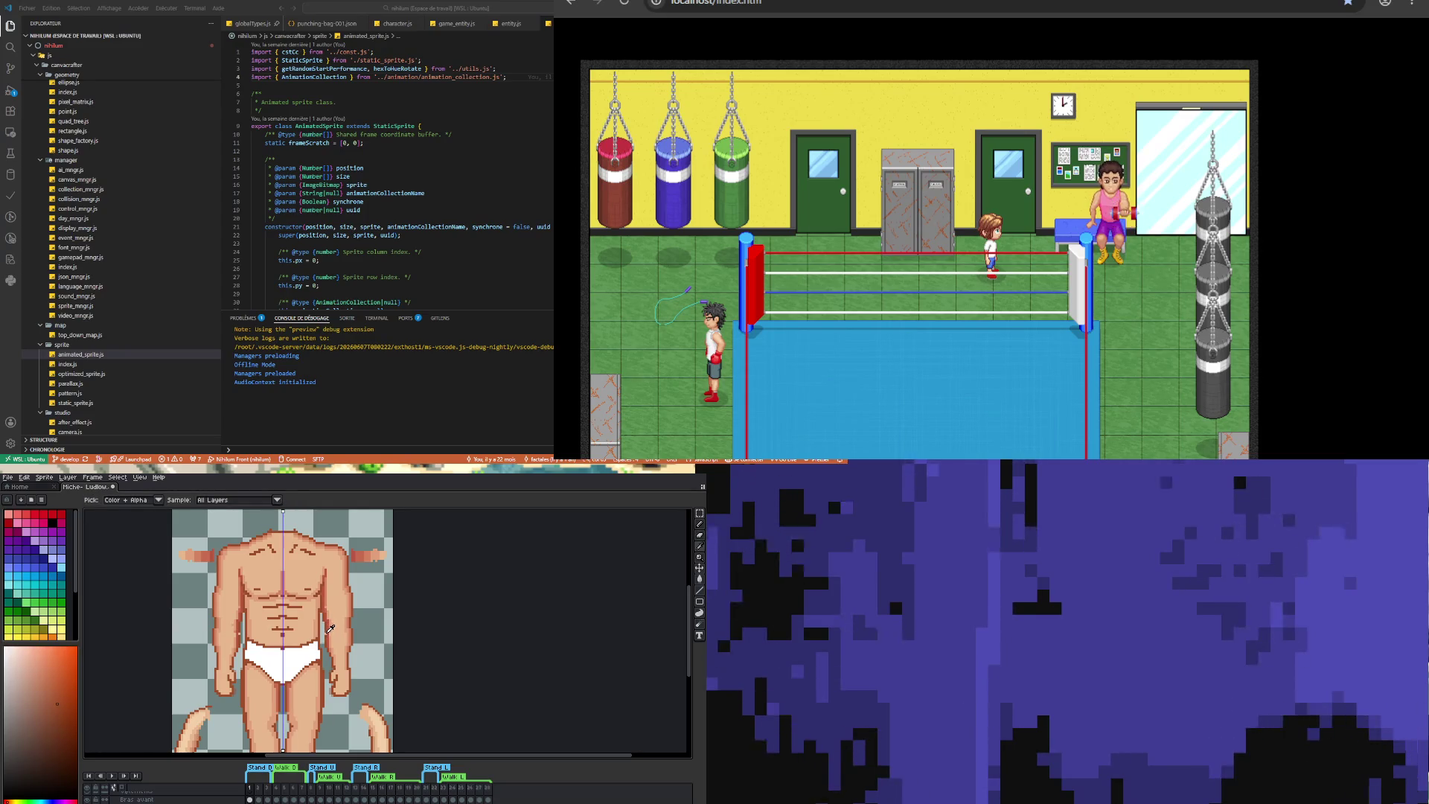
{"action": "key", "text": "b"}
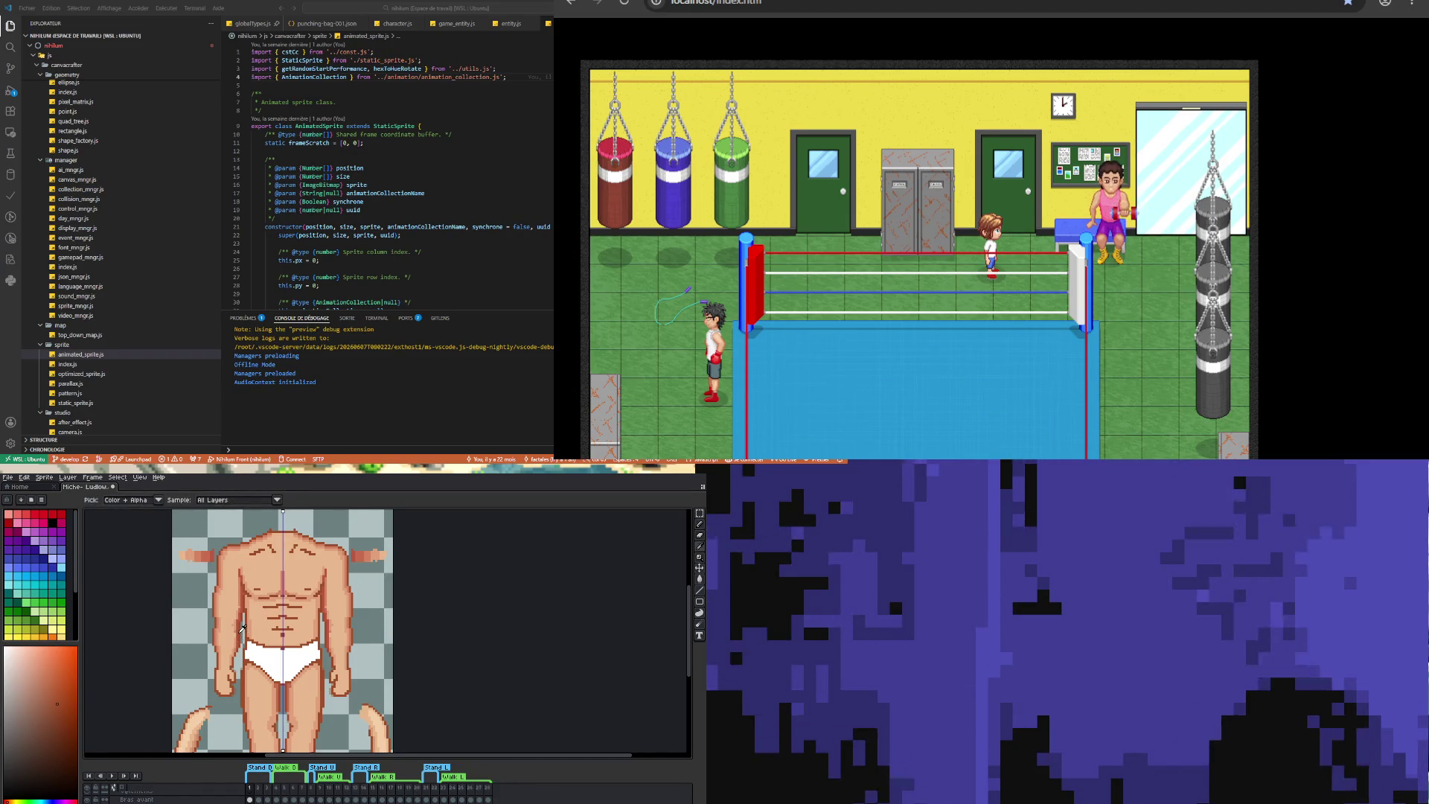
{"action": "left_click", "coordinate": [241, 628], "text": "alt"}
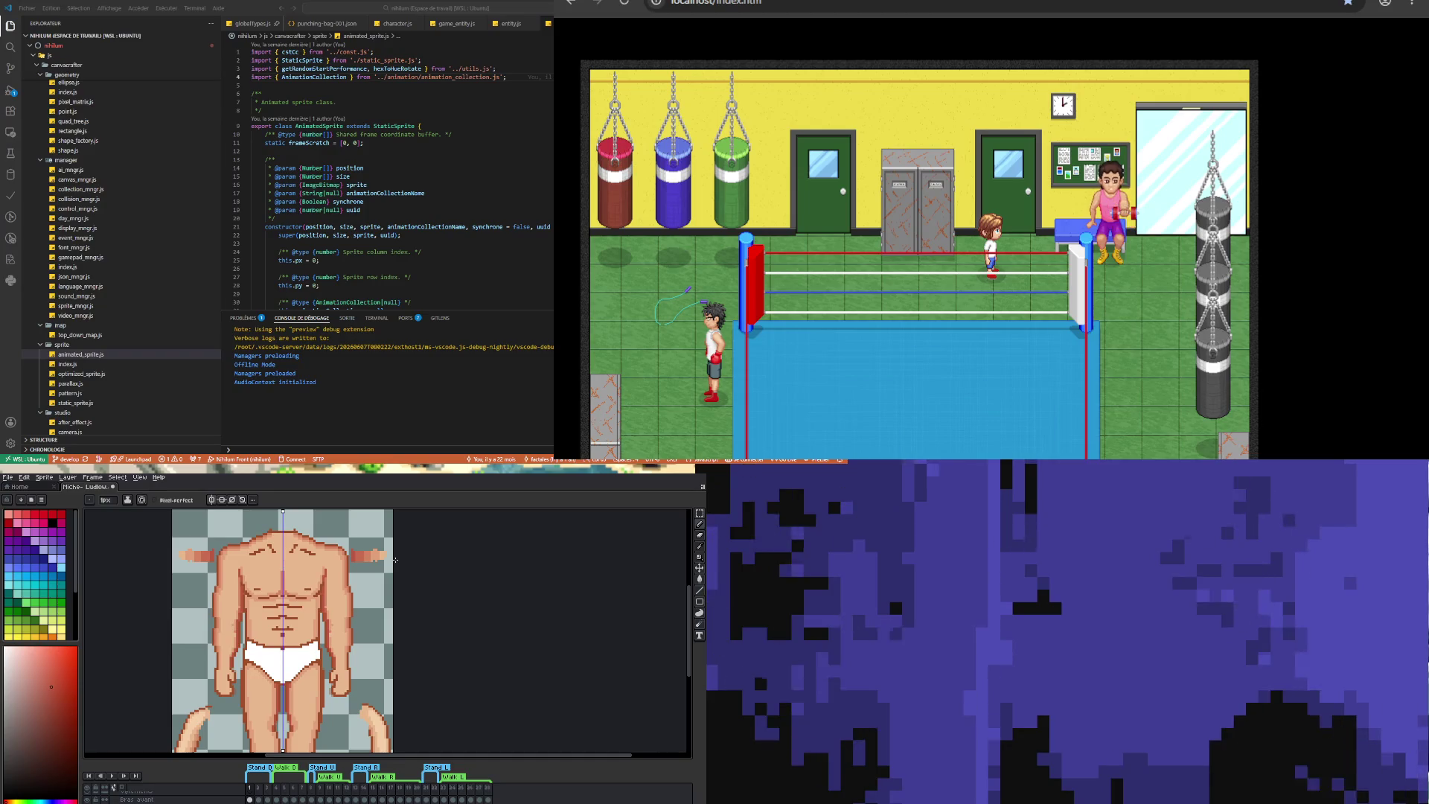
- Scroll down to review the legs, then return up to the refined shoulders
{"action": "left_click_drag", "start_coordinate": [686, 603], "coordinate": [685, 644]}
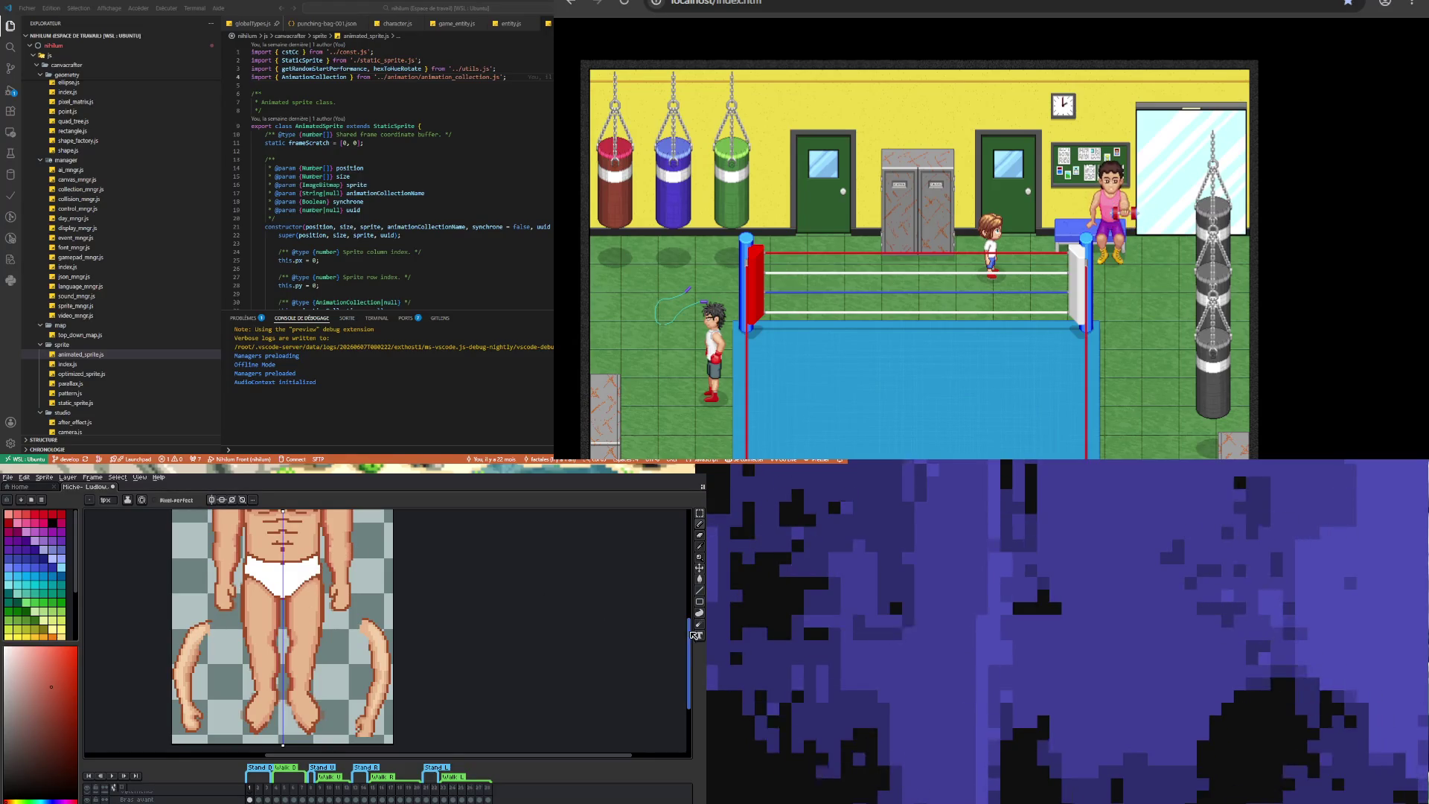
{"action": "scroll", "coordinate": [692, 637], "scroll_direction": "up", "scroll_amount": 5}
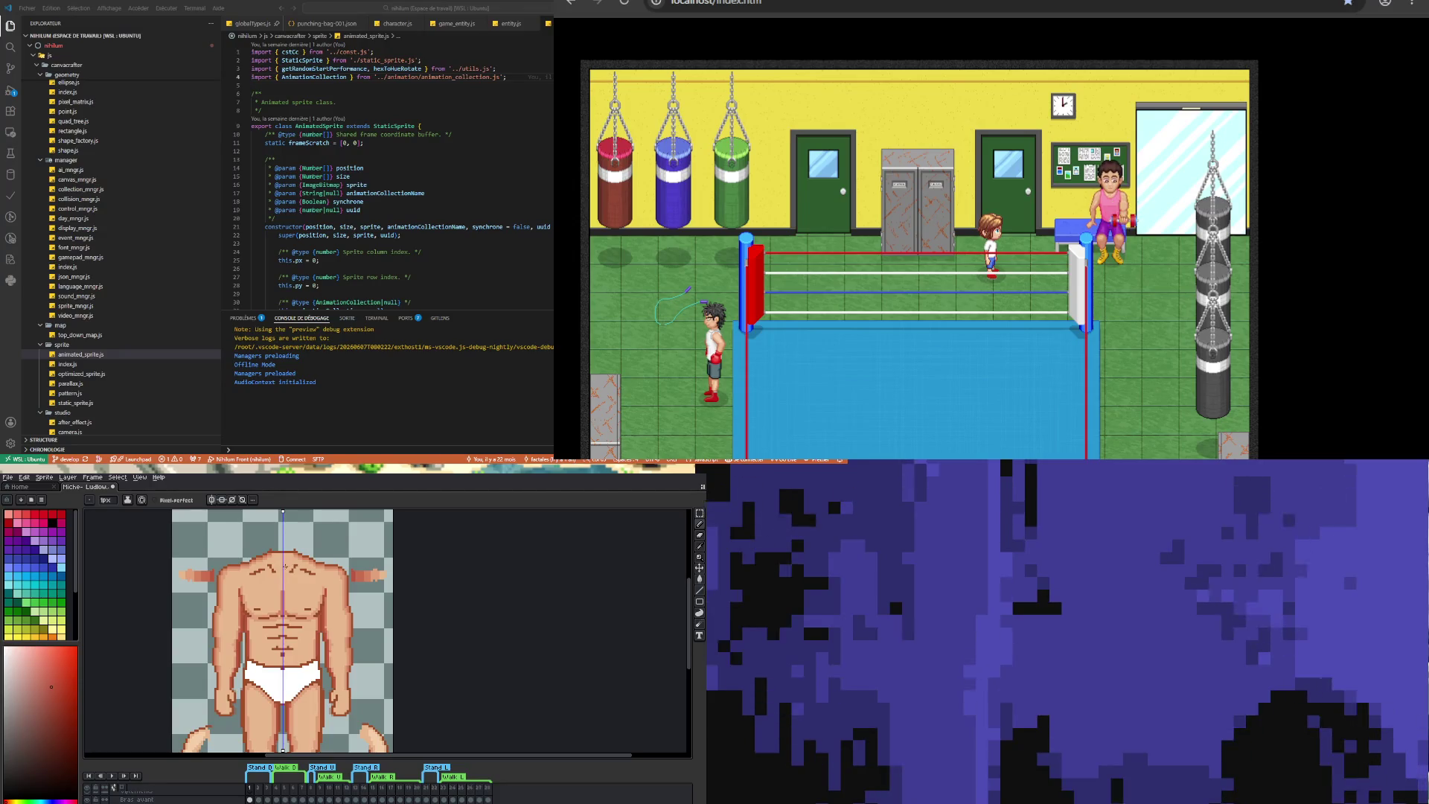
- Redraw chest, collarbone and shoulder lines using torso skin and reddish outline colours
{"action": "key", "text": "i"}
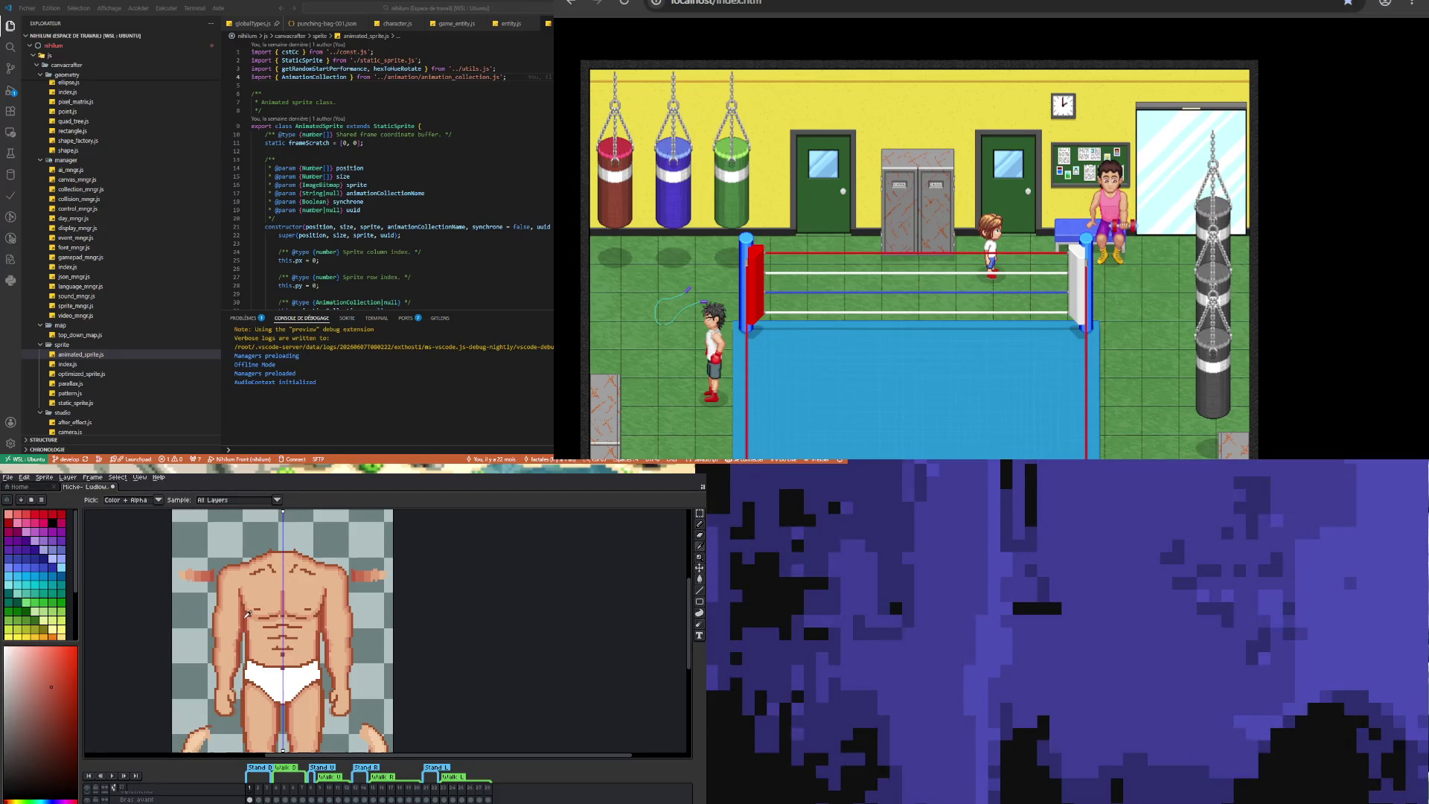
{"action": "left_click", "coordinate": [252, 612]}
{"action": "key", "text": "b"}
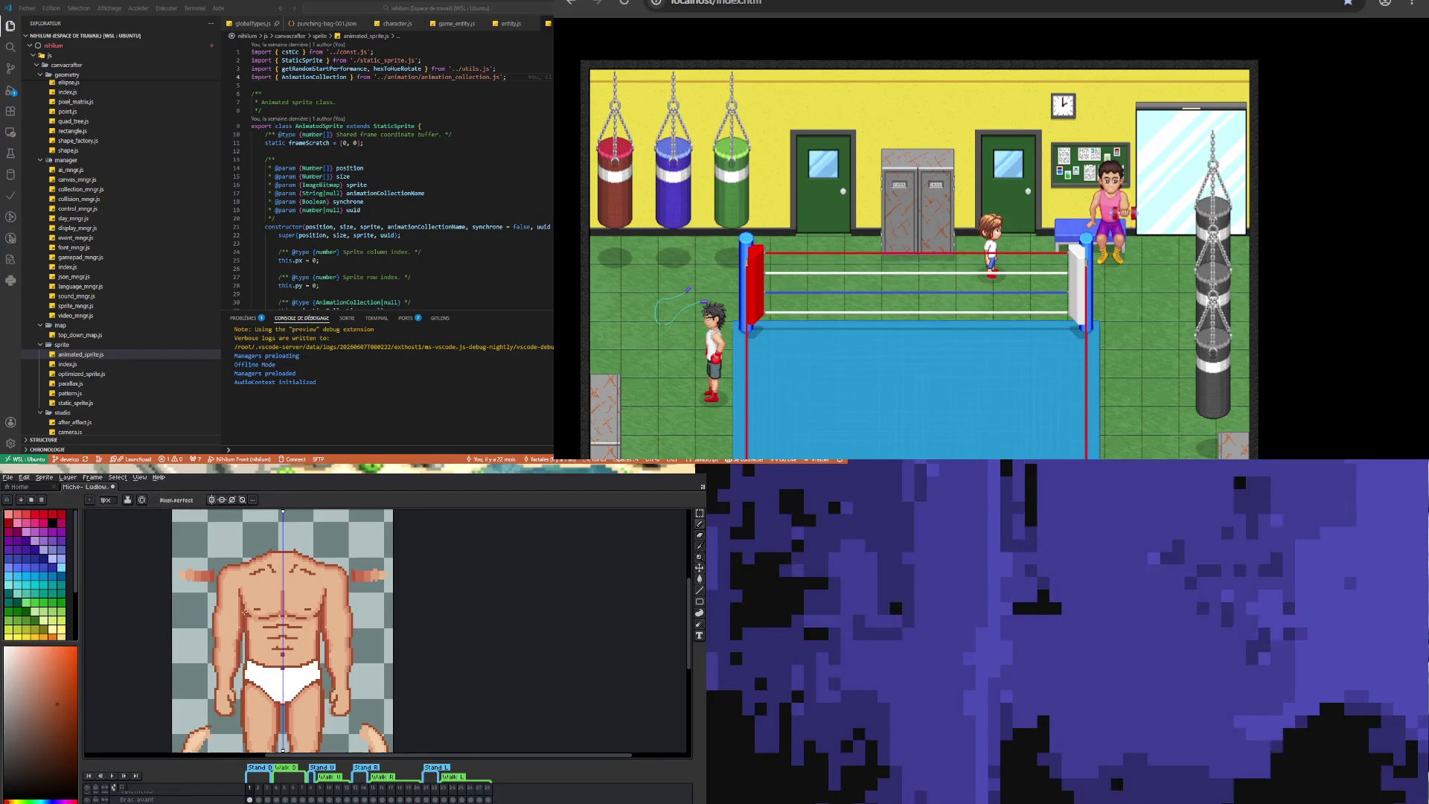
{"action": "key", "text": "i"}
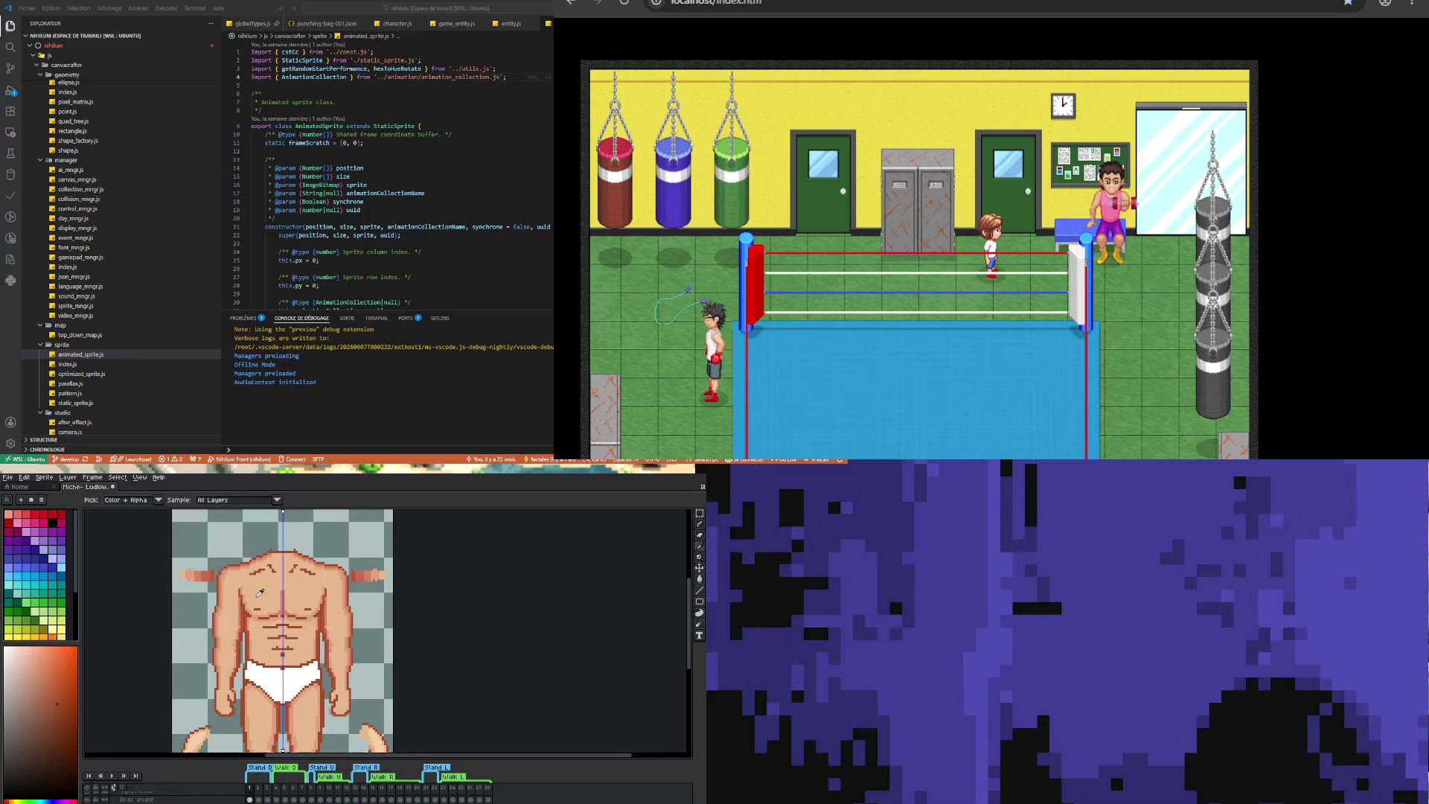
{"action": "left_click", "coordinate": [248, 603]}
{"action": "key", "text": "b"}
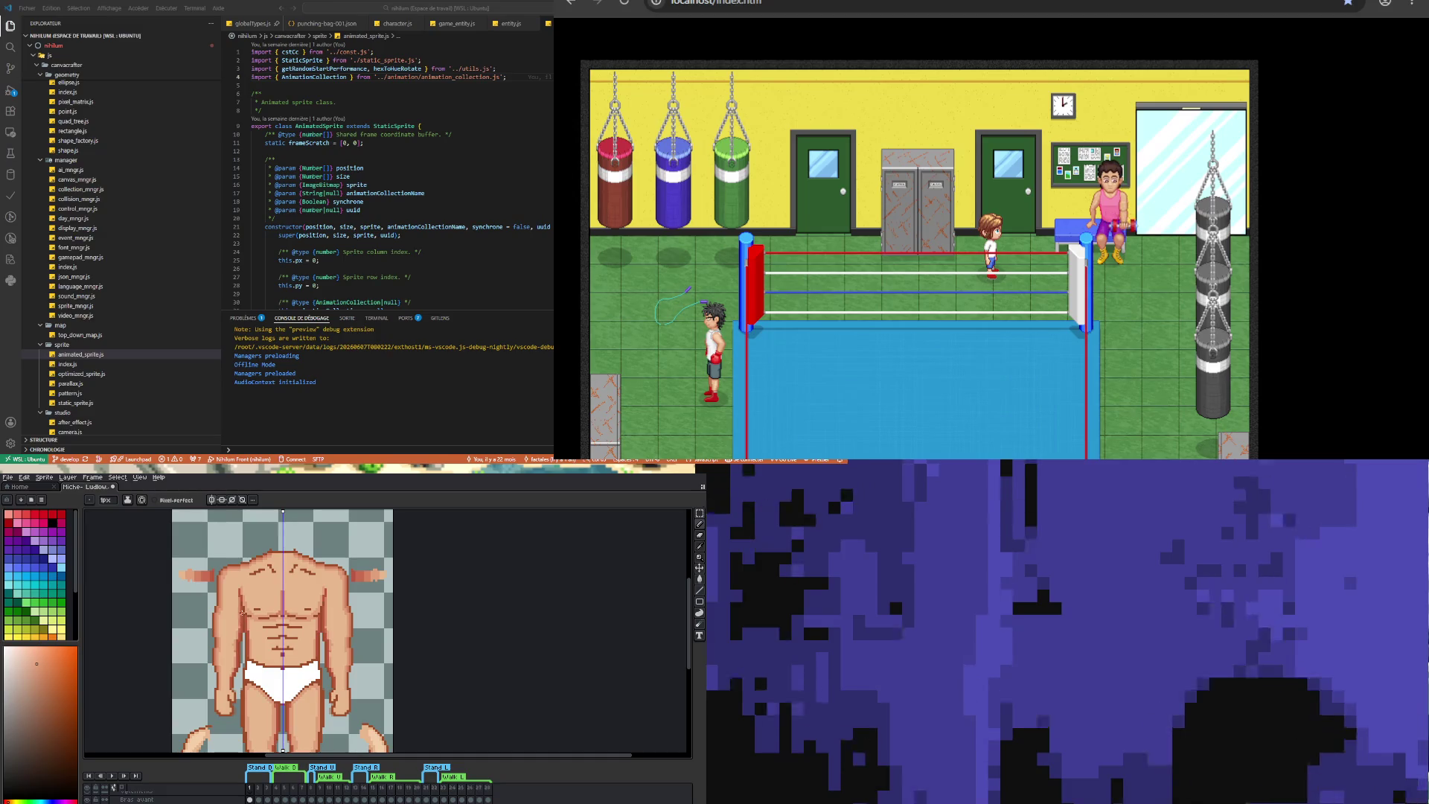
{"action": "key", "text": "i"}
{"action": "left_click", "coordinate": [246, 609]}
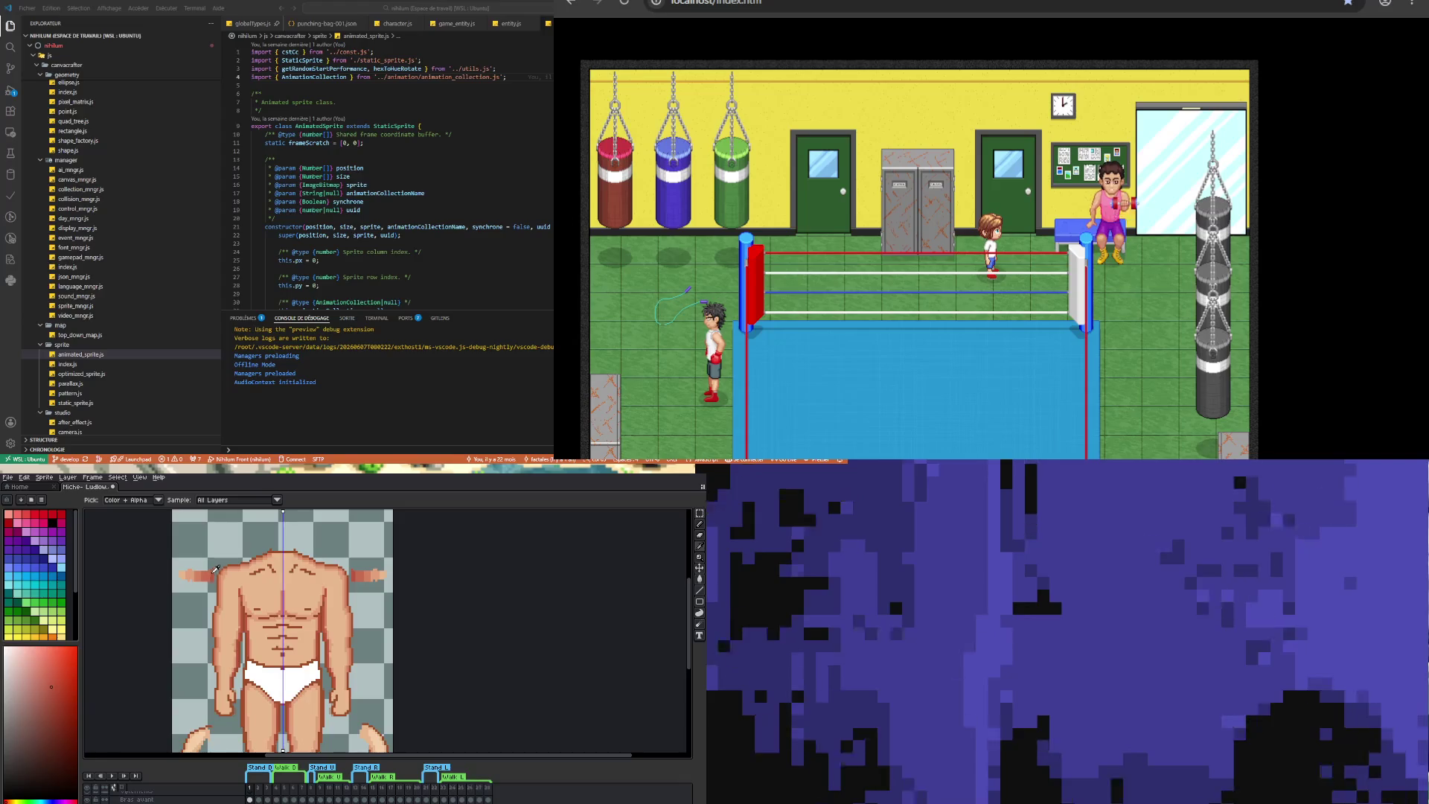
{"action": "key", "text": "b"}
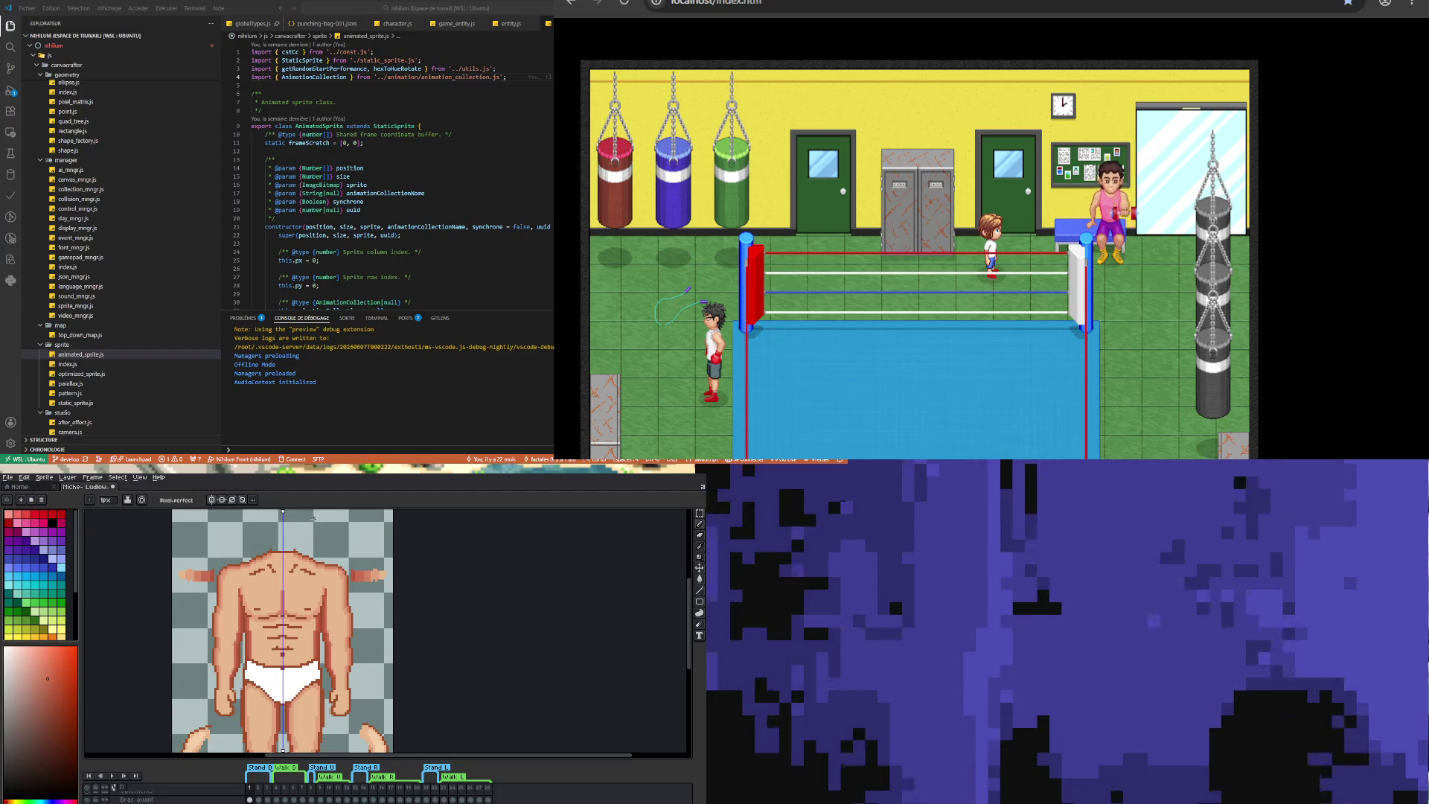
{"action": "left_click_drag", "start_coordinate": [689, 616], "coordinate": [688, 648]}
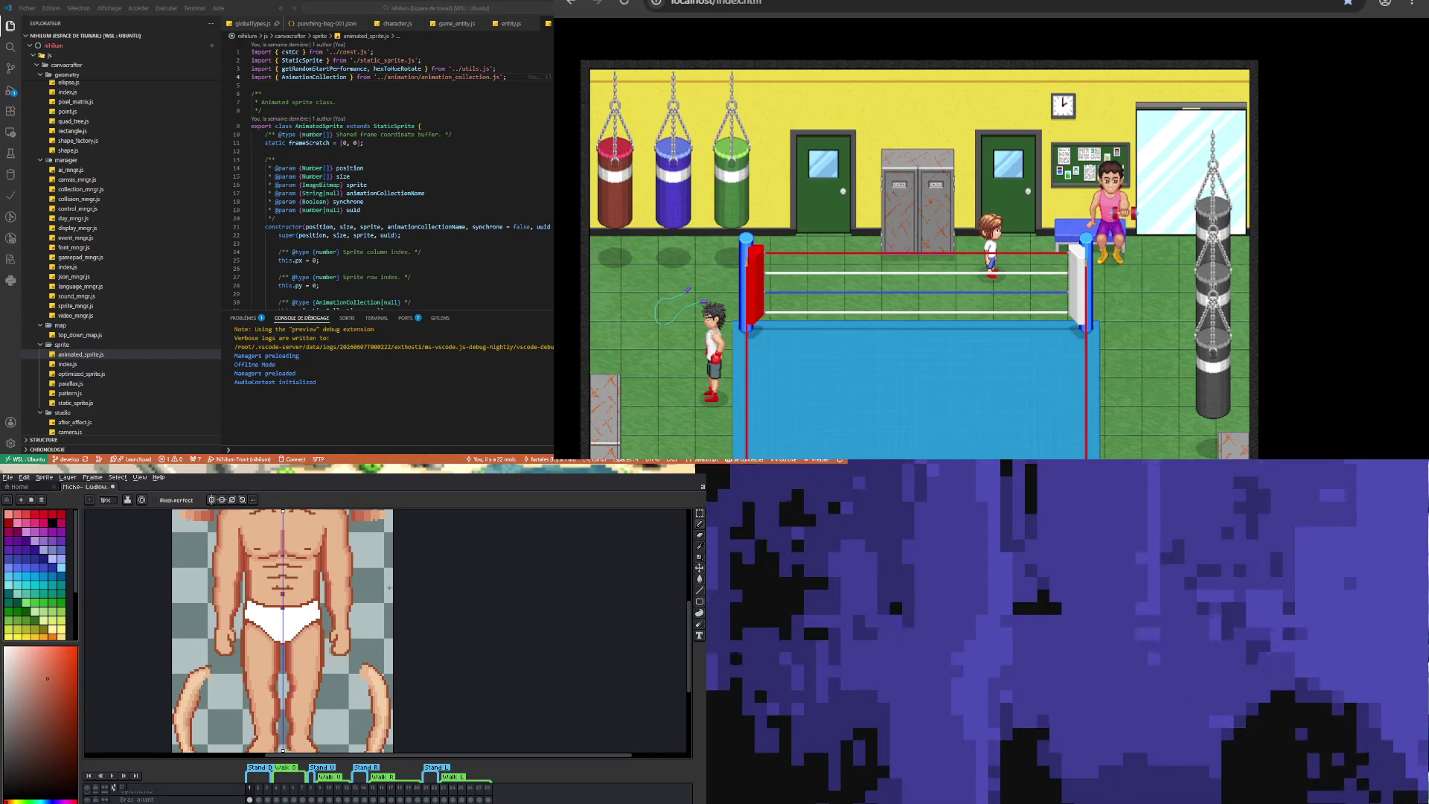
{"action": "scroll", "coordinate": [665, 594], "scroll_direction": "up", "scroll_amount": 3}
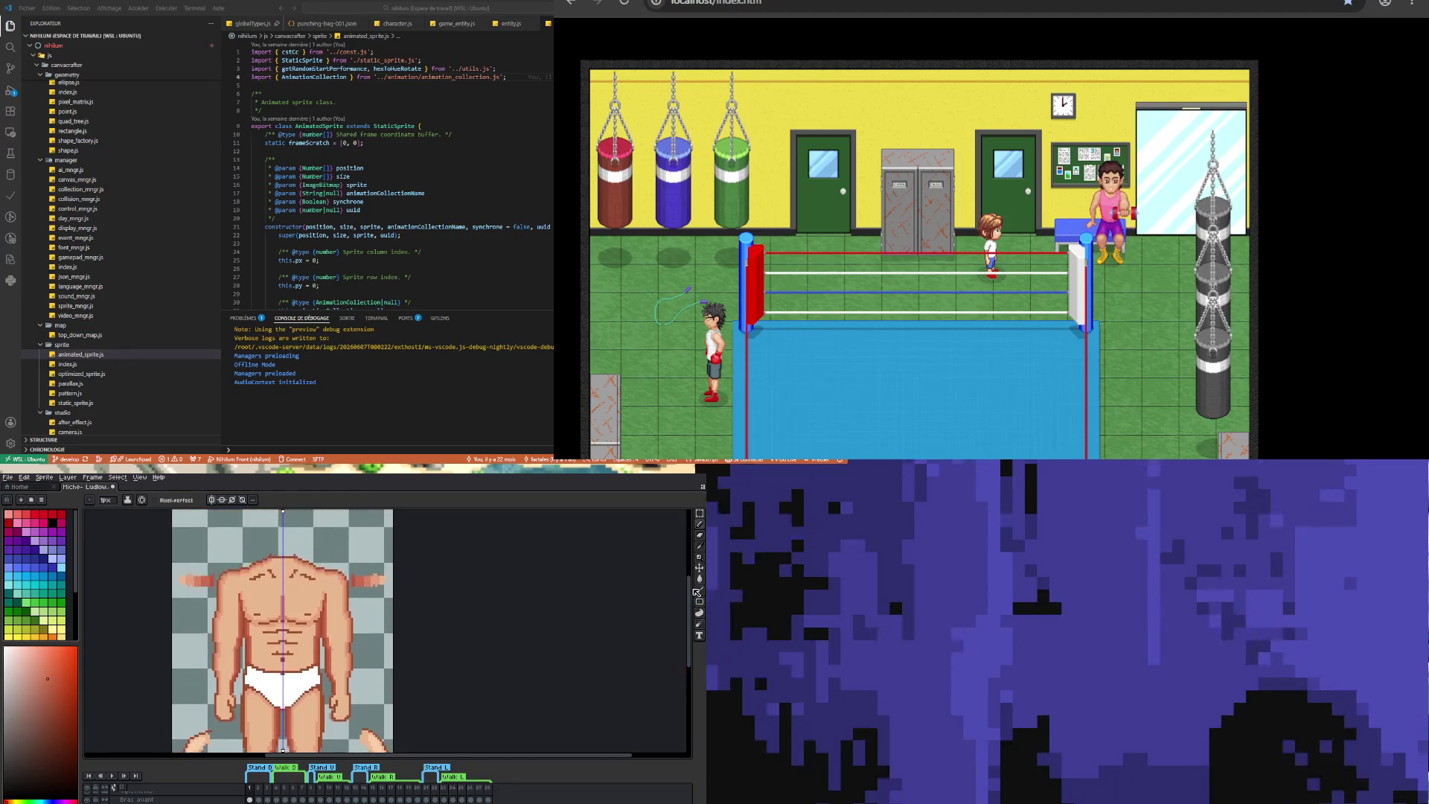
- Undo back to the previous torso drawing and bring the legs into view
{"action": "left_click", "coordinate": [698, 550]}
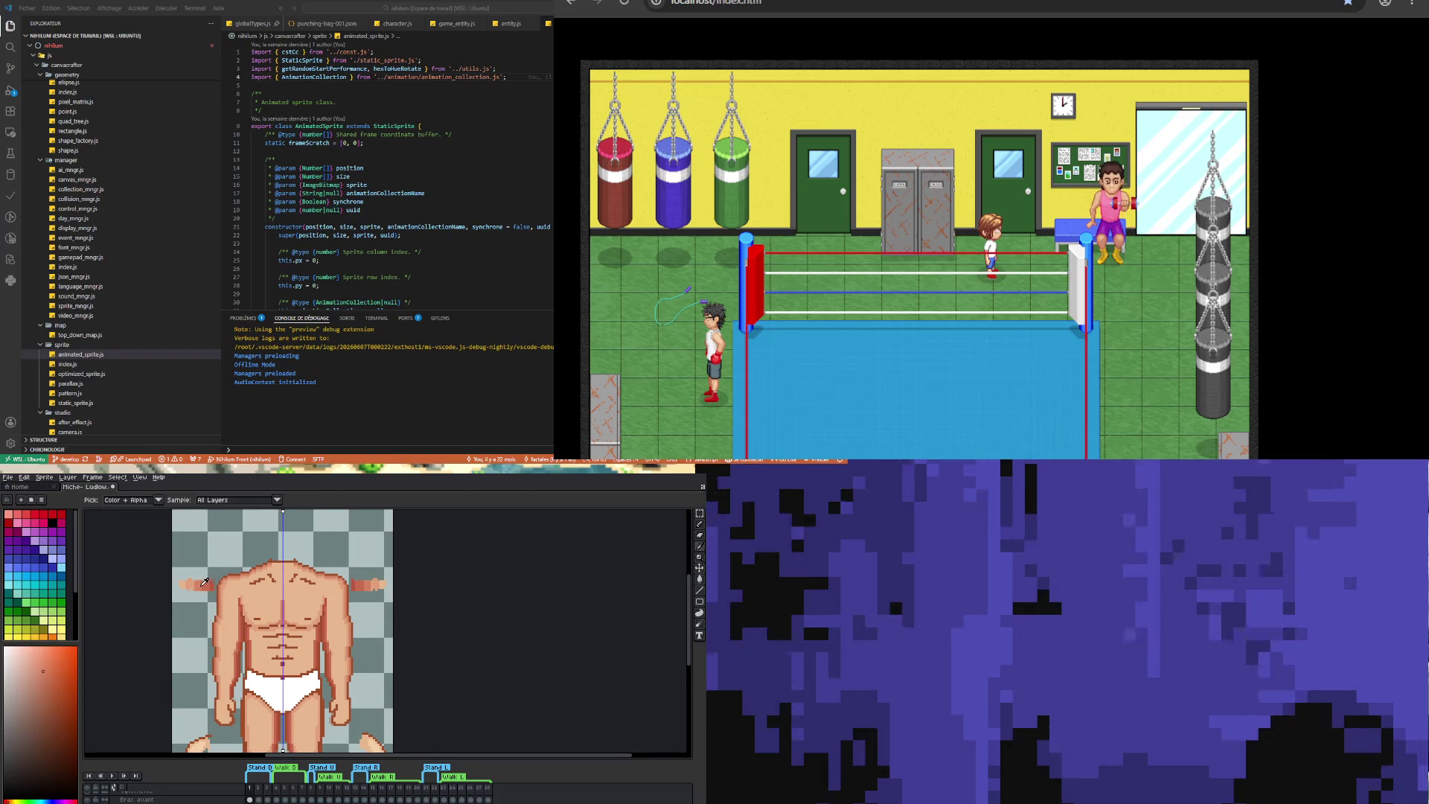
{"action": "left_click", "coordinate": [691, 526]}
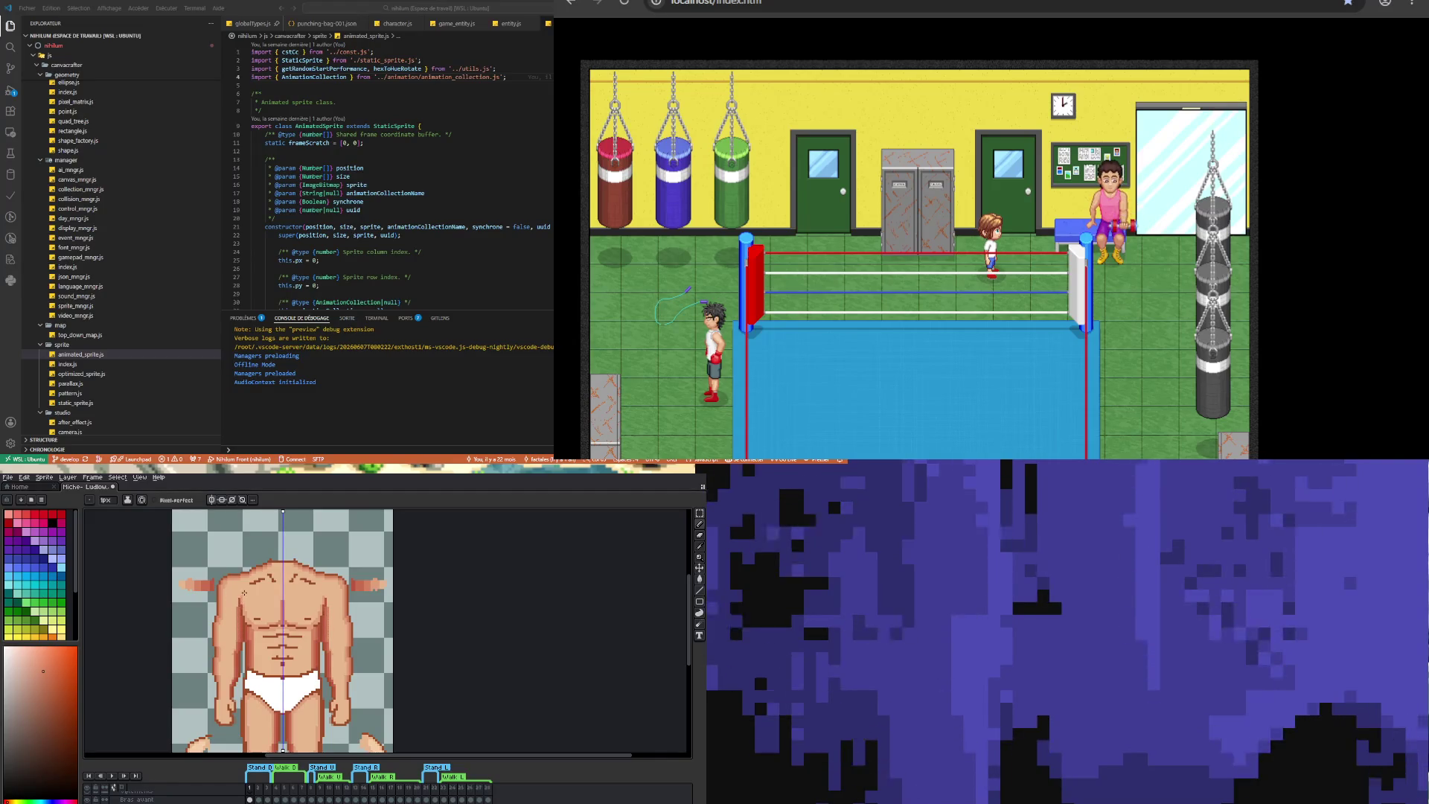
{"action": "key", "text": "v"}
{"action": "key", "text": "b"}
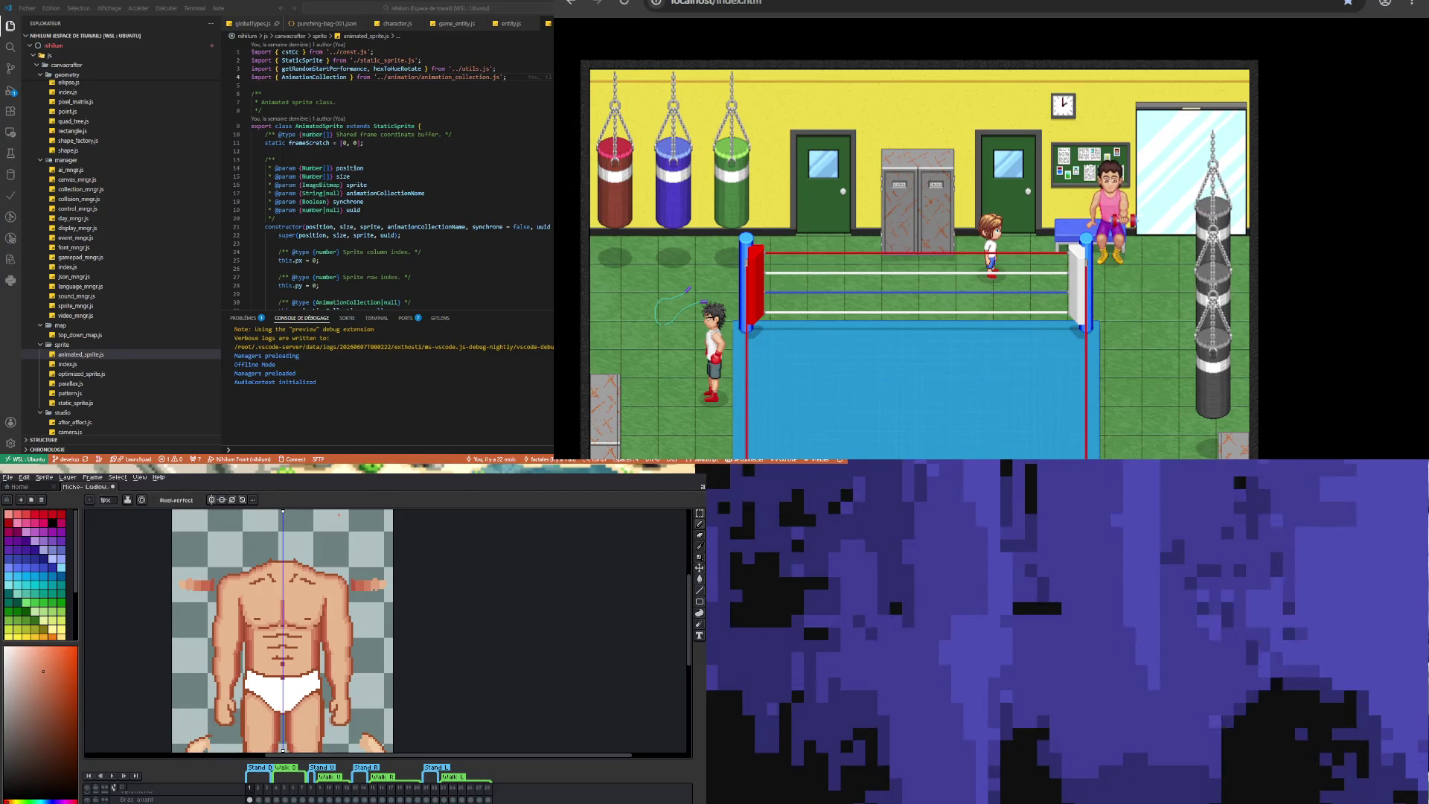
{"action": "key", "text": "ctrl+z"}
{"action": "left_click_drag", "start_coordinate": [689, 628], "coordinate": [689, 640]}
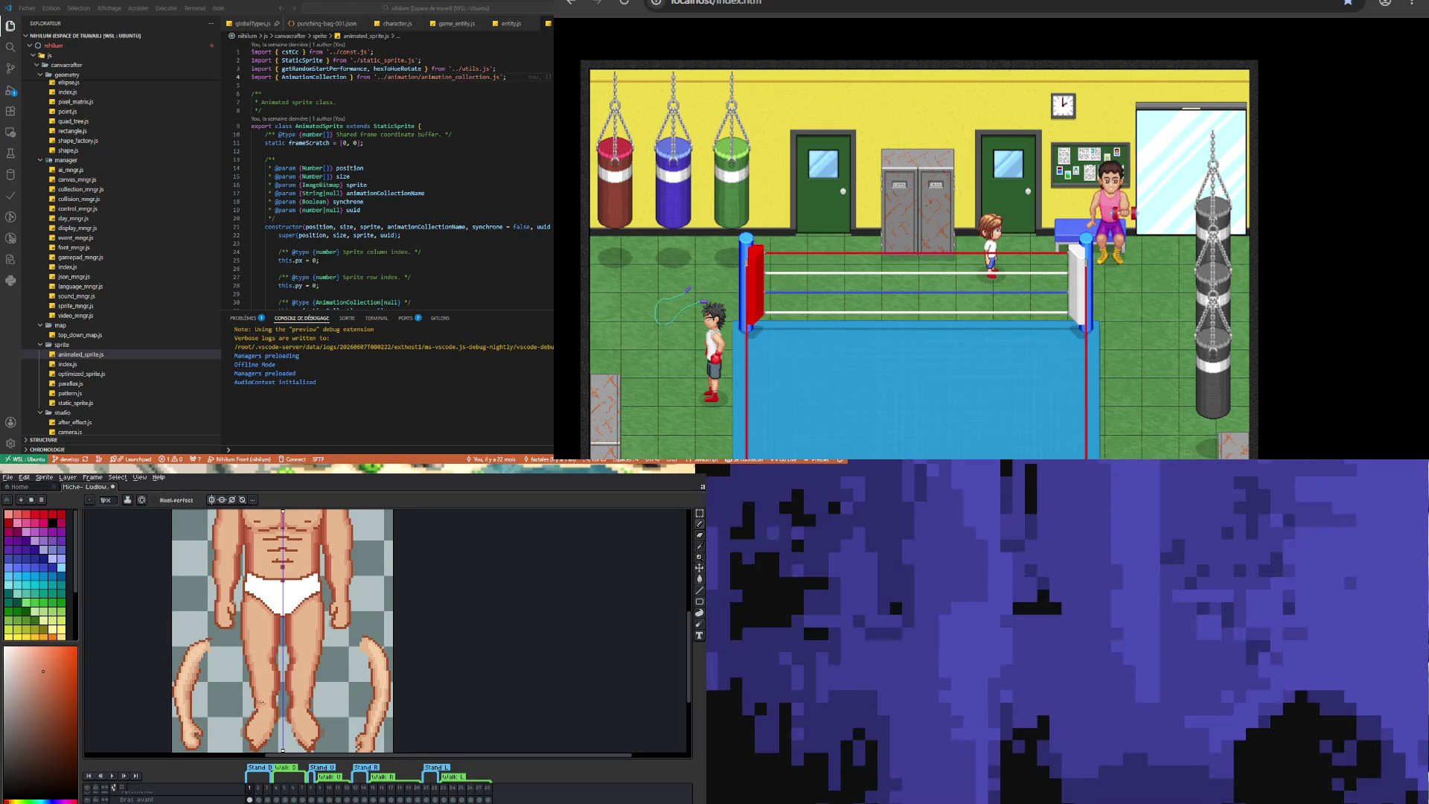
- Sample darker and lighter leg skin tones and the briefs' white to touch up hands and legs
{"action": "key", "text": "b"}
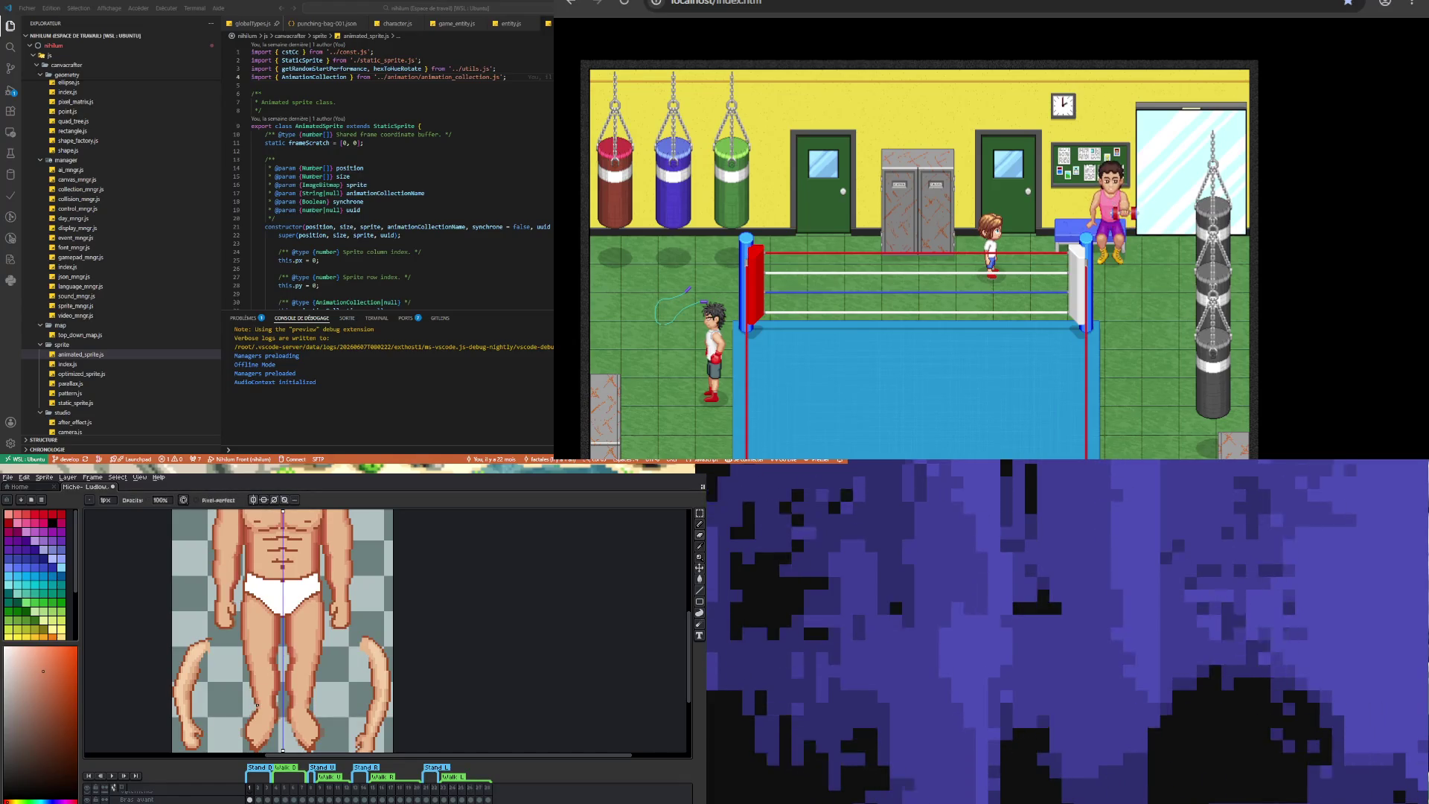
{"action": "left_click", "coordinate": [259, 696], "text": "alt"}
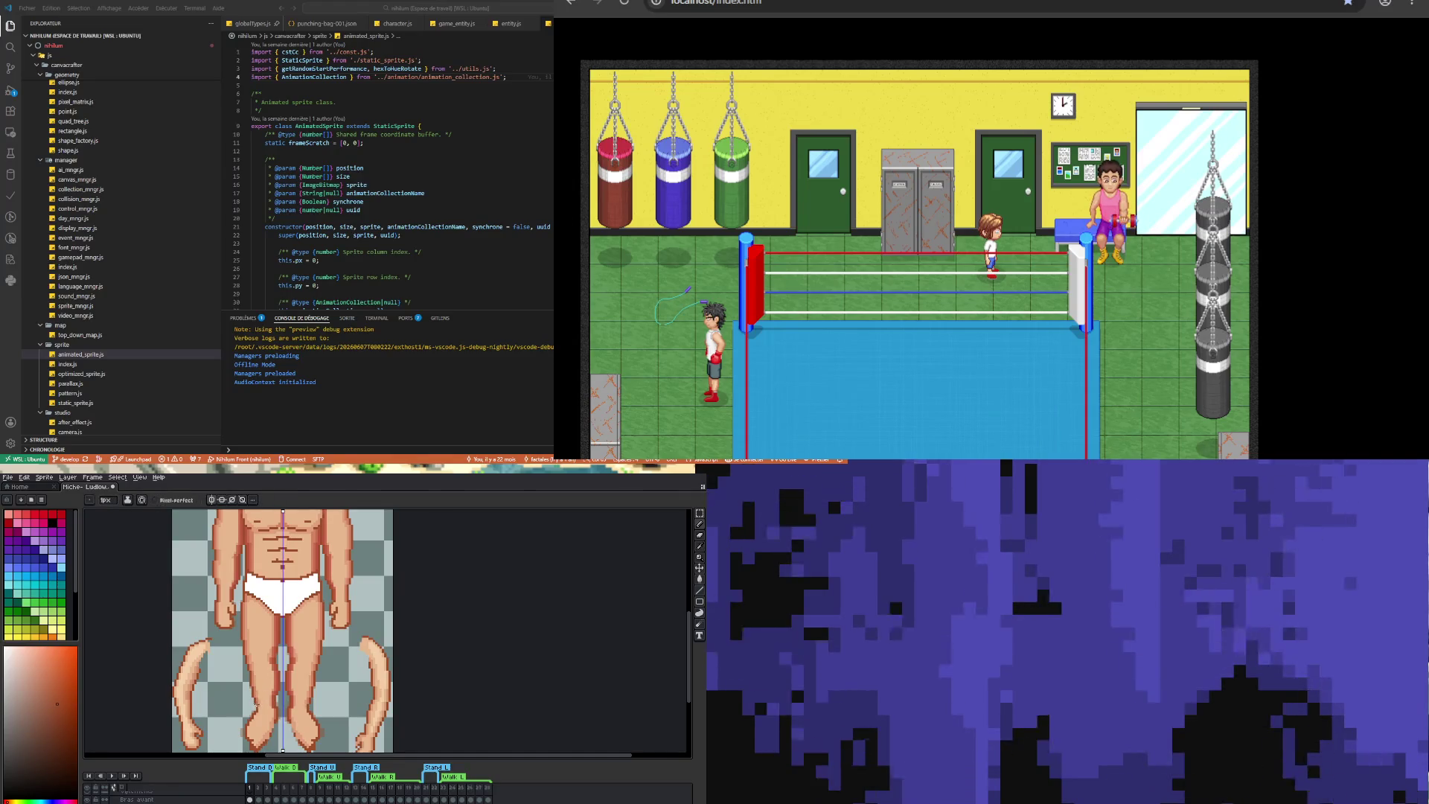
{"action": "left_click", "coordinate": [262, 692], "text": "alt"}
{"action": "left_click", "coordinate": [260, 706], "text": "alt"}
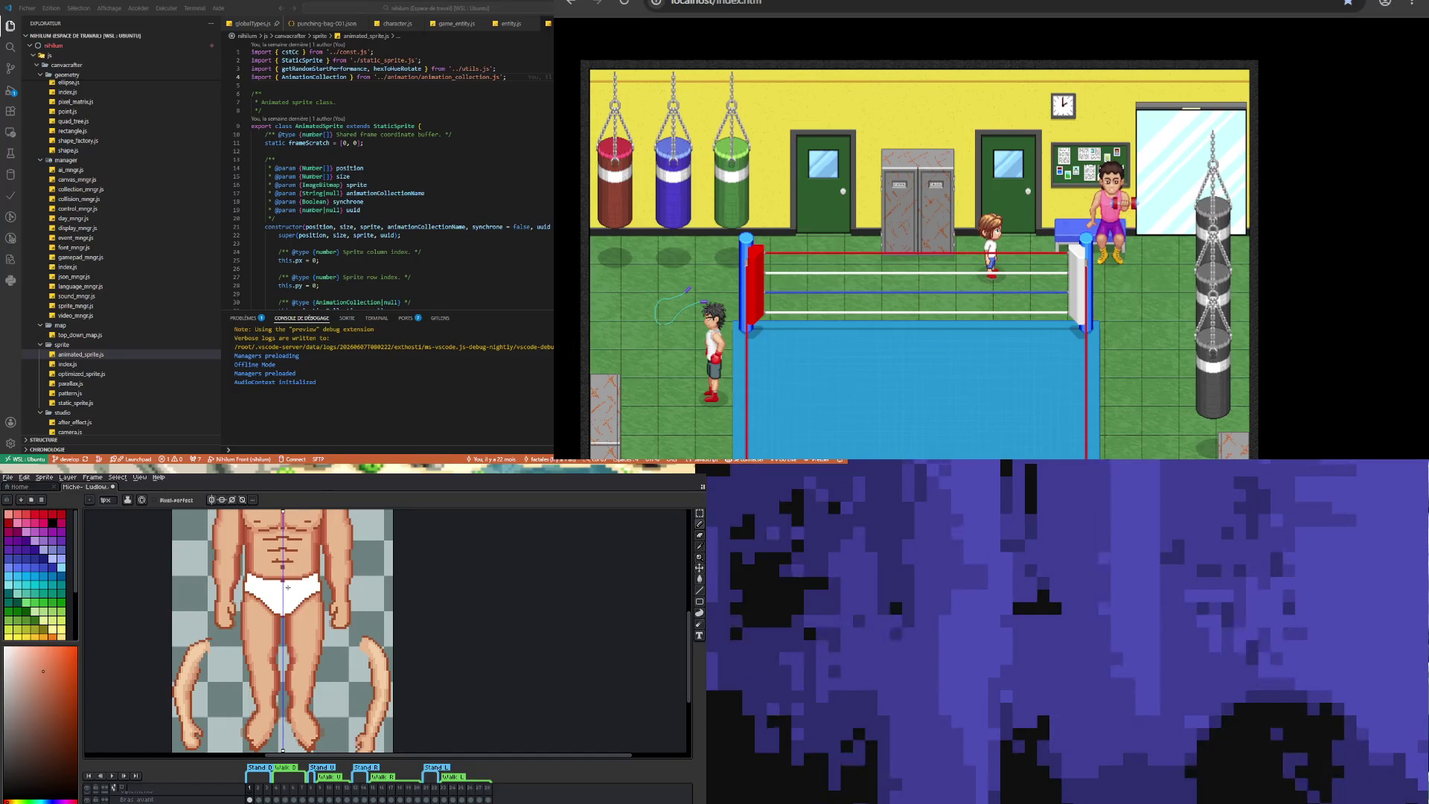
{"action": "left_click", "coordinate": [275, 582], "text": "alt"}
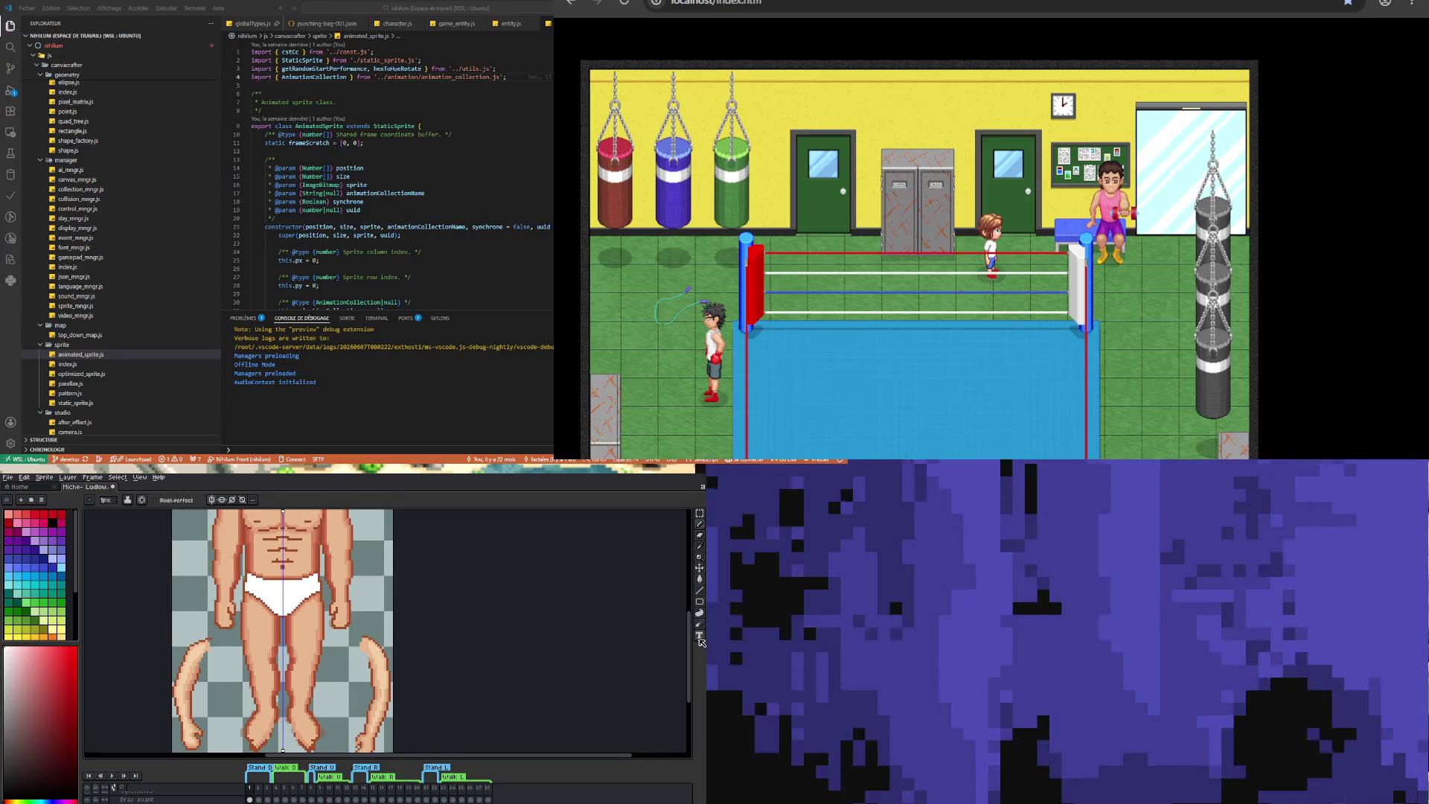
{"action": "scroll", "coordinate": [692, 639], "scroll_direction": "up", "scroll_amount": 2}
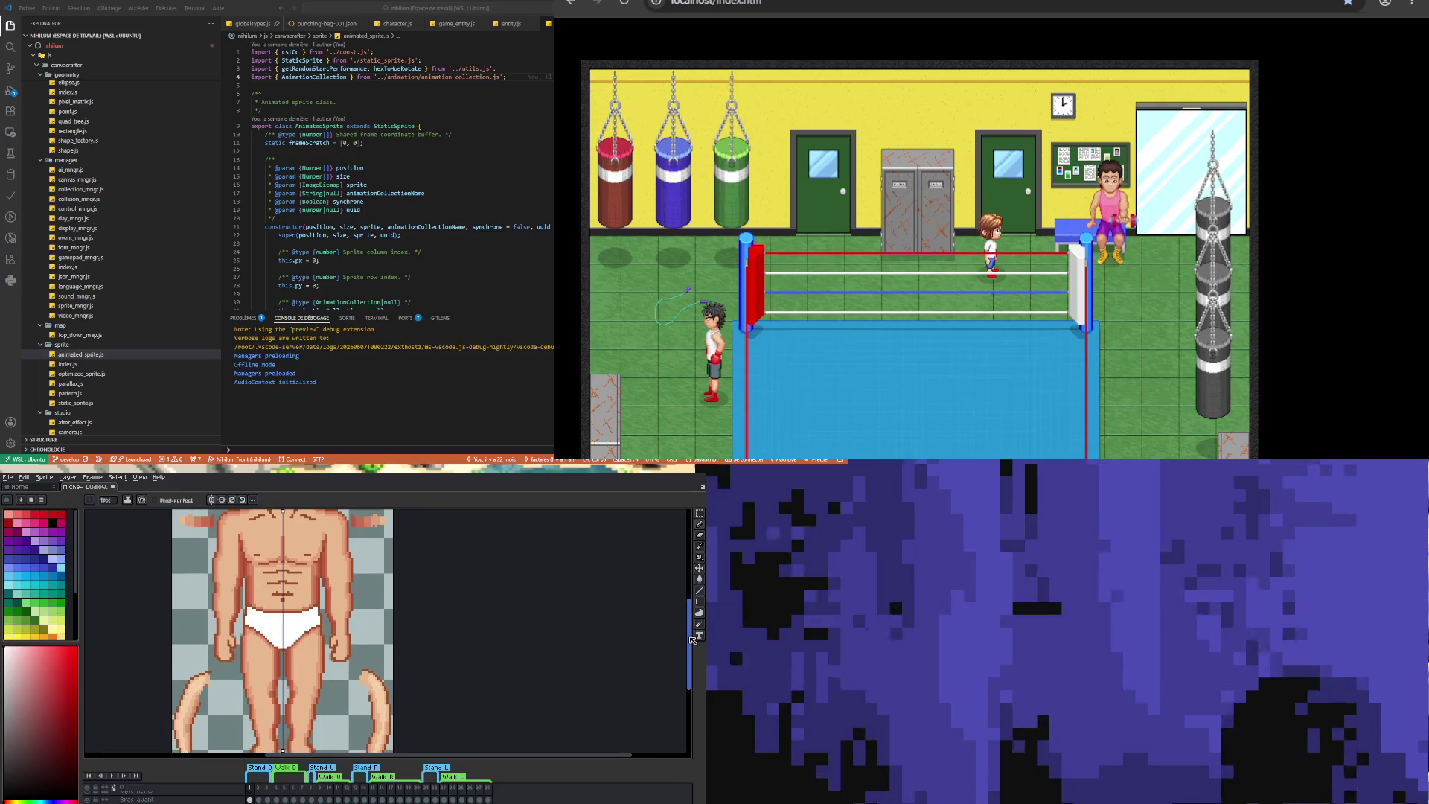
{"action": "mouse_move", "coordinate": [693, 638]}
{"action": "left_mouse_down"}
{"action": "mouse_move", "coordinate": [691, 666]}
{"action": "mouse_move", "coordinate": [698, 624]}
{"action": "left_mouse_up"}
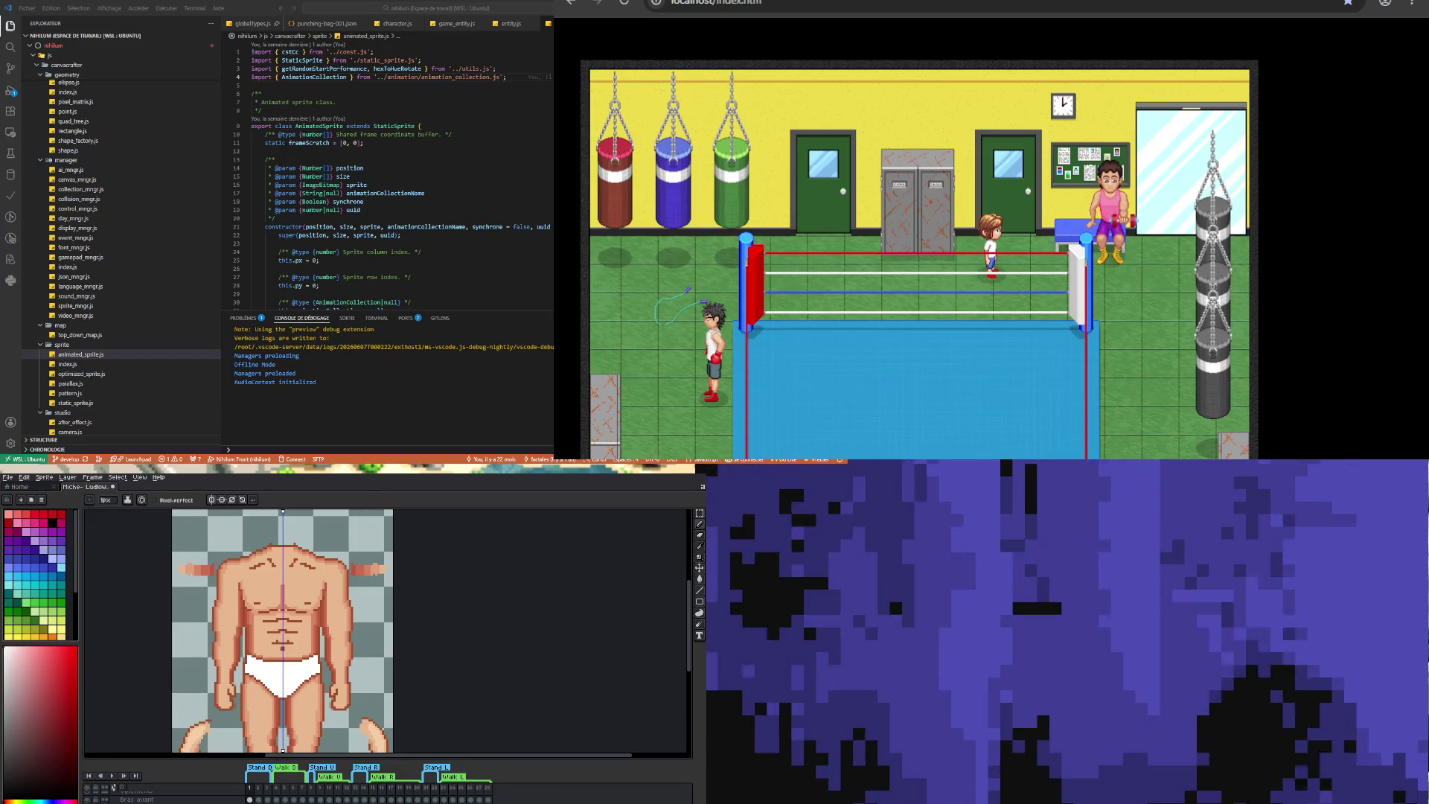
- Zoom onto the torso, sample two skin shades and retouch the chest and abs
{"action": "scroll", "coordinate": [298, 648], "scroll_direction": "down", "scroll_amount": 3}
{"action": "scroll", "coordinate": [298, 647], "scroll_direction": "up", "scroll_amount": 3}
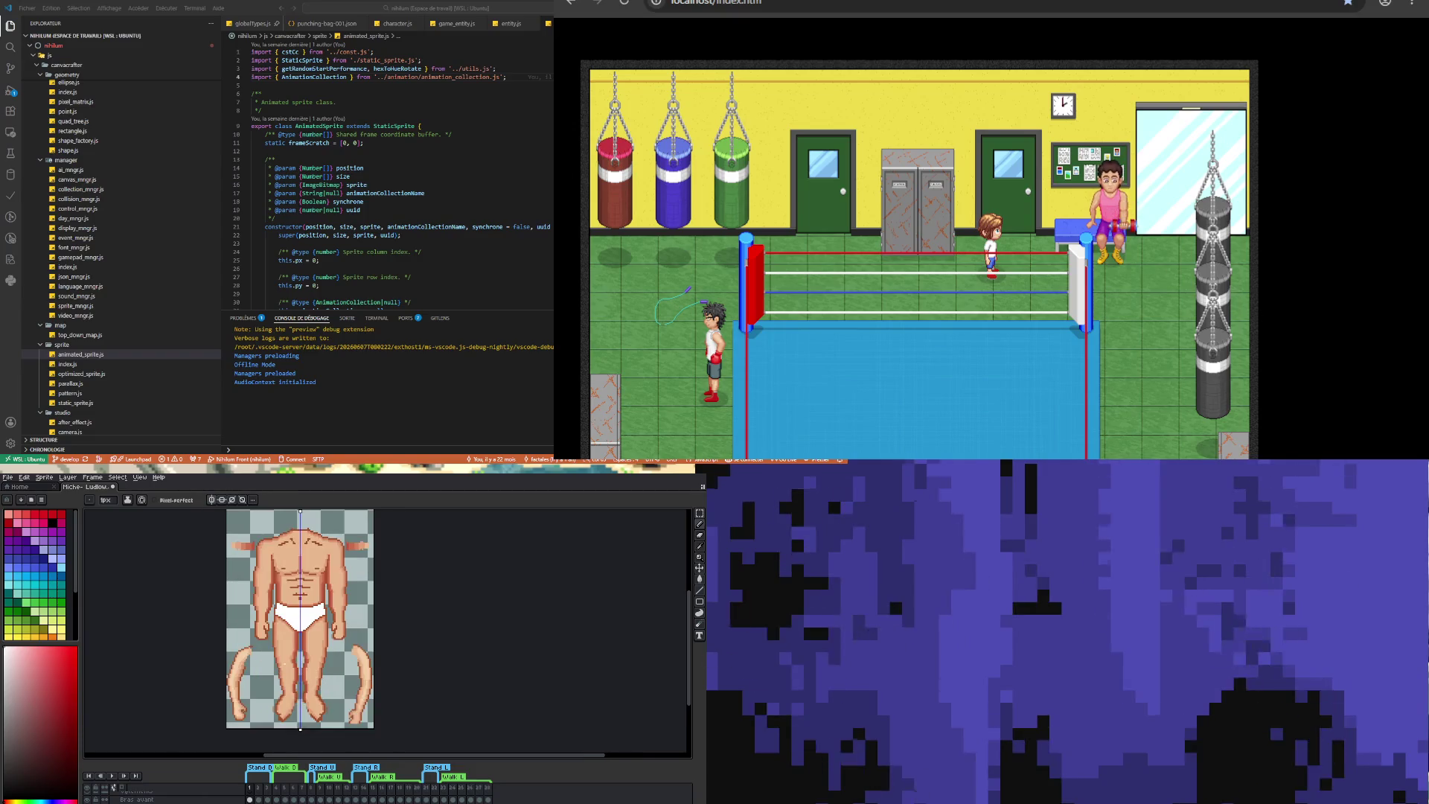
{"action": "scroll", "coordinate": [299, 646], "scroll_direction": "up", "scroll_amount": 1}
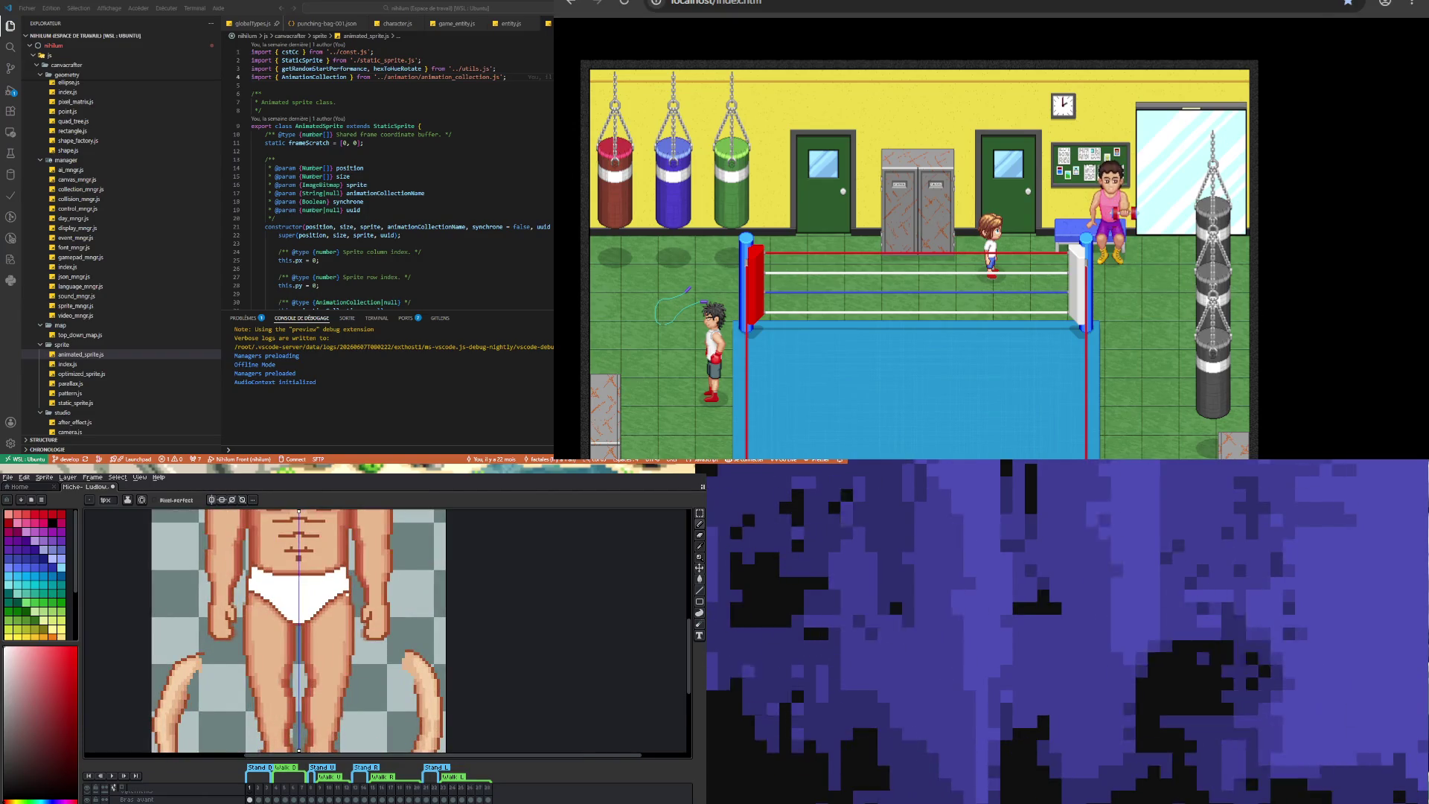
{"action": "scroll", "coordinate": [283, 602], "scroll_direction": "down", "scroll_amount": 2}
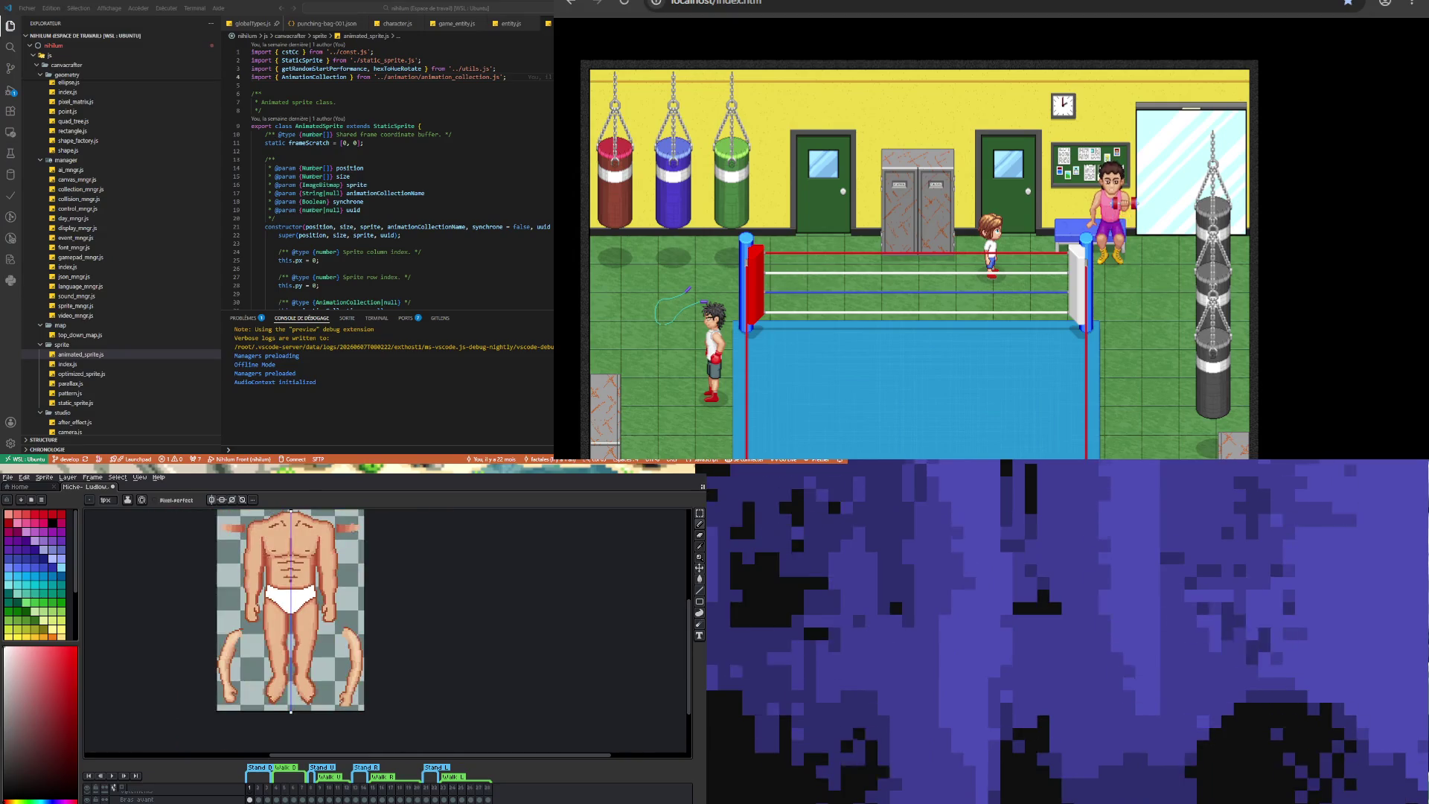
{"action": "scroll", "coordinate": [283, 551], "scroll_direction": "up", "scroll_amount": 3}
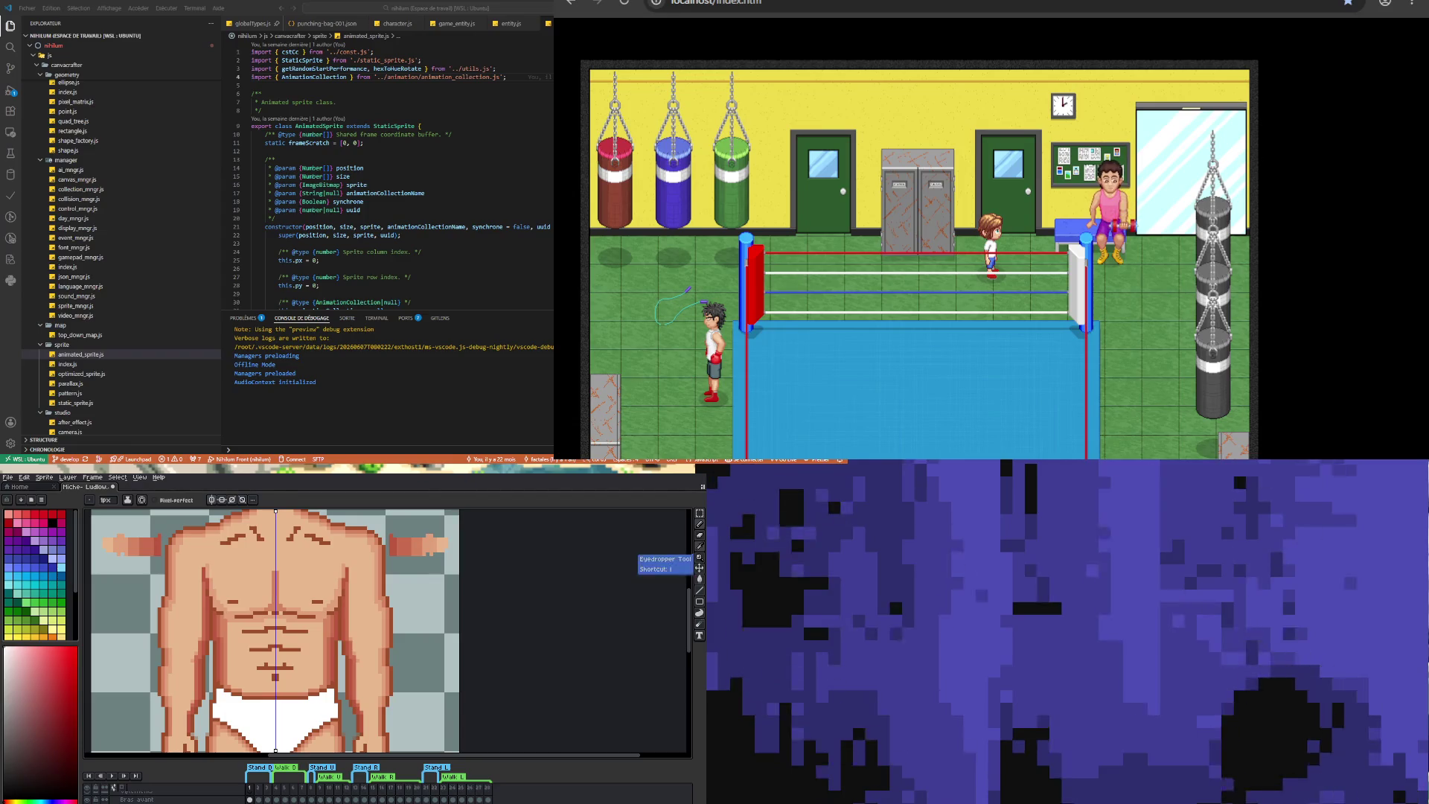
{"action": "left_click", "coordinate": [699, 557]}
{"action": "left_click", "coordinate": [227, 598]}
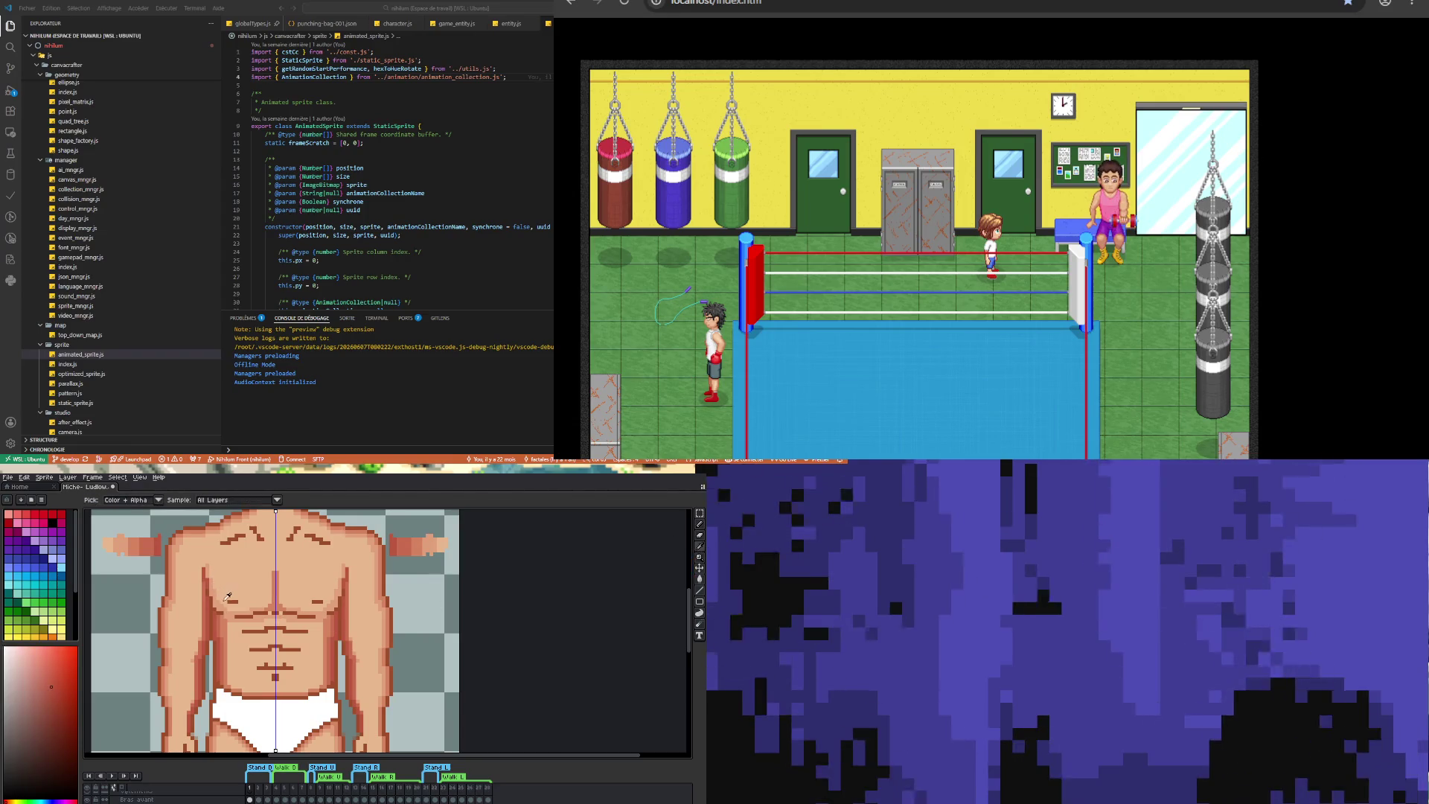
{"action": "key", "text": "b"}
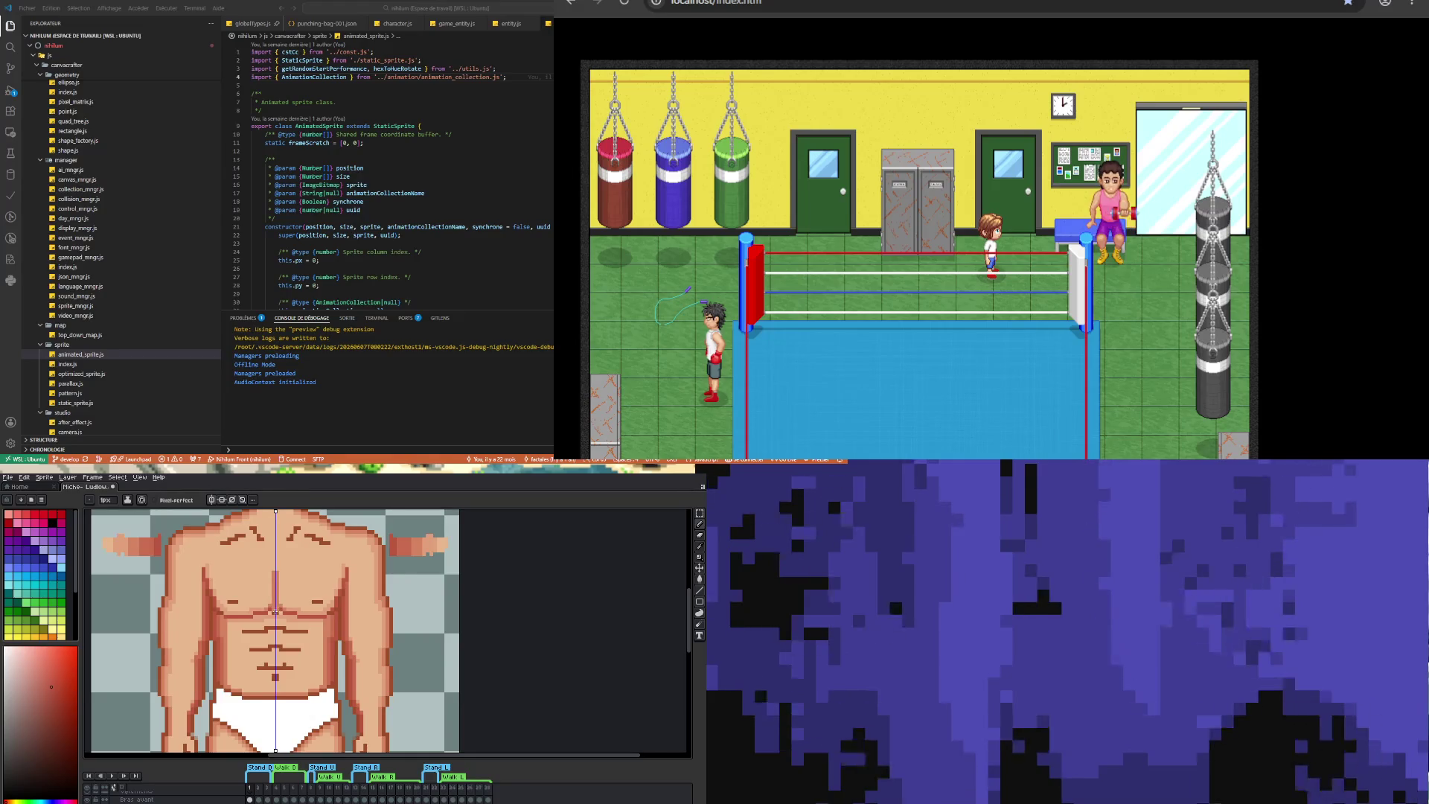
- Pick a new chest shade for more retouching, then sample a shade from the torso's side
{"action": "key", "text": "i"}
{"action": "left_click", "coordinate": [209, 584]}
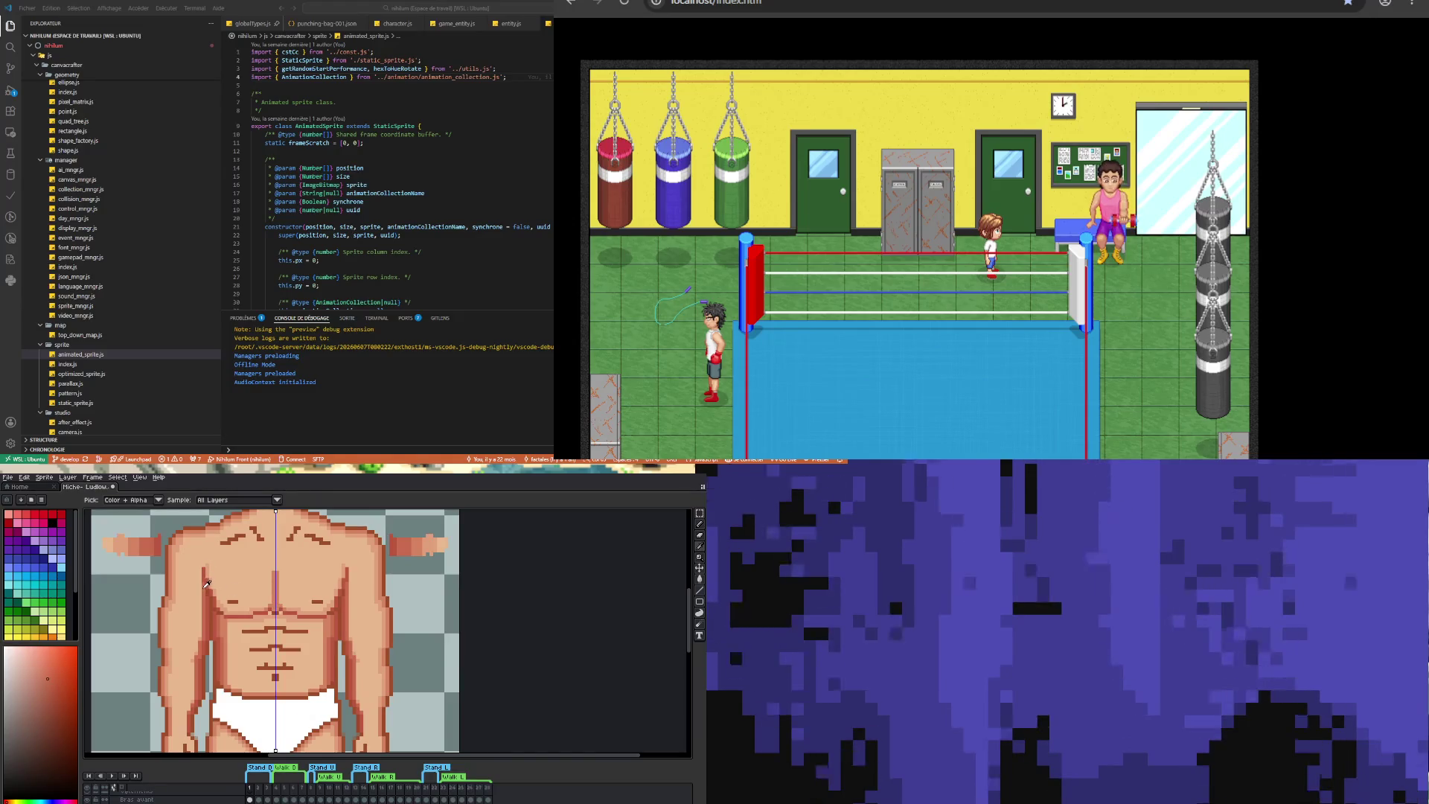
{"action": "key", "text": "b"}
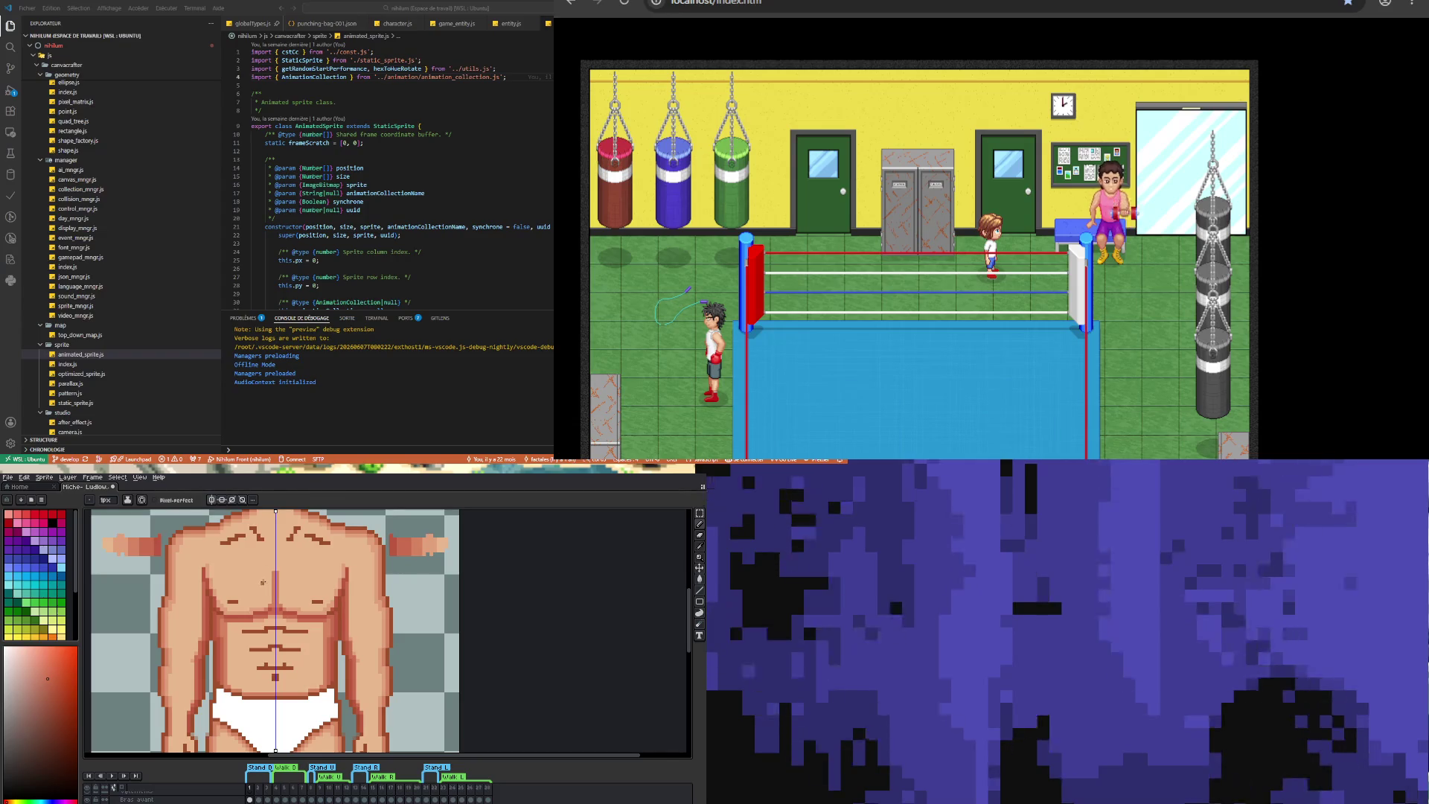
{"action": "key", "text": "i"}
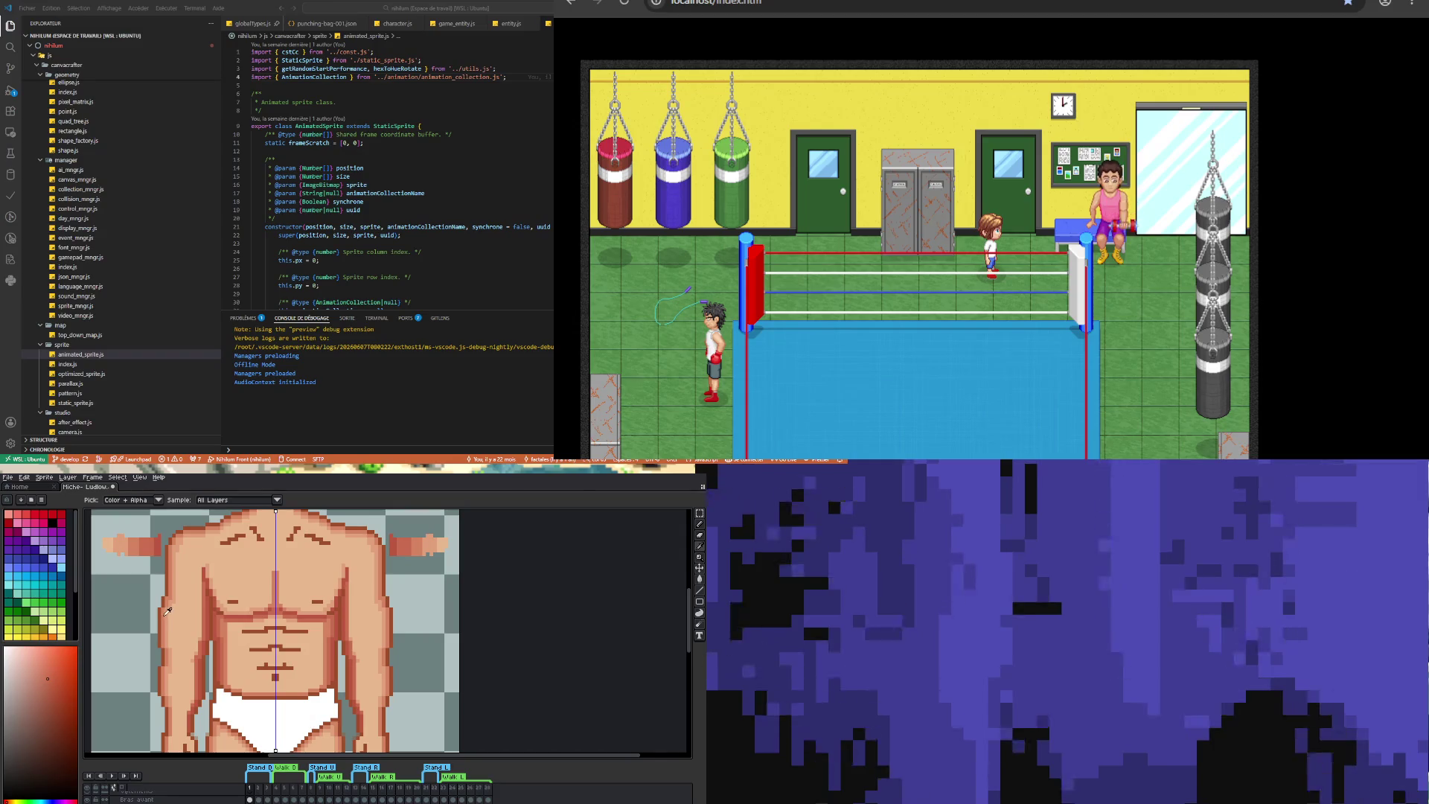
{"action": "left_click", "coordinate": [227, 627]}
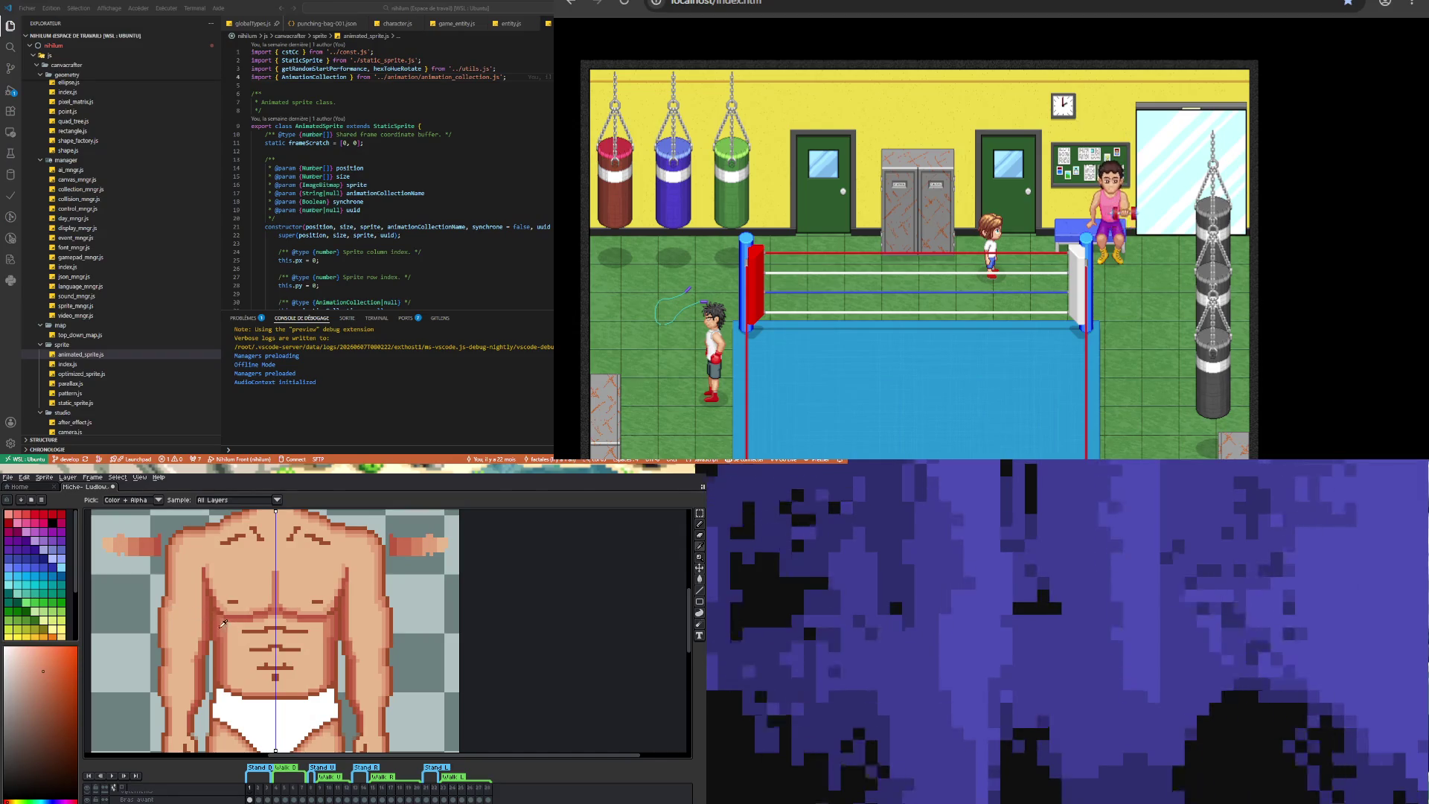
- Darken the torso's left edge with a mirrored stroke, then sample a shade near the left shoulder
{"action": "key", "text": "b"}
{"action": "left_click_drag", "start_coordinate": [199, 640], "coordinate": [198, 598]}
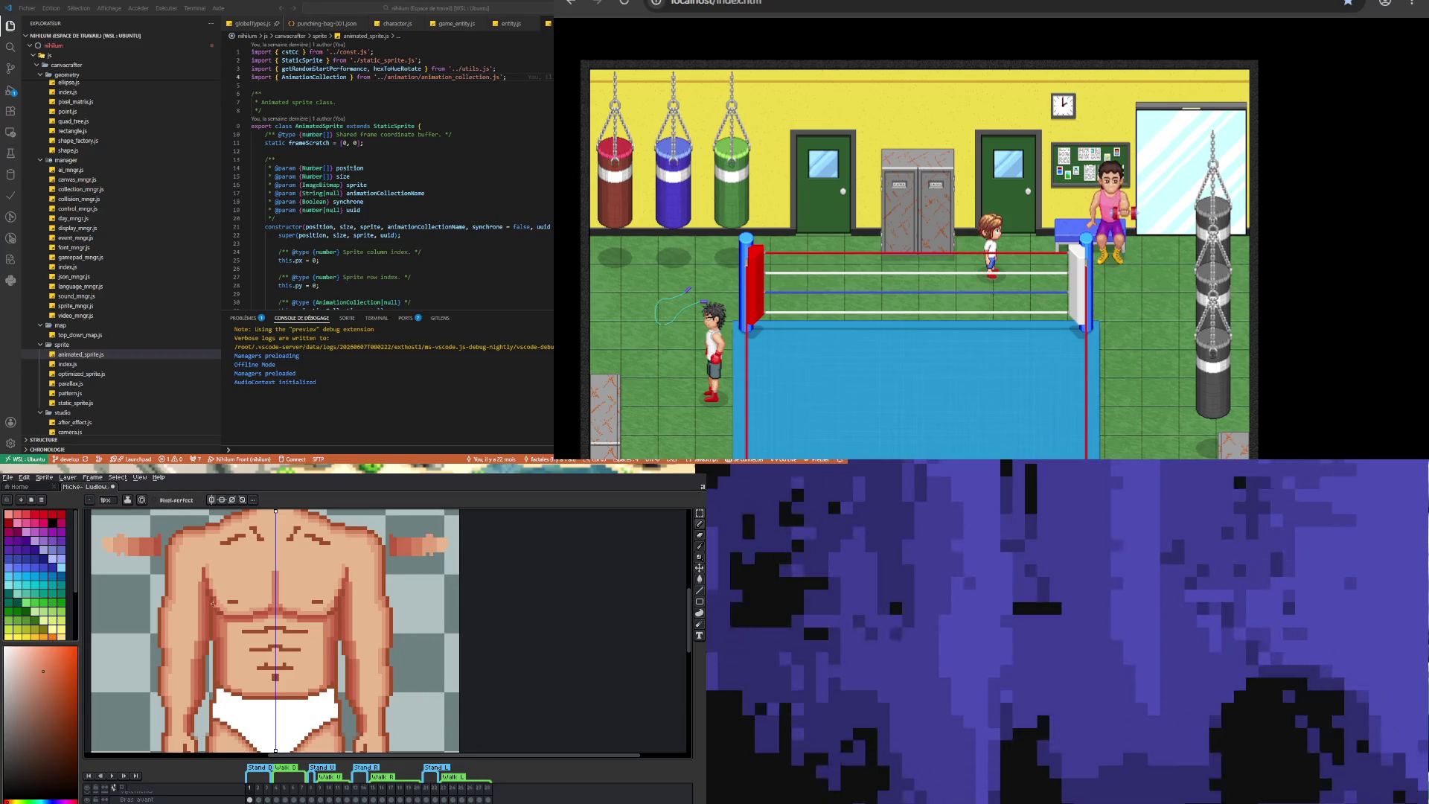
{"action": "key", "text": "i"}
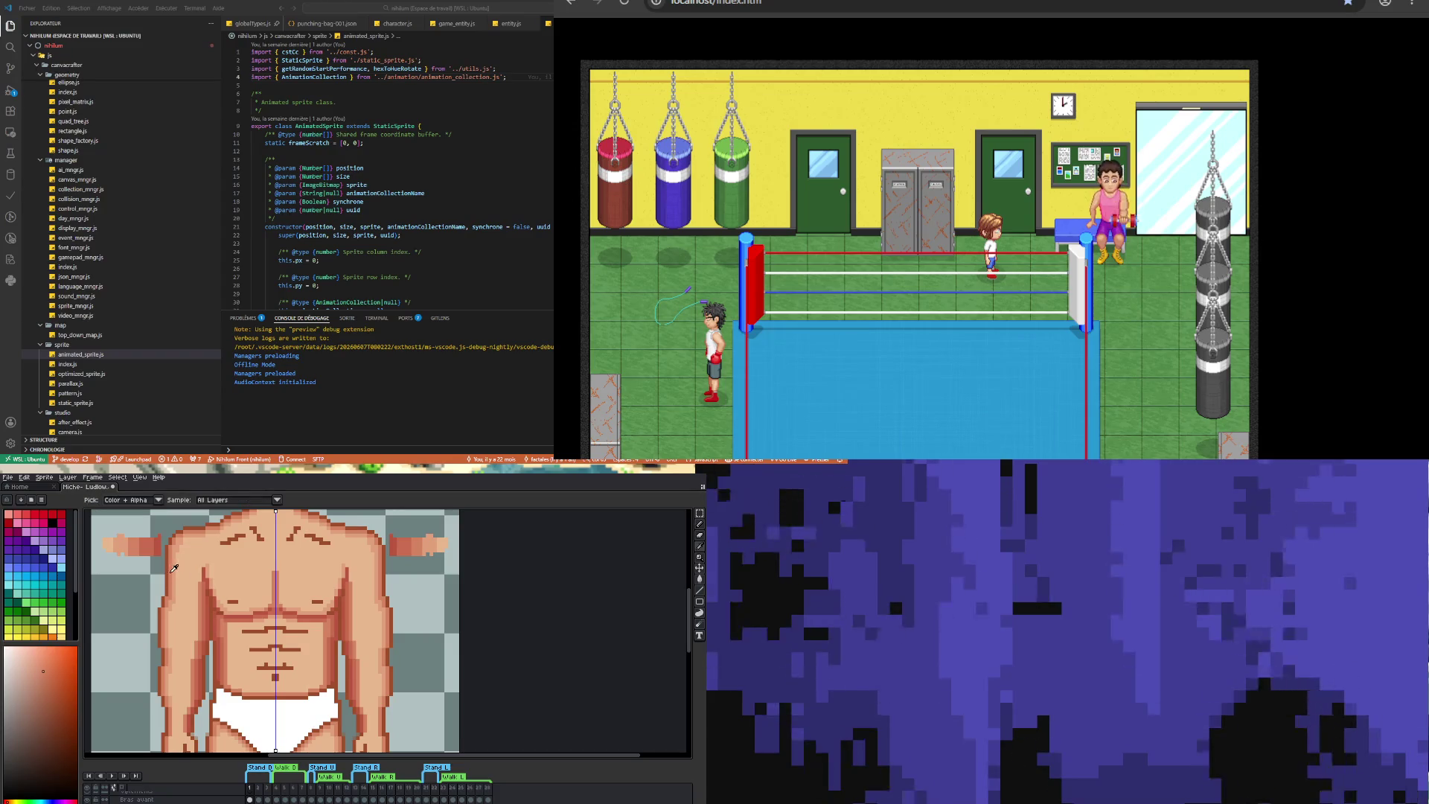
{"action": "key", "text": "b"}
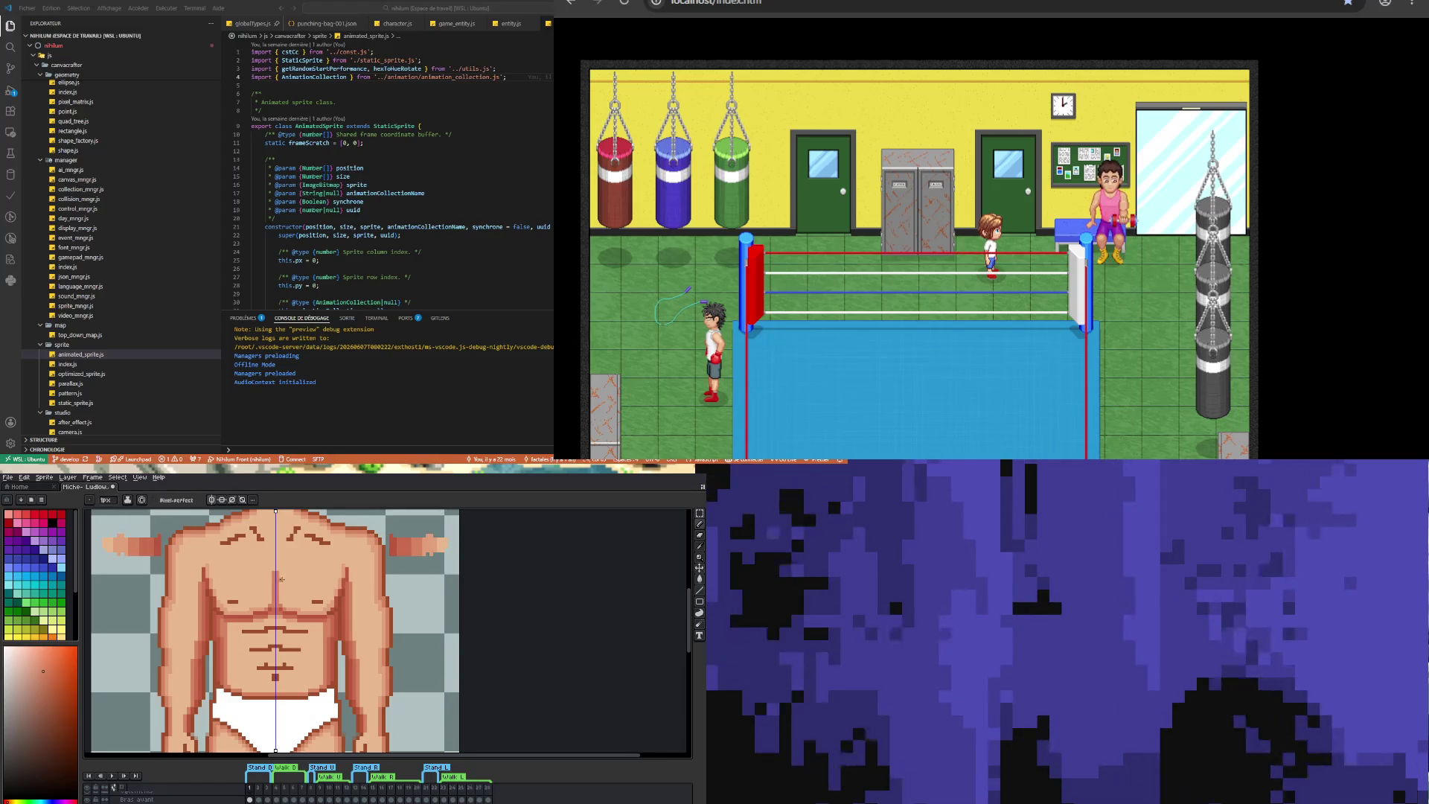
{"action": "key", "text": "i"}
{"action": "left_click", "coordinate": [179, 571]}
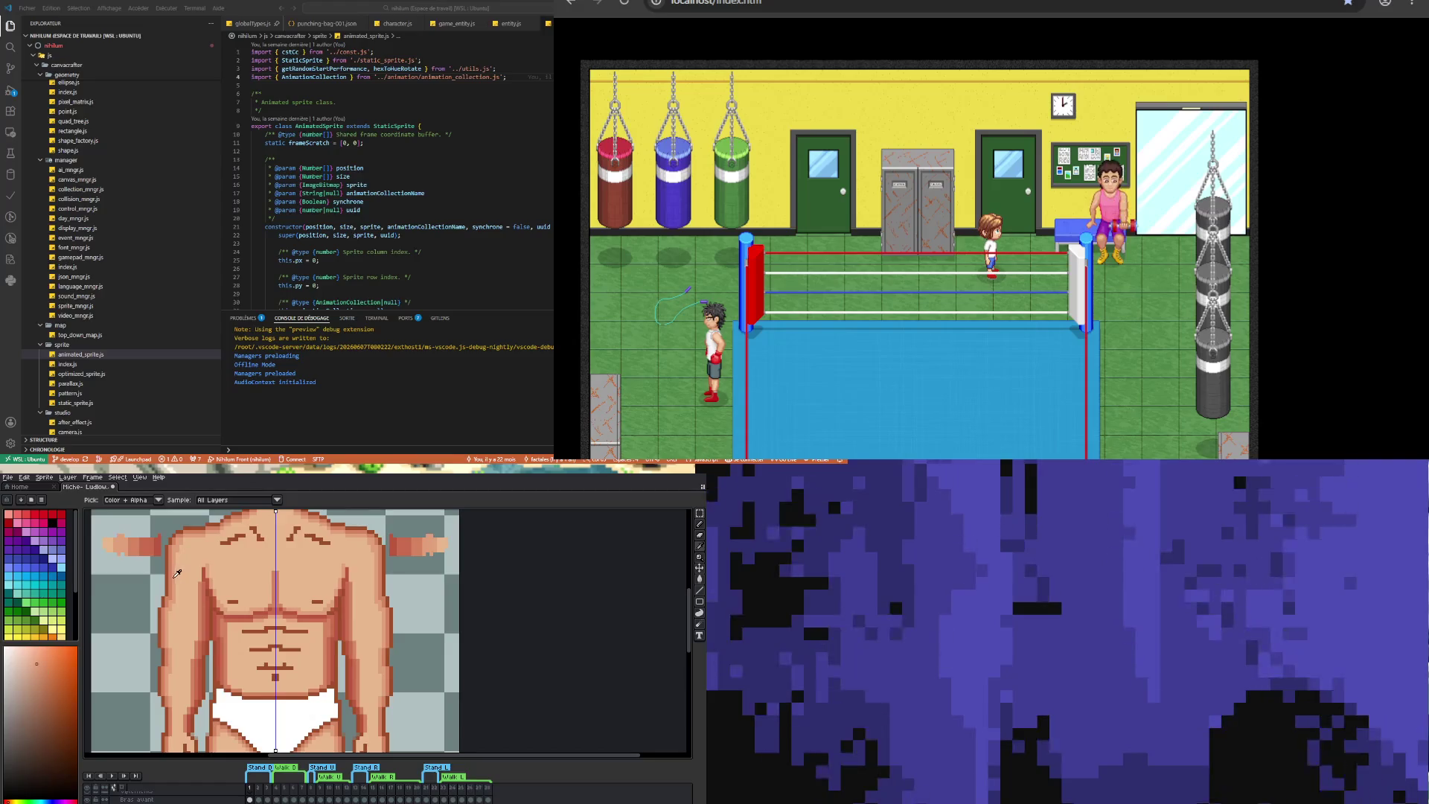
{"action": "key", "text": "b"}
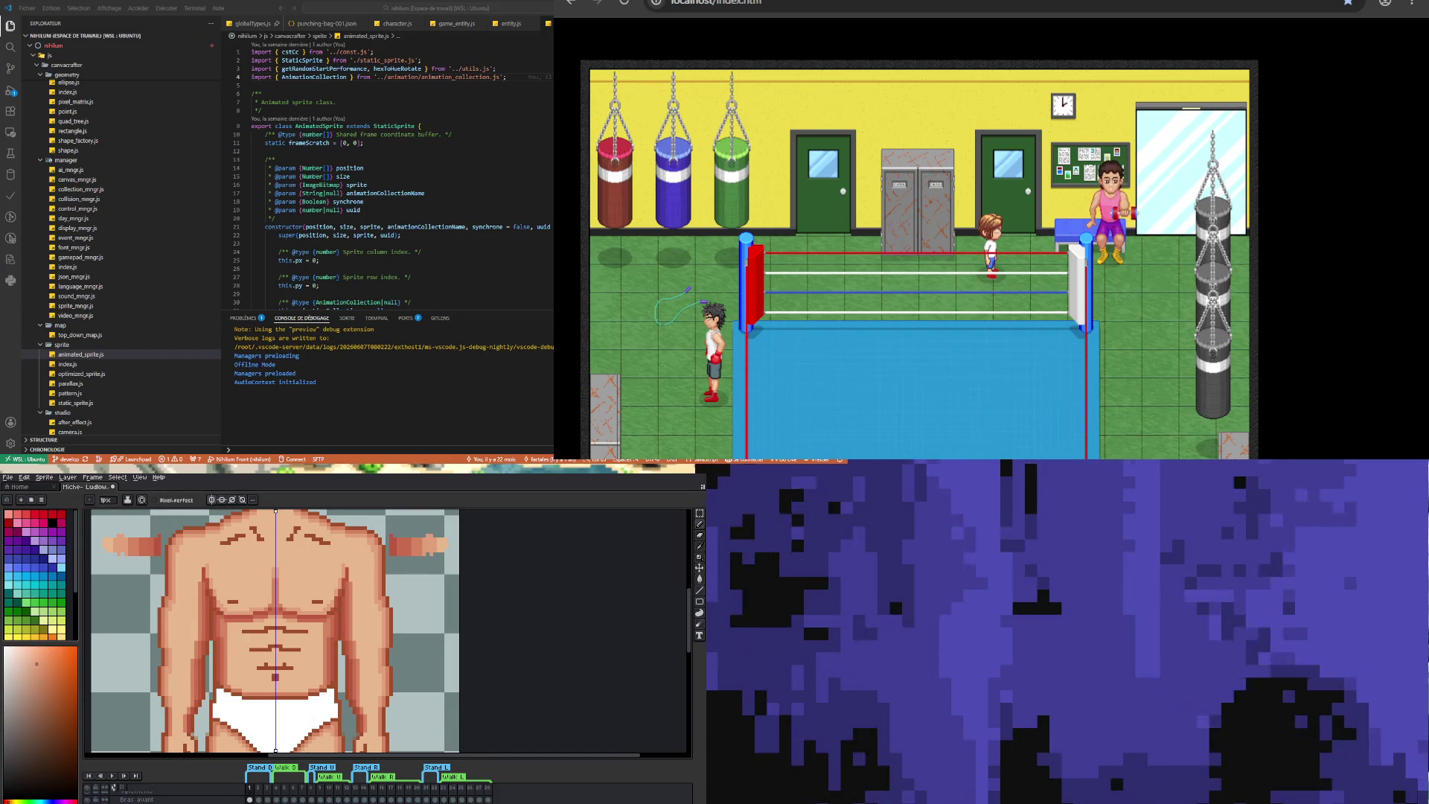
- Shade both arm edges symmetrically with a darker vertical stroke
{"action": "scroll", "coordinate": [275, 633], "scroll_direction": "down", "scroll_amount": 3}
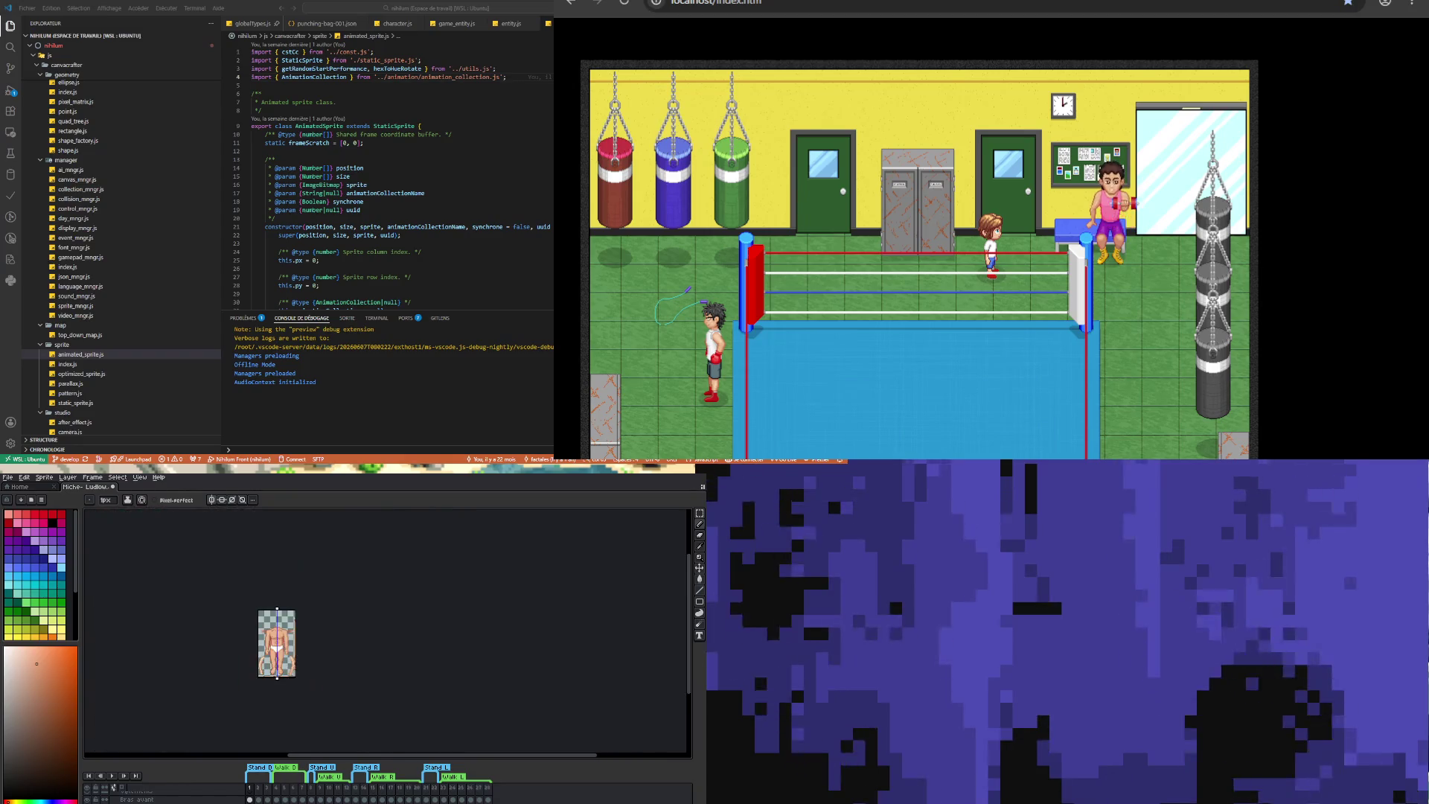
{"action": "scroll", "coordinate": [275, 633], "scroll_direction": "up", "scroll_amount": 2}
{"action": "scroll", "coordinate": [283, 633], "scroll_direction": "up", "scroll_amount": 2}
{"action": "scroll", "coordinate": [283, 632], "scroll_direction": "down", "scroll_amount": 2}
{"action": "scroll", "coordinate": [283, 633], "scroll_direction": "up", "scroll_amount": 2}
{"action": "scroll", "coordinate": [283, 633], "scroll_direction": "down", "scroll_amount": 1}
{"action": "scroll", "coordinate": [240, 614], "scroll_direction": "up", "scroll_amount": 2}
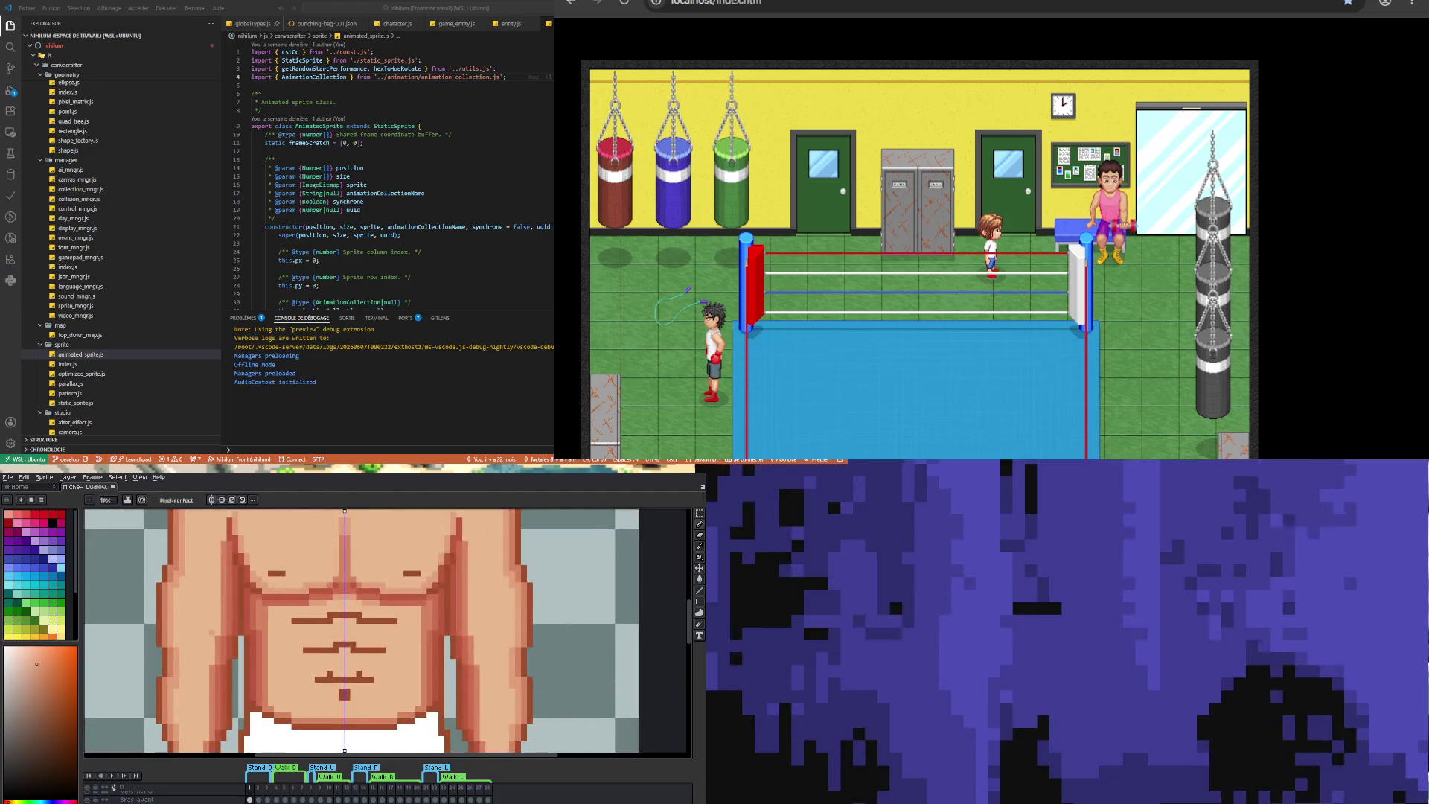
{"action": "left_click_drag", "start_coordinate": [217, 629], "coordinate": [224, 522]}
- Darken the left forearm, mirrored onto the right arm
{"action": "scroll", "coordinate": [224, 548], "scroll_direction": "down", "scroll_amount": 2}
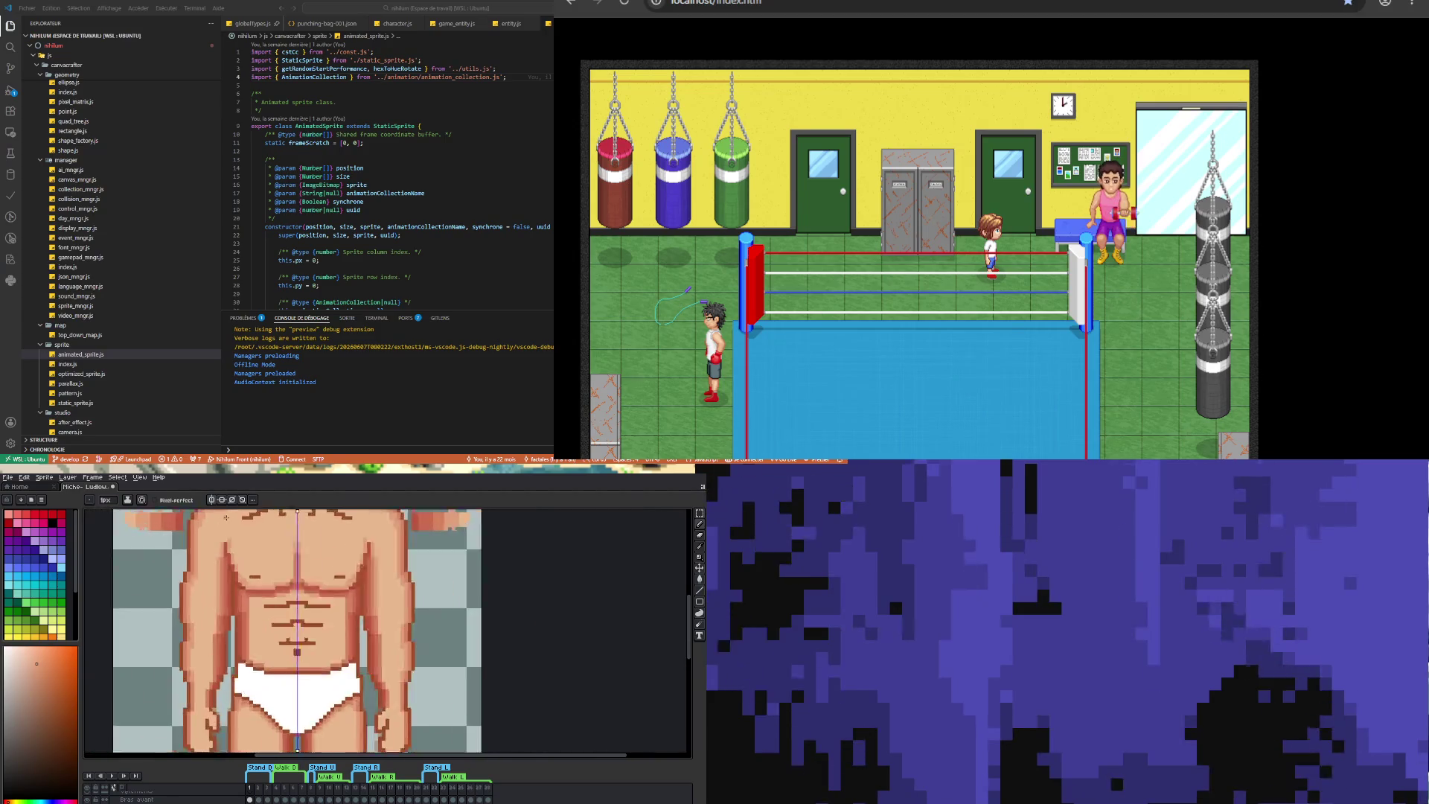
{"action": "scroll", "coordinate": [224, 549], "scroll_direction": "up", "scroll_amount": 3}
{"action": "scroll", "coordinate": [226, 548], "scroll_direction": "down", "scroll_amount": 3}
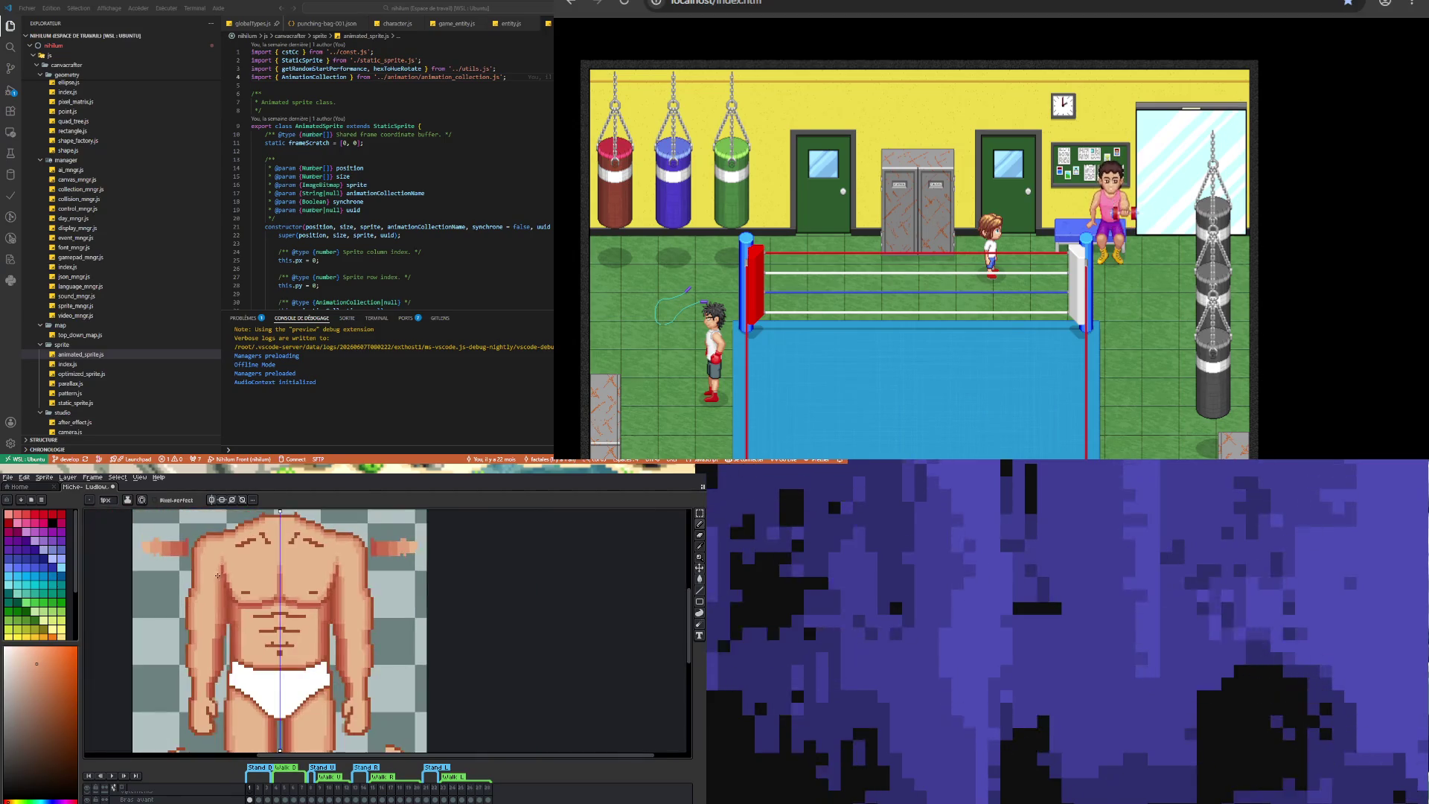
{"action": "scroll", "coordinate": [215, 630], "scroll_direction": "up", "scroll_amount": 1}
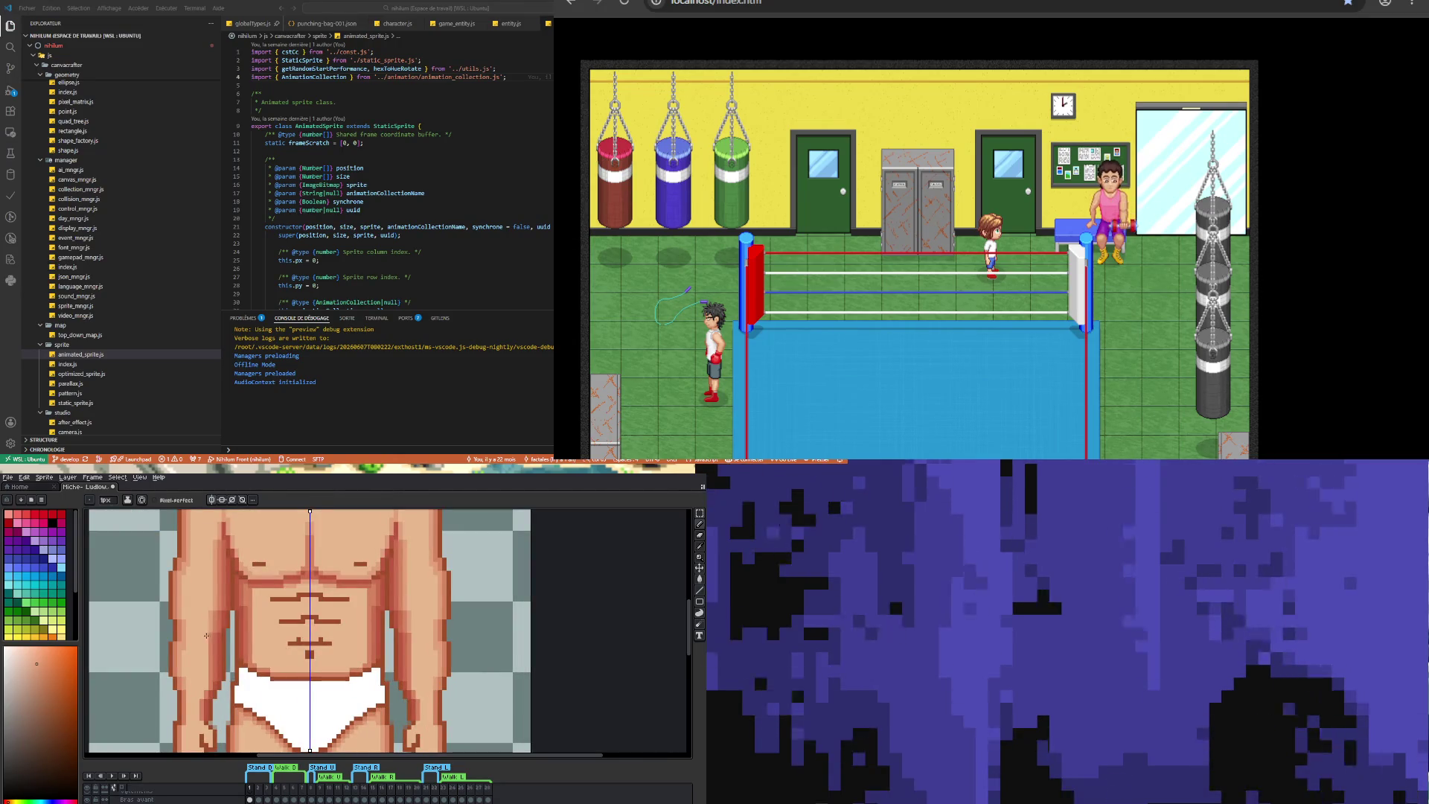
{"action": "left_click_drag", "start_coordinate": [205, 642], "coordinate": [205, 686]}
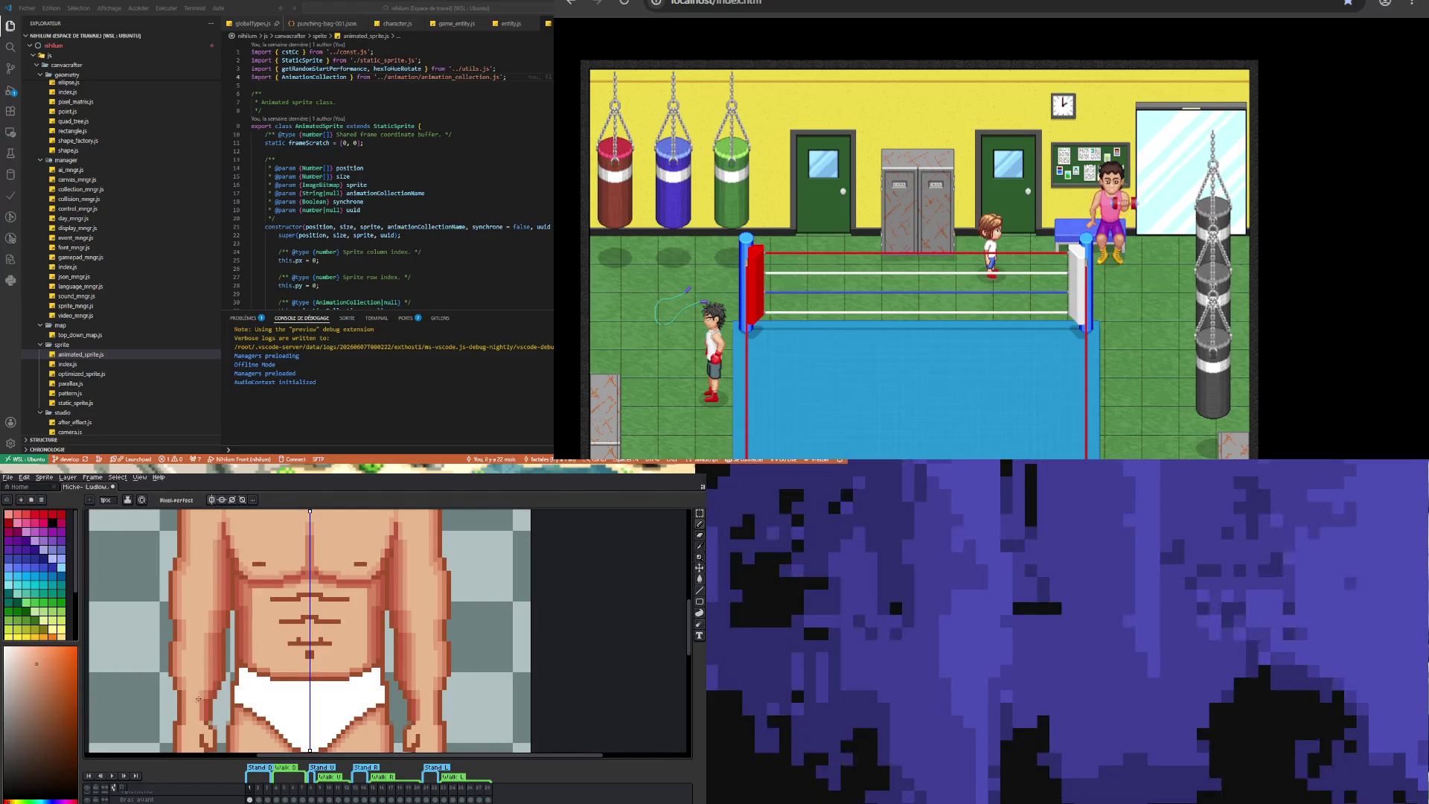
- Shade the left side of the lower torso darker, mirrored on the right
{"action": "scroll", "coordinate": [188, 727], "scroll_direction": "down", "scroll_amount": 5}
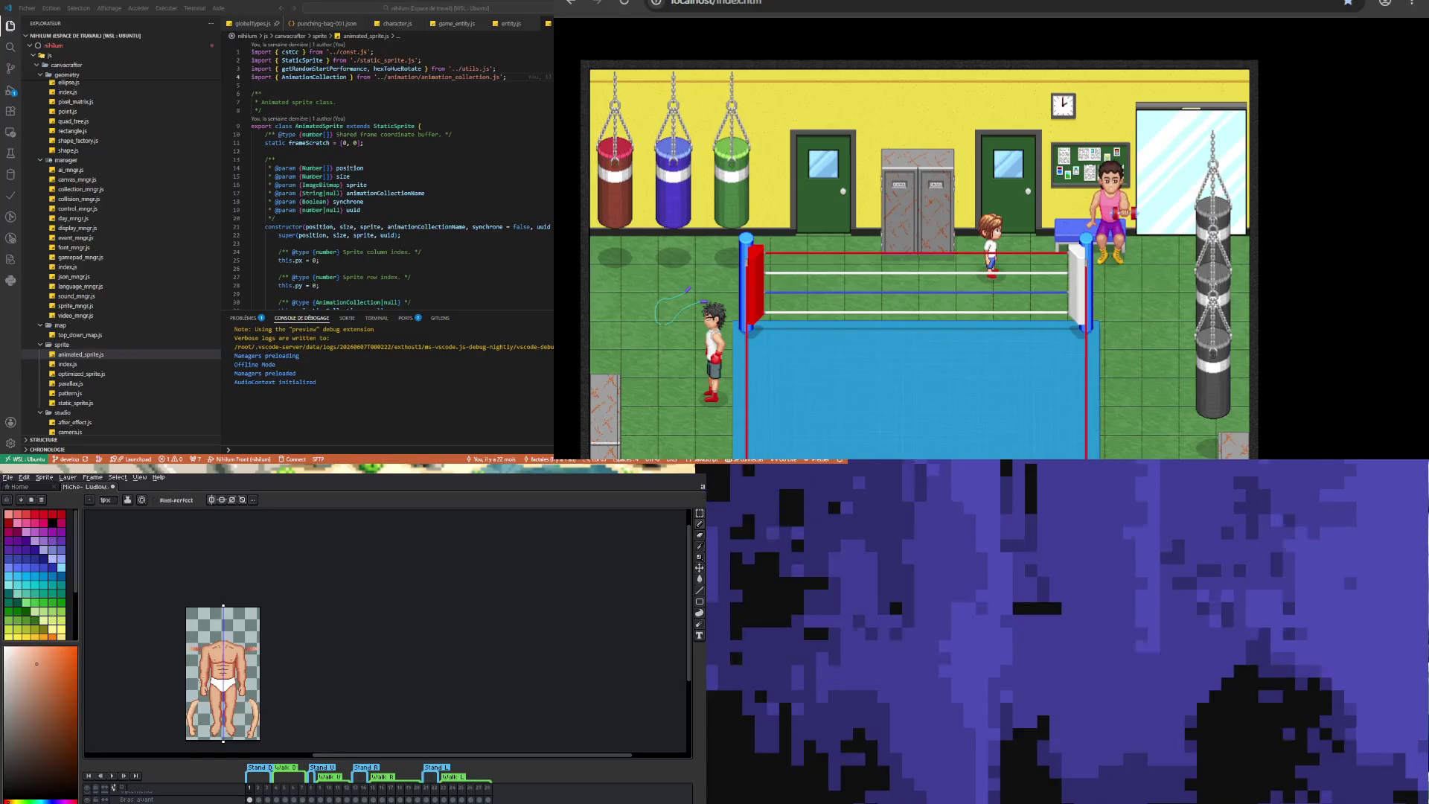
{"action": "scroll", "coordinate": [199, 681], "scroll_direction": "up", "scroll_amount": 3}
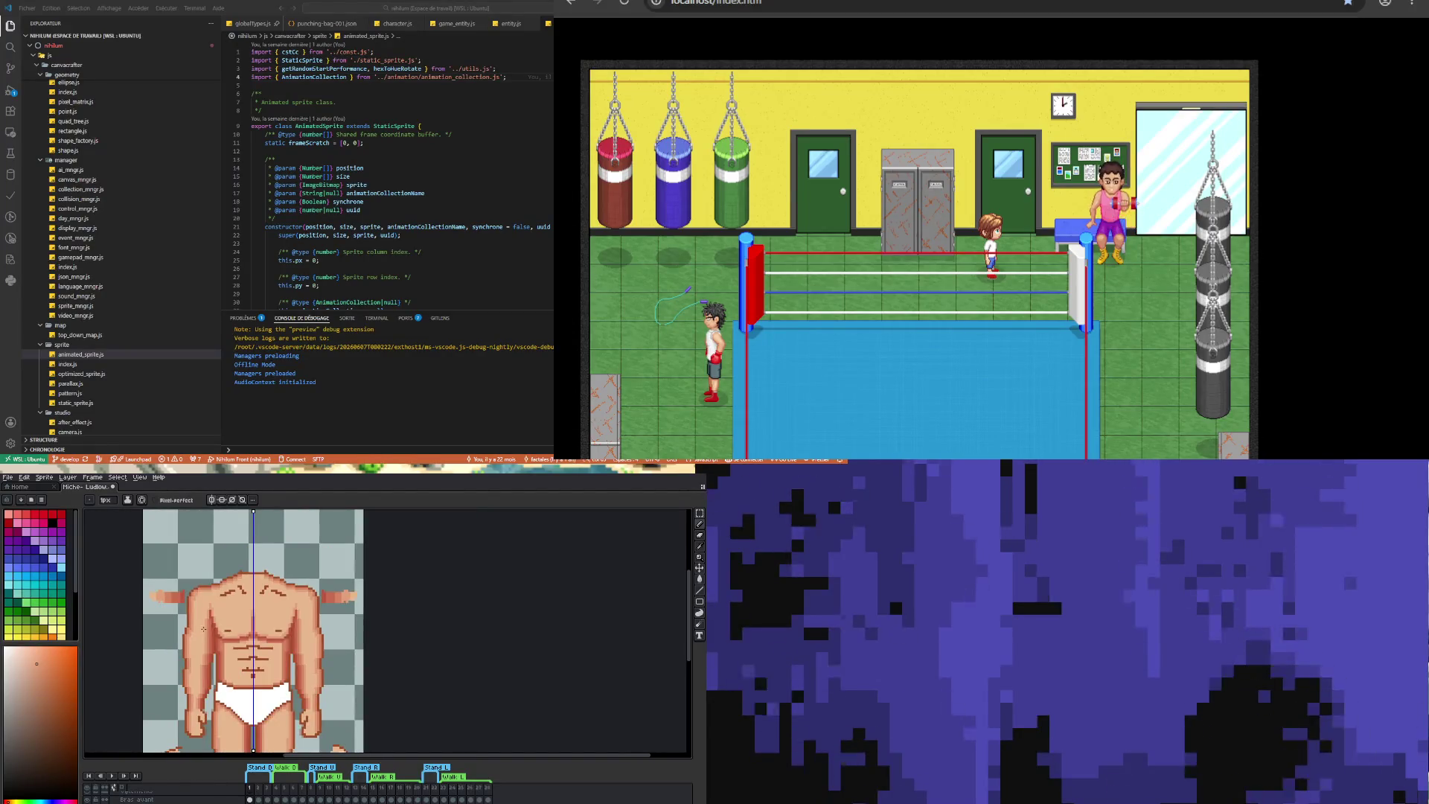
{"action": "scroll", "coordinate": [244, 614], "scroll_direction": "up", "scroll_amount": 1}
{"action": "scroll", "coordinate": [244, 614], "scroll_direction": "down", "scroll_amount": 4}
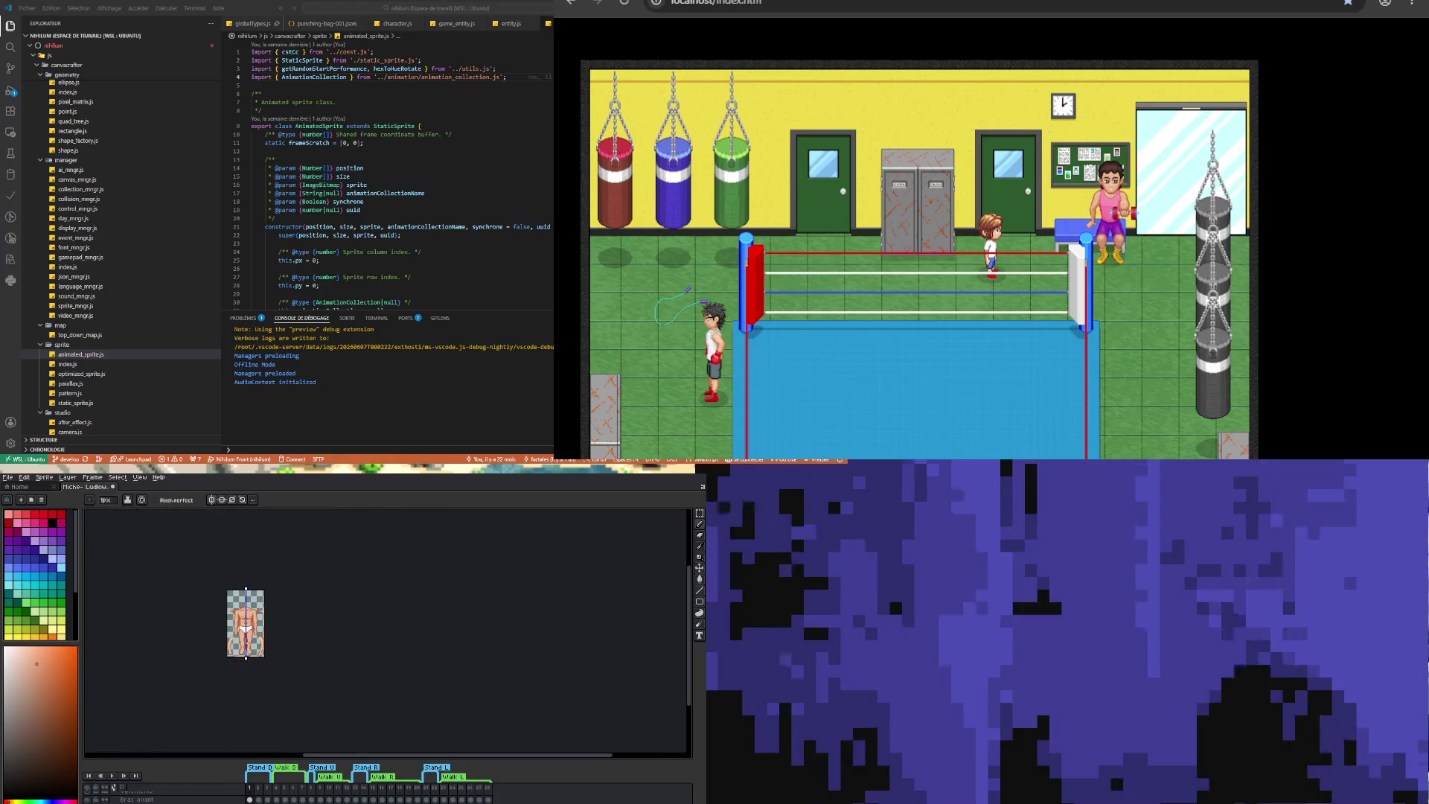
{"action": "scroll", "coordinate": [212, 640], "scroll_direction": "up", "scroll_amount": 3}
{"action": "scroll", "coordinate": [207, 646], "scroll_direction": "up", "scroll_amount": 1}
{"action": "scroll", "coordinate": [207, 647], "scroll_direction": "up", "scroll_amount": 1}
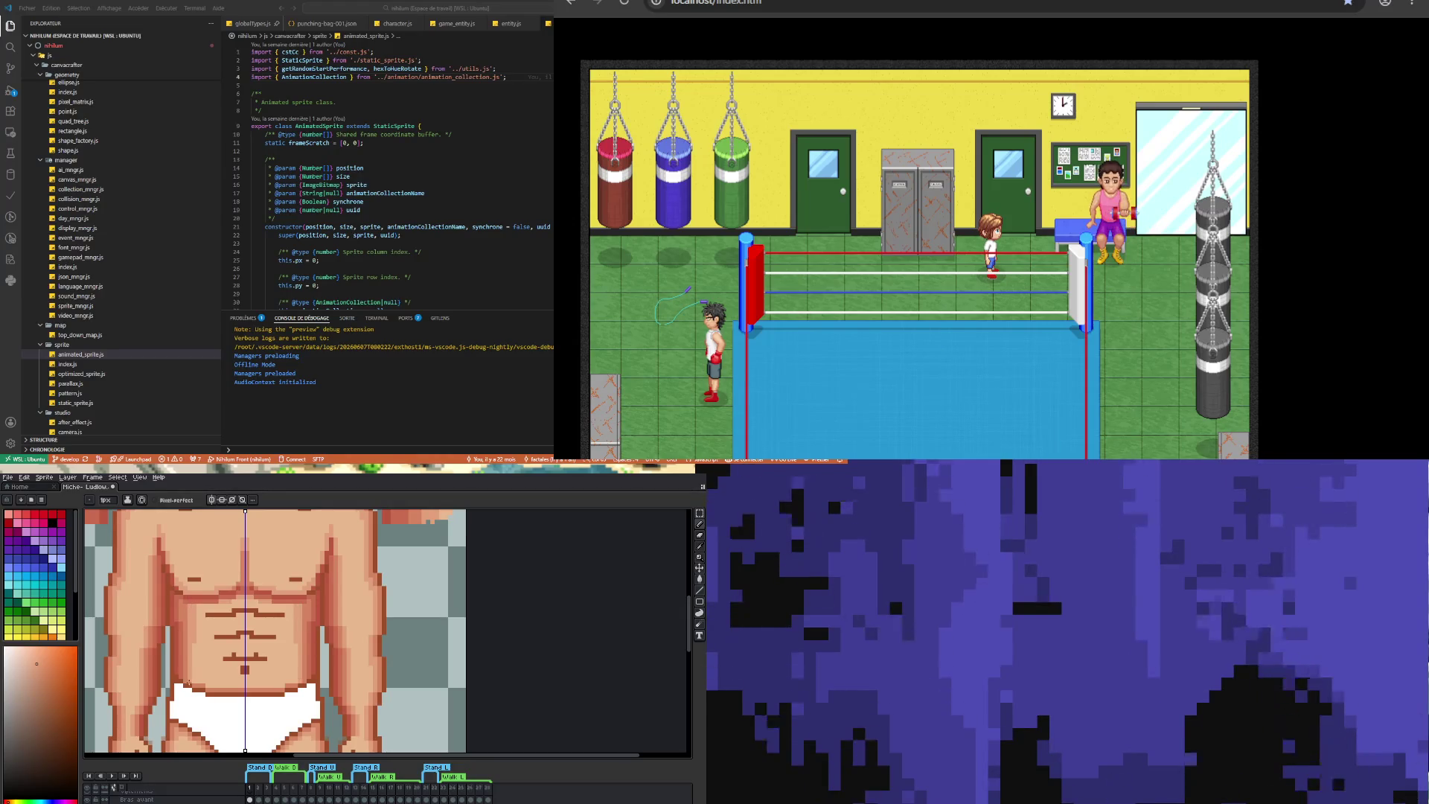
{"action": "left_click_drag", "start_coordinate": [190, 645], "coordinate": [193, 679]}
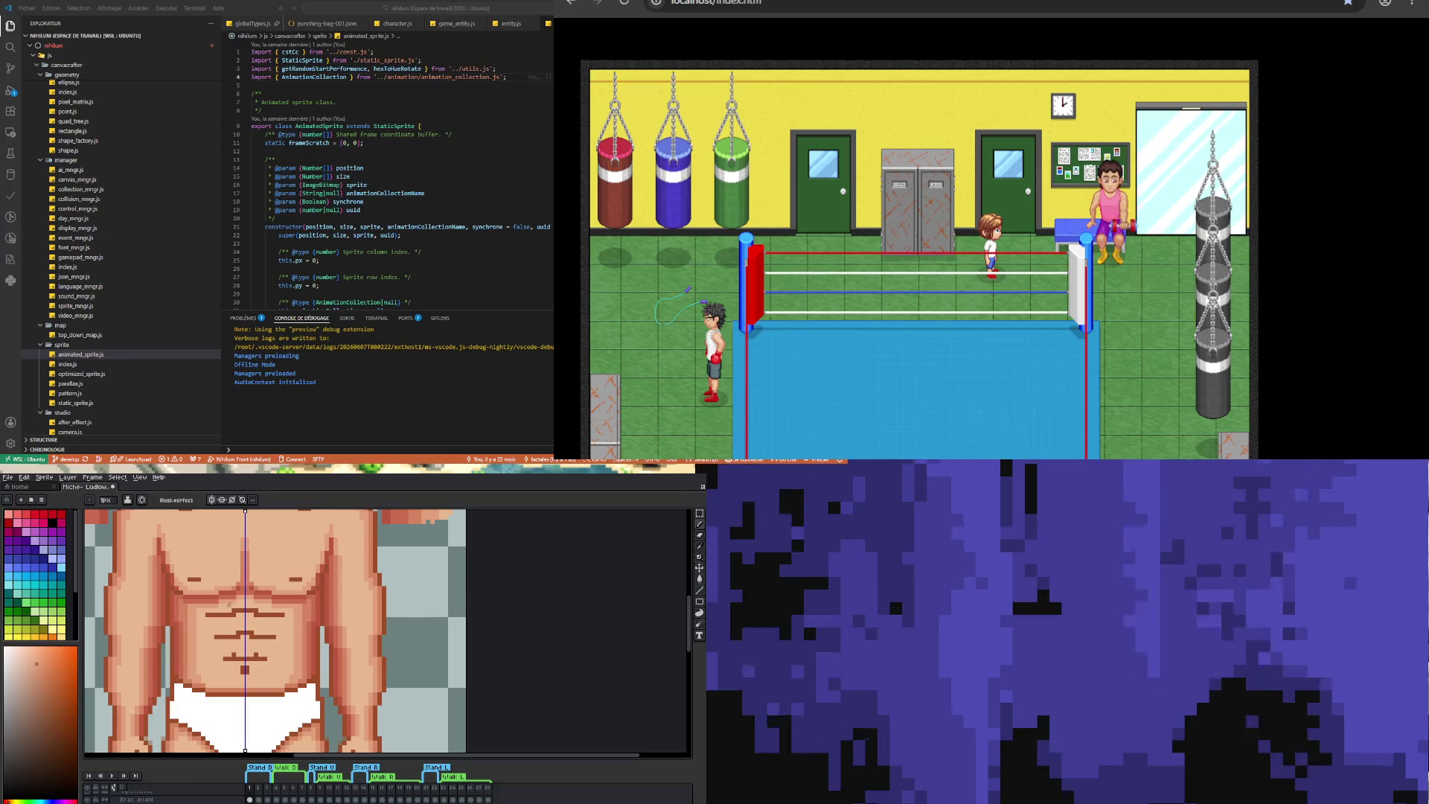
{"action": "scroll", "coordinate": [202, 606], "scroll_direction": "up", "scroll_amount": 2}
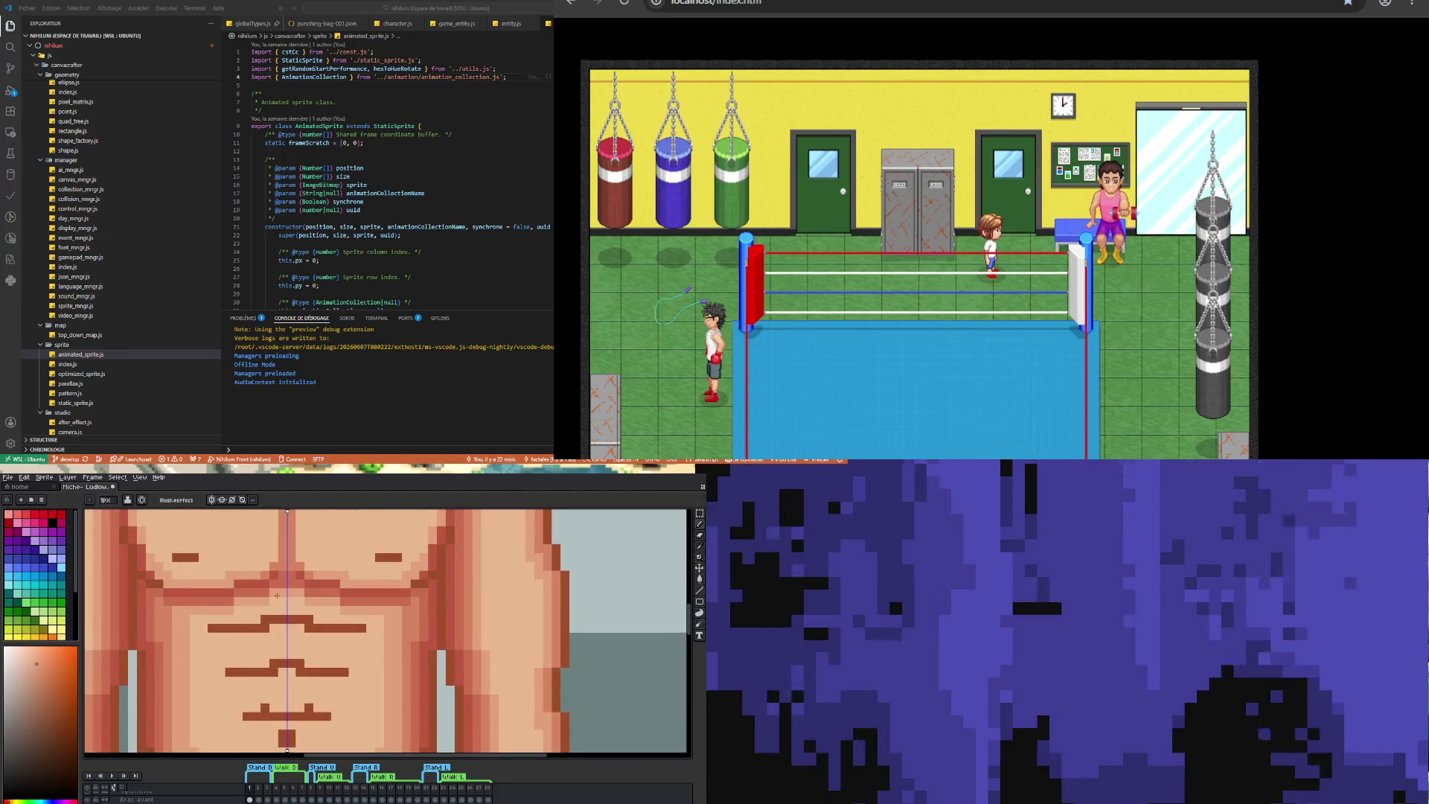
- Sample a darker skin colour from the torso and repaint the navel pixels with it
{"action": "scroll", "coordinate": [254, 599], "scroll_direction": "down", "scroll_amount": 2}
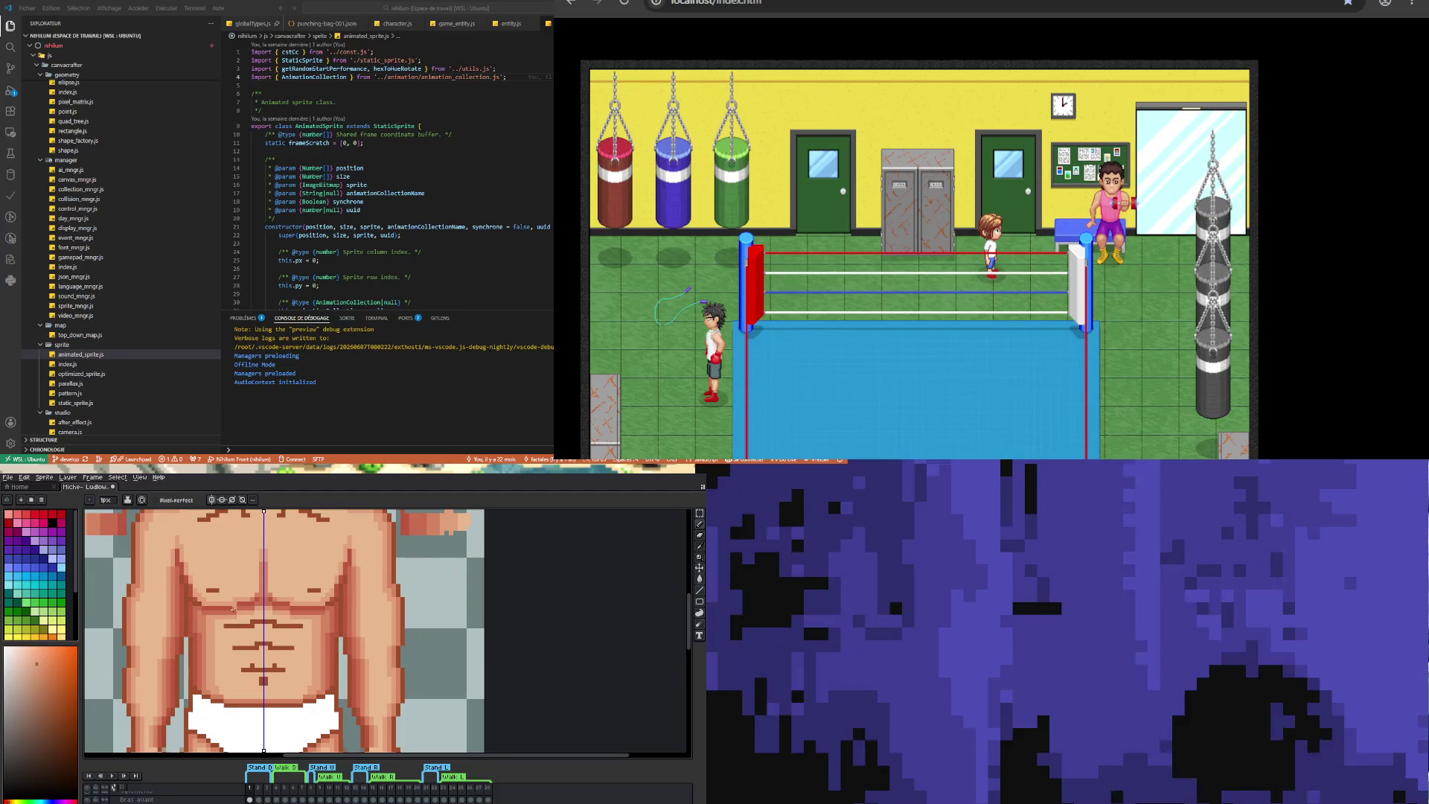
{"action": "key", "text": "alt"}
{"action": "left_click", "coordinate": [239, 610]}
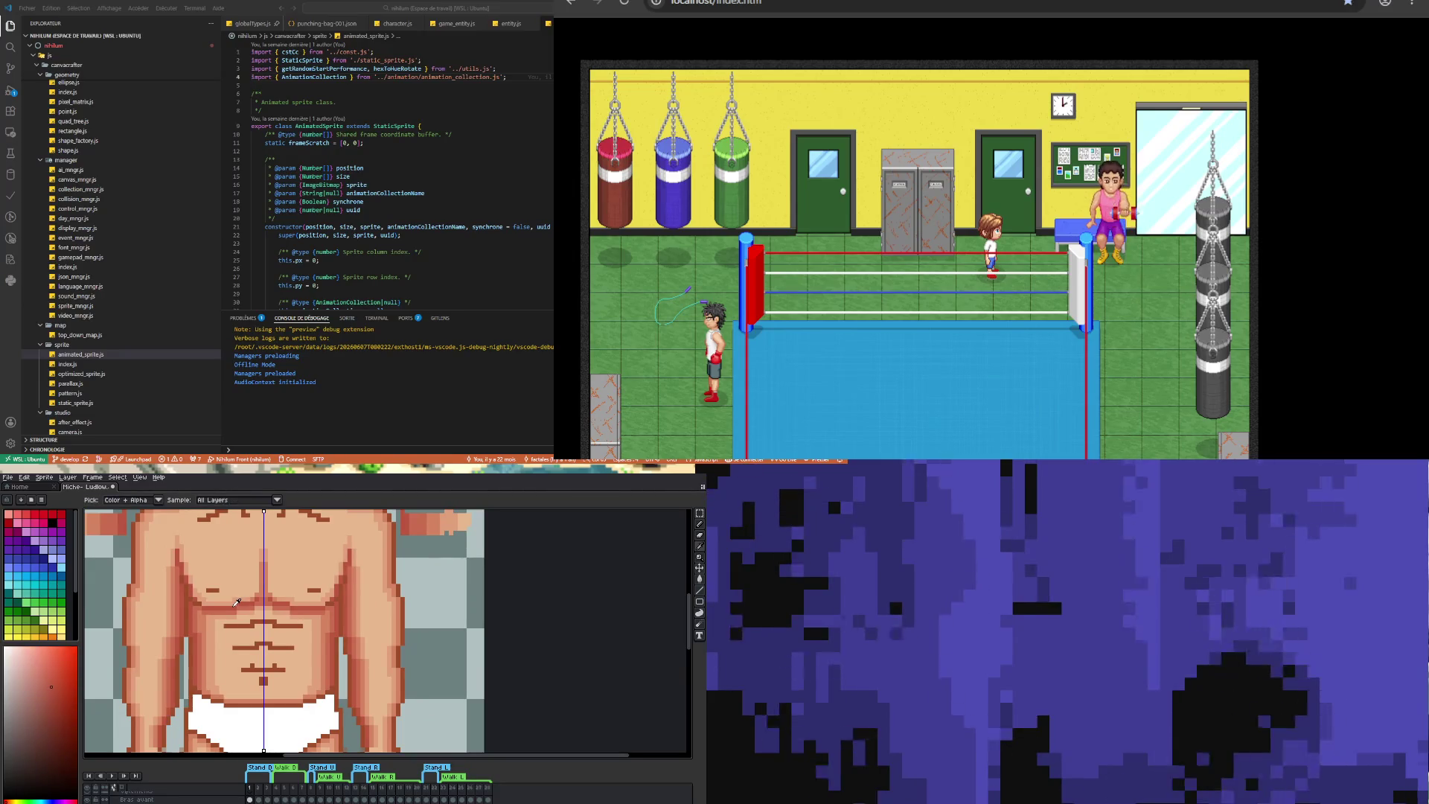
{"action": "scroll", "coordinate": [239, 613], "scroll_direction": "up", "scroll_amount": 1}
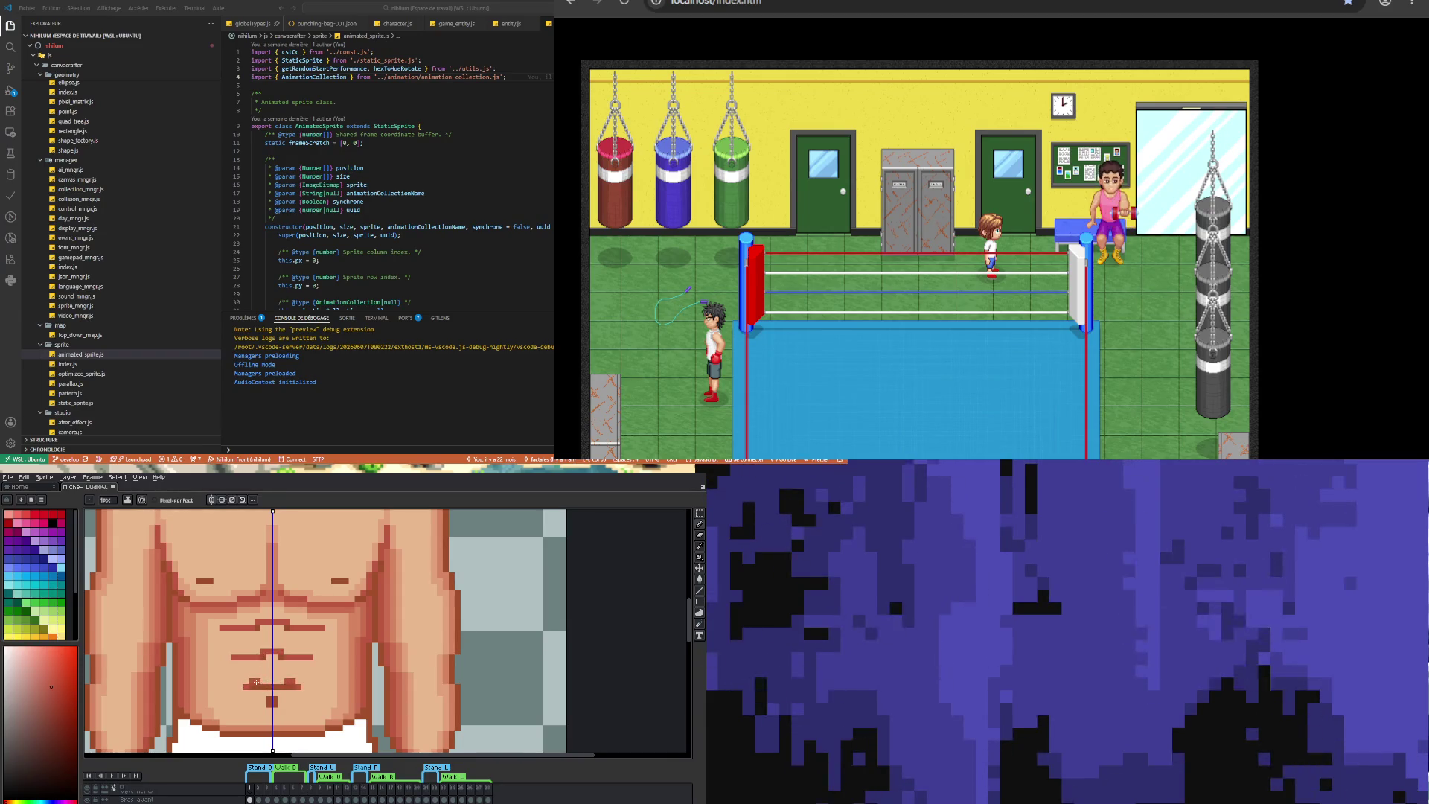
{"action": "left_click", "coordinate": [256, 682]}
{"action": "left_click", "coordinate": [270, 682]}
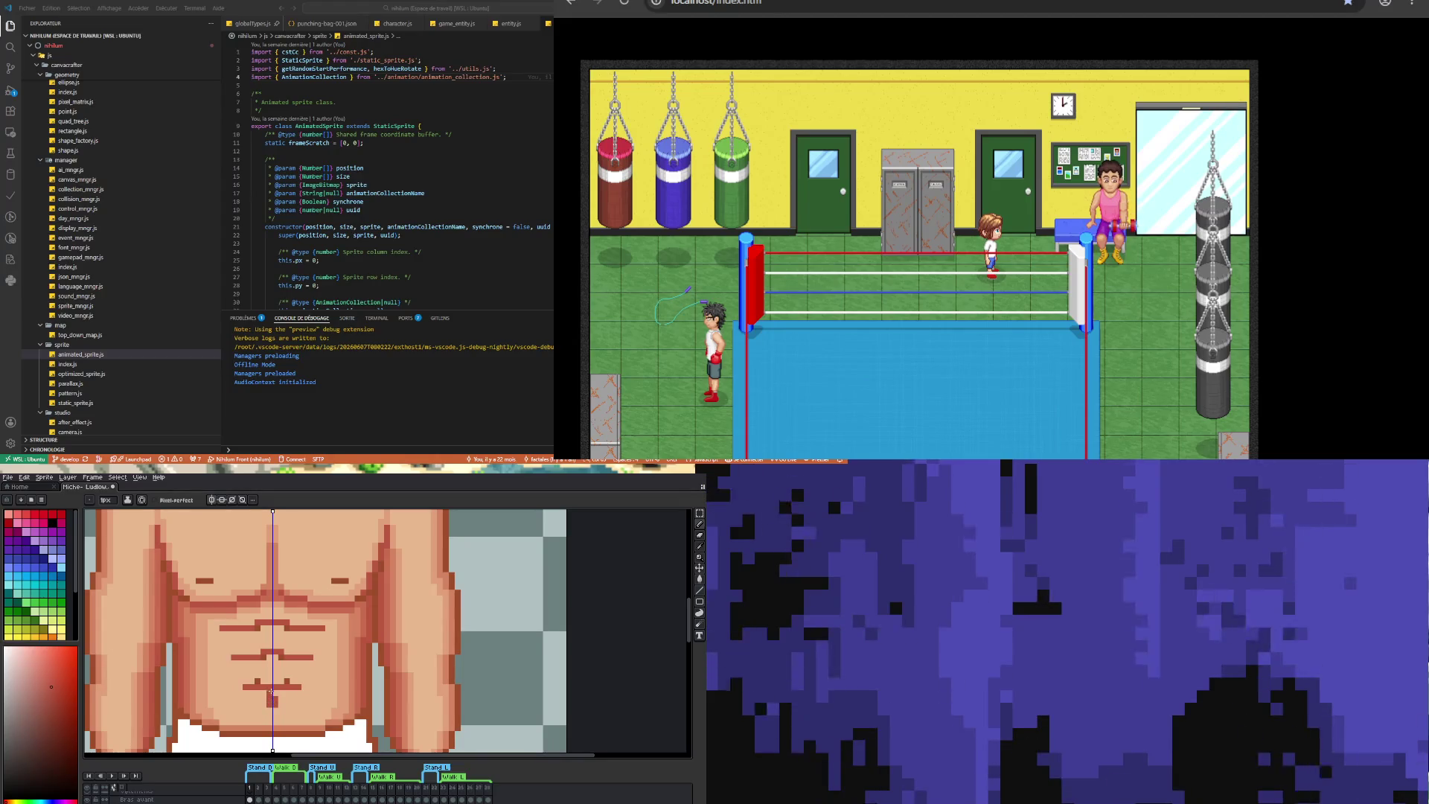
- Sample a skin colour from the abdomen and check the touched-up abs
{"action": "key", "text": "i"}
{"action": "left_click", "coordinate": [266, 674]}
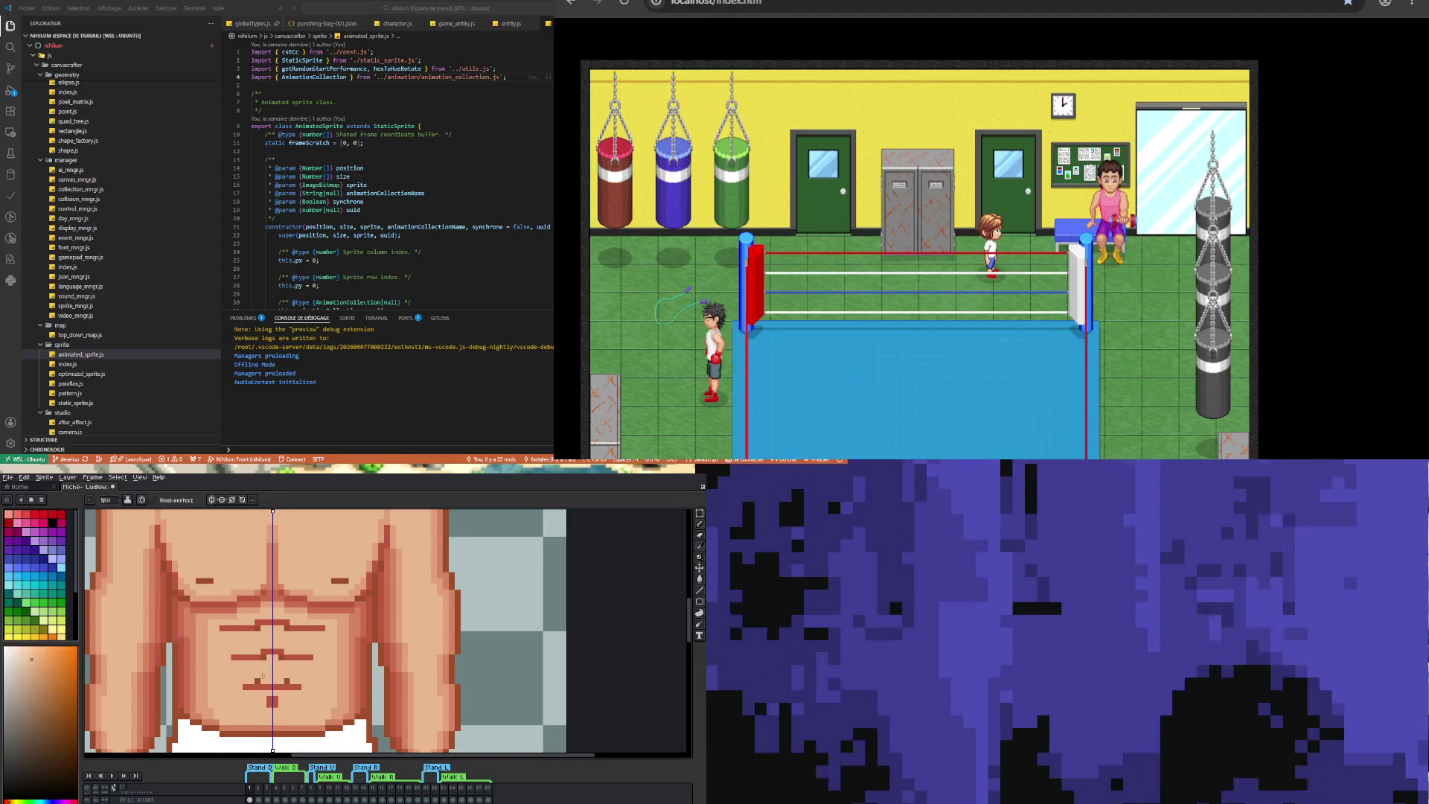
{"action": "key", "text": "b"}
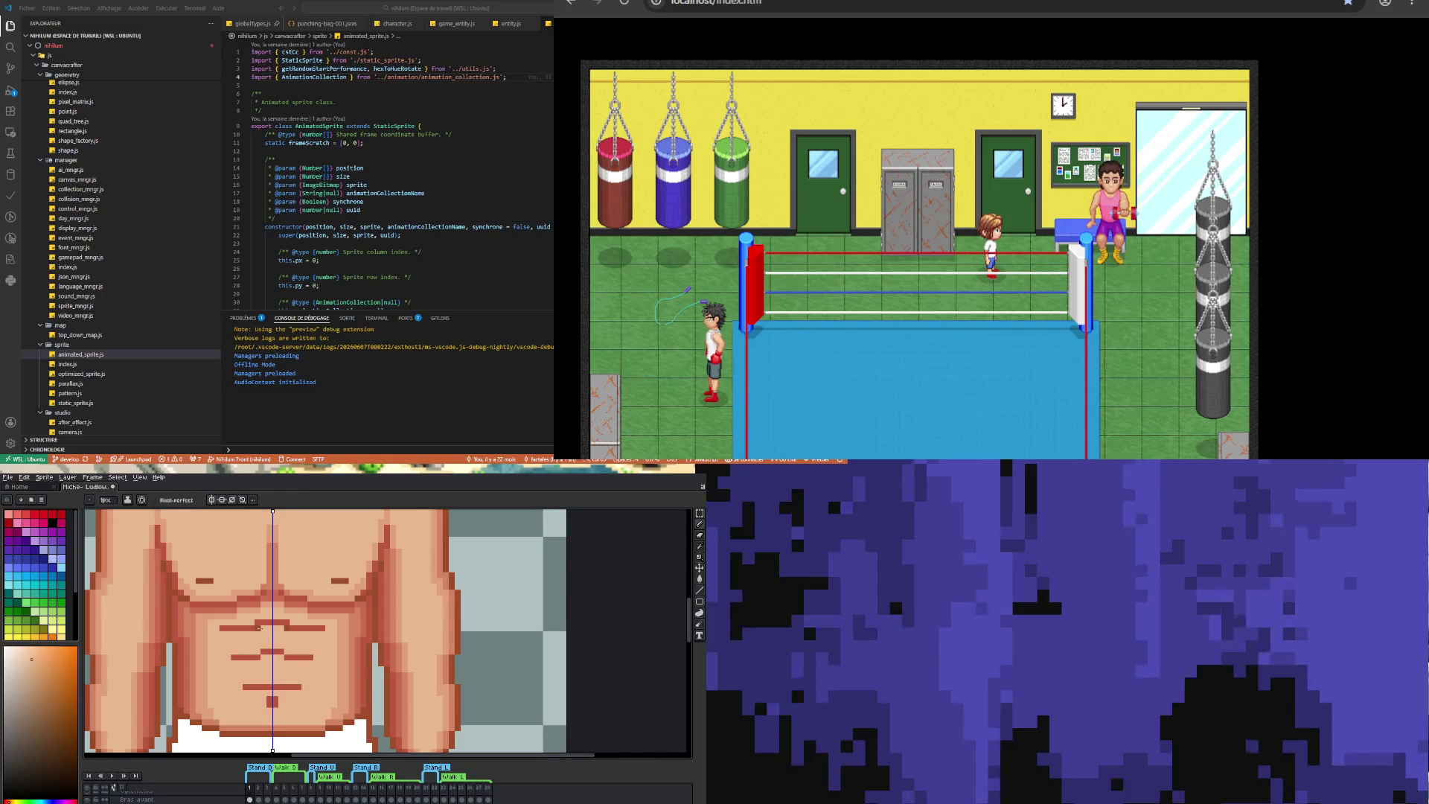
{"action": "scroll", "coordinate": [260, 627], "scroll_direction": "down", "scroll_amount": 3}
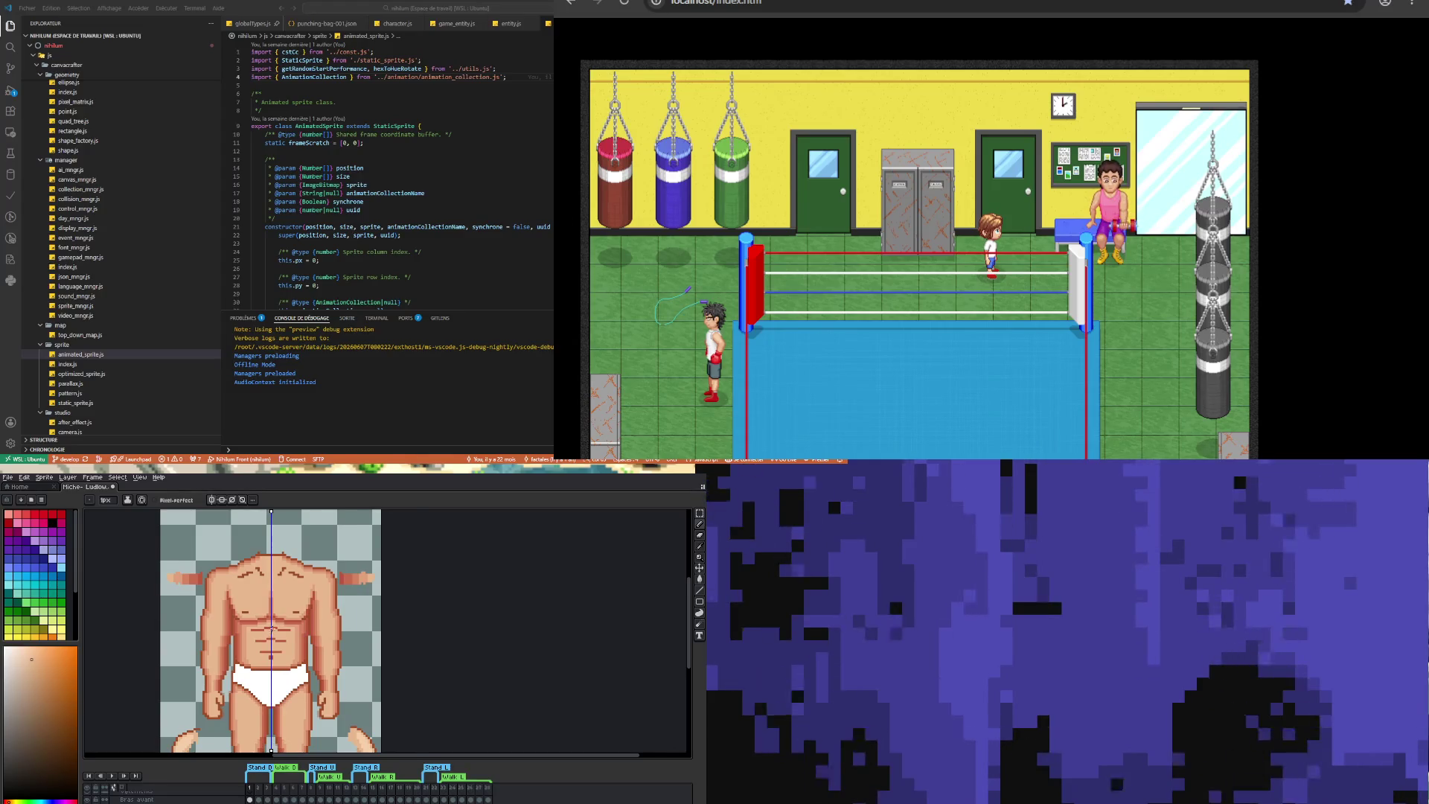
{"action": "scroll", "coordinate": [276, 628], "scroll_direction": "up", "scroll_amount": 2}
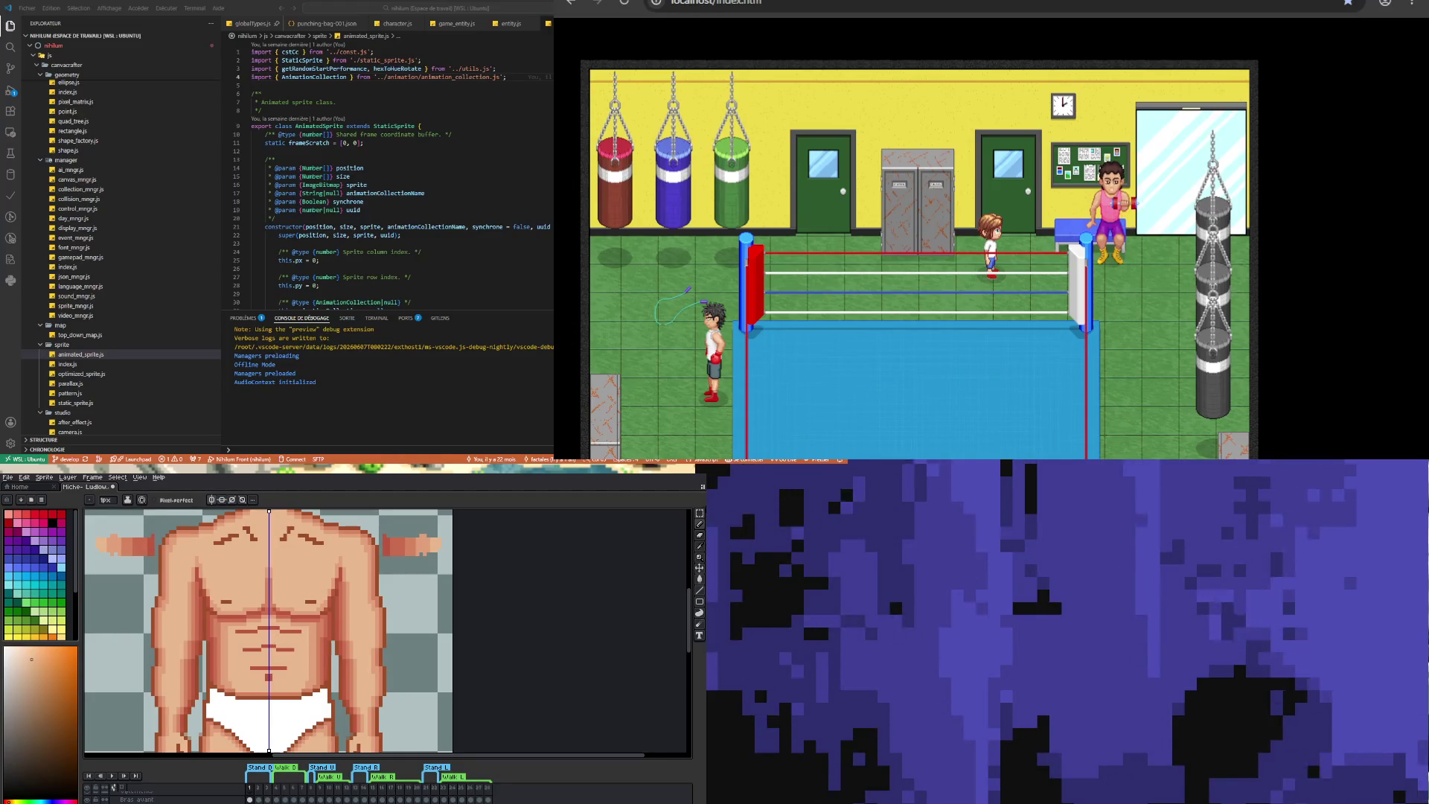
{"action": "key", "text": "w"}
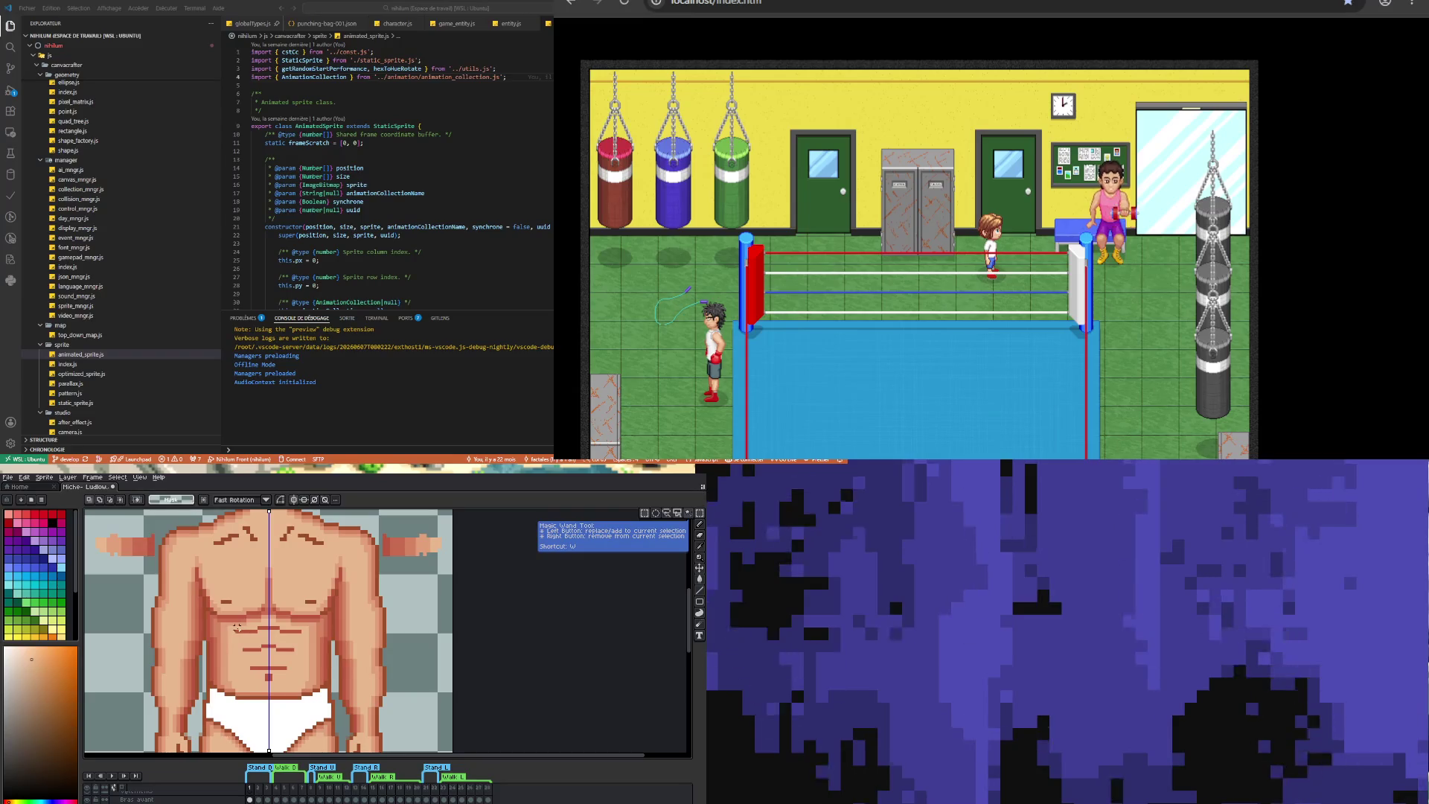
- Select the lower abs region, shift it upward and commit the move with Ctrl+D
{"action": "left_click_drag", "start_coordinate": [237, 628], "coordinate": [297, 686]}
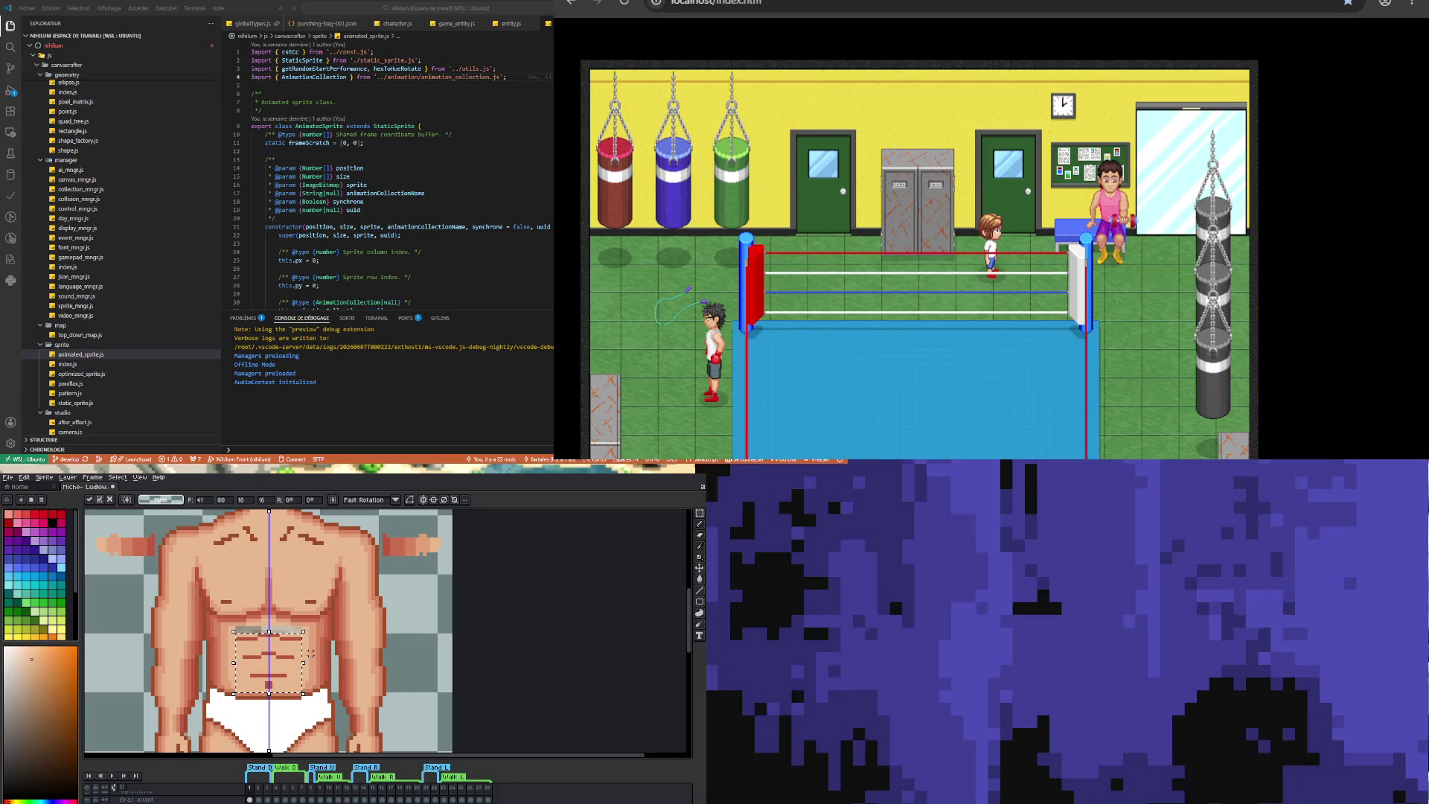
{"action": "key", "text": "ctrl+d"}
{"action": "scroll", "coordinate": [274, 641], "scroll_direction": "up", "scroll_amount": 1}
{"action": "key", "text": "i"}
{"action": "key", "text": "b"}
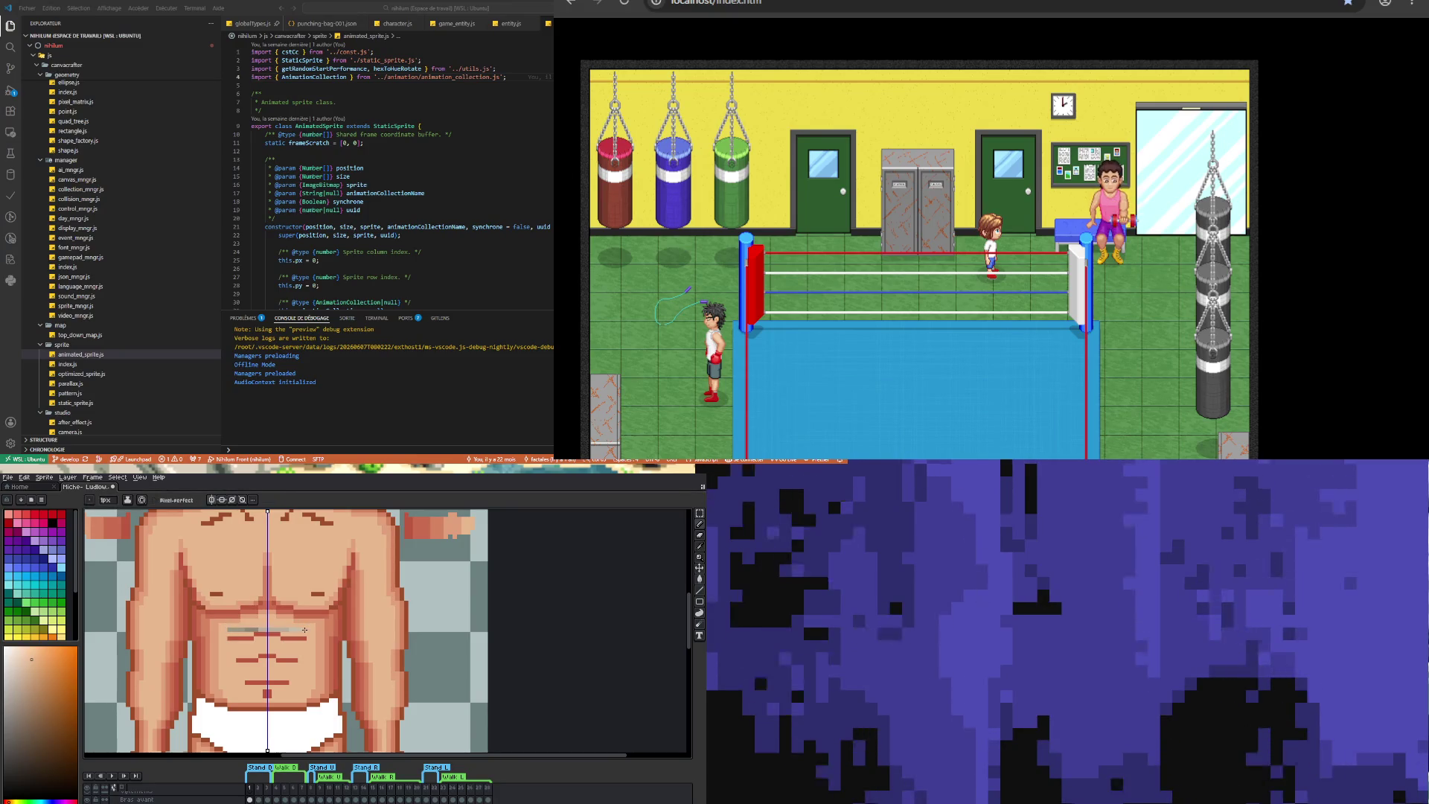
{"action": "scroll", "coordinate": [227, 631], "scroll_direction": "down", "scroll_amount": 2}
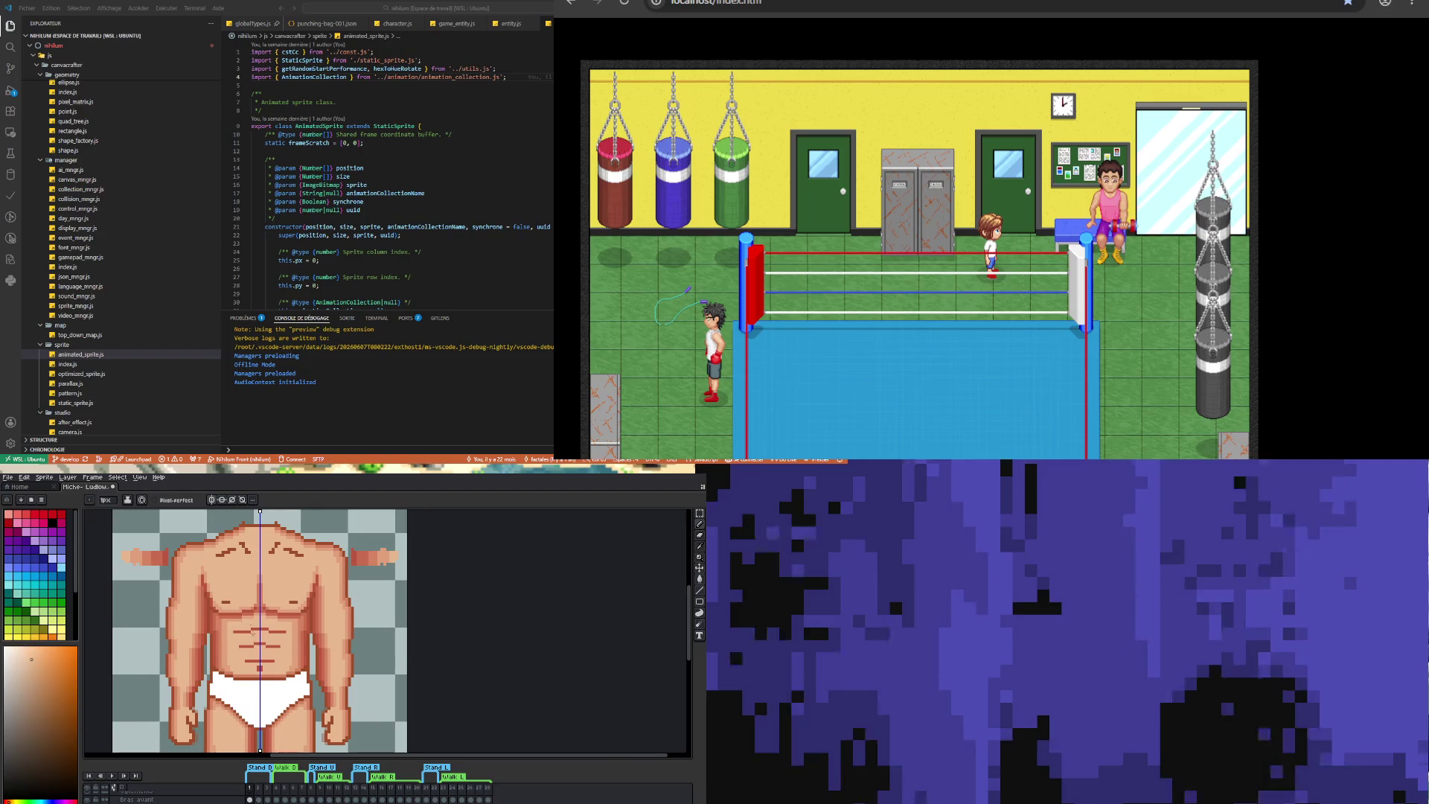
- Paint over part of the lower ab line with skin colour sampled from the abdomen
{"action": "scroll", "coordinate": [253, 663], "scroll_direction": "up", "scroll_amount": 1}
{"action": "key", "text": "i"}
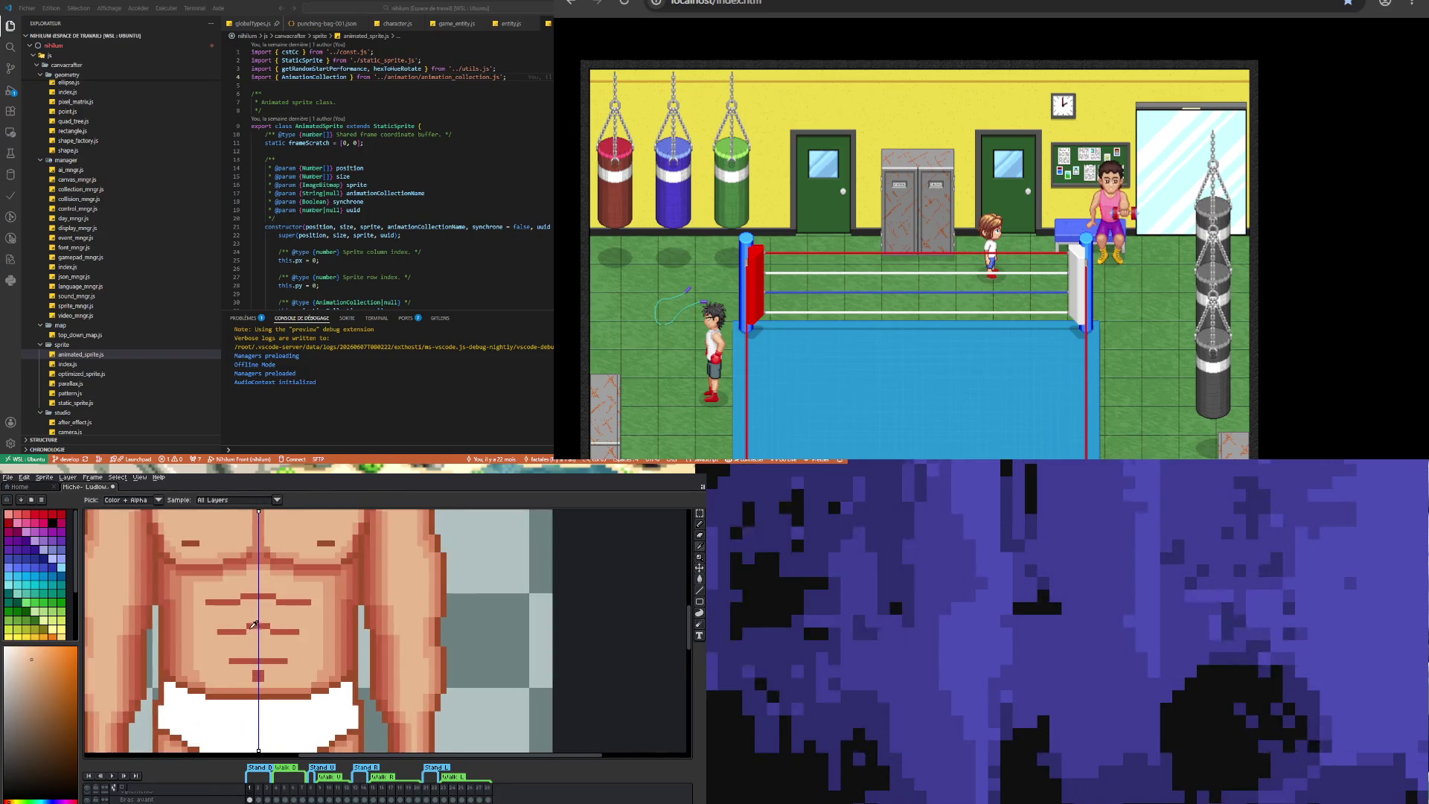
{"action": "left_click", "coordinate": [257, 622]}
{"action": "key", "text": "b"}
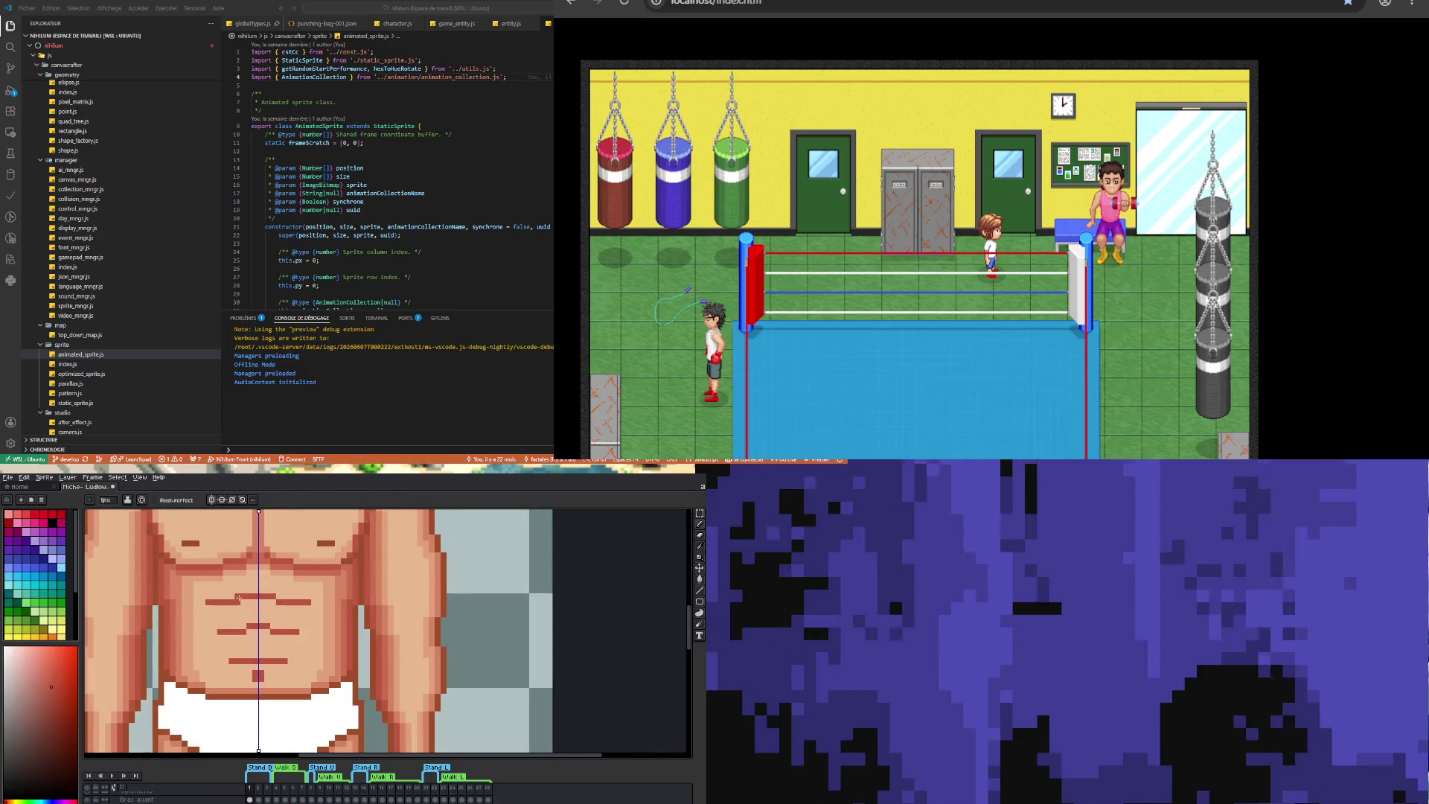
{"action": "left_click", "coordinate": [242, 631]}
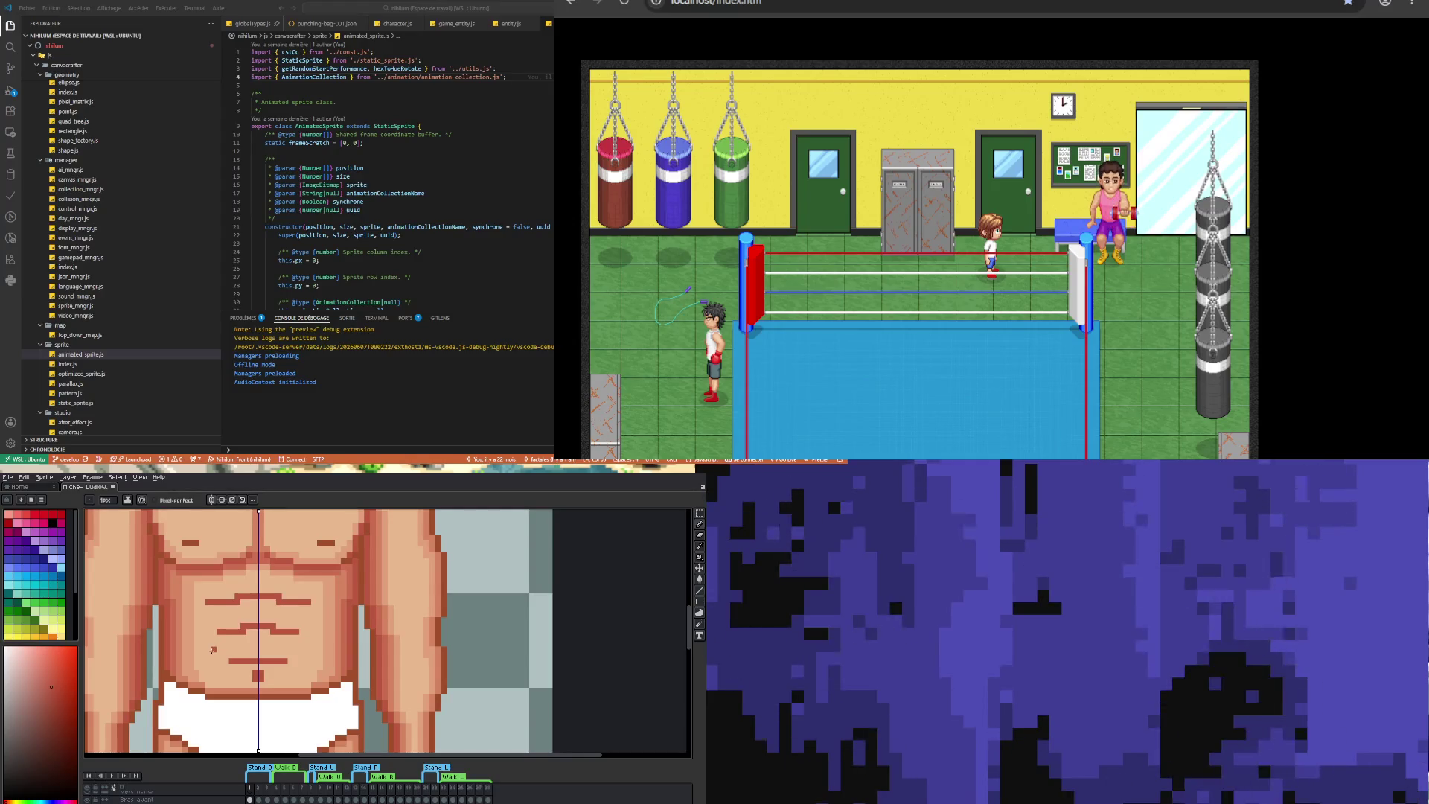
- Draw a new reddish-brown ab line across the abdomen using the sampled line colour
{"action": "scroll", "coordinate": [243, 672], "scroll_direction": "down", "scroll_amount": 2}
{"action": "scroll", "coordinate": [243, 672], "scroll_direction": "up", "scroll_amount": 2}
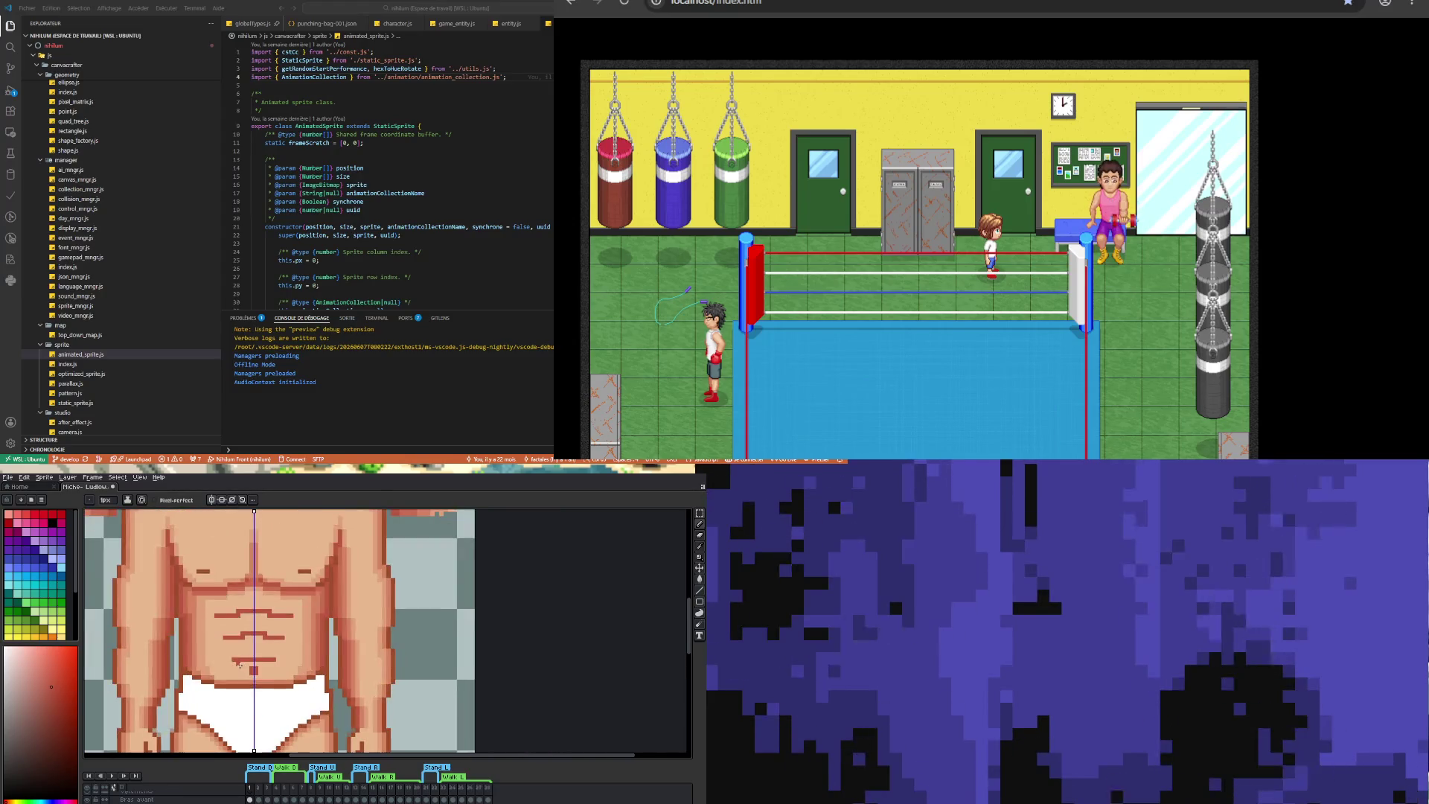
{"action": "key", "text": "i"}
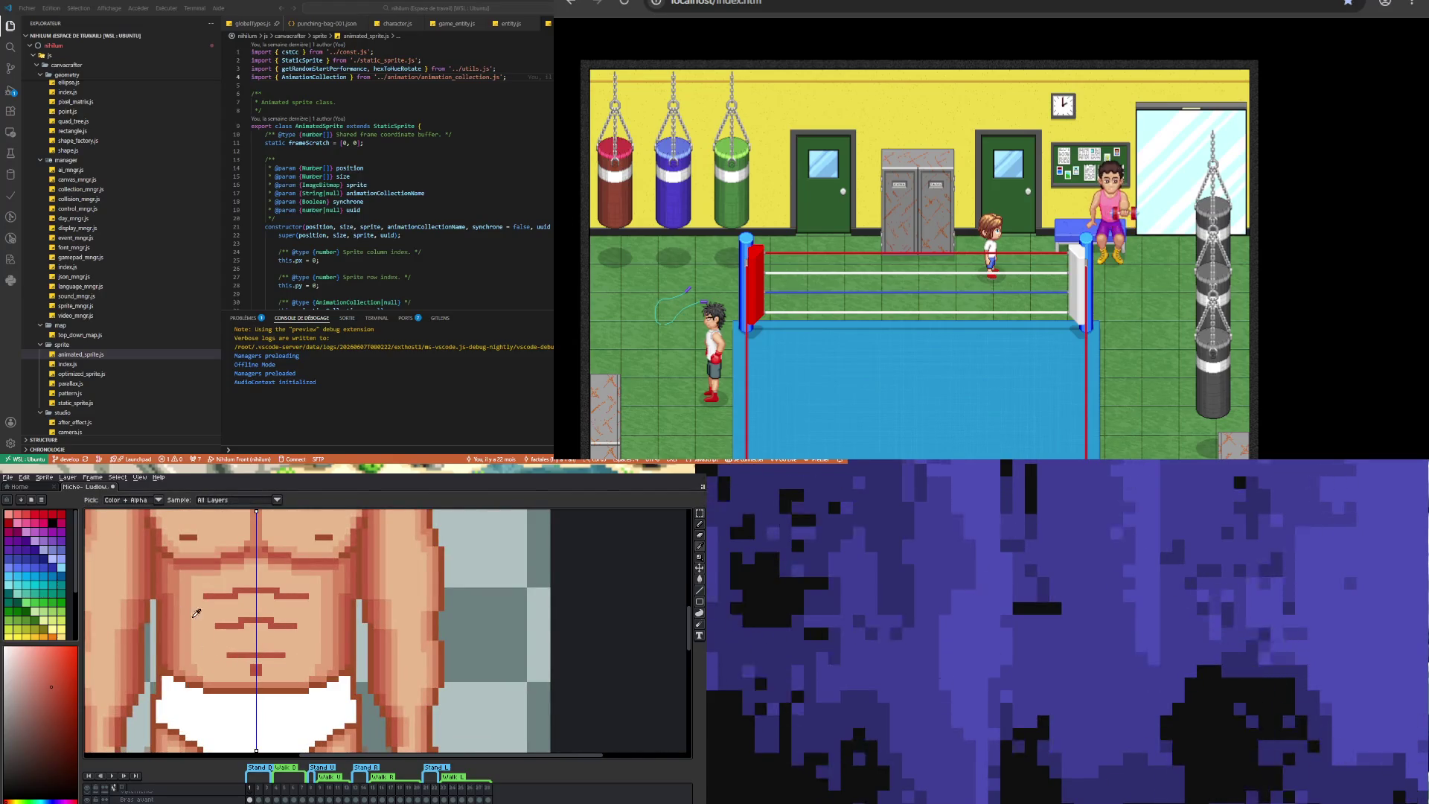
{"action": "left_click", "coordinate": [248, 635]}
{"action": "key", "text": "b"}
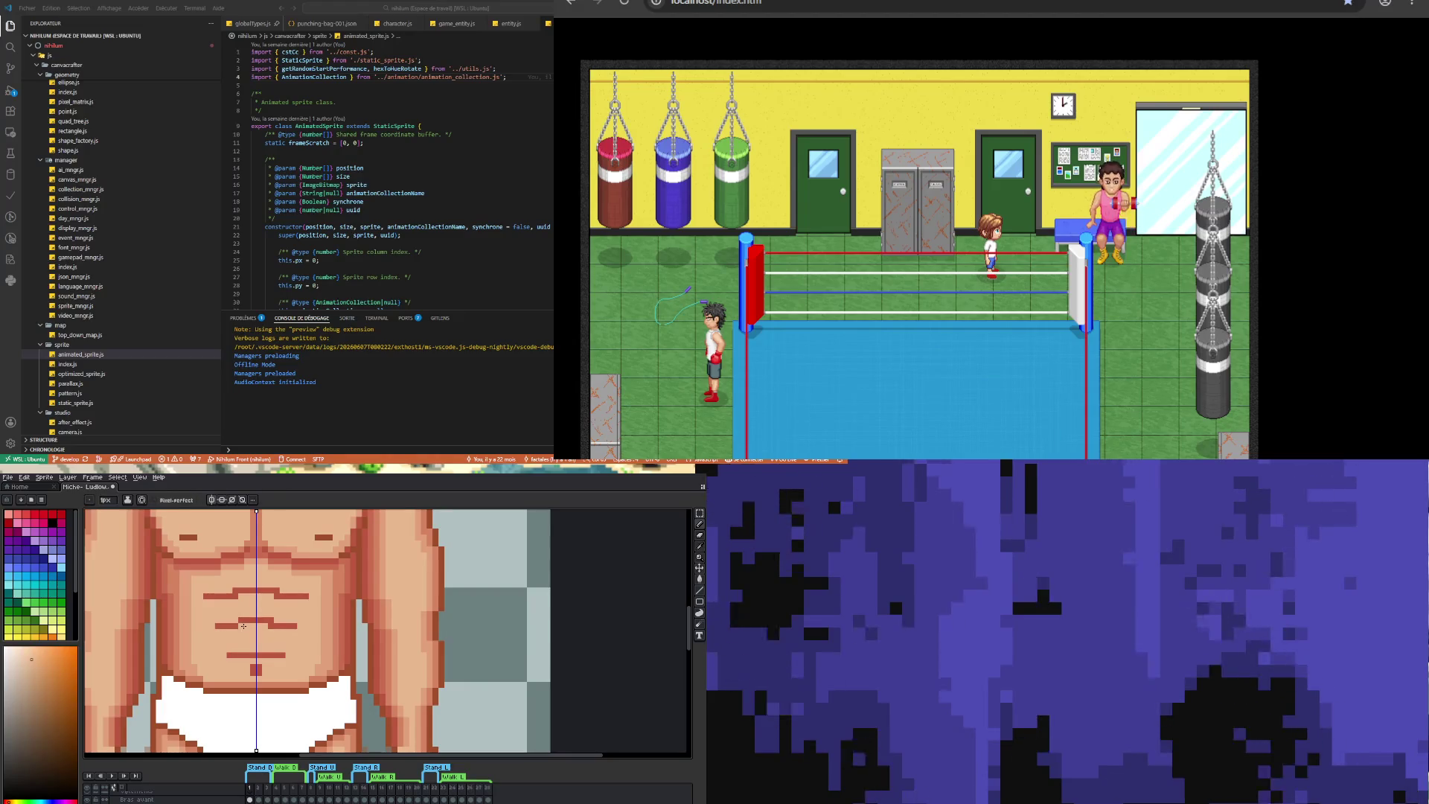
{"action": "scroll", "coordinate": [242, 625], "scroll_direction": "down", "scroll_amount": 2}
{"action": "scroll", "coordinate": [216, 609], "scroll_direction": "up", "scroll_amount": 2}
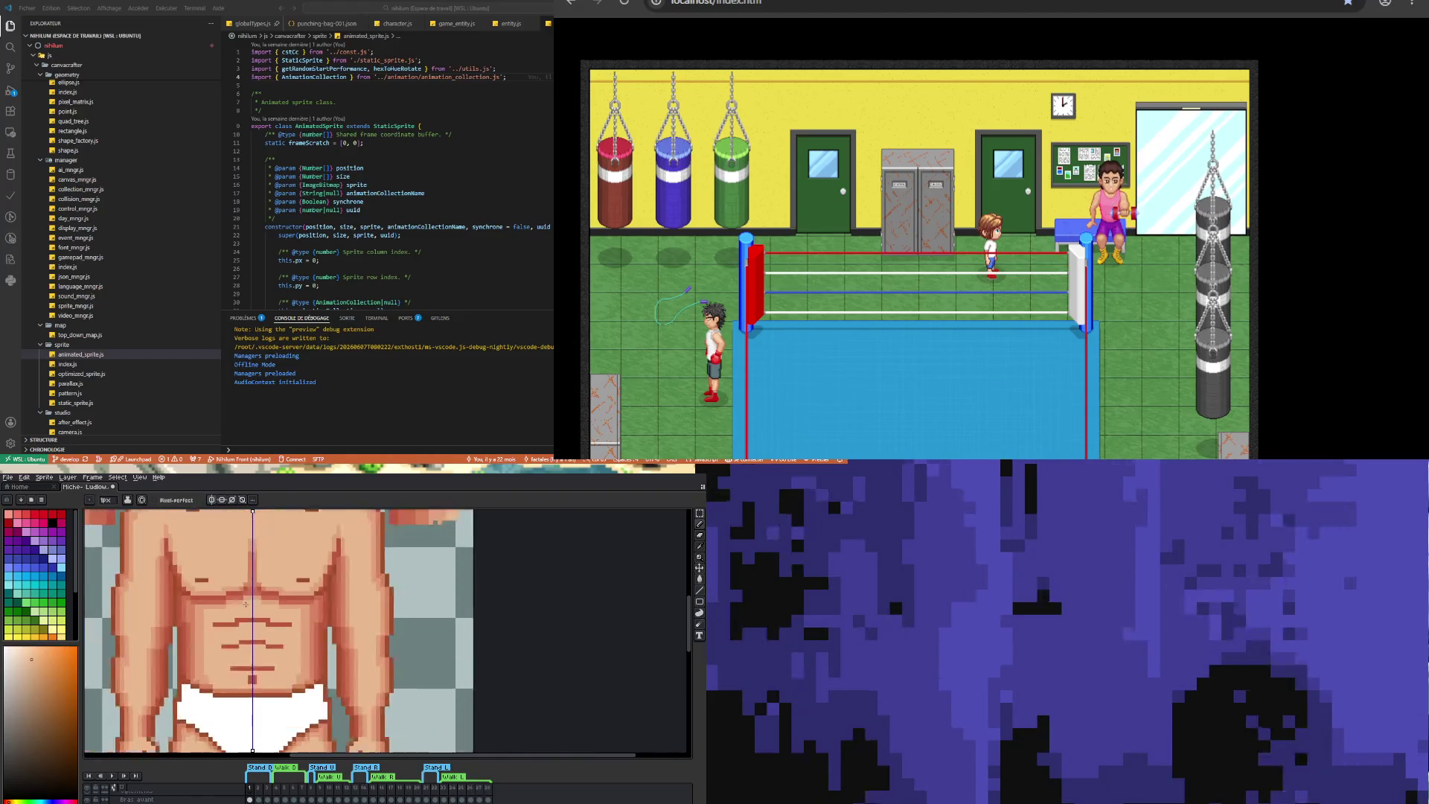
{"action": "left_click", "coordinate": [221, 624], "text": "alt"}
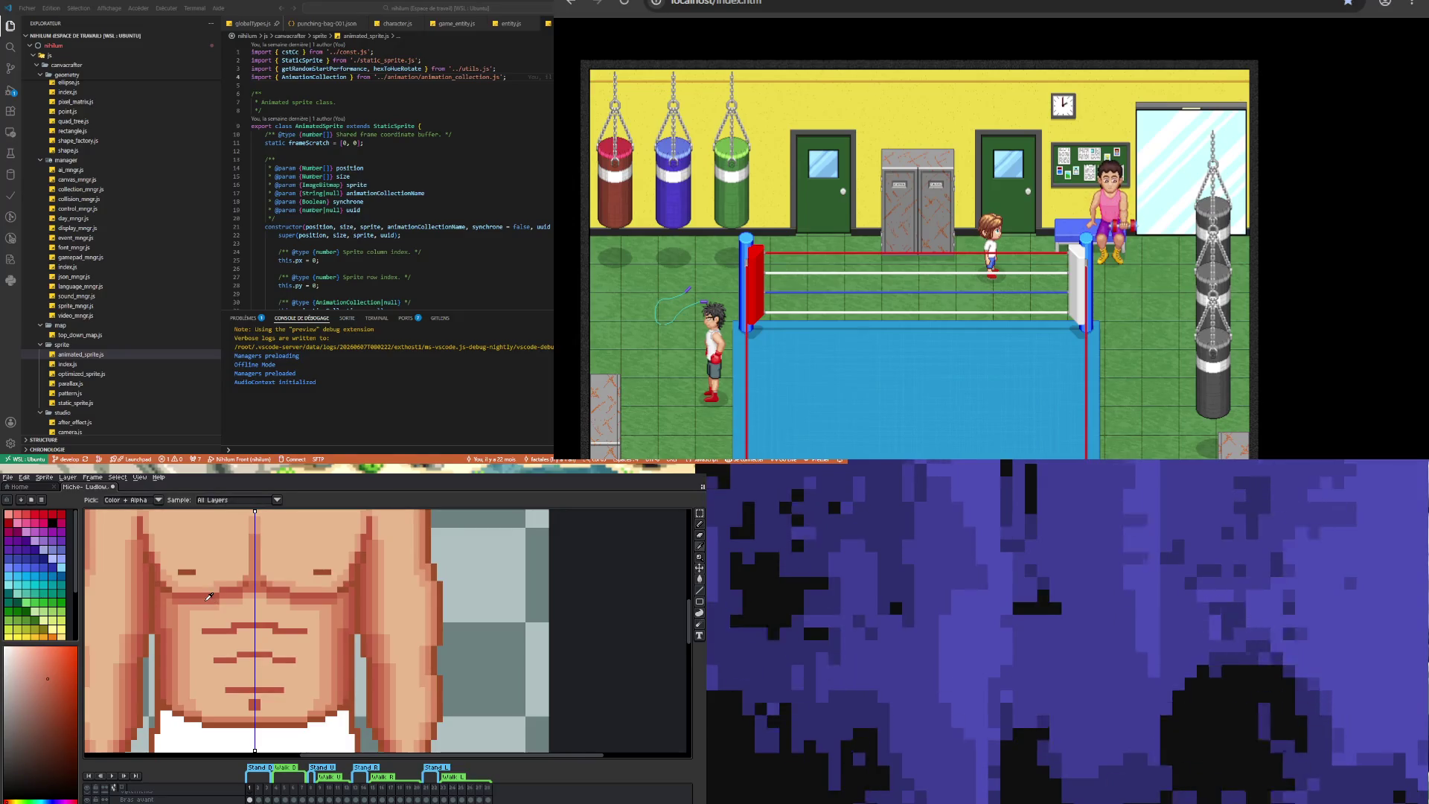
{"action": "left_click_drag", "start_coordinate": [204, 630], "coordinate": [228, 631]}
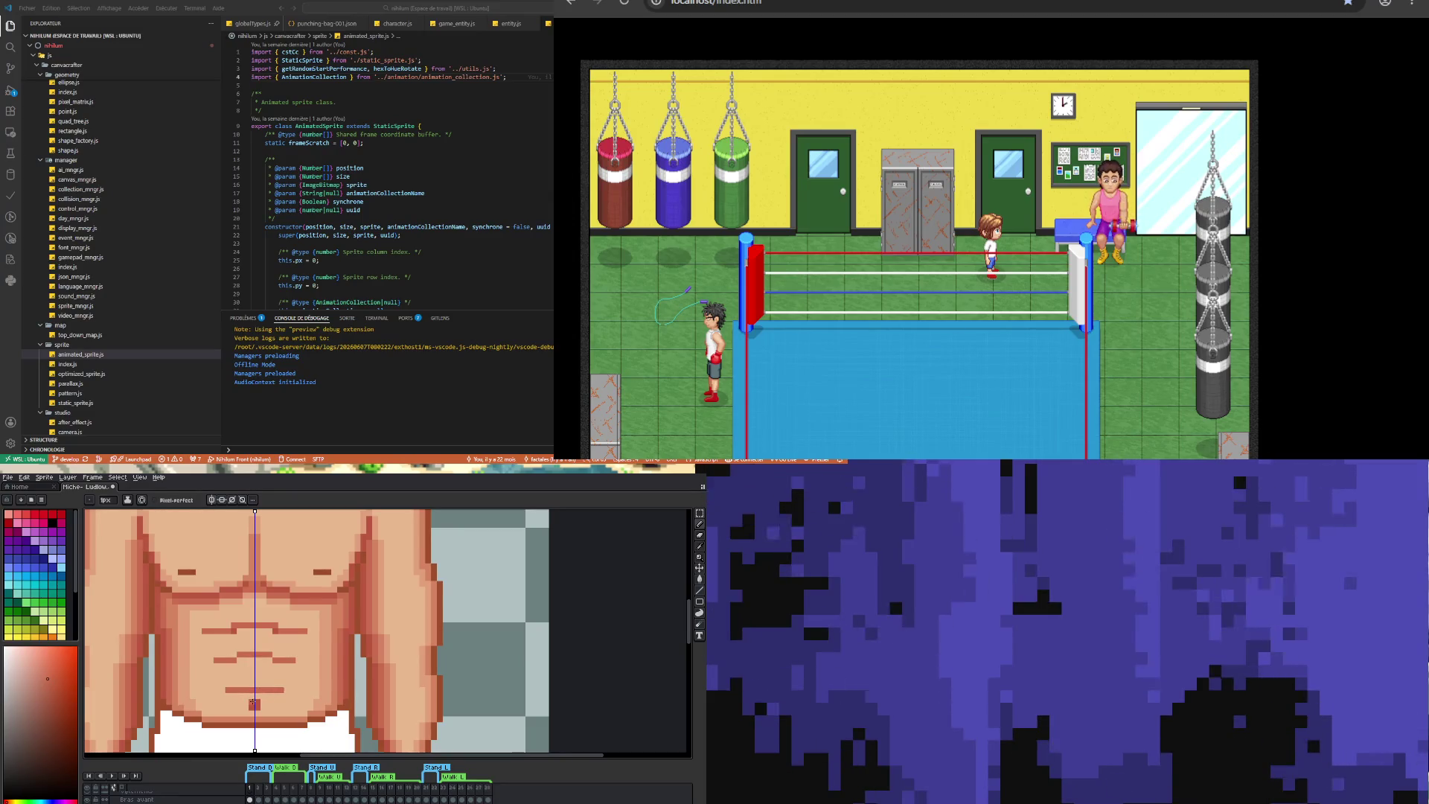
- Cover the dark ab line with skin tone and add rows of darker skin pixels to the abs
{"action": "key", "text": "v"}
{"action": "scroll", "coordinate": [266, 710], "scroll_direction": "down", "scroll_amount": 3}
{"action": "scroll", "coordinate": [277, 653], "scroll_direction": "down", "scroll_amount": 1}
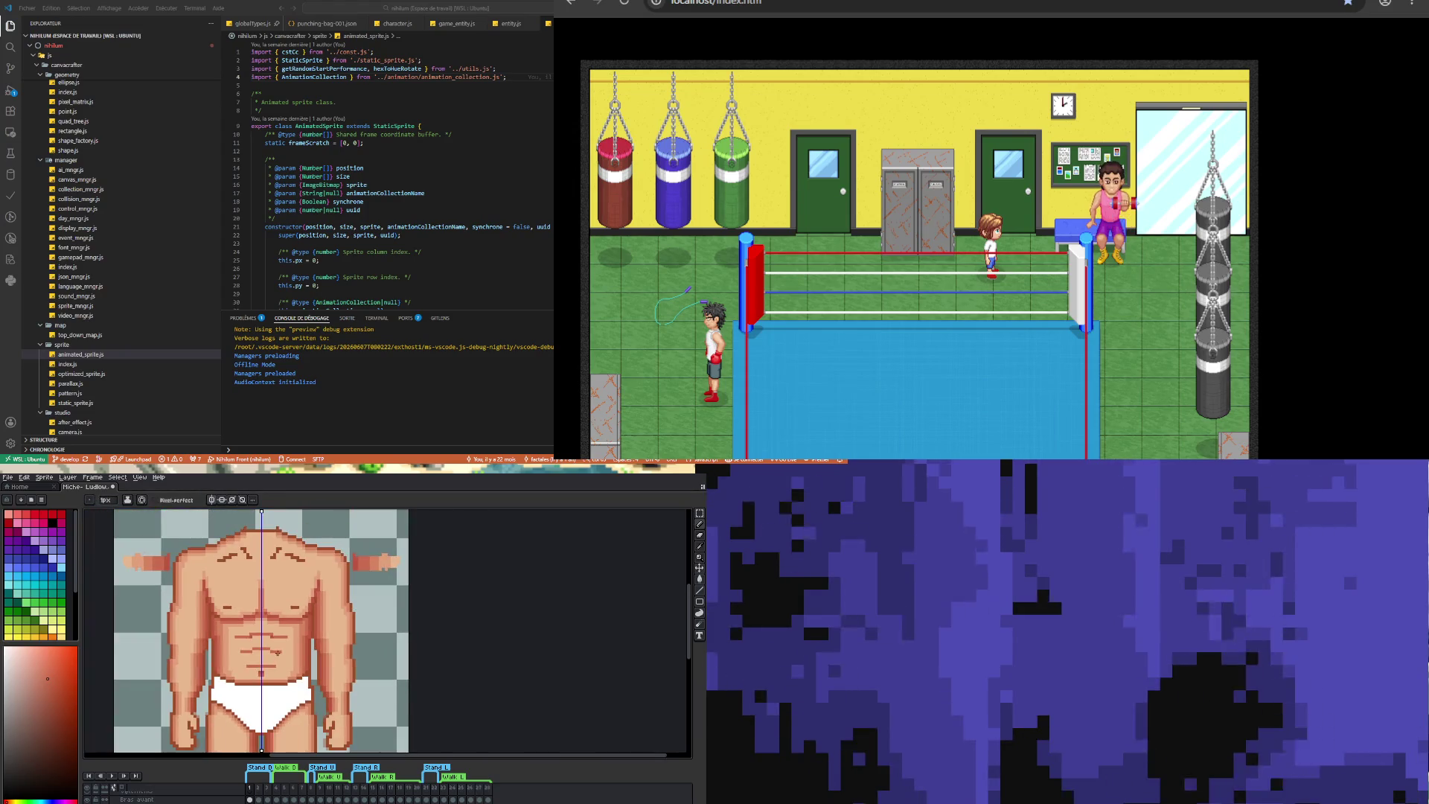
{"action": "scroll", "coordinate": [272, 652], "scroll_direction": "up", "scroll_amount": 1}
{"action": "scroll", "coordinate": [260, 625], "scroll_direction": "up", "scroll_amount": 1}
{"action": "key", "text": "i"}
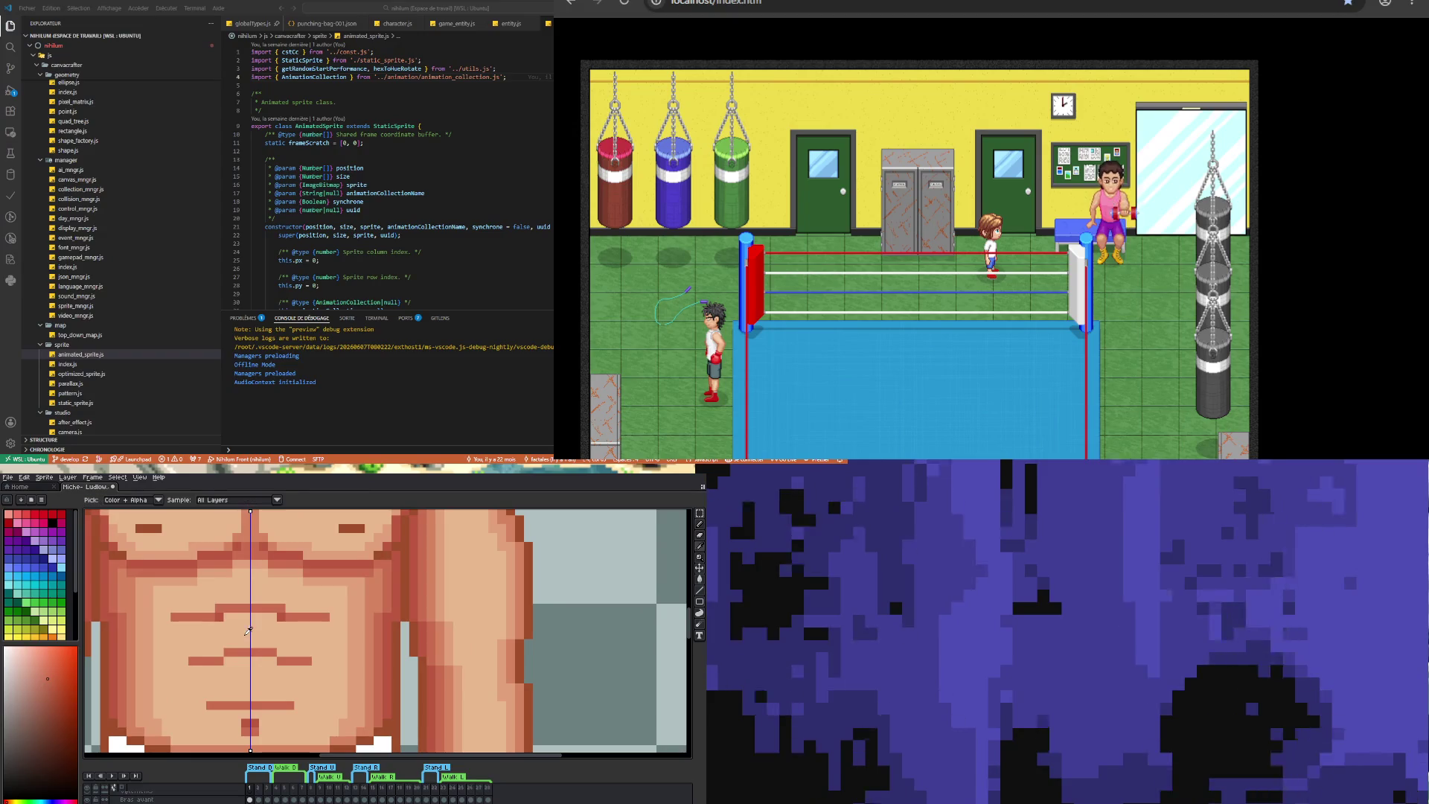
{"action": "left_click", "coordinate": [227, 623]}
{"action": "left_click", "coordinate": [147, 615]}
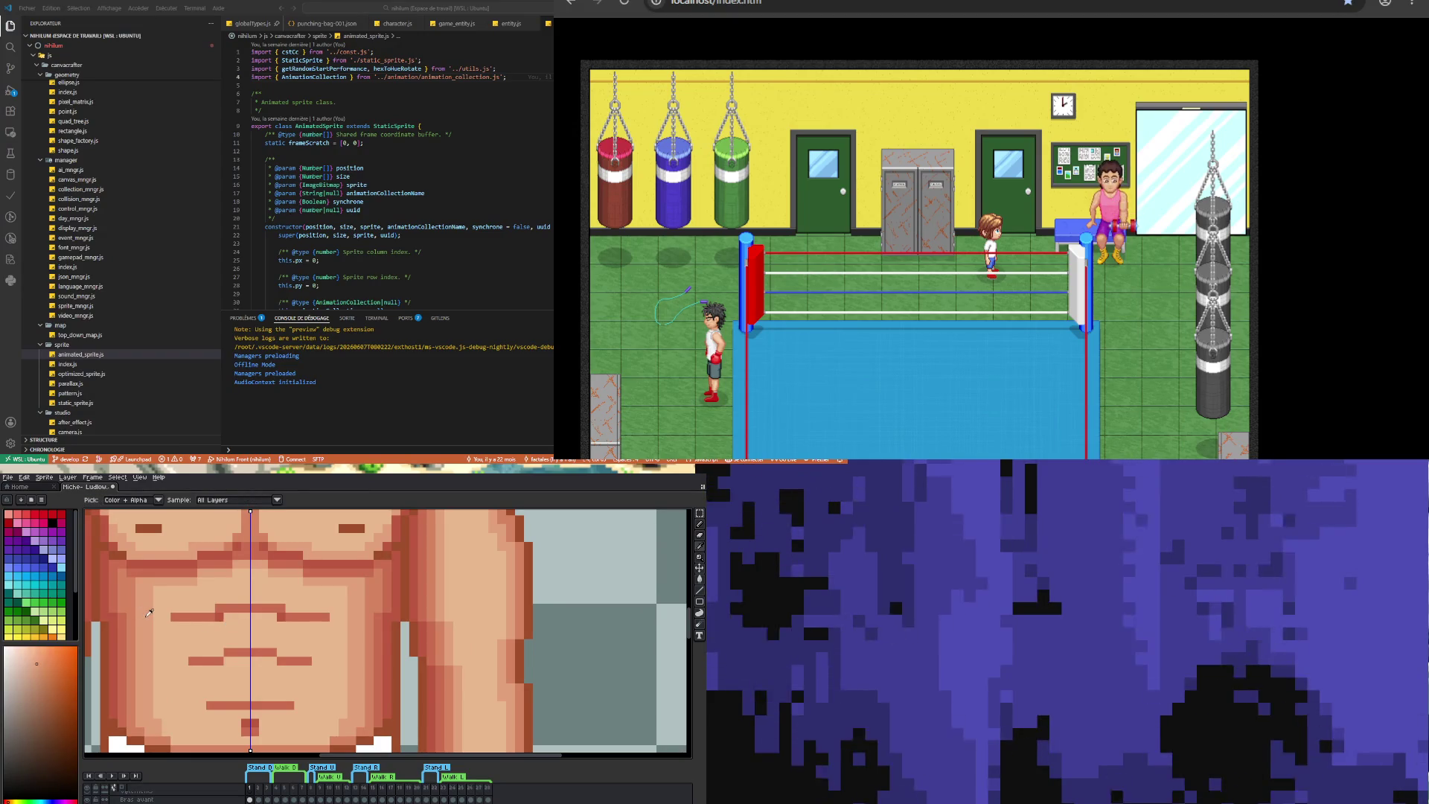
{"action": "key", "text": "b"}
{"action": "left_click_drag", "start_coordinate": [224, 617], "coordinate": [272, 617]}
{"action": "mouse_move", "coordinate": [229, 662]}
{"action": "left_mouse_down"}
{"action": "mouse_move", "coordinate": [260, 662]}
{"action": "mouse_move", "coordinate": [180, 670]}
{"action": "mouse_move", "coordinate": [313, 670]}
{"action": "mouse_move", "coordinate": [218, 671]}
{"action": "left_mouse_up"}
{"action": "mouse_move", "coordinate": [165, 626]}
{"action": "left_mouse_down"}
{"action": "mouse_move", "coordinate": [335, 625]}
{"action": "mouse_move", "coordinate": [215, 624]}
{"action": "left_mouse_up"}
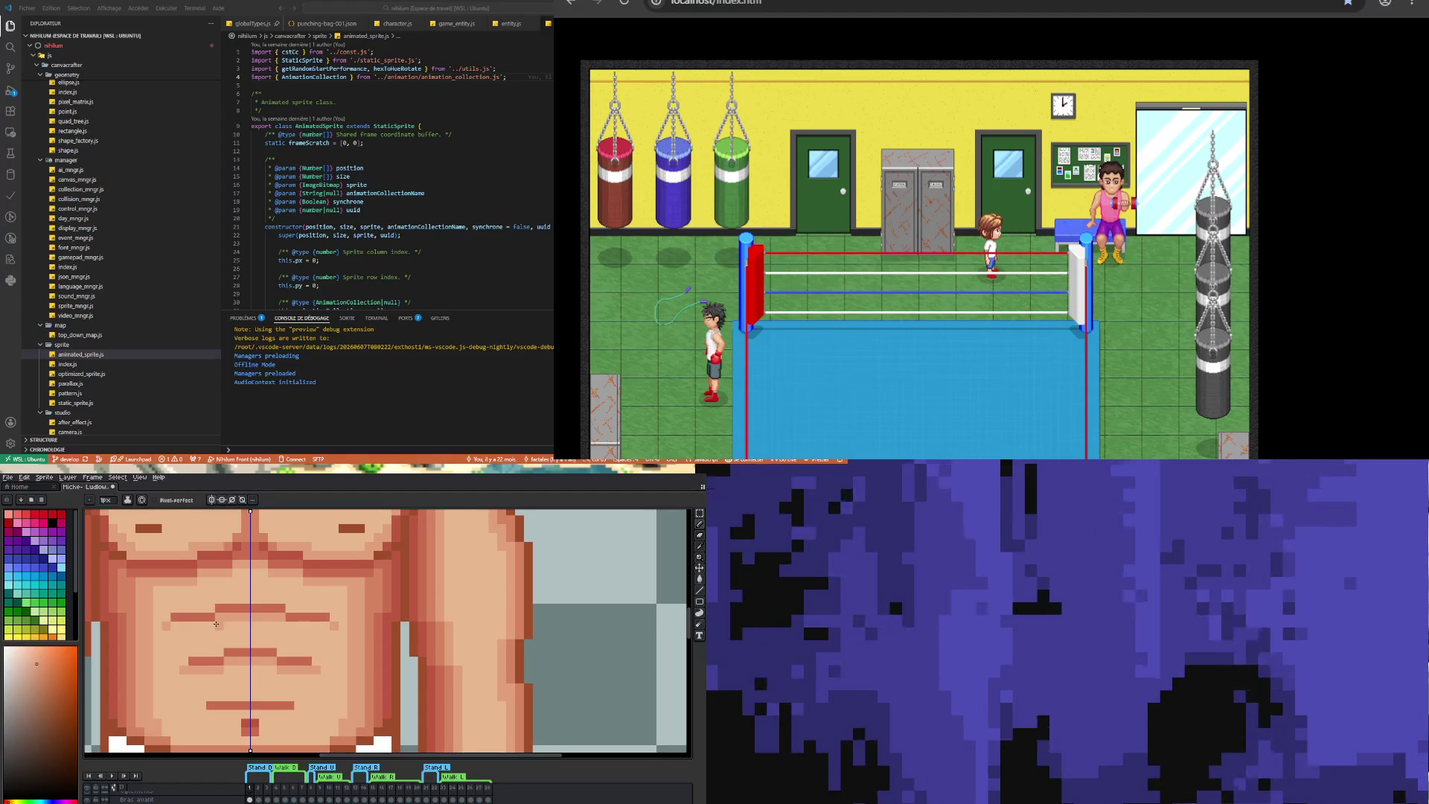
- Try a darker mirrored stroke across the abs, then undo it and view the whole body
{"action": "scroll", "coordinate": [227, 628], "scroll_direction": "down", "scroll_amount": 4}
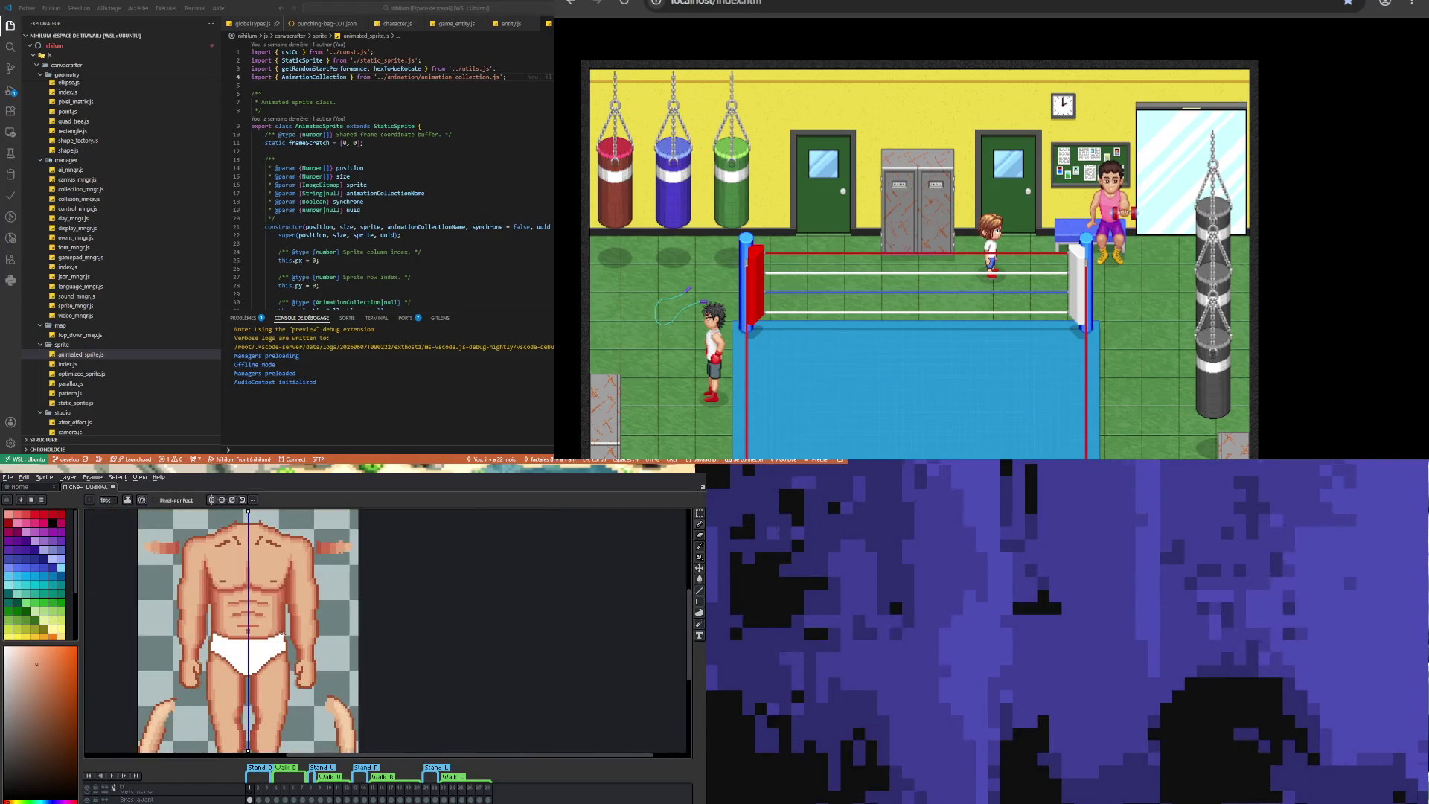
{"action": "scroll", "coordinate": [251, 607], "scroll_direction": "up", "scroll_amount": 3}
{"action": "key", "text": "v"}
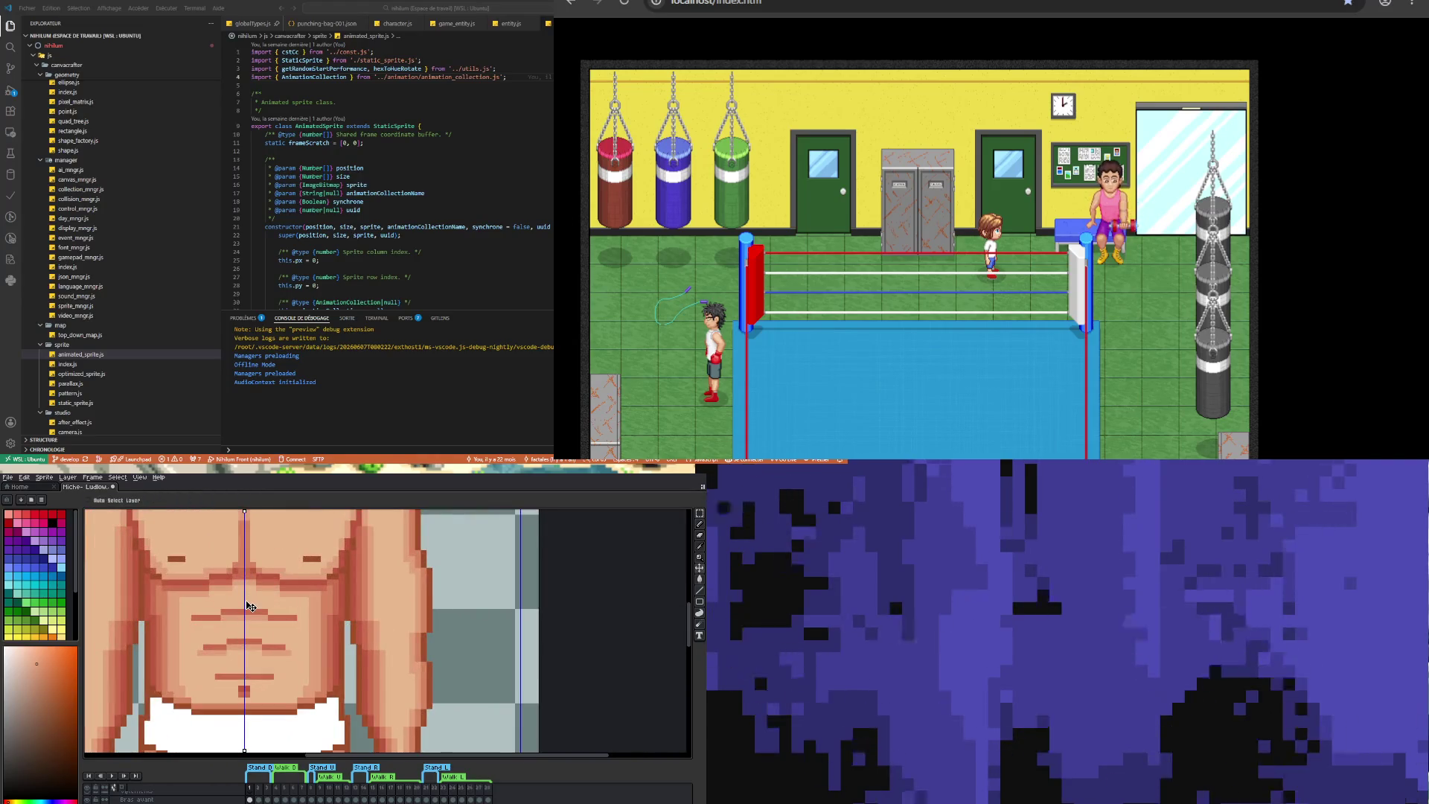
{"action": "key", "text": "b"}
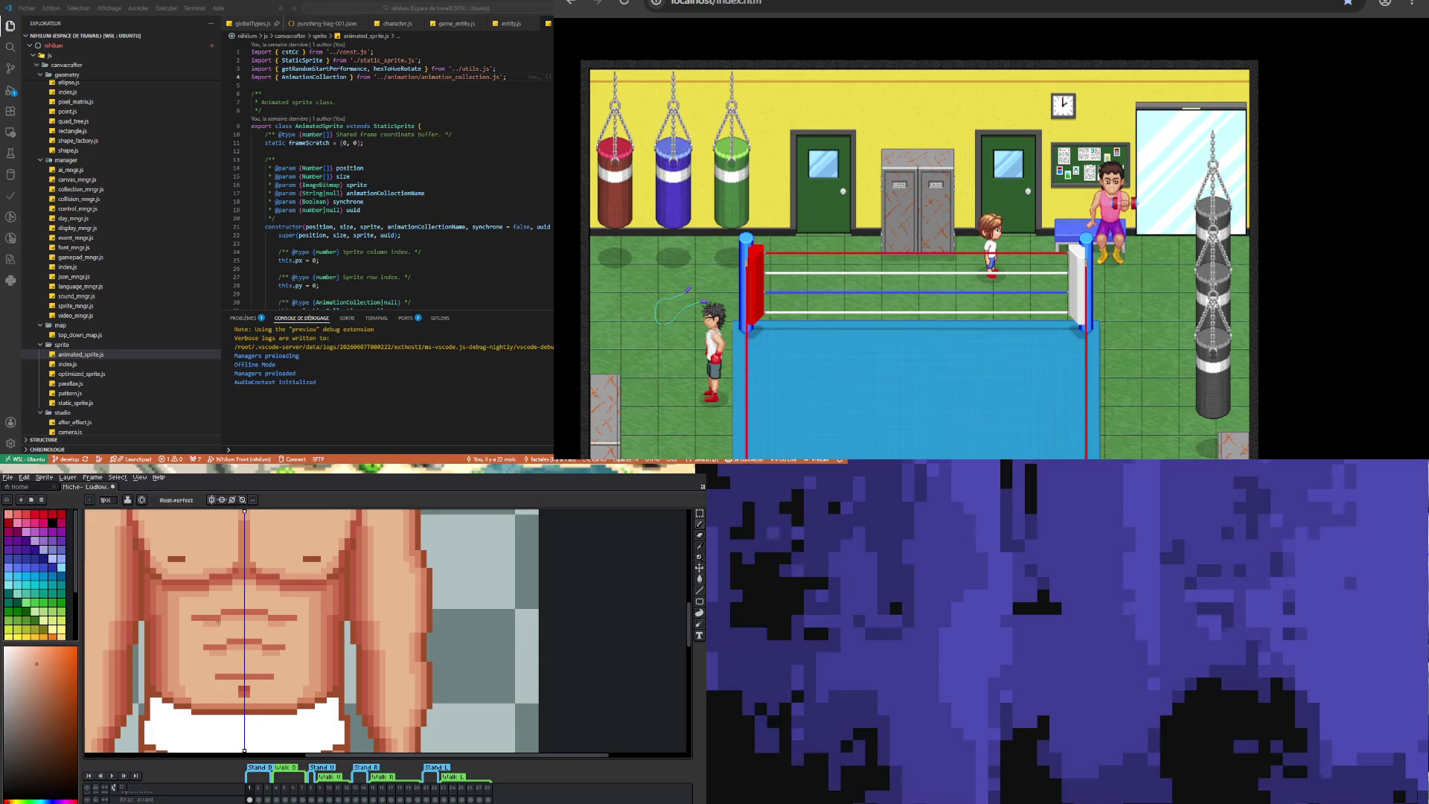
{"action": "scroll", "coordinate": [220, 662], "scroll_direction": "down", "scroll_amount": 1}
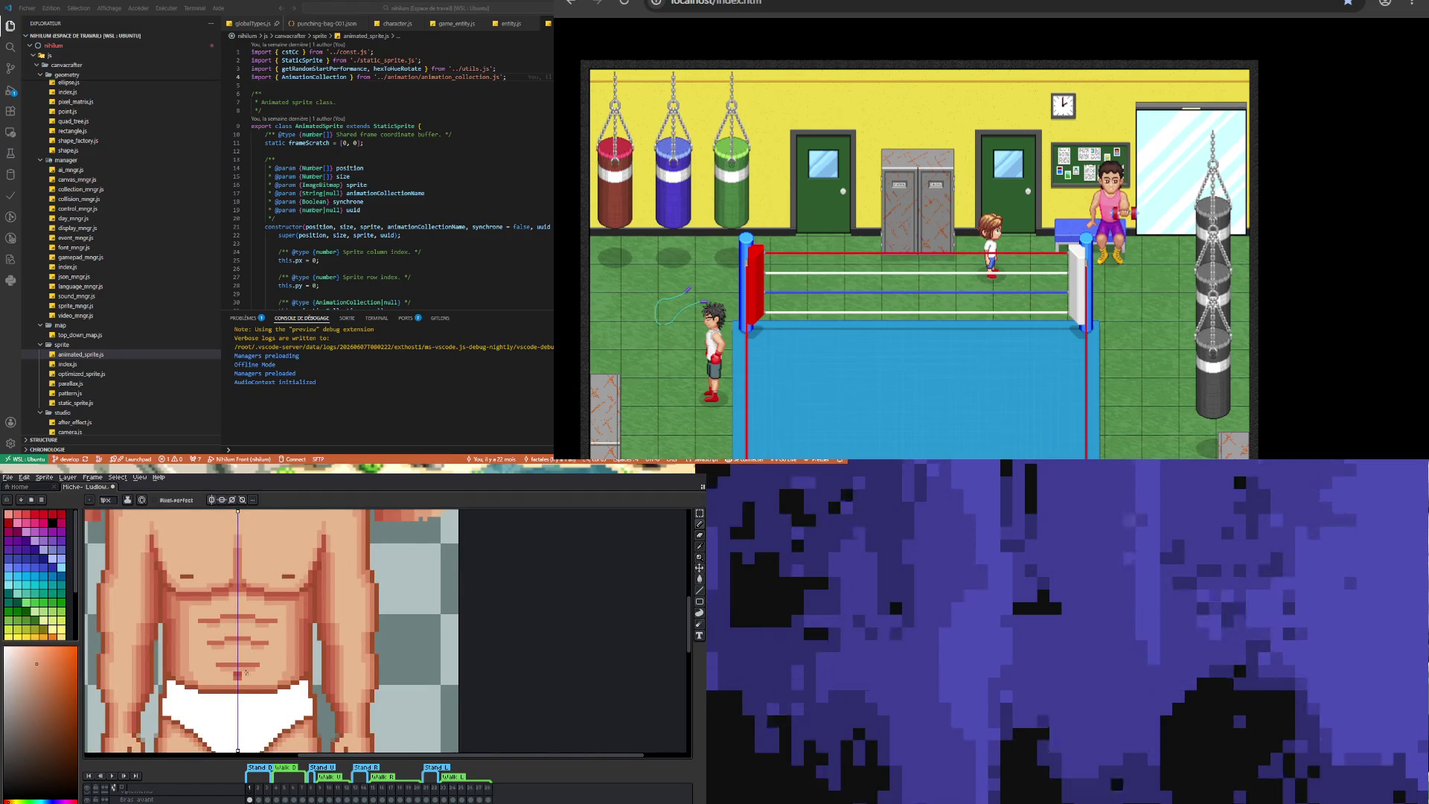
{"action": "scroll", "coordinate": [246, 672], "scroll_direction": "down", "scroll_amount": 2}
{"action": "scroll", "coordinate": [242, 663], "scroll_direction": "up", "scroll_amount": 2}
{"action": "scroll", "coordinate": [235, 653], "scroll_direction": "up", "scroll_amount": 1}
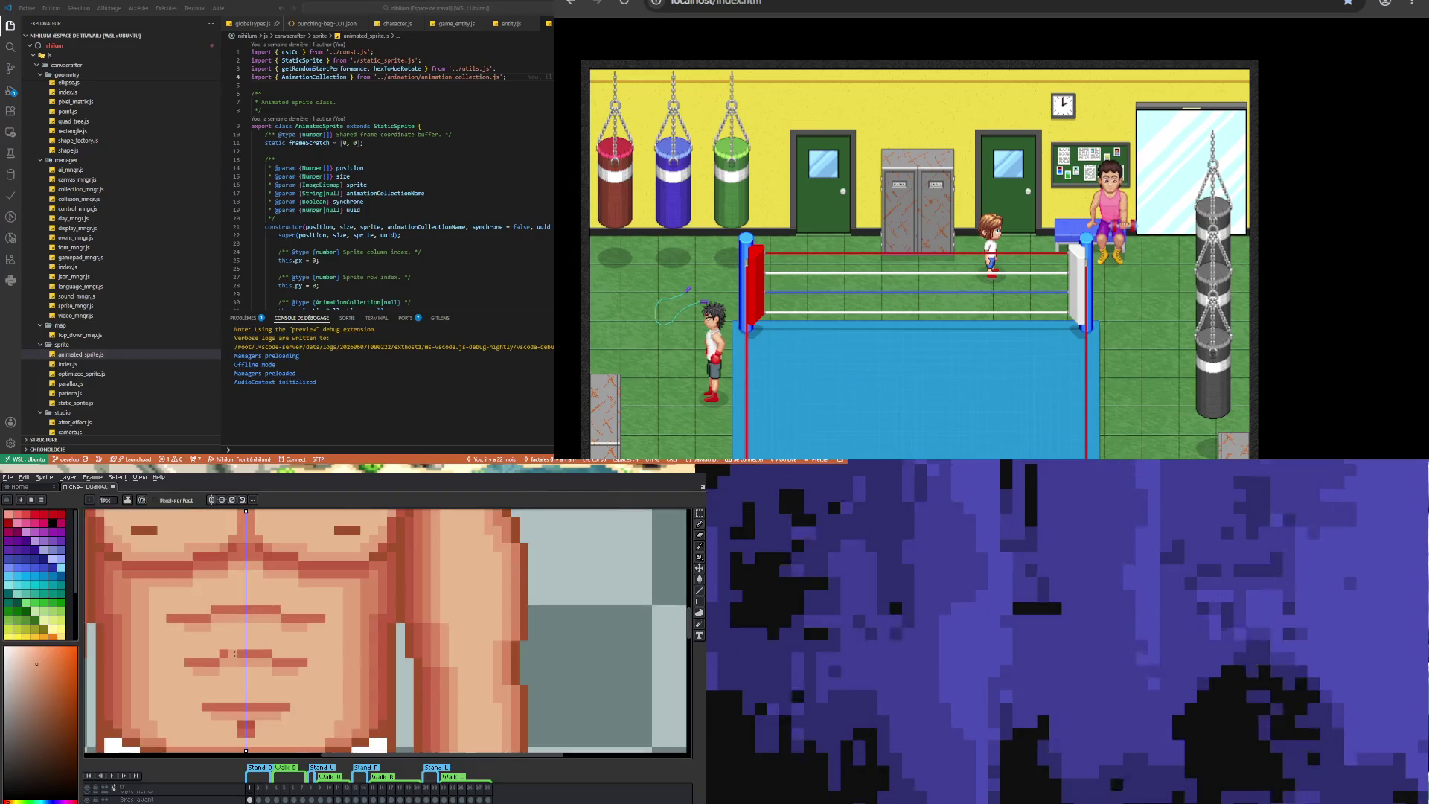
{"action": "scroll", "coordinate": [235, 653], "scroll_direction": "down", "scroll_amount": 2}
{"action": "scroll", "coordinate": [223, 632], "scroll_direction": "up", "scroll_amount": 1}
{"action": "key", "text": "i"}
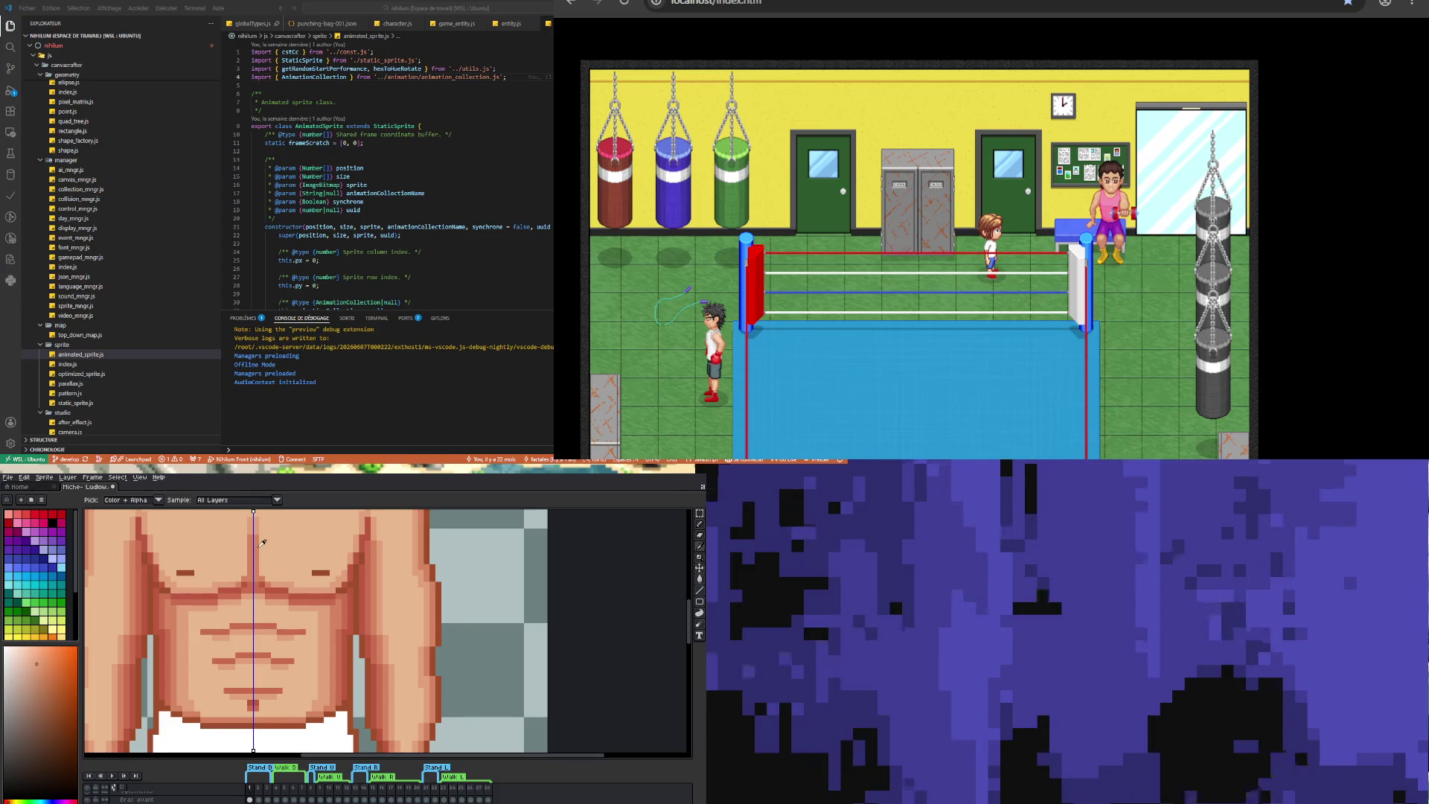
{"action": "key", "text": "b"}
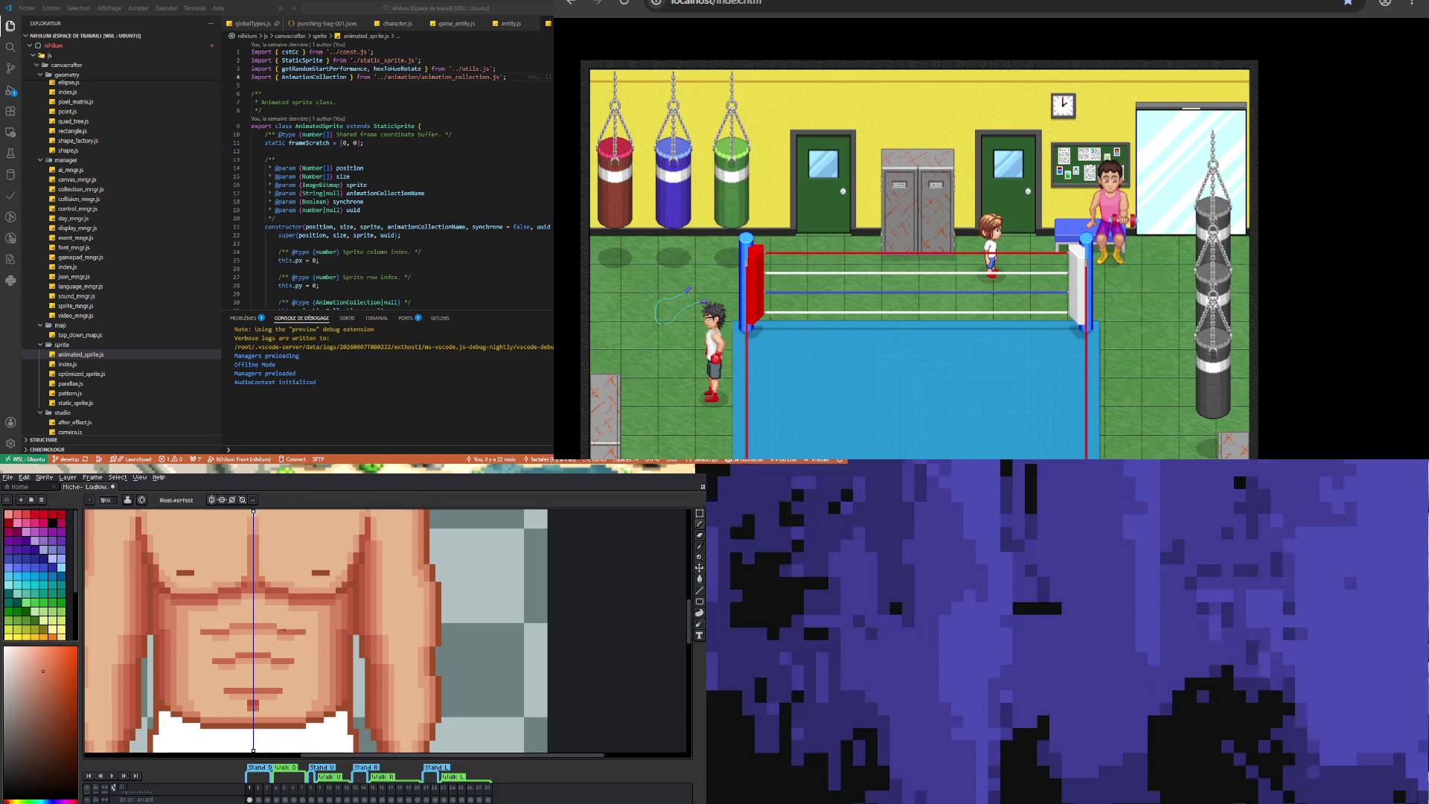
{"action": "left_click_drag", "start_coordinate": [216, 642], "coordinate": [242, 645]}
{"action": "key", "text": "ctrl+z"}
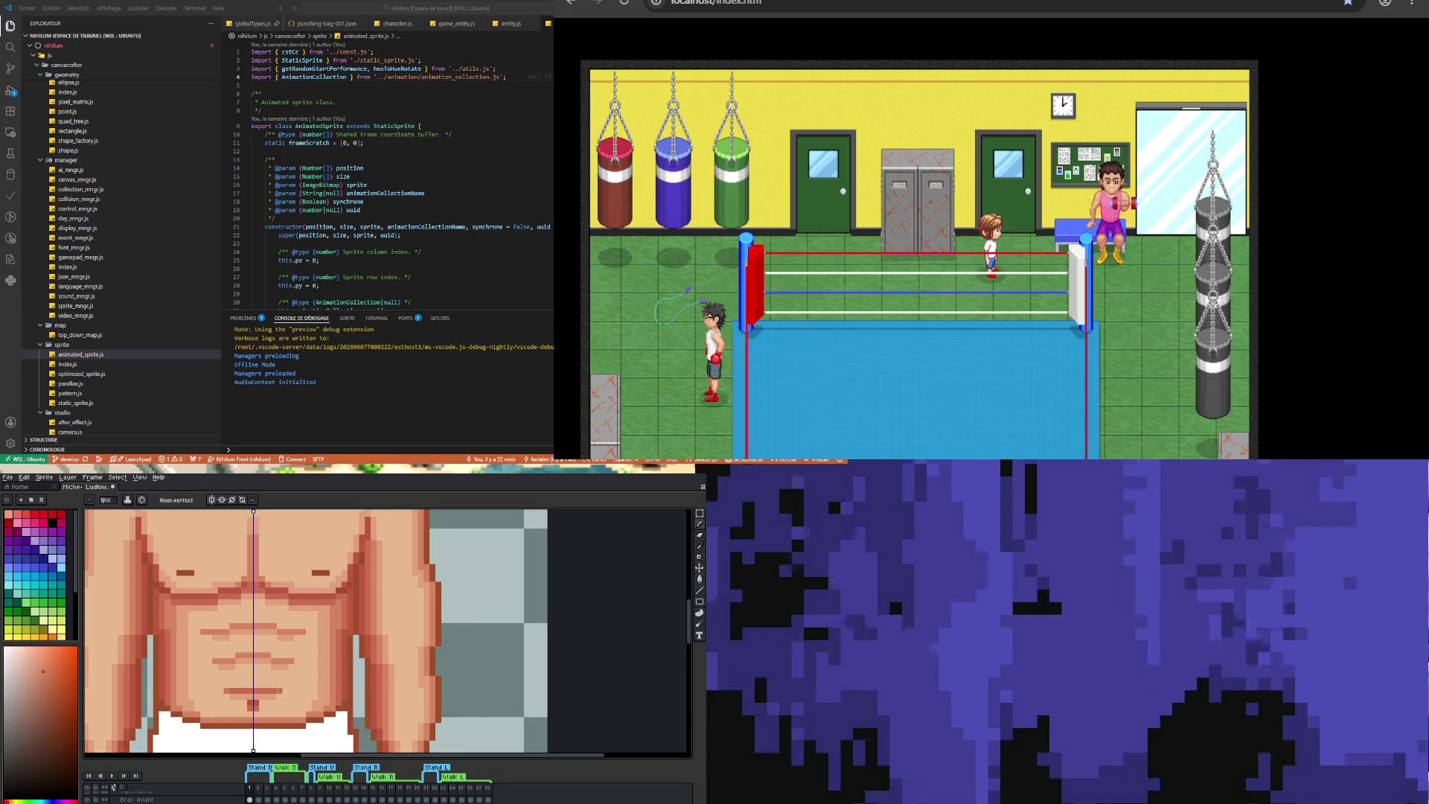
{"action": "key", "text": "ctrl+0"}
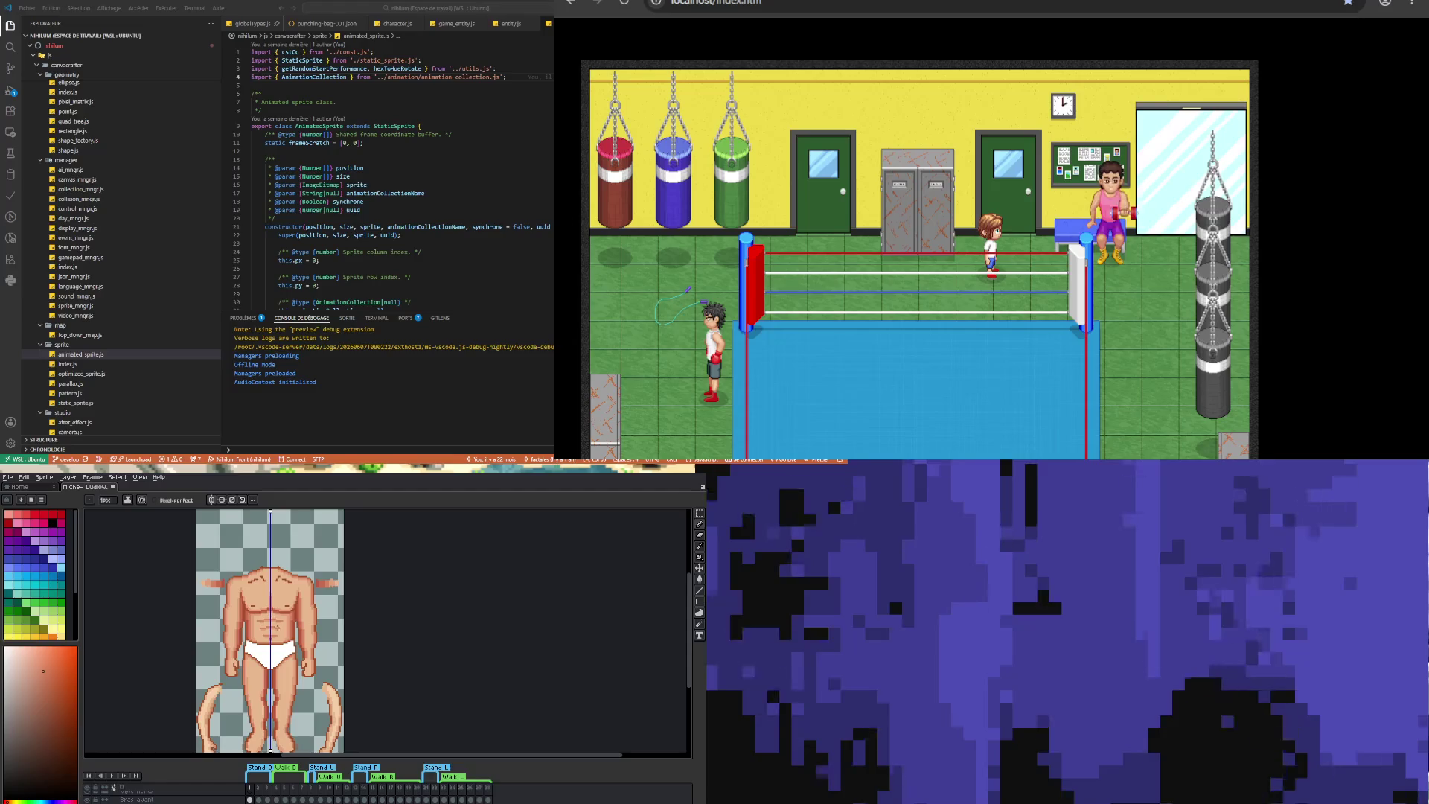
- Sample the sprite's skin colour and extend the left arm tip with lighter pixels
{"action": "scroll", "coordinate": [274, 620], "scroll_direction": "up", "scroll_amount": 2}
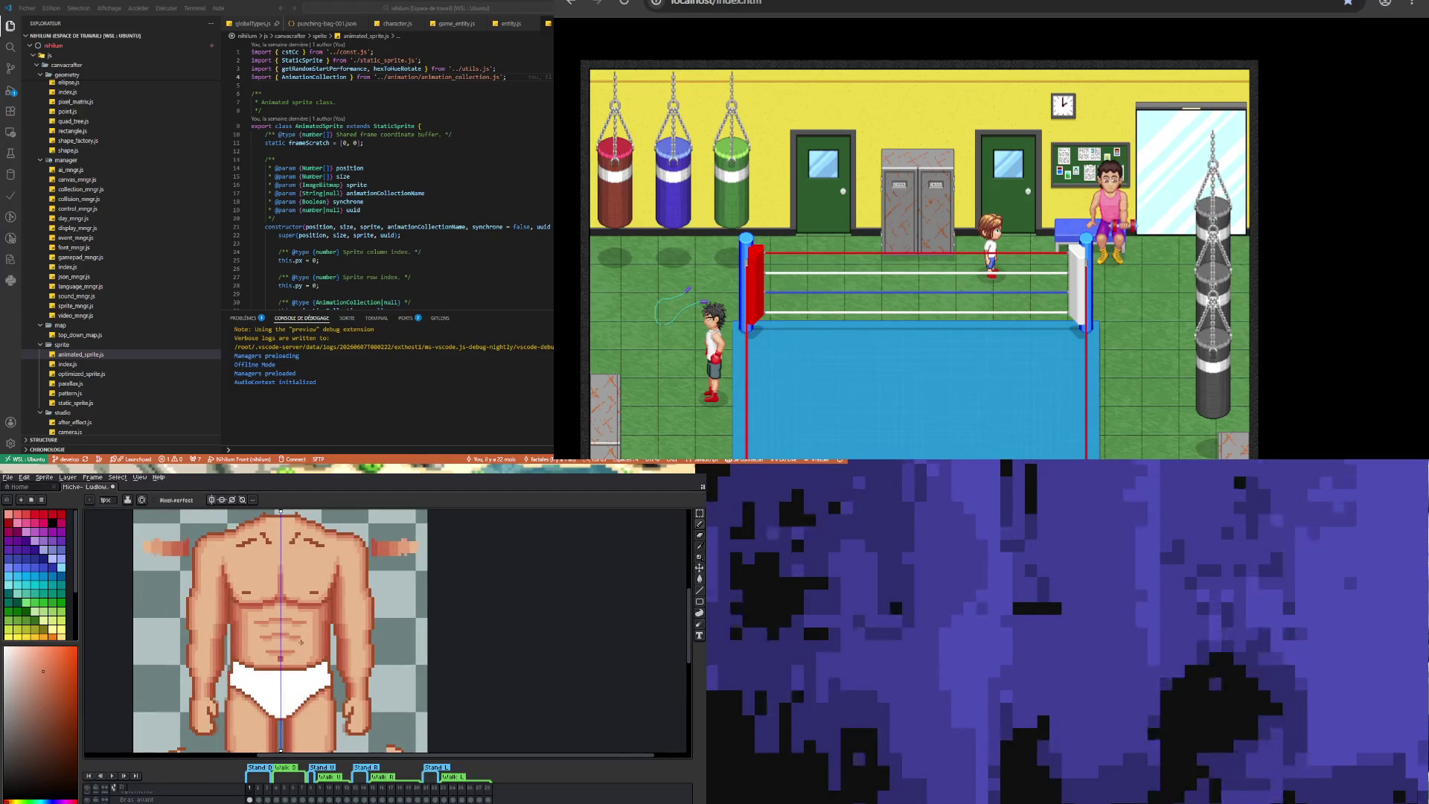
{"action": "scroll", "coordinate": [280, 618], "scroll_direction": "up", "scroll_amount": 2}
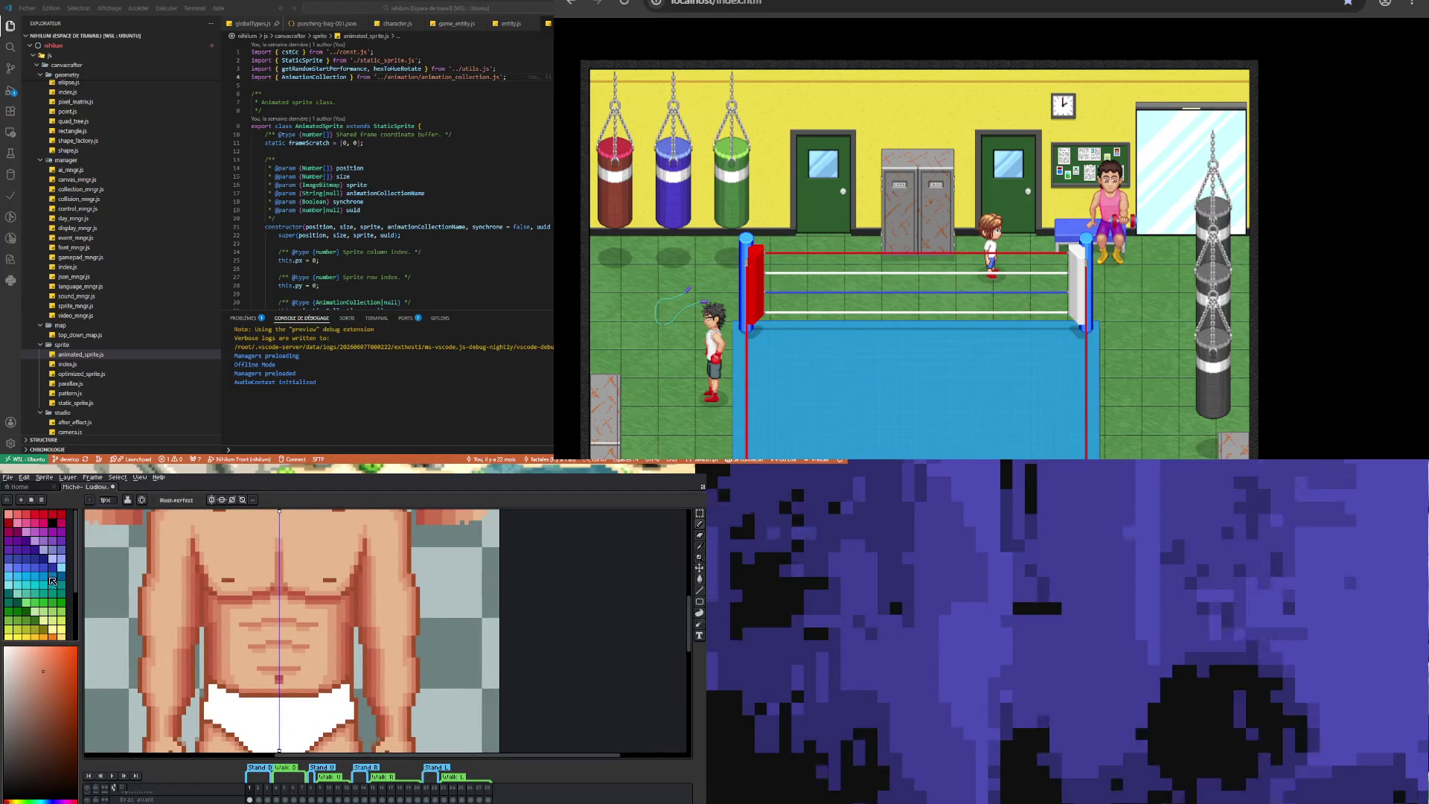
{"action": "key", "text": "i"}
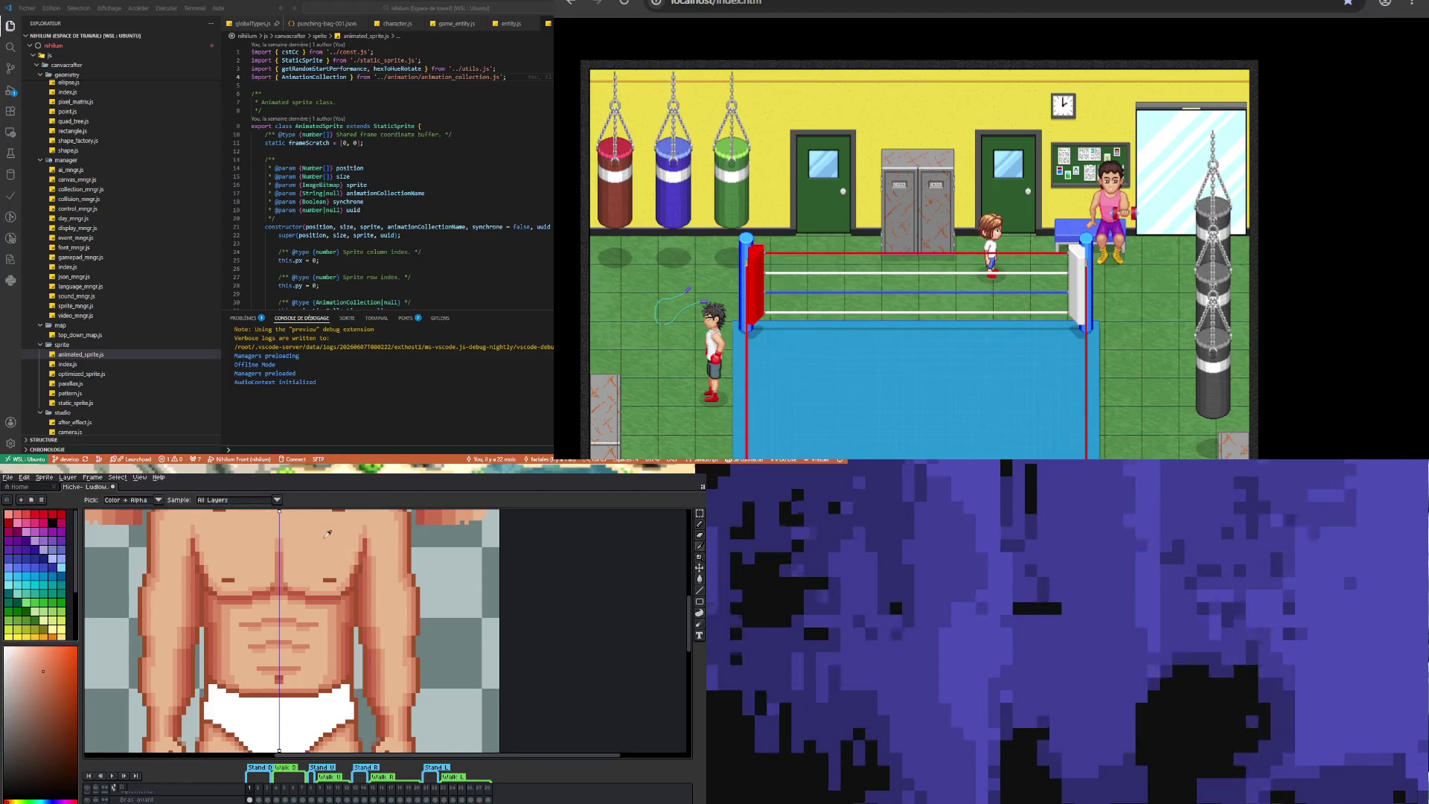
{"action": "left_click", "coordinate": [327, 534]}
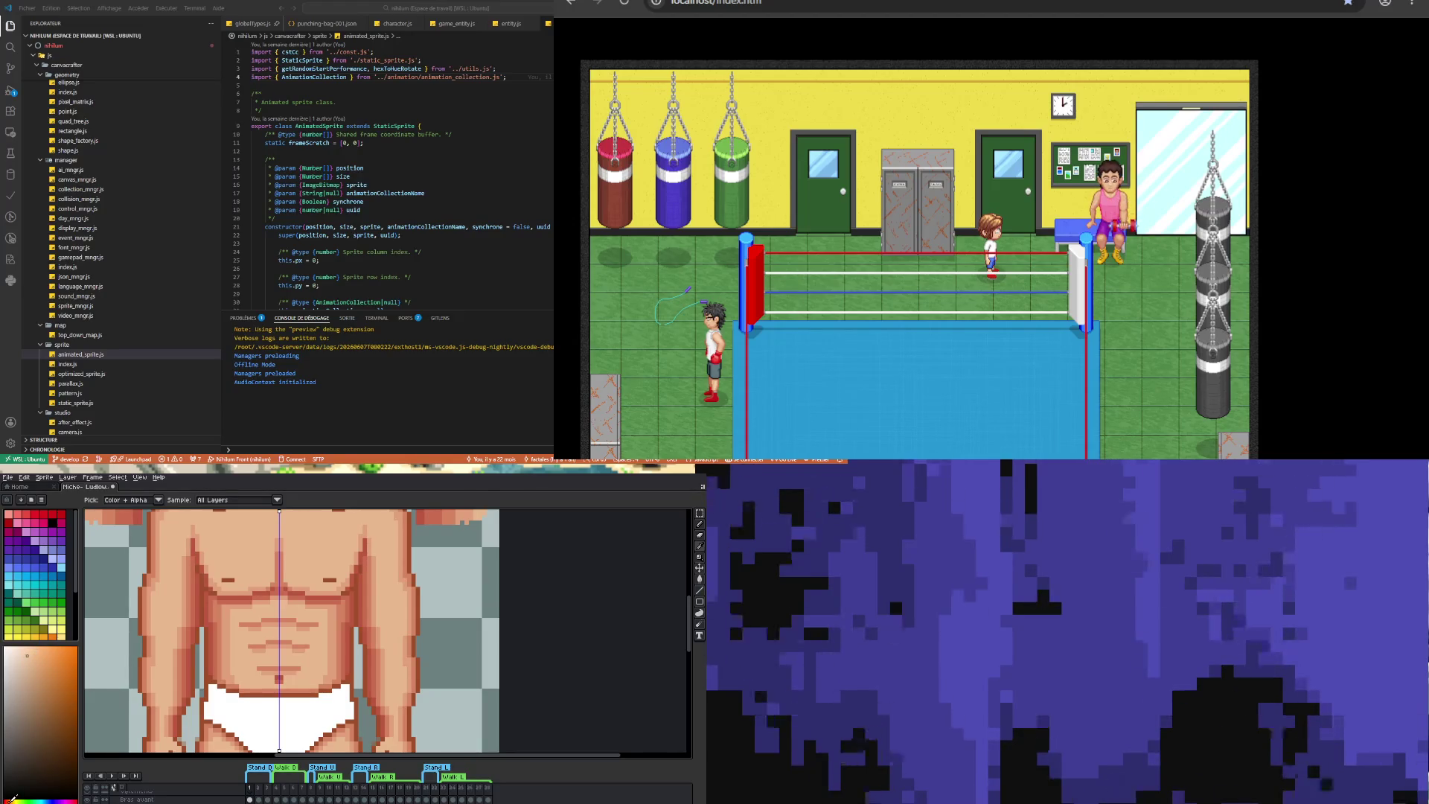
{"action": "left_click", "coordinate": [700, 524]}
{"action": "scroll", "coordinate": [470, 550], "scroll_direction": "down", "scroll_amount": 1}
{"action": "scroll", "coordinate": [147, 550], "scroll_direction": "up", "scroll_amount": 3}
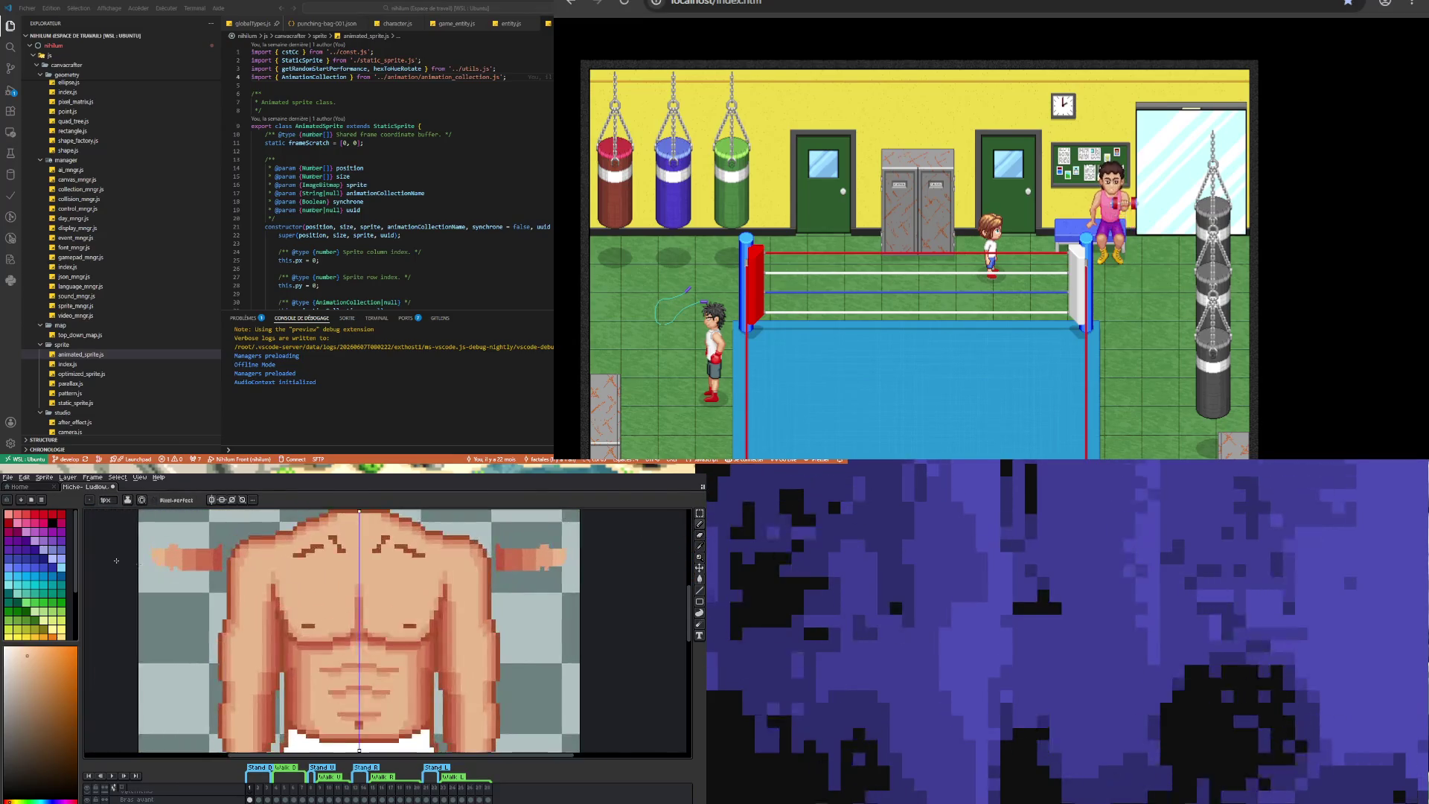
{"action": "left_click_drag", "start_coordinate": [148, 551], "coordinate": [152, 575]}
- Zoom in and out to inspect the retouched arm and torso
{"action": "scroll", "coordinate": [153, 574], "scroll_direction": "down", "scroll_amount": 3}
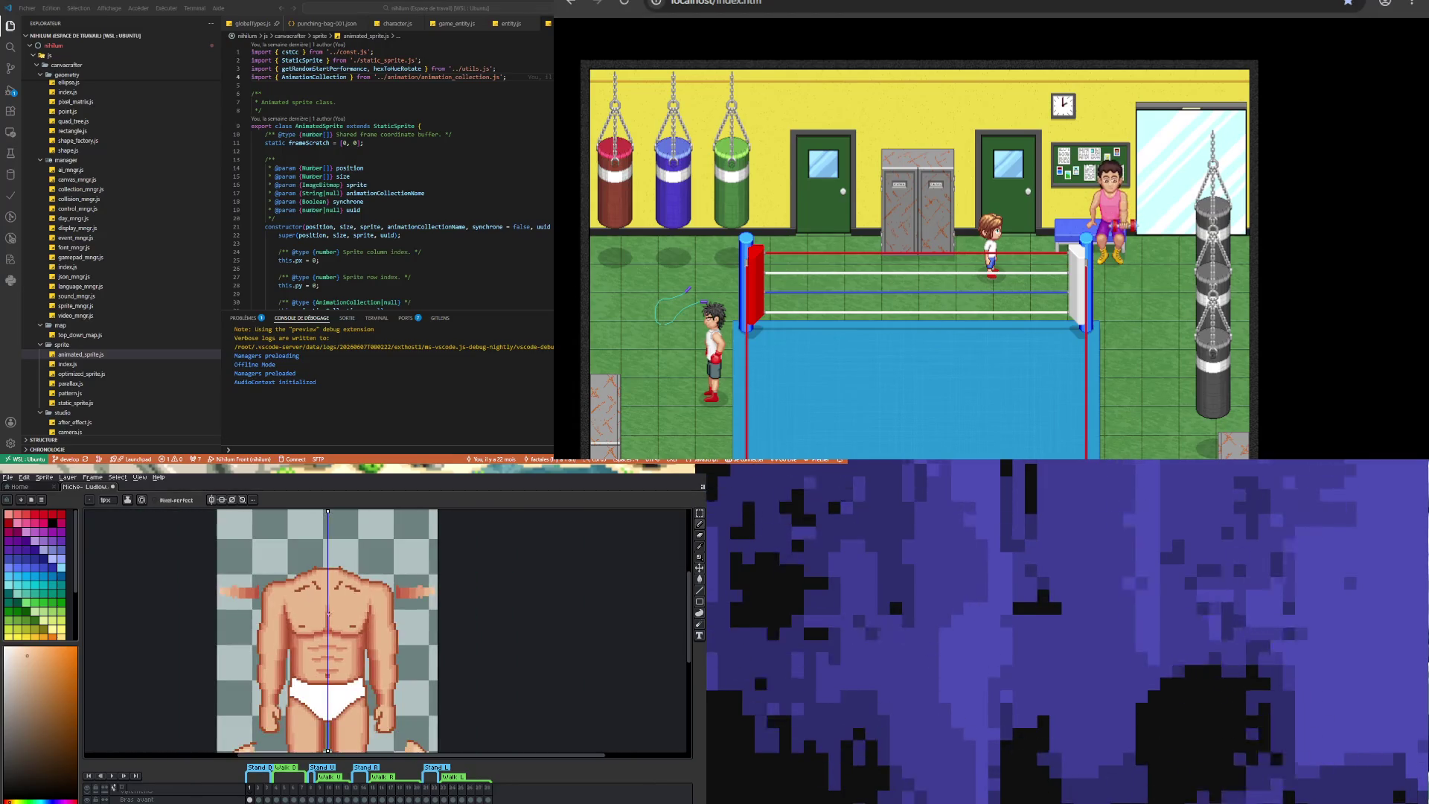
{"action": "scroll", "coordinate": [312, 675], "scroll_direction": "up", "scroll_amount": 3}
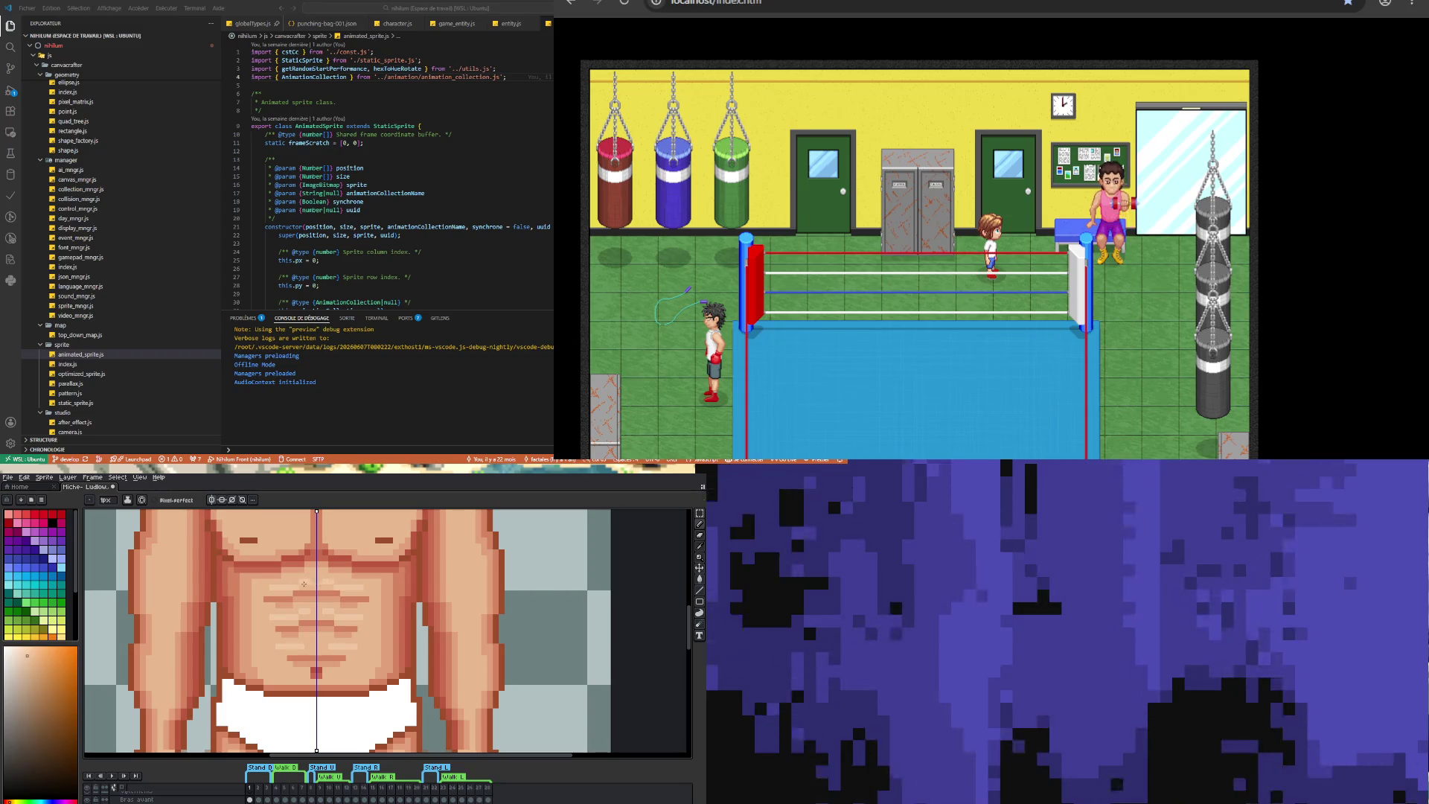
{"action": "scroll", "coordinate": [304, 584], "scroll_direction": "down", "scroll_amount": 3}
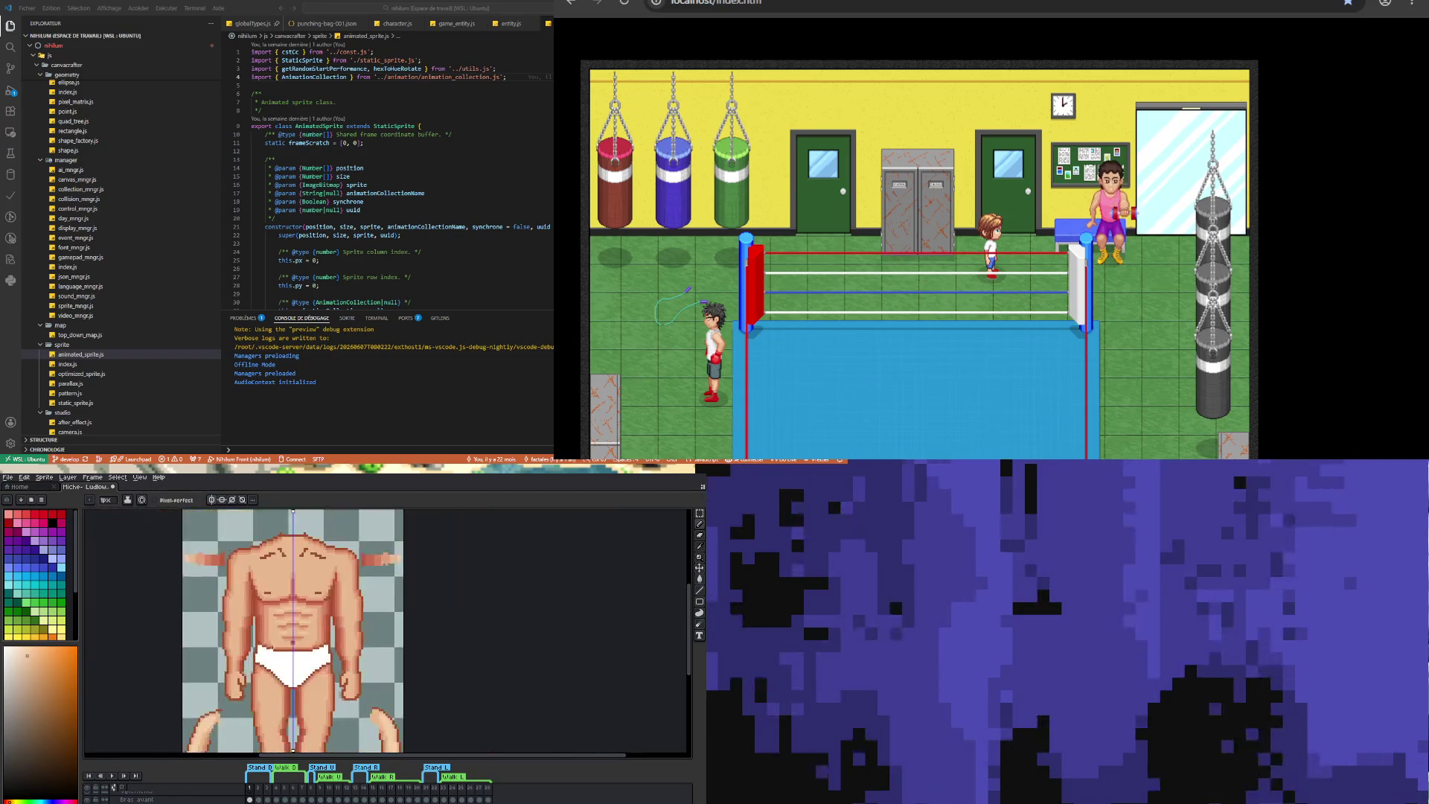
{"action": "scroll", "coordinate": [241, 638], "scroll_direction": "down", "scroll_amount": 2}
{"action": "scroll", "coordinate": [241, 638], "scroll_direction": "up", "scroll_amount": 5}
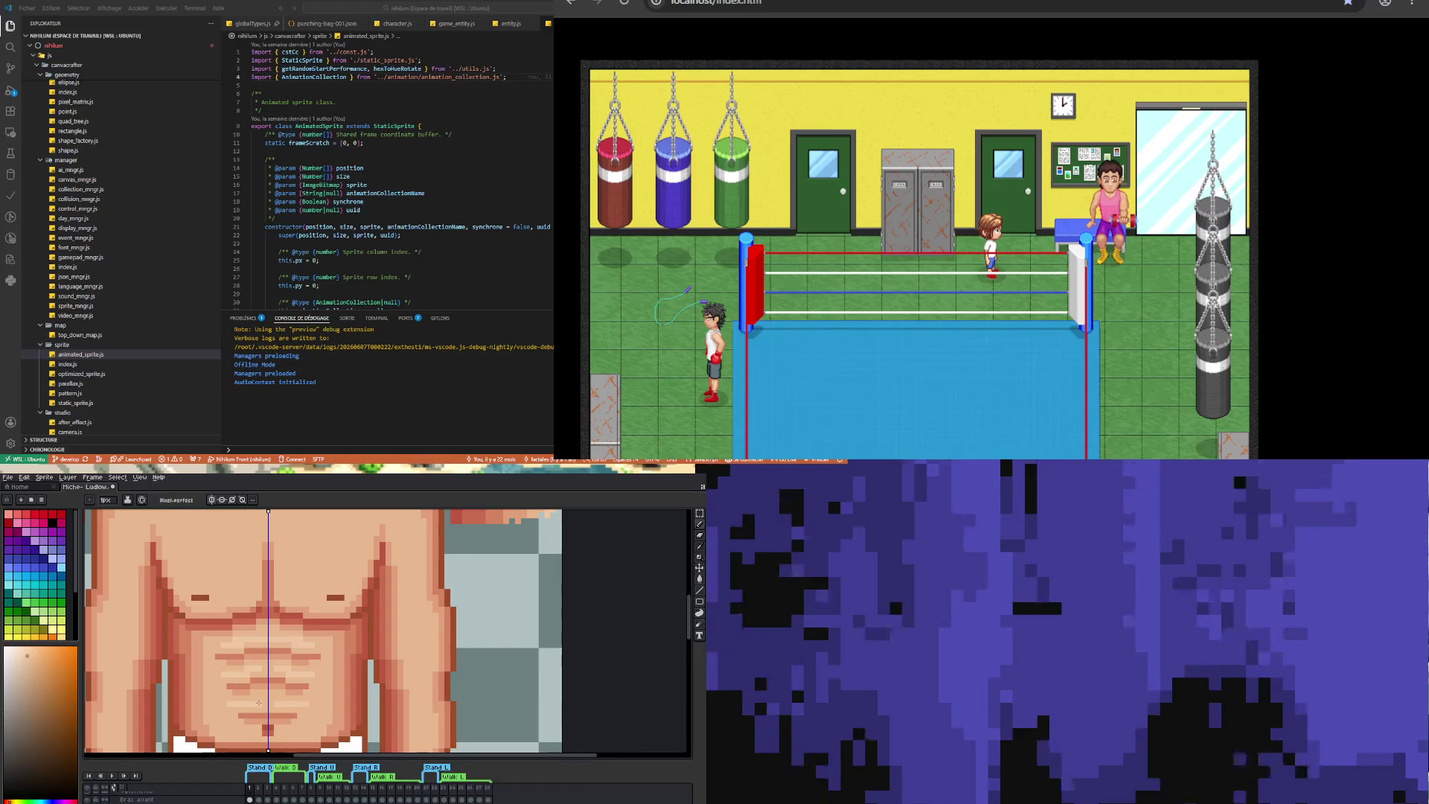
{"action": "scroll", "coordinate": [256, 698], "scroll_direction": "down", "scroll_amount": 5}
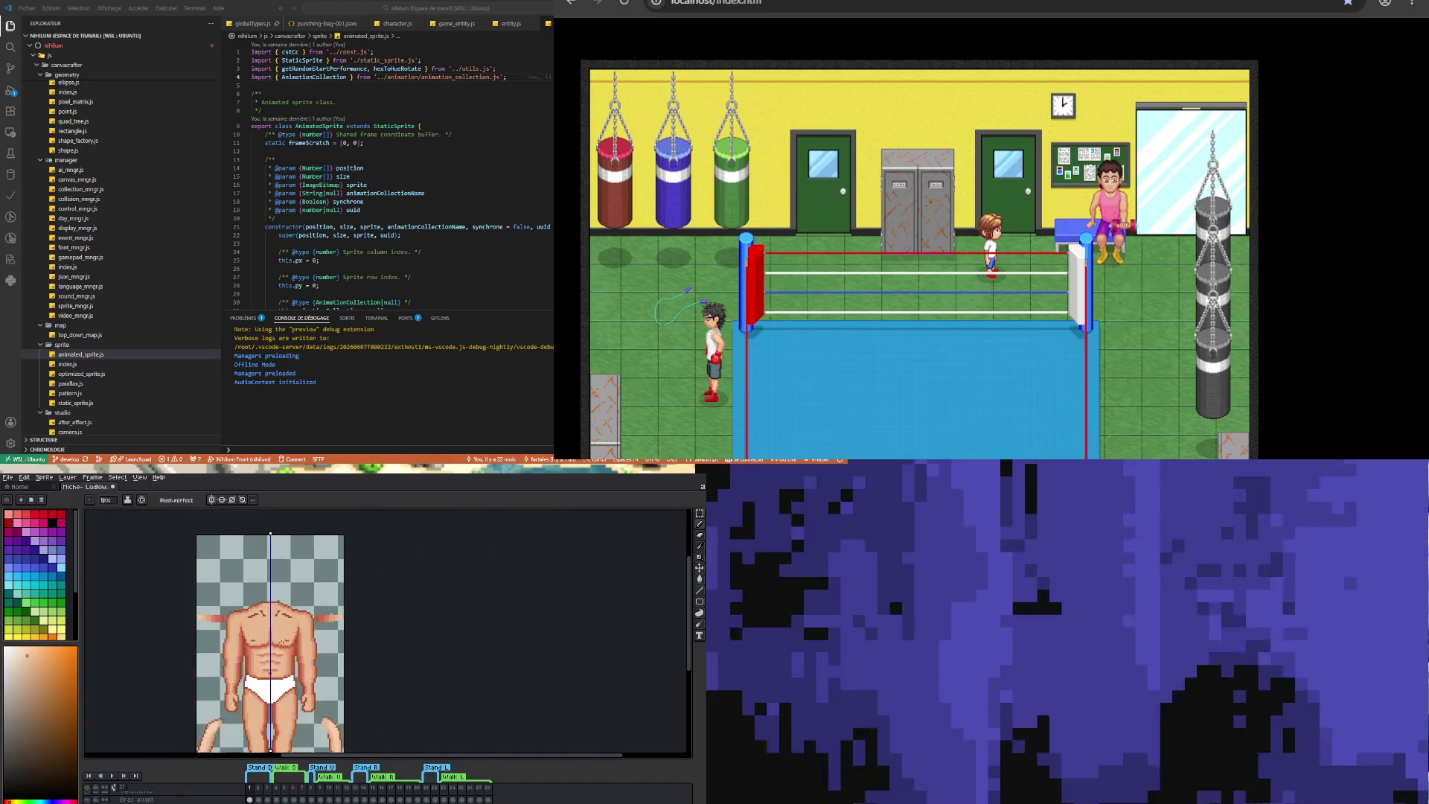
{"action": "scroll", "coordinate": [256, 679], "scroll_direction": "up", "scroll_amount": 3}
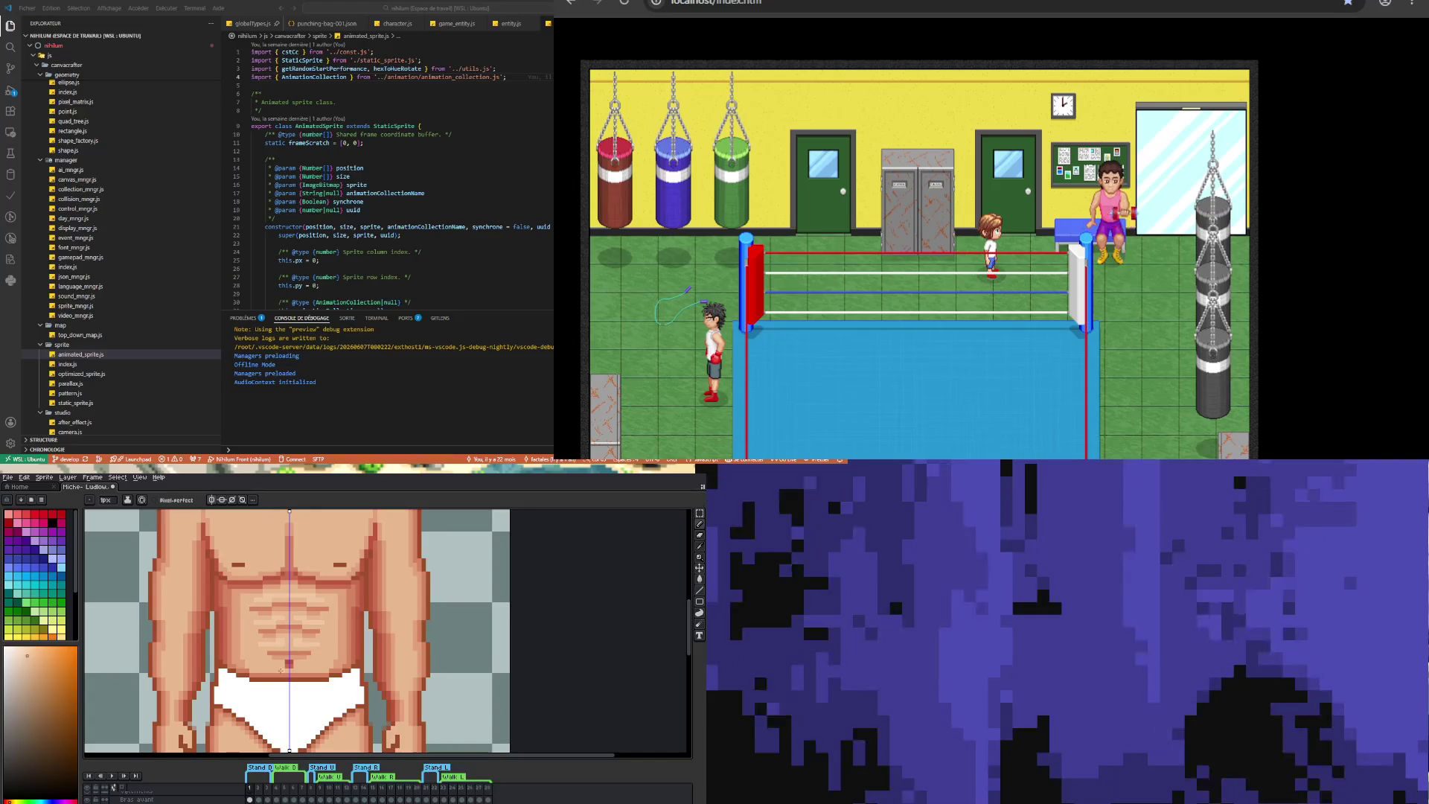
{"action": "scroll", "coordinate": [280, 669], "scroll_direction": "down", "scroll_amount": 1}
{"action": "scroll", "coordinate": [246, 659], "scroll_direction": "up", "scroll_amount": 4}
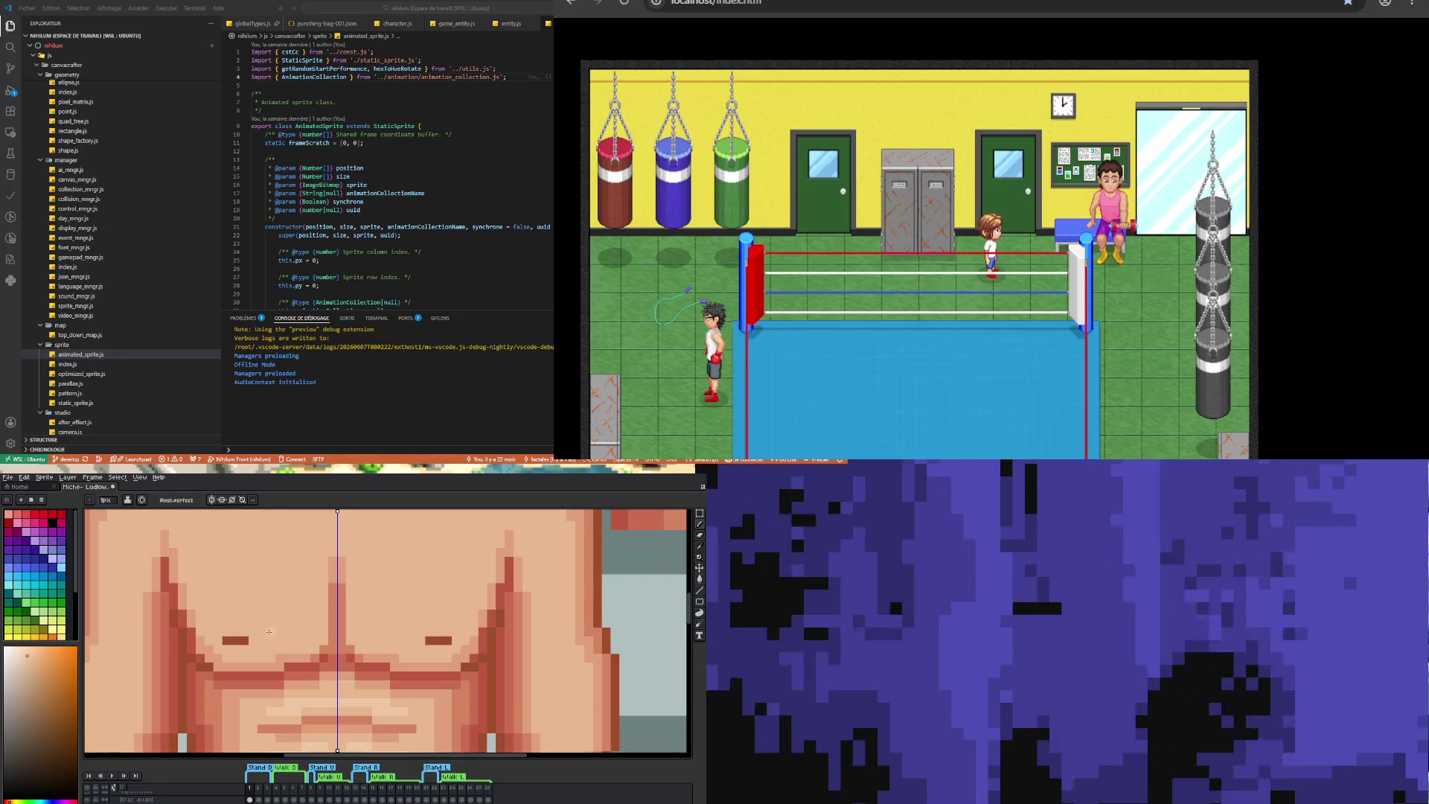
- Draw a light diagonal stroke across the left upper chest, mirrored onto the right side
{"action": "mouse_move", "coordinate": [212, 558]}
{"action": "left_mouse_down"}
{"action": "mouse_move", "coordinate": [222, 605]}
{"action": "mouse_move", "coordinate": [265, 626]}
{"action": "mouse_move", "coordinate": [298, 617]}
{"action": "mouse_move", "coordinate": [268, 624]}
{"action": "mouse_move", "coordinate": [298, 631]}
{"action": "left_mouse_up"}
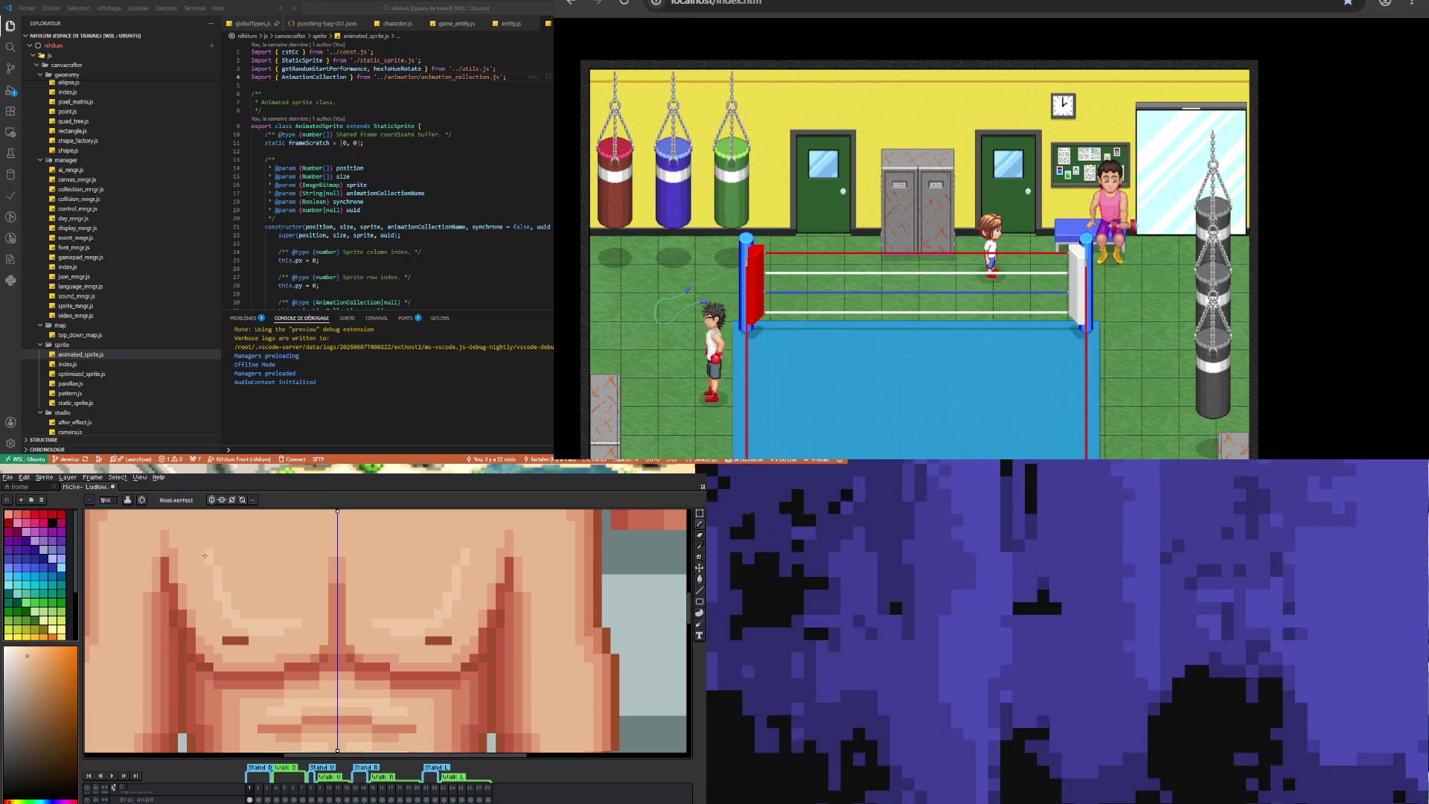
{"action": "scroll", "coordinate": [230, 570], "scroll_direction": "down", "scroll_amount": 2}
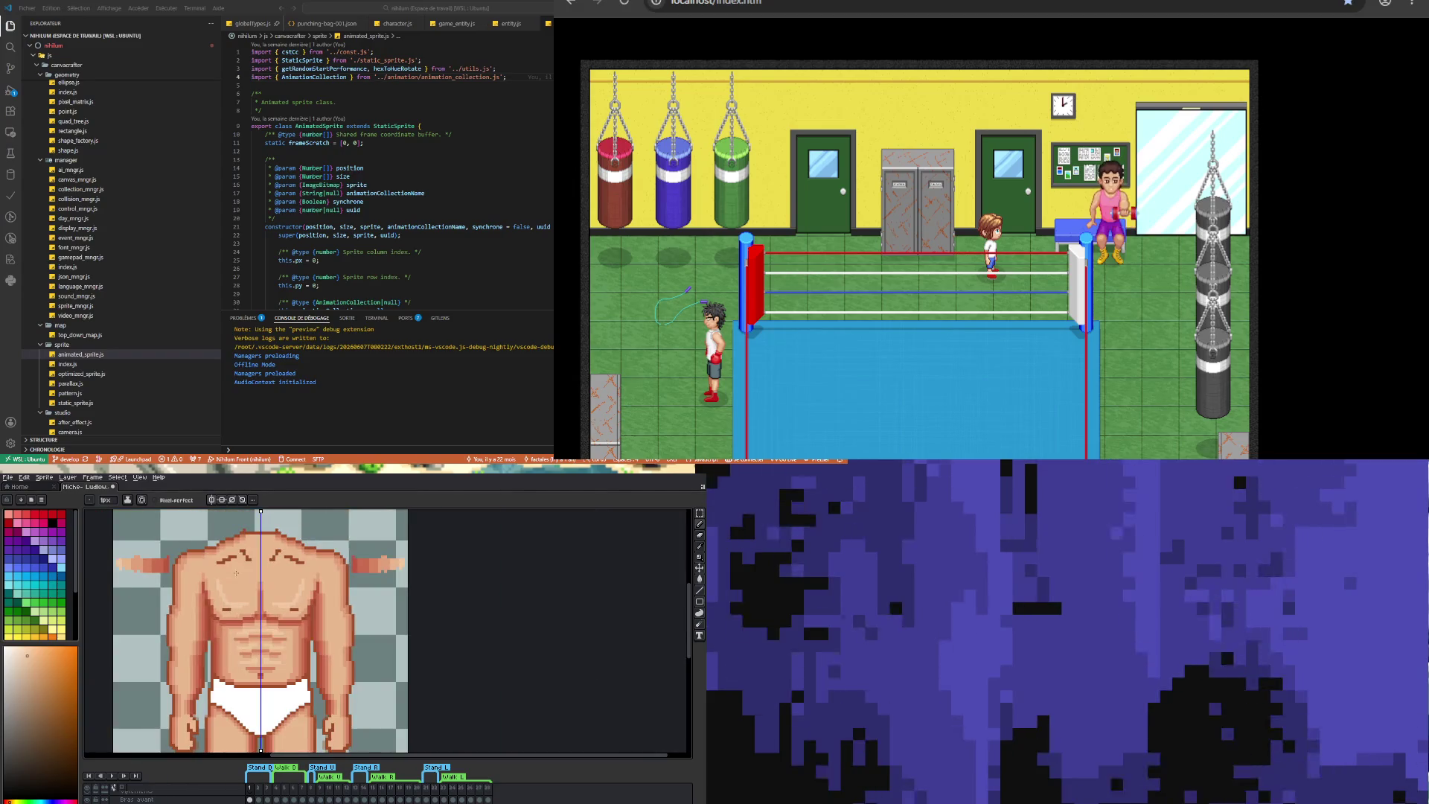
{"action": "scroll", "coordinate": [236, 573], "scroll_direction": "up", "scroll_amount": 2}
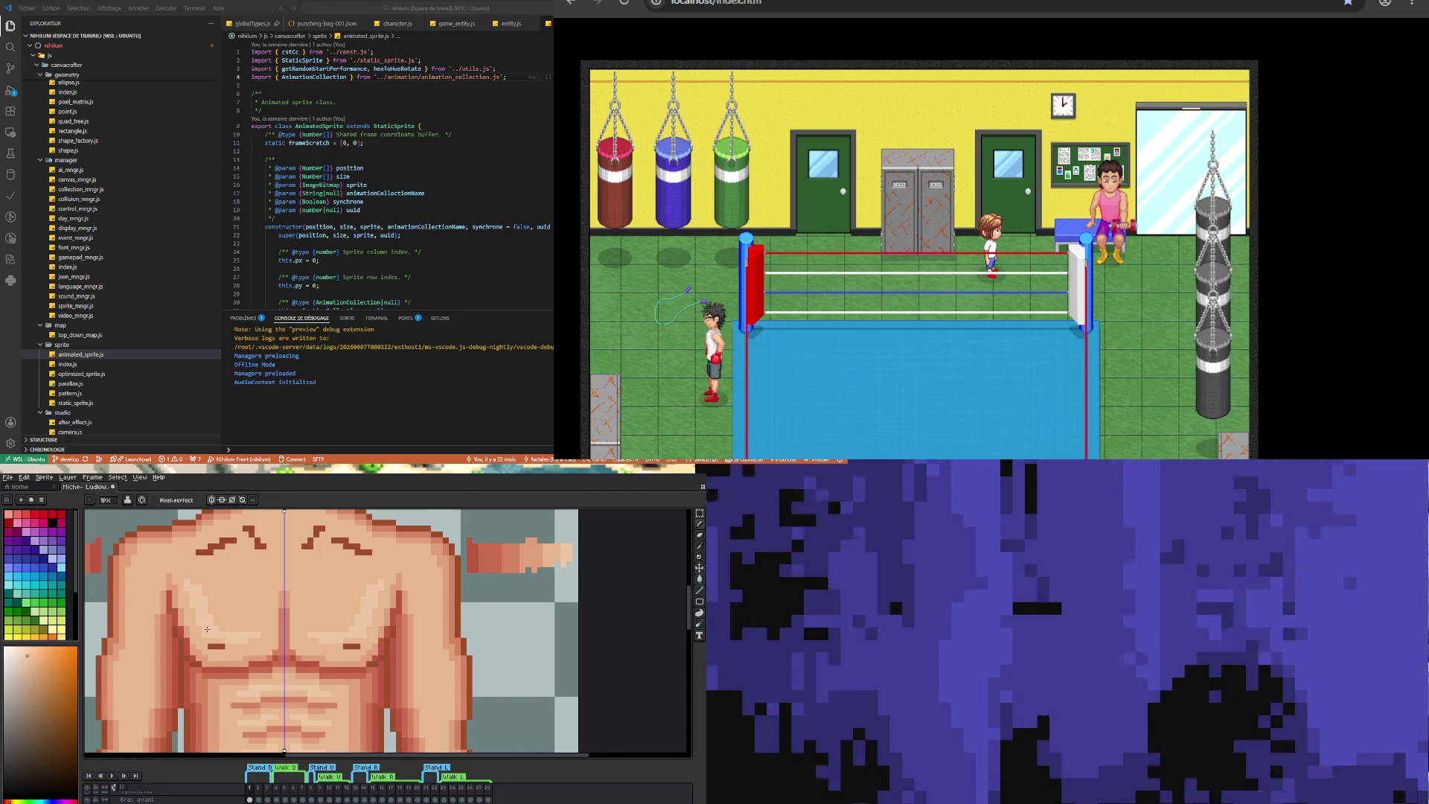
{"action": "scroll", "coordinate": [219, 614], "scroll_direction": "down", "scroll_amount": 2}
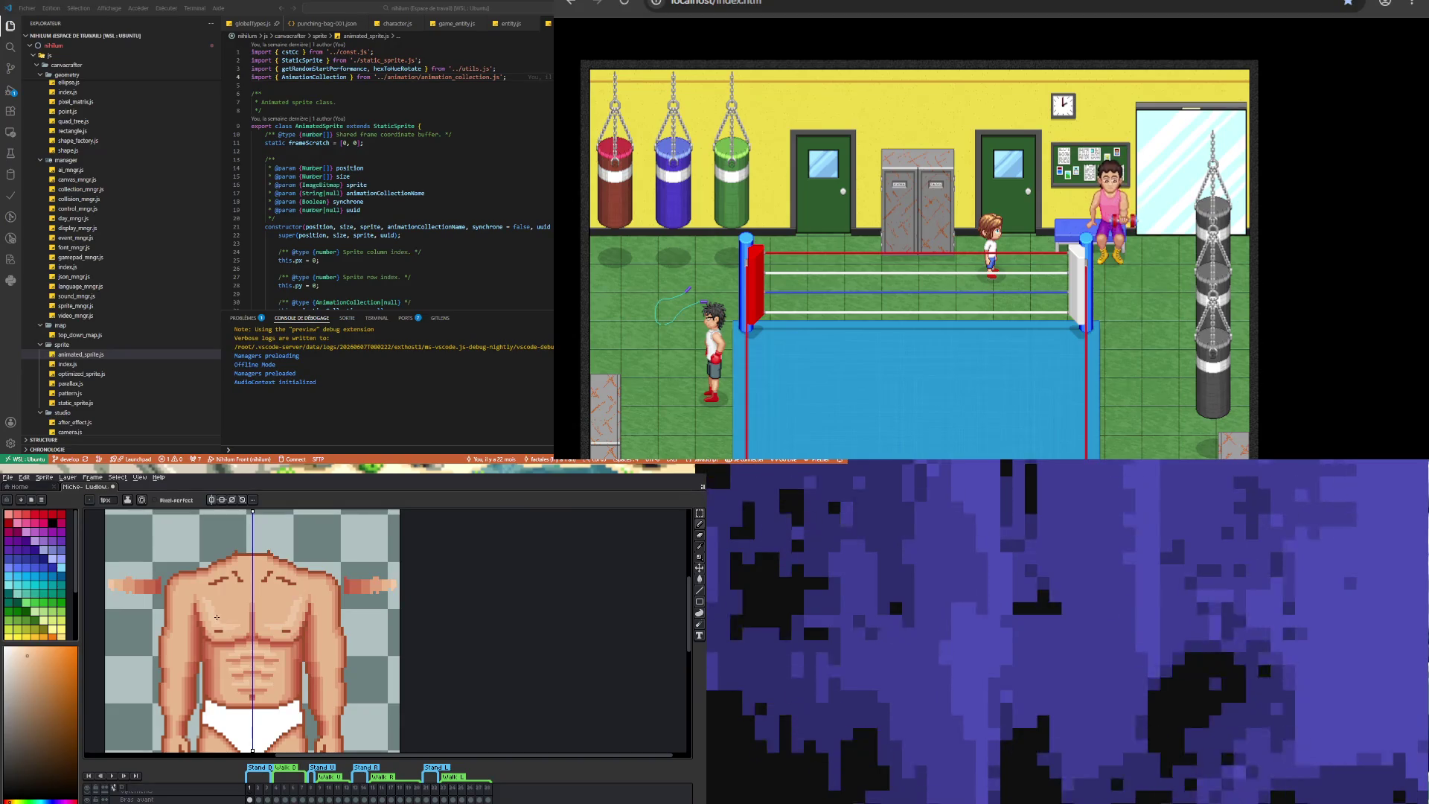
{"action": "scroll", "coordinate": [216, 617], "scroll_direction": "up", "scroll_amount": 1}
{"action": "scroll", "coordinate": [218, 615], "scroll_direction": "down", "scroll_amount": 2}
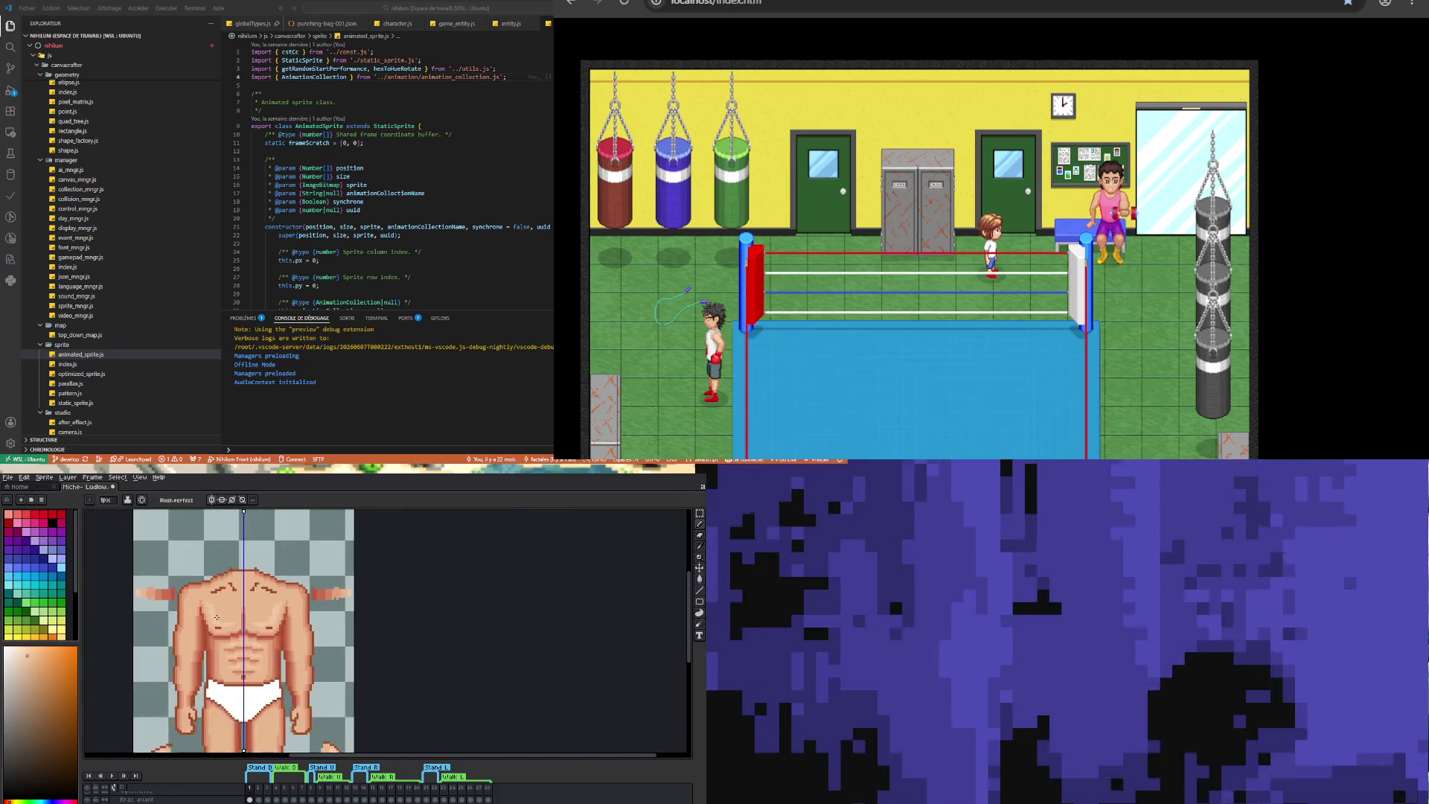
{"action": "scroll", "coordinate": [220, 612], "scroll_direction": "up", "scroll_amount": 1}
{"action": "scroll", "coordinate": [220, 612], "scroll_direction": "up", "scroll_amount": 1}
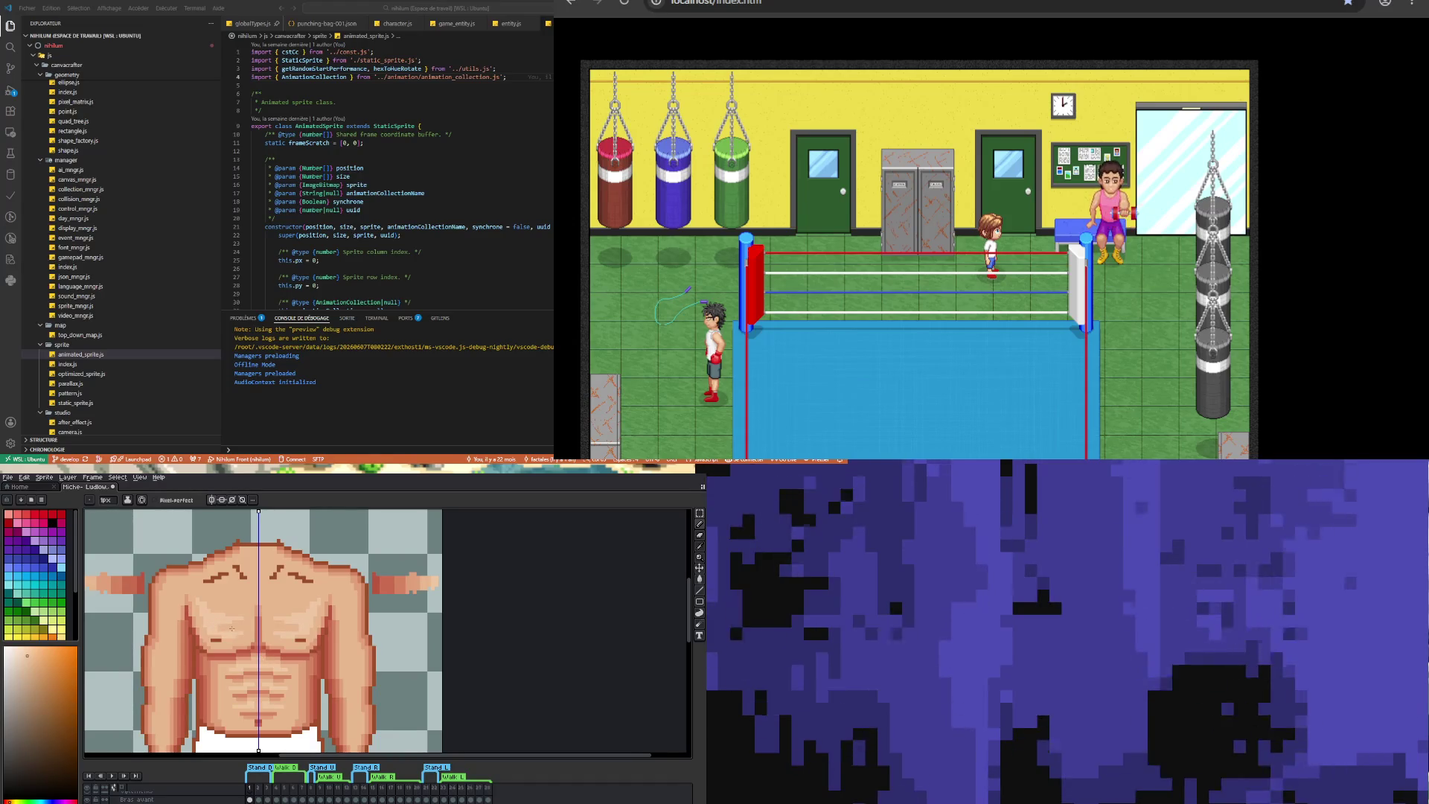
- Sample the chest skin tones and extend the left pectoral's dark outline, mirrored
{"action": "scroll", "coordinate": [233, 629], "scroll_direction": "up", "scroll_amount": 1}
{"action": "left_click", "coordinate": [229, 622], "text": "alt"}
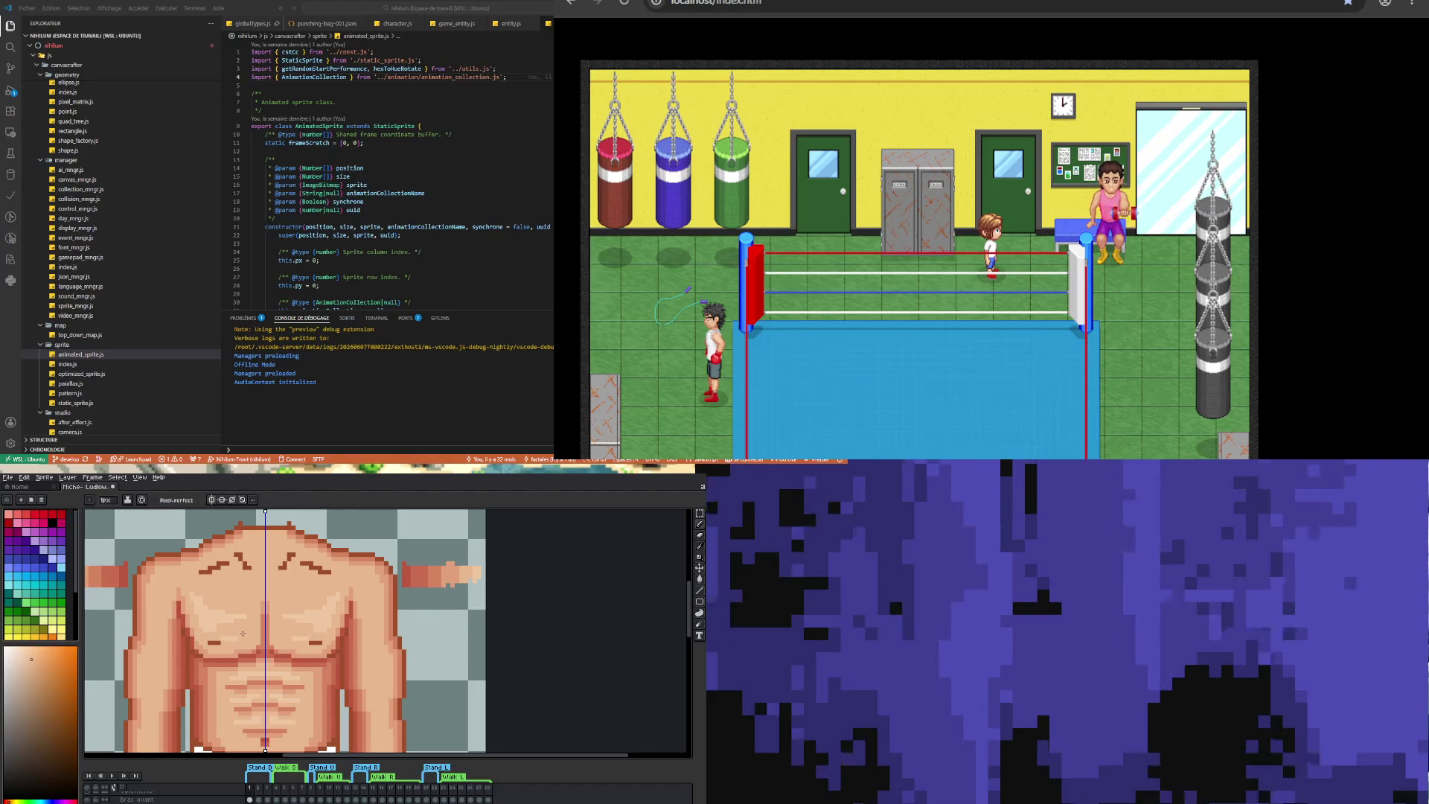
{"action": "key", "text": "alt"}
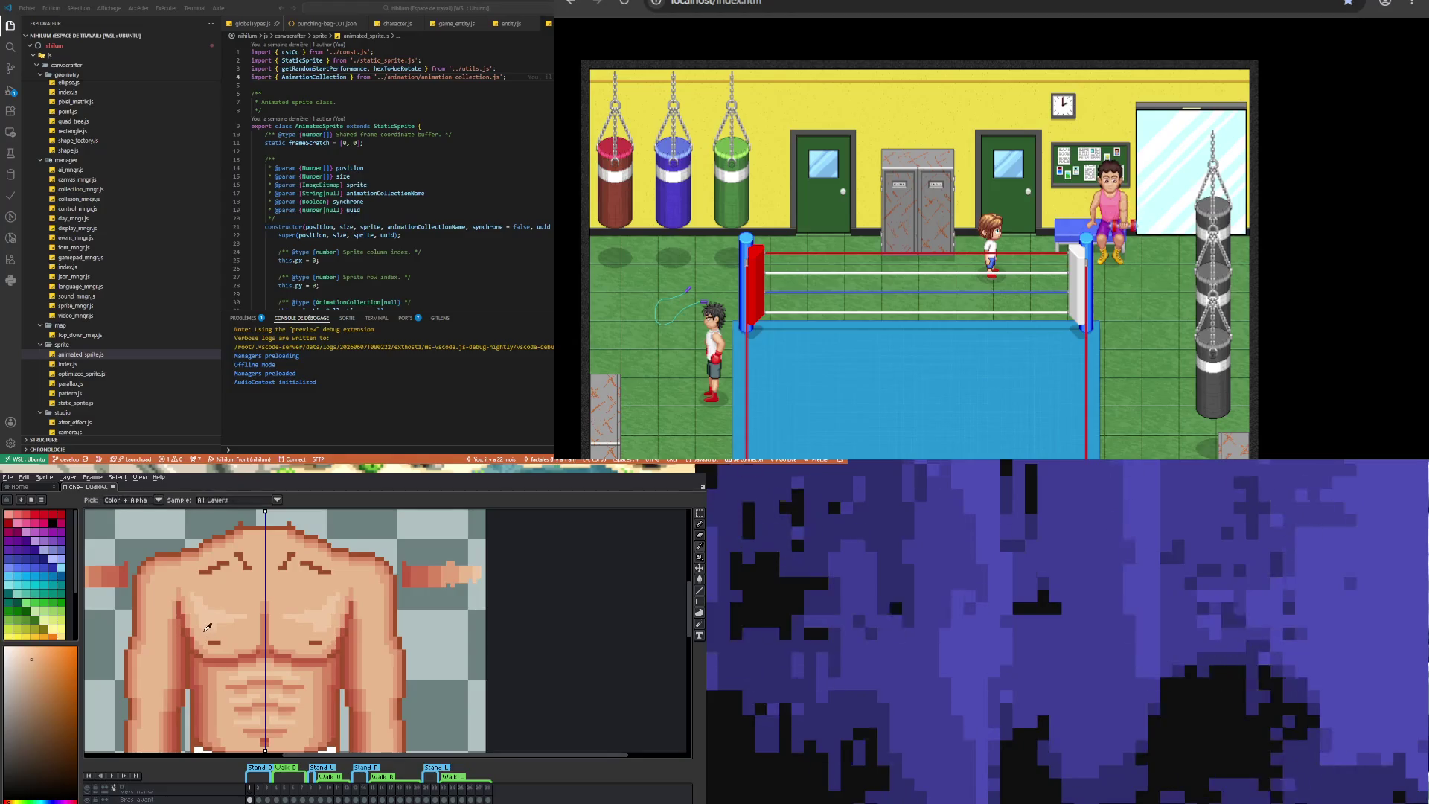
{"action": "left_click", "coordinate": [187, 611]}
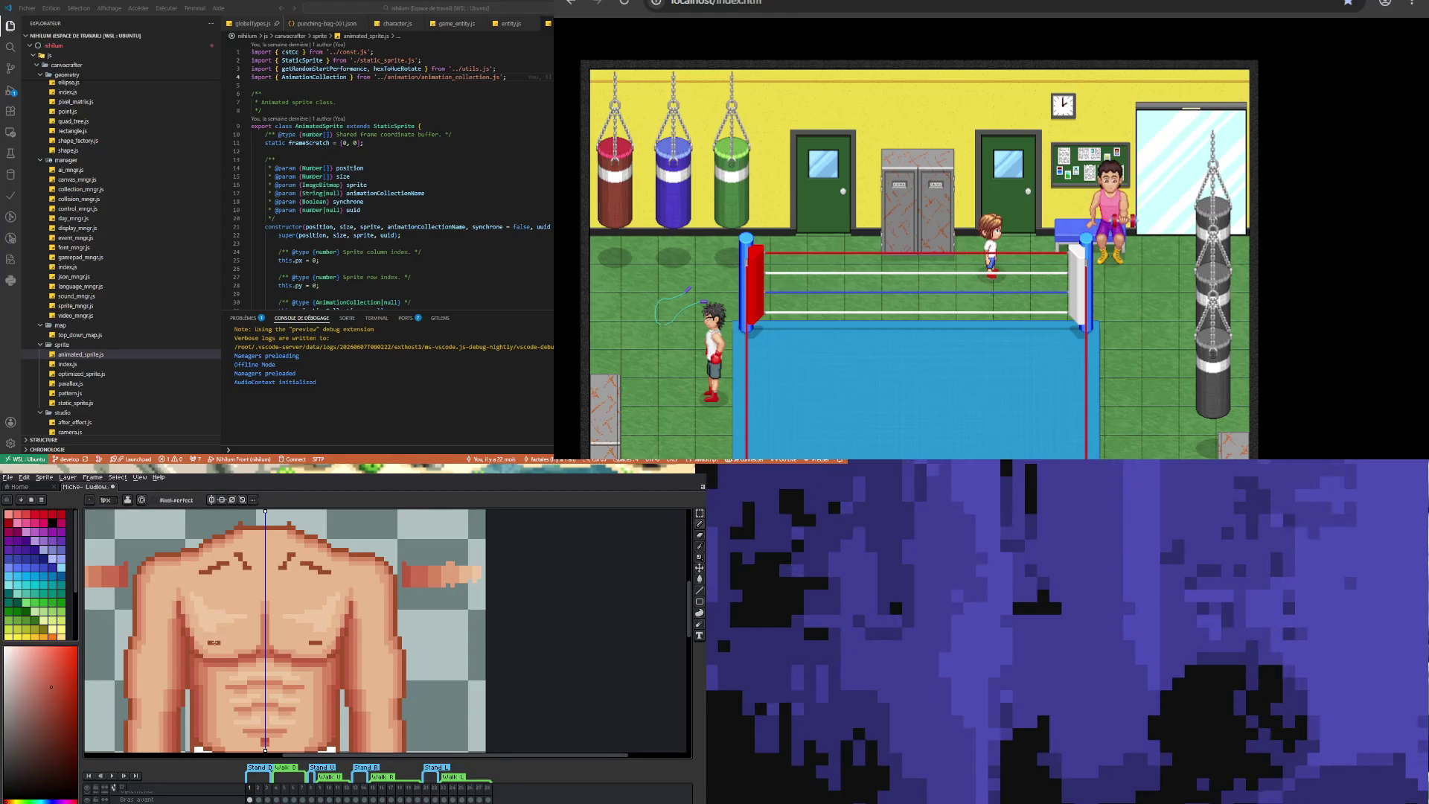
{"action": "scroll", "coordinate": [283, 644], "scroll_direction": "down", "scroll_amount": 1}
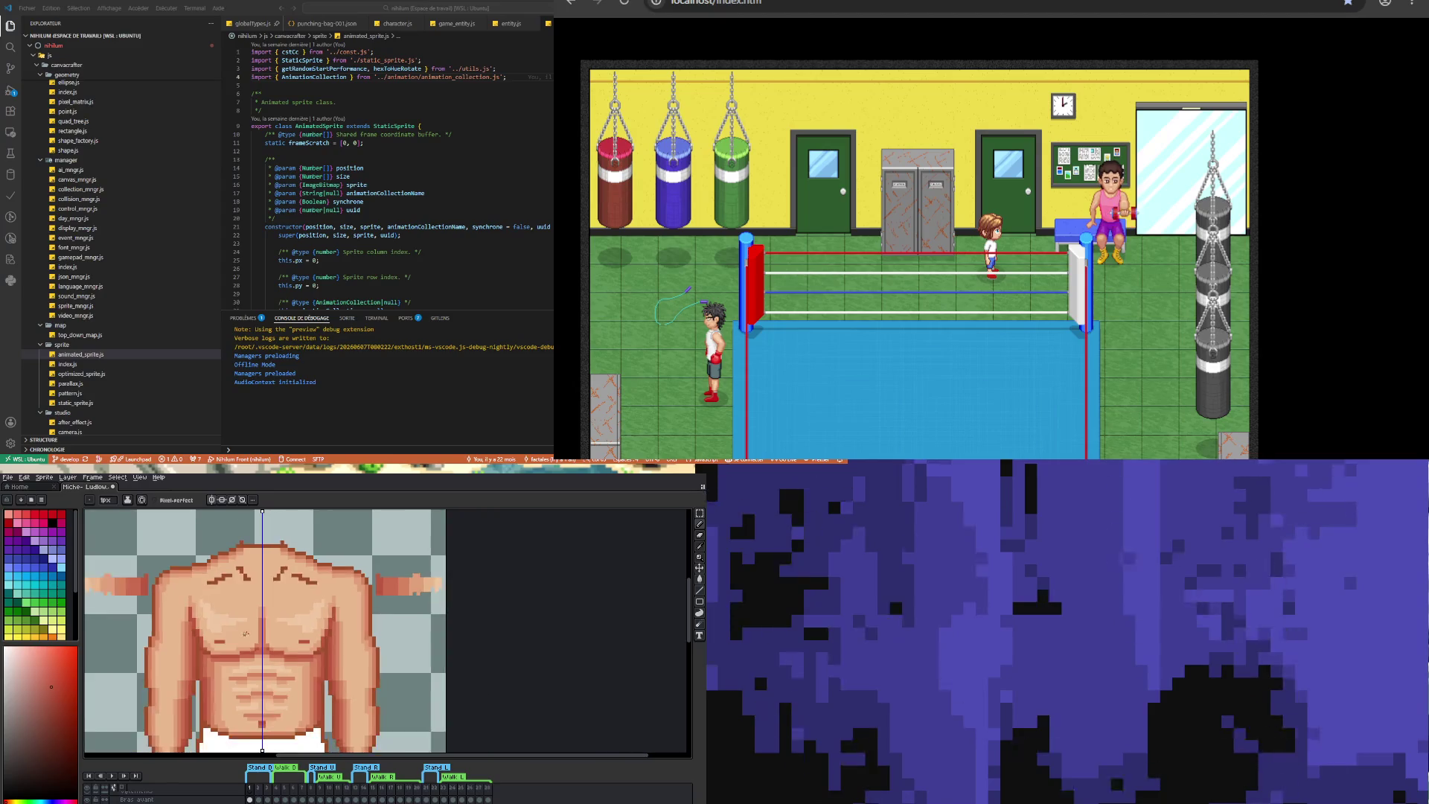
{"action": "scroll", "coordinate": [284, 643], "scroll_direction": "up", "scroll_amount": 1}
{"action": "scroll", "coordinate": [283, 643], "scroll_direction": "down", "scroll_amount": 1}
{"action": "scroll", "coordinate": [217, 610], "scroll_direction": "up", "scroll_amount": 1}
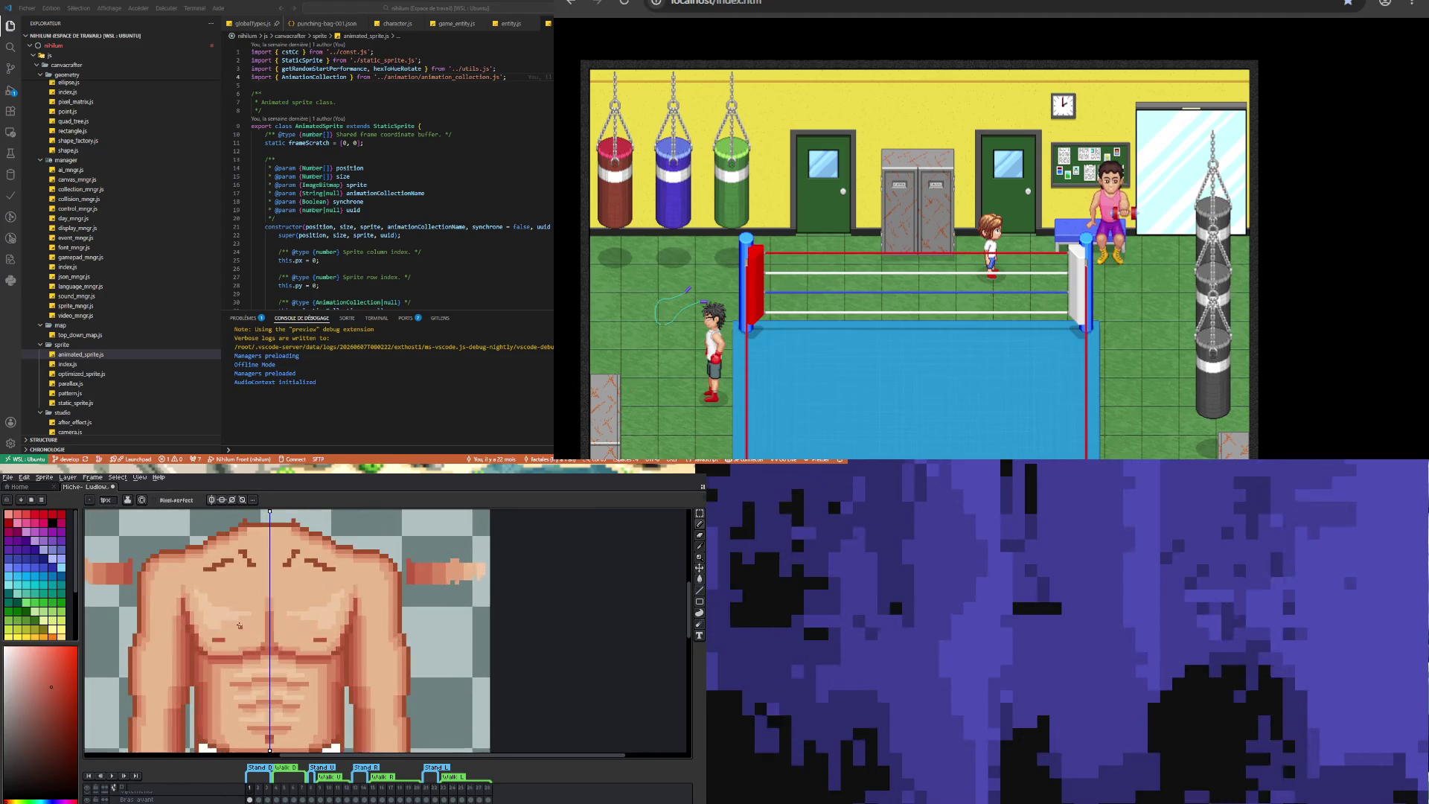
{"action": "scroll", "coordinate": [217, 610], "scroll_direction": "up", "scroll_amount": 1}
{"action": "left_click", "coordinate": [217, 609], "text": "alt"}
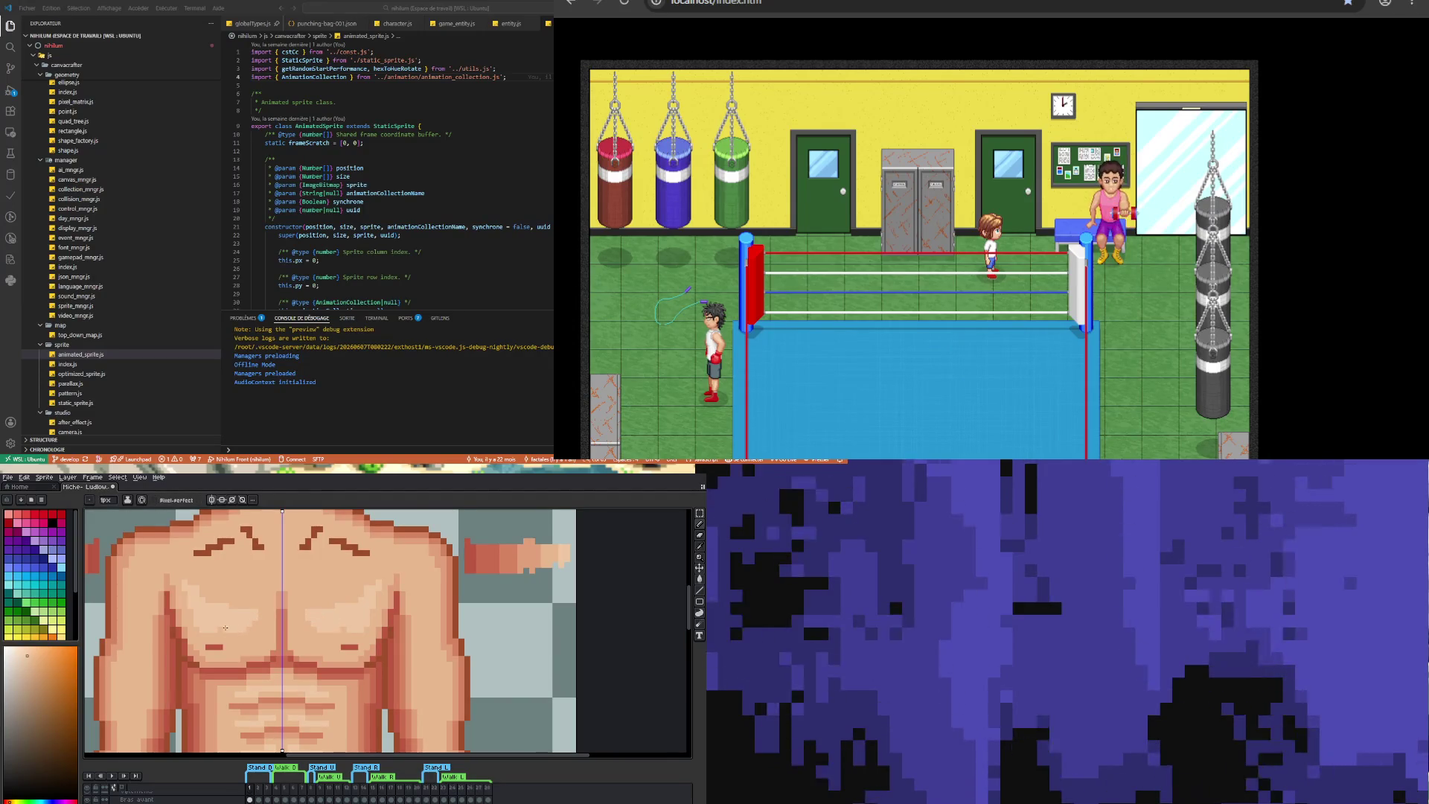
{"action": "scroll", "coordinate": [215, 629], "scroll_direction": "down", "scroll_amount": 3}
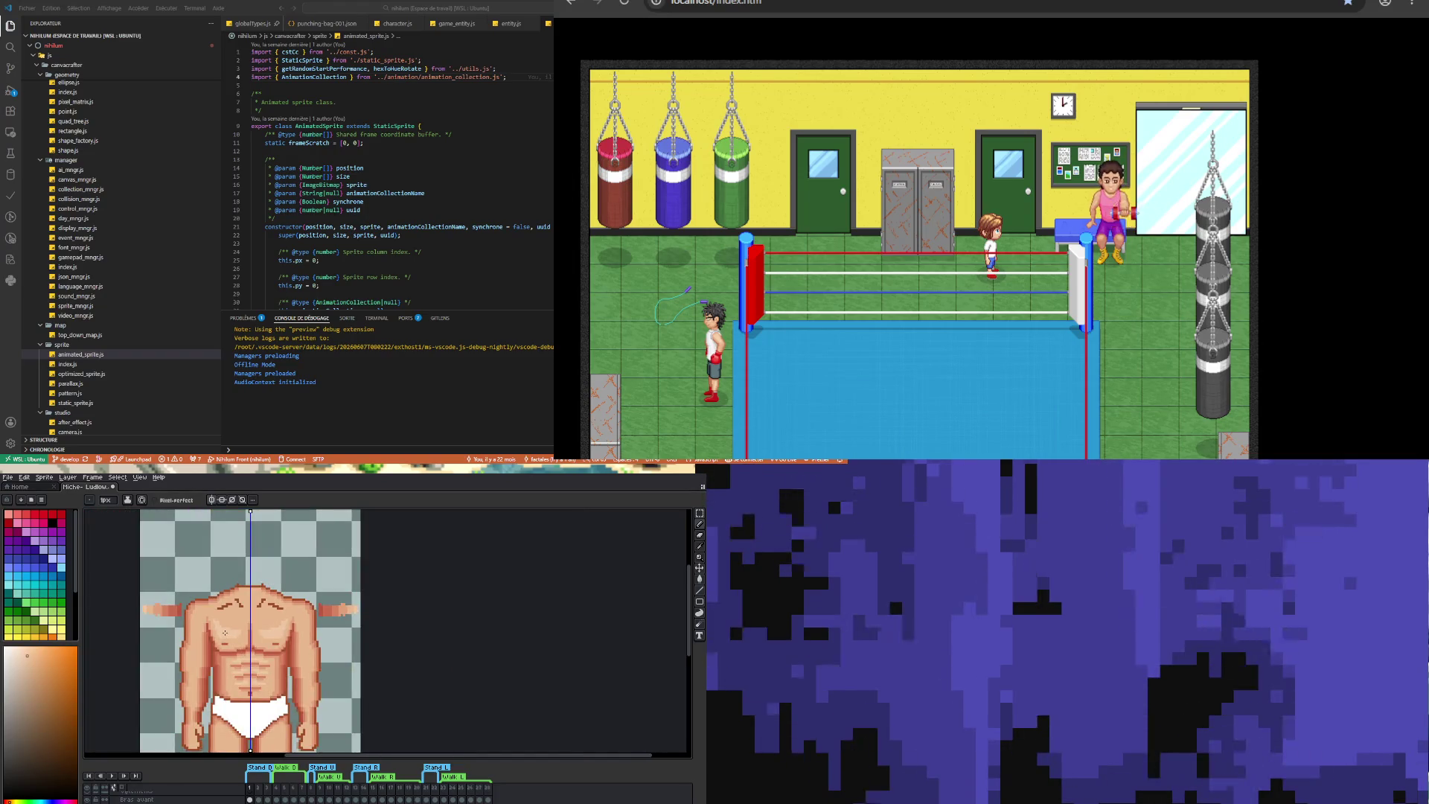
{"action": "scroll", "coordinate": [230, 593], "scroll_direction": "up", "scroll_amount": 2}
{"action": "scroll", "coordinate": [226, 599], "scroll_direction": "down", "scroll_amount": 1}
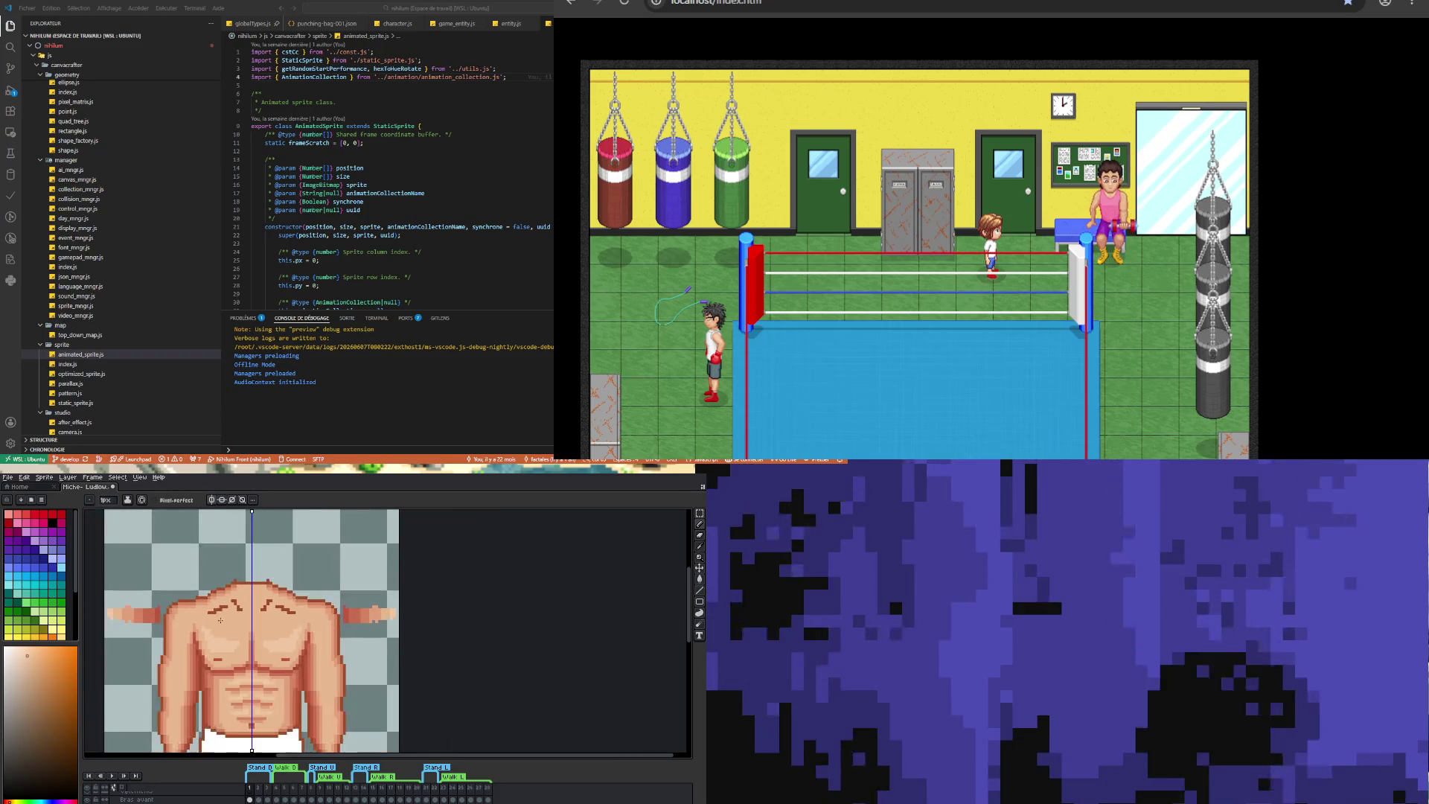
{"action": "scroll", "coordinate": [238, 655], "scroll_direction": "up", "scroll_amount": 1}
{"action": "key", "text": "i"}
{"action": "left_click", "coordinate": [244, 685]}
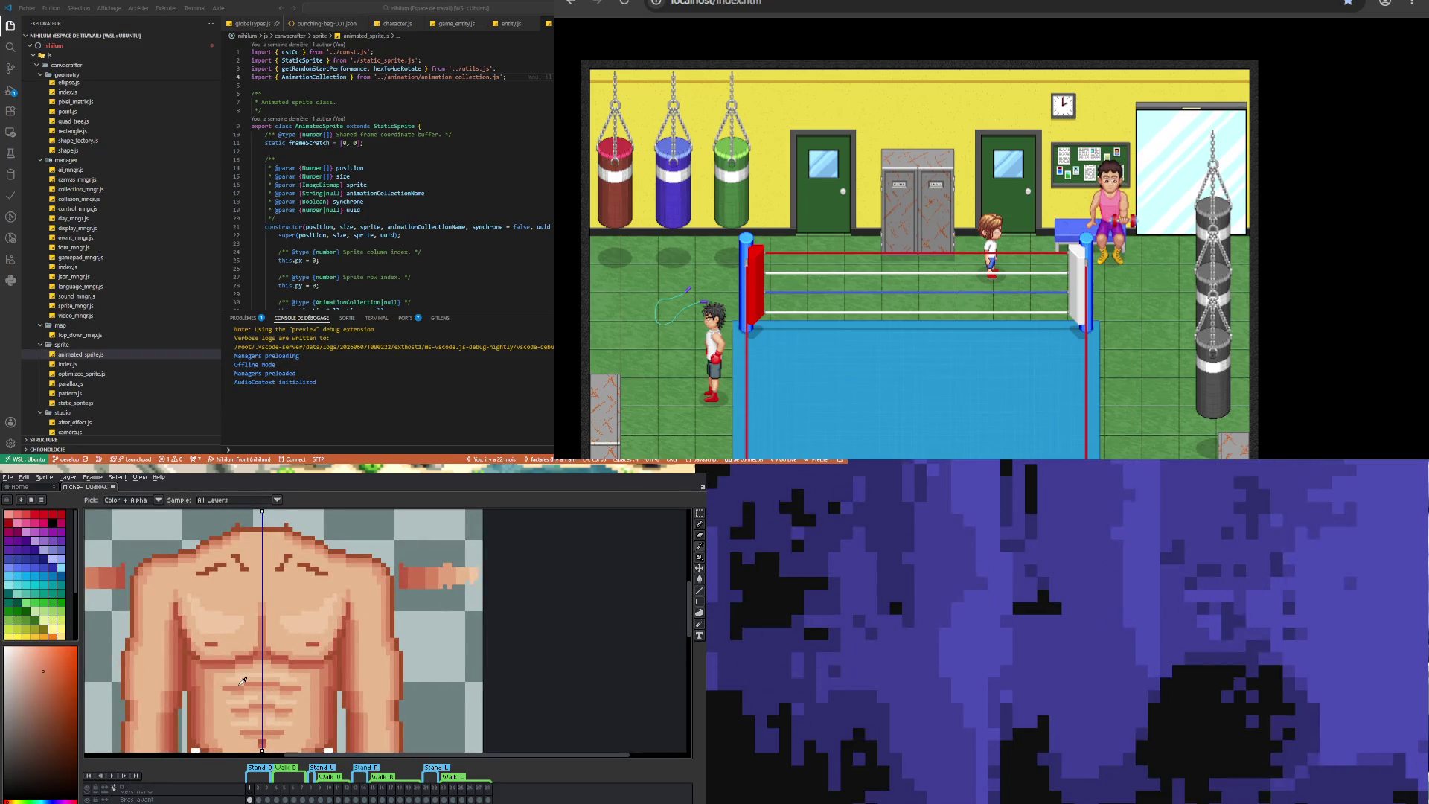
{"action": "left_click", "coordinate": [188, 551]}
{"action": "key", "text": "b"}
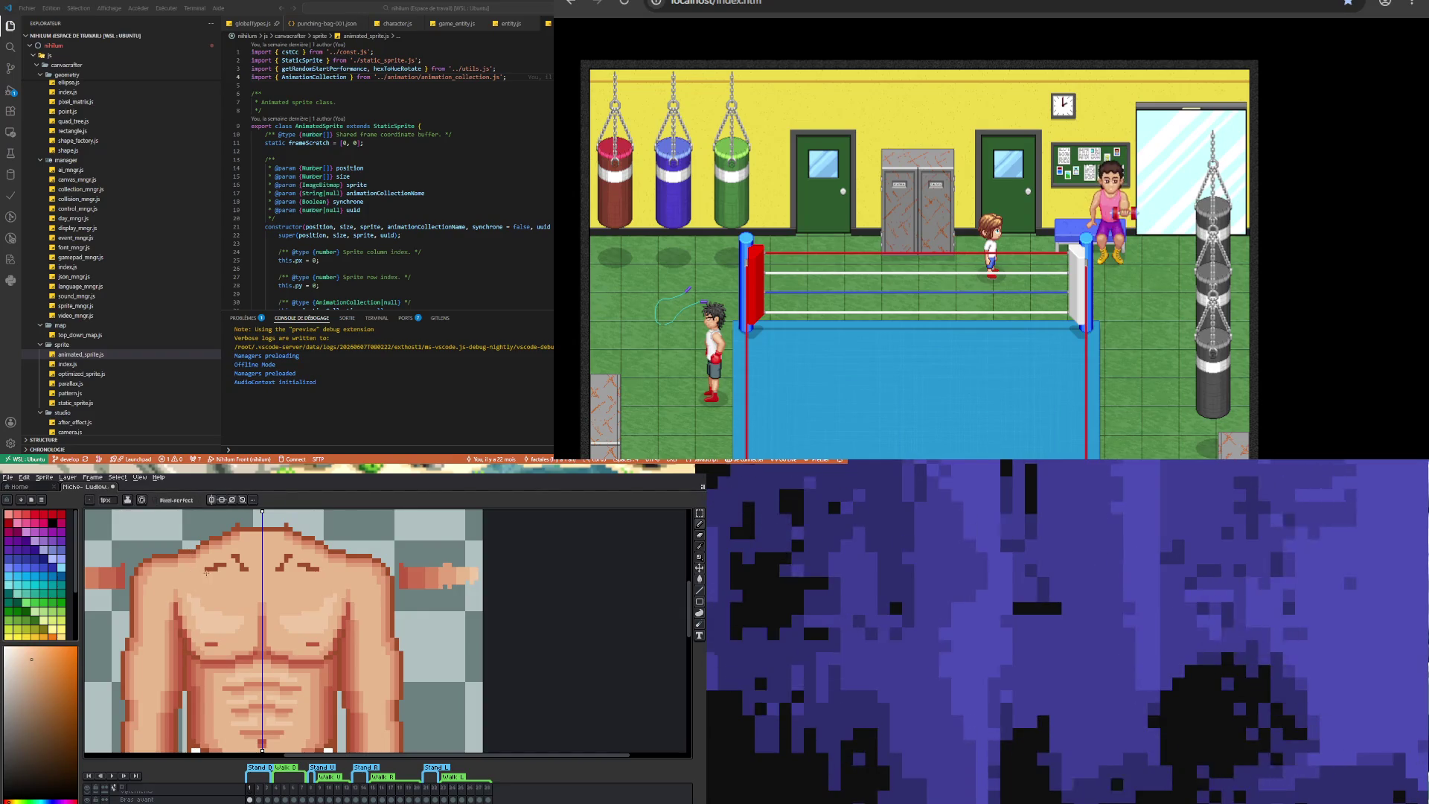
{"action": "left_click_drag", "start_coordinate": [201, 573], "coordinate": [211, 572]}
- Lighten the corner pixels of the collarbone marks with a lighter chest skin tone
{"action": "key", "text": "i"}
{"action": "left_click", "coordinate": [253, 684]}
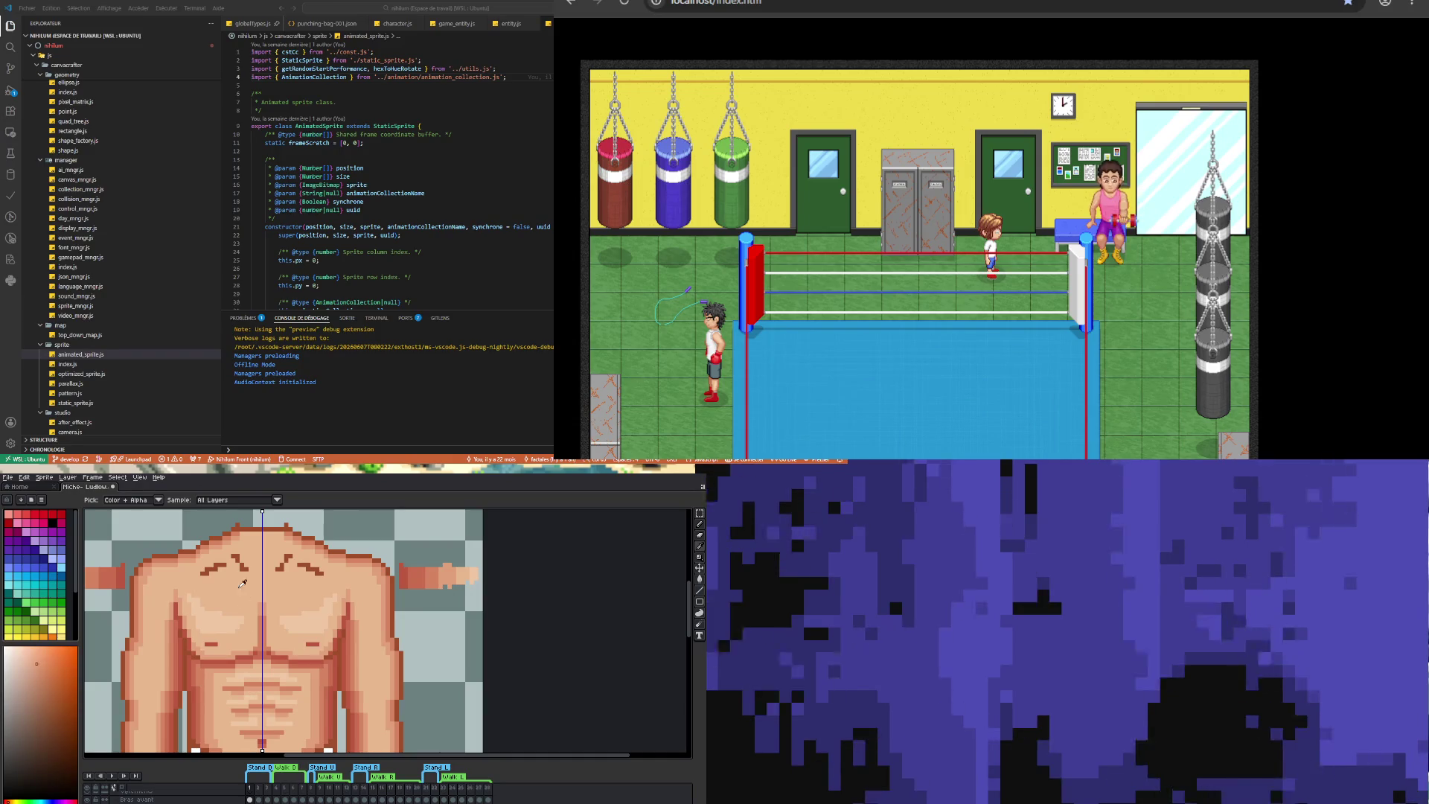
{"action": "key", "text": "b"}
{"action": "scroll", "coordinate": [243, 588], "scroll_direction": "up", "scroll_amount": 2}
{"action": "mouse_move", "coordinate": [168, 577]}
{"action": "left_mouse_down"}
{"action": "mouse_move", "coordinate": [254, 535]}
{"action": "mouse_move", "coordinate": [282, 575]}
{"action": "mouse_move", "coordinate": [307, 573]}
{"action": "left_mouse_up"}
{"action": "key", "text": "ctrl+z"}
{"action": "left_click", "coordinate": [275, 556]}
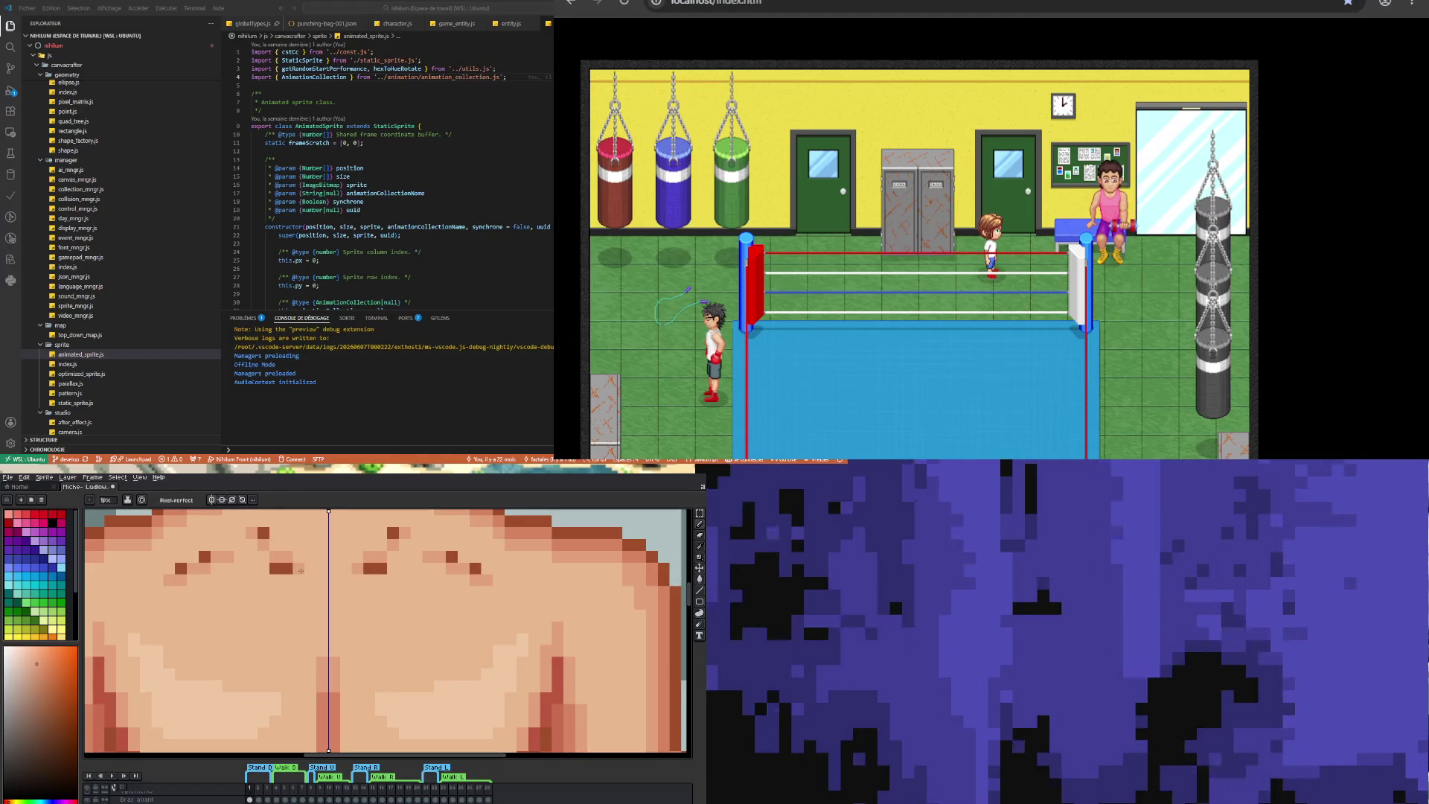
{"action": "left_click", "coordinate": [307, 568]}
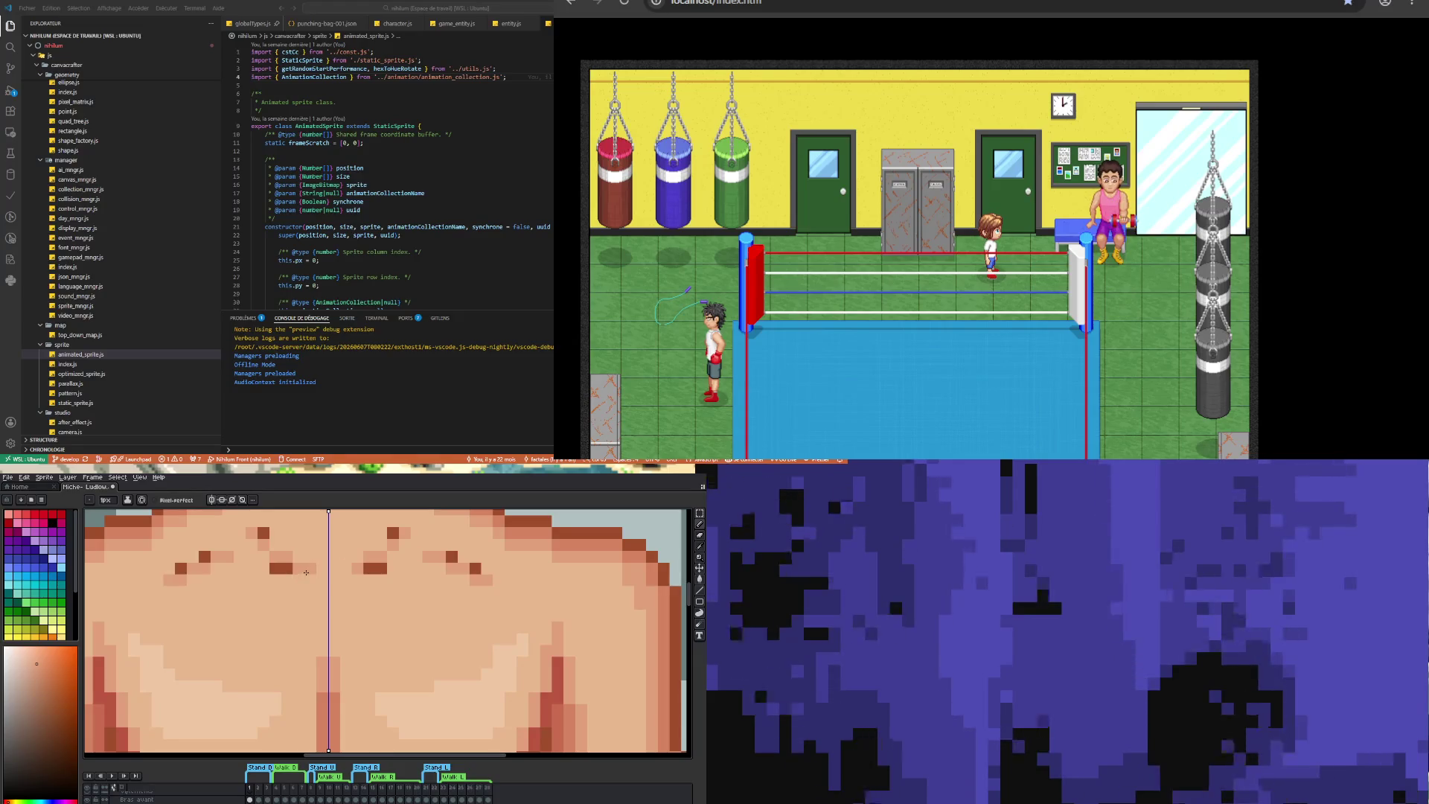
- Repaint the stray dark pixels on the chest and near the collarbone in skin tone
{"action": "scroll", "coordinate": [246, 543], "scroll_direction": "down", "scroll_amount": 3}
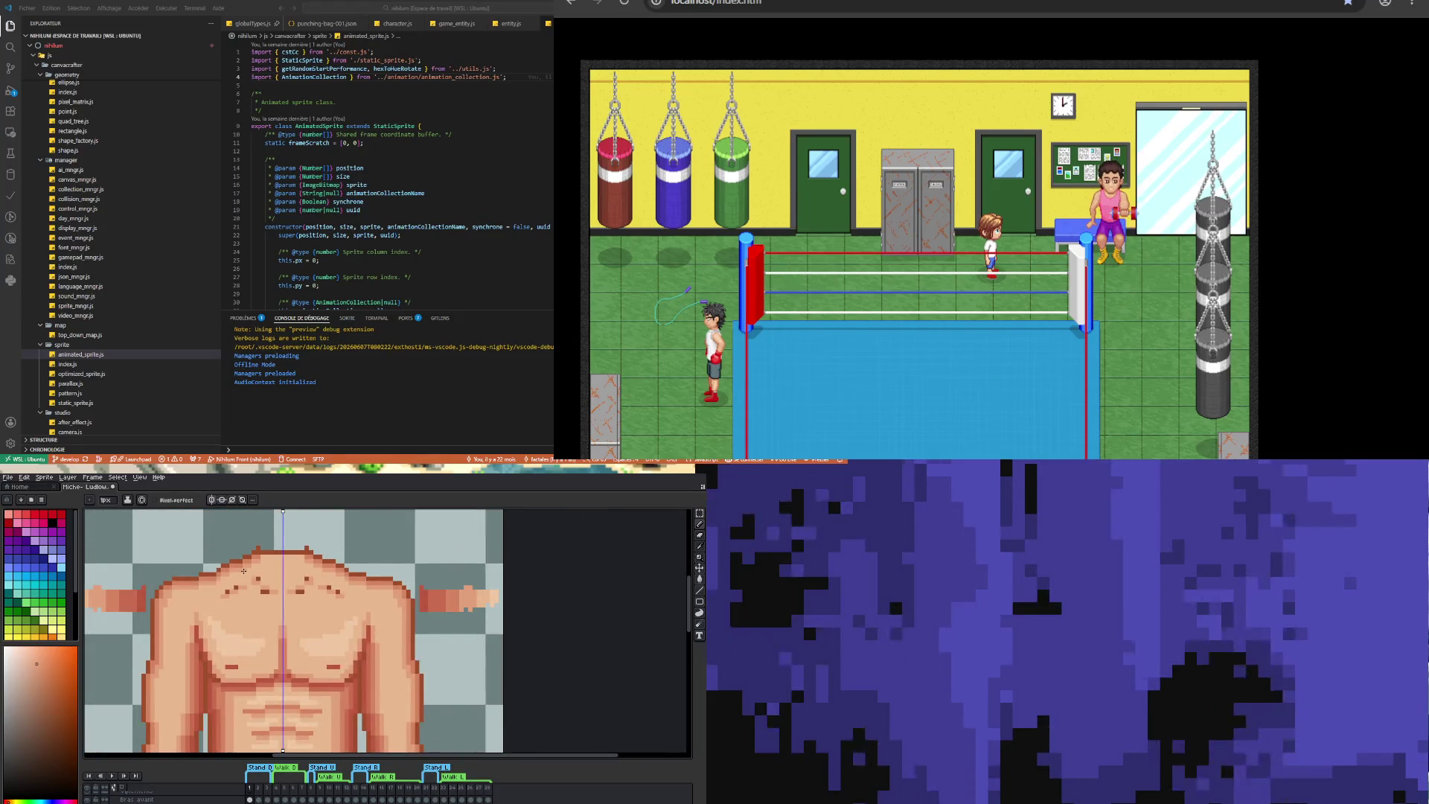
{"action": "scroll", "coordinate": [240, 571], "scroll_direction": "up", "scroll_amount": 2}
{"action": "scroll", "coordinate": [223, 581], "scroll_direction": "down", "scroll_amount": 2}
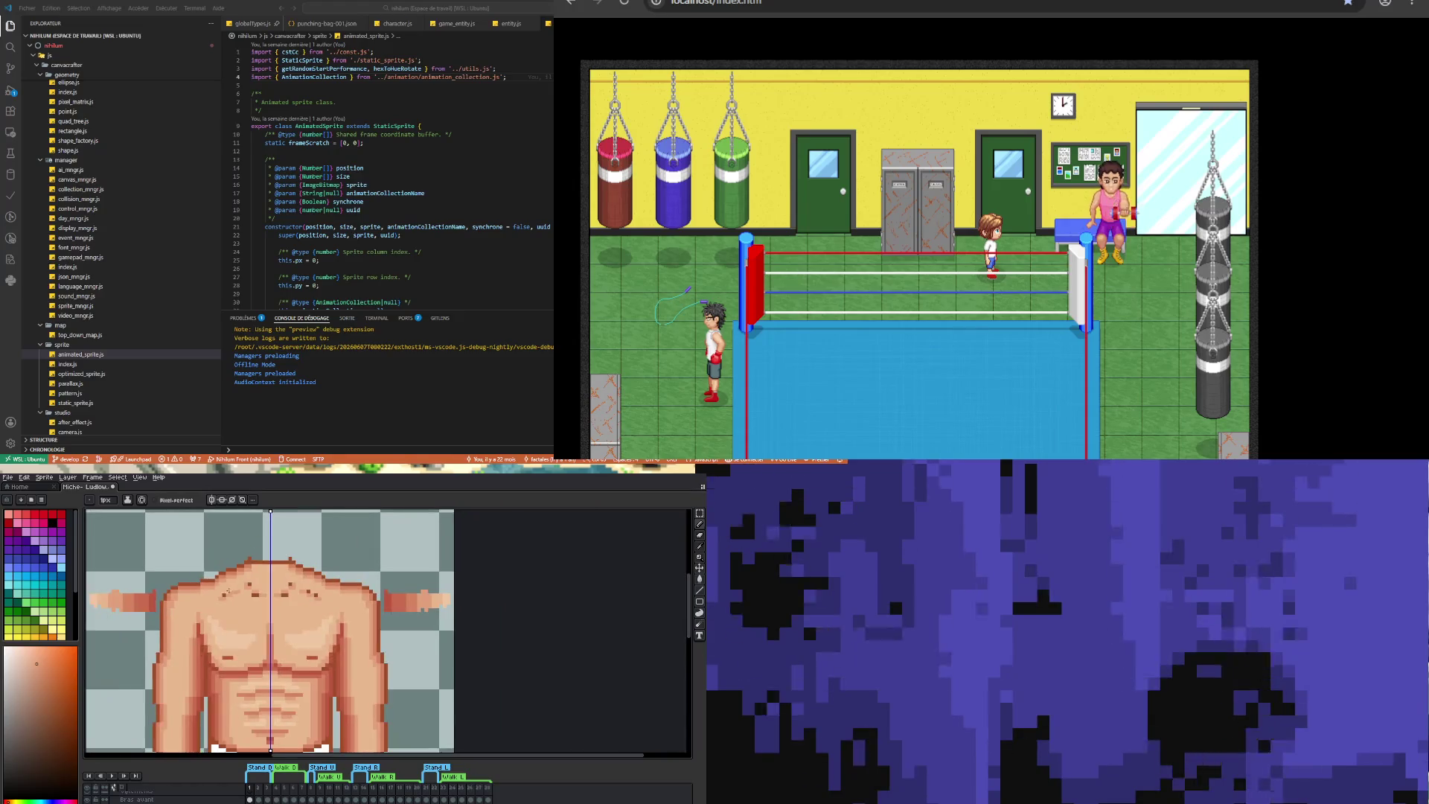
{"action": "scroll", "coordinate": [210, 589], "scroll_direction": "up", "scroll_amount": 1}
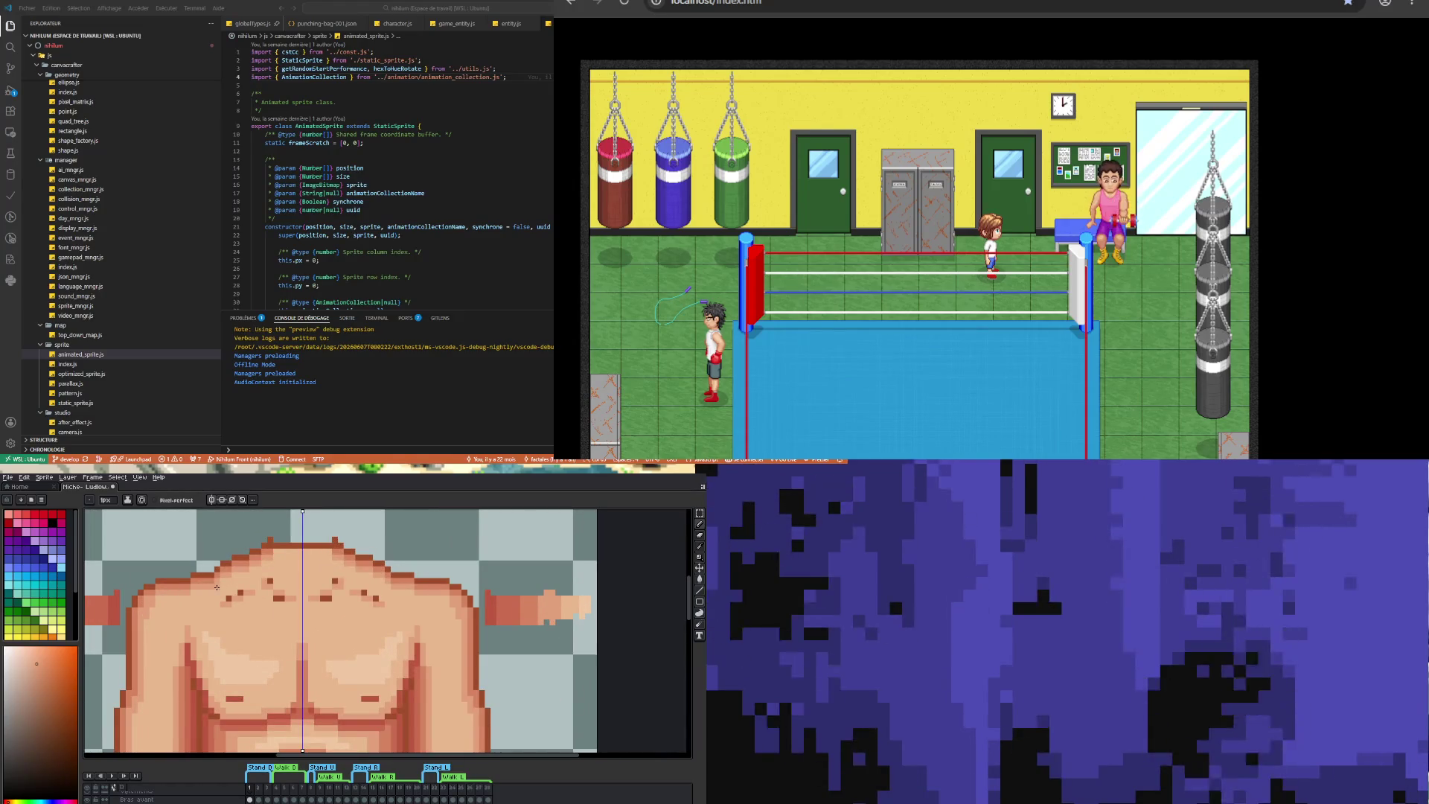
{"action": "scroll", "coordinate": [242, 592], "scroll_direction": "up", "scroll_amount": 1}
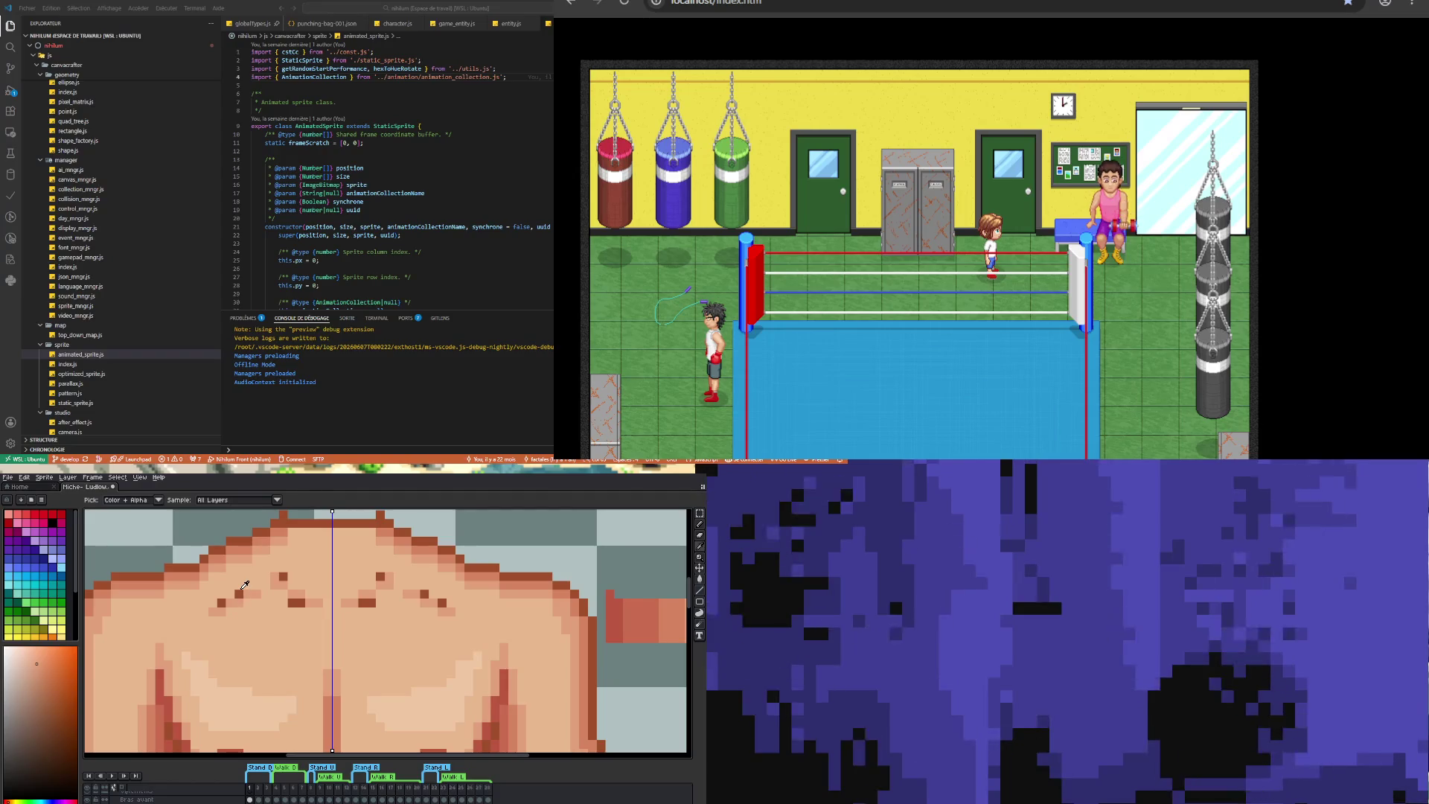
{"action": "left_click", "coordinate": [245, 593], "text": "alt"}
{"action": "left_click", "coordinate": [238, 593]}
{"action": "left_click", "coordinate": [219, 602]}
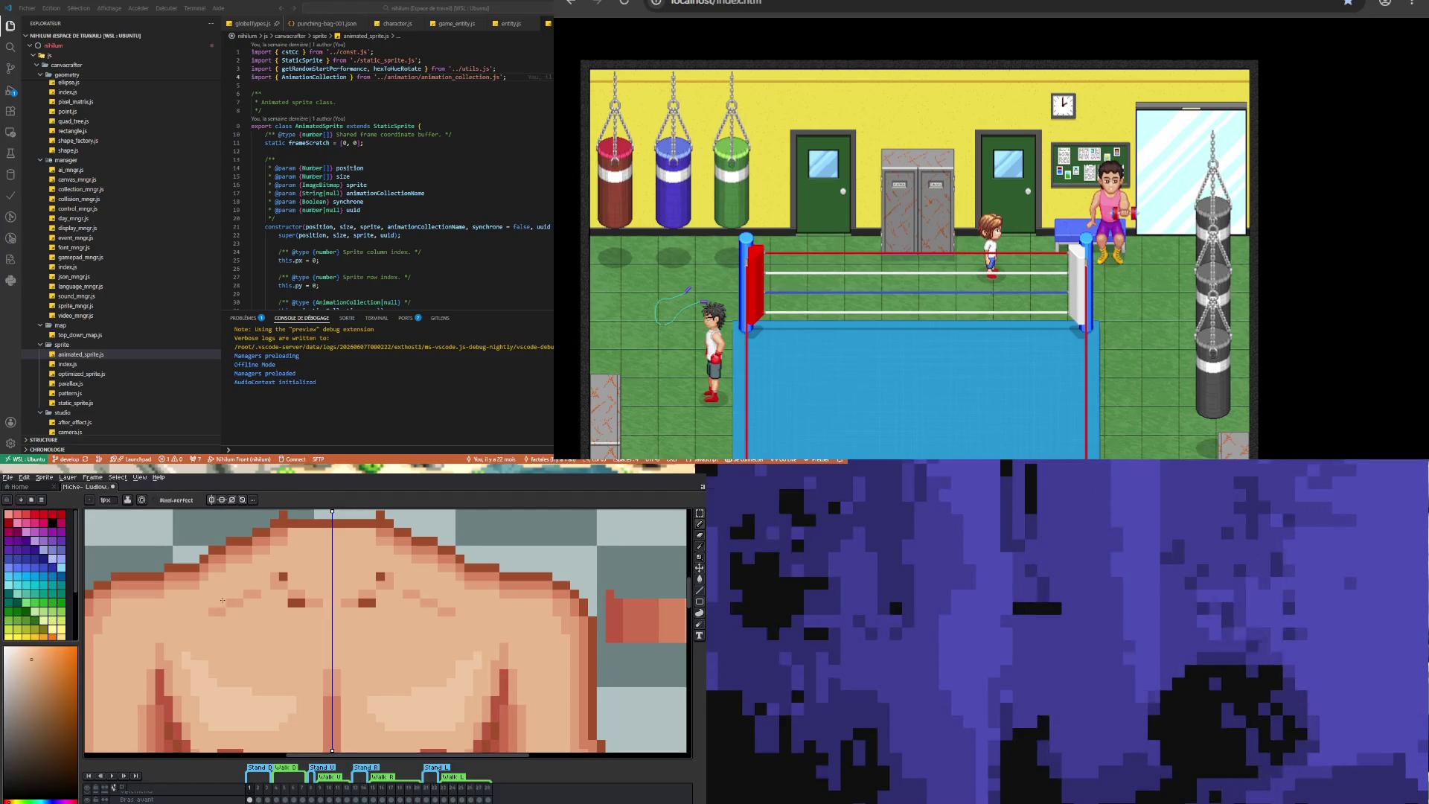
{"action": "left_click", "coordinate": [281, 577]}
{"action": "scroll", "coordinate": [298, 601], "scroll_direction": "down", "scroll_amount": 2}
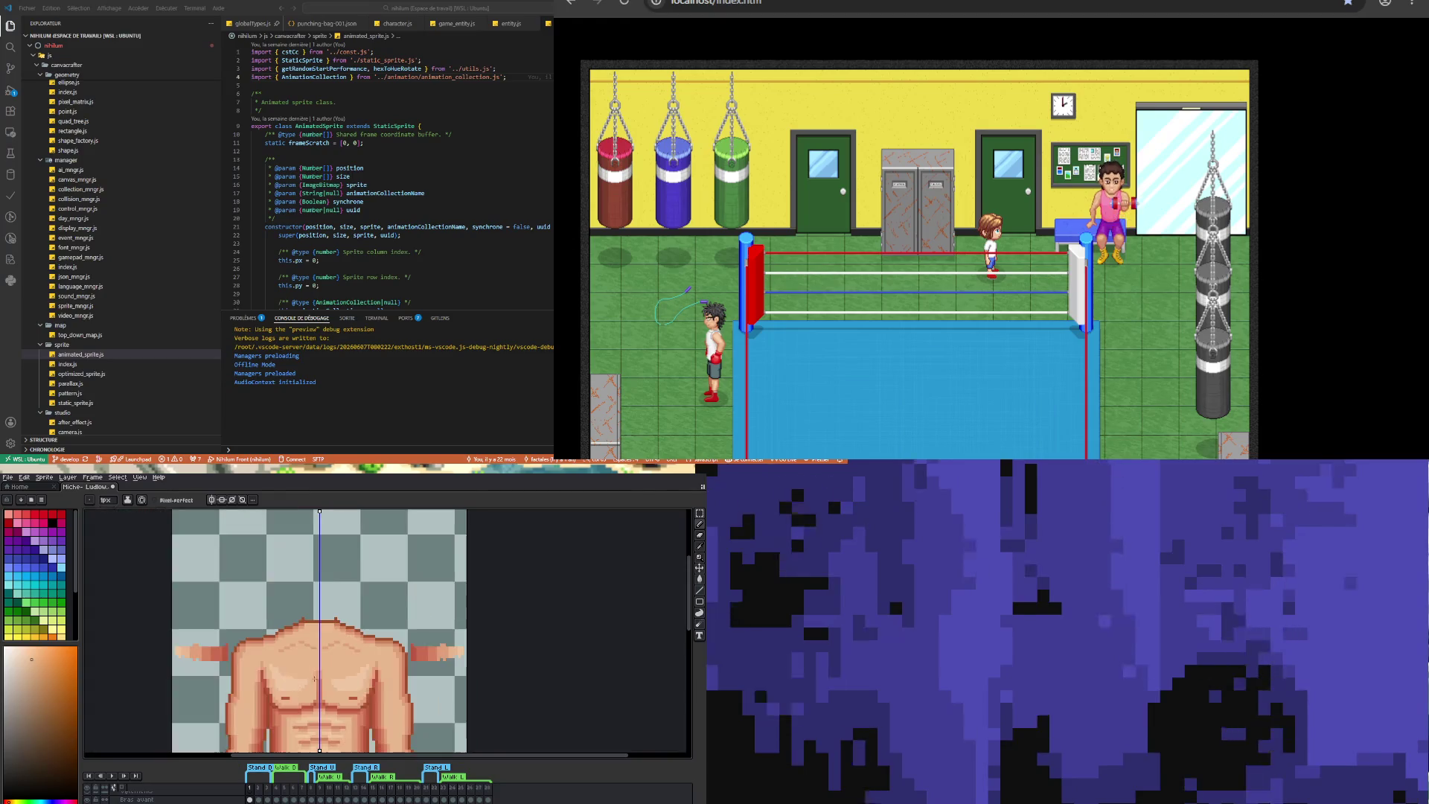
{"action": "scroll", "coordinate": [312, 625], "scroll_direction": "down", "scroll_amount": 1}
{"action": "scroll", "coordinate": [321, 636], "scroll_direction": "up", "scroll_amount": 1}
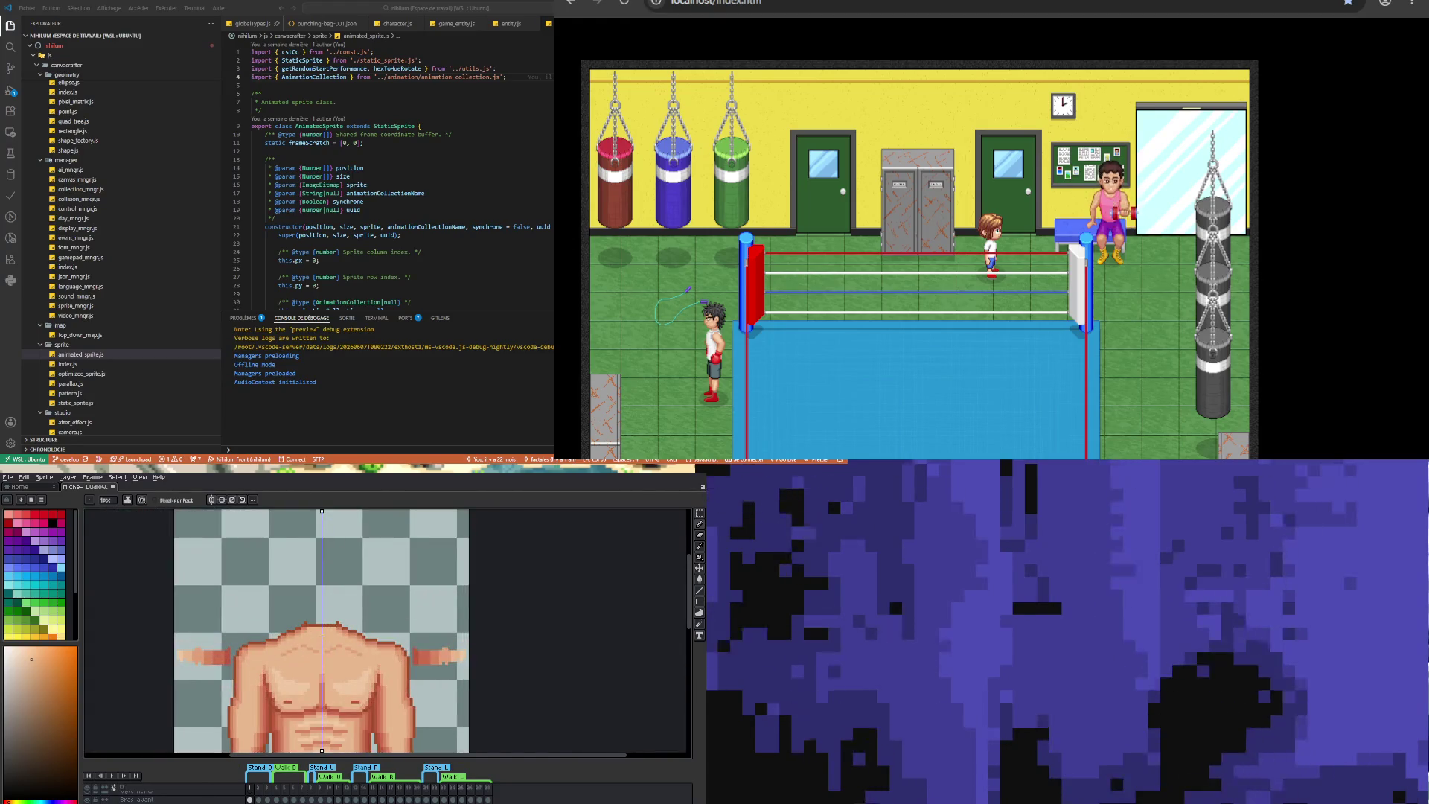
{"action": "scroll", "coordinate": [318, 663], "scroll_direction": "up", "scroll_amount": 2}
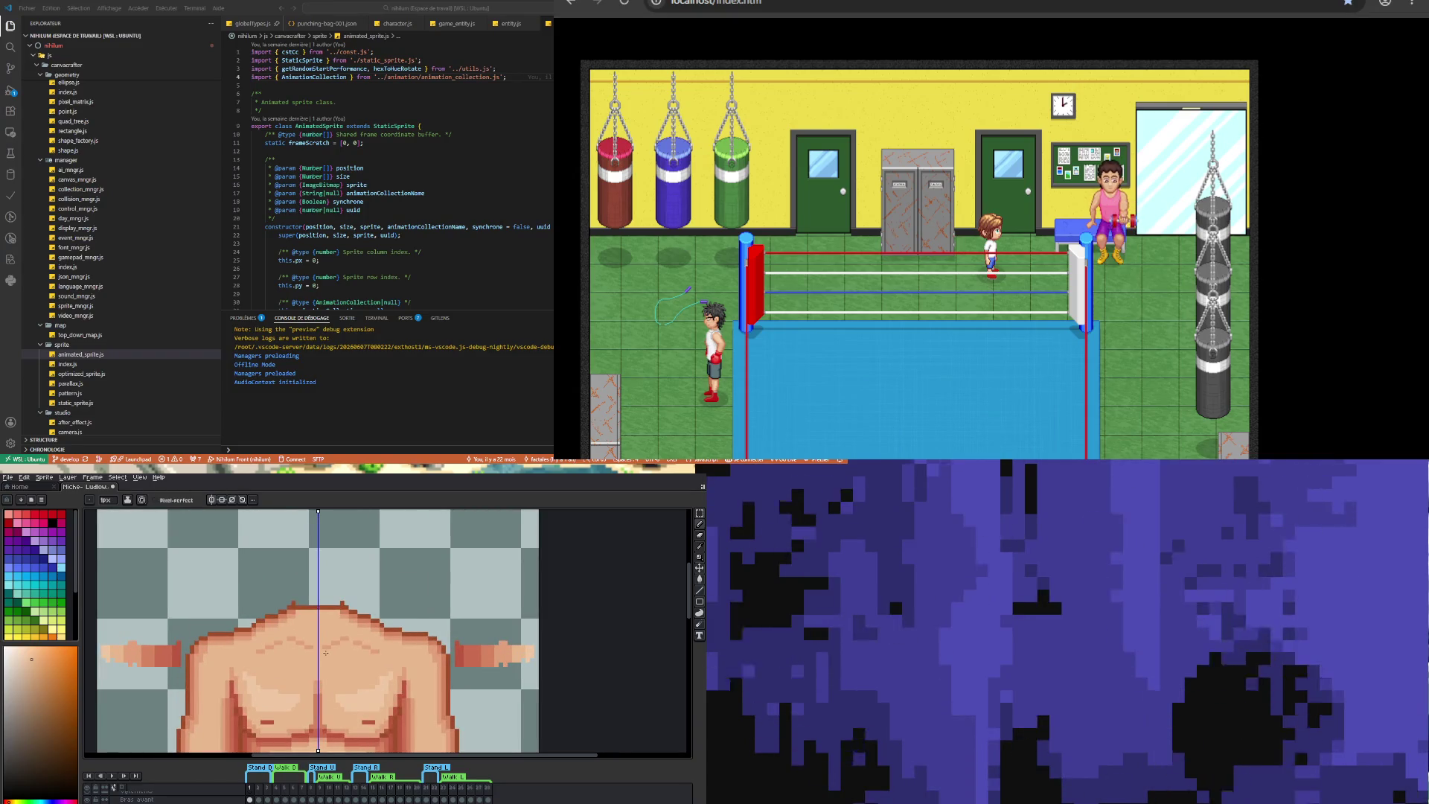
- Sample the skin colour from the arm with the eyedropper
{"action": "key", "text": "i"}
{"action": "key", "text": "b"}
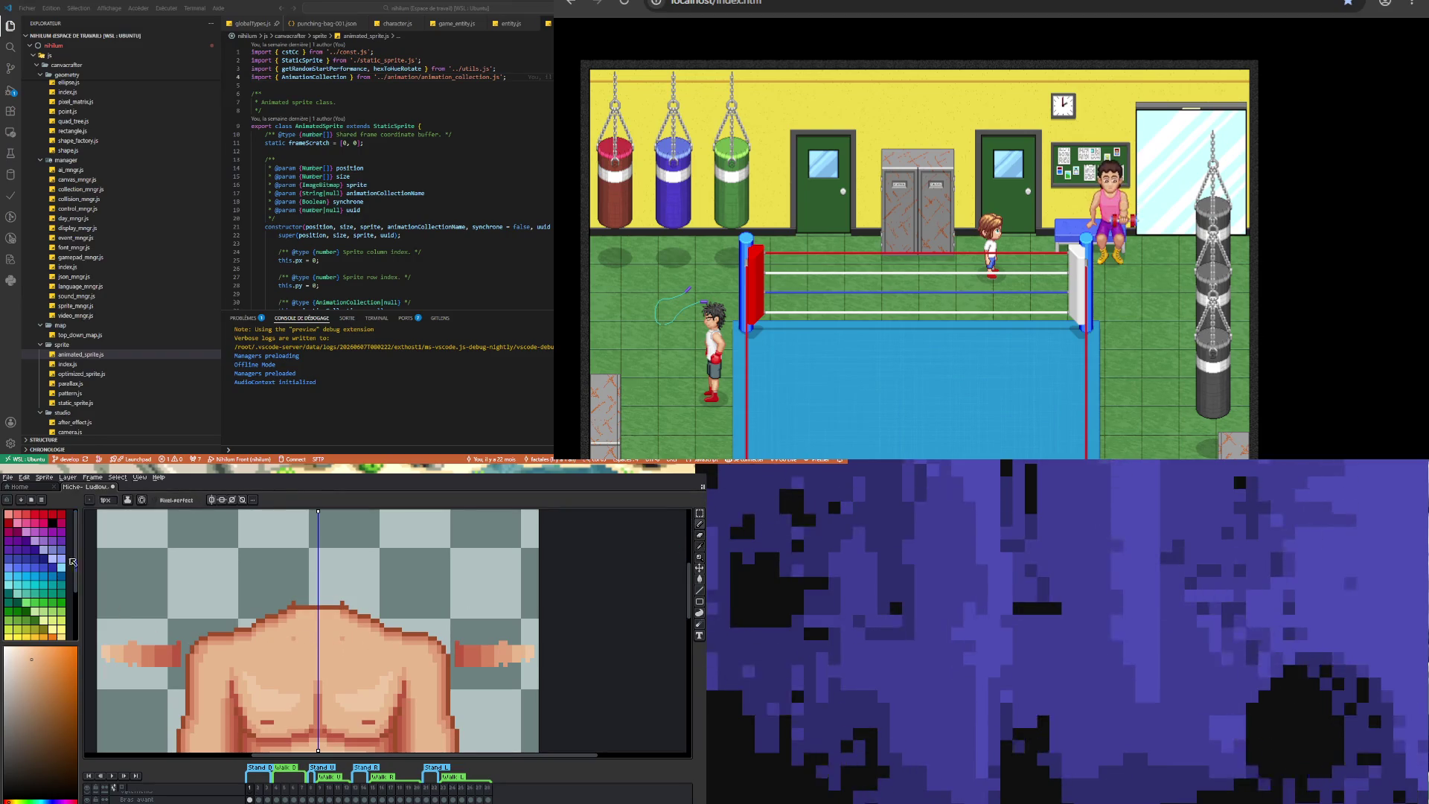
{"action": "left_click", "coordinate": [700, 547]}
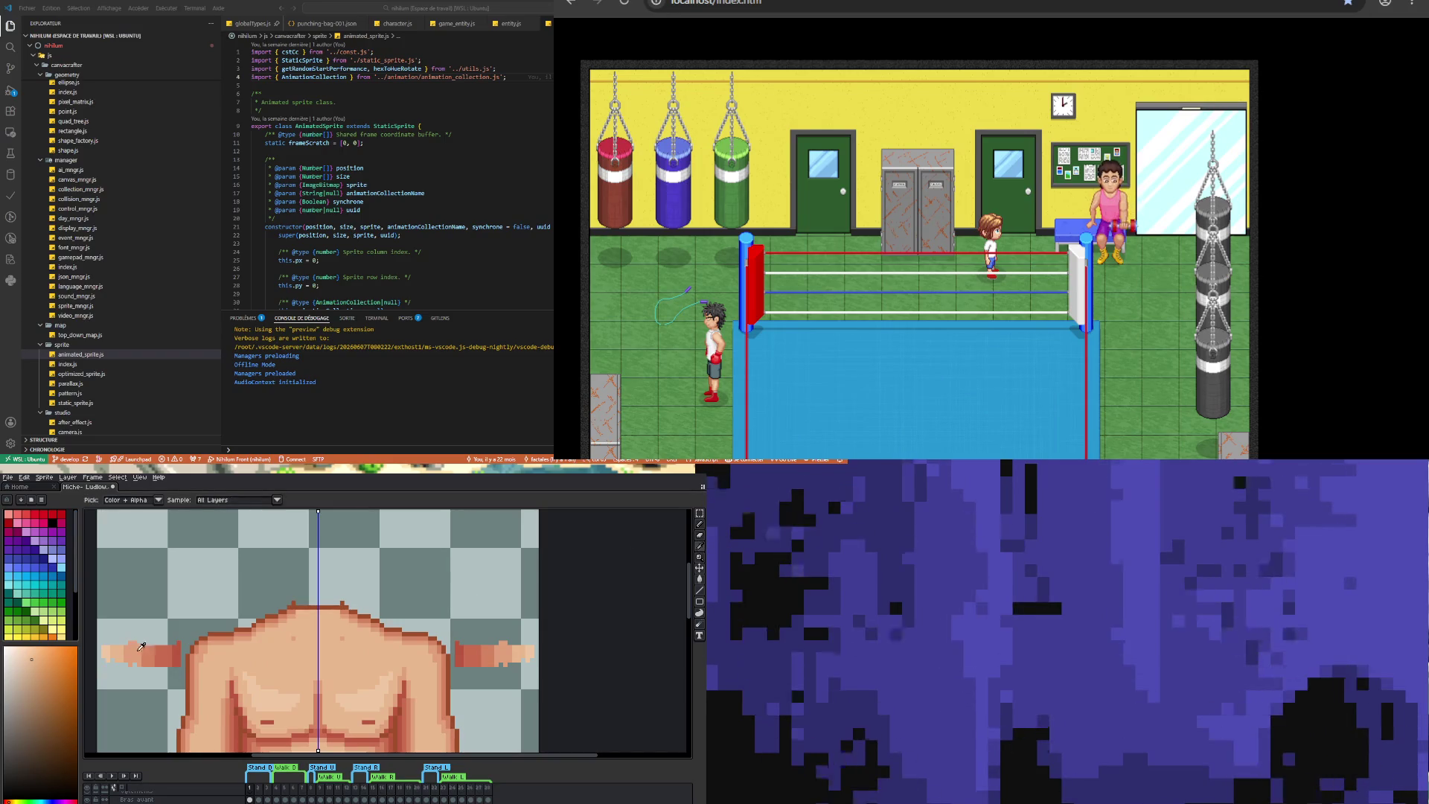
{"action": "left_click", "coordinate": [139, 648]}
{"action": "left_click", "coordinate": [700, 535]}
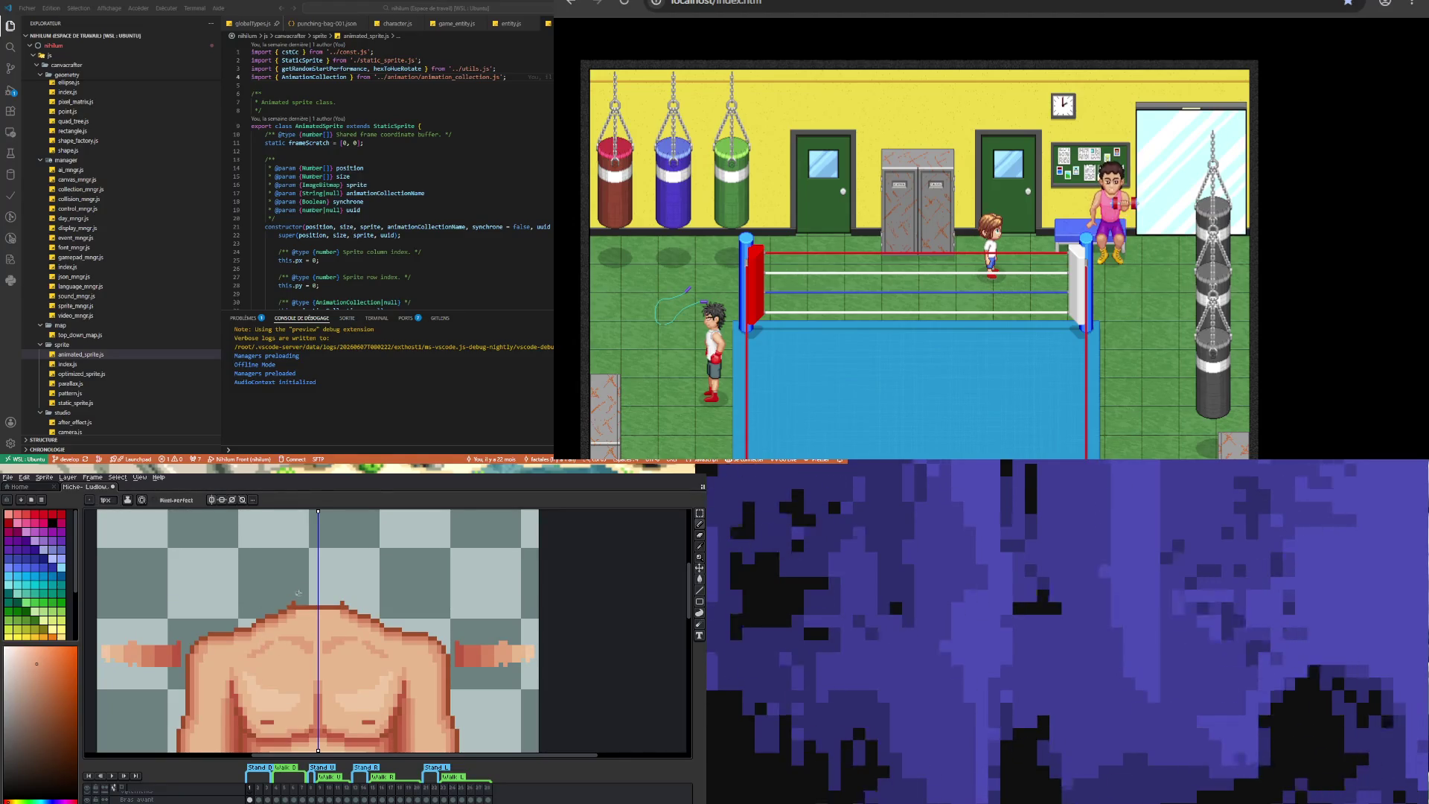
- Add dark outline pixels to the left shoulder, mirrored onto the right shoulder
{"action": "key", "text": "i"}
{"action": "left_click", "coordinate": [251, 626]}
{"action": "key", "text": "b"}
{"action": "left_click", "coordinate": [250, 624]}
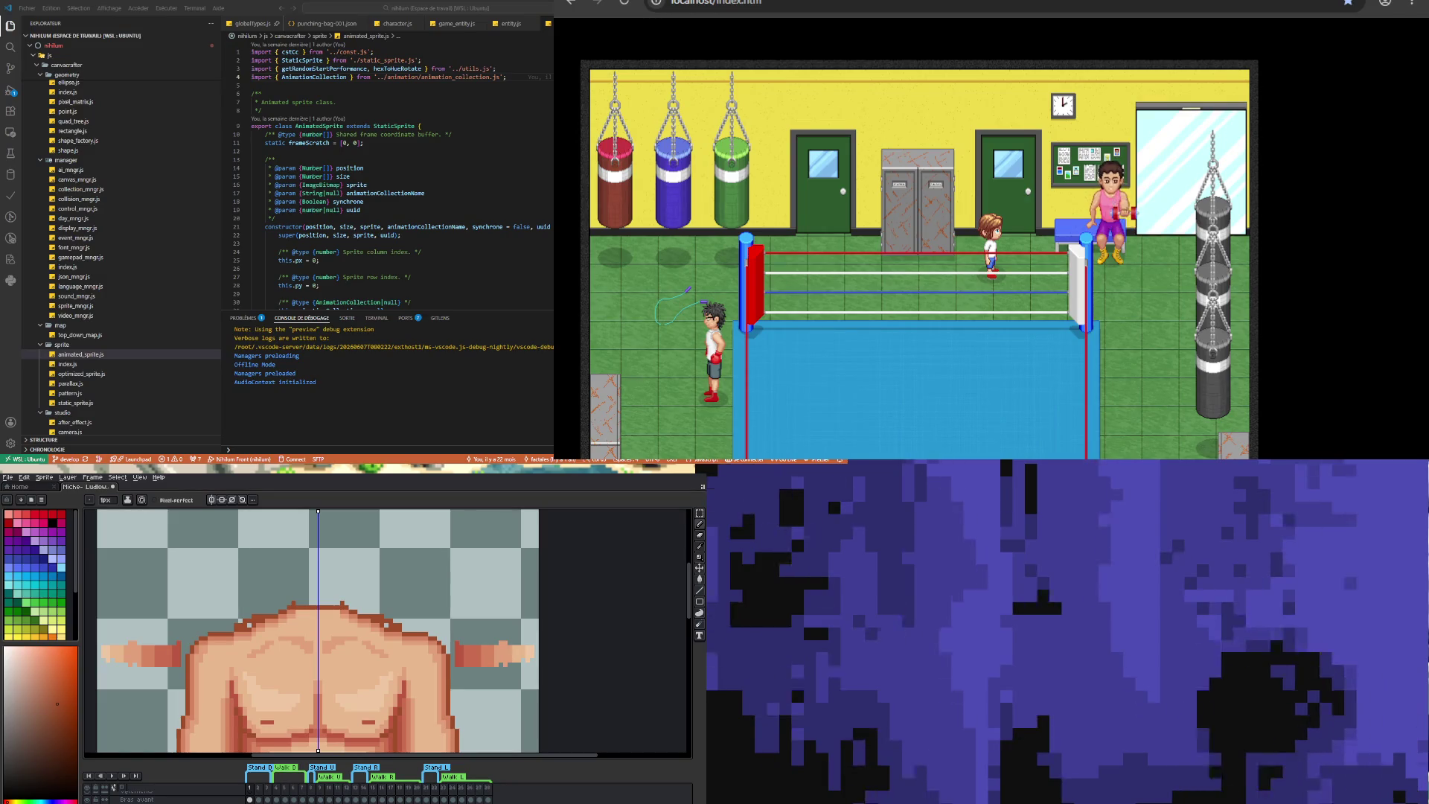
{"action": "left_click", "coordinate": [700, 547]}
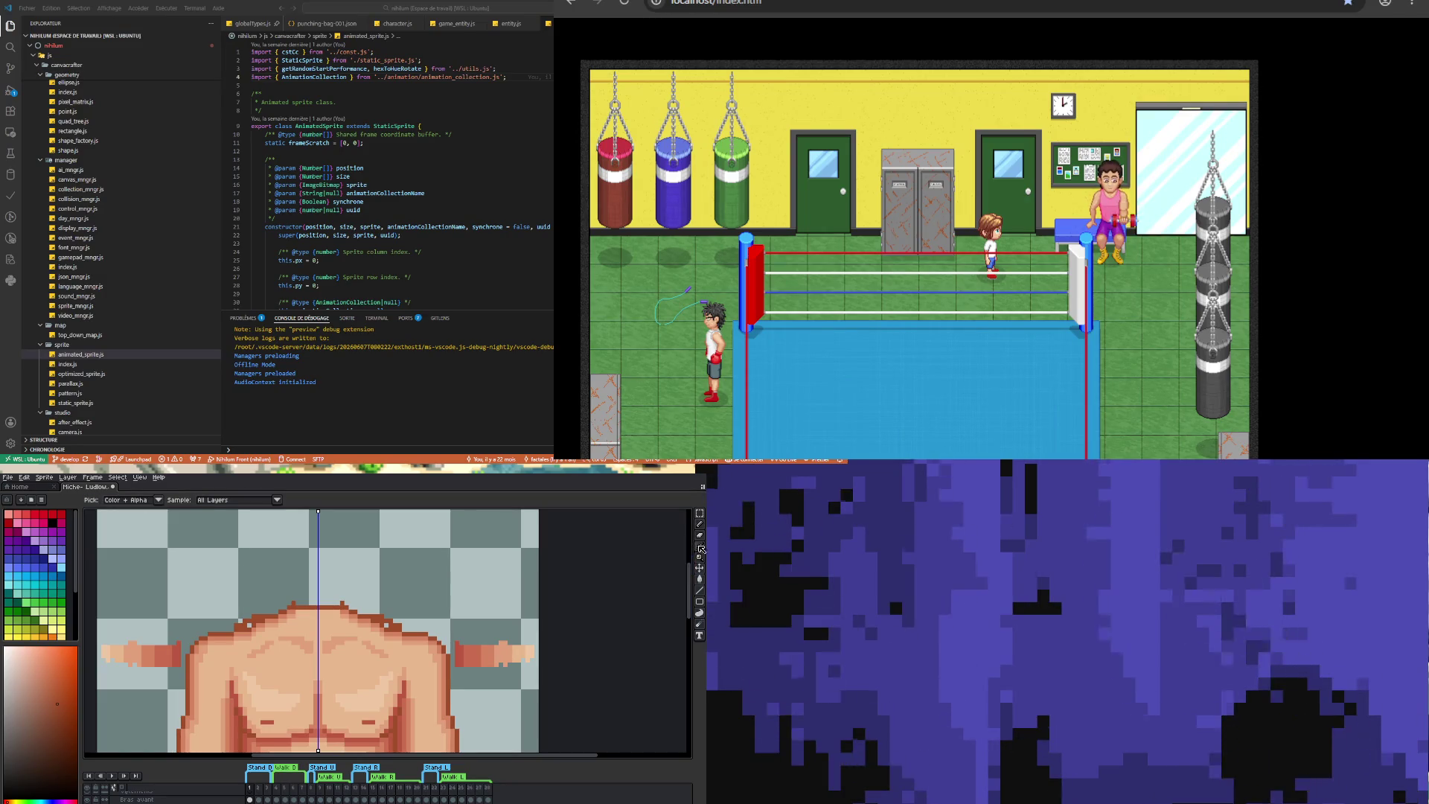
{"action": "left_click", "coordinate": [248, 627]}
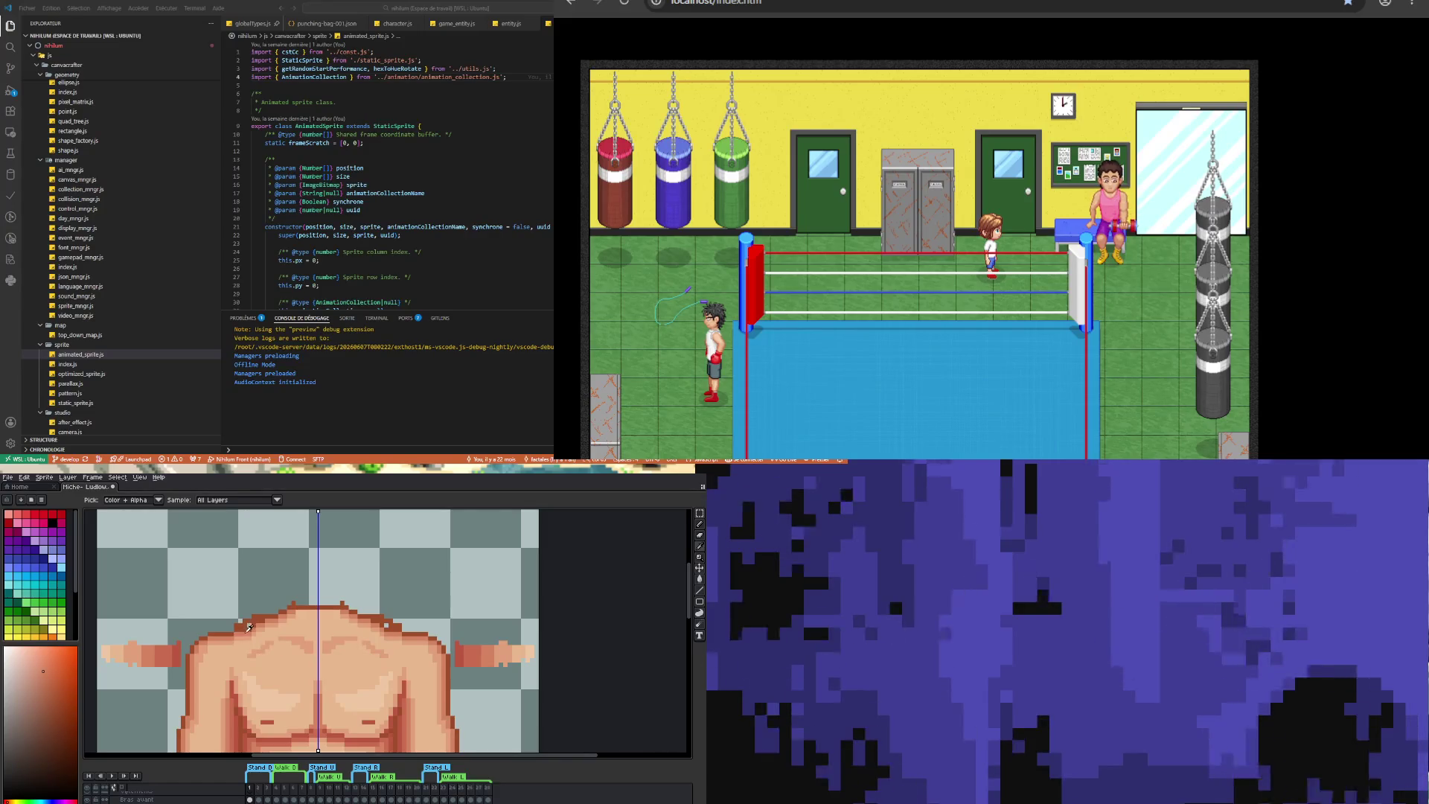
{"action": "key", "text": "b"}
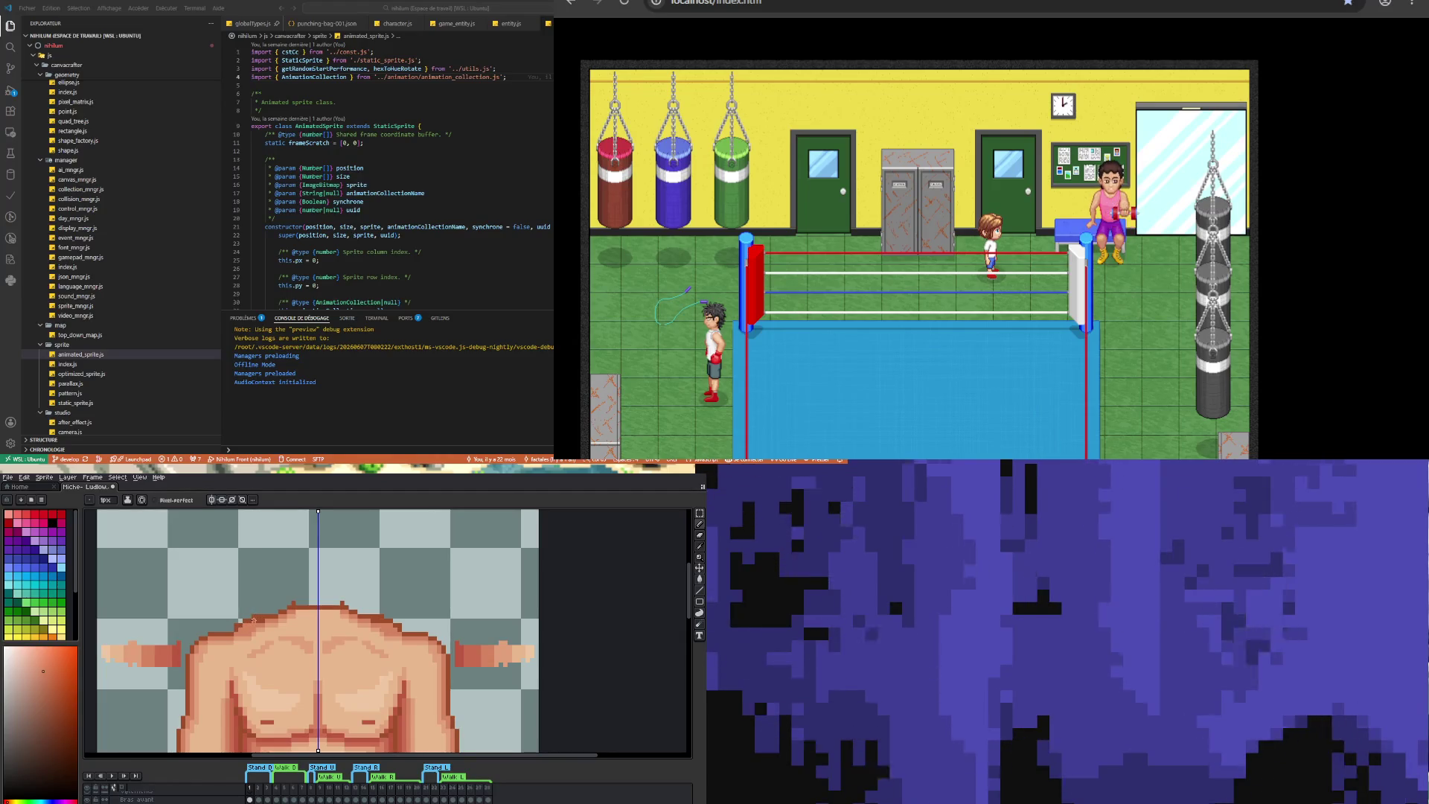
{"action": "key", "text": "e"}
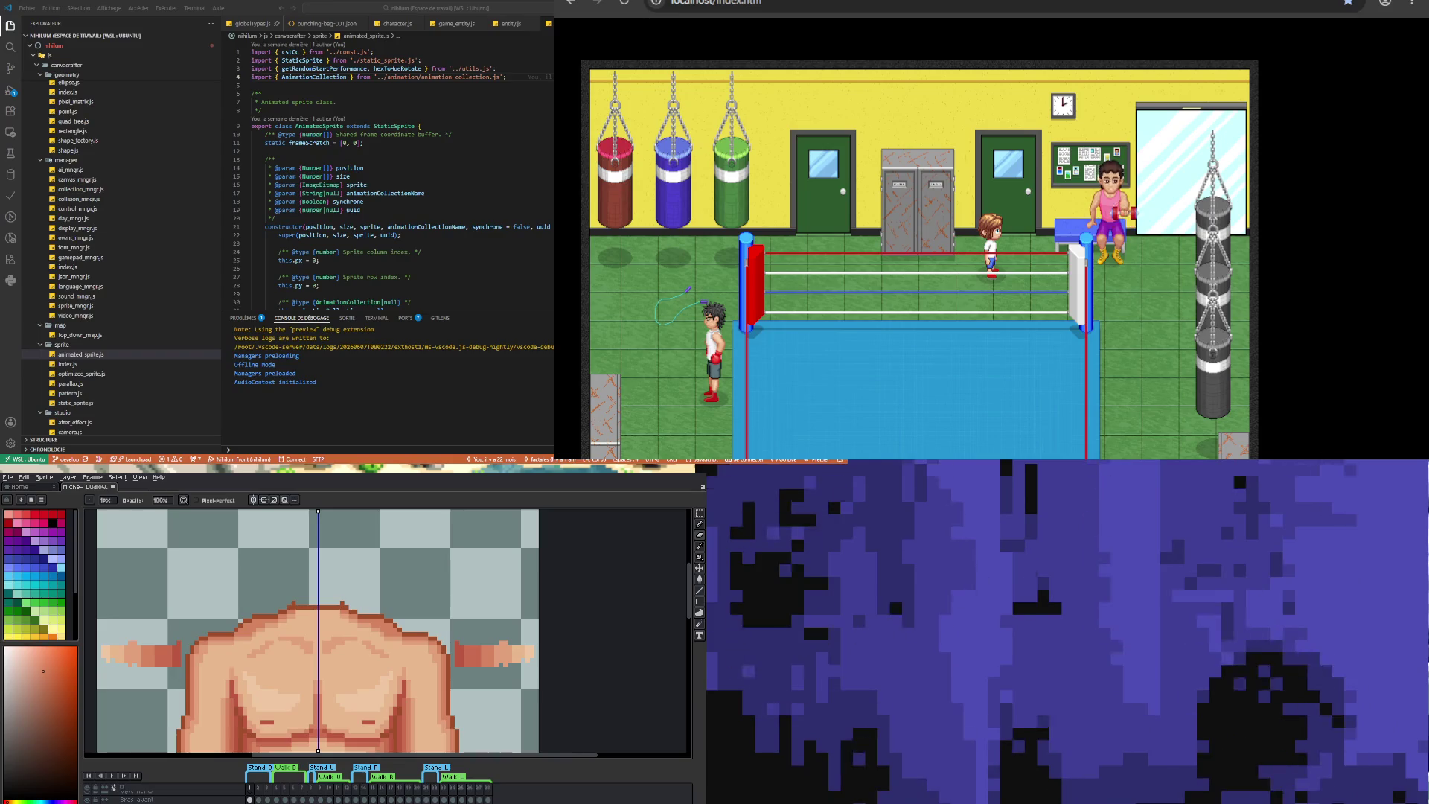
- Paint lighter skin-tone pixels along the left shoulder outline, mirrored on the right
{"action": "scroll", "coordinate": [276, 647], "scroll_direction": "down", "scroll_amount": 3}
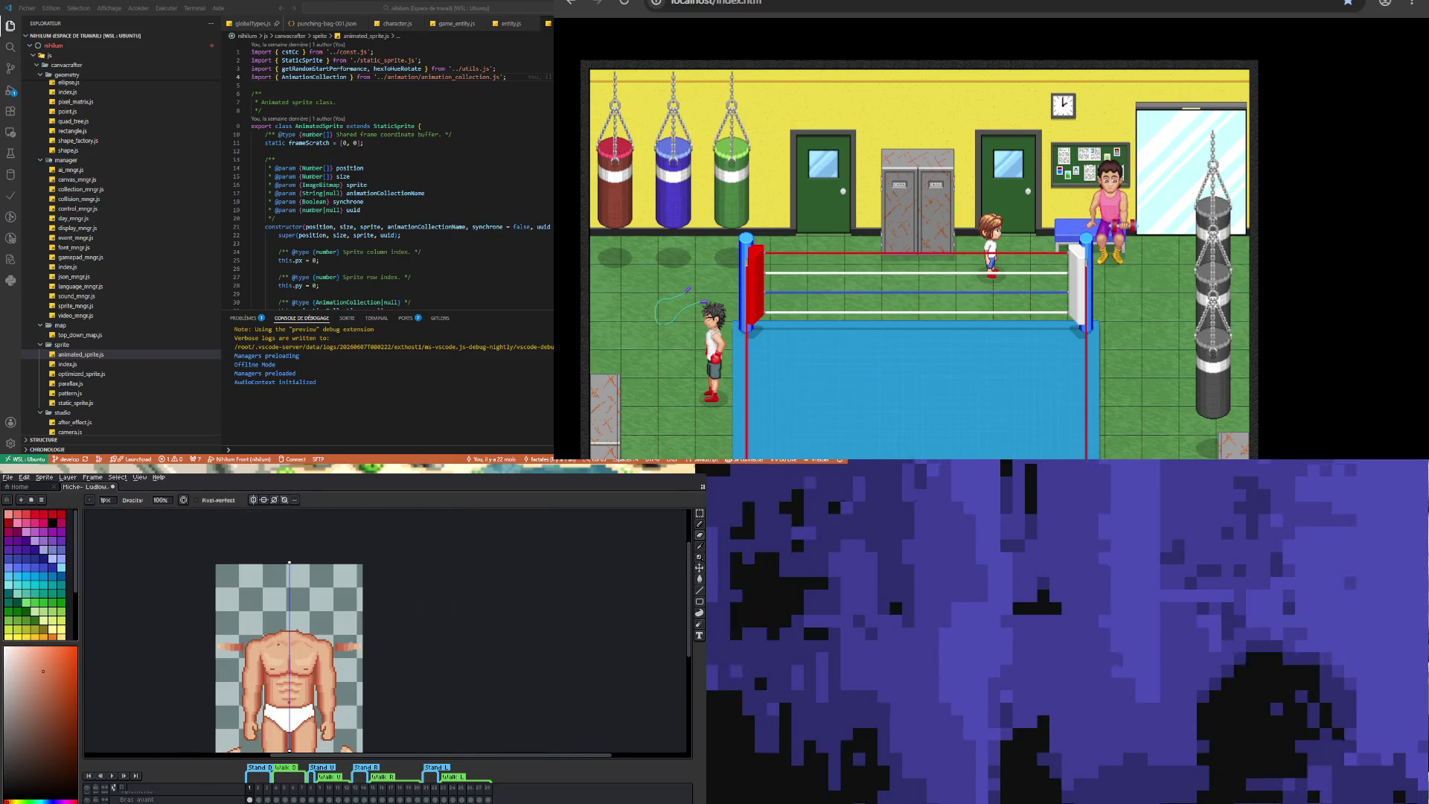
{"action": "scroll", "coordinate": [261, 640], "scroll_direction": "up", "scroll_amount": 4}
{"action": "scroll", "coordinate": [255, 633], "scroll_direction": "up", "scroll_amount": 1}
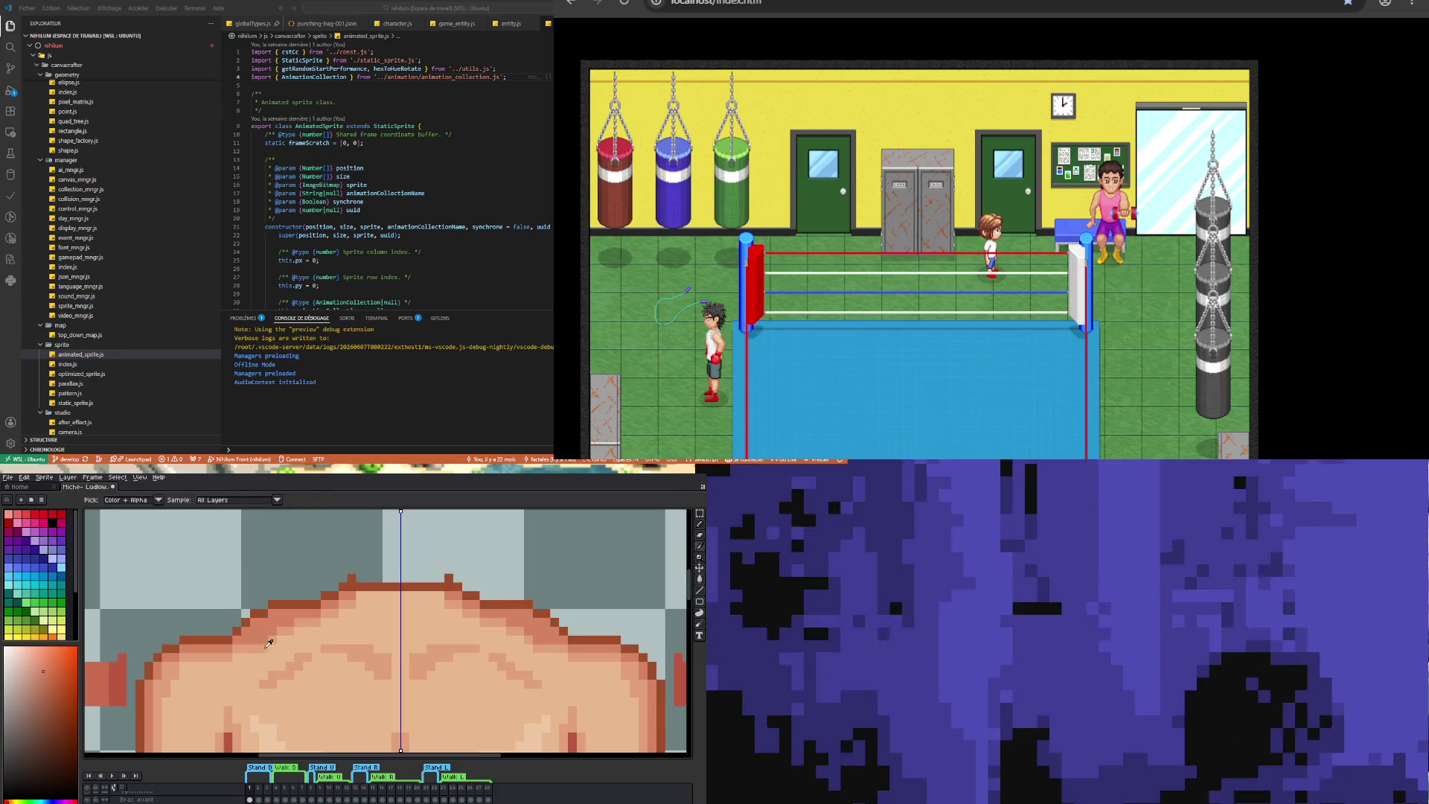
{"action": "left_click", "coordinate": [250, 644], "text": "alt"}
{"action": "left_click_drag", "start_coordinate": [250, 643], "coordinate": [292, 623]}
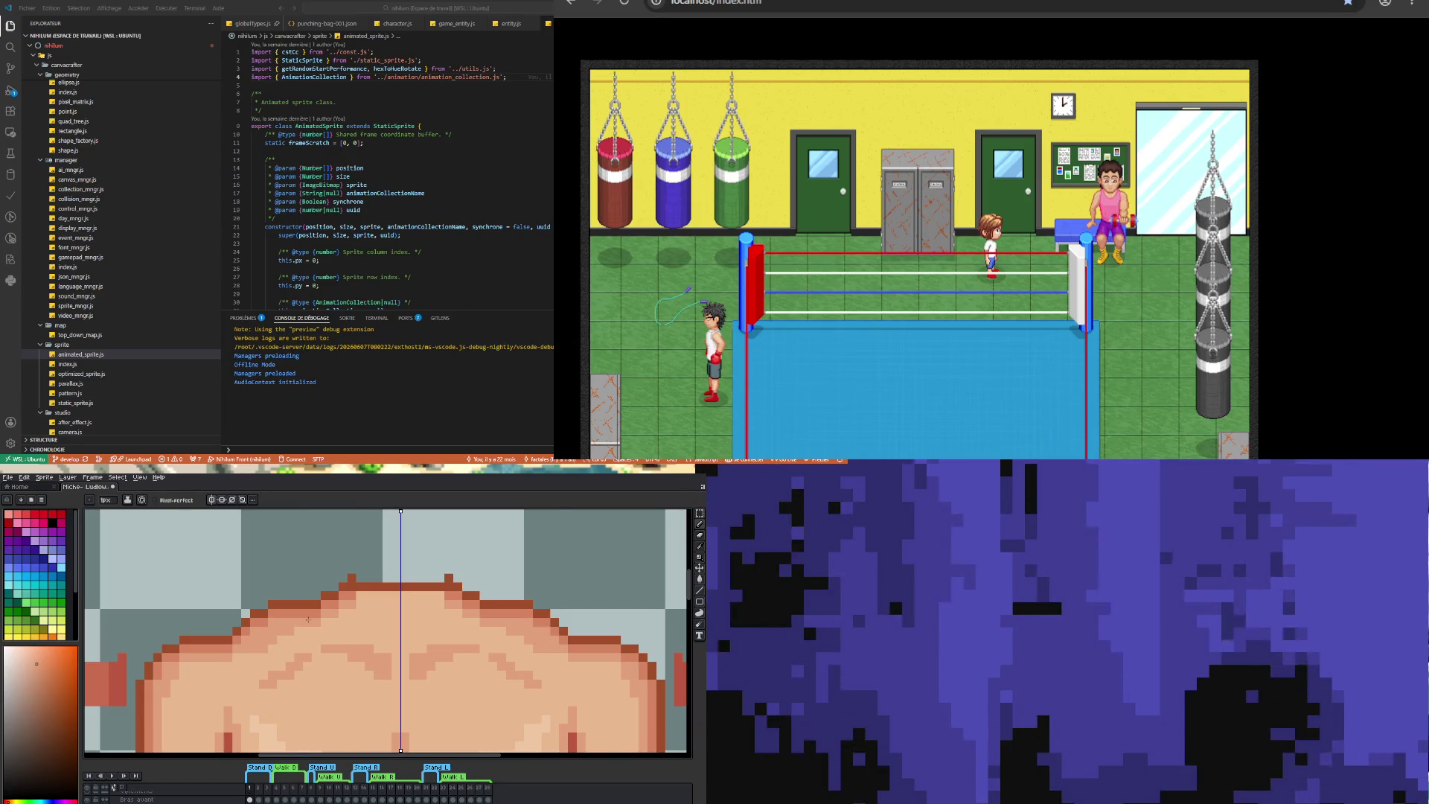
{"action": "scroll", "coordinate": [308, 619], "scroll_direction": "down", "scroll_amount": 1}
{"action": "scroll", "coordinate": [298, 625], "scroll_direction": "up", "scroll_amount": 1}
{"action": "left_click", "coordinate": [273, 648], "text": "alt"}
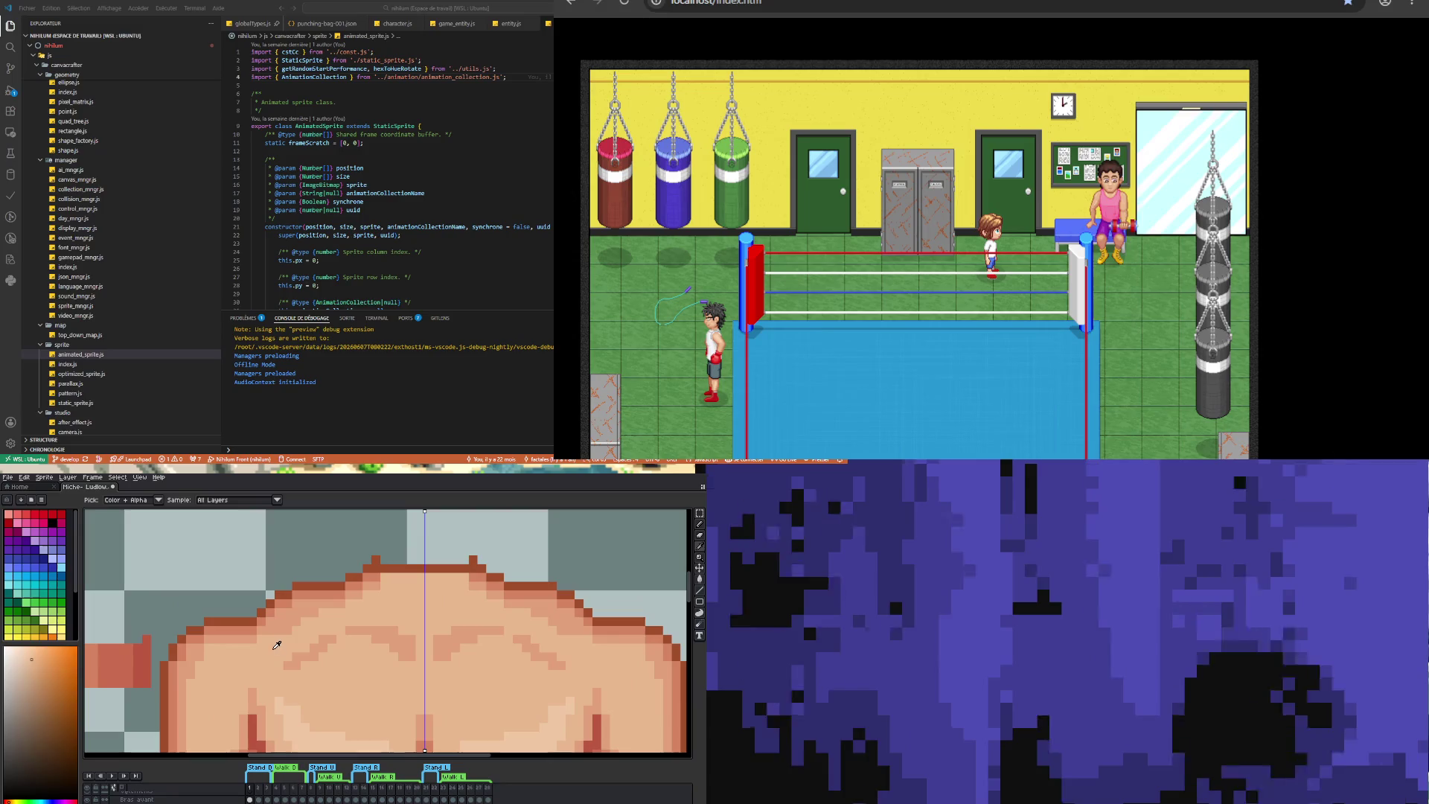
{"action": "left_click_drag", "start_coordinate": [273, 631], "coordinate": [319, 611]}
{"action": "left_click", "coordinate": [279, 621]}
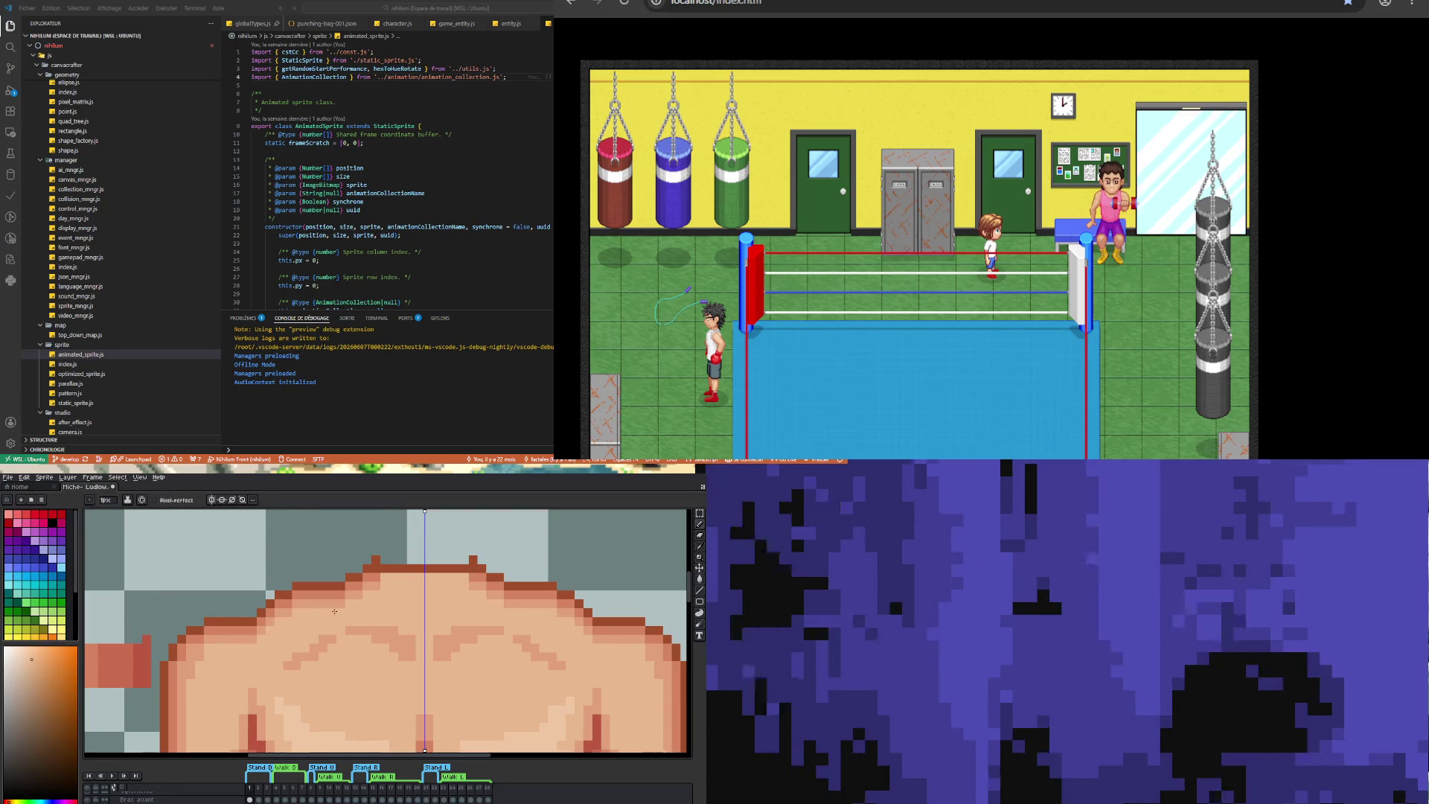
{"action": "scroll", "coordinate": [404, 601], "scroll_direction": "down", "scroll_amount": 4}
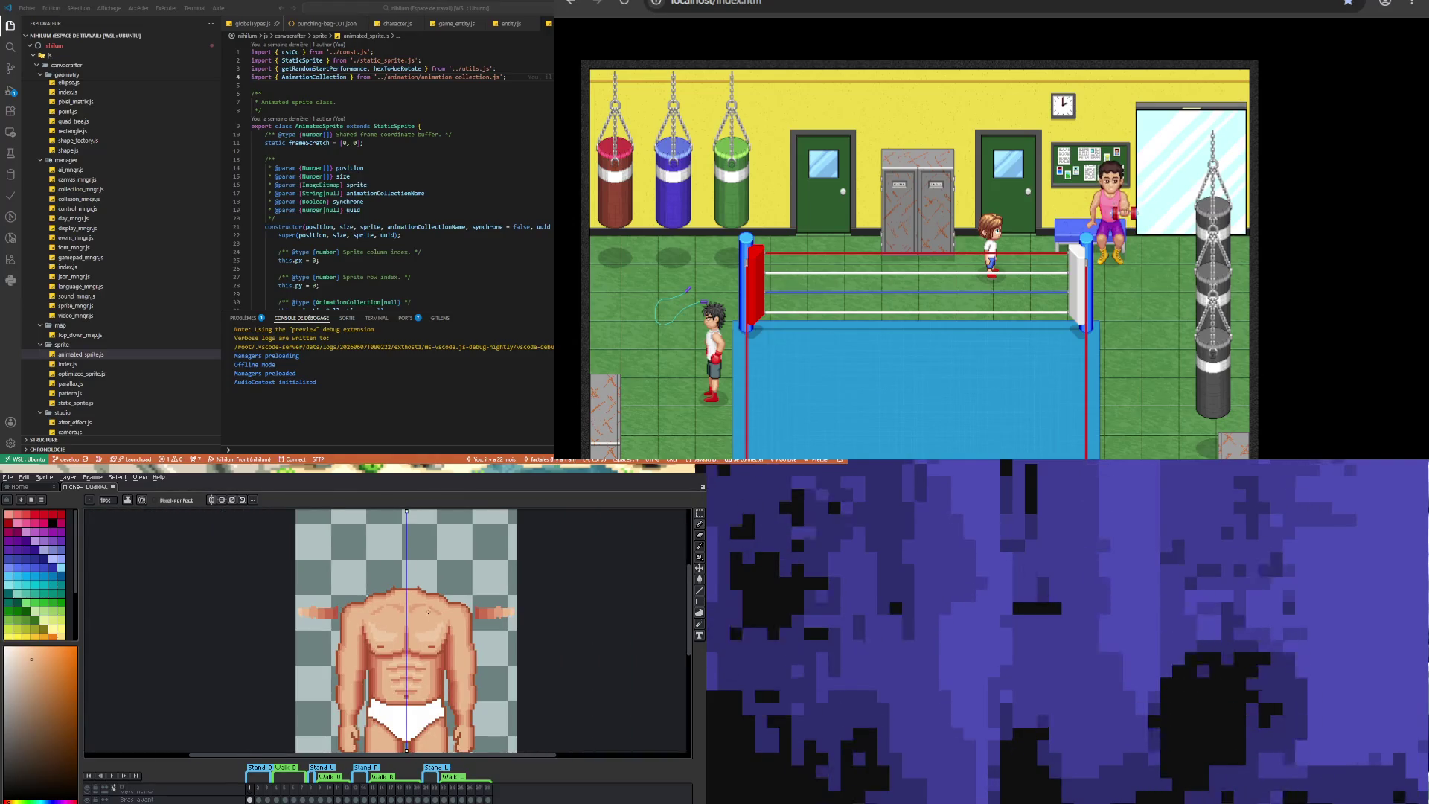
{"action": "scroll", "coordinate": [426, 610], "scroll_direction": "up", "scroll_amount": 4}
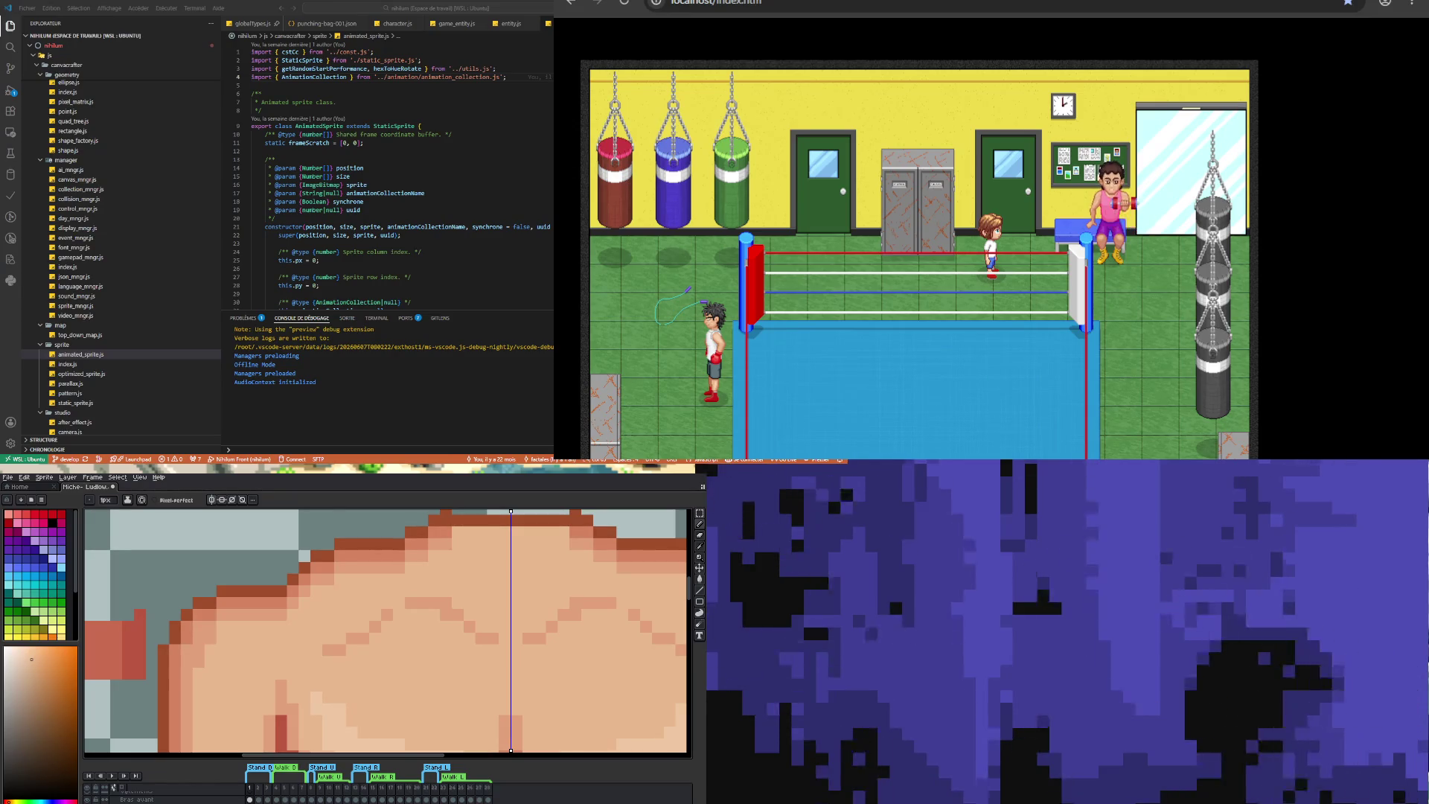
- Darken a chest pixel with a slightly different skin tone, mirrored on both sides
{"action": "scroll", "coordinate": [387, 632], "scroll_direction": "down", "scroll_amount": 3}
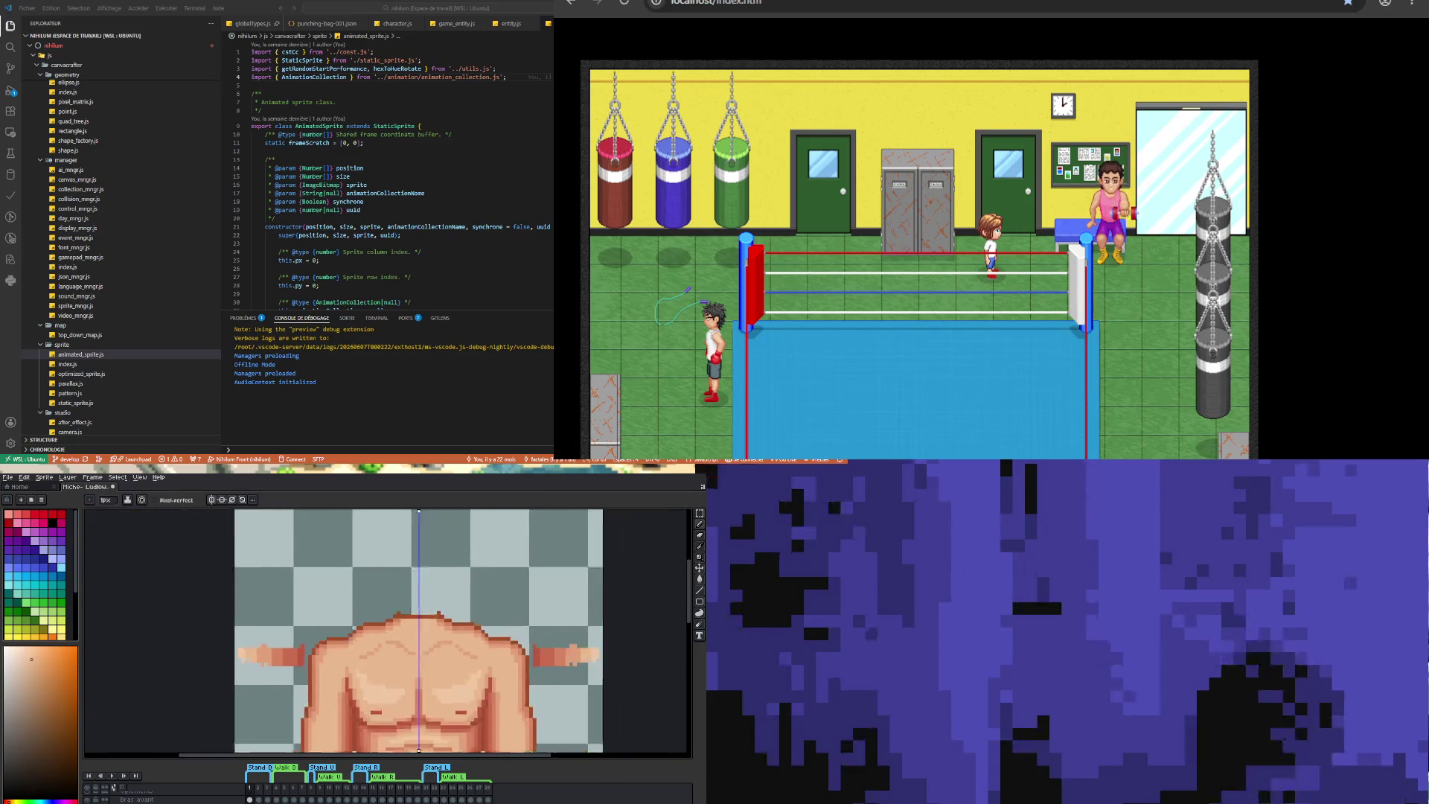
{"action": "scroll", "coordinate": [387, 632], "scroll_direction": "up", "scroll_amount": 1}
{"action": "scroll", "coordinate": [387, 633], "scroll_direction": "up", "scroll_amount": 1}
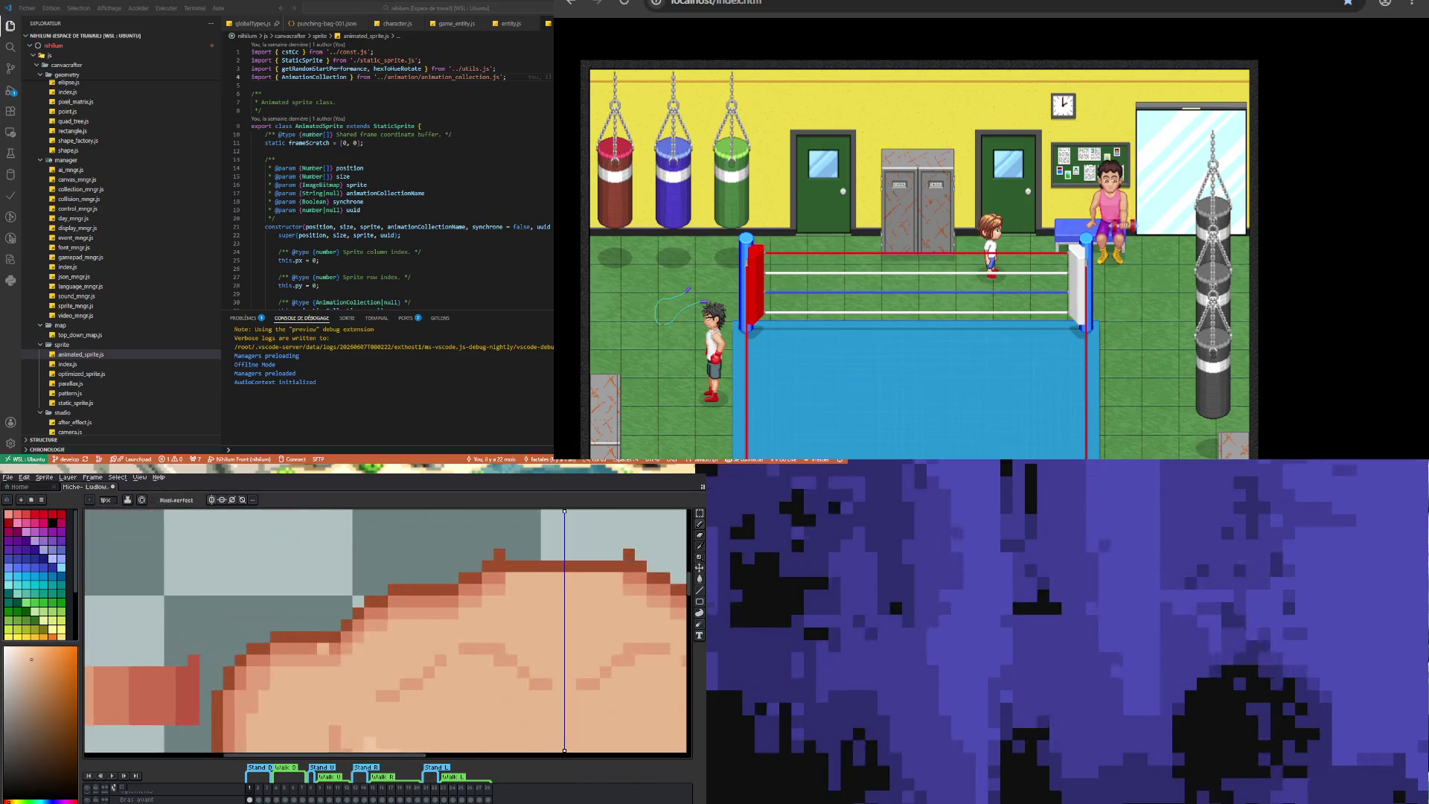
{"action": "scroll", "coordinate": [387, 633], "scroll_direction": "down", "scroll_amount": 4}
{"action": "scroll", "coordinate": [387, 633], "scroll_direction": "up", "scroll_amount": 5}
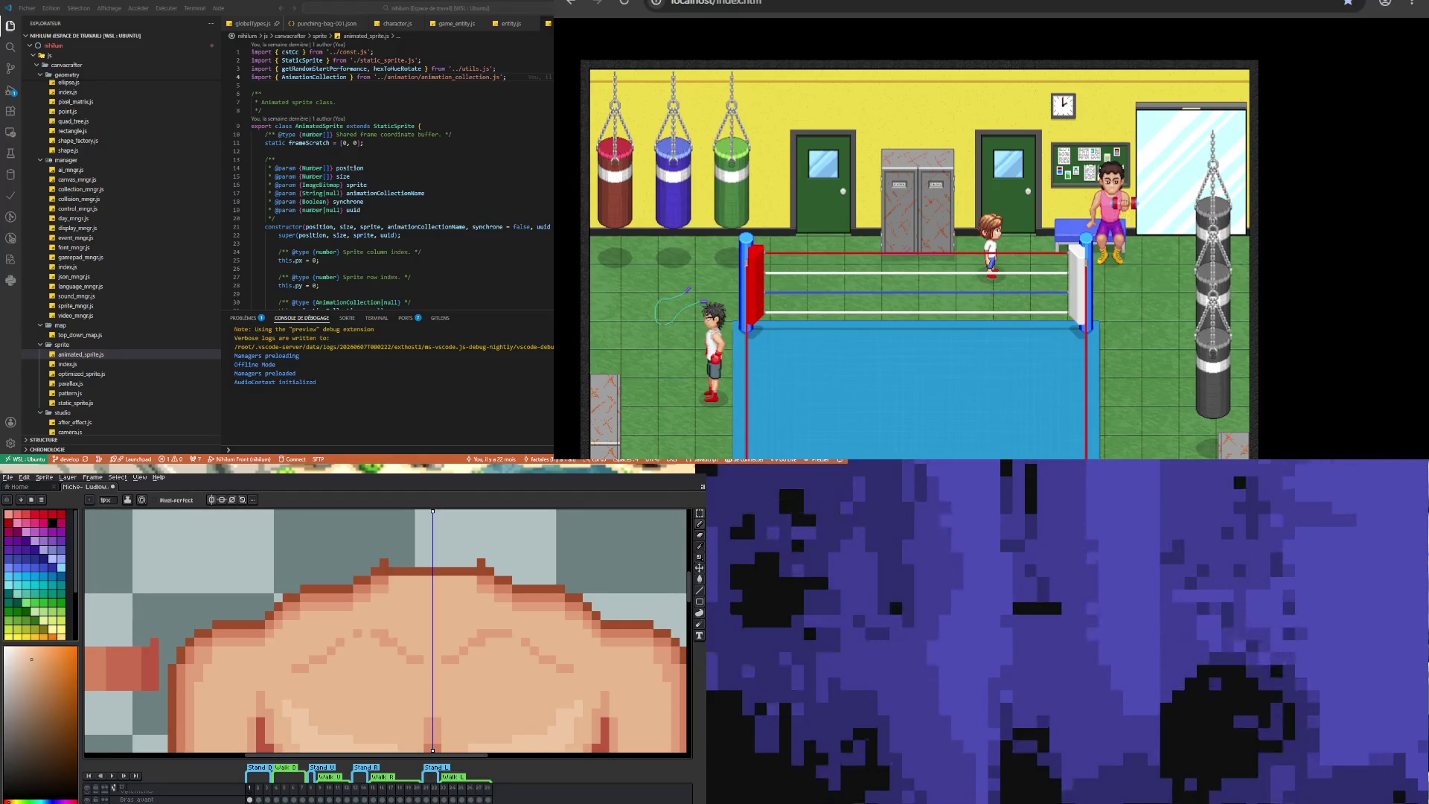
{"action": "key", "text": "i"}
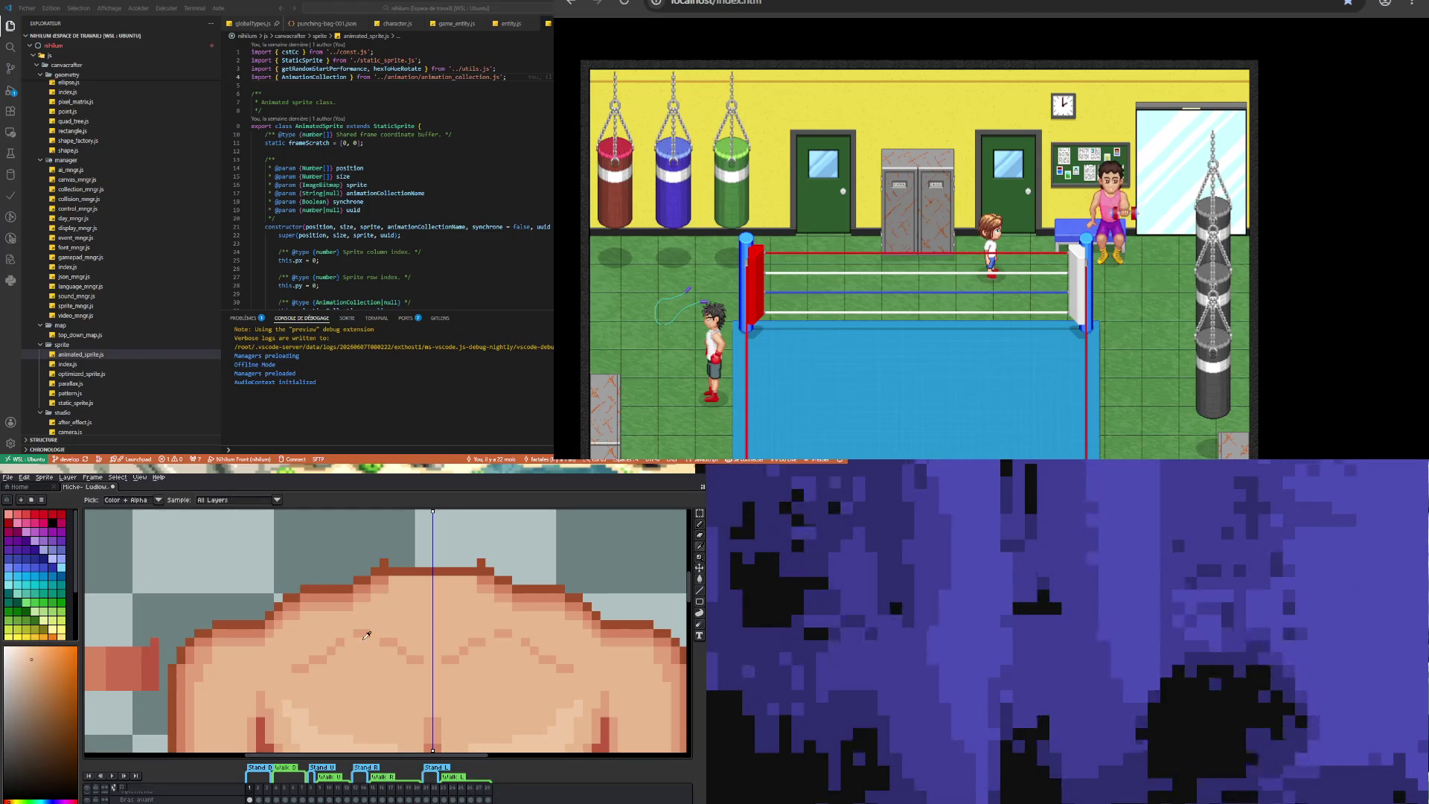
{"action": "left_click", "coordinate": [361, 634]}
{"action": "key", "text": "b"}
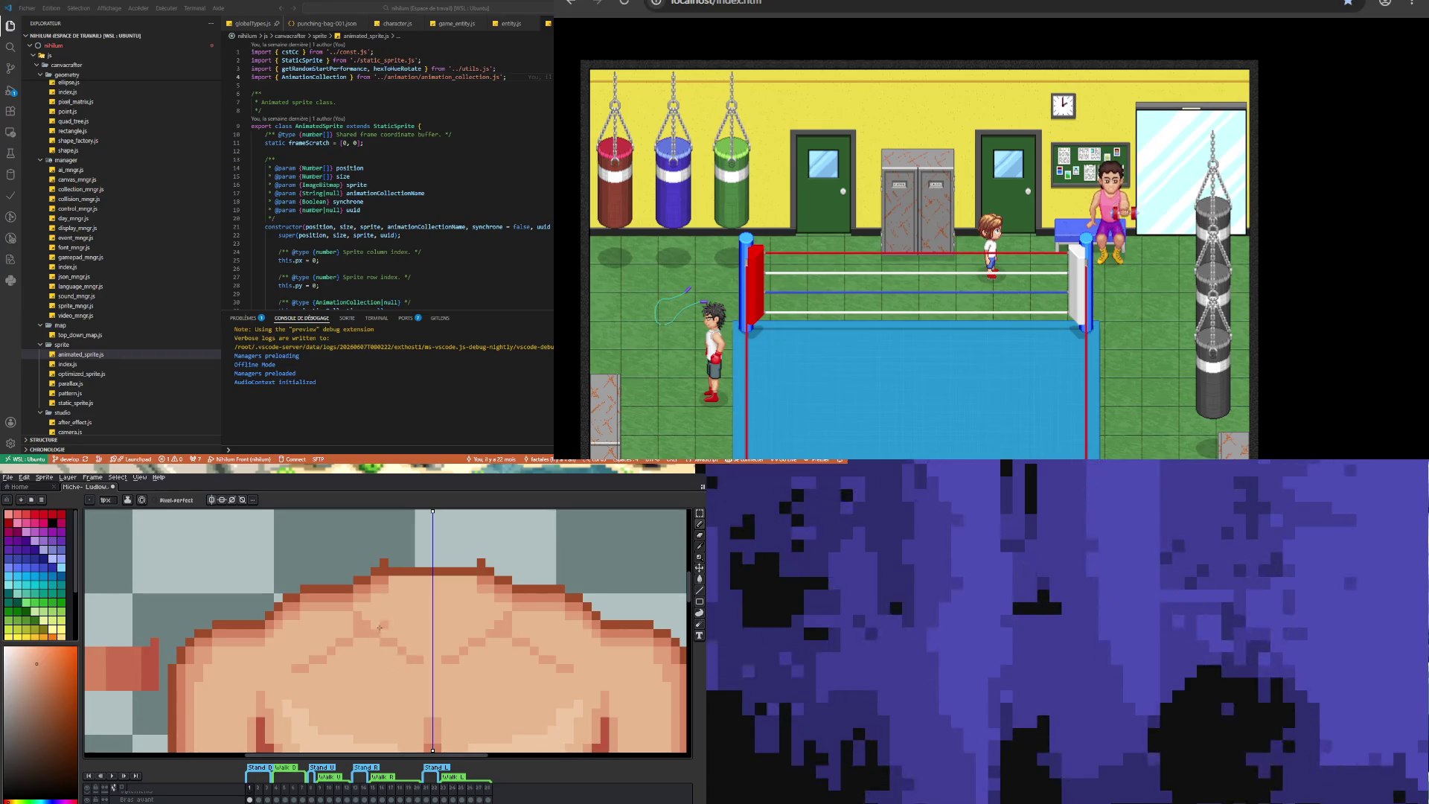
{"action": "scroll", "coordinate": [380, 623], "scroll_direction": "down", "scroll_amount": 3}
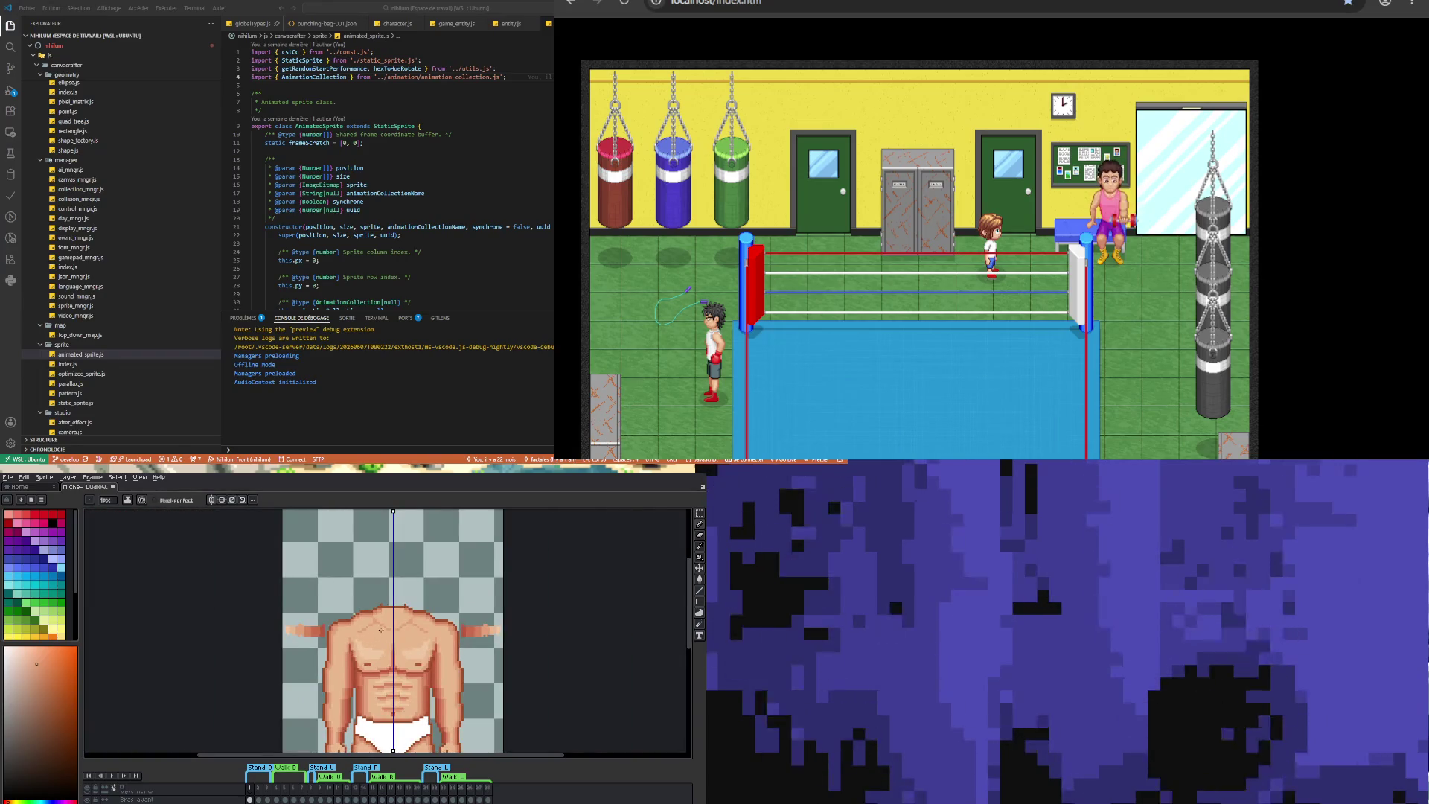
{"action": "scroll", "coordinate": [381, 629], "scroll_direction": "up", "scroll_amount": 3}
{"action": "key", "text": "i"}
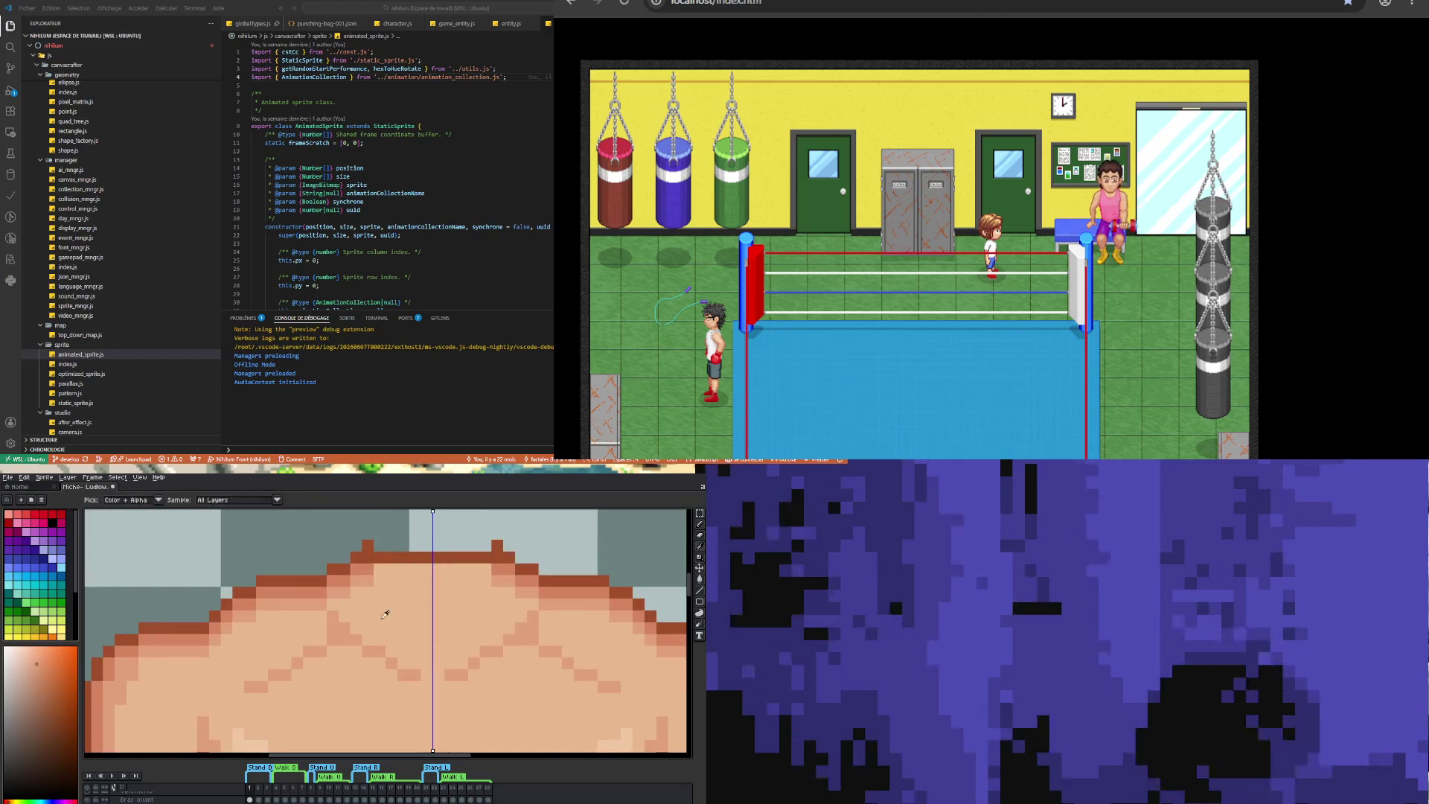
{"action": "key", "text": "b"}
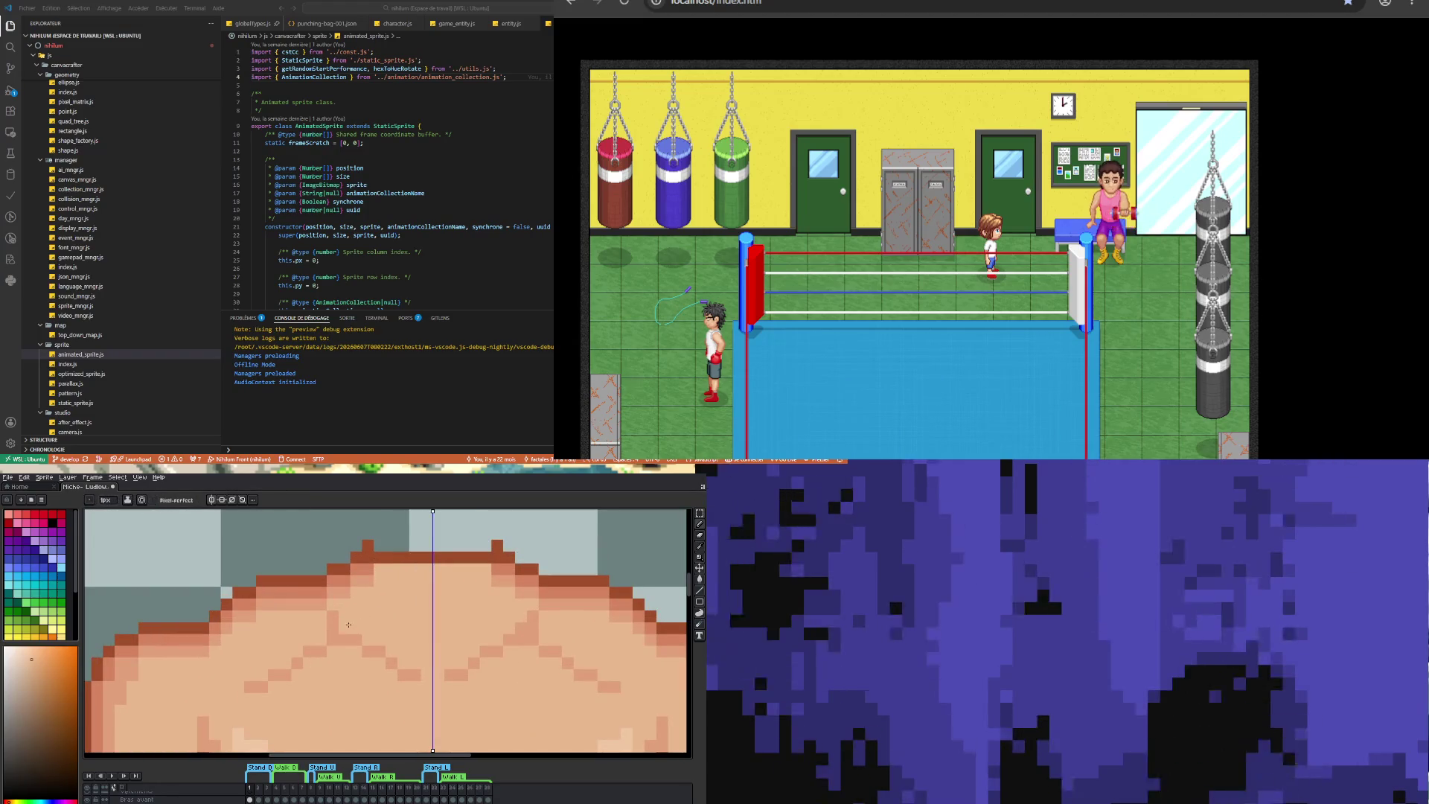
{"action": "scroll", "coordinate": [348, 624], "scroll_direction": "down", "scroll_amount": 3}
{"action": "scroll", "coordinate": [335, 635], "scroll_direction": "up", "scroll_amount": 2}
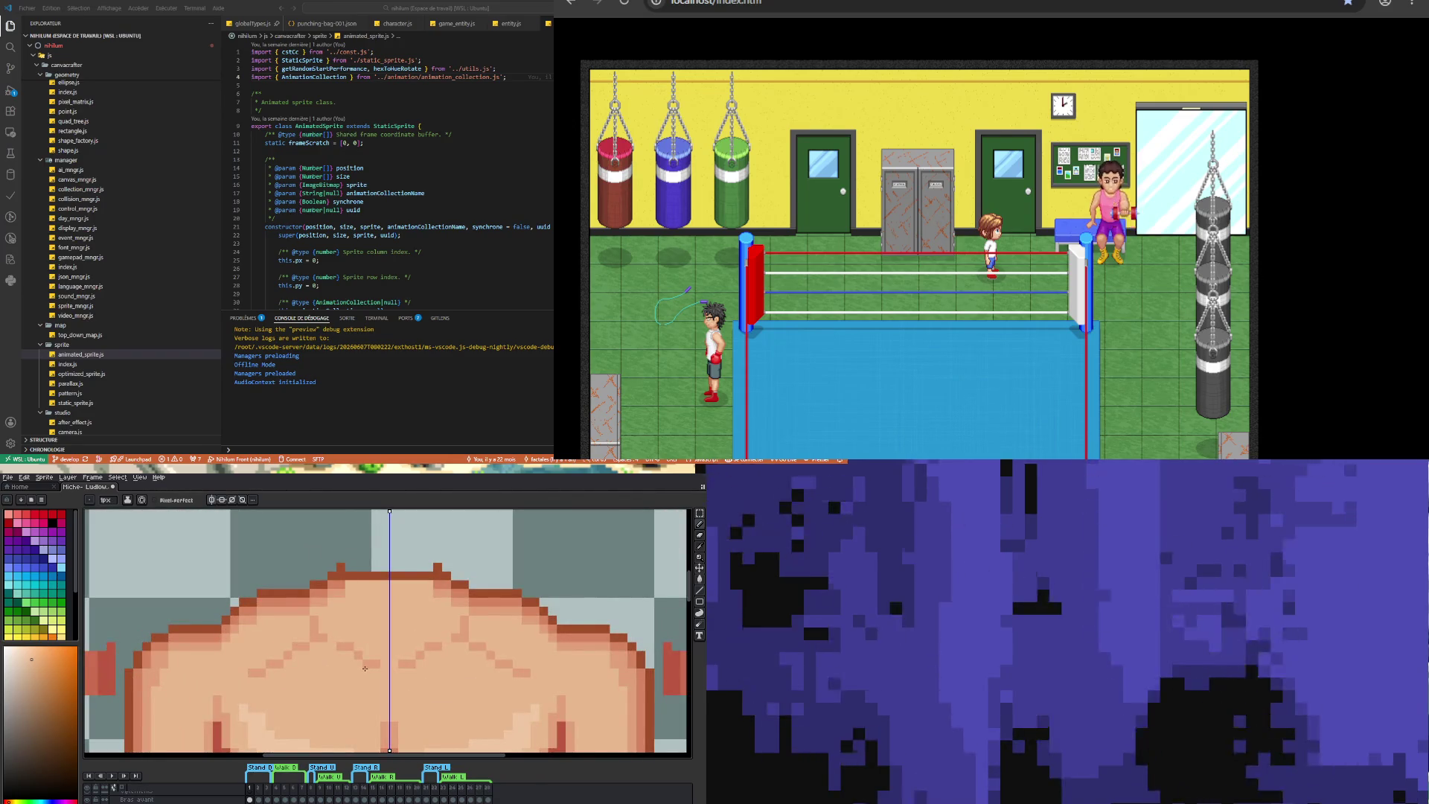
{"action": "left_click", "coordinate": [325, 632], "text": "alt"}
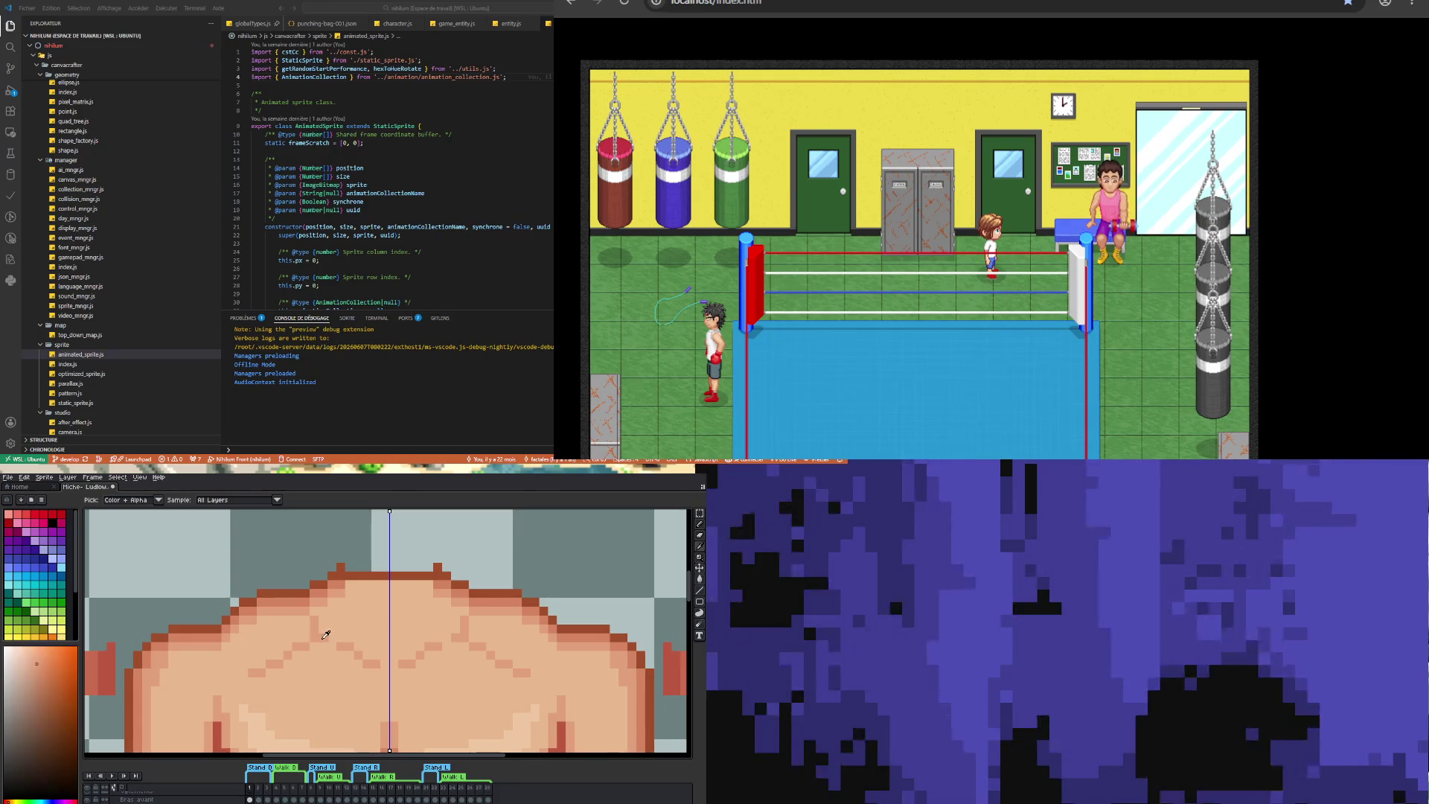
{"action": "left_click", "coordinate": [333, 643]}
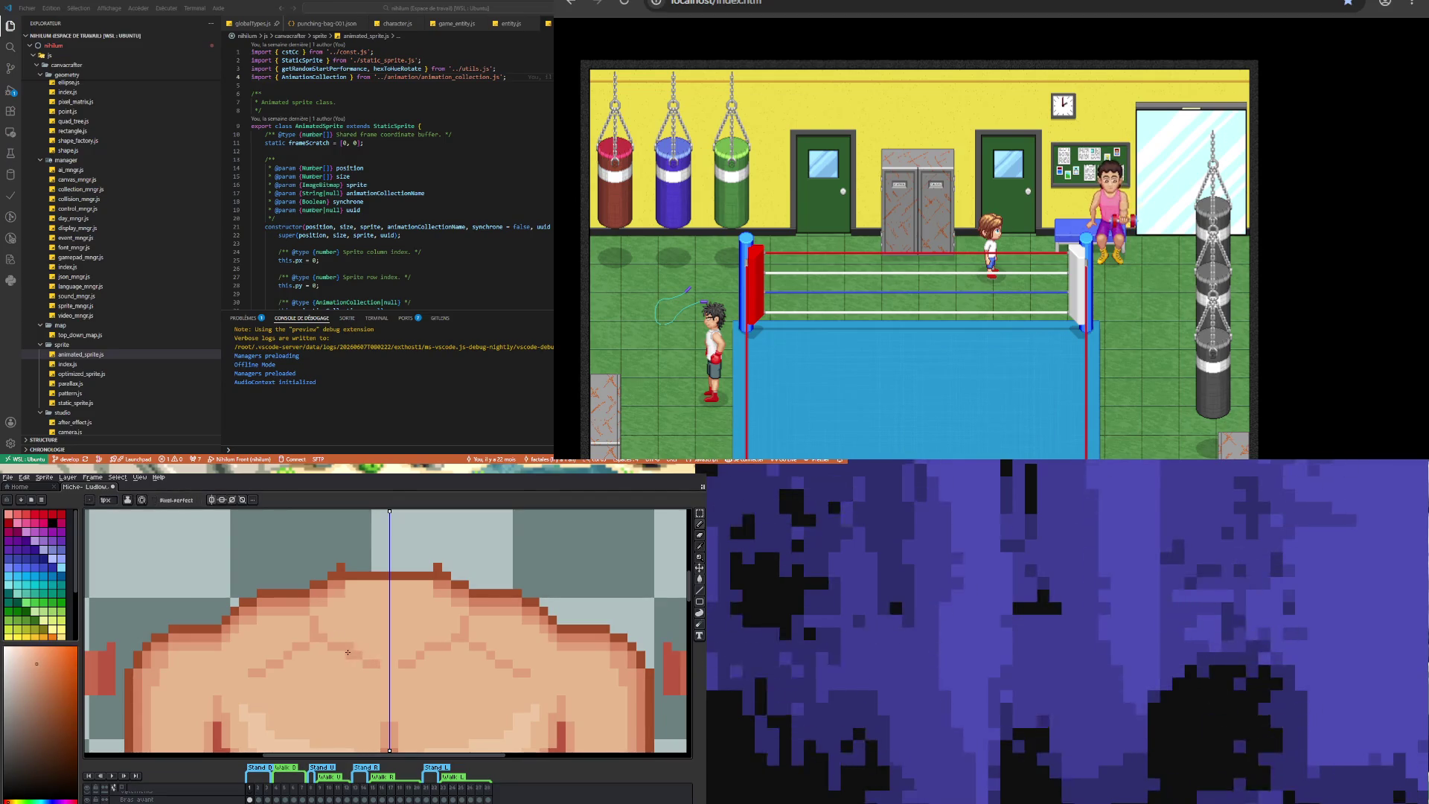
{"action": "left_click", "coordinate": [357, 623], "text": "alt"}
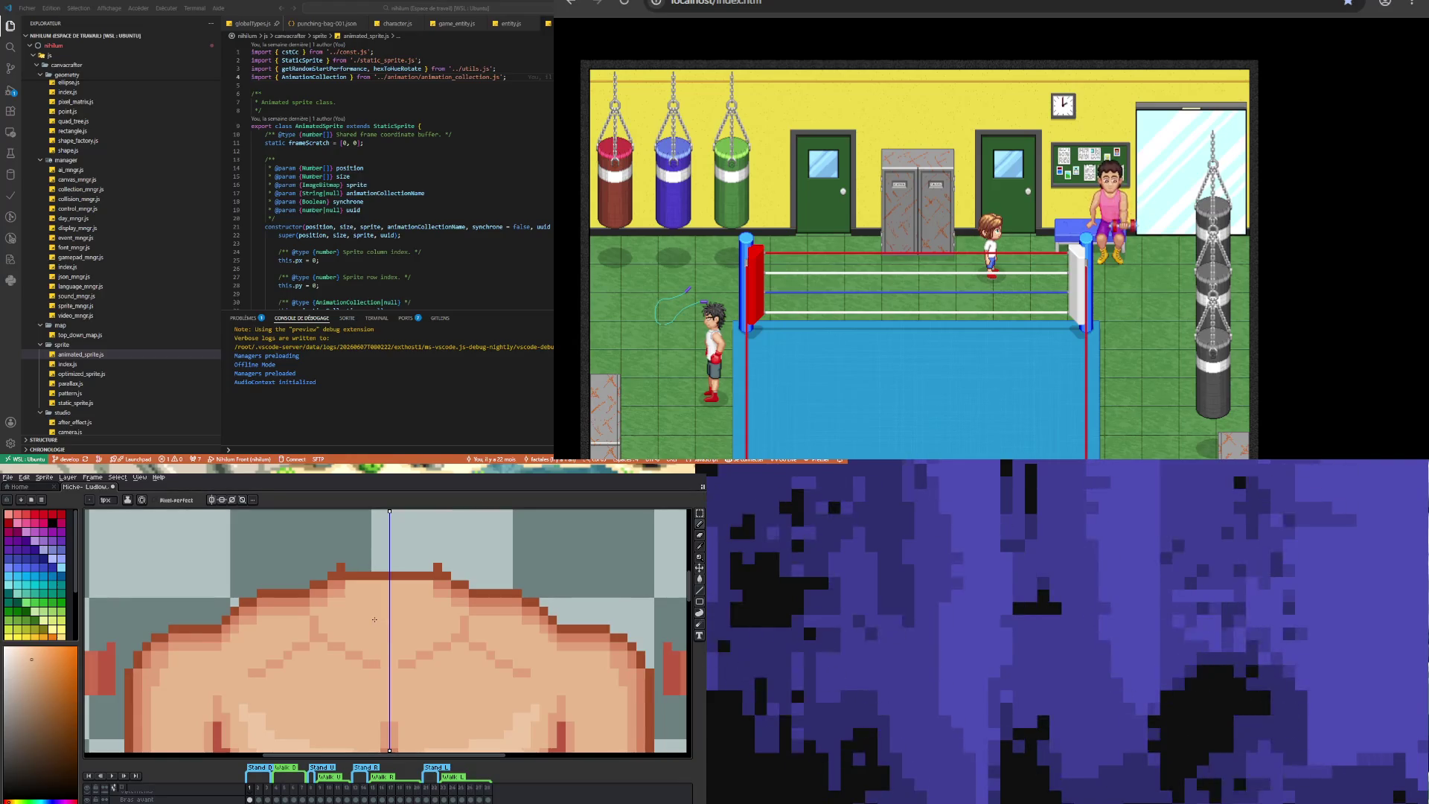
{"action": "scroll", "coordinate": [387, 651], "scroll_direction": "down", "scroll_amount": 2}
{"action": "scroll", "coordinate": [386, 651], "scroll_direction": "up", "scroll_amount": 4}
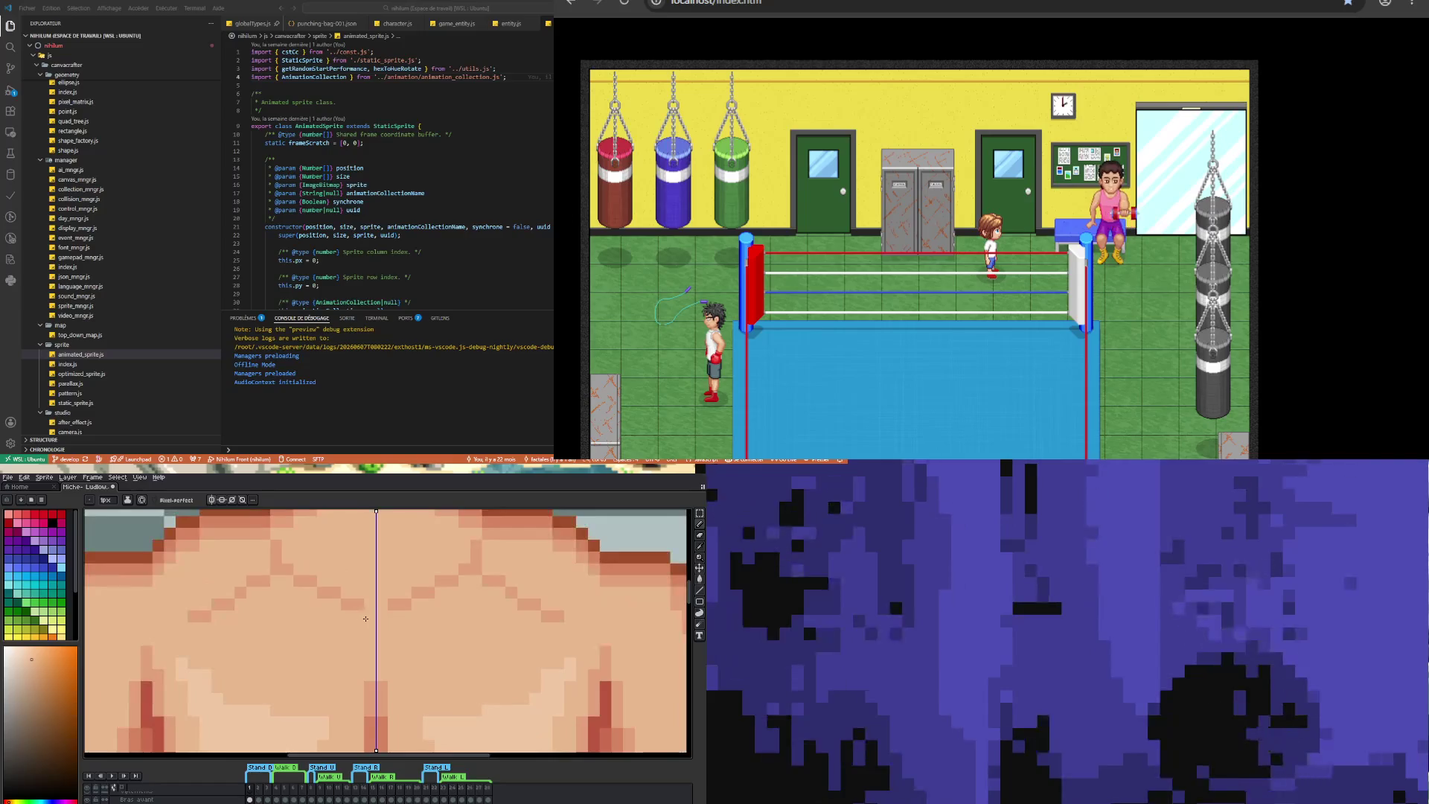
- Move a dark chest line pixel one row lower, mirrored on both sides
{"action": "left_click", "coordinate": [361, 607], "text": "alt"}
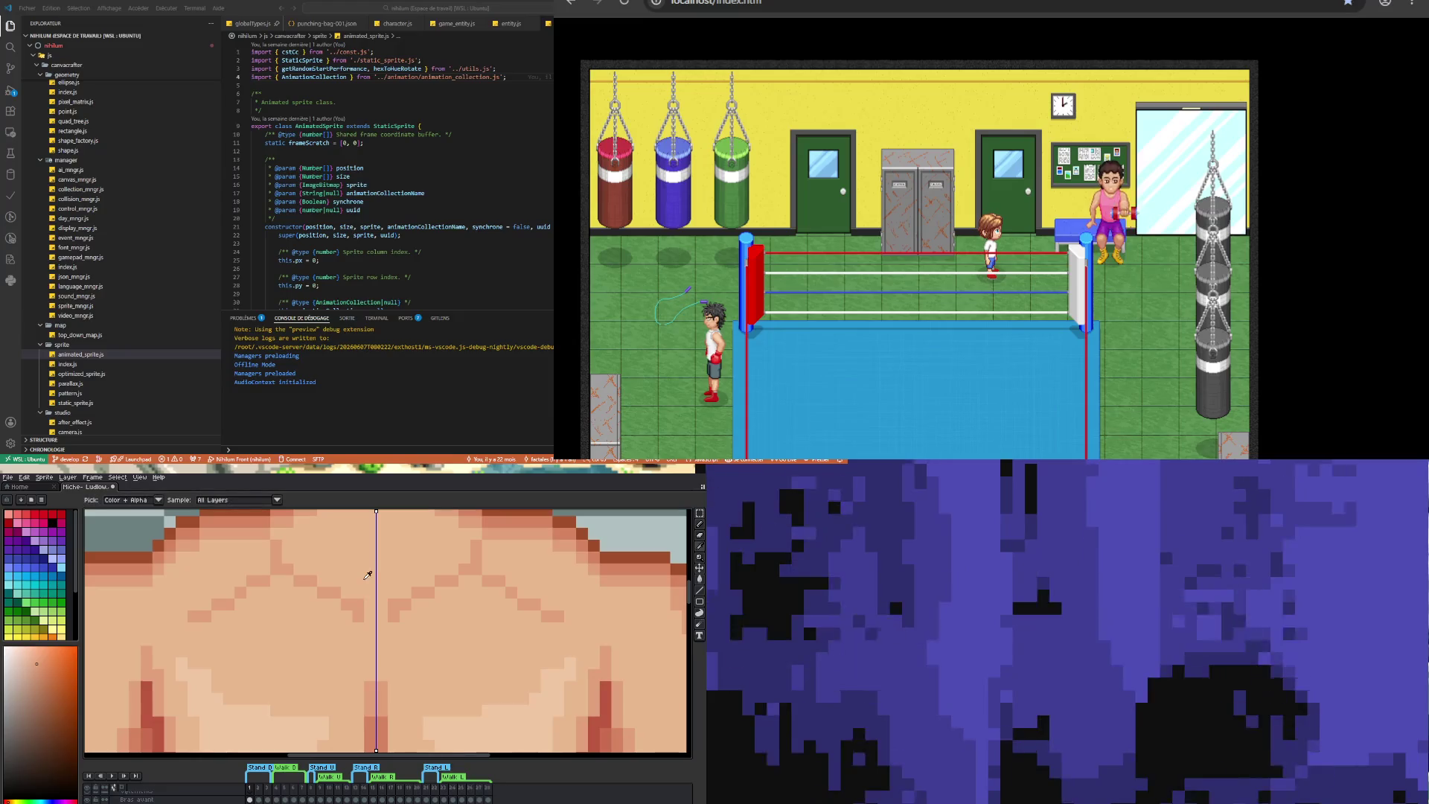
{"action": "left_click", "coordinate": [364, 574], "text": "alt"}
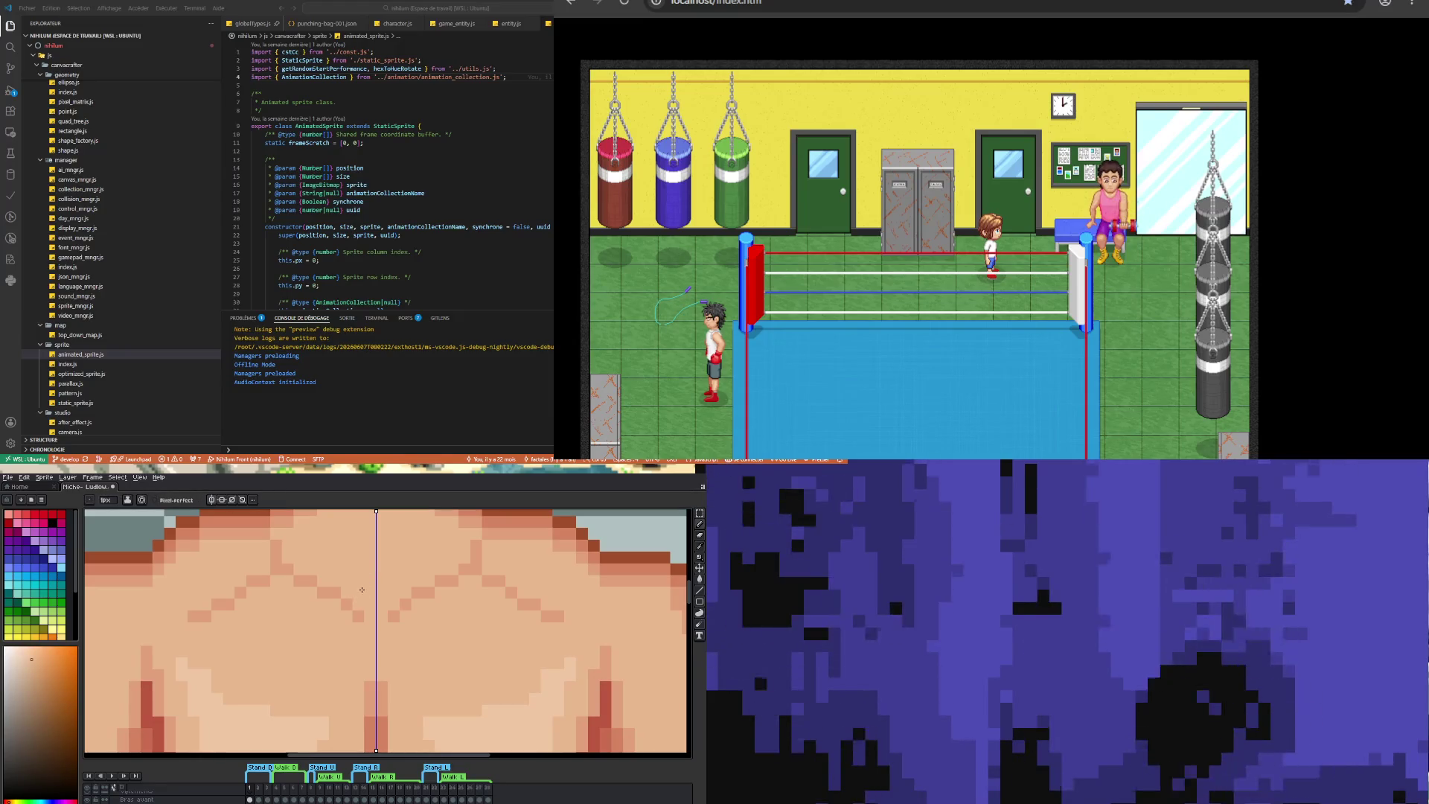
{"action": "scroll", "coordinate": [361, 586], "scroll_direction": "down", "scroll_amount": 2}
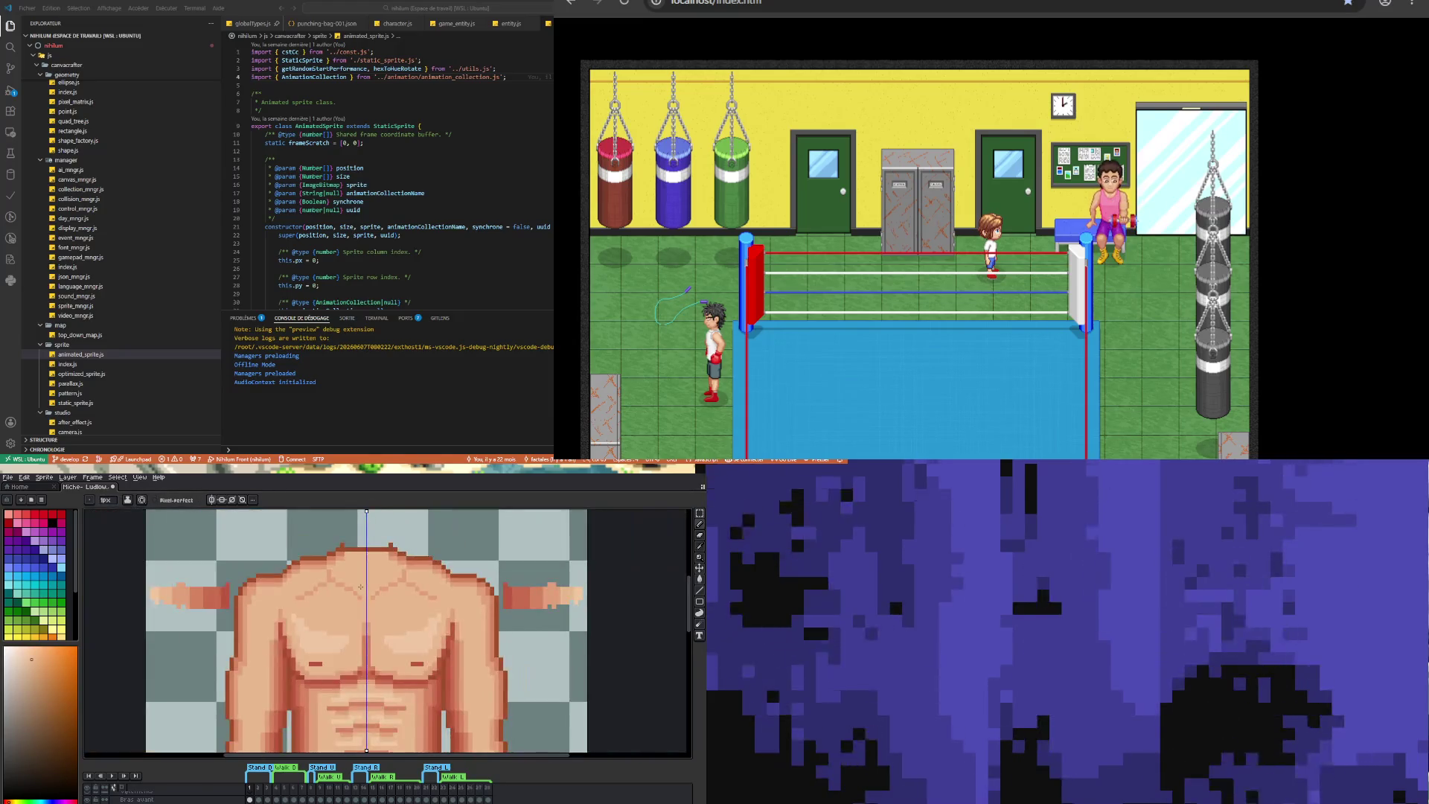
{"action": "scroll", "coordinate": [360, 587], "scroll_direction": "down", "scroll_amount": 1}
{"action": "scroll", "coordinate": [328, 593], "scroll_direction": "up", "scroll_amount": 4}
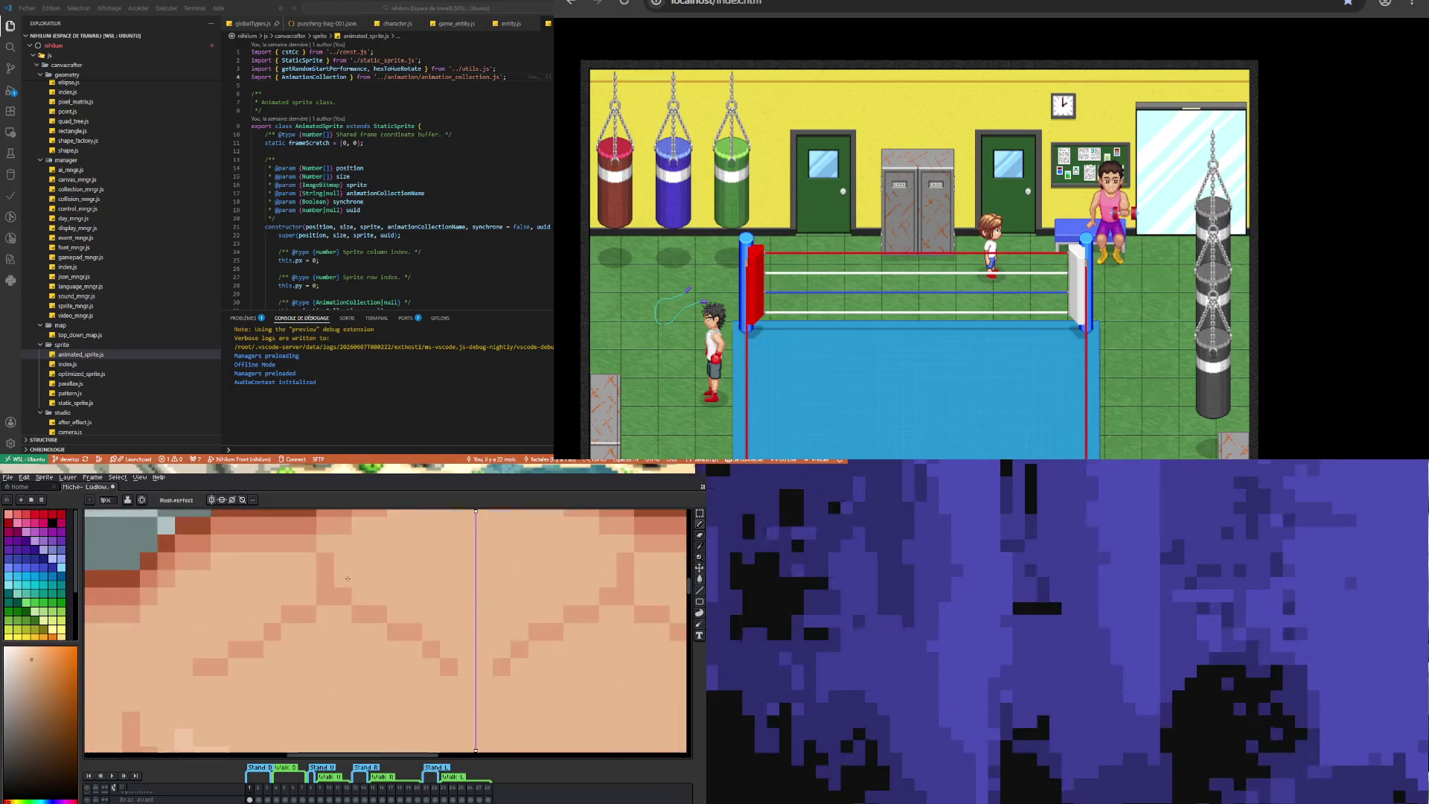
{"action": "left_click", "coordinate": [327, 593]}
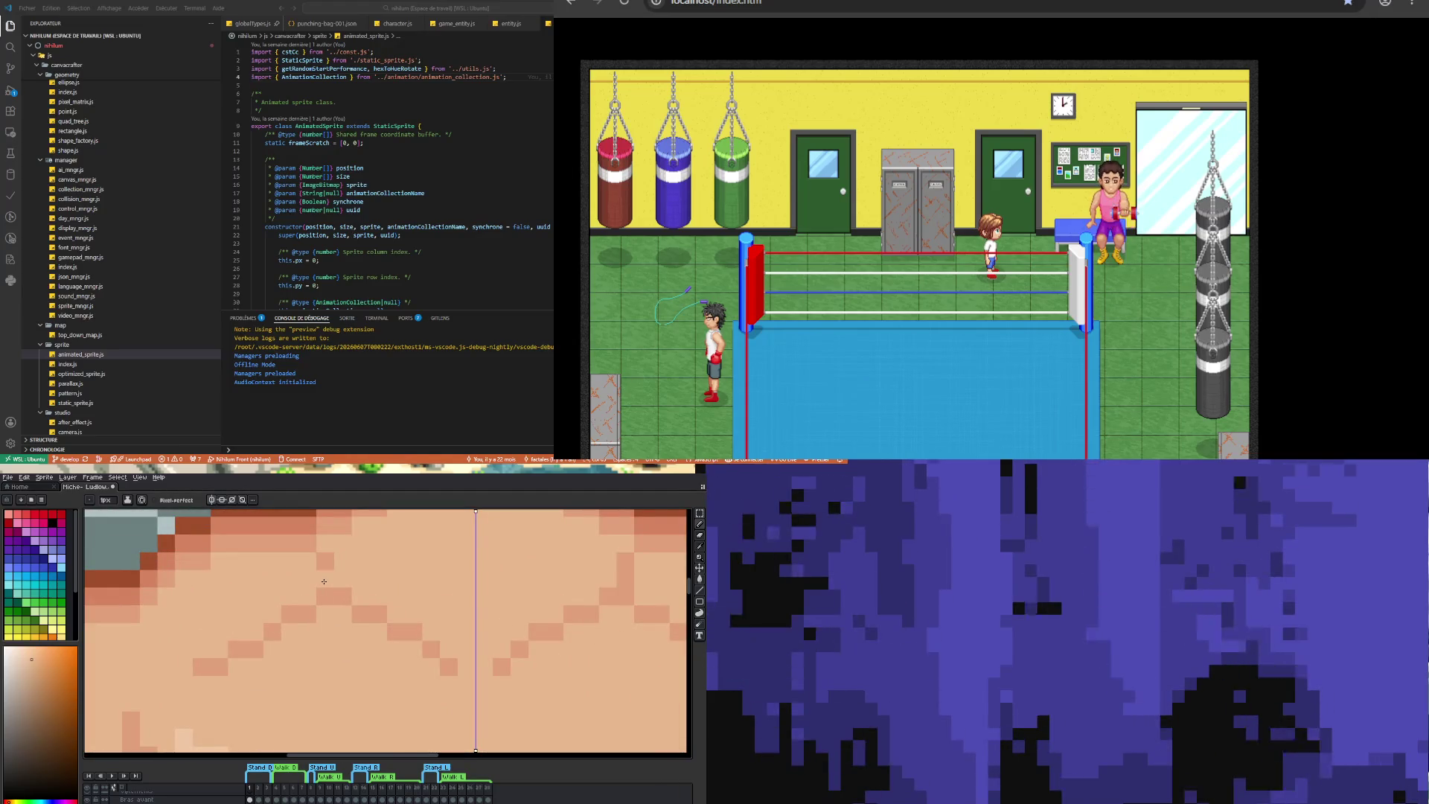
{"action": "scroll", "coordinate": [324, 581], "scroll_direction": "down", "scroll_amount": 3}
{"action": "scroll", "coordinate": [350, 580], "scroll_direction": "up", "scroll_amount": 4}
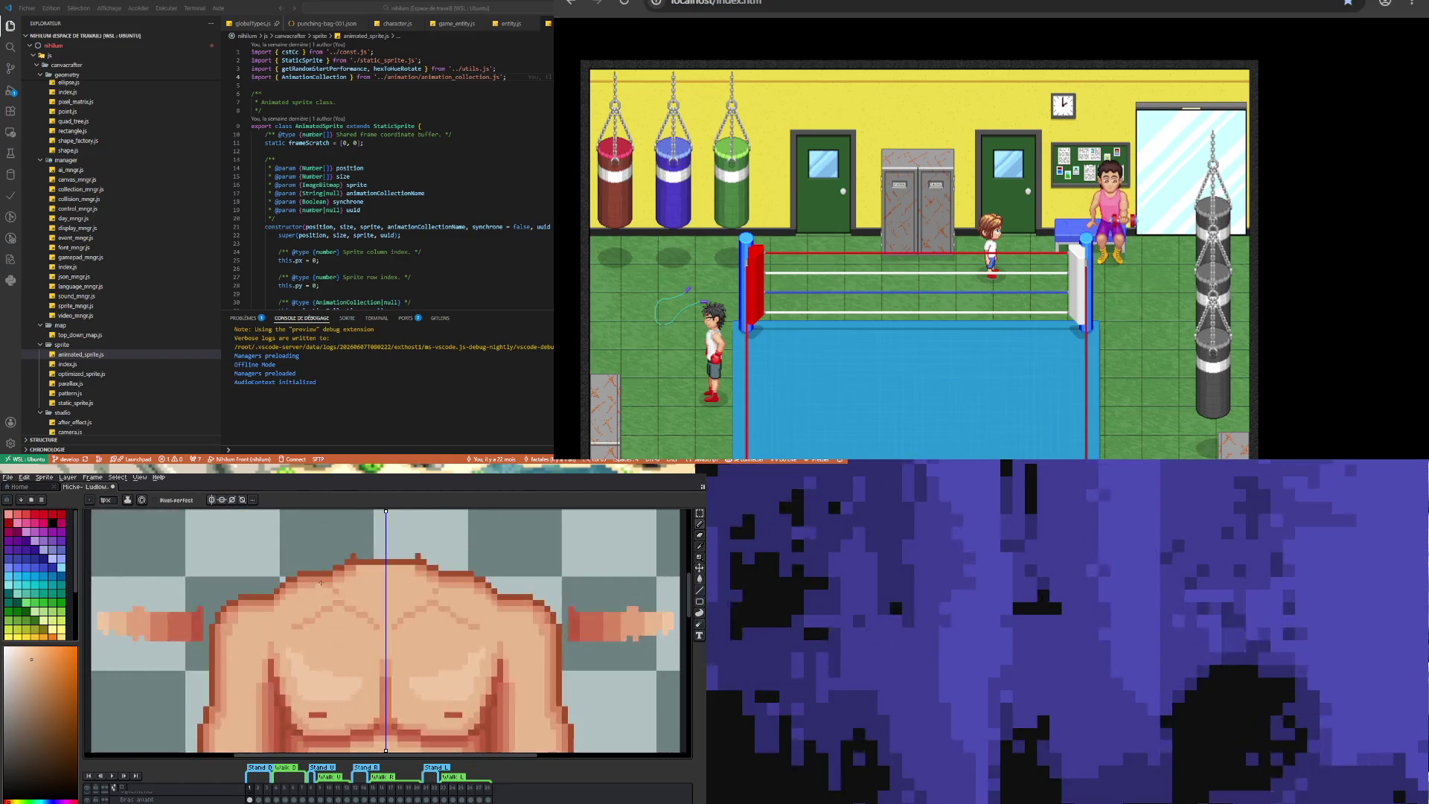
{"action": "left_click", "coordinate": [320, 595], "text": "alt"}
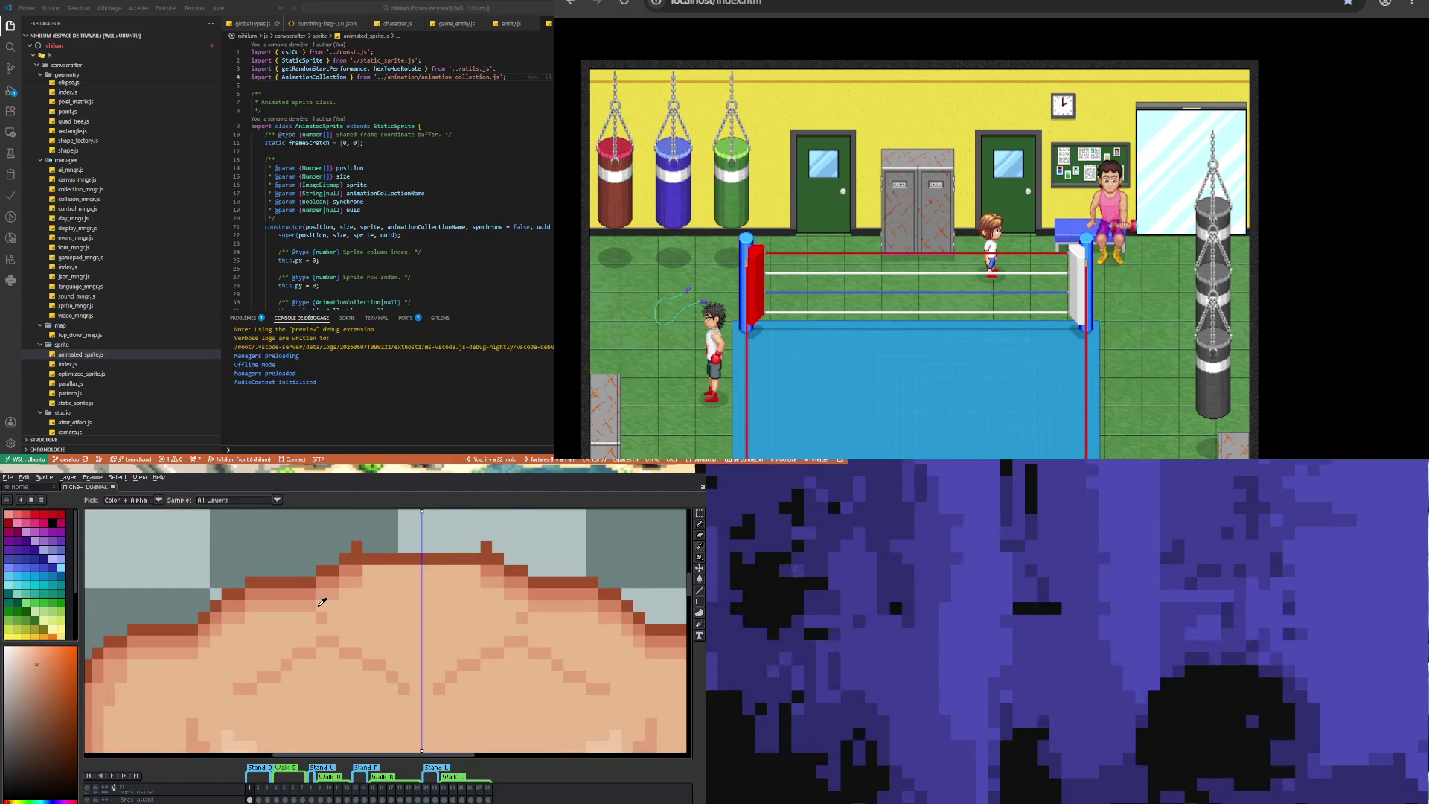
{"action": "scroll", "coordinate": [320, 603], "scroll_direction": "down", "scroll_amount": 3}
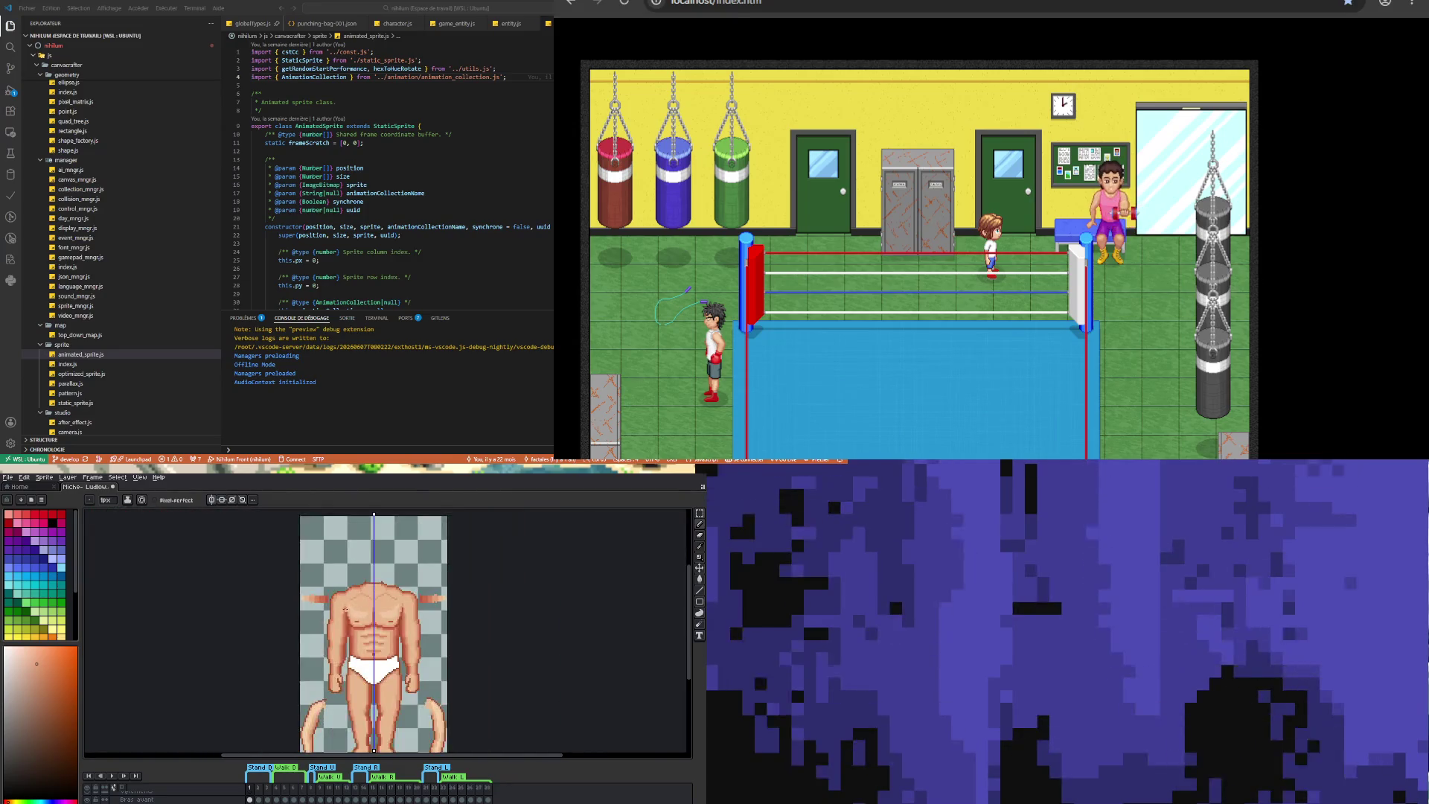
{"action": "scroll", "coordinate": [349, 594], "scroll_direction": "up", "scroll_amount": 2}
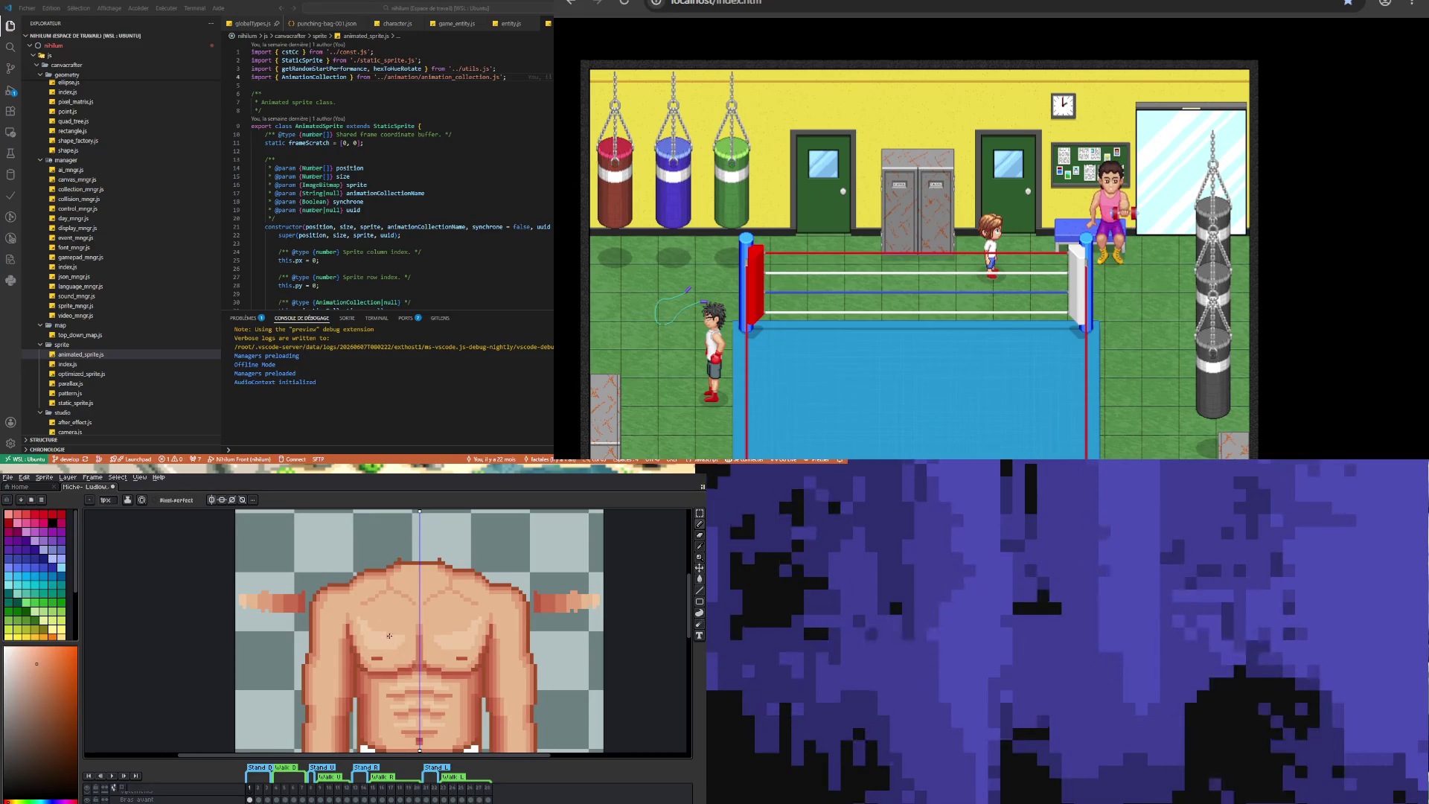
{"action": "scroll", "coordinate": [368, 625], "scroll_direction": "up", "scroll_amount": 2}
{"action": "scroll", "coordinate": [353, 616], "scroll_direction": "up", "scroll_amount": 1}
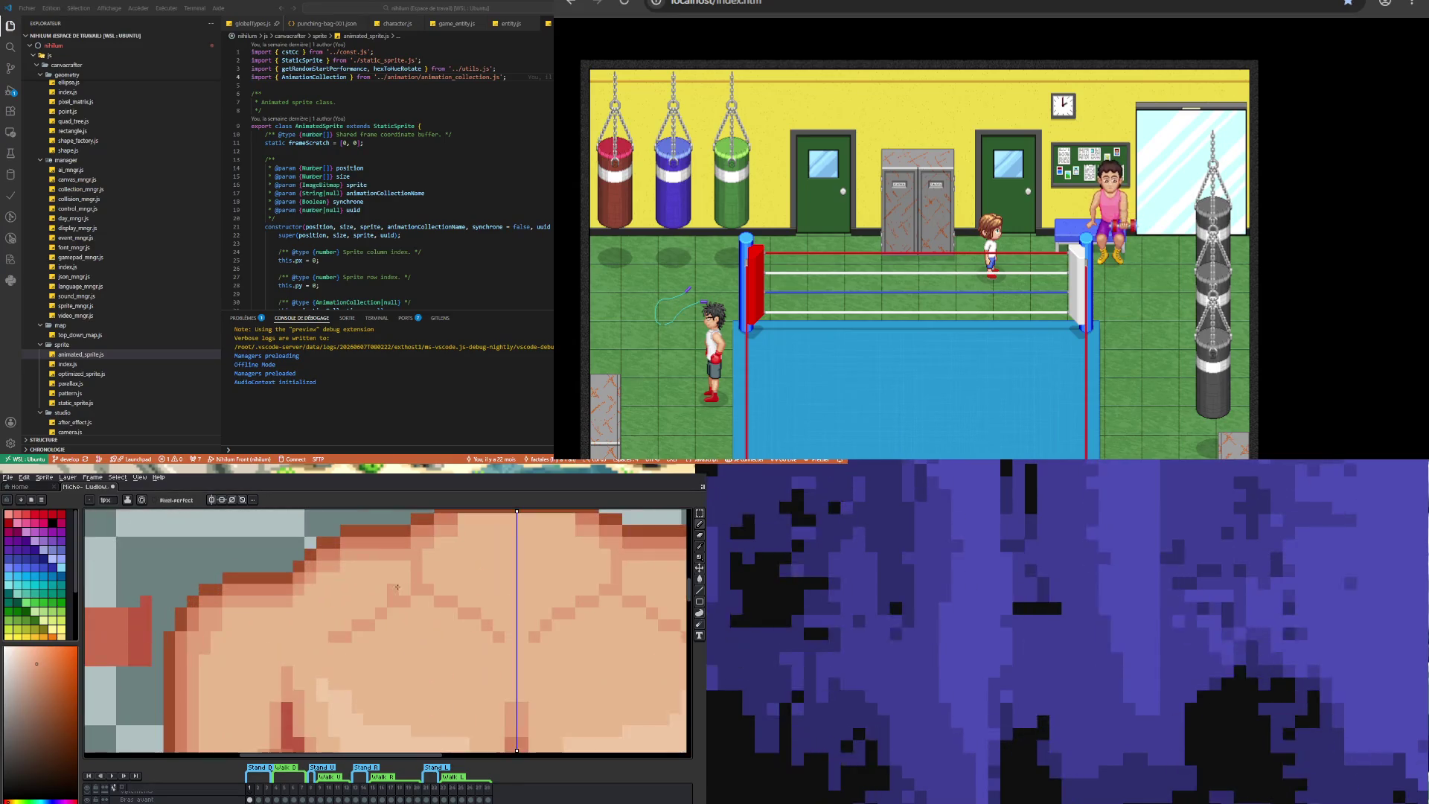
{"action": "scroll", "coordinate": [365, 620], "scroll_direction": "down", "scroll_amount": 2}
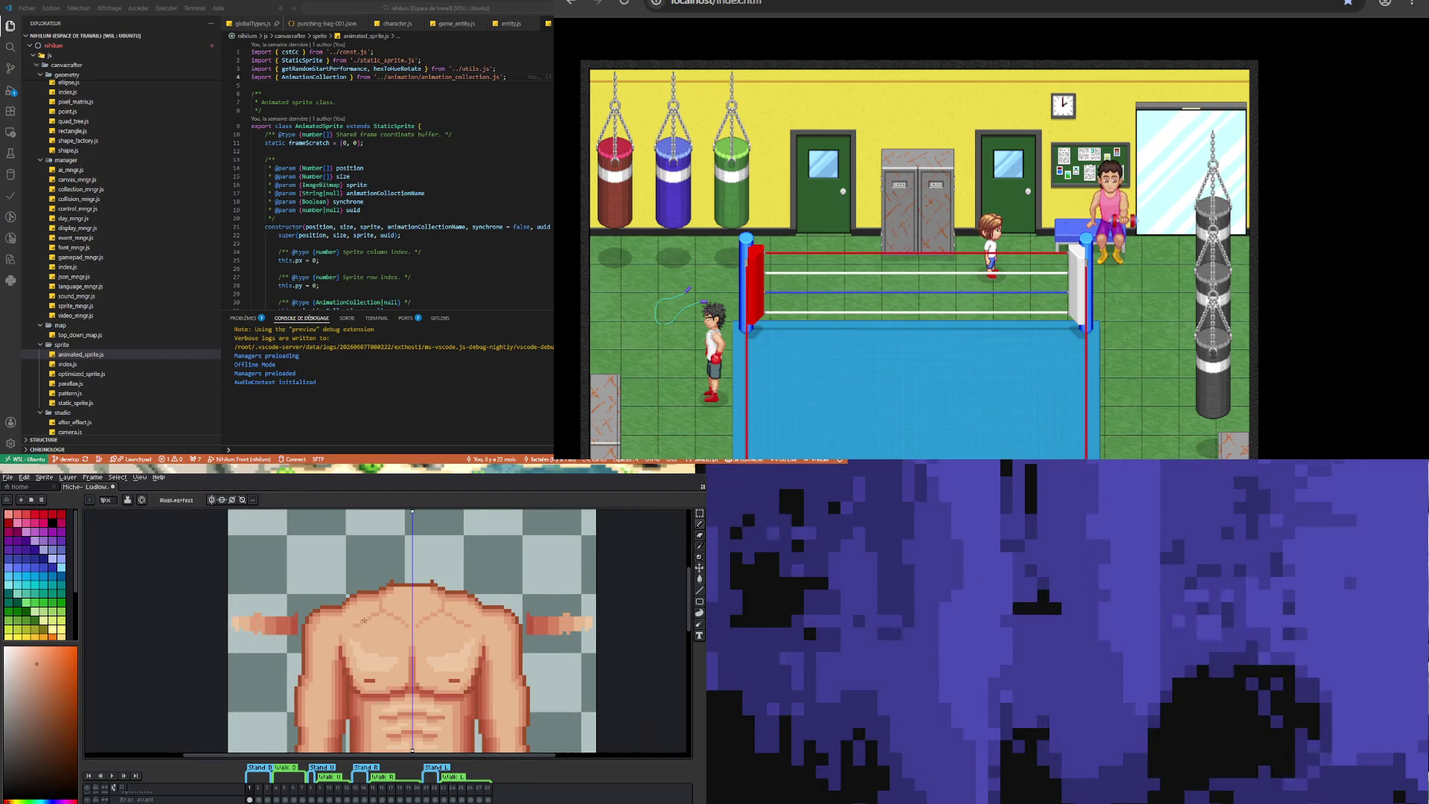
{"action": "scroll", "coordinate": [365, 620], "scroll_direction": "down", "scroll_amount": 1}
{"action": "scroll", "coordinate": [366, 619], "scroll_direction": "up", "scroll_amount": 2}
- Draw a mirrored row of light skin highlight pixels along the shoulder tops
{"action": "key", "text": "i"}
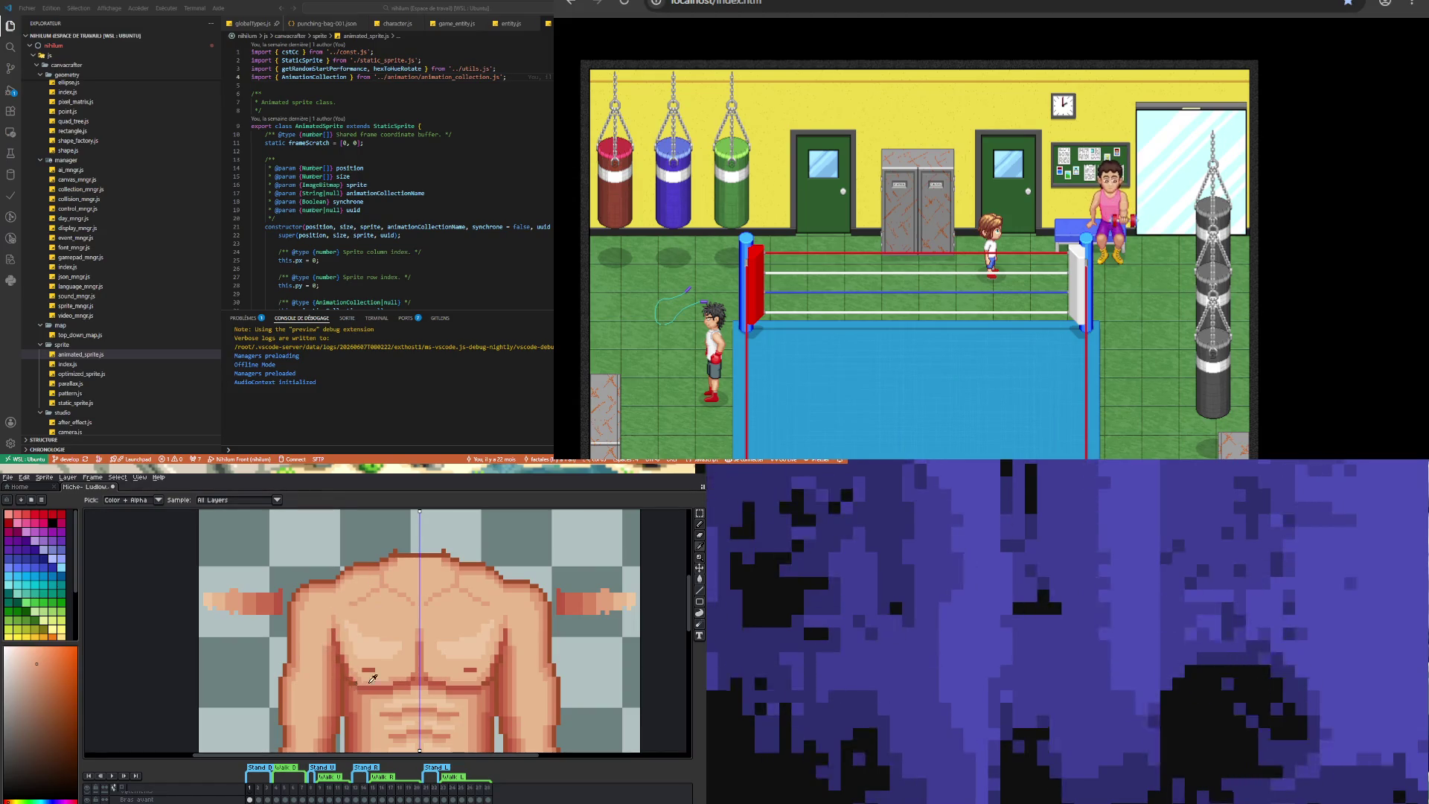
{"action": "left_click", "coordinate": [372, 679]}
{"action": "key", "text": "b"}
{"action": "scroll", "coordinate": [348, 594], "scroll_direction": "up", "scroll_amount": 2}
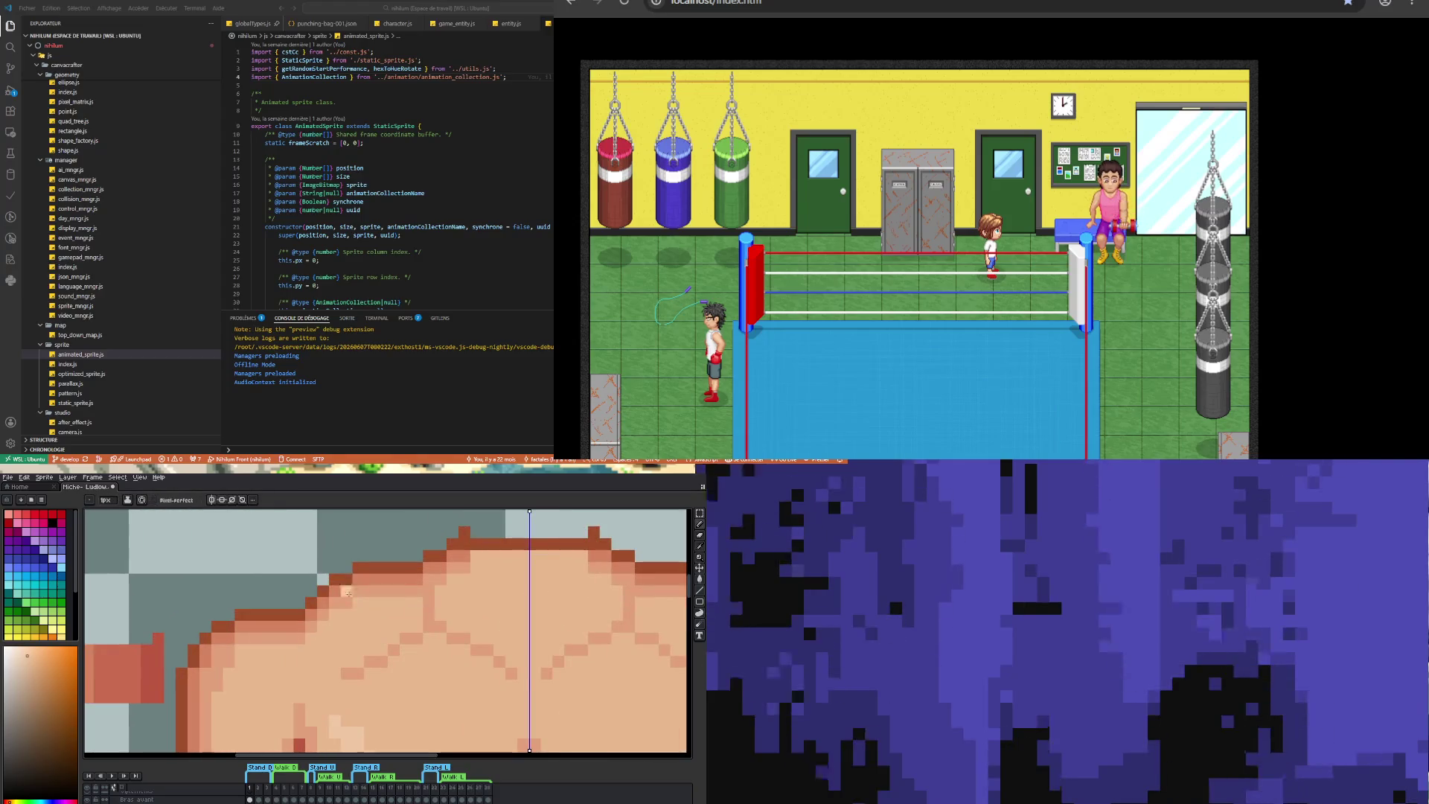
{"action": "left_click_drag", "start_coordinate": [368, 614], "coordinate": [385, 615]}
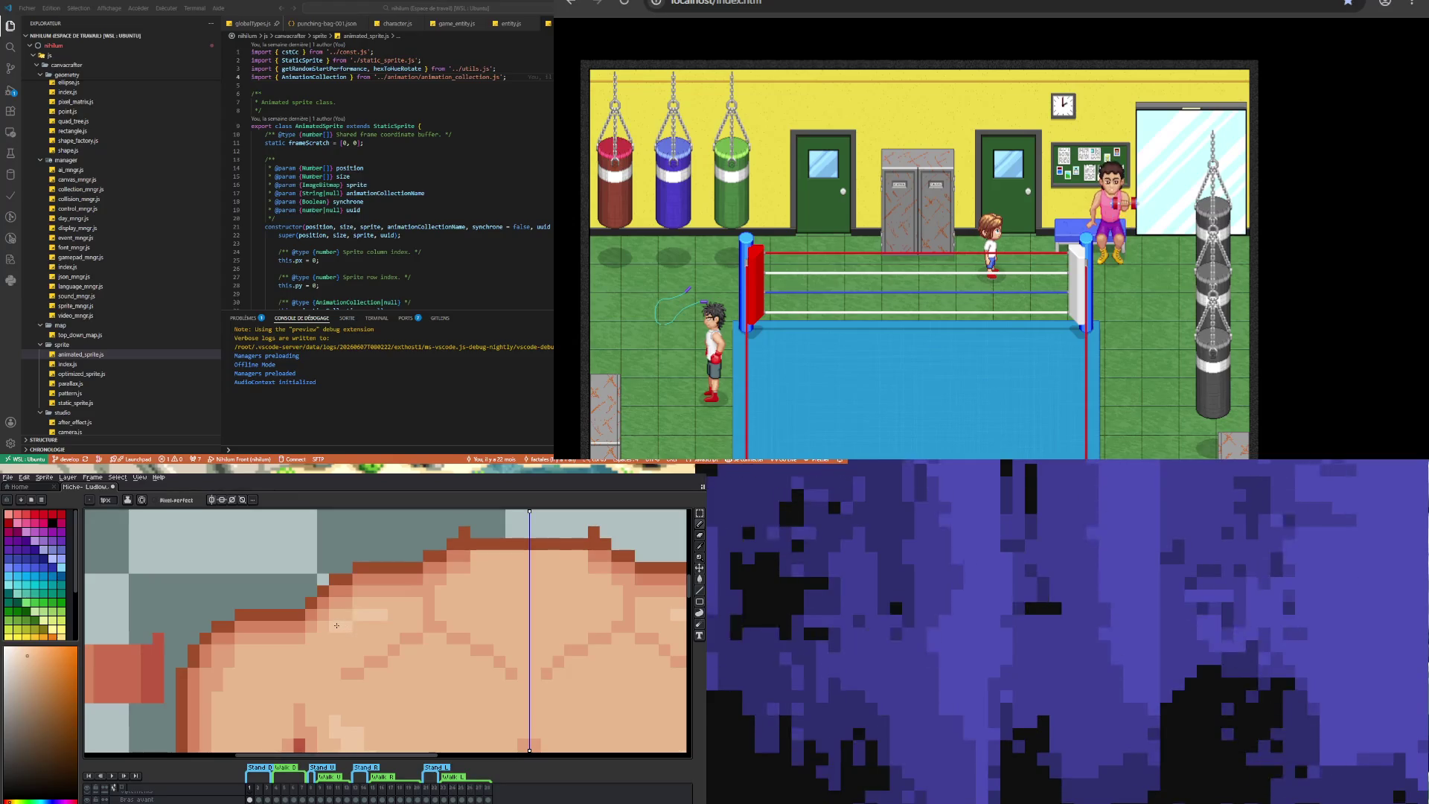
{"action": "scroll", "coordinate": [357, 633], "scroll_direction": "down", "scroll_amount": 3}
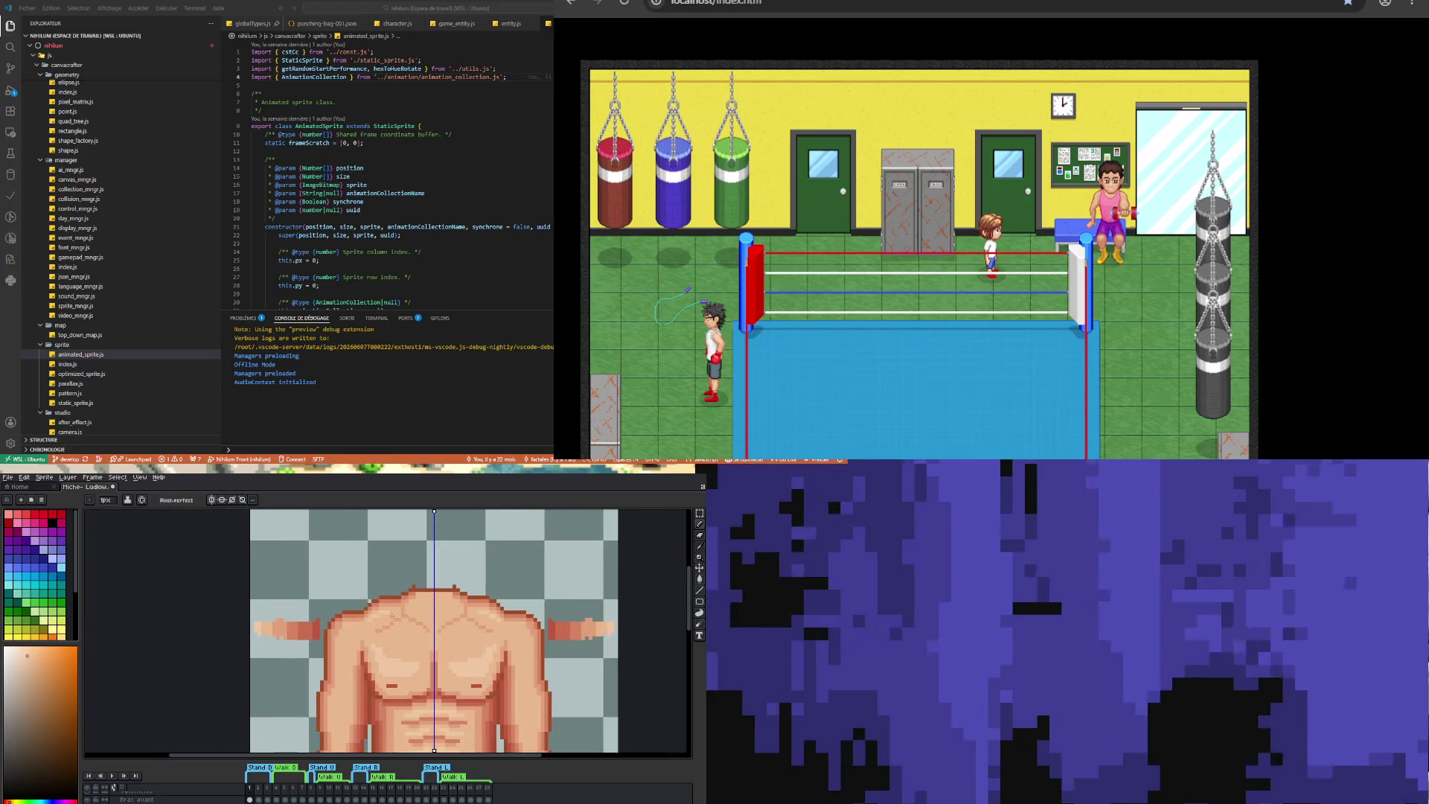
{"action": "scroll", "coordinate": [395, 631], "scroll_direction": "up", "scroll_amount": 2}
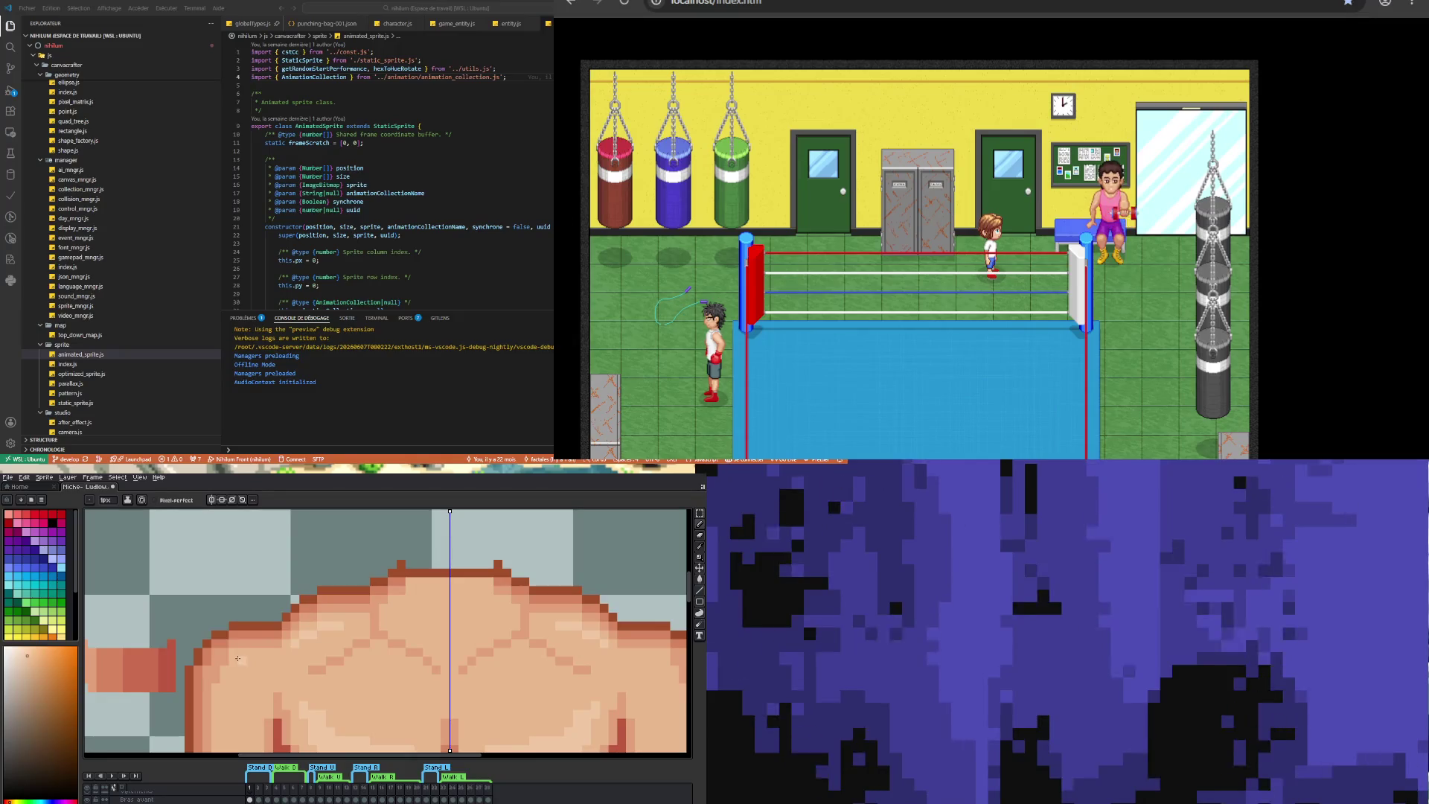
{"action": "left_click_drag", "start_coordinate": [227, 658], "coordinate": [275, 657]}
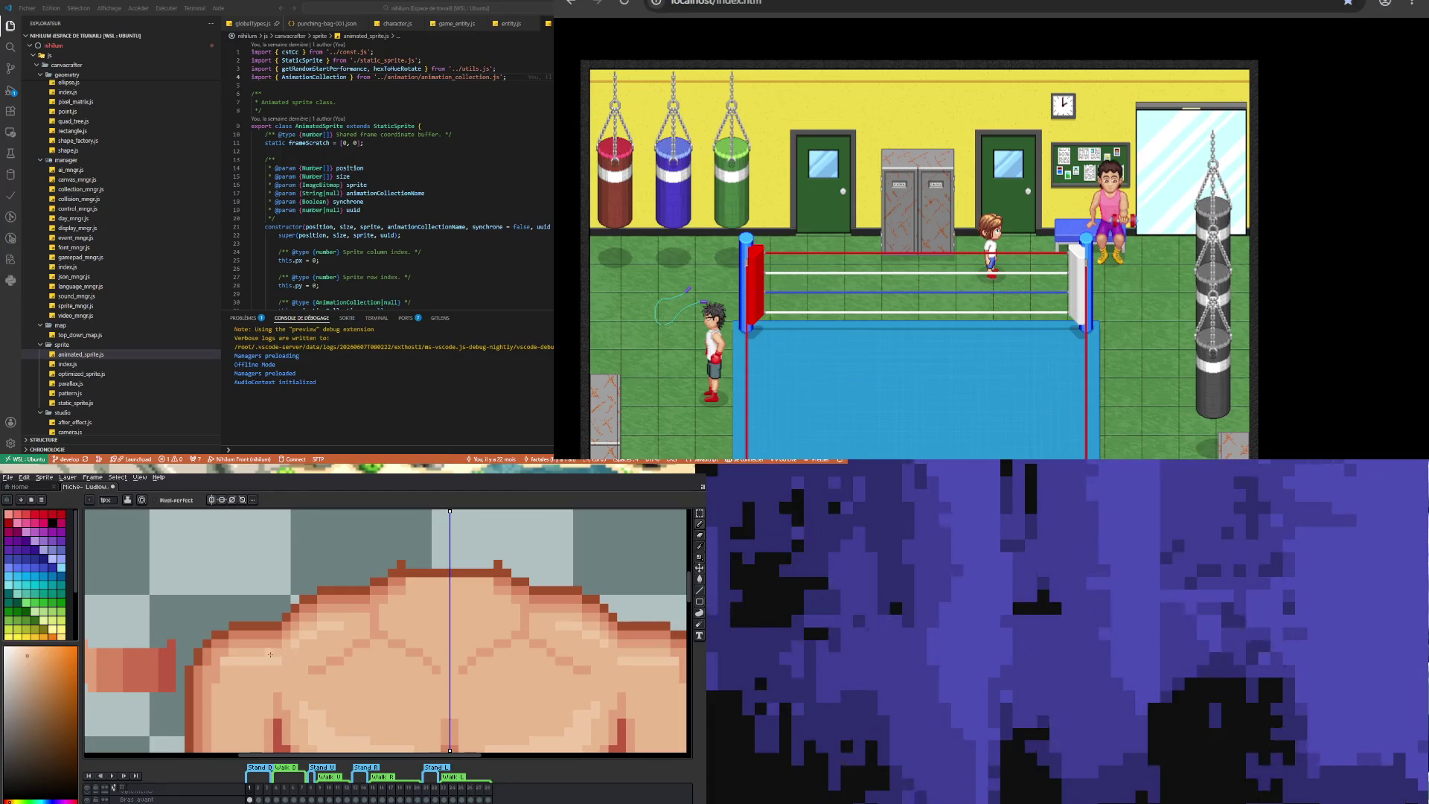
{"action": "left_click", "coordinate": [240, 688], "text": "alt"}
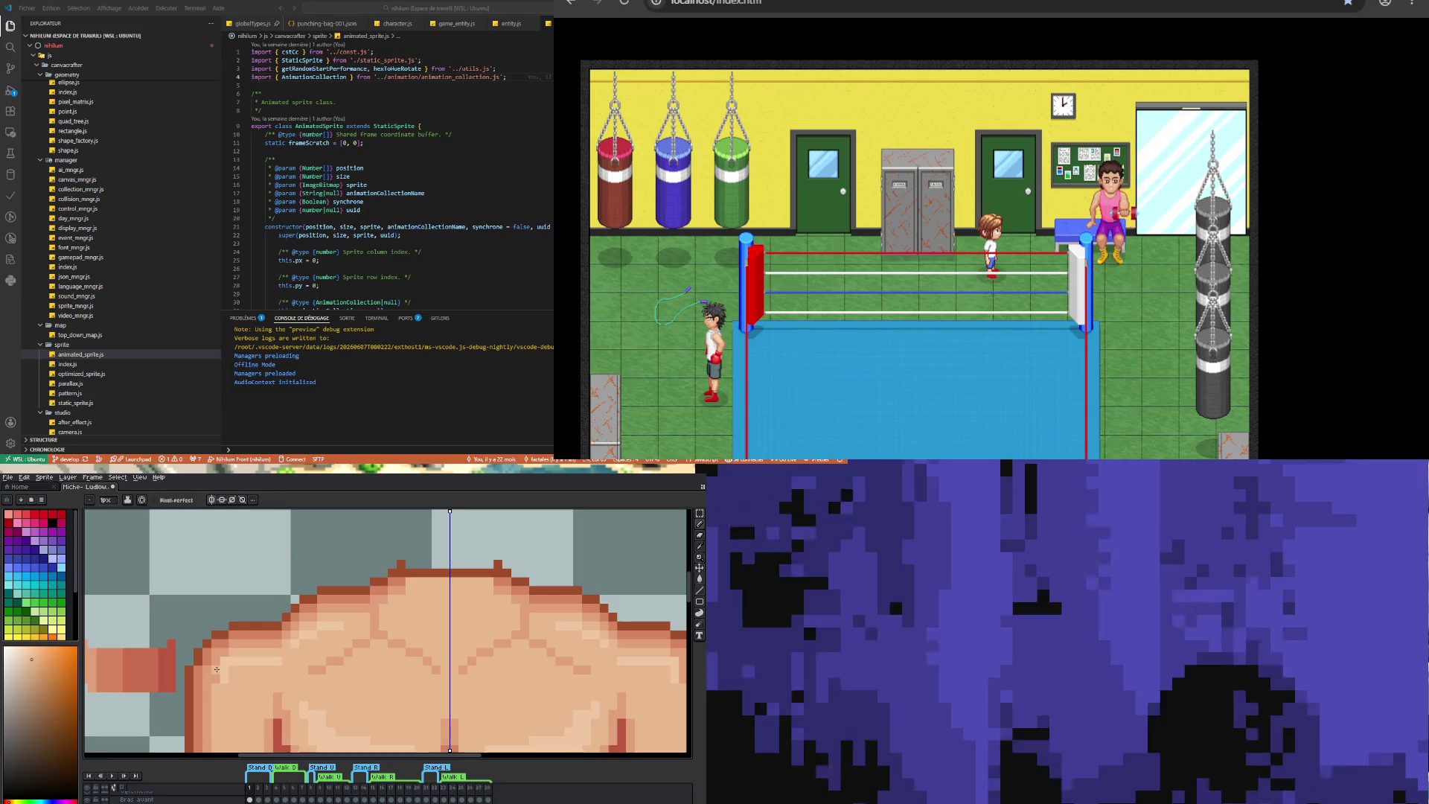
{"action": "scroll", "coordinate": [262, 682], "scroll_direction": "down", "scroll_amount": 5}
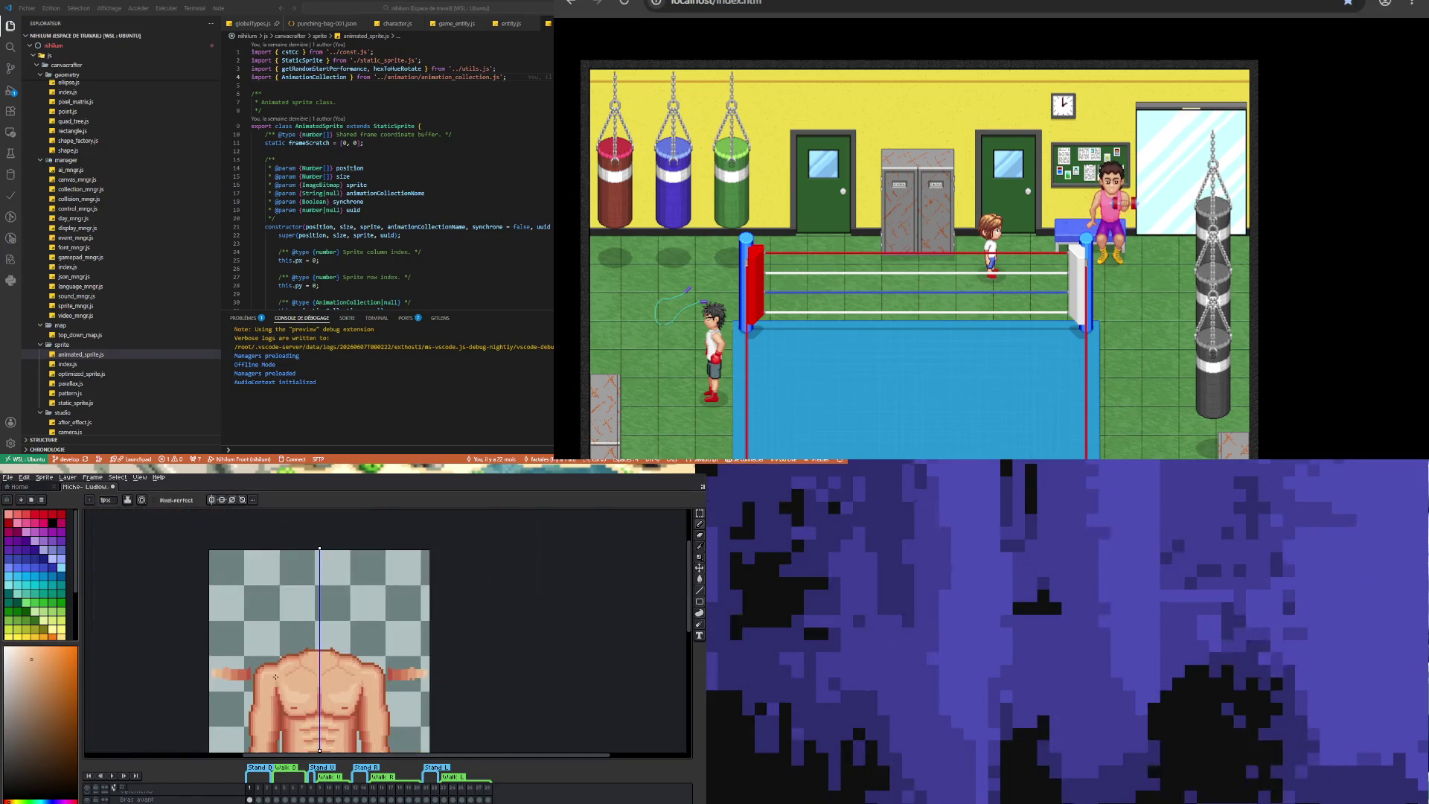
- Add a light highlight run on the upper shoulder and a vertical one on its outer edge
{"action": "scroll", "coordinate": [265, 682], "scroll_direction": "up", "scroll_amount": 4}
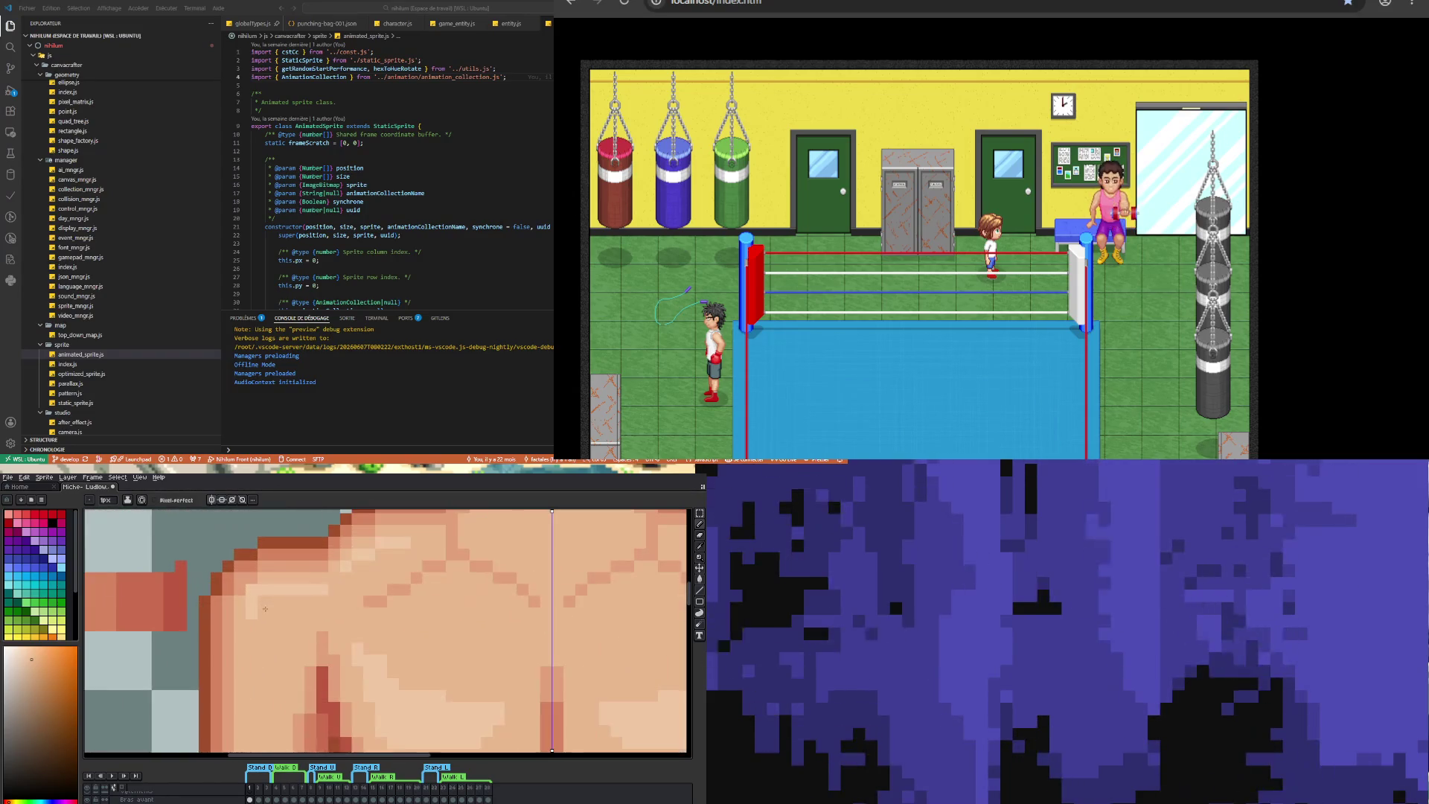
{"action": "scroll", "coordinate": [248, 589], "scroll_direction": "down", "scroll_amount": 4}
{"action": "scroll", "coordinate": [264, 653], "scroll_direction": "up", "scroll_amount": 2}
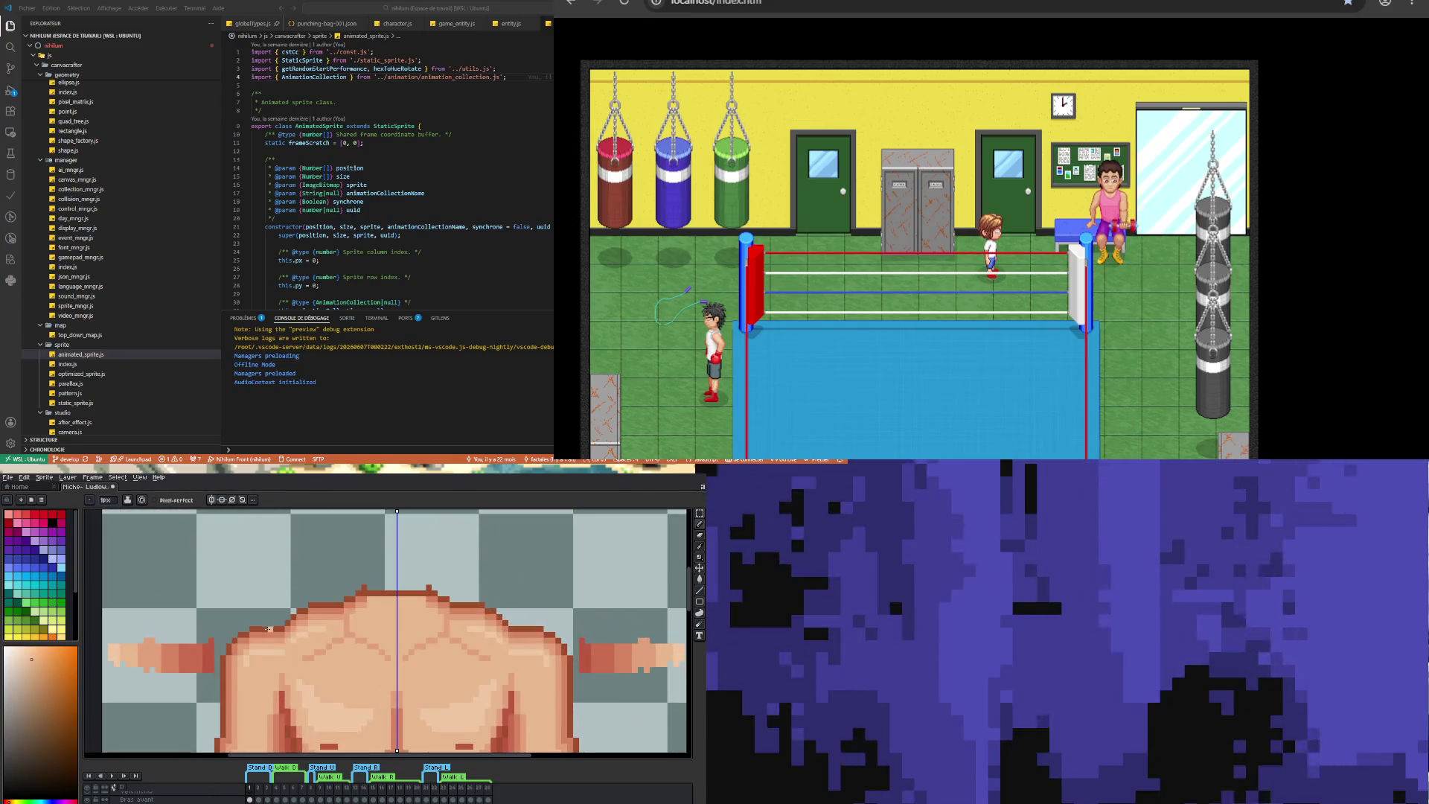
{"action": "key", "text": "i"}
{"action": "scroll", "coordinate": [277, 651], "scroll_direction": "down", "scroll_amount": 3}
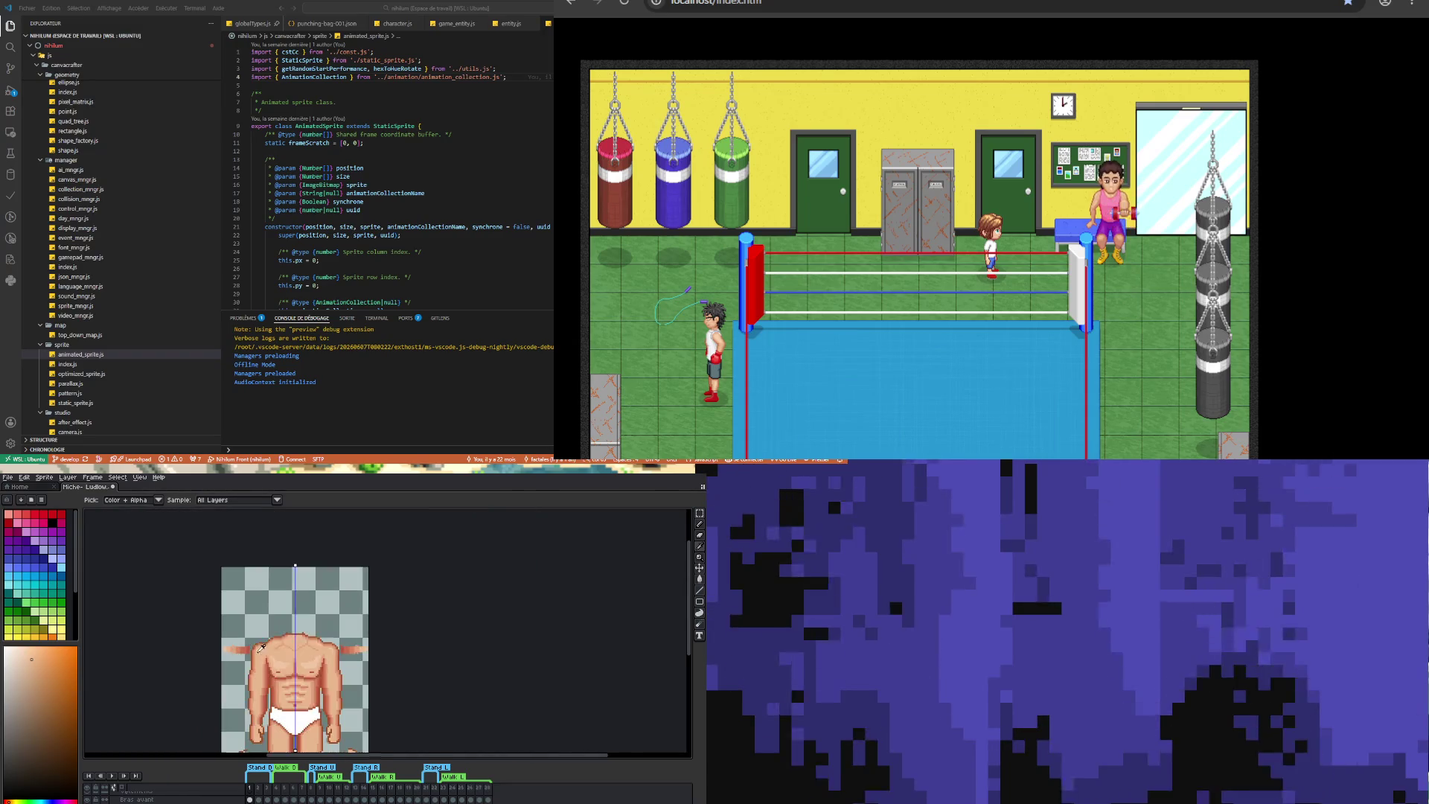
{"action": "scroll", "coordinate": [253, 653], "scroll_direction": "up", "scroll_amount": 3}
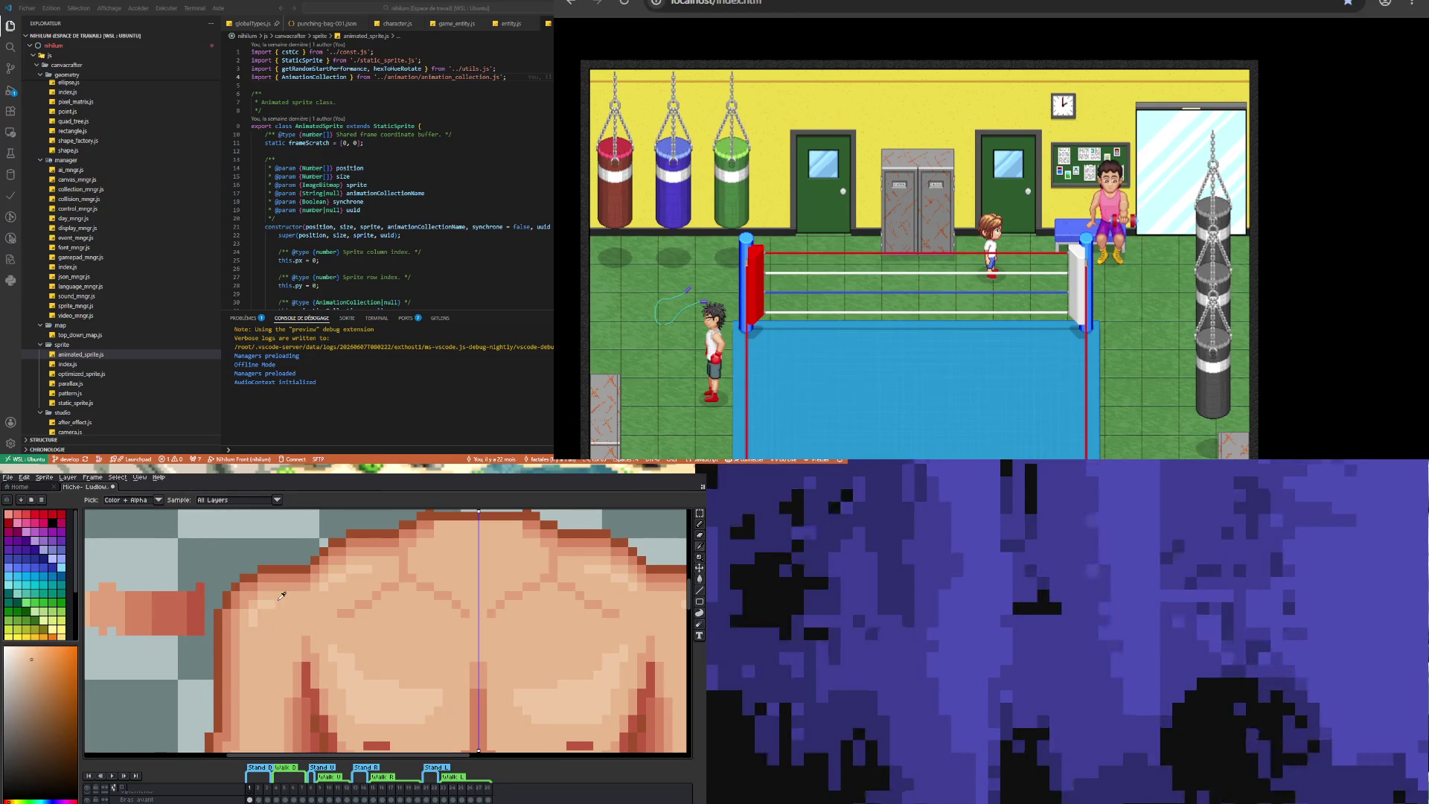
{"action": "left_click", "coordinate": [275, 600], "text": "alt"}
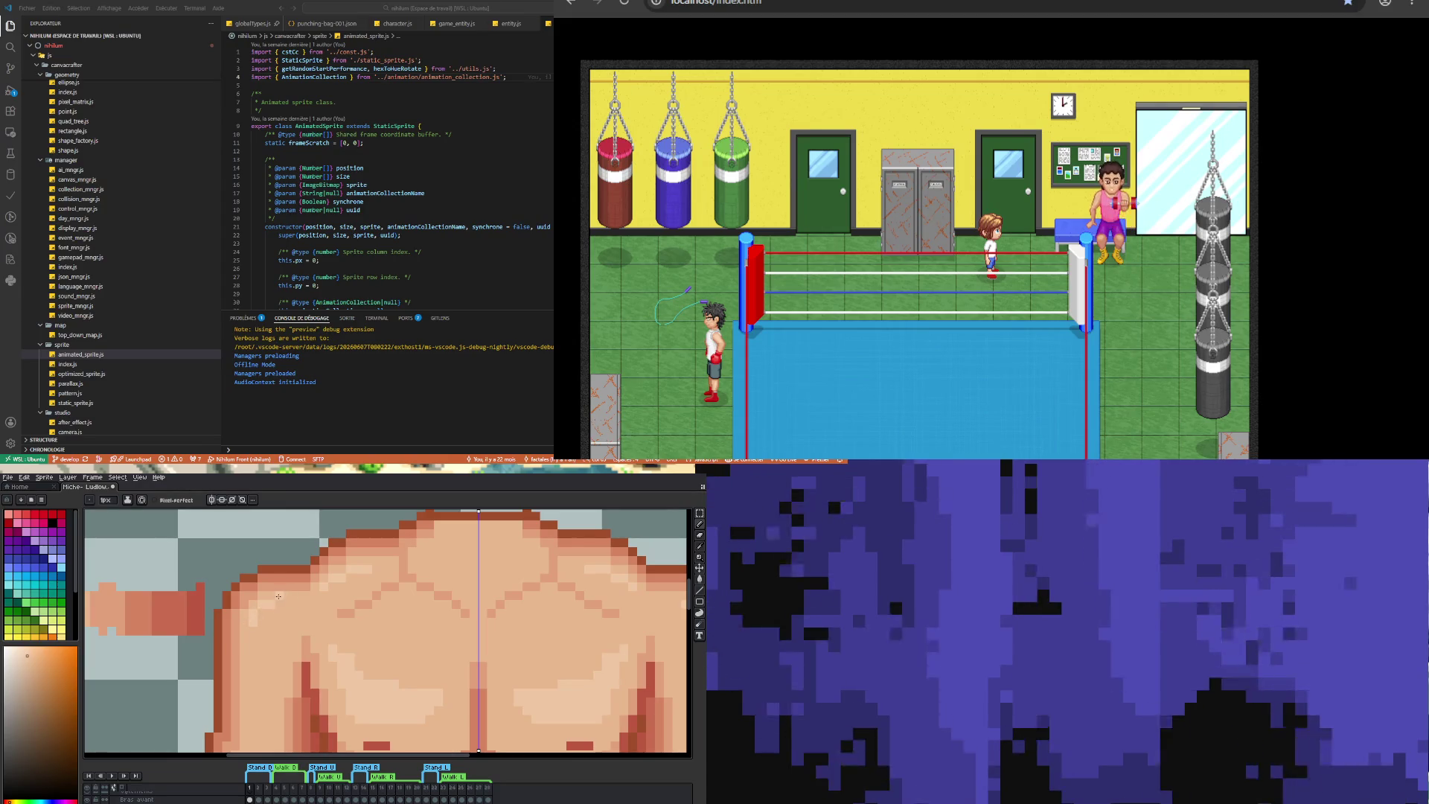
{"action": "left_click_drag", "start_coordinate": [294, 594], "coordinate": [312, 592]}
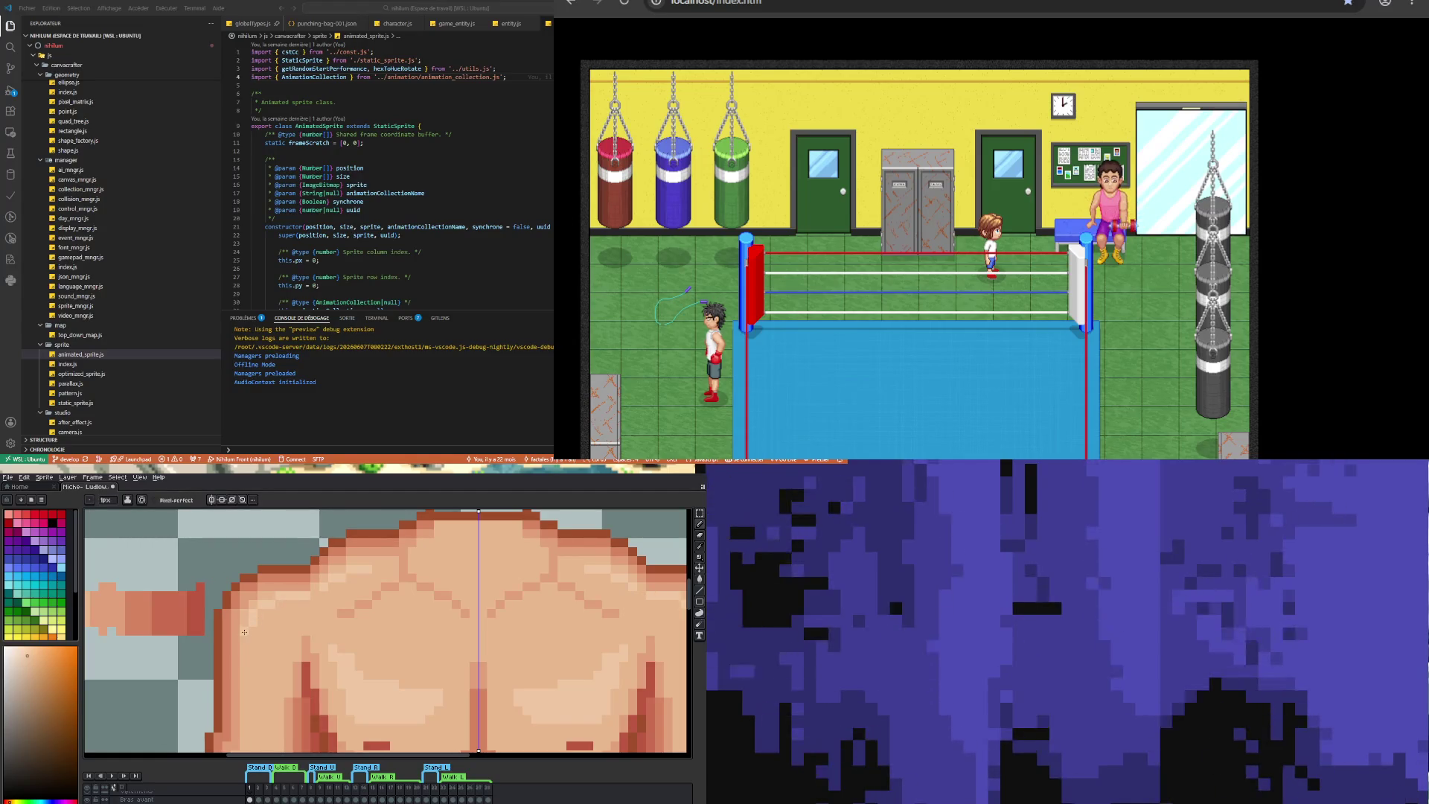
{"action": "left_click_drag", "start_coordinate": [245, 632], "coordinate": [246, 654]}
{"action": "scroll", "coordinate": [245, 654], "scroll_direction": "down", "scroll_amount": 4}
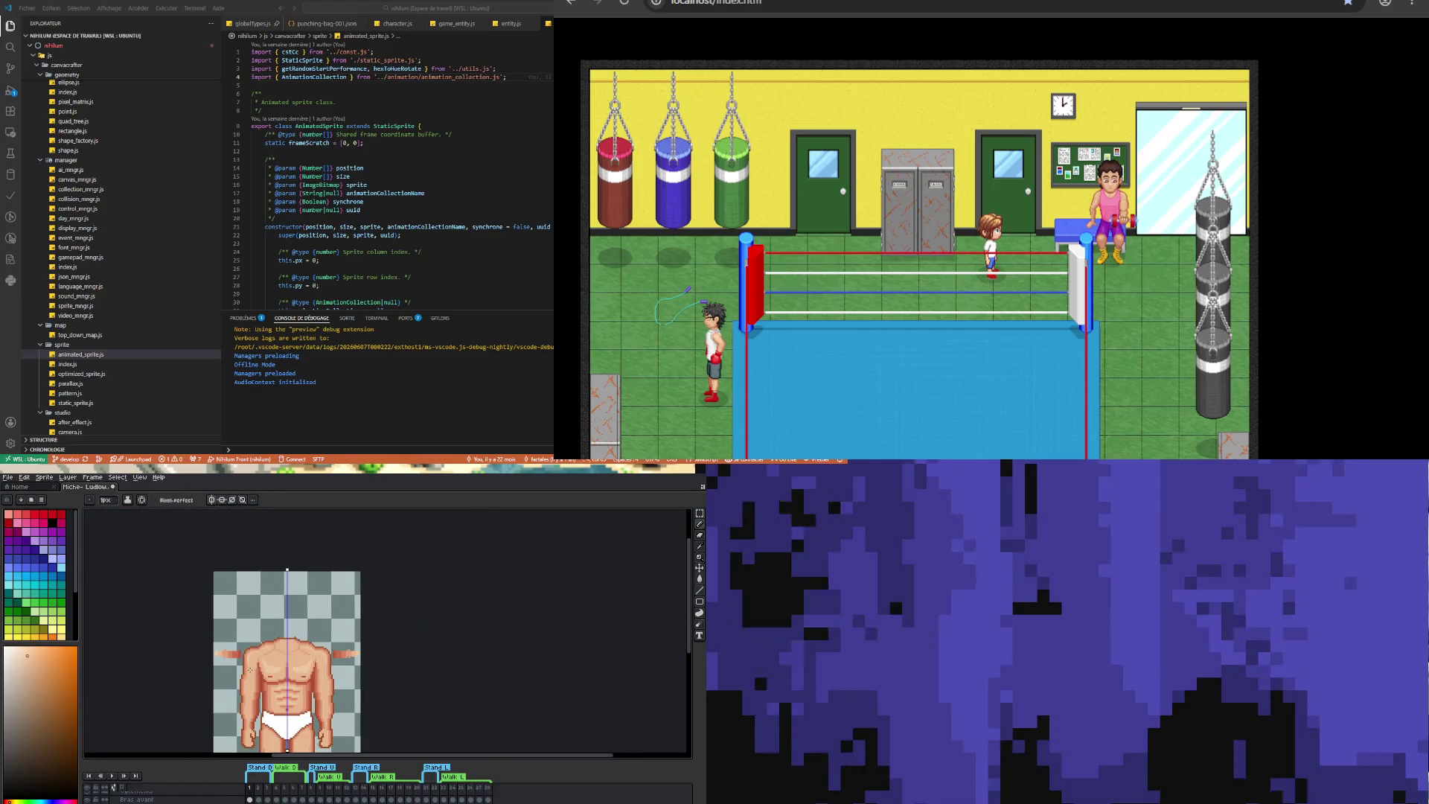
{"action": "scroll", "coordinate": [249, 664], "scroll_direction": "up", "scroll_amount": 2}
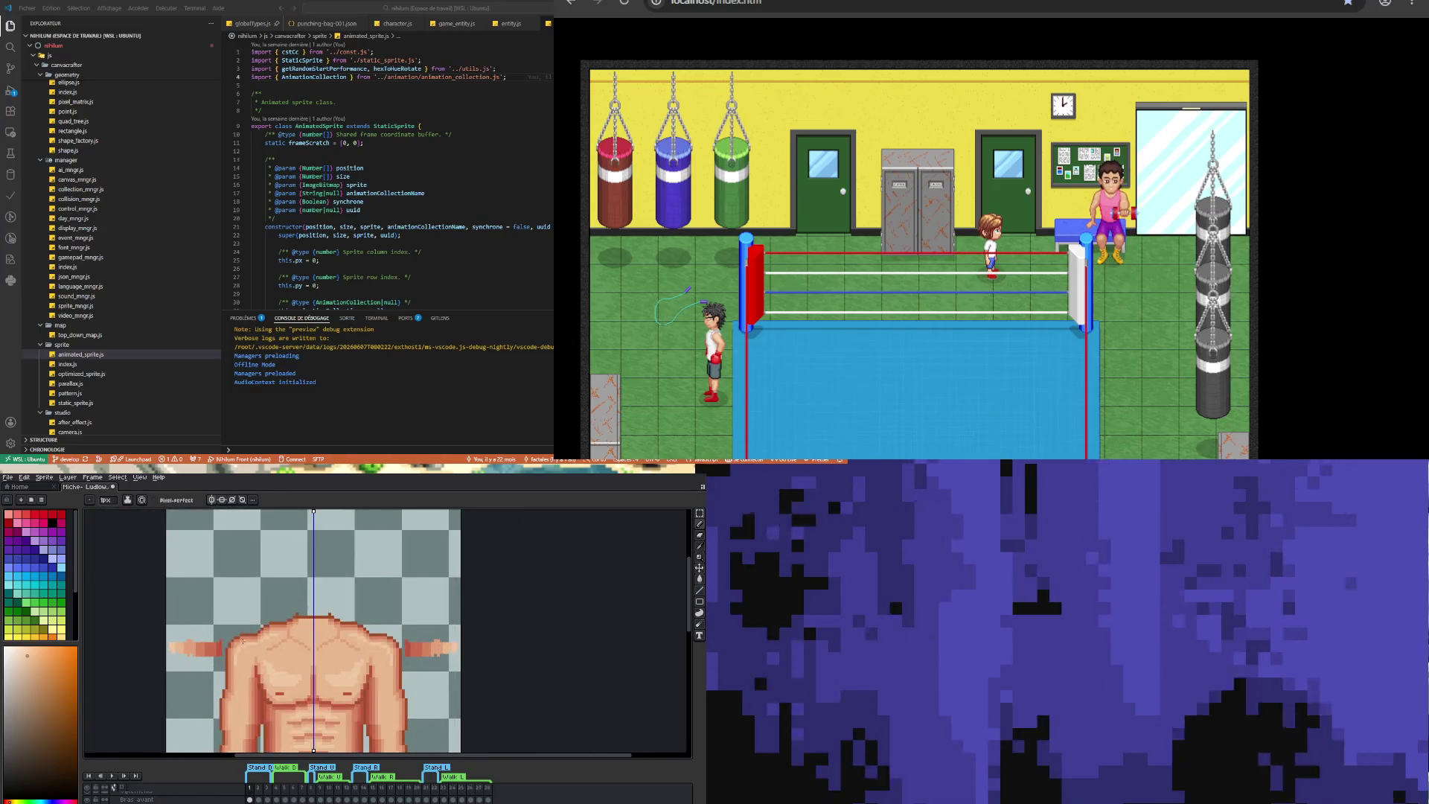
{"action": "scroll", "coordinate": [239, 657], "scroll_direction": "up", "scroll_amount": 2}
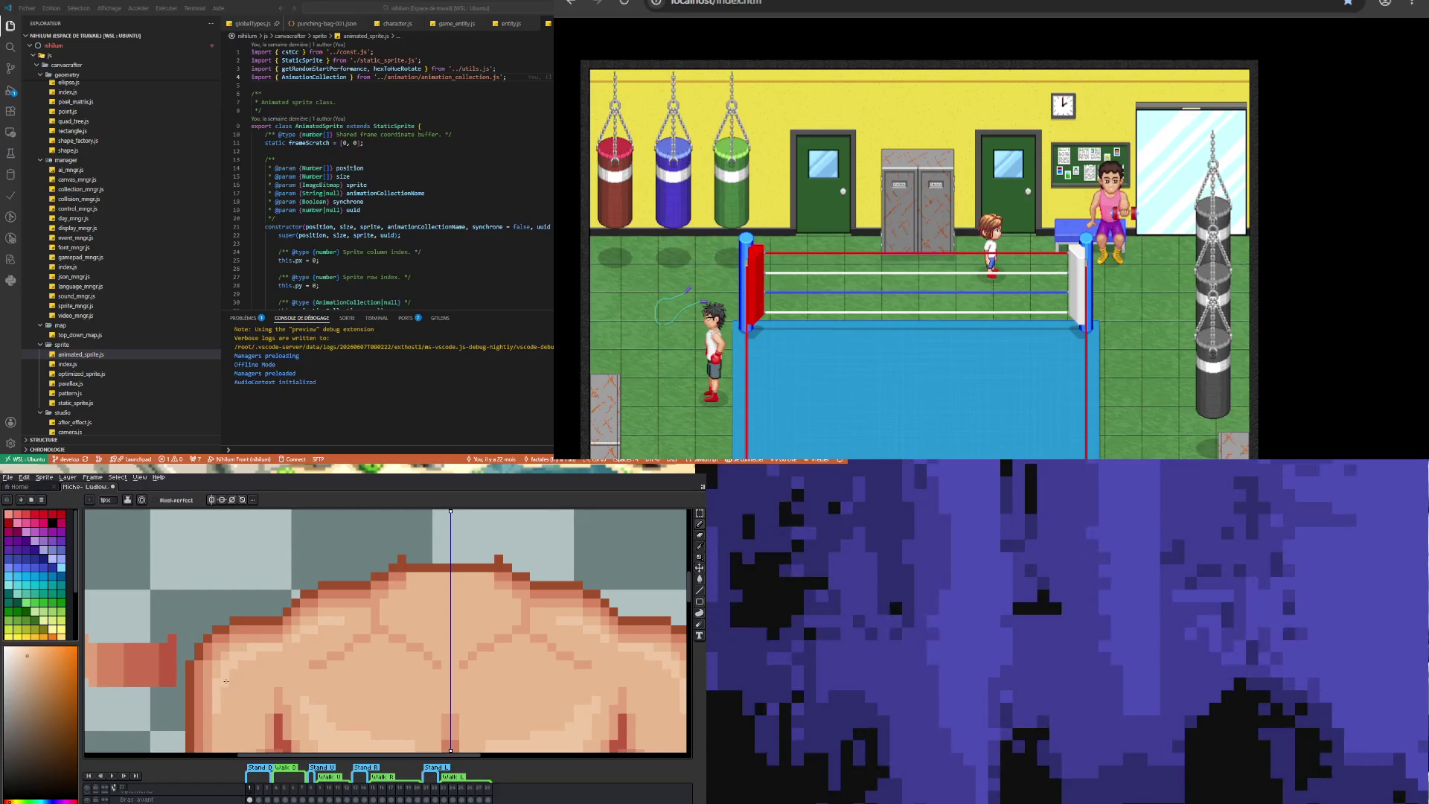
{"action": "scroll", "coordinate": [283, 636], "scroll_direction": "down", "scroll_amount": 2}
{"action": "scroll", "coordinate": [283, 636], "scroll_direction": "down", "scroll_amount": 2}
{"action": "scroll", "coordinate": [270, 626], "scroll_direction": "up", "scroll_amount": 4}
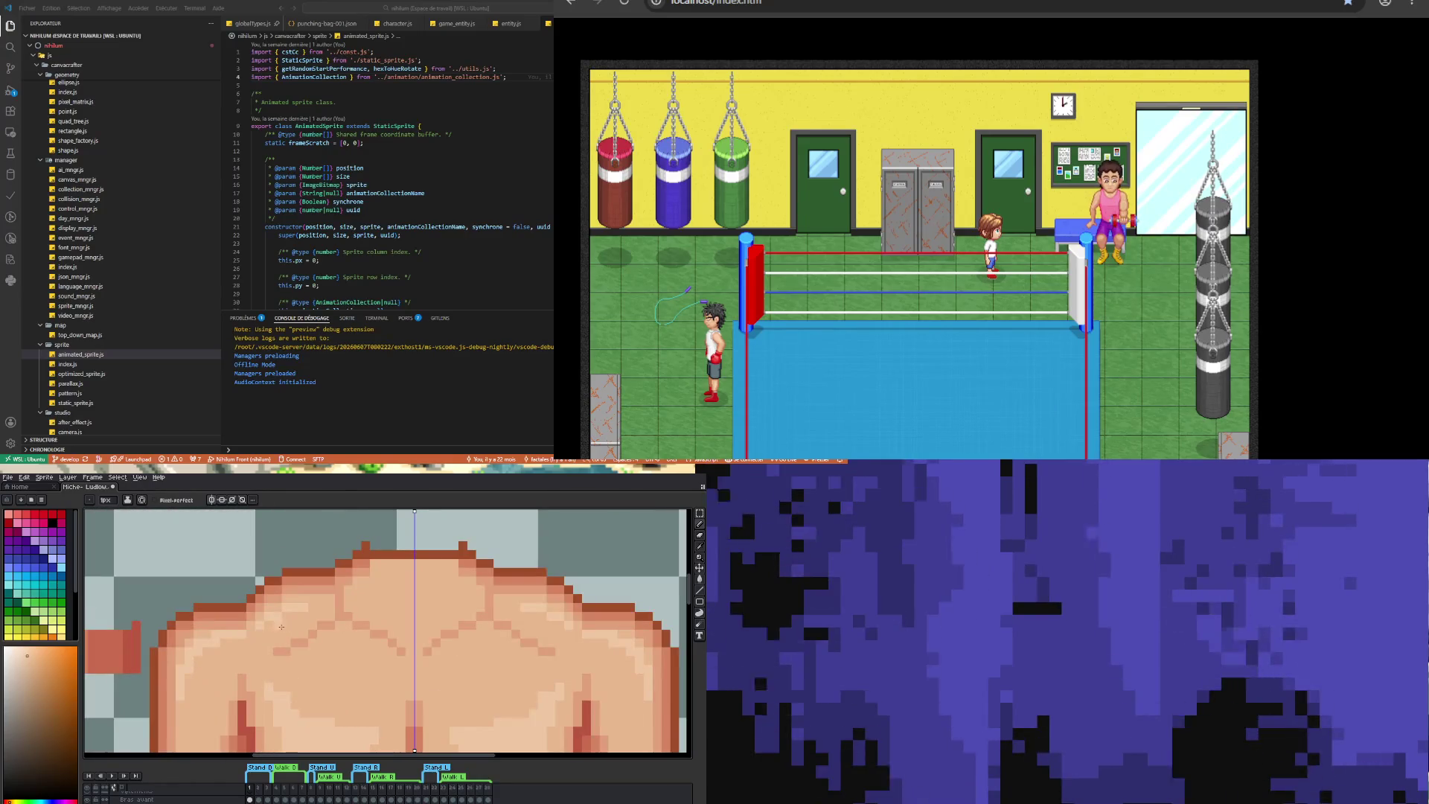
{"action": "scroll", "coordinate": [267, 624], "scroll_direction": "down", "scroll_amount": 3}
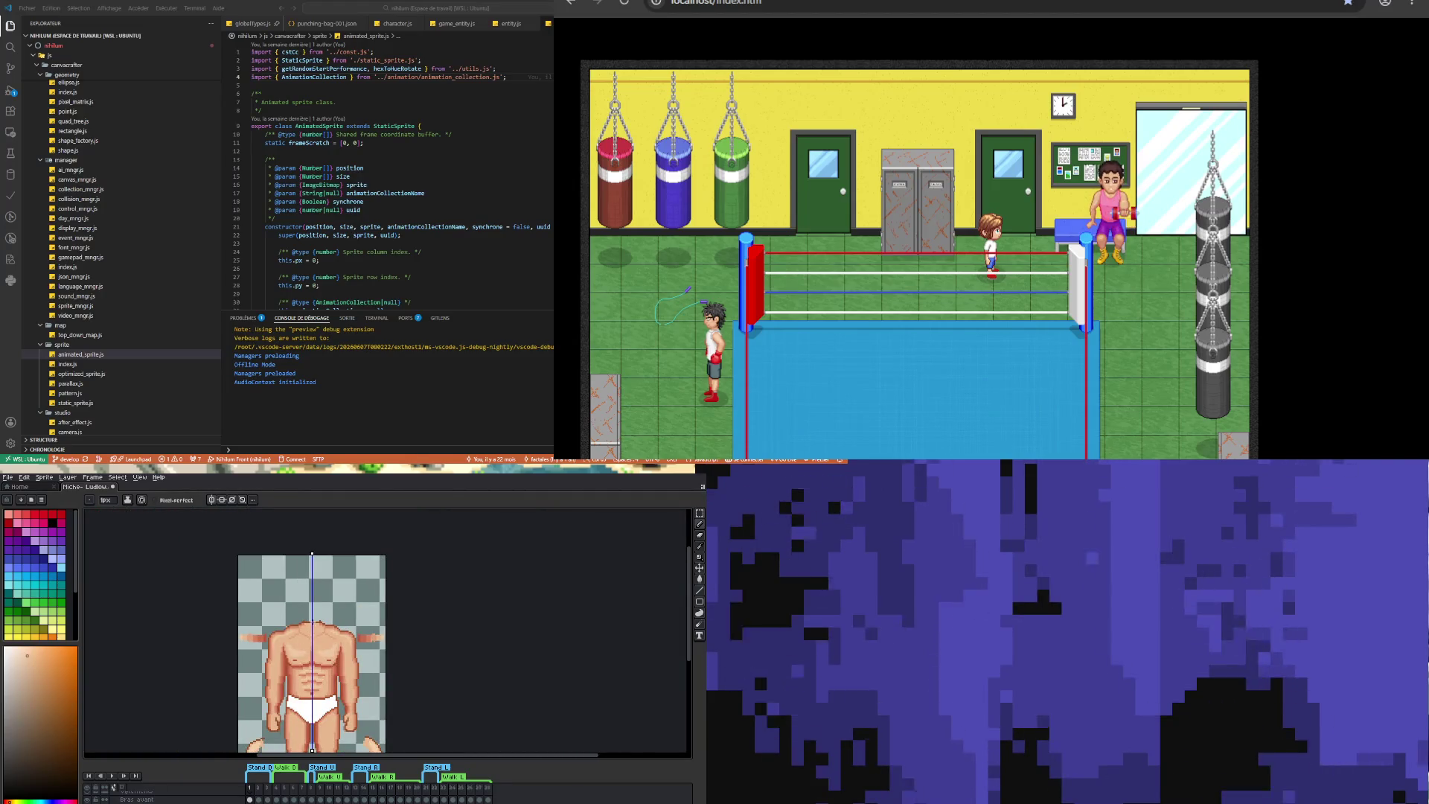
{"action": "scroll", "coordinate": [312, 638], "scroll_direction": "up", "scroll_amount": 3}
{"action": "scroll", "coordinate": [313, 641], "scroll_direction": "up", "scroll_amount": 1}
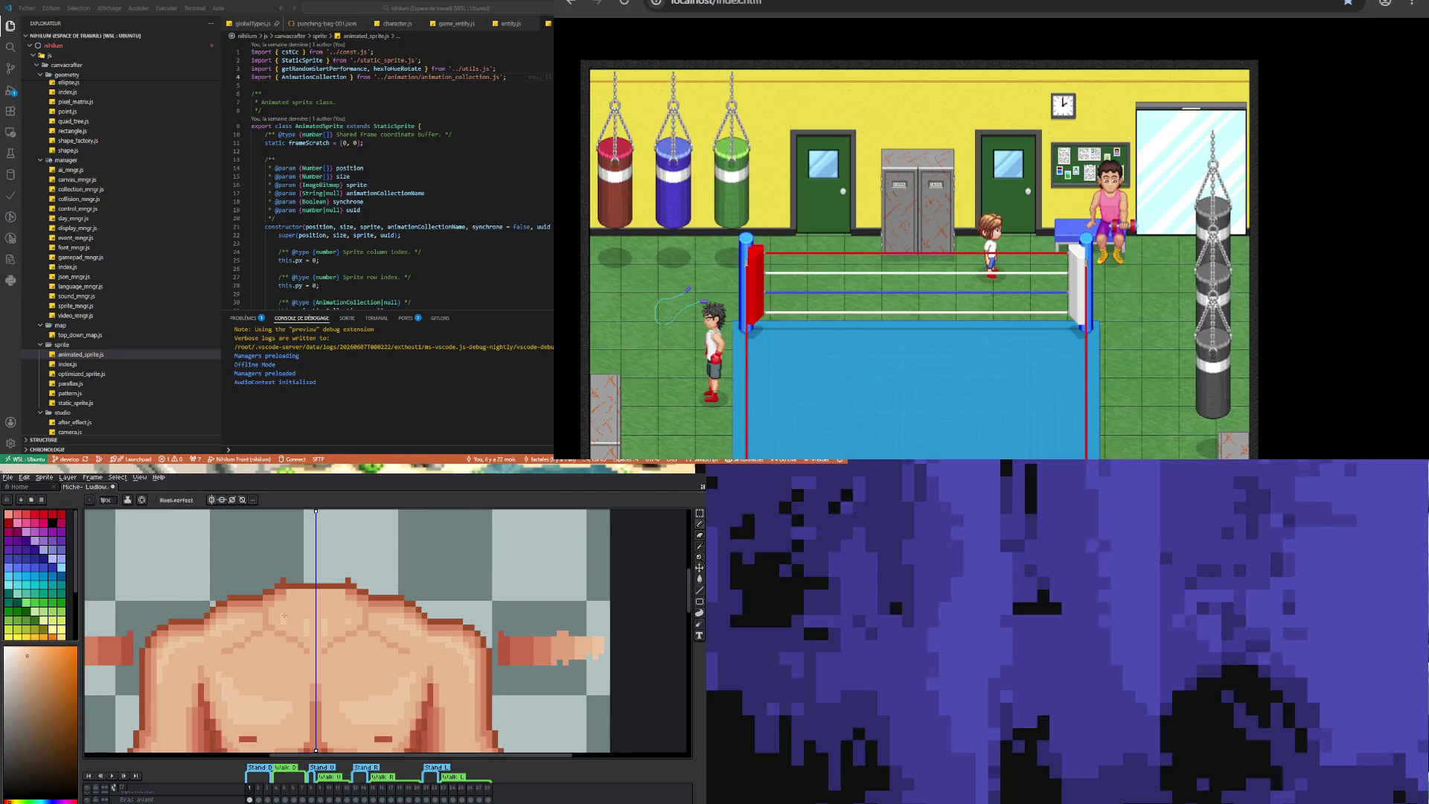
{"action": "scroll", "coordinate": [283, 616], "scroll_direction": "down", "scroll_amount": 4}
{"action": "scroll", "coordinate": [299, 624], "scroll_direction": "up", "scroll_amount": 3}
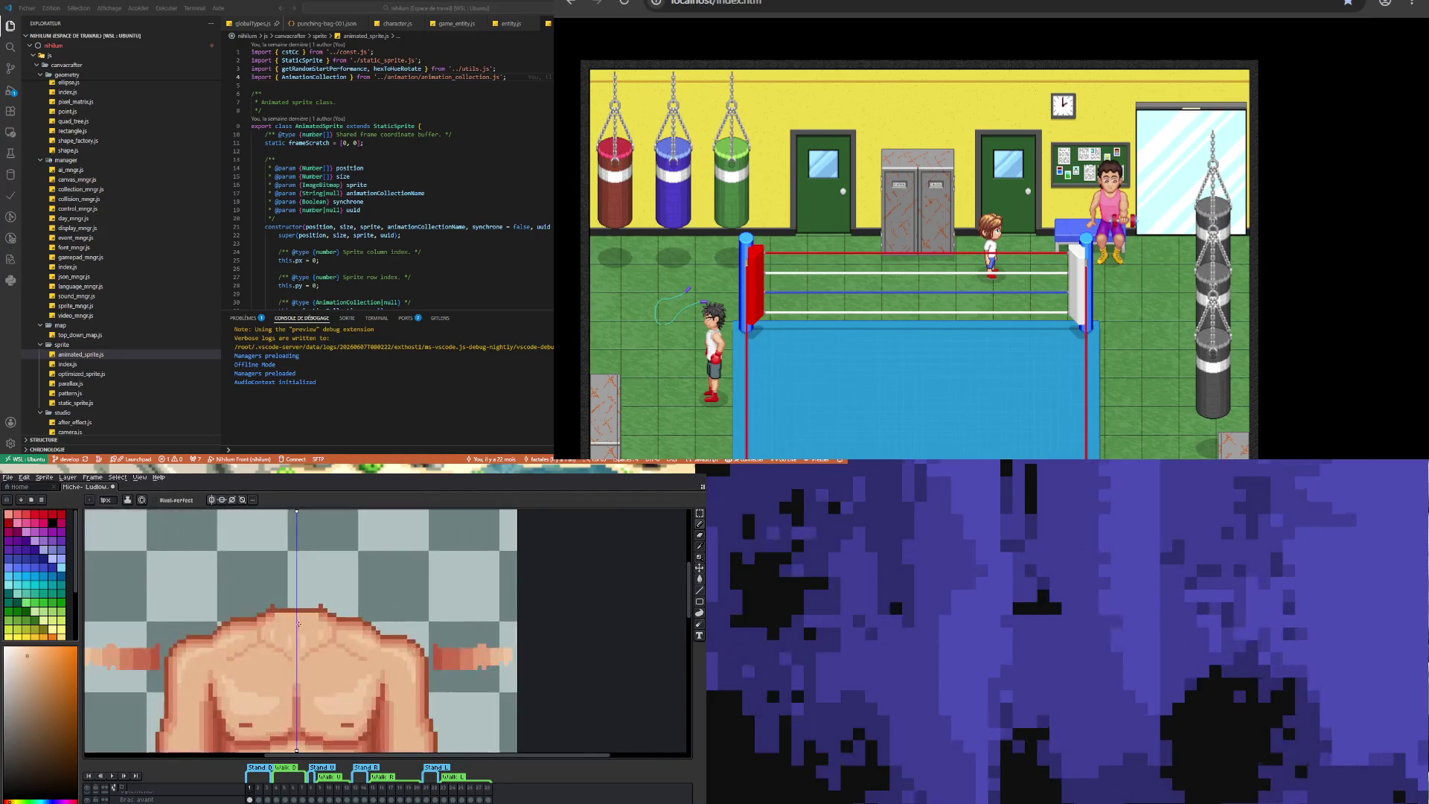
{"action": "scroll", "coordinate": [298, 624], "scroll_direction": "up", "scroll_amount": 1}
{"action": "scroll", "coordinate": [305, 626], "scroll_direction": "down", "scroll_amount": 2}
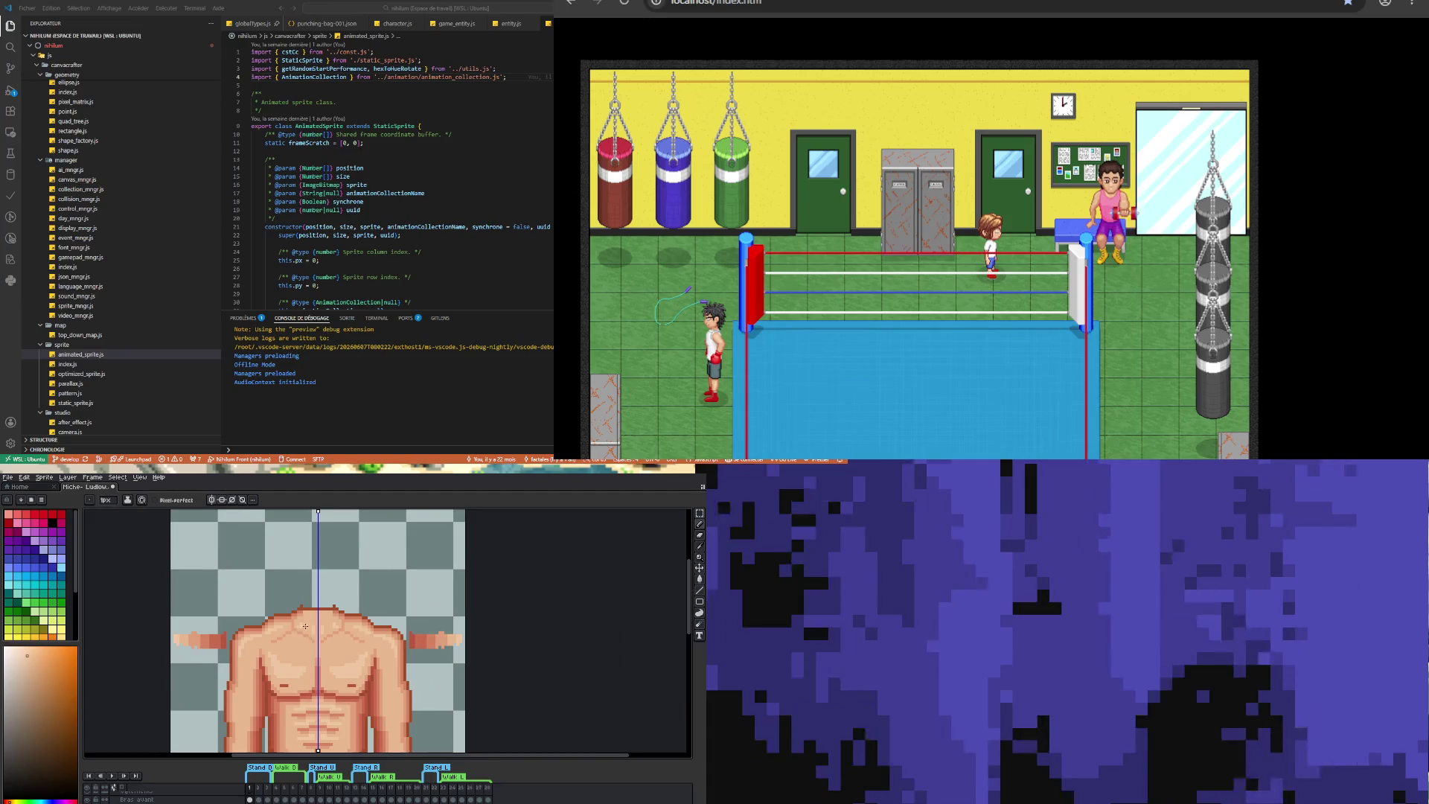
{"action": "scroll", "coordinate": [305, 626], "scroll_direction": "down", "scroll_amount": 2}
{"action": "scroll", "coordinate": [305, 633], "scroll_direction": "up", "scroll_amount": 2}
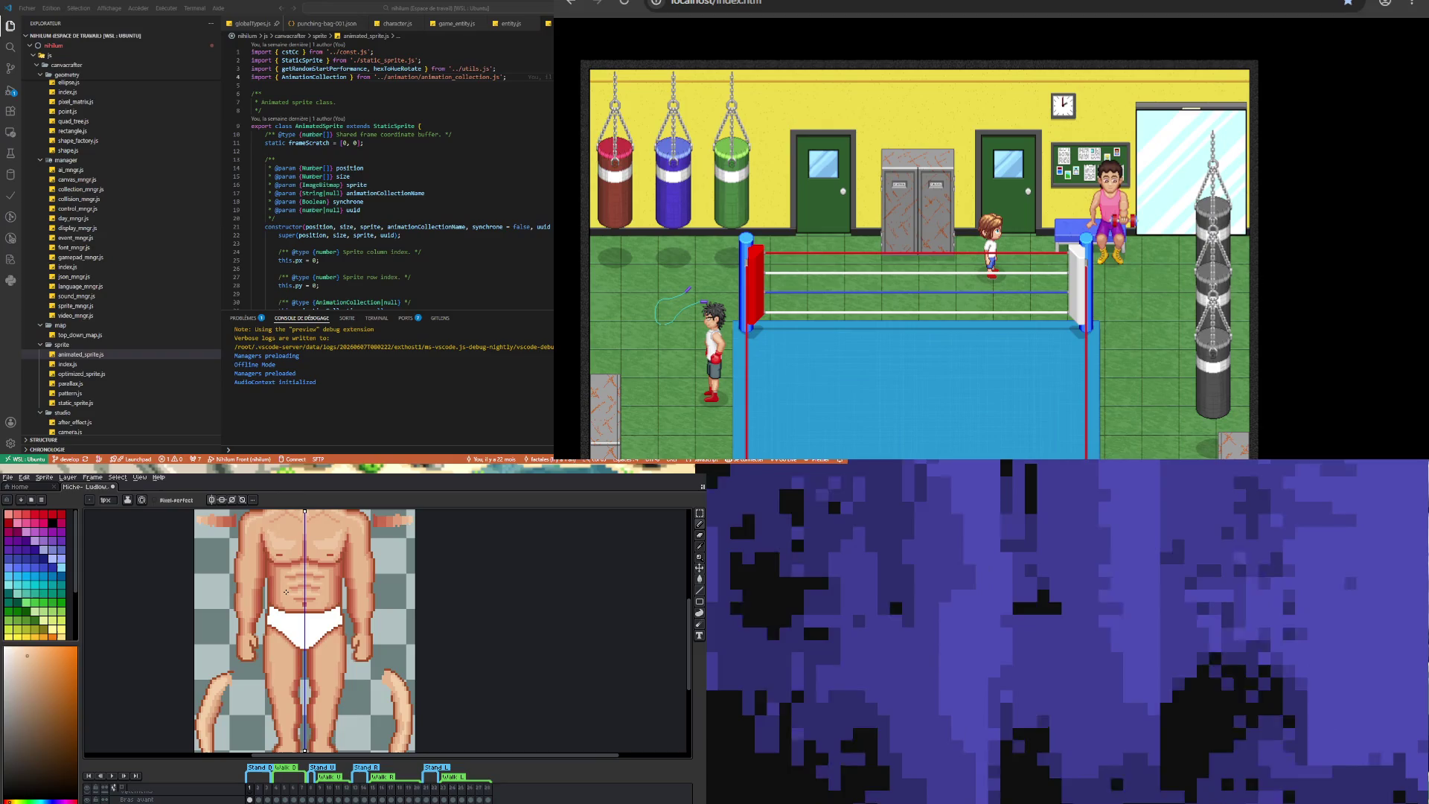
{"action": "scroll", "coordinate": [286, 592], "scroll_direction": "up", "scroll_amount": 2}
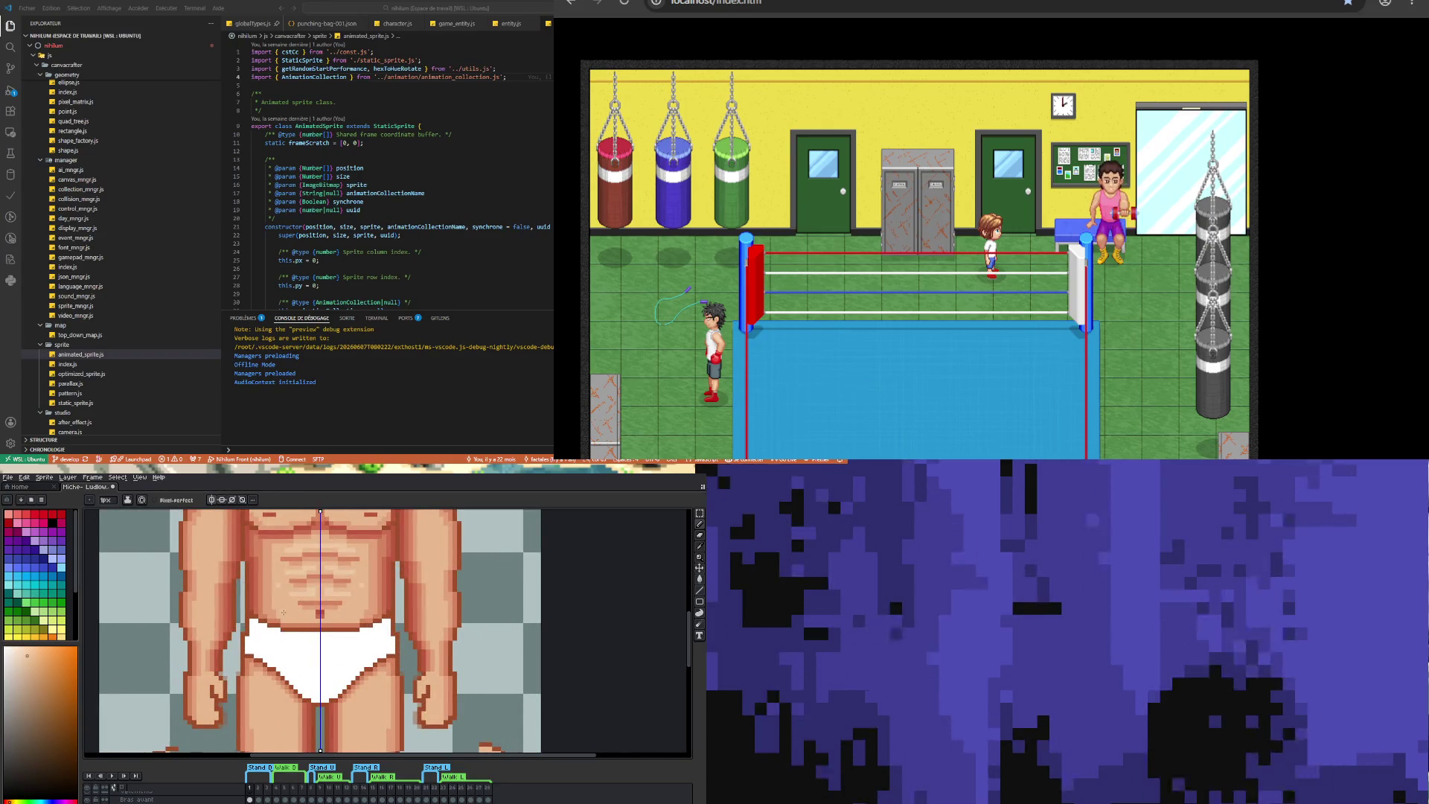
{"action": "scroll", "coordinate": [283, 612], "scroll_direction": "down", "scroll_amount": 3}
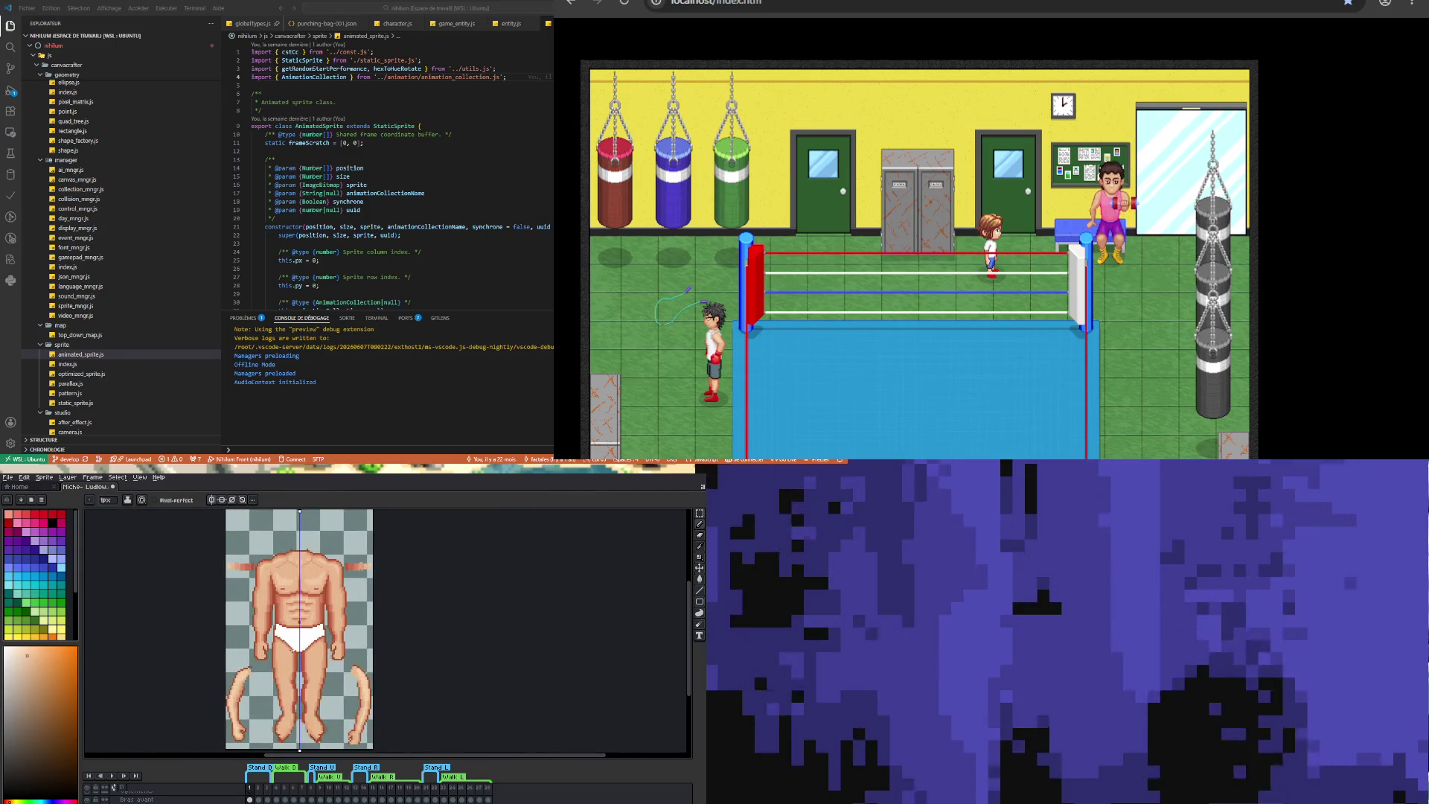
{"action": "scroll", "coordinate": [300, 610], "scroll_direction": "up", "scroll_amount": 2}
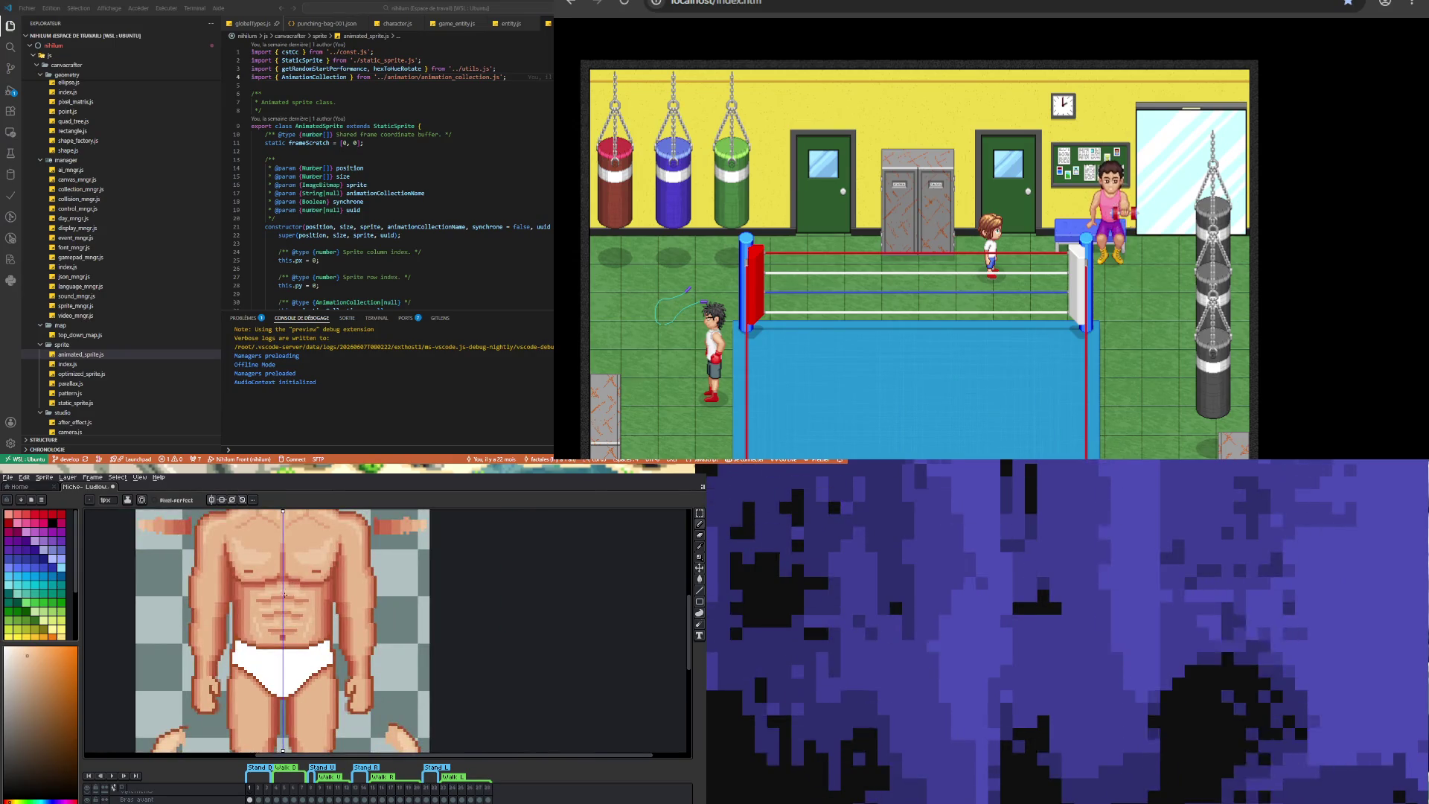
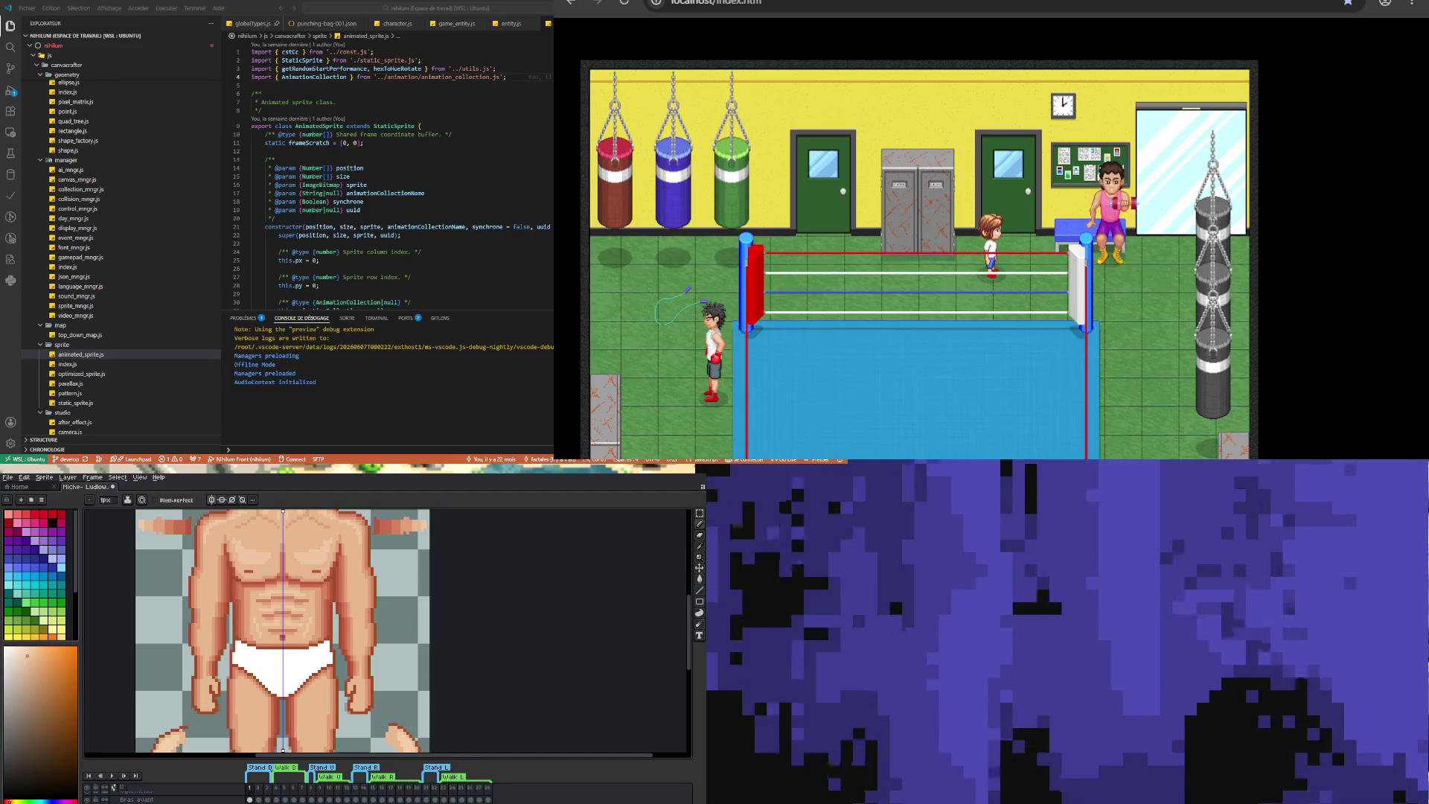
- Paint a lighter vertical highlight strip down the left arm, mirrored onto the right arm
{"action": "scroll", "coordinate": [154, 610], "scroll_direction": "down", "scroll_amount": 4}
{"action": "scroll", "coordinate": [154, 609], "scroll_direction": "up", "scroll_amount": 3}
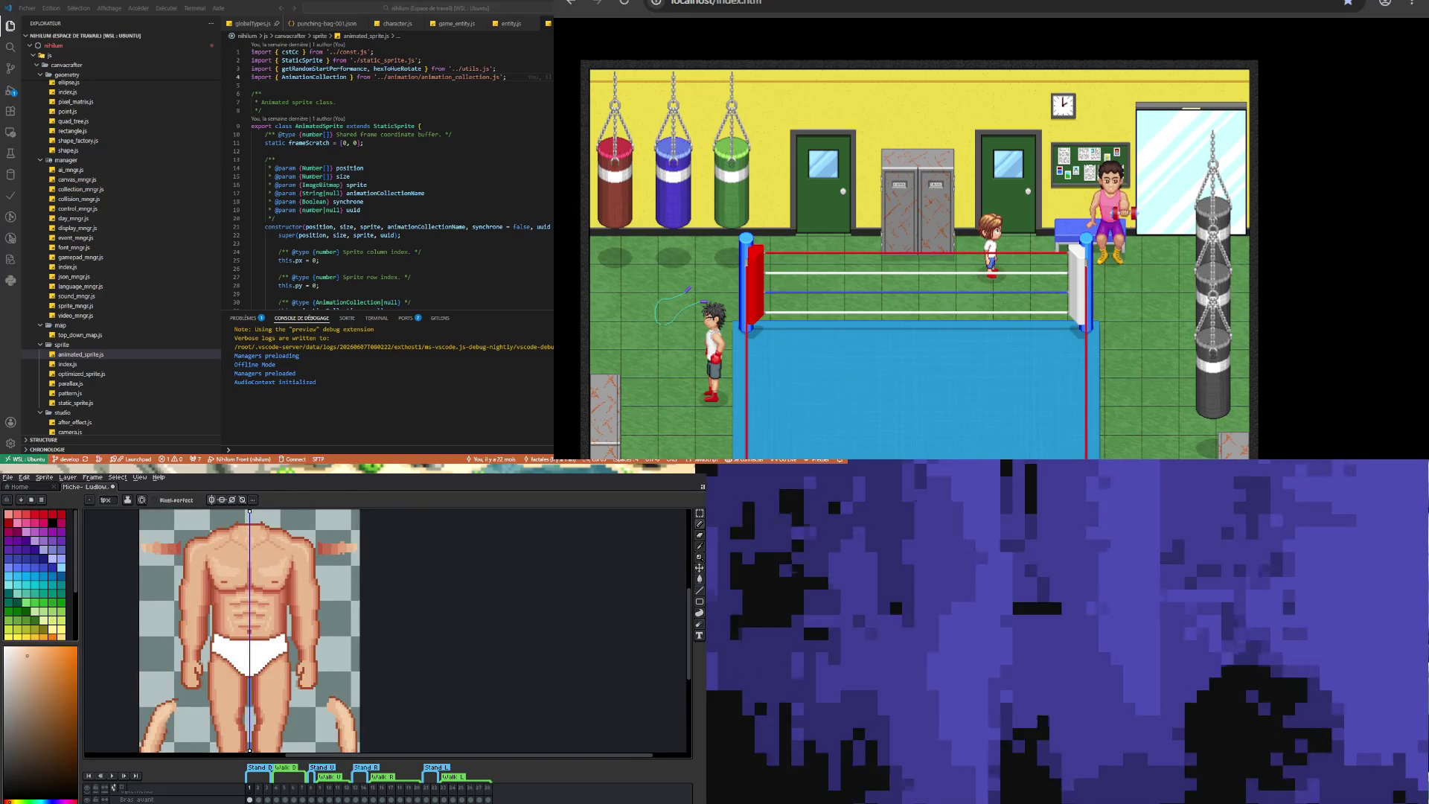
{"action": "scroll", "coordinate": [134, 616], "scroll_direction": "down", "scroll_amount": 1}
{"action": "scroll", "coordinate": [134, 617], "scroll_direction": "up", "scroll_amount": 3}
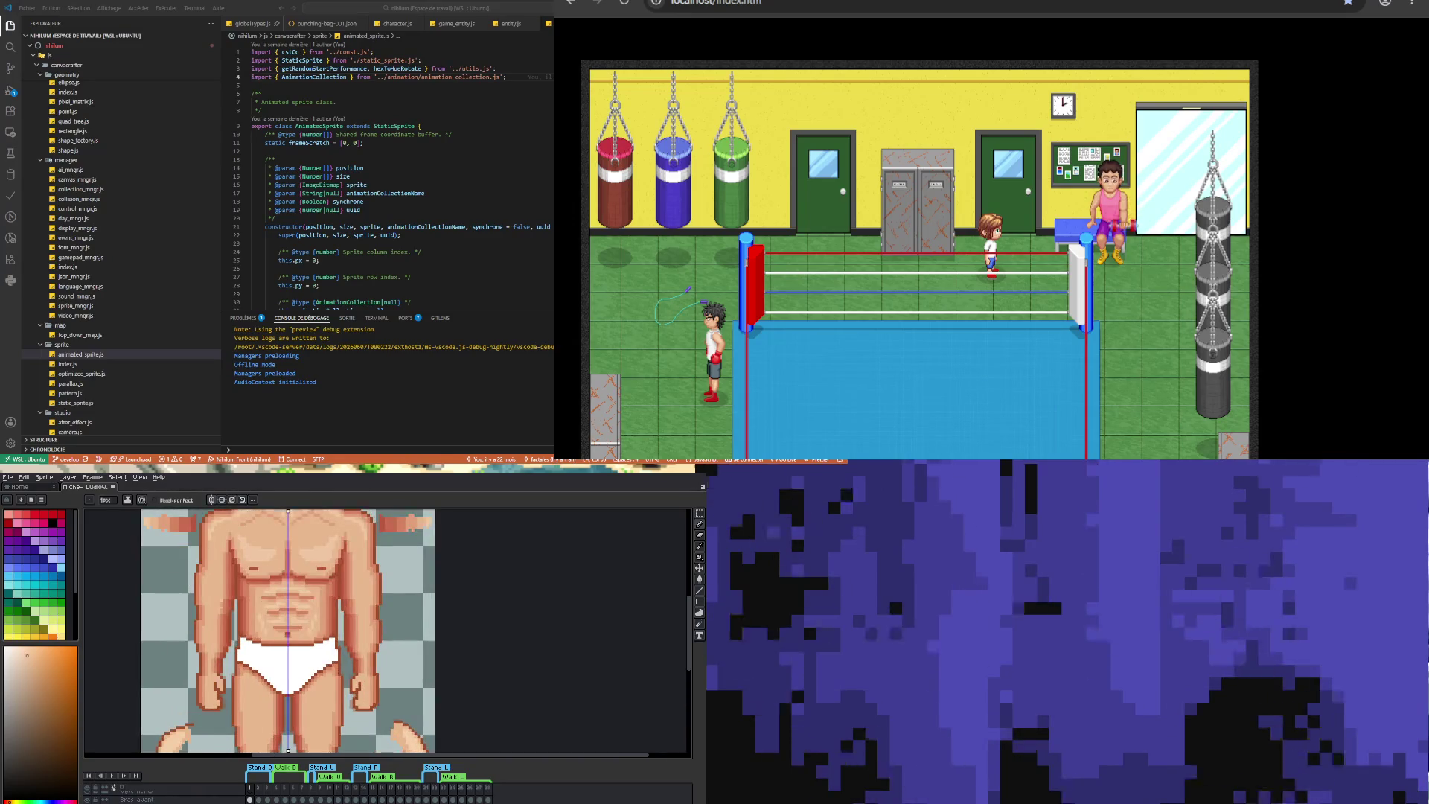
{"action": "scroll", "coordinate": [223, 566], "scroll_direction": "up", "scroll_amount": 2}
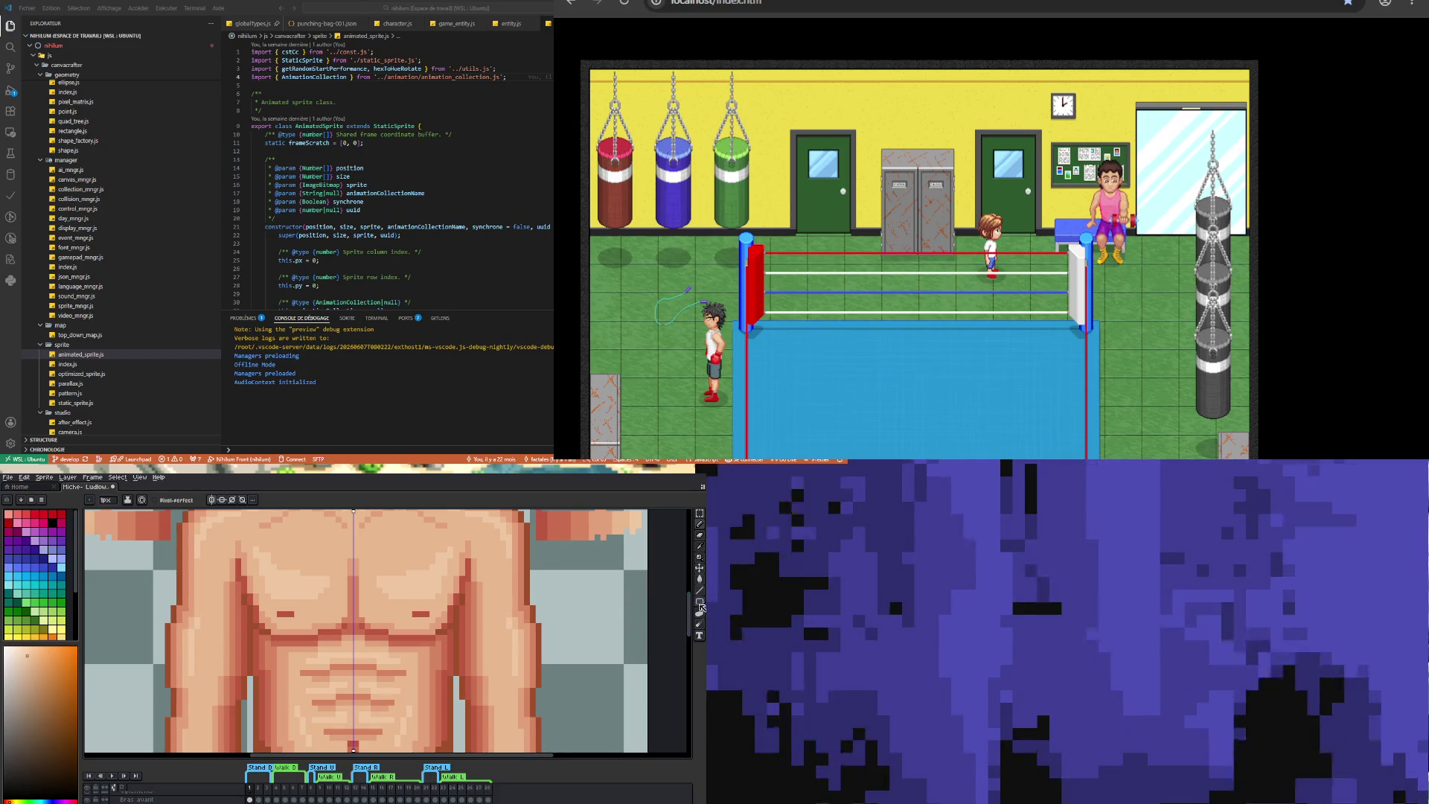
{"action": "left_click_drag", "start_coordinate": [692, 608], "coordinate": [692, 637]}
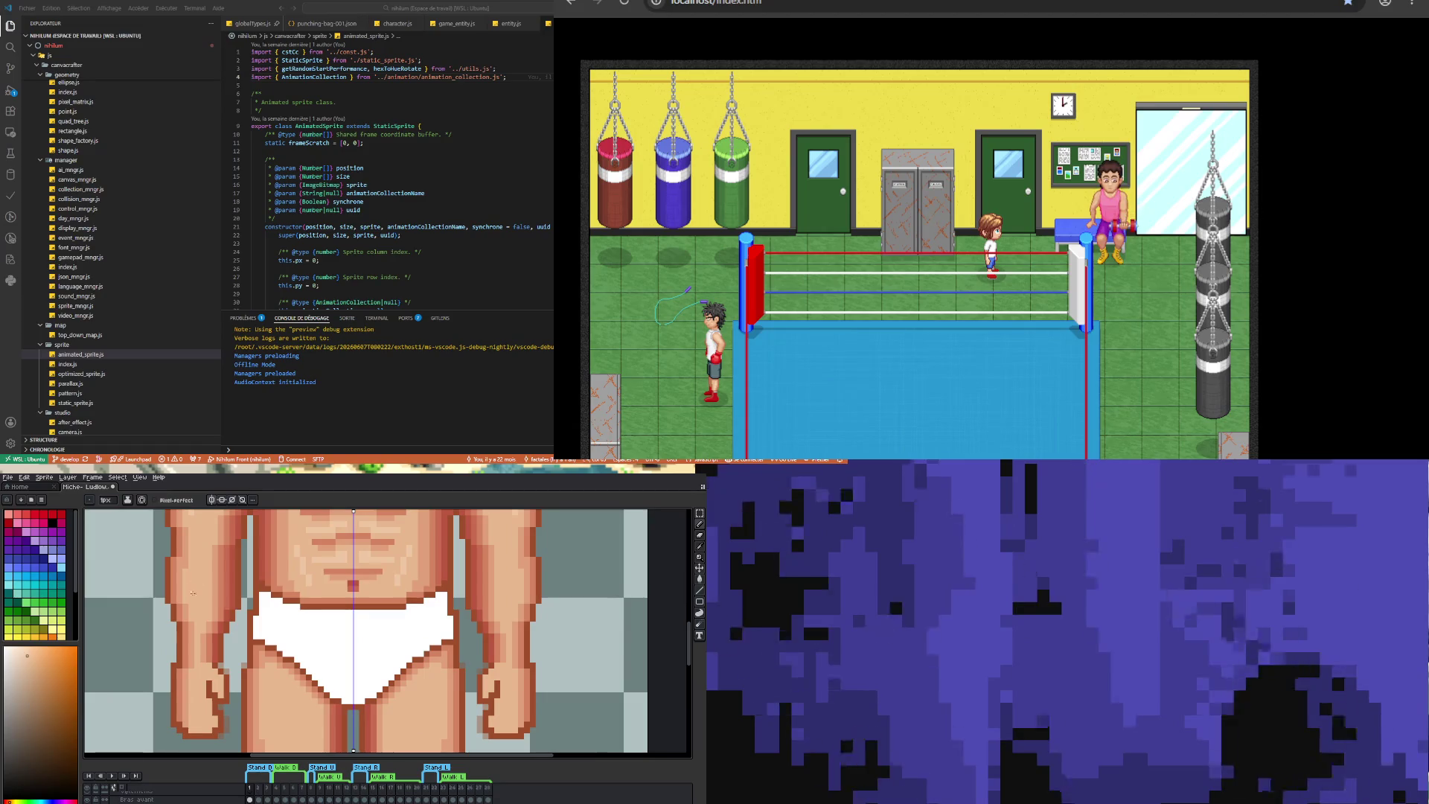
{"action": "left_click_drag", "start_coordinate": [192, 600], "coordinate": [192, 570]}
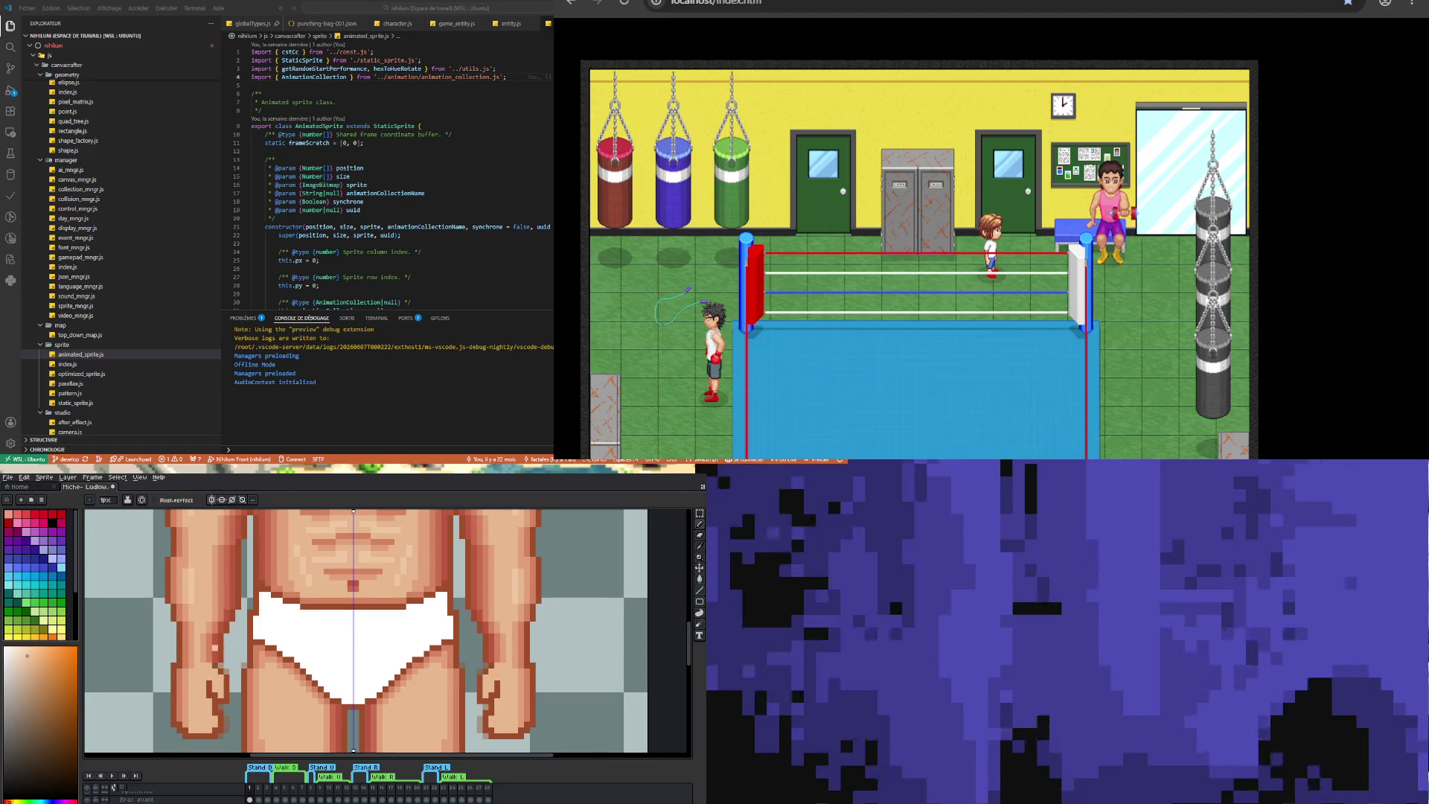
{"action": "scroll", "coordinate": [248, 605], "scroll_direction": "down", "scroll_amount": 3}
{"action": "scroll", "coordinate": [235, 586], "scroll_direction": "up", "scroll_amount": 2}
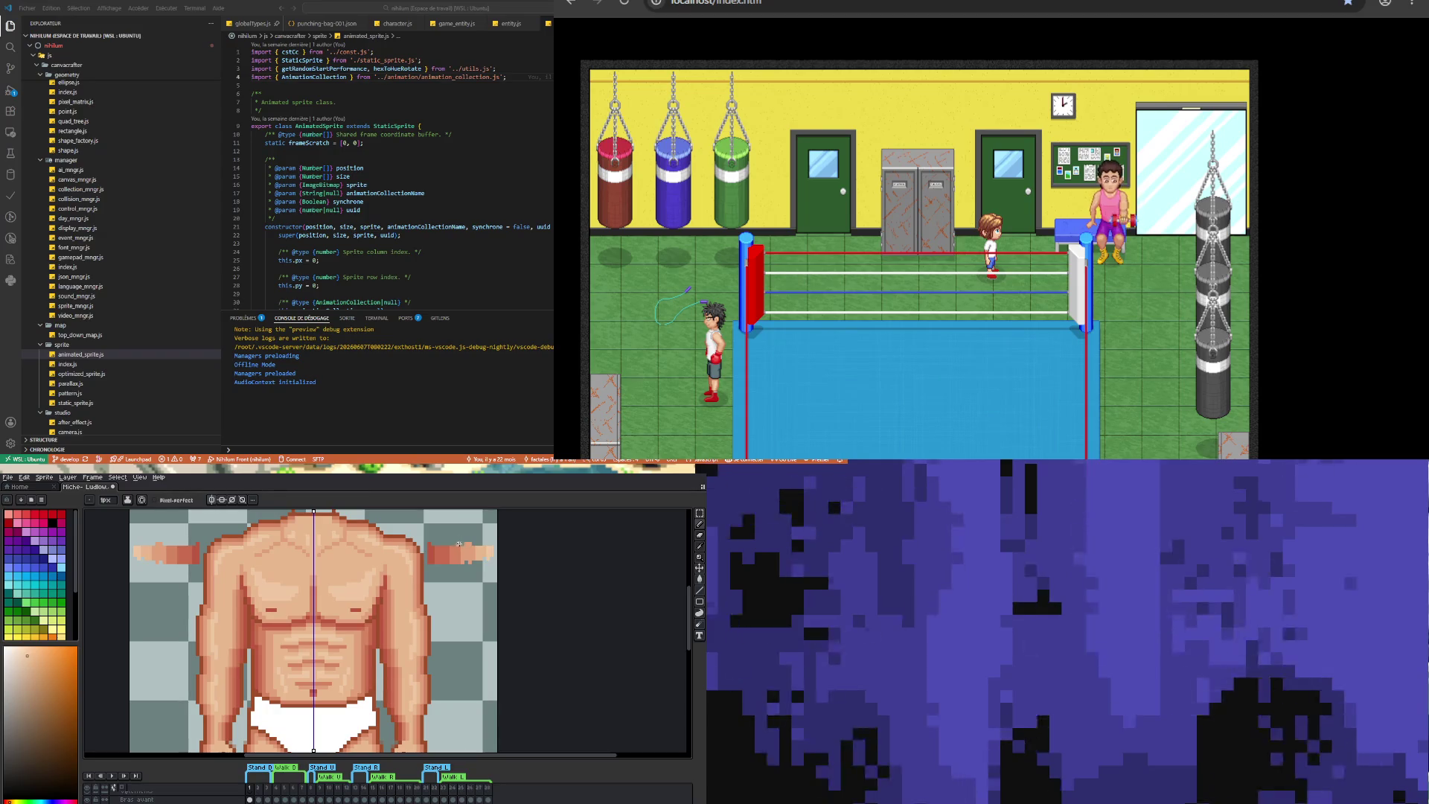
- Sample the dark red-brown shadow skin colour from the leg and return to the Pencil
{"action": "mouse_move", "coordinate": [693, 603]}
{"action": "left_mouse_down"}
{"action": "mouse_move", "coordinate": [688, 651]}
{"action": "mouse_move", "coordinate": [686, 632]}
{"action": "mouse_move", "coordinate": [608, 632]}
{"action": "left_mouse_up"}
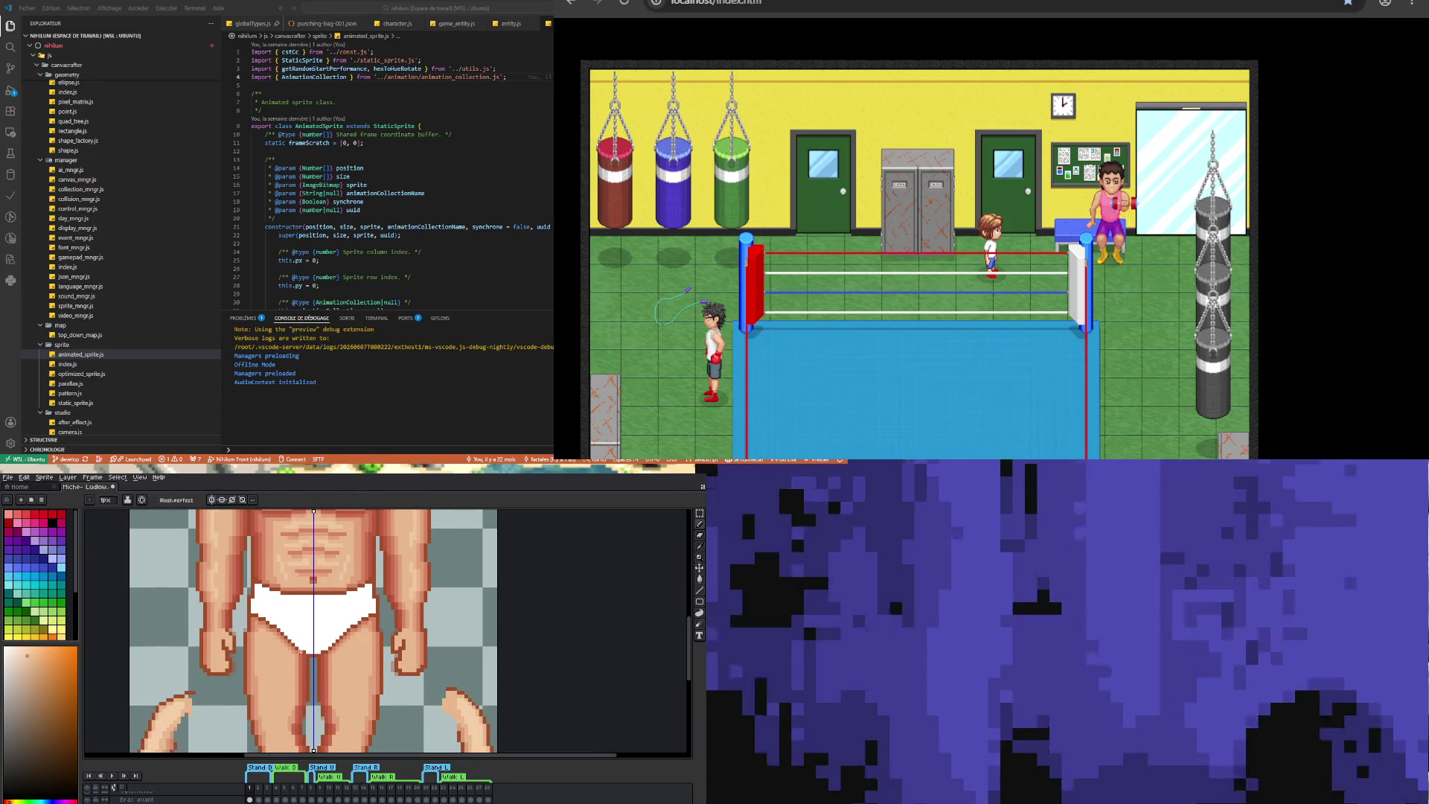
{"action": "key", "text": "i"}
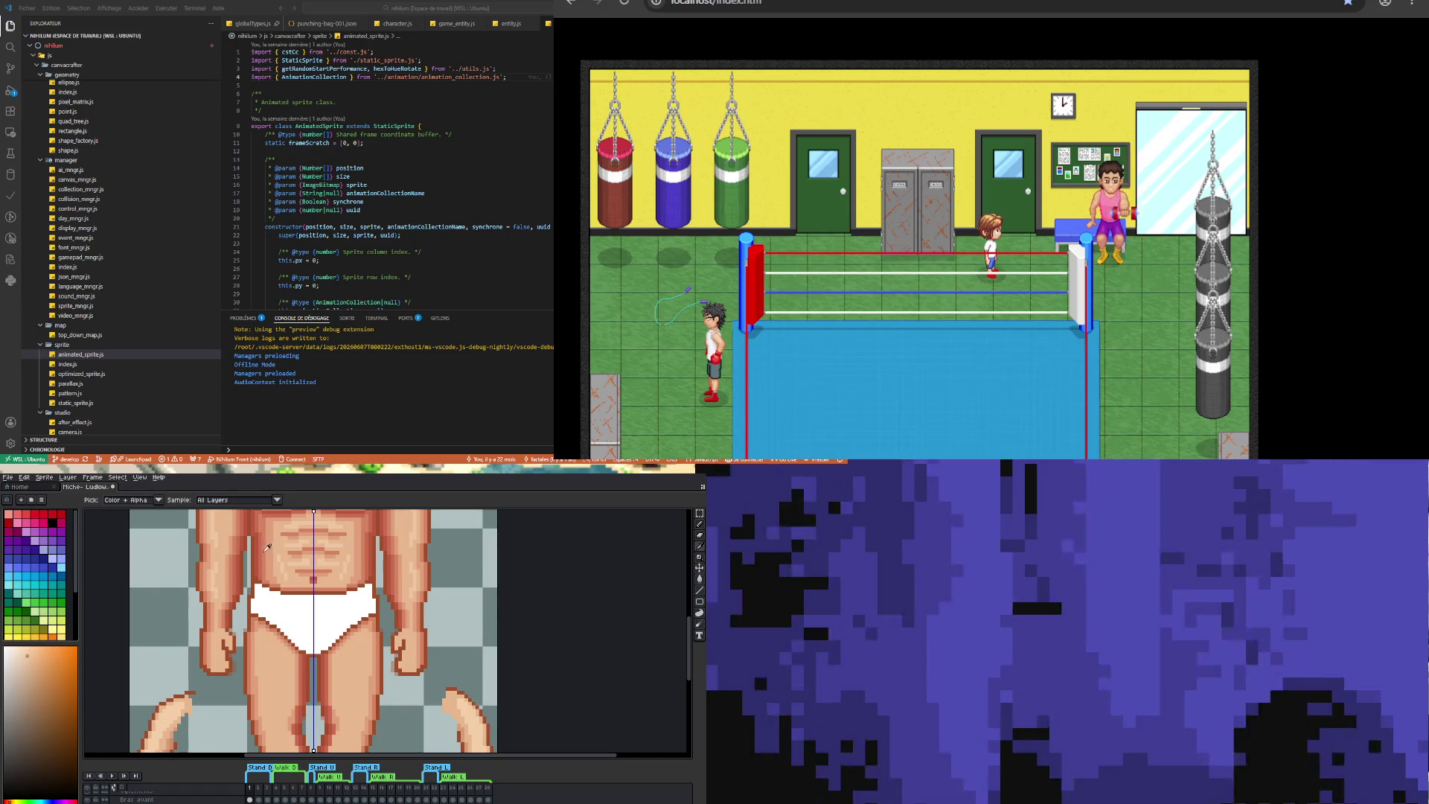
{"action": "left_click", "coordinate": [295, 652]}
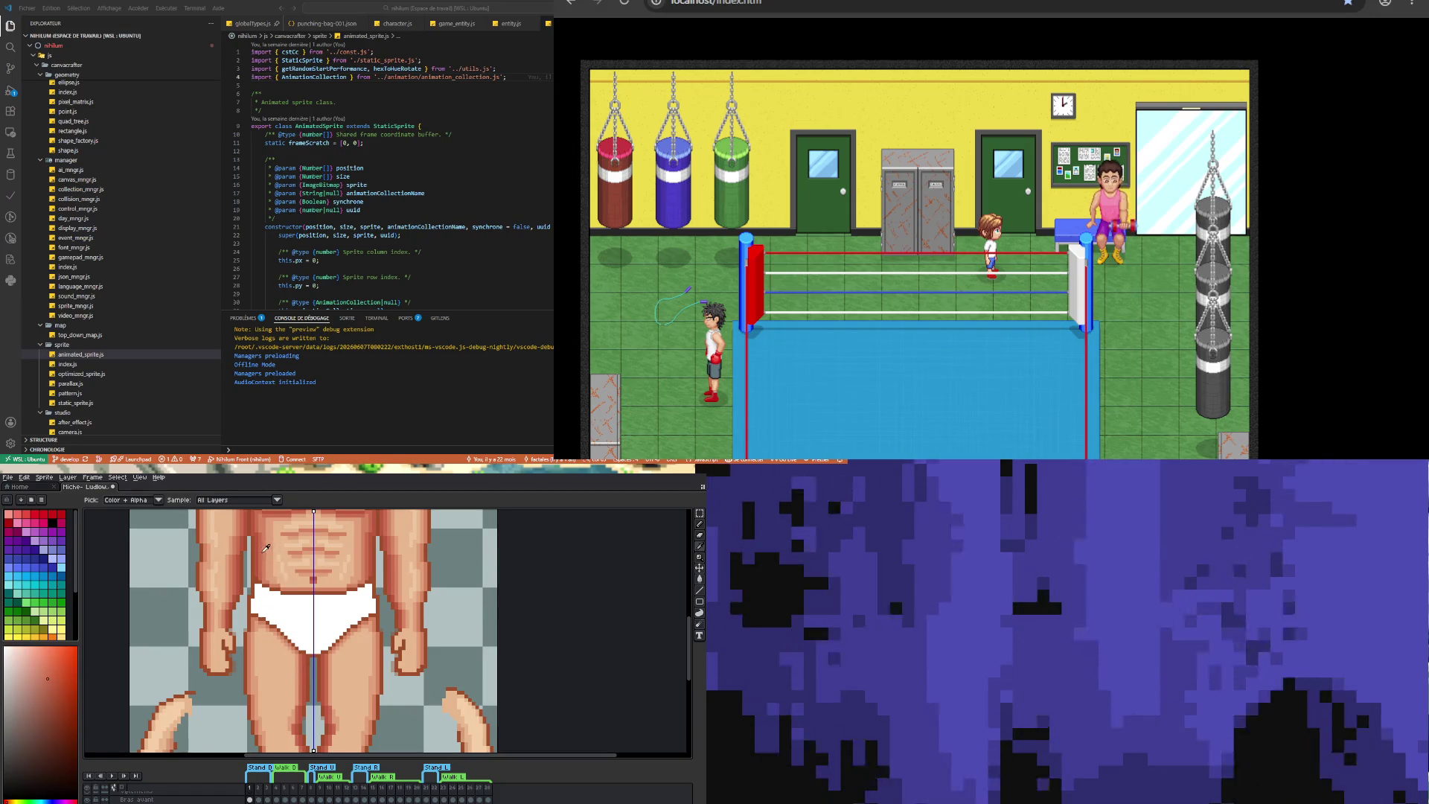
{"action": "left_click", "coordinate": [306, 662]}
{"action": "key", "text": "b"}
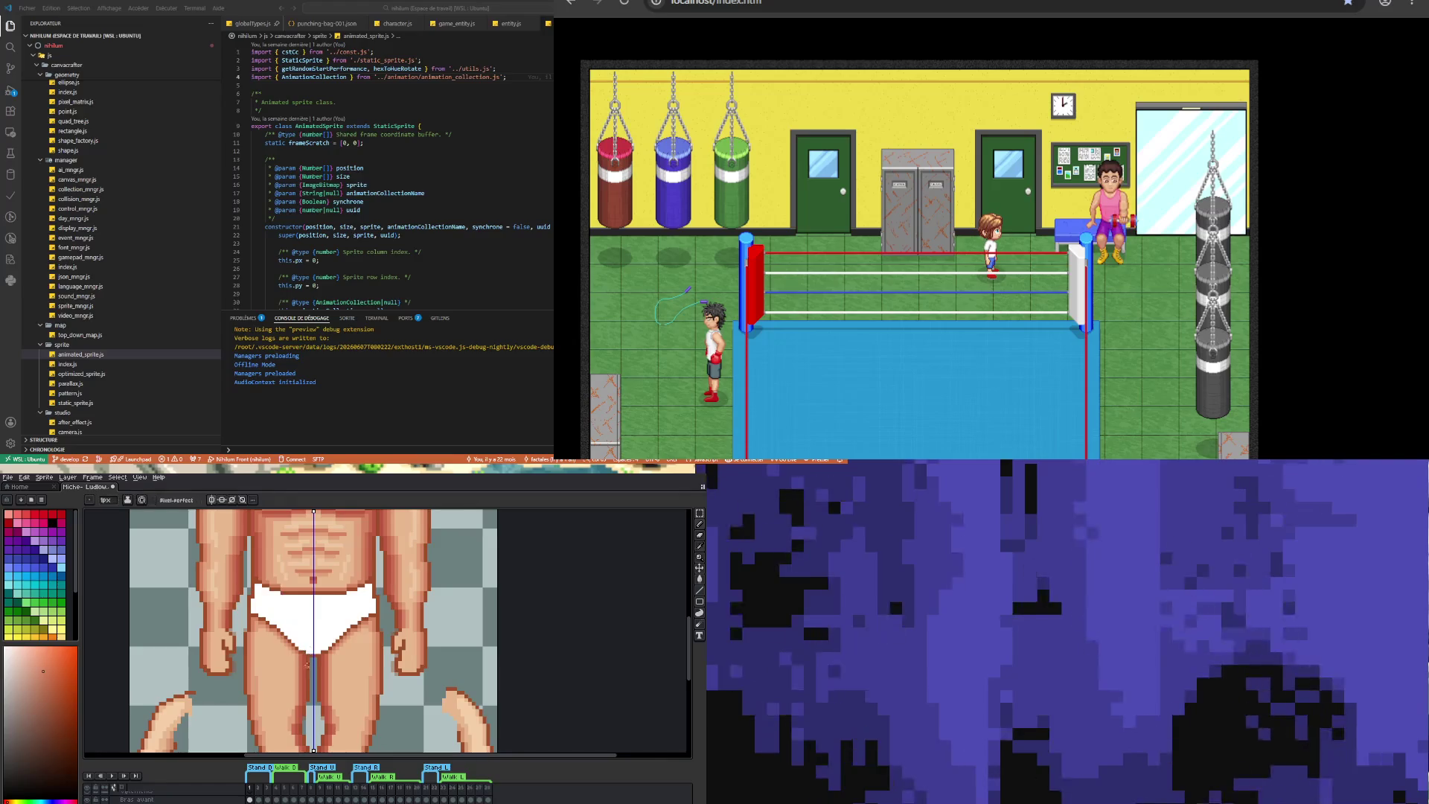
- Draw dark shading strokes along the left leg's inner edge, mirrored on the right leg
{"action": "left_click_drag", "start_coordinate": [297, 677], "coordinate": [297, 658]}
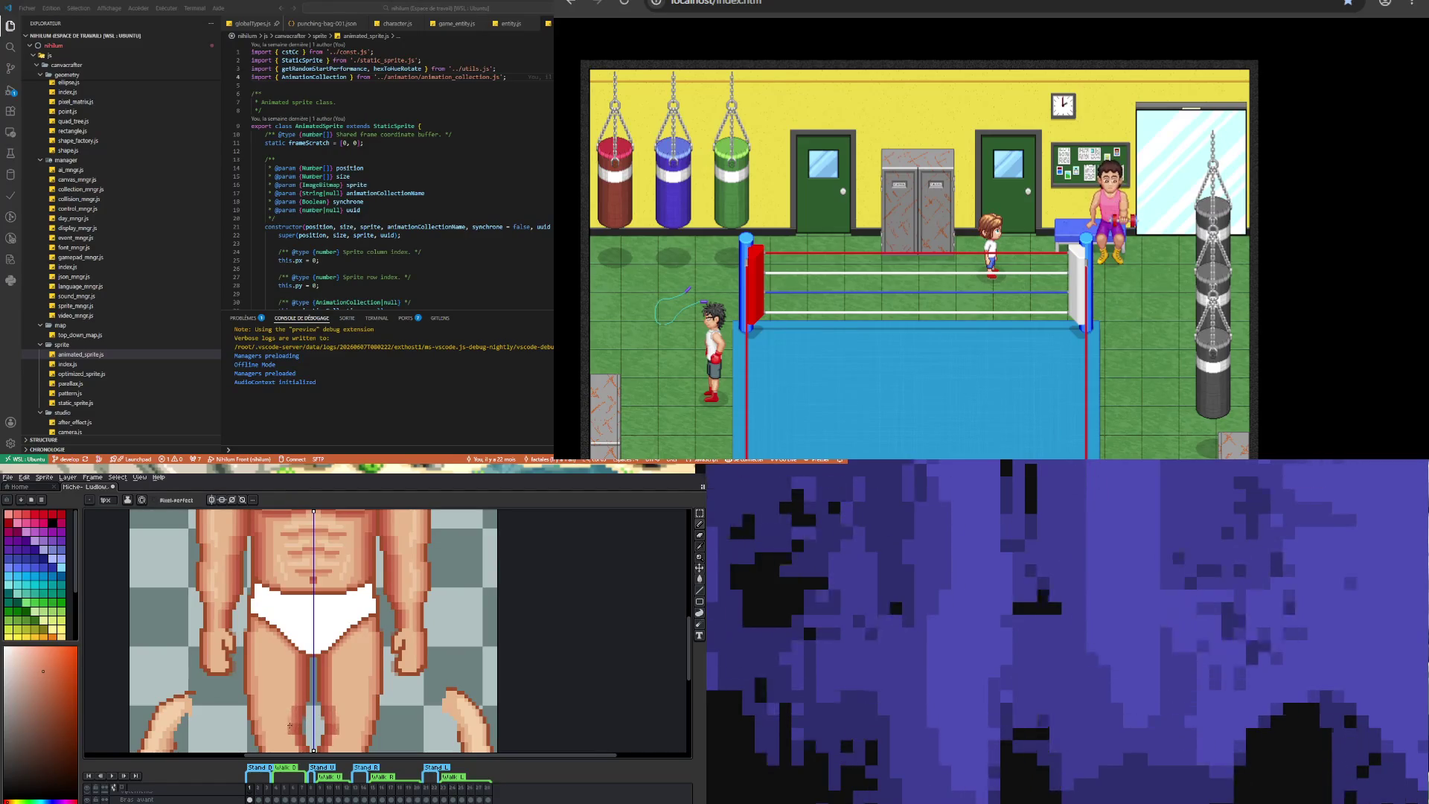
{"action": "left_click_drag", "start_coordinate": [686, 631], "coordinate": [686, 662]}
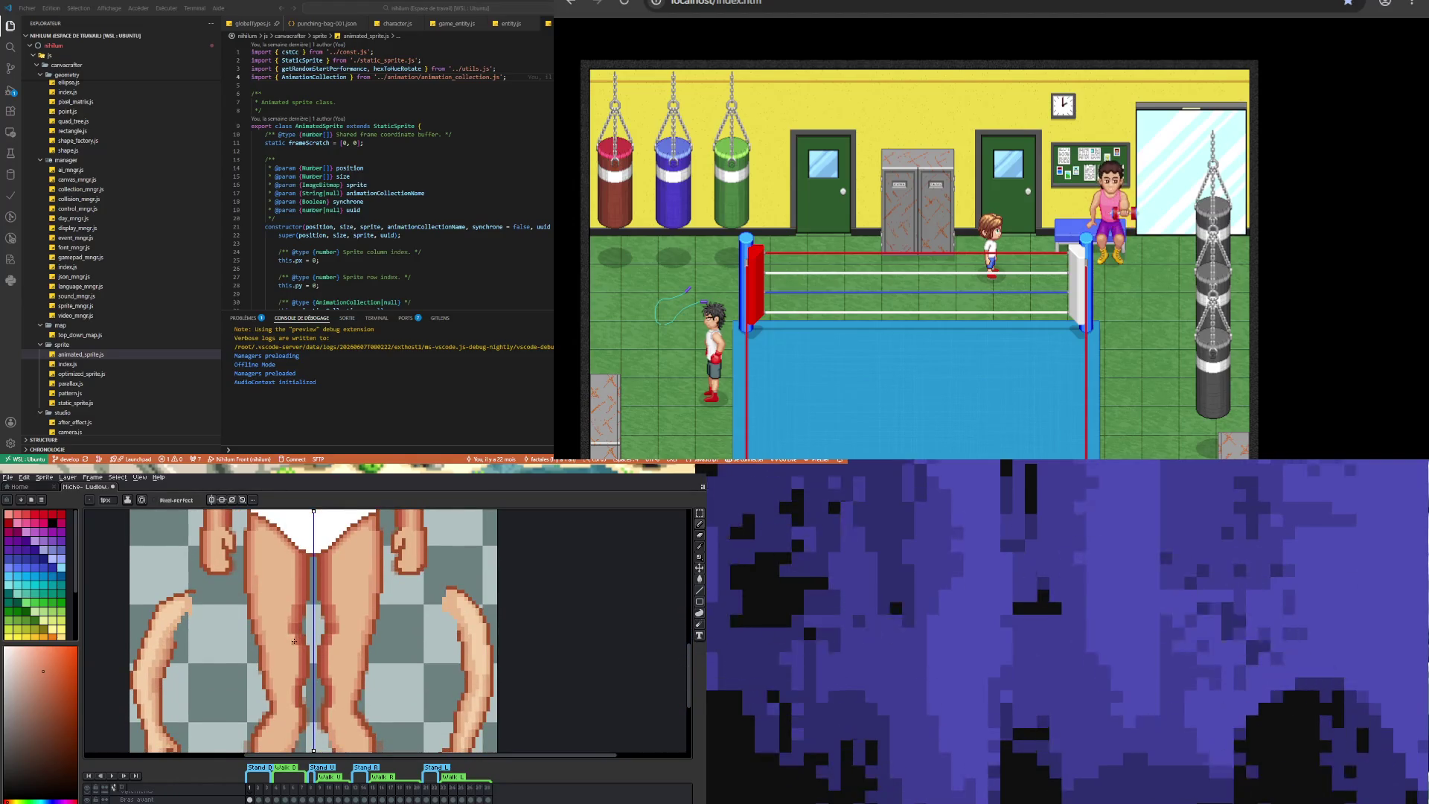
{"action": "left_click_drag", "start_coordinate": [298, 675], "coordinate": [296, 650]}
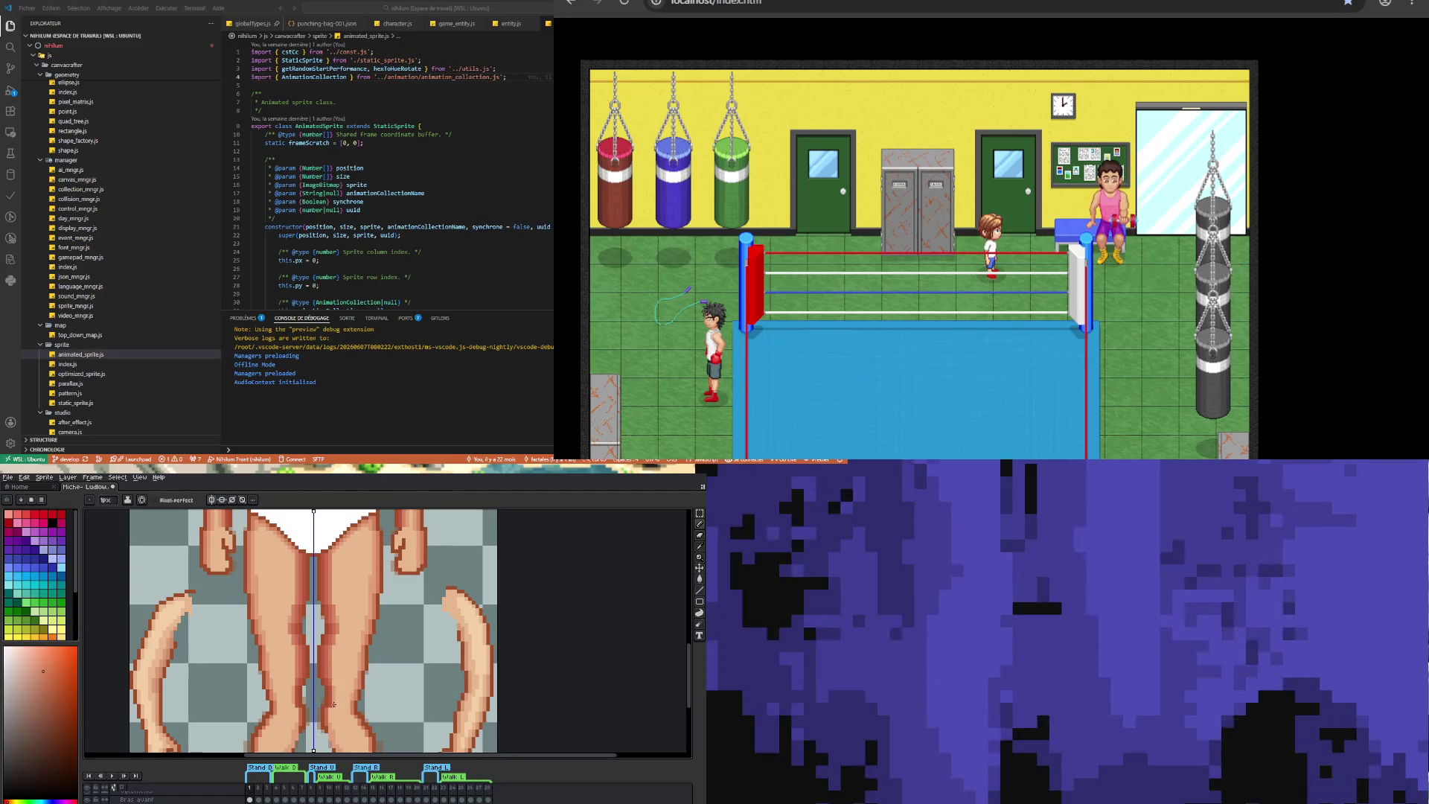
{"action": "left_click_drag", "start_coordinate": [333, 707], "coordinate": [333, 688]}
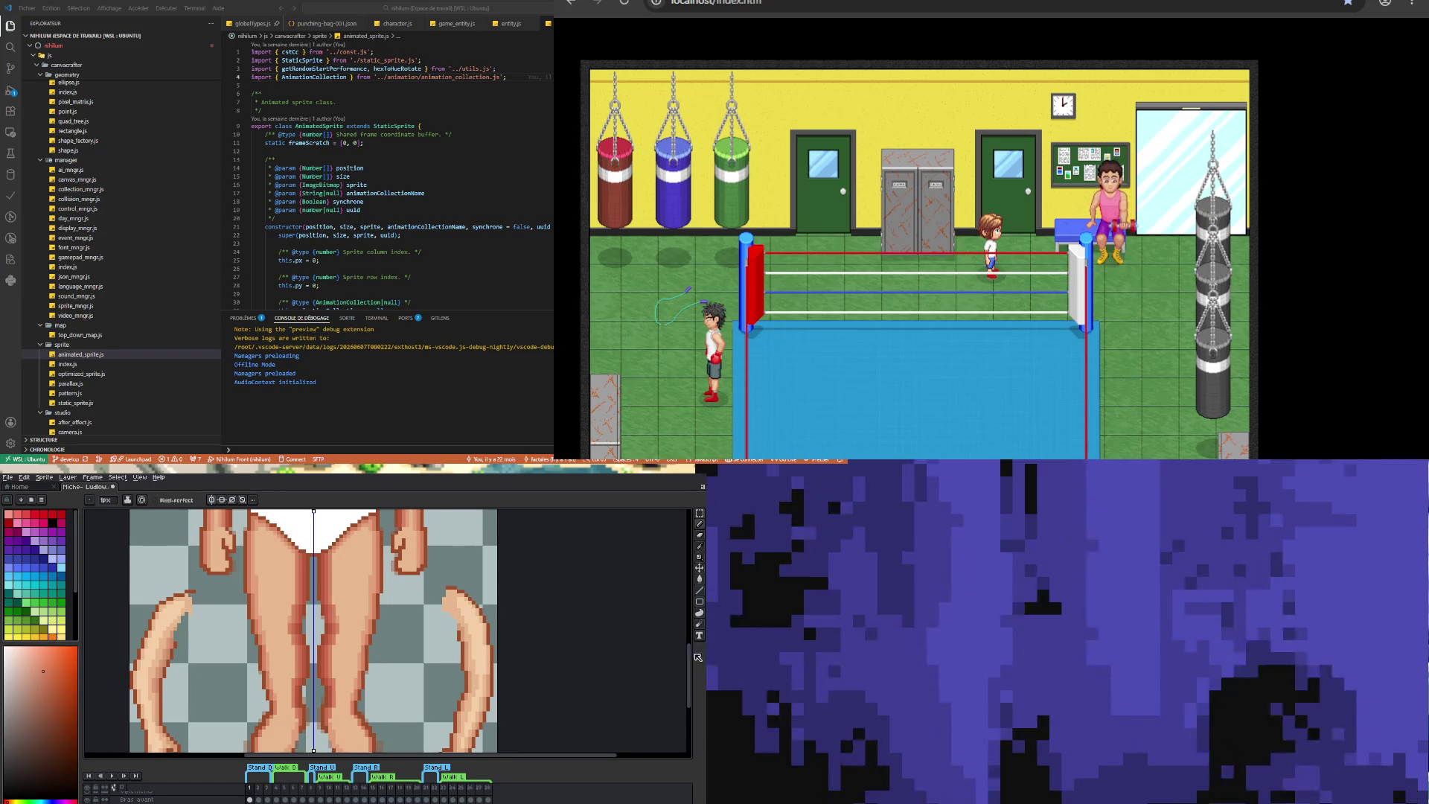
- Sample a darker shading colour from the leg and return to the Pencil
{"action": "scroll", "coordinate": [670, 635], "scroll_direction": "up", "scroll_amount": 3}
{"action": "scroll", "coordinate": [655, 642], "scroll_direction": "down", "scroll_amount": 1}
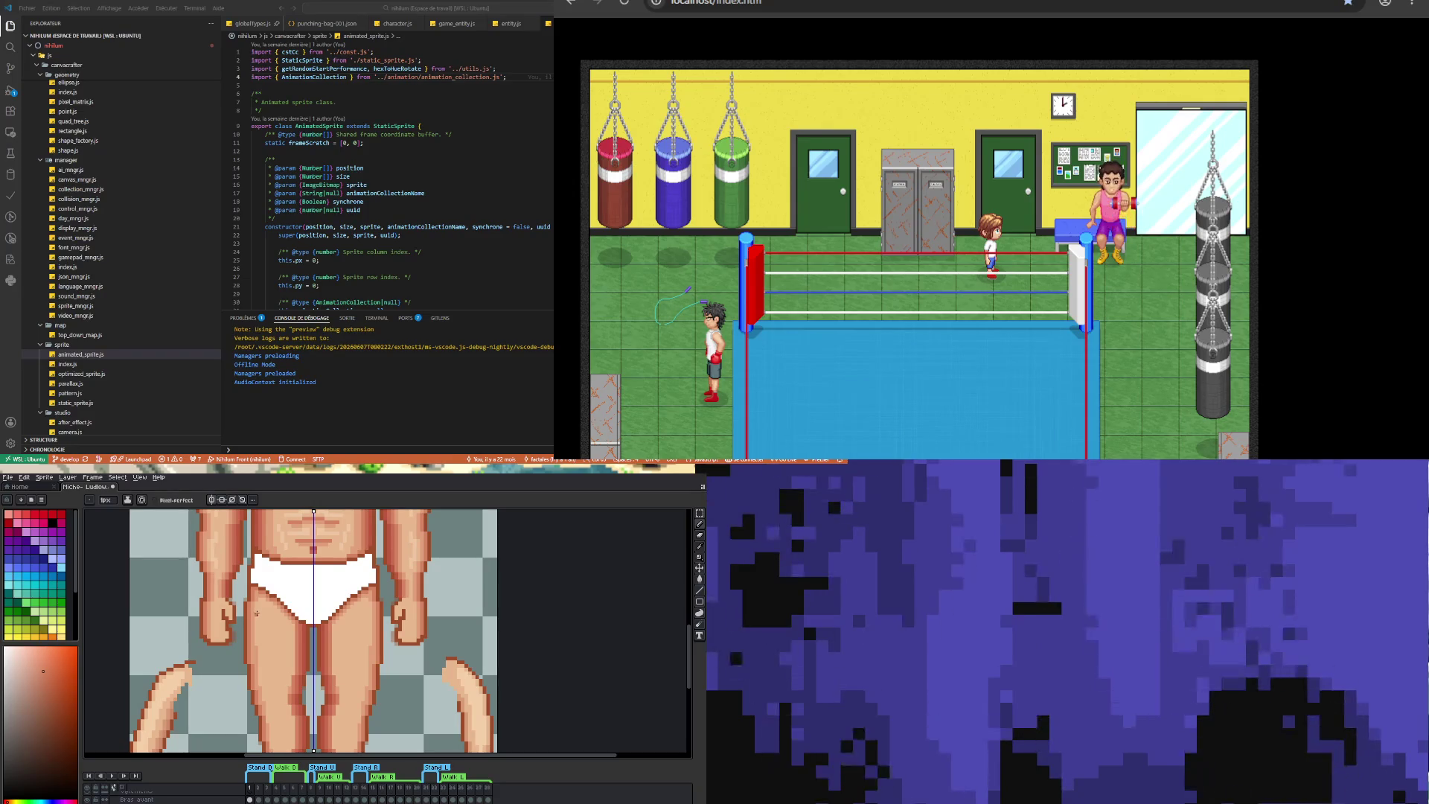
{"action": "key", "text": "i"}
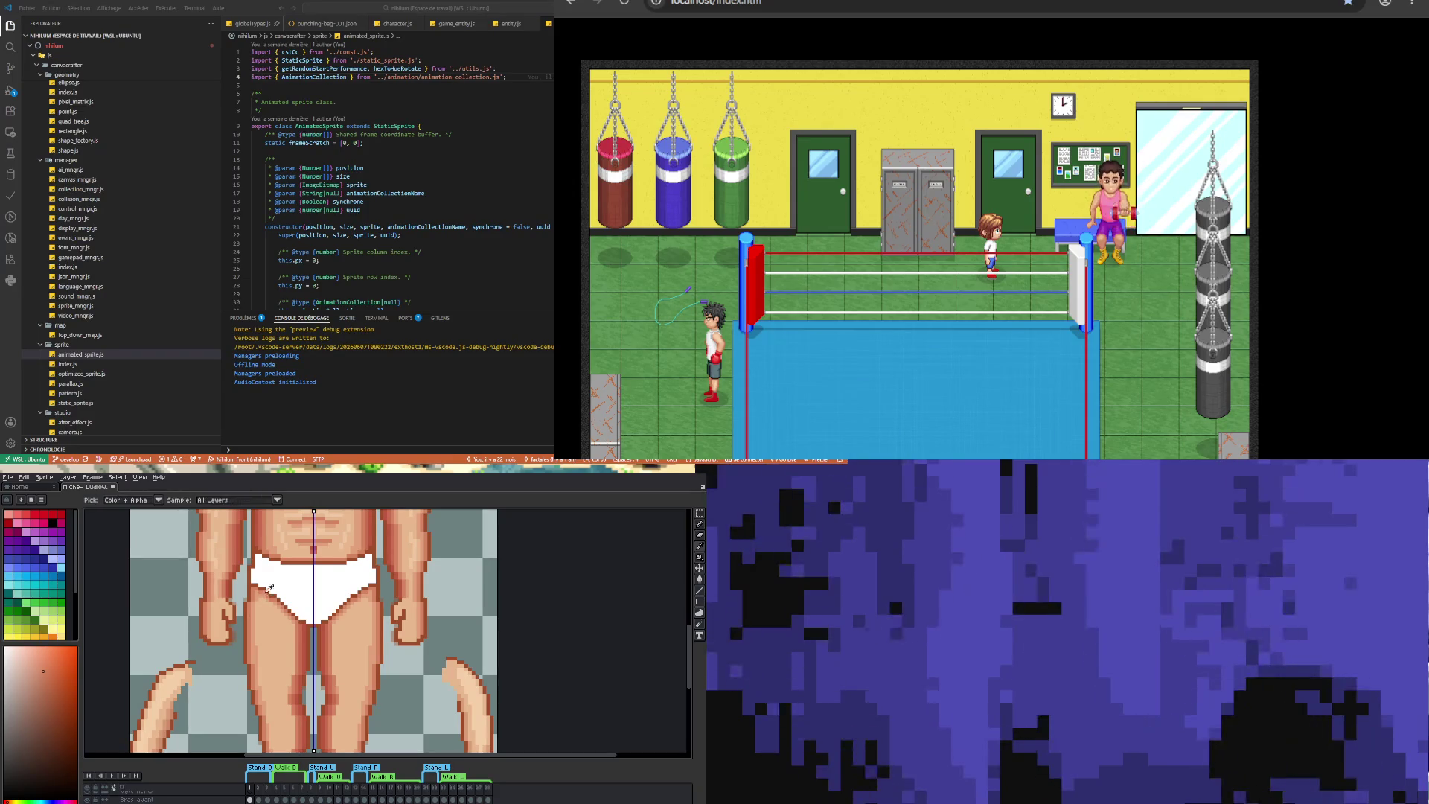
{"action": "left_click", "coordinate": [253, 619]}
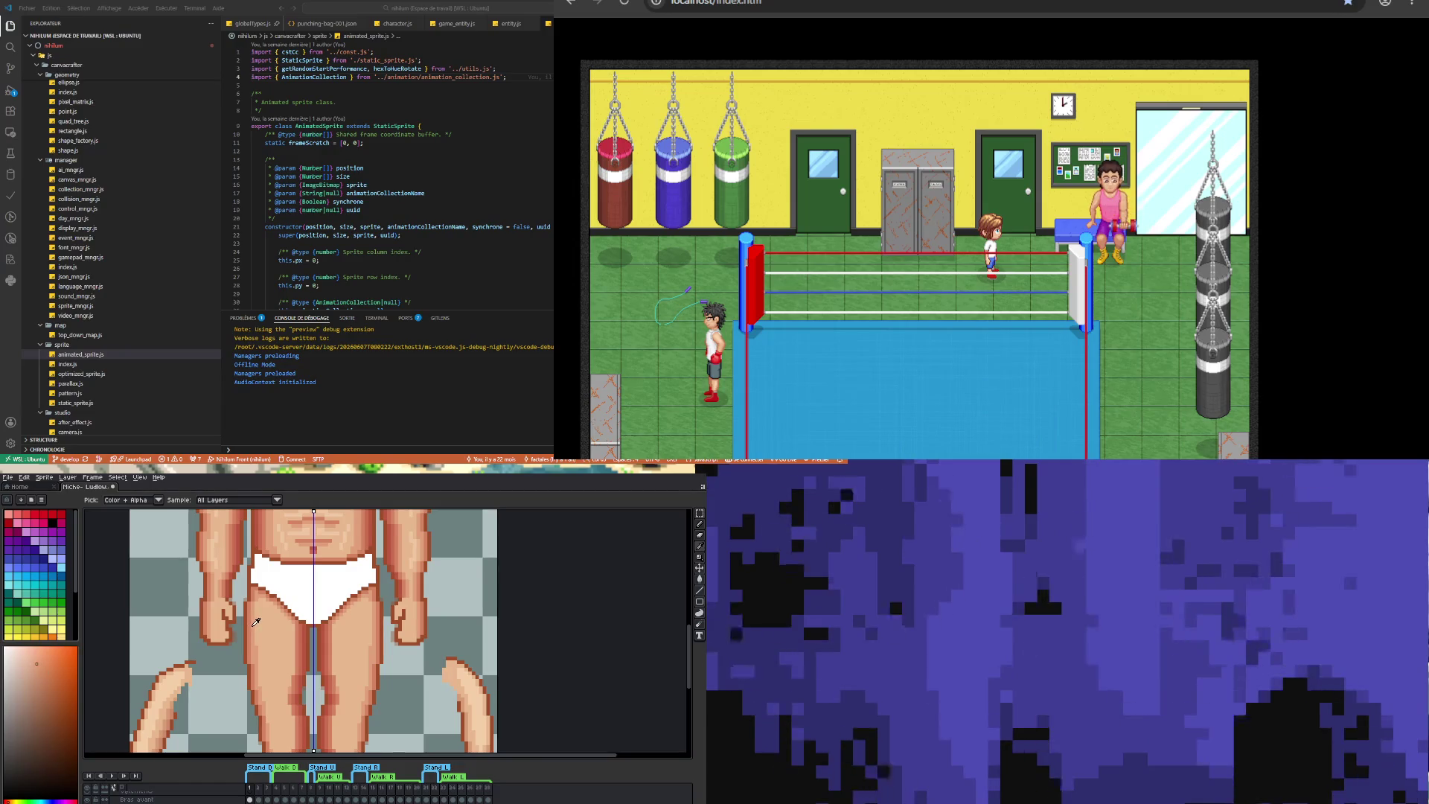
{"action": "key", "text": "b"}
- Draw darker shading strokes up and down the left thigh edge, mirrored on both legs
{"action": "left_click_drag", "start_coordinate": [256, 642], "coordinate": [256, 604]}
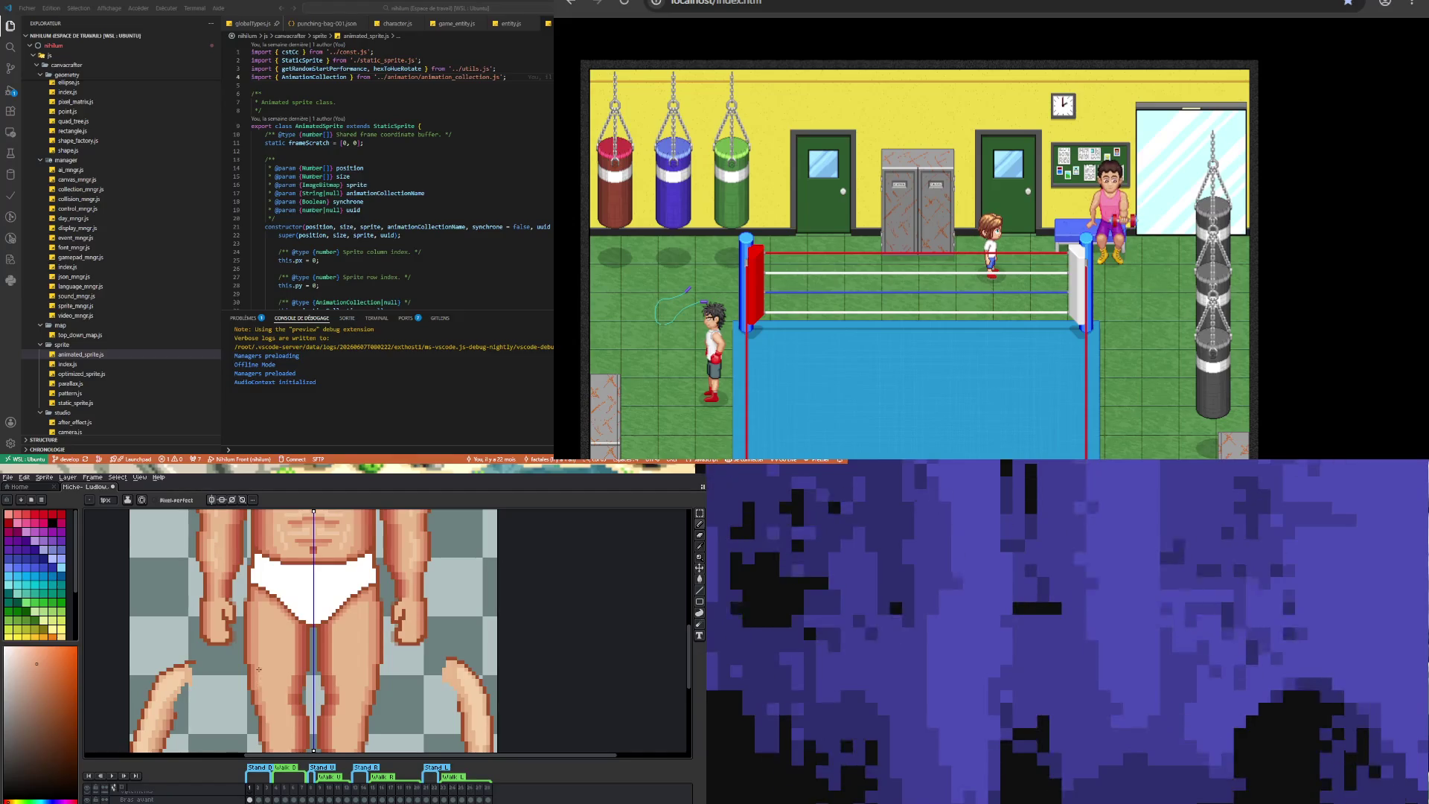
{"action": "left_click_drag", "start_coordinate": [259, 665], "coordinate": [260, 687]}
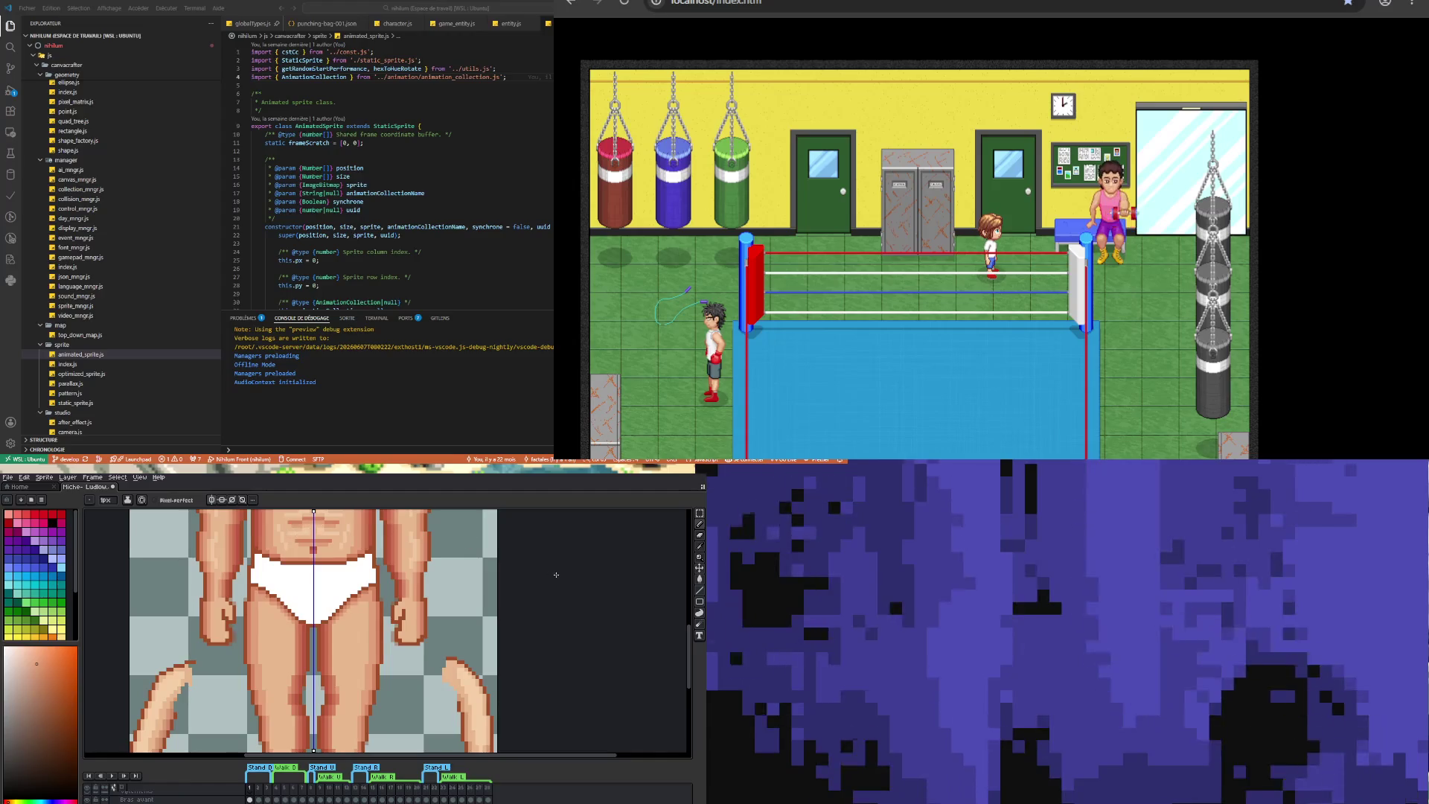
{"action": "left_click_drag", "start_coordinate": [691, 642], "coordinate": [691, 664]}
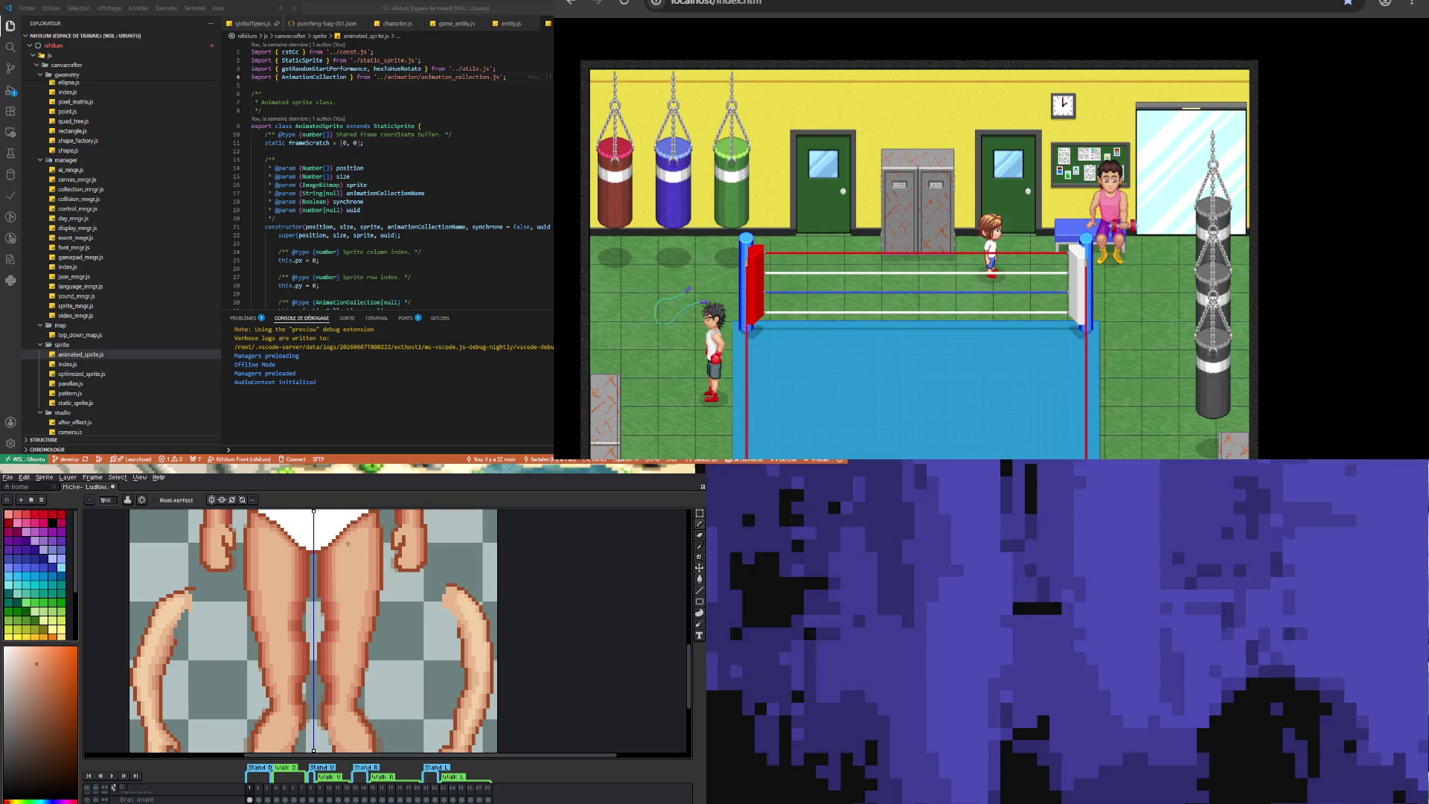
{"action": "key", "text": "i"}
{"action": "key", "text": "b"}
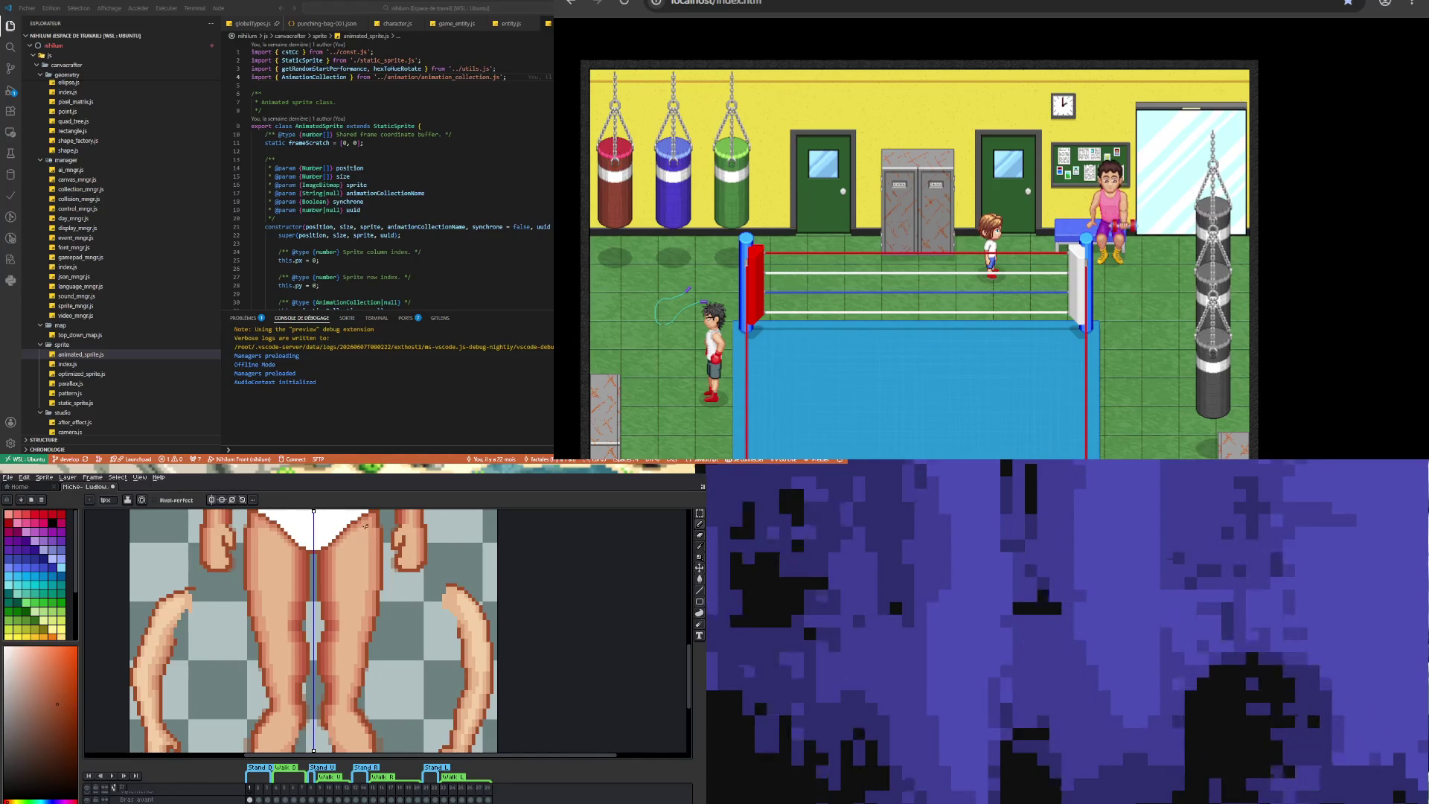
{"action": "scroll", "coordinate": [338, 624], "scroll_direction": "down", "scroll_amount": 5}
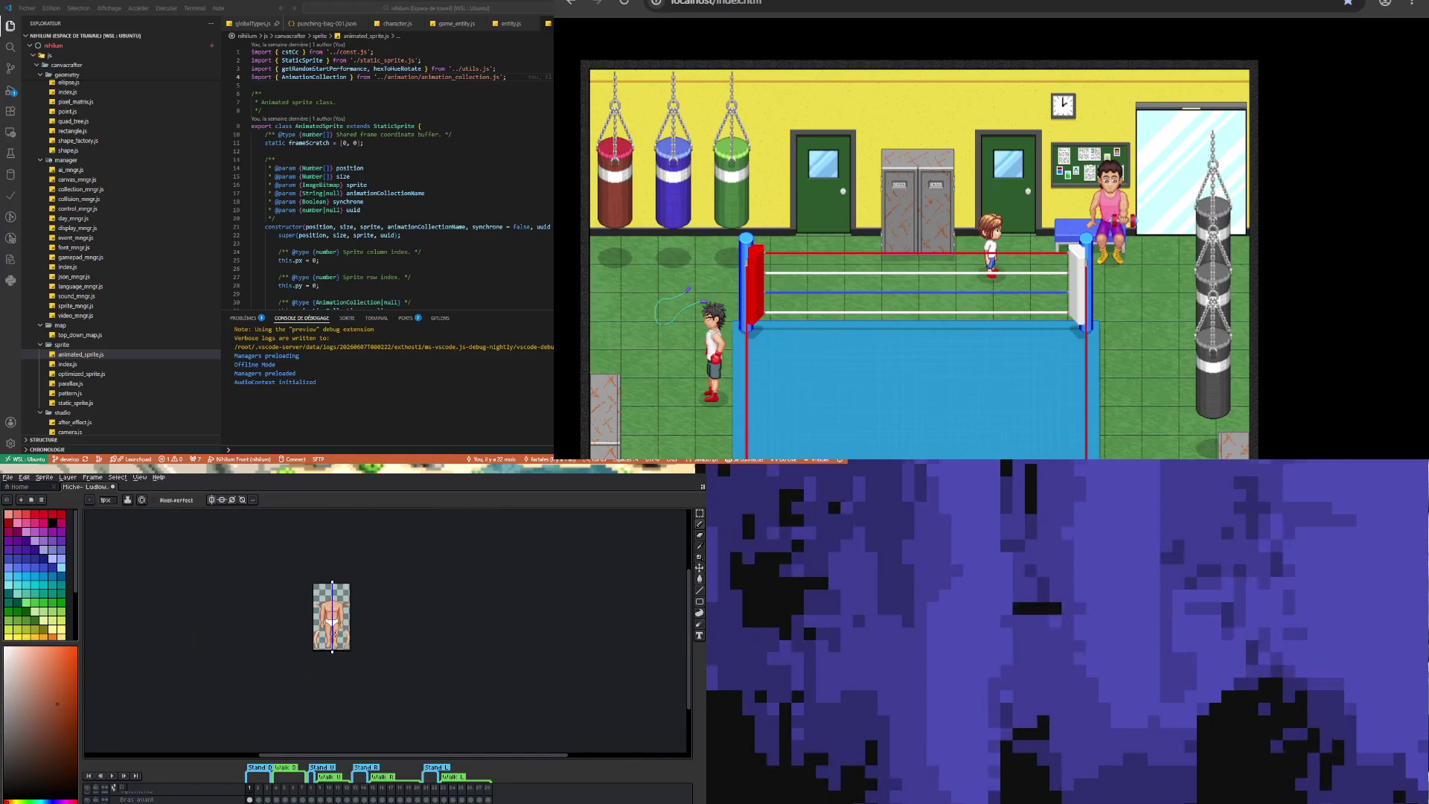
- Sample a couple of colours from the boxer sprite with the eyedropper
{"action": "scroll", "coordinate": [339, 624], "scroll_direction": "up", "scroll_amount": 3}
{"action": "scroll", "coordinate": [334, 636], "scroll_direction": "down", "scroll_amount": 2}
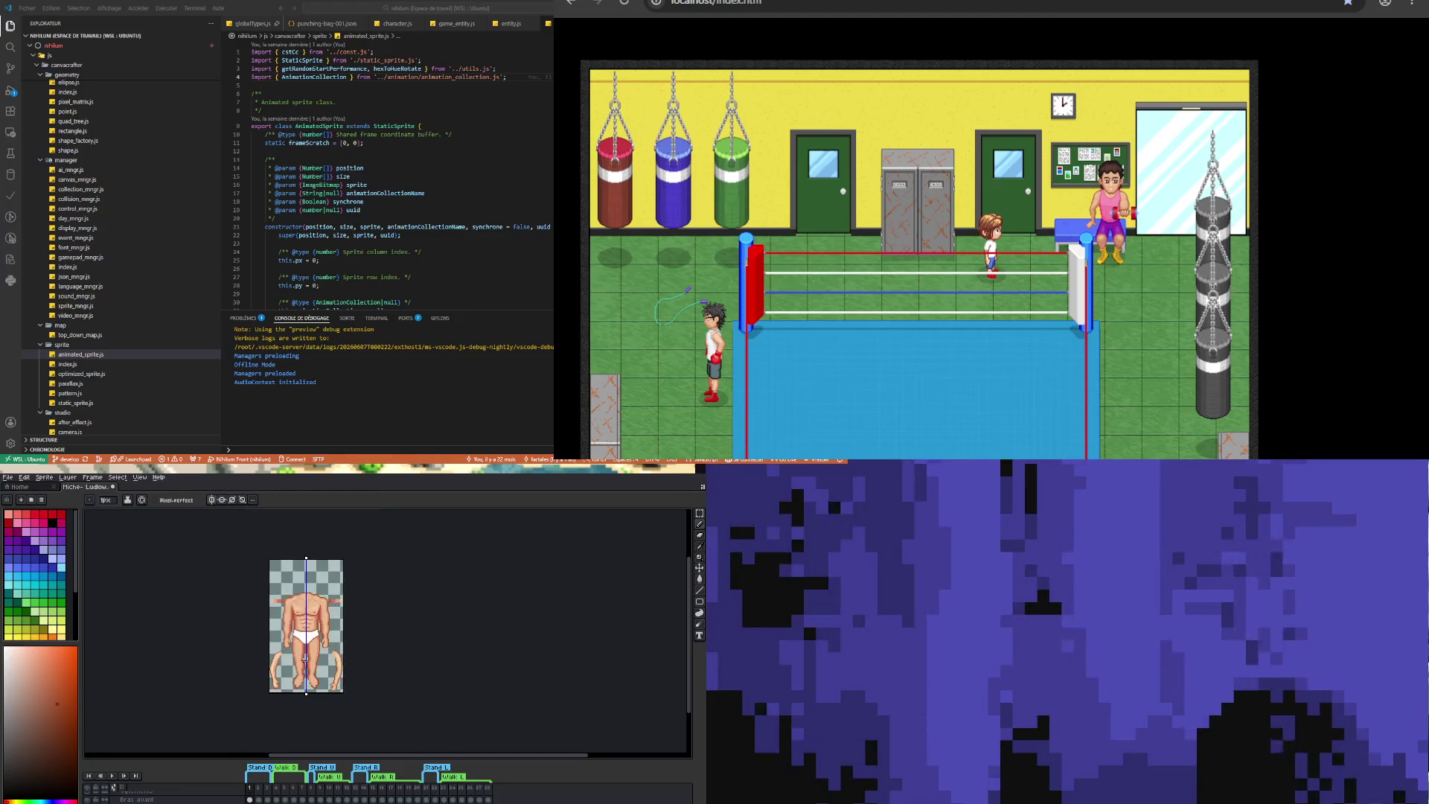
{"action": "scroll", "coordinate": [333, 635], "scroll_direction": "up", "scroll_amount": 2}
{"action": "scroll", "coordinate": [318, 649], "scroll_direction": "up", "scroll_amount": 1}
{"action": "scroll", "coordinate": [318, 648], "scroll_direction": "up", "scroll_amount": 1}
{"action": "scroll", "coordinate": [320, 641], "scroll_direction": "down", "scroll_amount": 2}
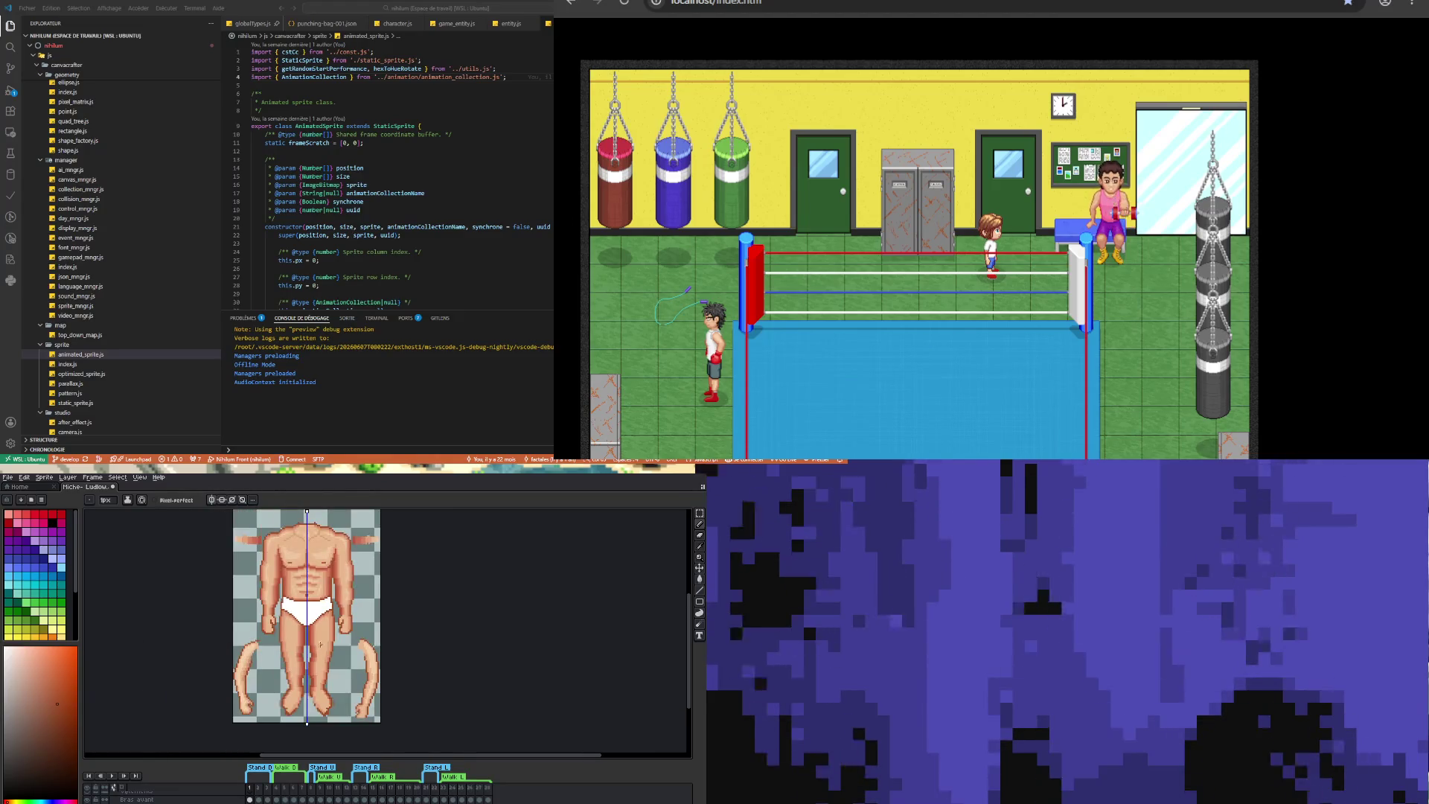
{"action": "scroll", "coordinate": [325, 632], "scroll_direction": "up", "scroll_amount": 2}
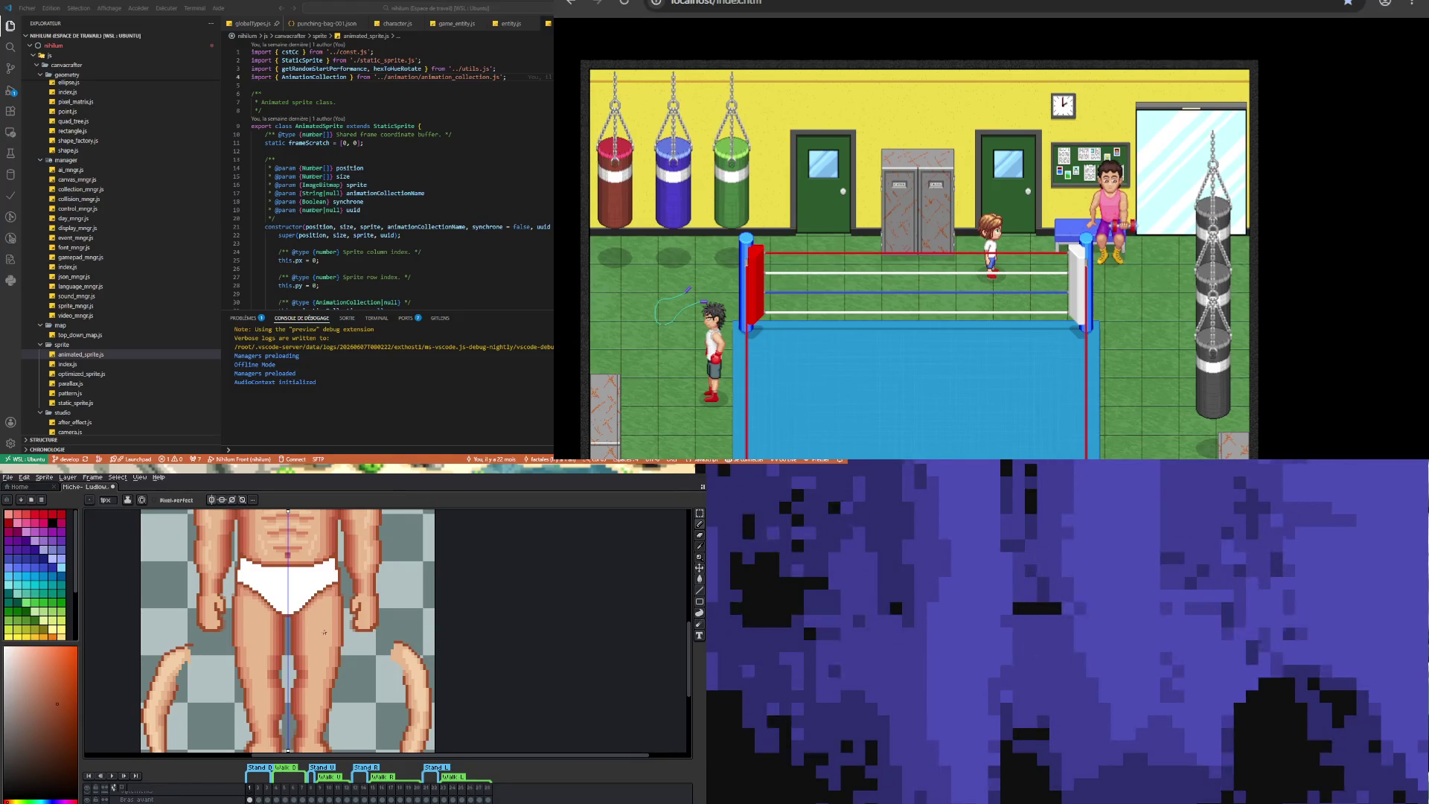
{"action": "key", "text": "i"}
{"action": "left_click", "coordinate": [274, 623]}
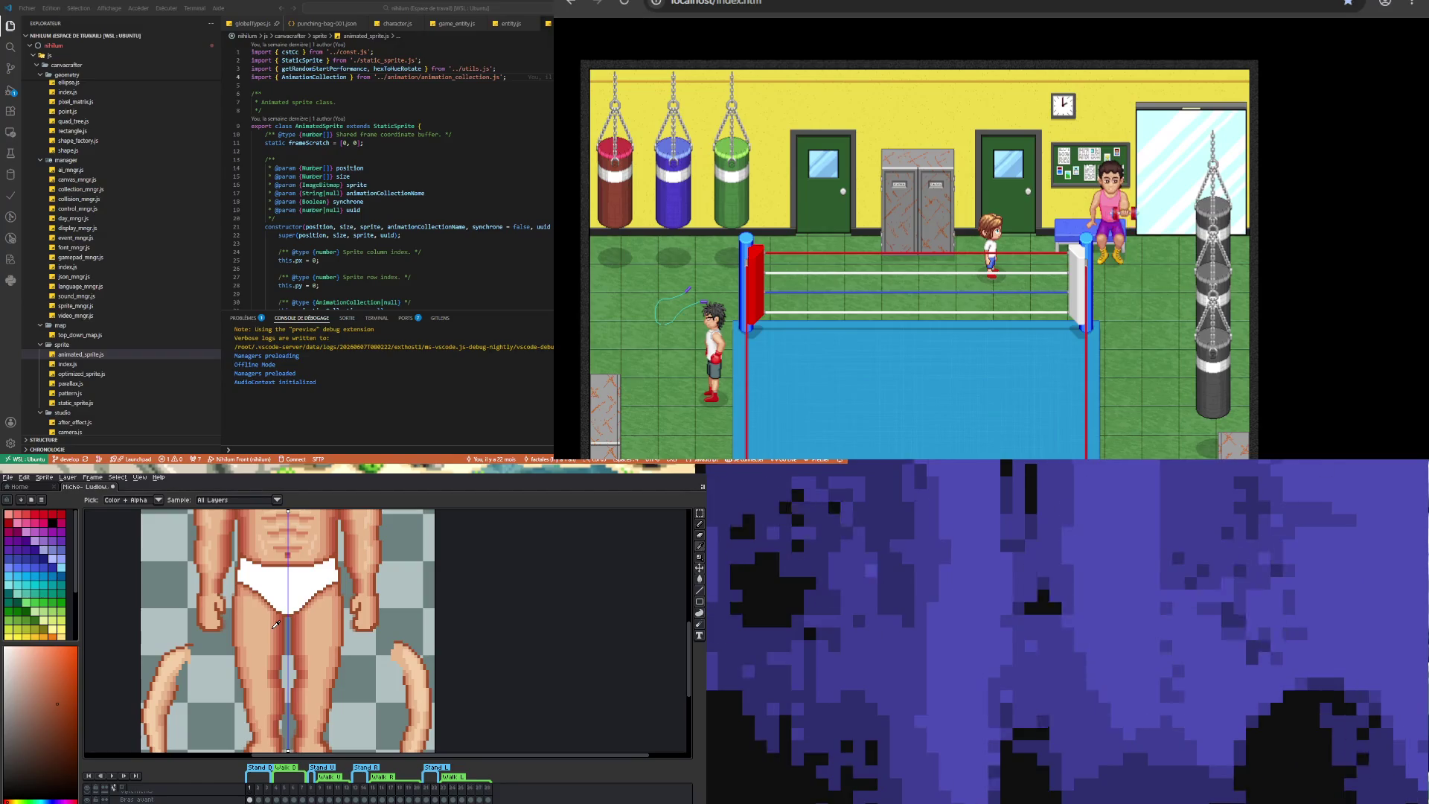
{"action": "left_click", "coordinate": [689, 525]}
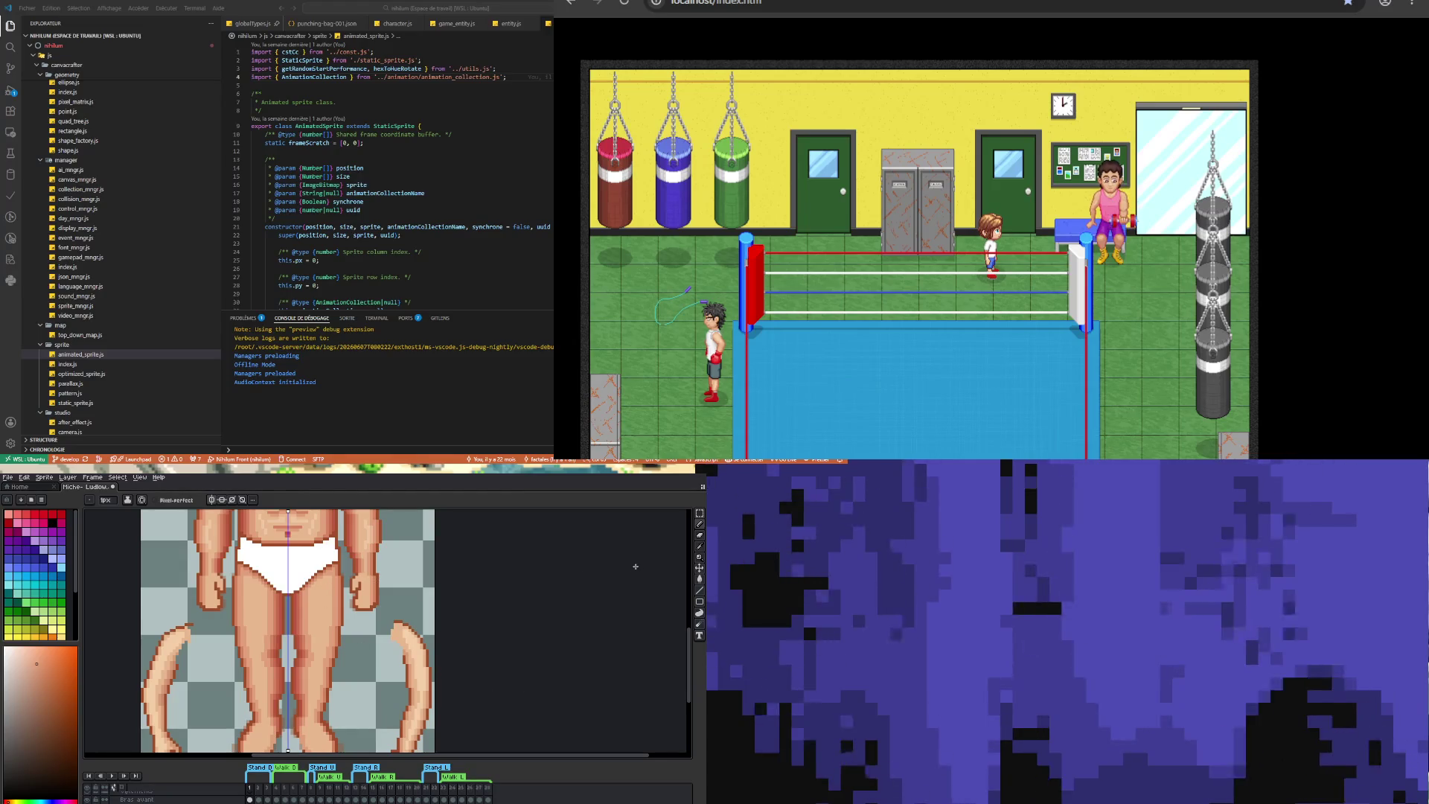
- Pick a skin tone from the thigh and return to the one-pixel pencil
{"action": "left_click", "coordinate": [701, 549]}
{"action": "left_click", "coordinate": [262, 636]}
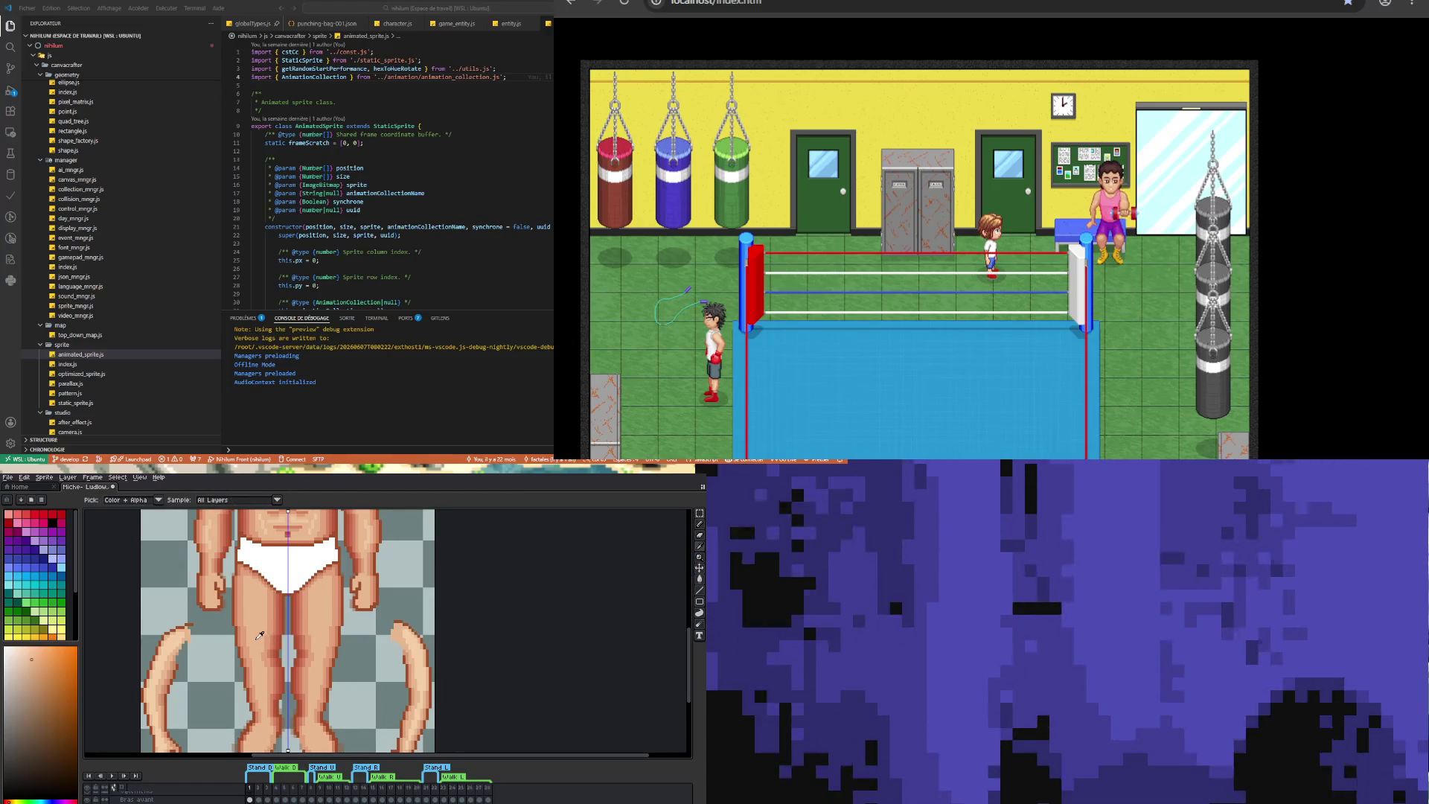
{"action": "left_click", "coordinate": [701, 525]}
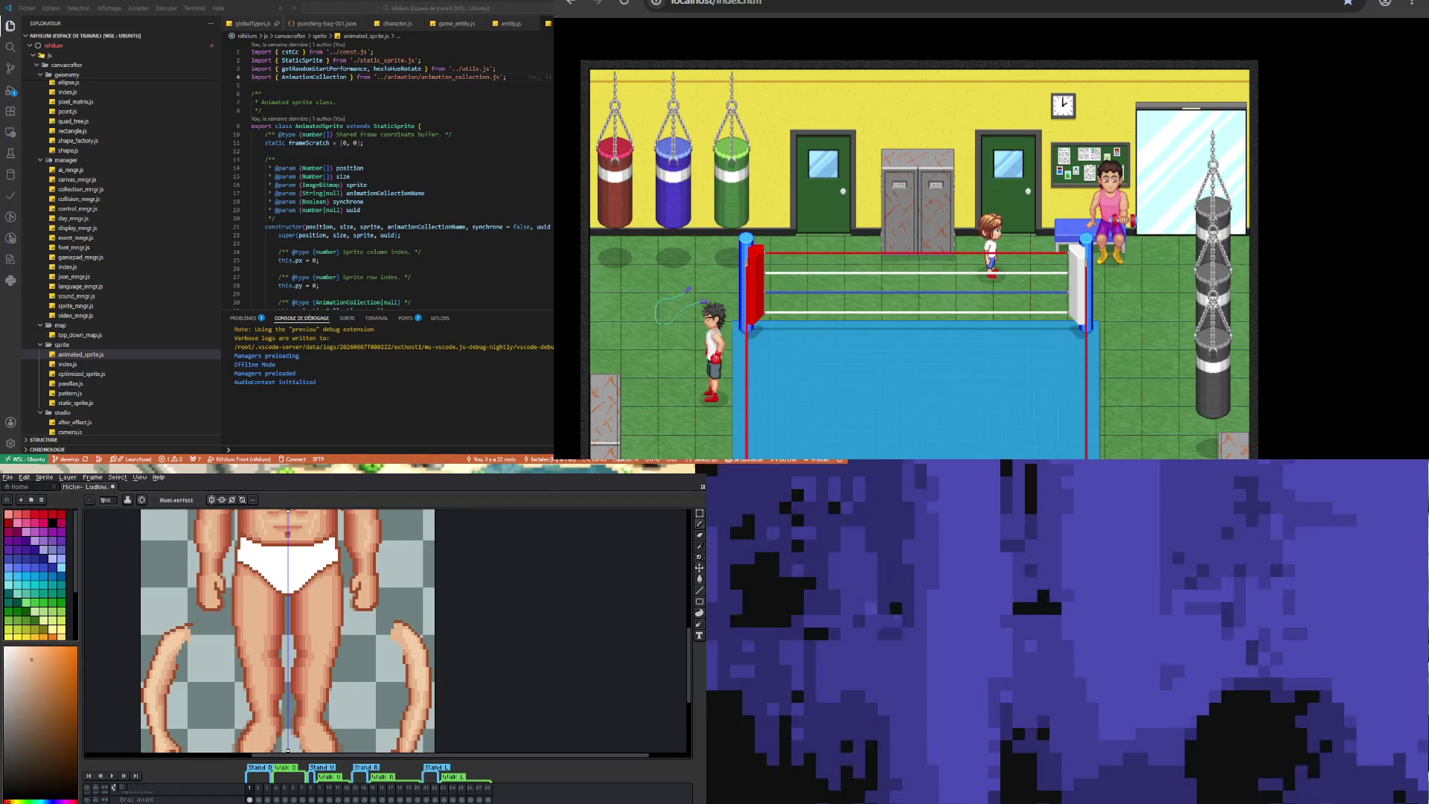
{"action": "left_click", "coordinate": [702, 548]}
{"action": "left_click", "coordinate": [245, 582]}
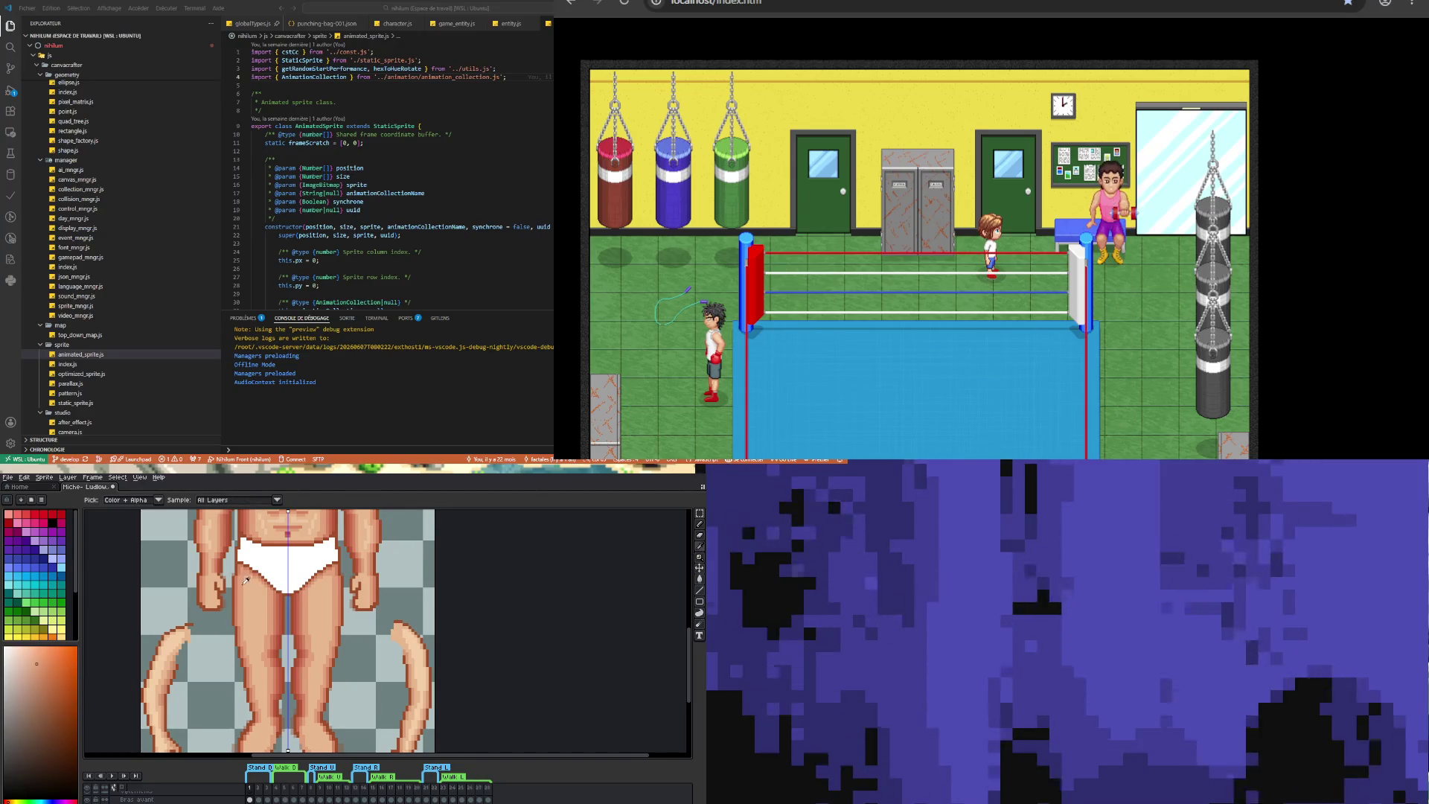
{"action": "left_click", "coordinate": [698, 525]}
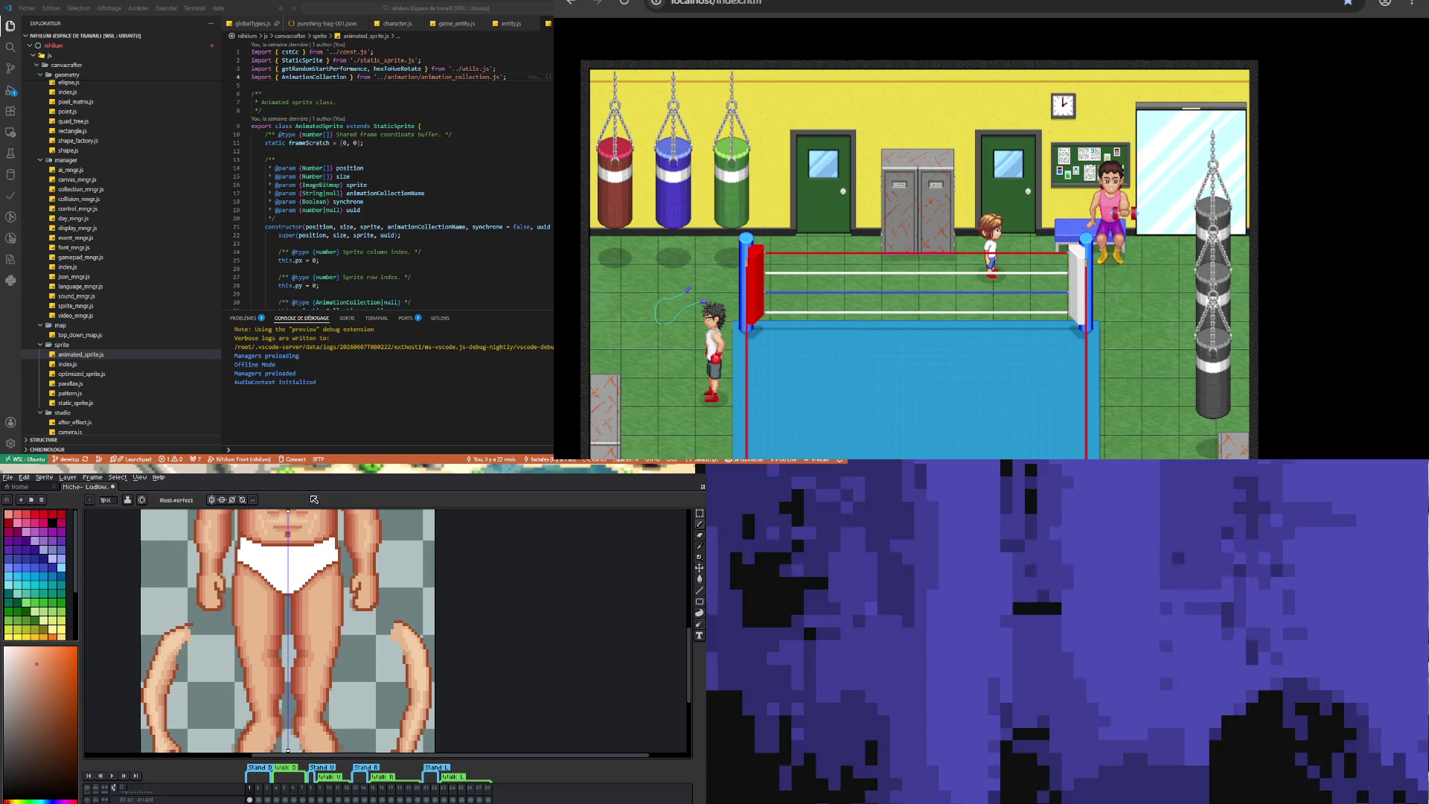
{"action": "scroll", "coordinate": [279, 515], "scroll_direction": "down", "scroll_amount": 2}
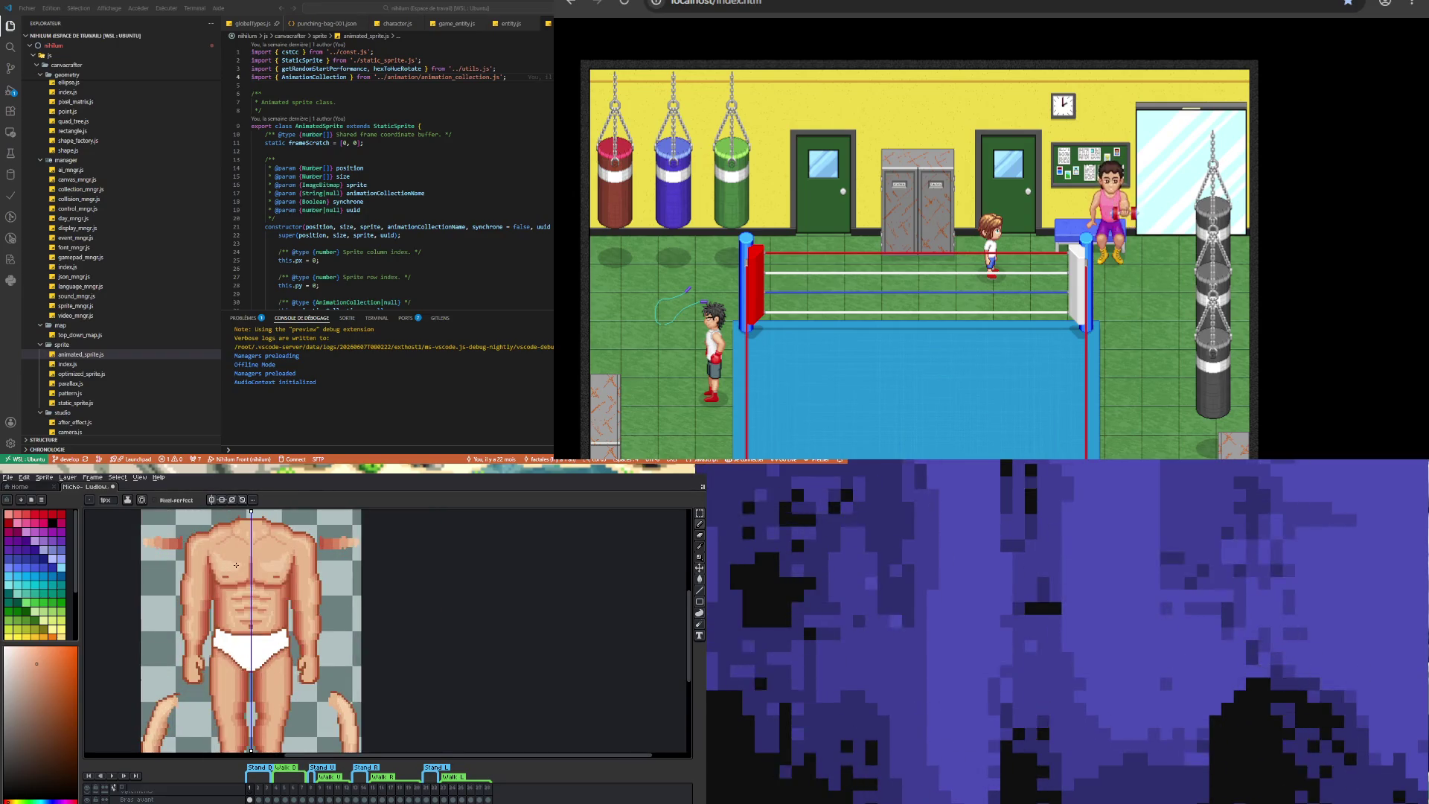
{"action": "scroll", "coordinate": [235, 563], "scroll_direction": "down", "scroll_amount": 1}
{"action": "scroll", "coordinate": [233, 594], "scroll_direction": "up", "scroll_amount": 1}
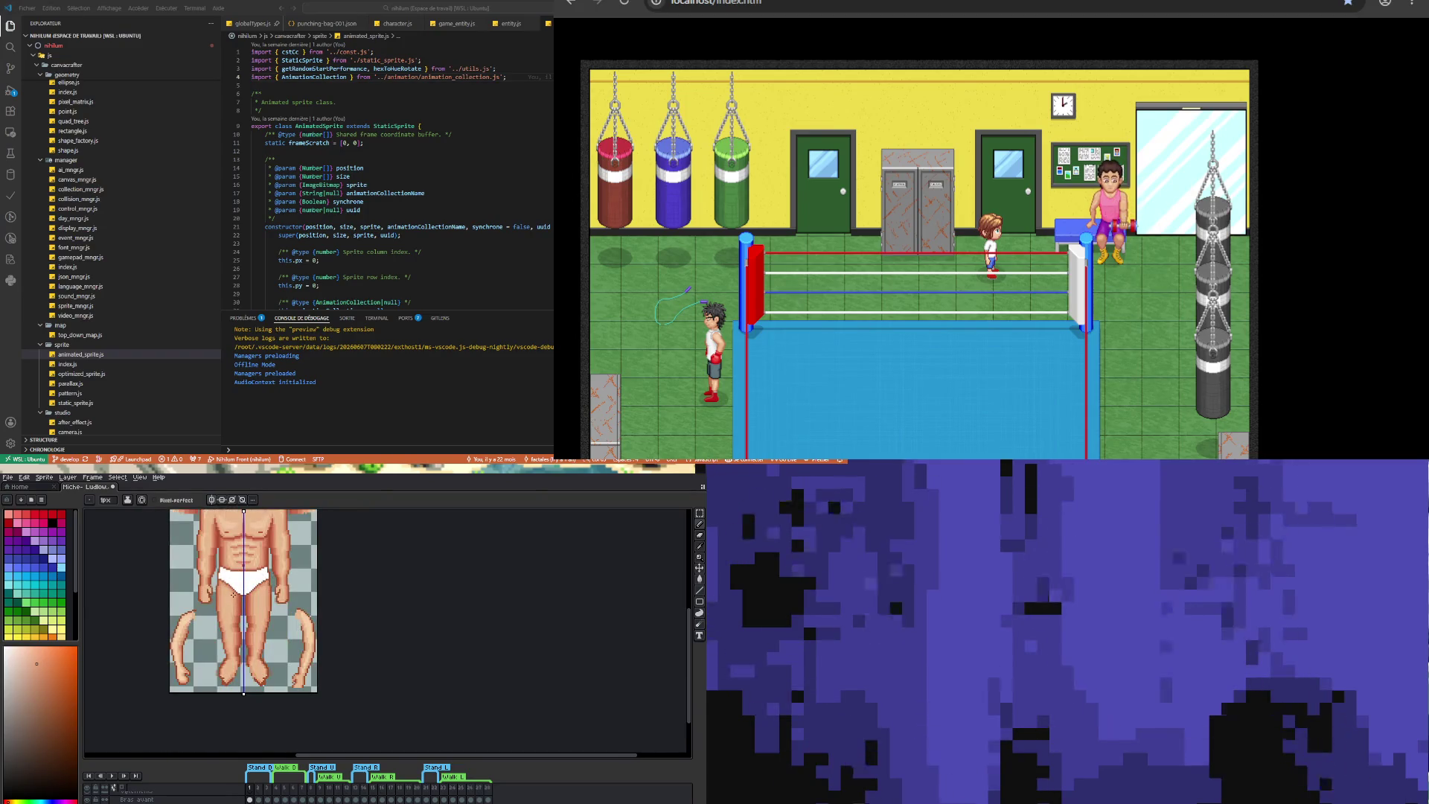
{"action": "scroll", "coordinate": [234, 594], "scroll_direction": "down", "scroll_amount": 1}
{"action": "scroll", "coordinate": [227, 543], "scroll_direction": "up", "scroll_amount": 4}
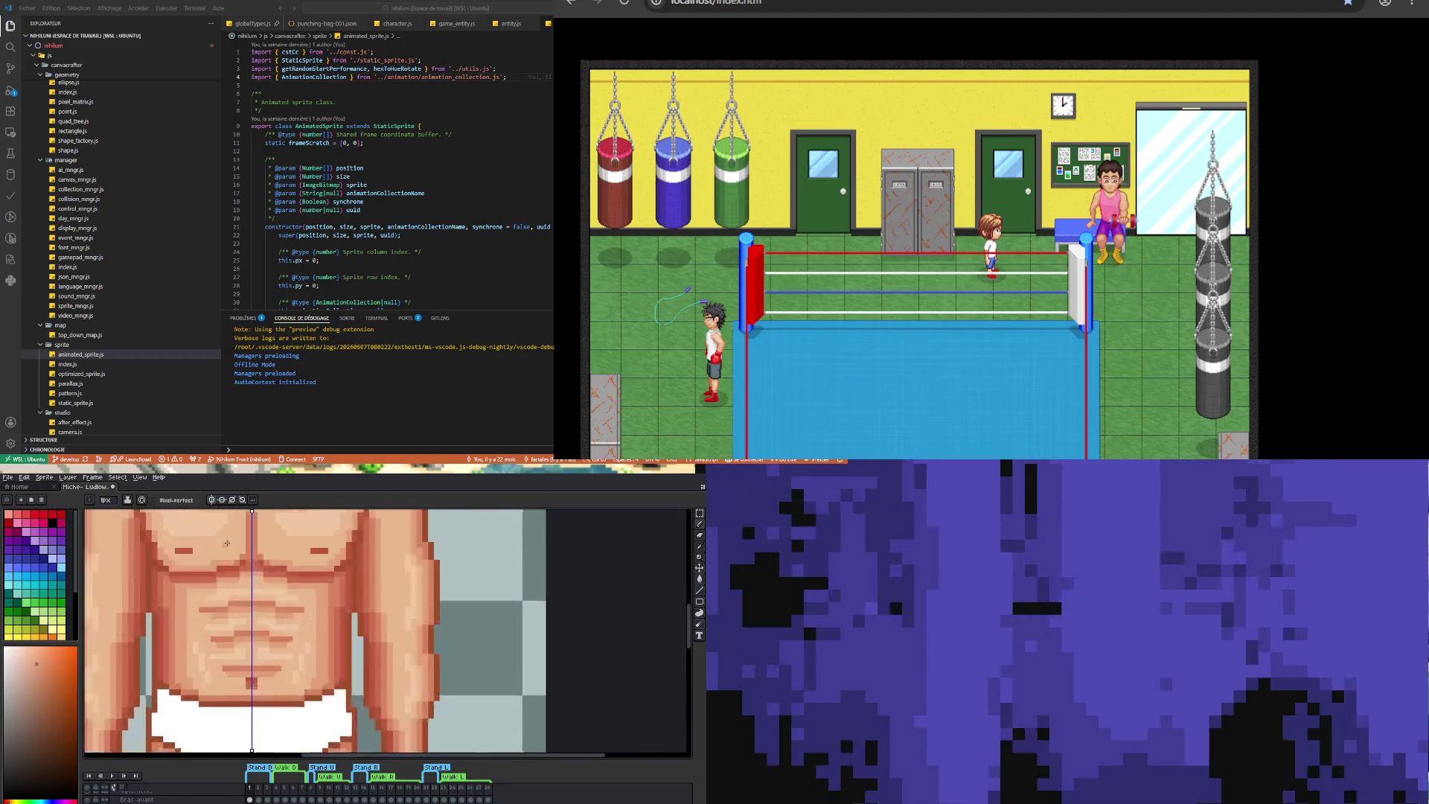
{"action": "scroll", "coordinate": [232, 573], "scroll_direction": "down", "scroll_amount": 3}
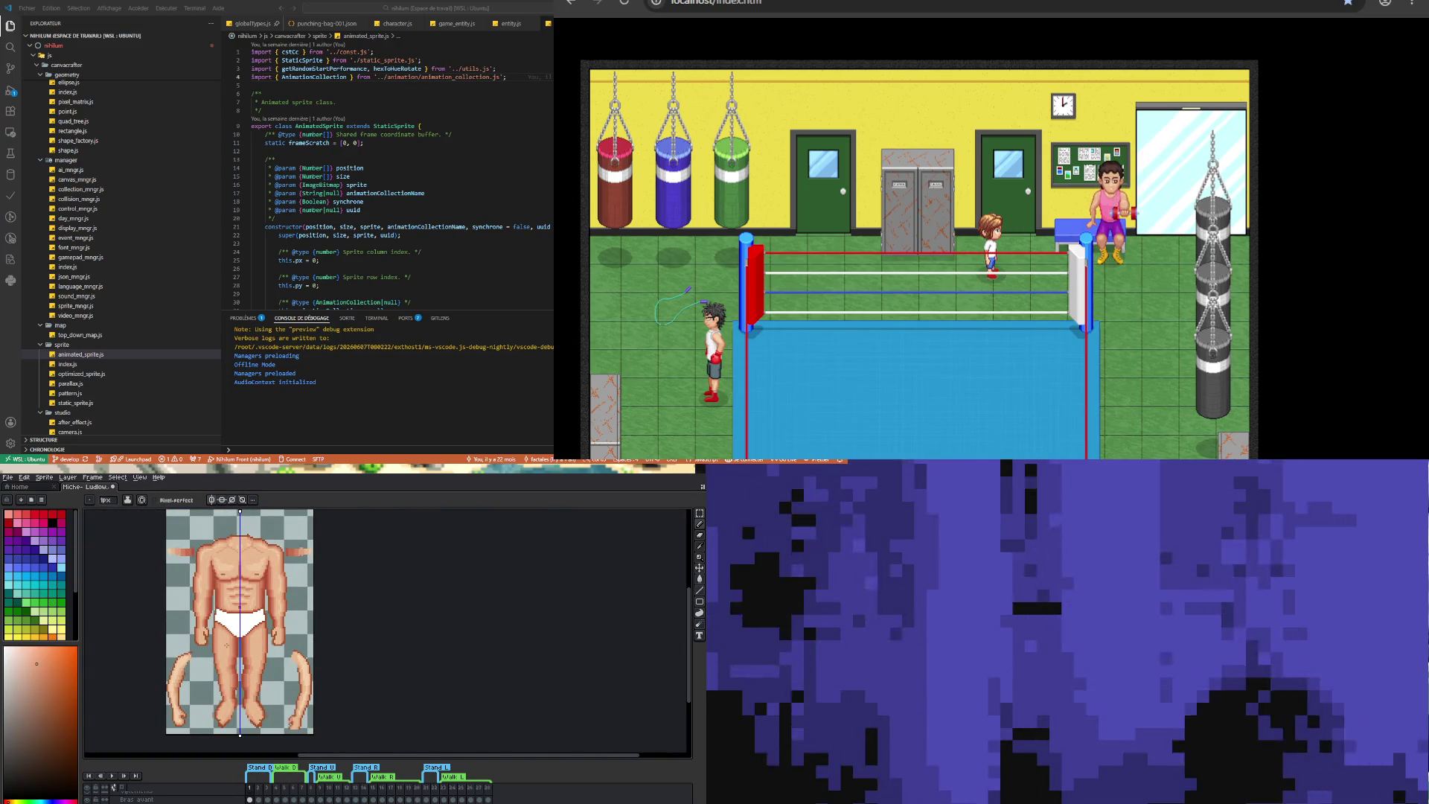
{"action": "scroll", "coordinate": [227, 645], "scroll_direction": "down", "scroll_amount": 1}
{"action": "scroll", "coordinate": [225, 659], "scroll_direction": "up", "scroll_amount": 2}
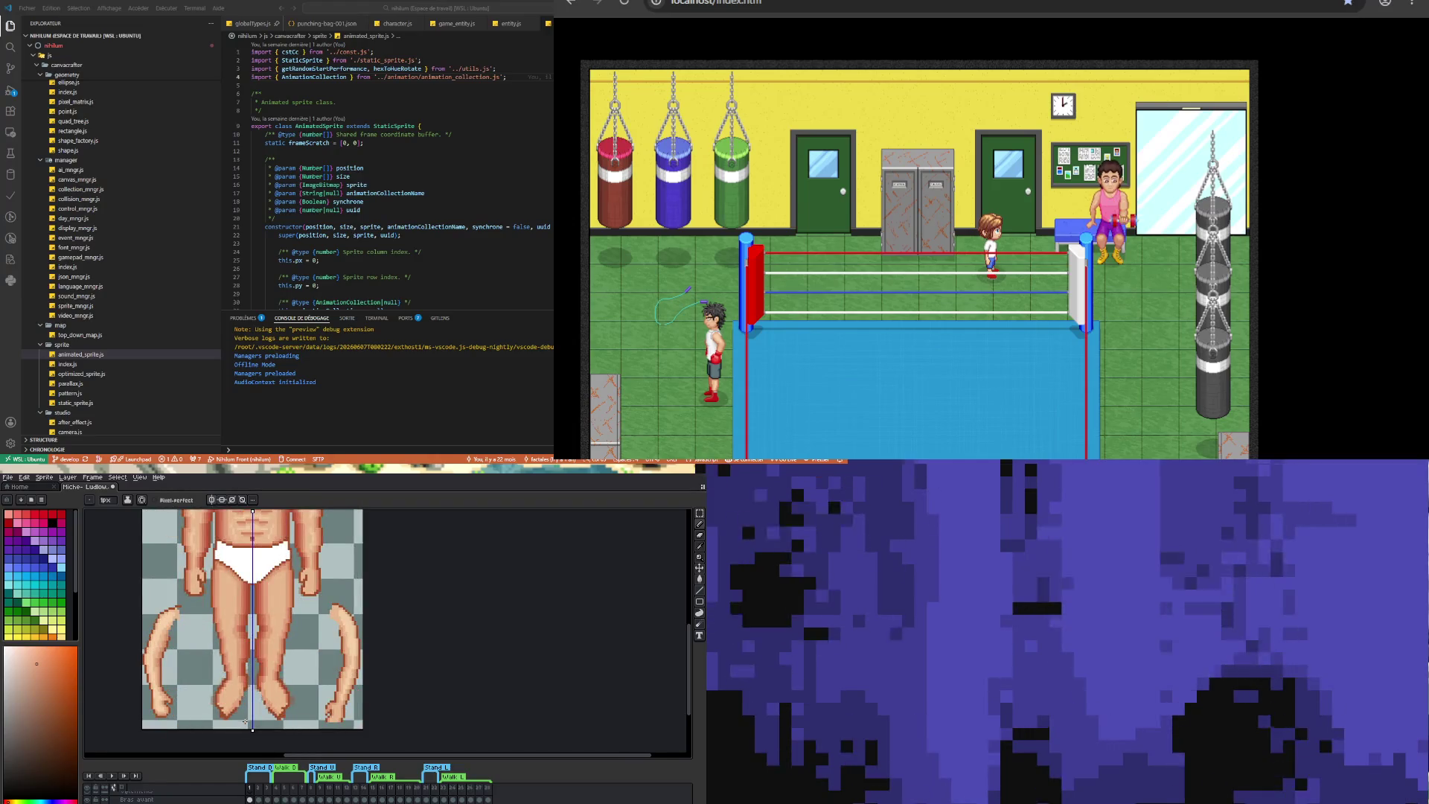
{"action": "scroll", "coordinate": [244, 723], "scroll_direction": "down", "scroll_amount": 1}
{"action": "scroll", "coordinate": [223, 684], "scroll_direction": "up", "scroll_amount": 2}
{"action": "scroll", "coordinate": [212, 659], "scroll_direction": "down", "scroll_amount": 1}
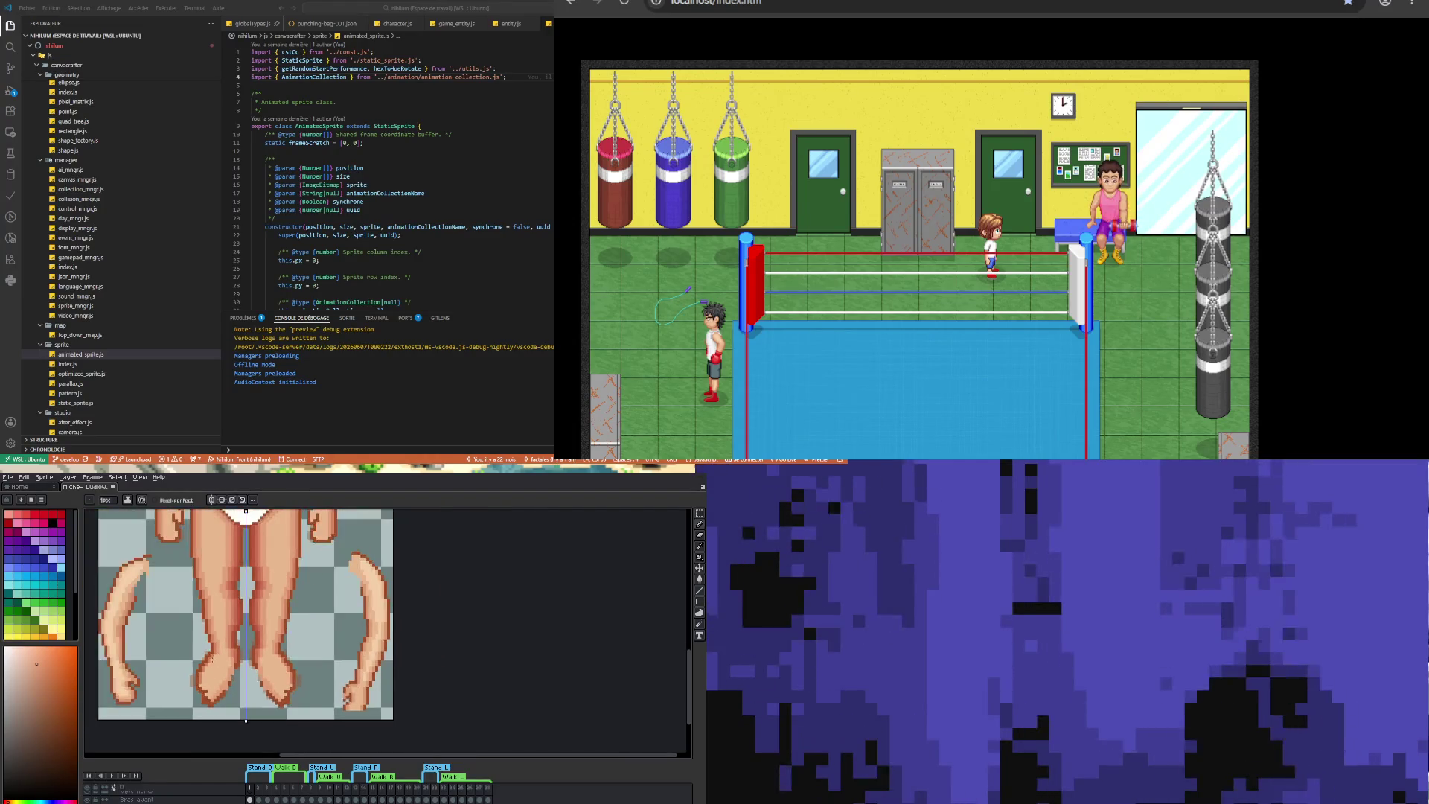
{"action": "scroll", "coordinate": [212, 658], "scroll_direction": "up", "scroll_amount": 1}
{"action": "key", "text": "i"}
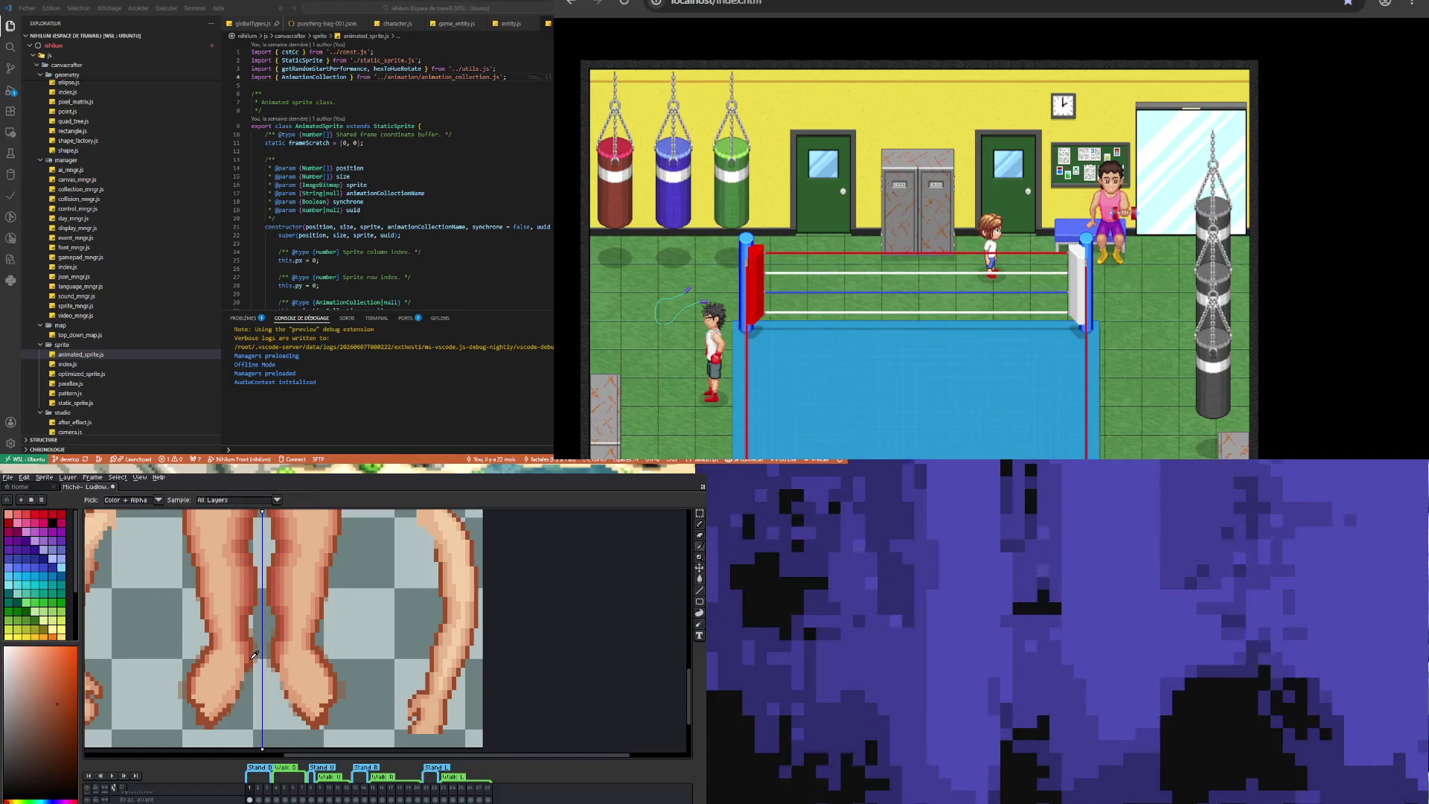
{"action": "key", "text": "b"}
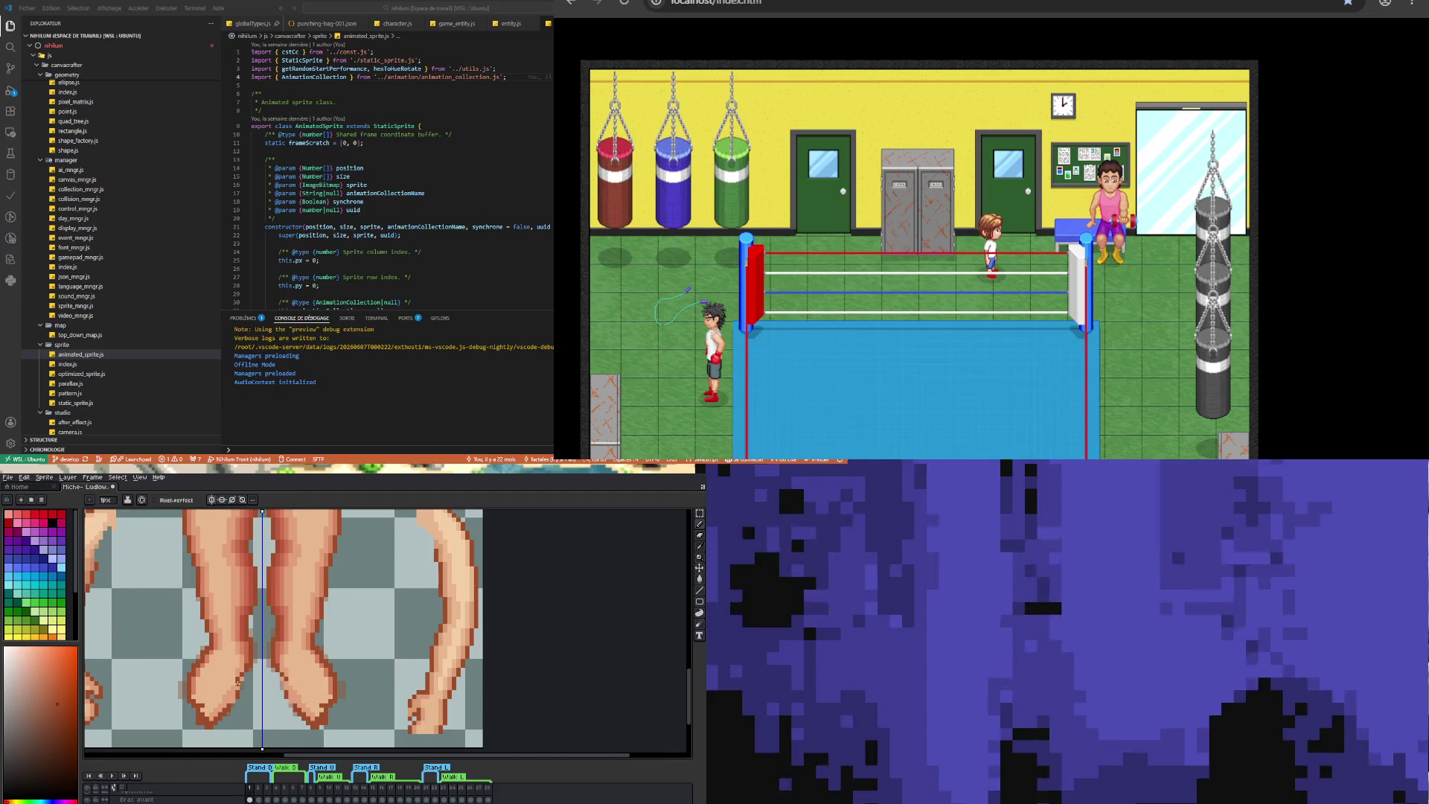
{"action": "left_click_drag", "start_coordinate": [237, 683], "coordinate": [211, 713]}
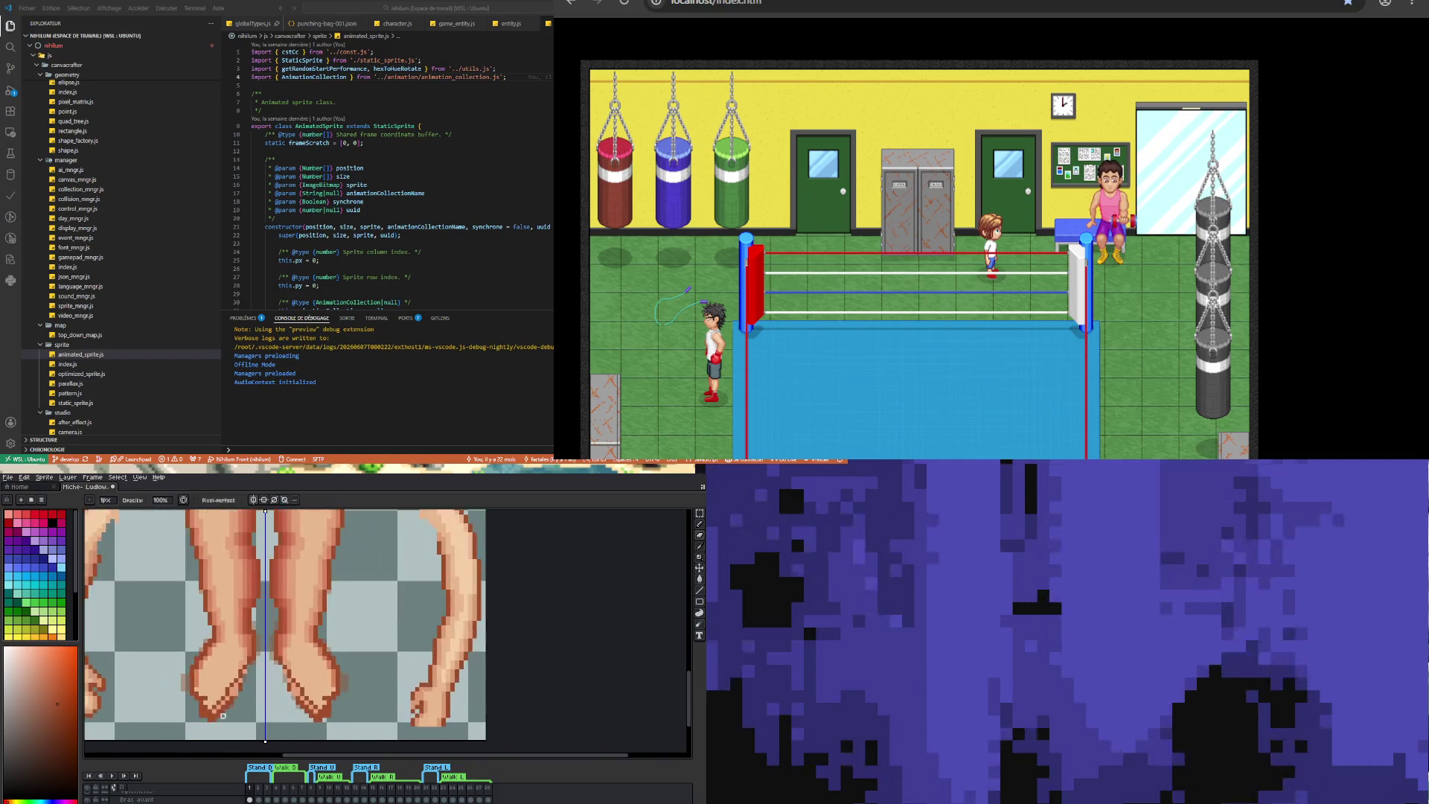
- Undo and redraw the diagonal toe line, mirrored on both feet
{"action": "key", "text": "ctrl+z"}
{"action": "left_click_drag", "start_coordinate": [216, 711], "coordinate": [237, 681]}
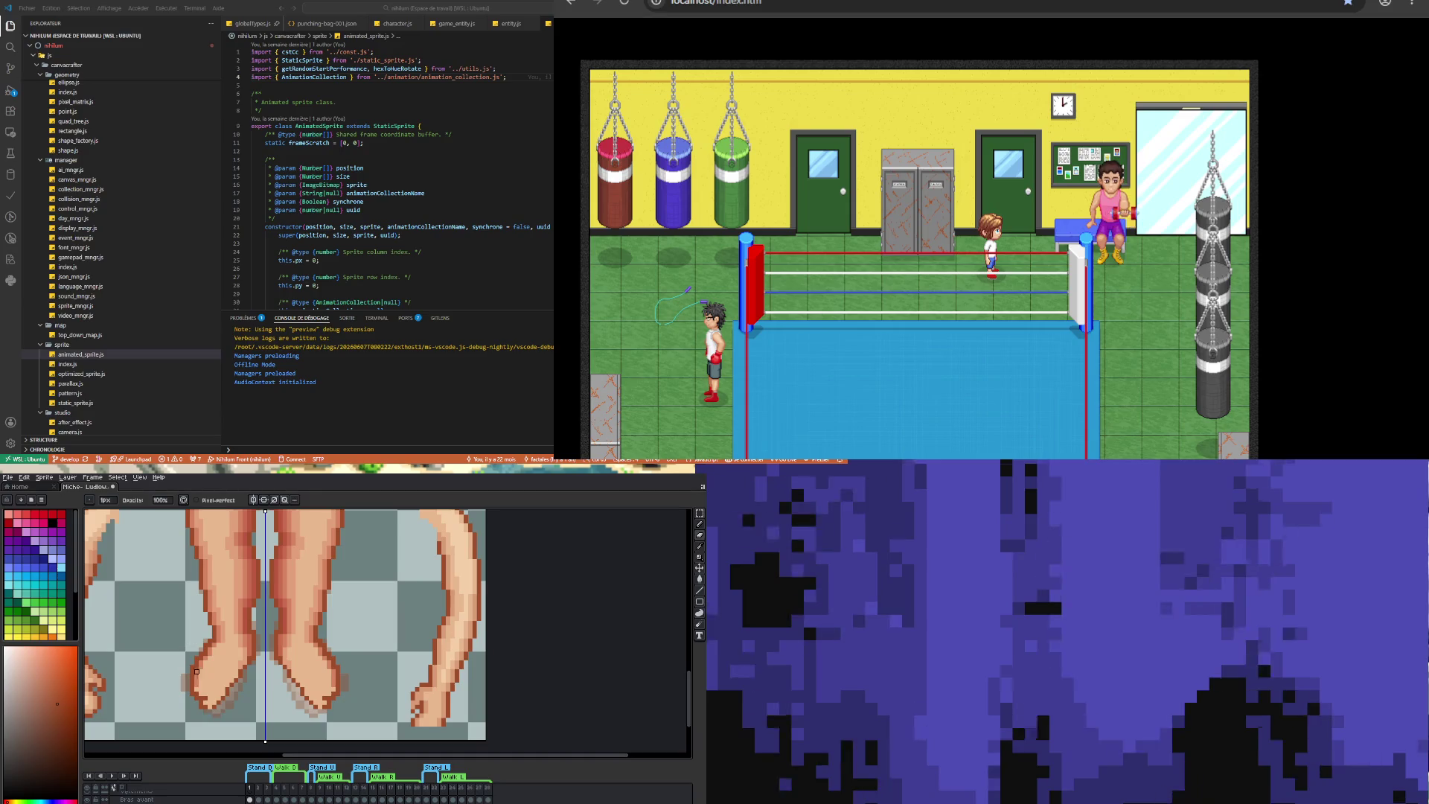
{"action": "scroll", "coordinate": [227, 658], "scroll_direction": "down", "scroll_amount": 1}
{"action": "scroll", "coordinate": [215, 669], "scroll_direction": "up", "scroll_amount": 1}
{"action": "scroll", "coordinate": [219, 669], "scroll_direction": "up", "scroll_amount": 1}
{"action": "scroll", "coordinate": [223, 669], "scroll_direction": "down", "scroll_amount": 1}
{"action": "scroll", "coordinate": [230, 669], "scroll_direction": "up", "scroll_amount": 1}
{"action": "scroll", "coordinate": [232, 668], "scroll_direction": "up", "scroll_amount": 1}
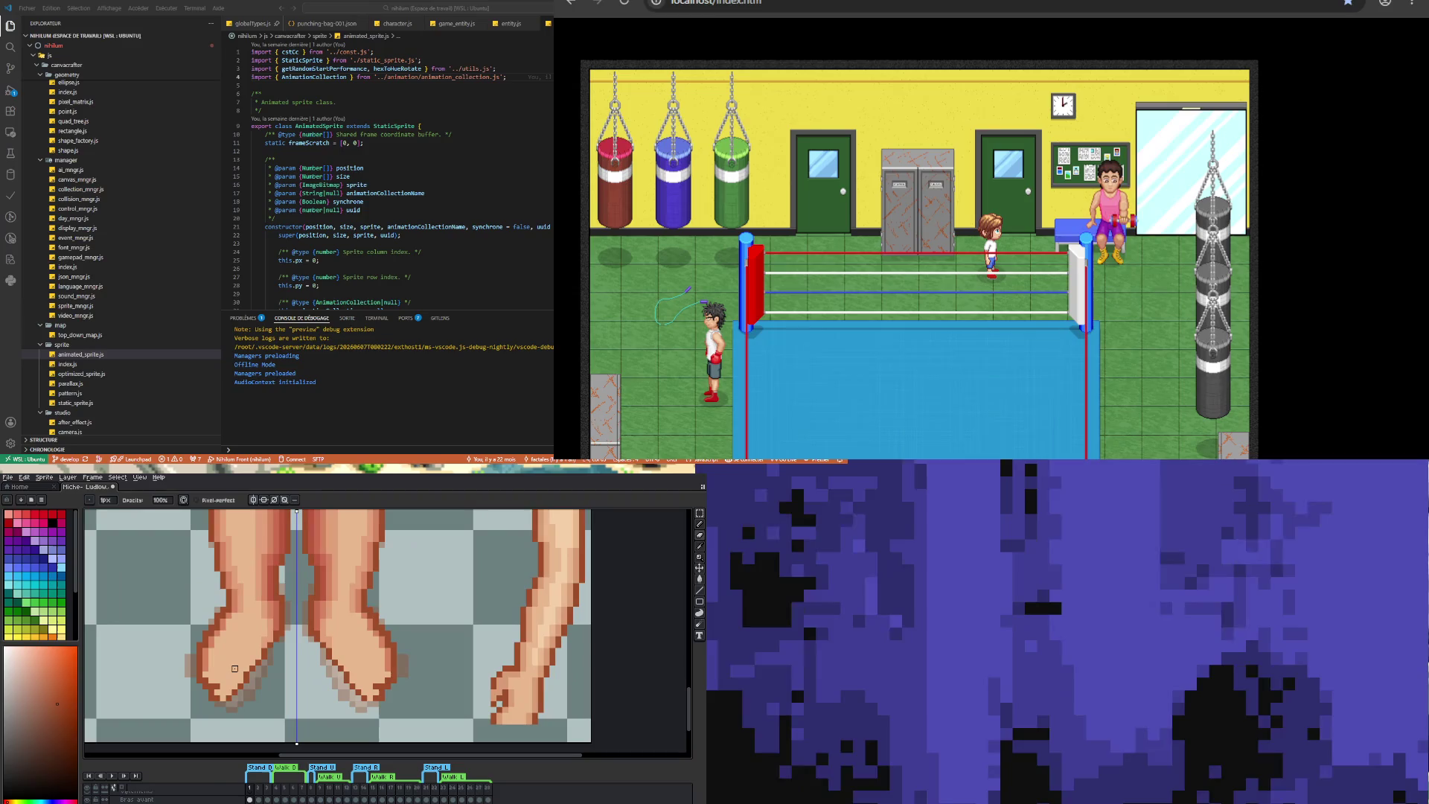
{"action": "scroll", "coordinate": [228, 680], "scroll_direction": "up", "scroll_amount": 1}
- Sample the lighter foot skin tone and the dark brown outline colour
{"action": "key", "text": "i"}
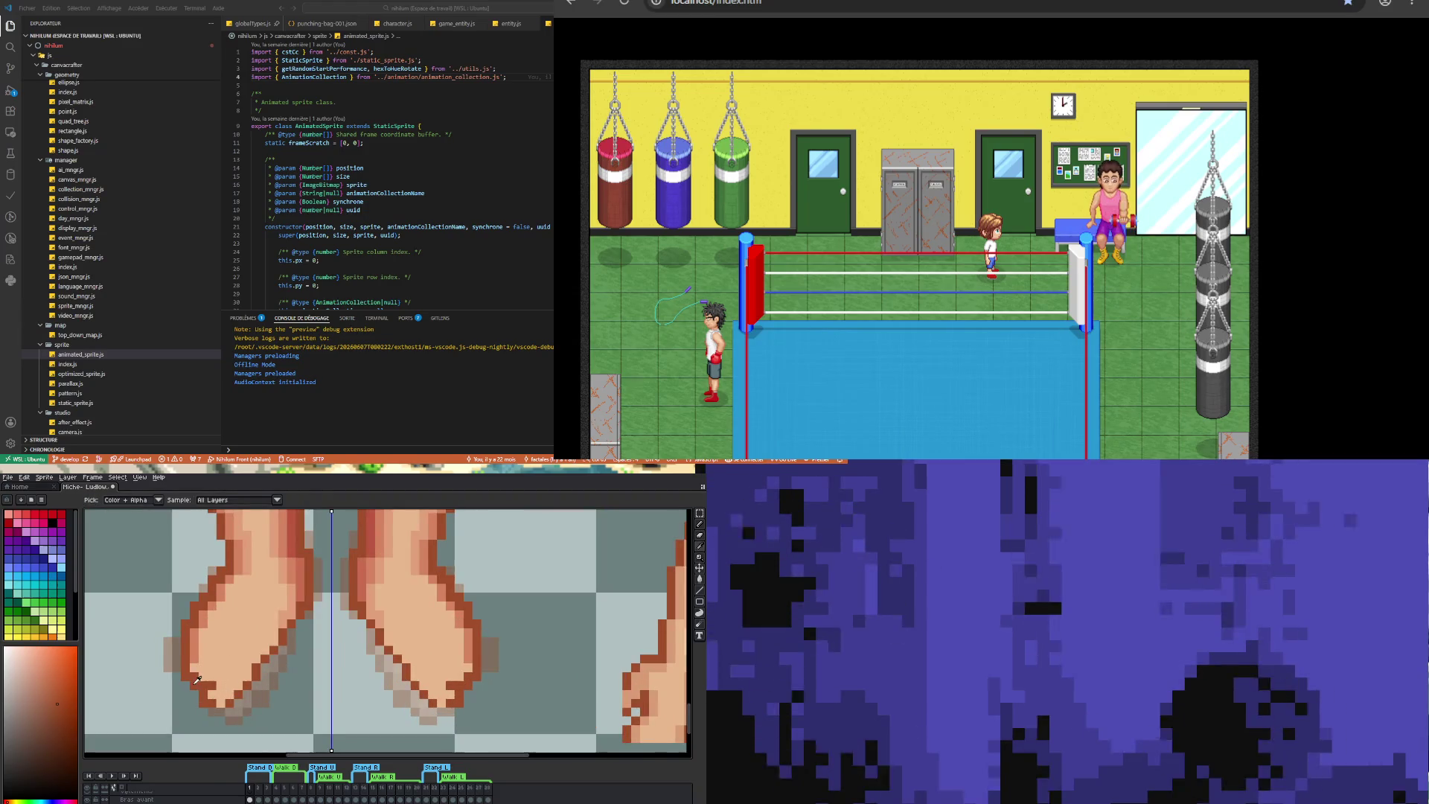
{"action": "left_click", "coordinate": [202, 680], "text": "alt"}
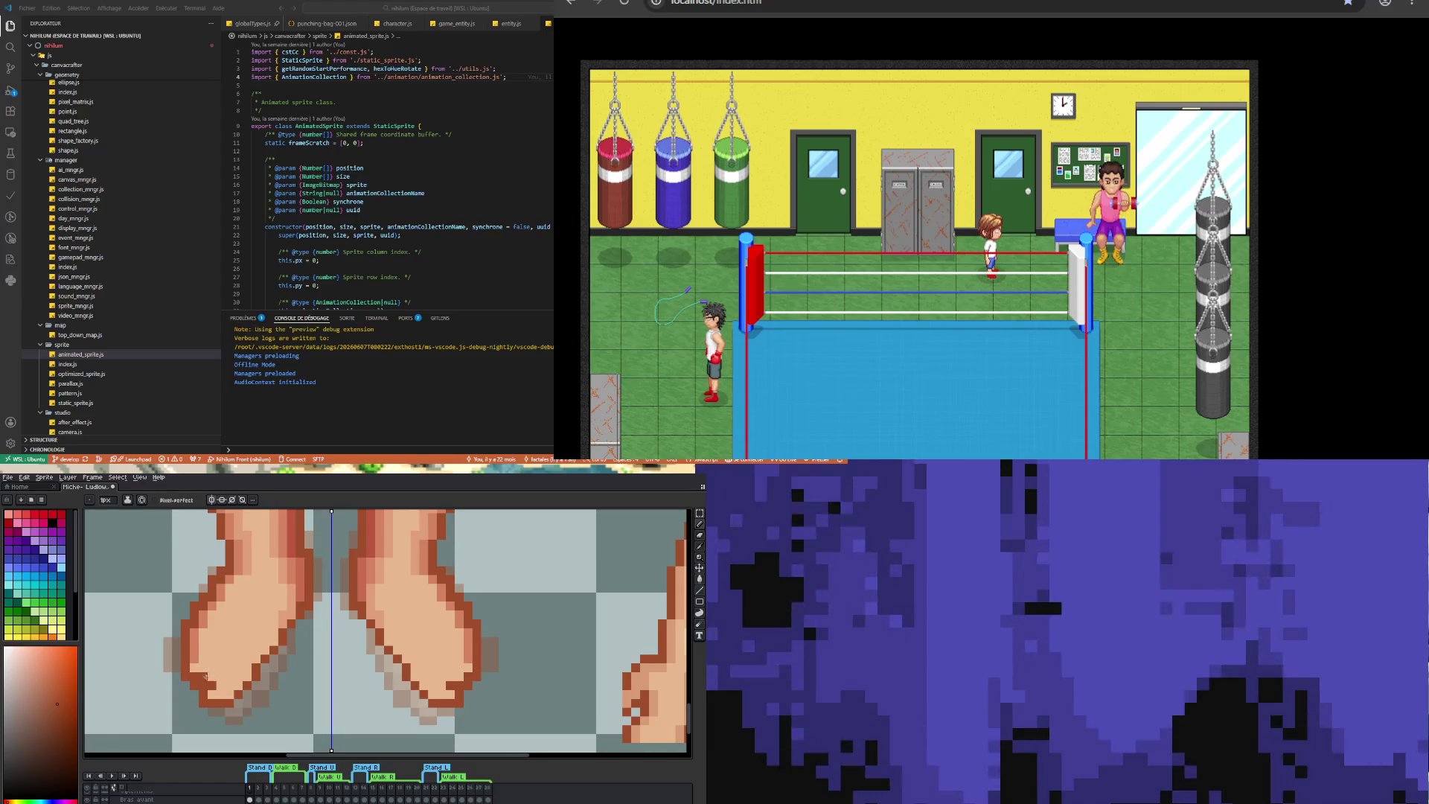
{"action": "left_click", "coordinate": [227, 662], "text": "alt"}
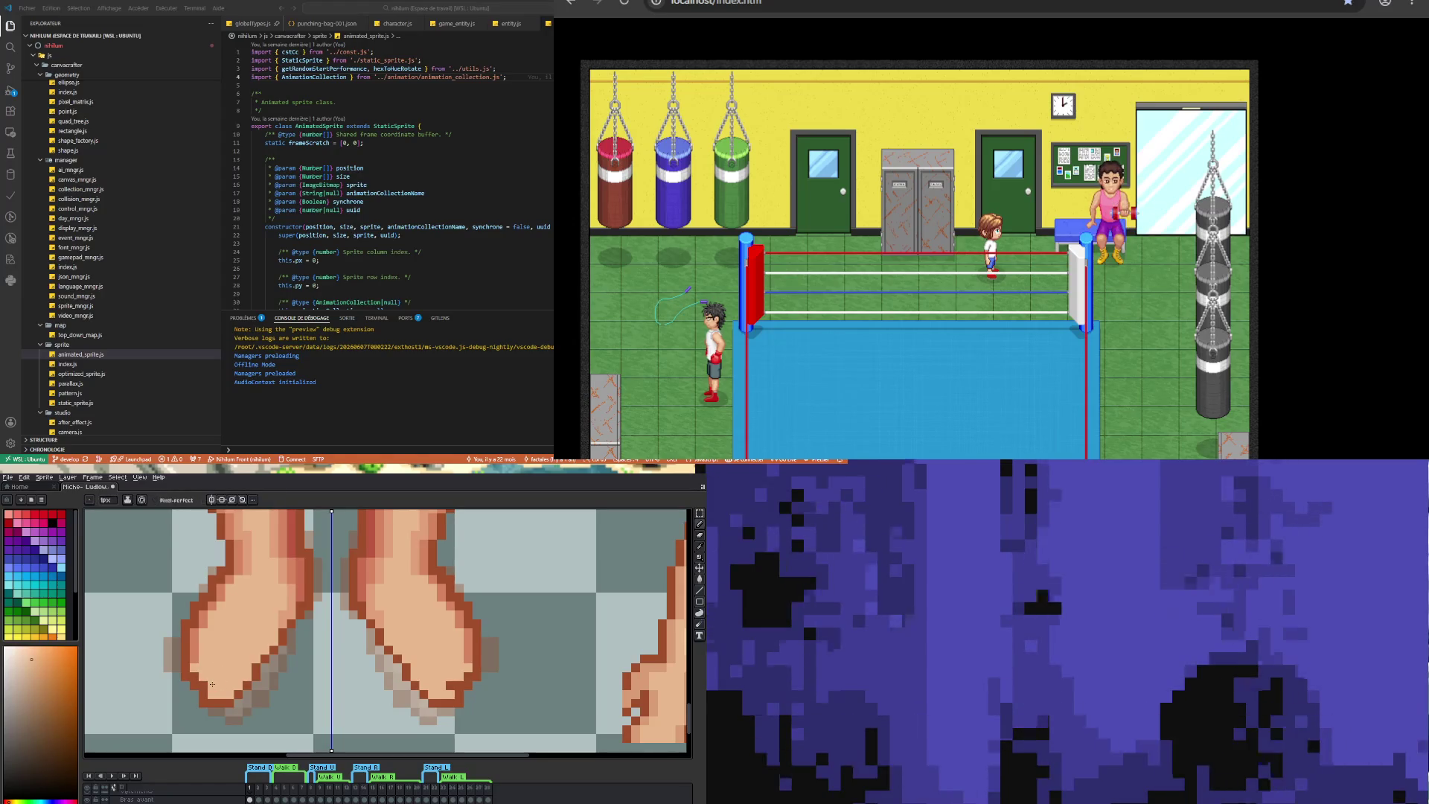
{"action": "left_click", "coordinate": [209, 679], "text": "alt"}
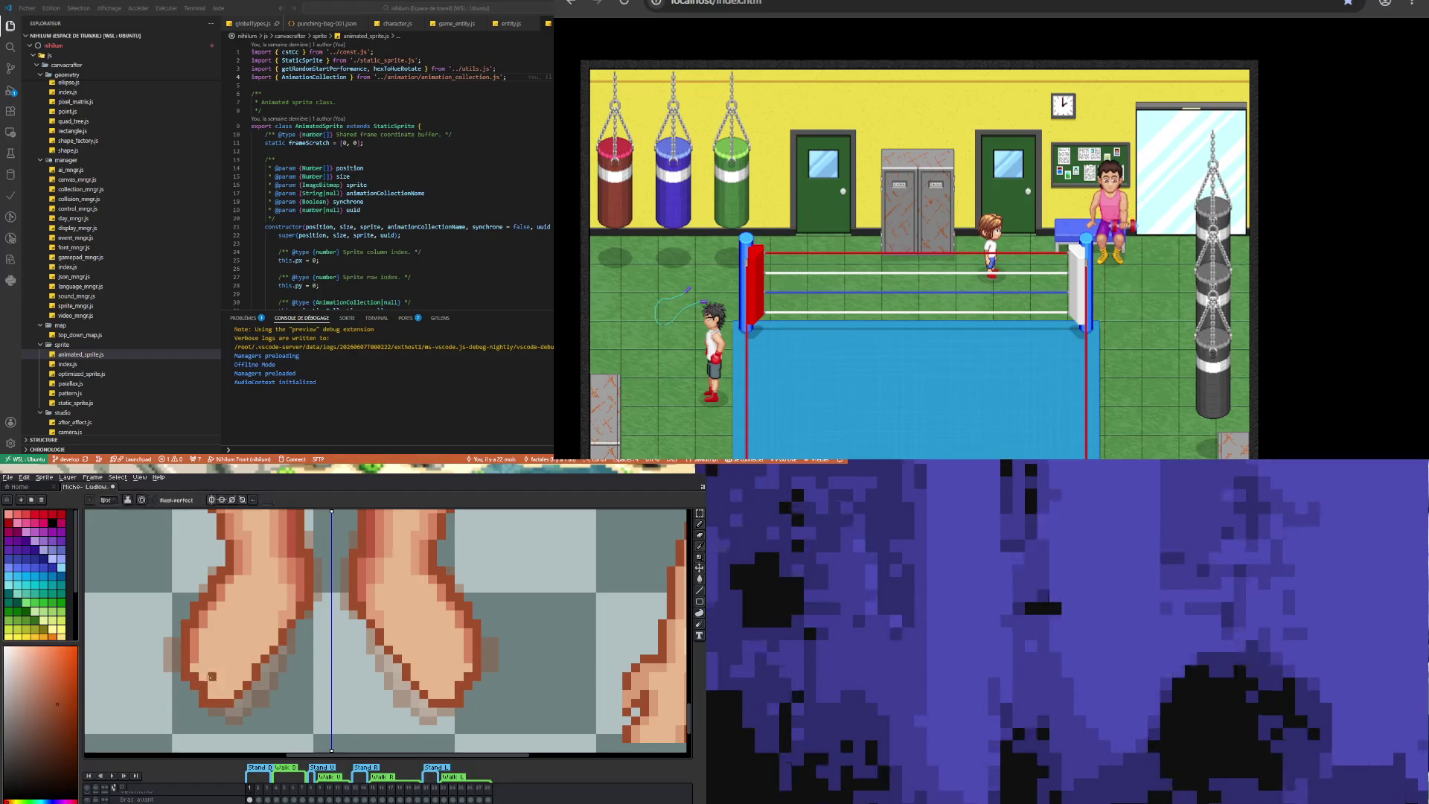
{"action": "scroll", "coordinate": [267, 661], "scroll_direction": "down", "scroll_amount": 2}
{"action": "scroll", "coordinate": [240, 662], "scroll_direction": "up", "scroll_amount": 1}
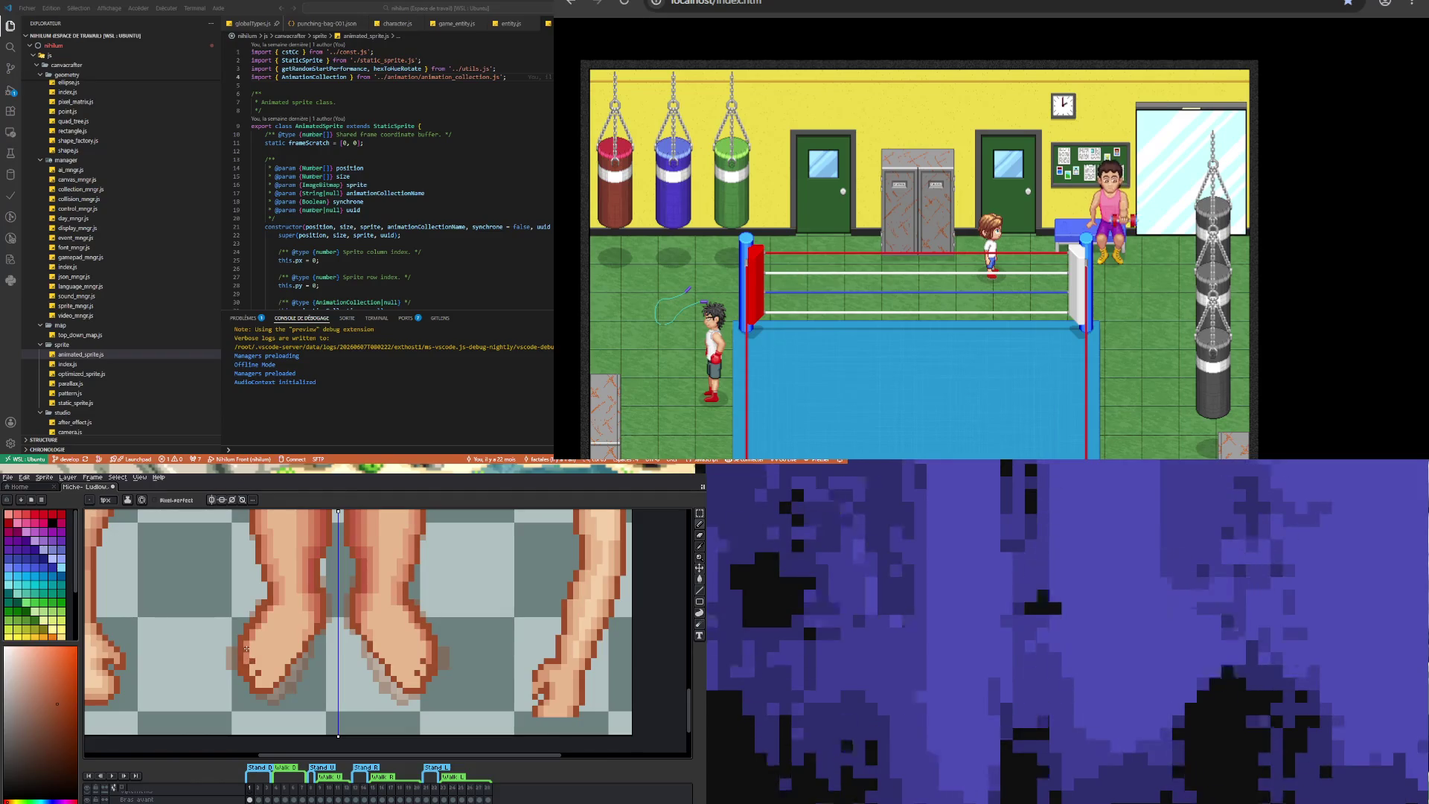
- Switch between the Move tool, eyedropper and Pencil while retouching the feet
{"action": "key", "text": "v"}
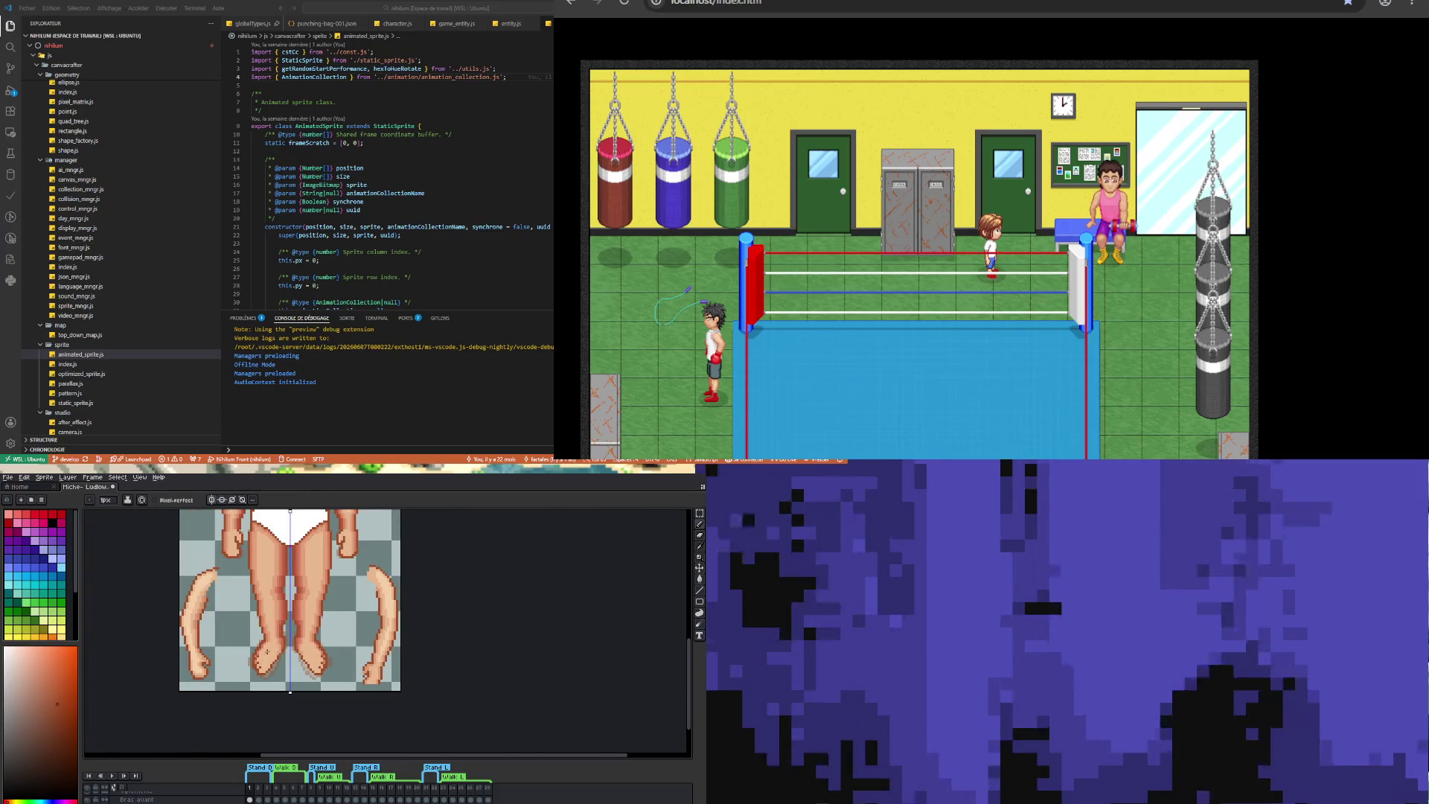
{"action": "scroll", "coordinate": [260, 662], "scroll_direction": "down", "scroll_amount": 2}
{"action": "scroll", "coordinate": [260, 666], "scroll_direction": "up", "scroll_amount": 2}
{"action": "scroll", "coordinate": [262, 678], "scroll_direction": "down", "scroll_amount": 1}
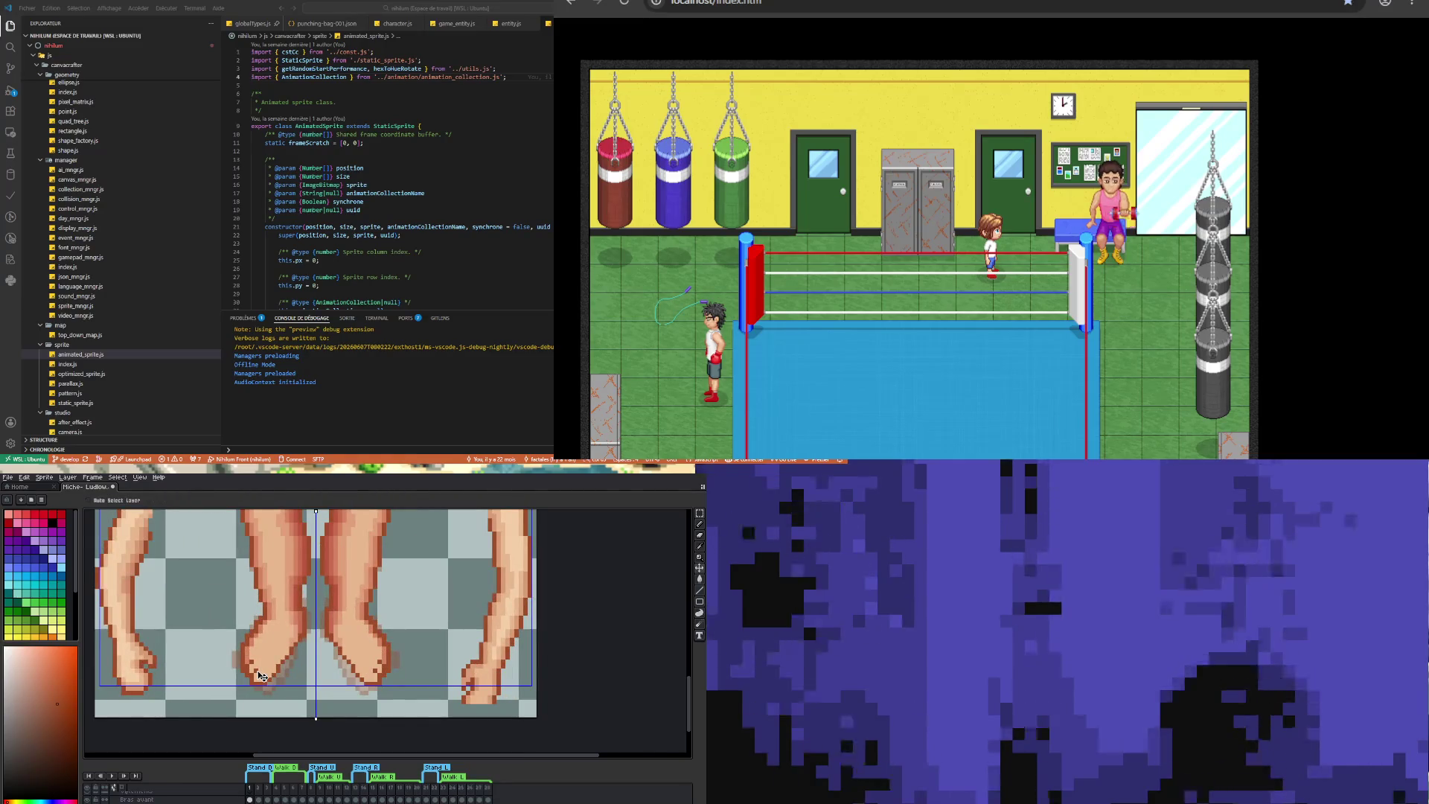
{"action": "key", "text": "b"}
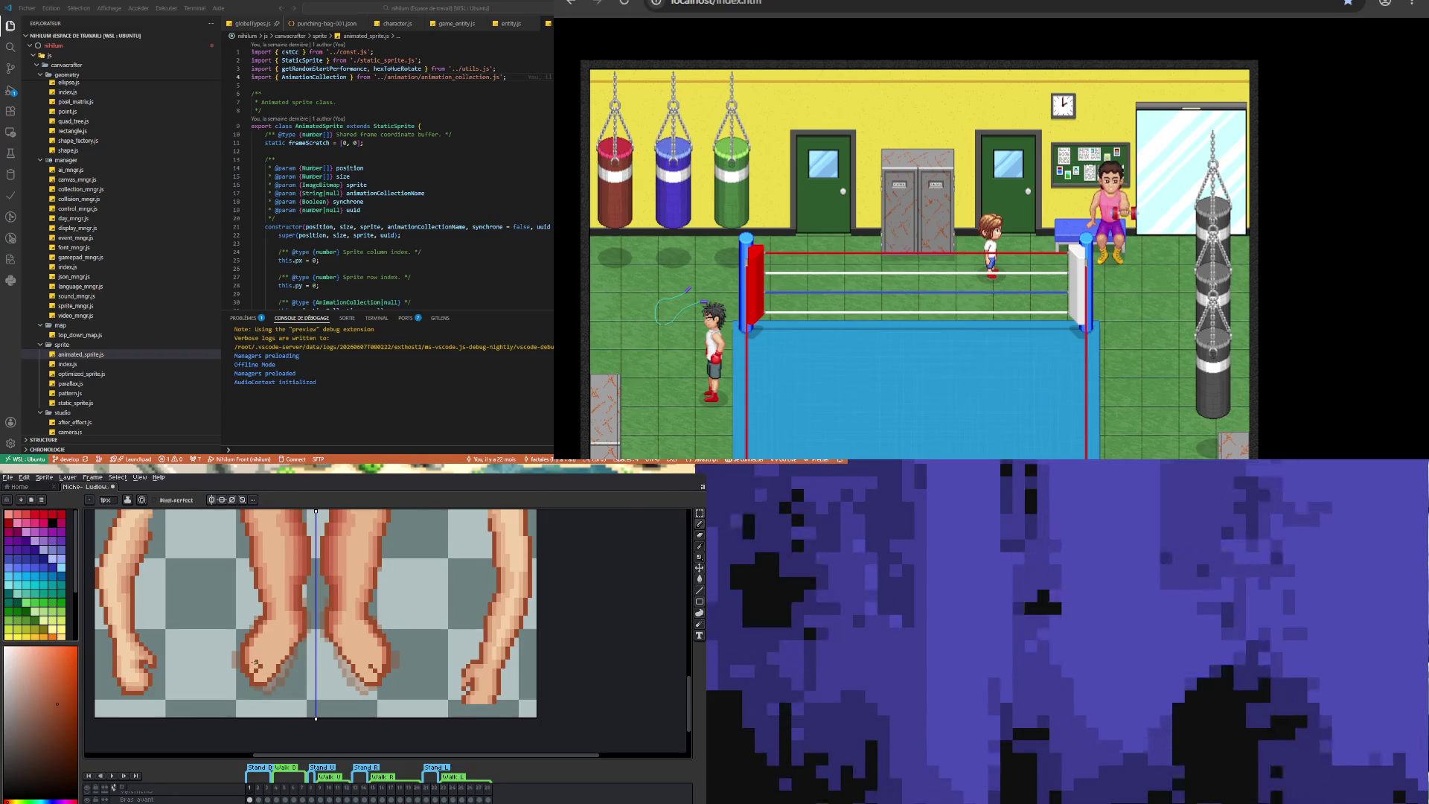
{"action": "scroll", "coordinate": [255, 661], "scroll_direction": "up", "scroll_amount": 2}
{"action": "key", "text": "l"}
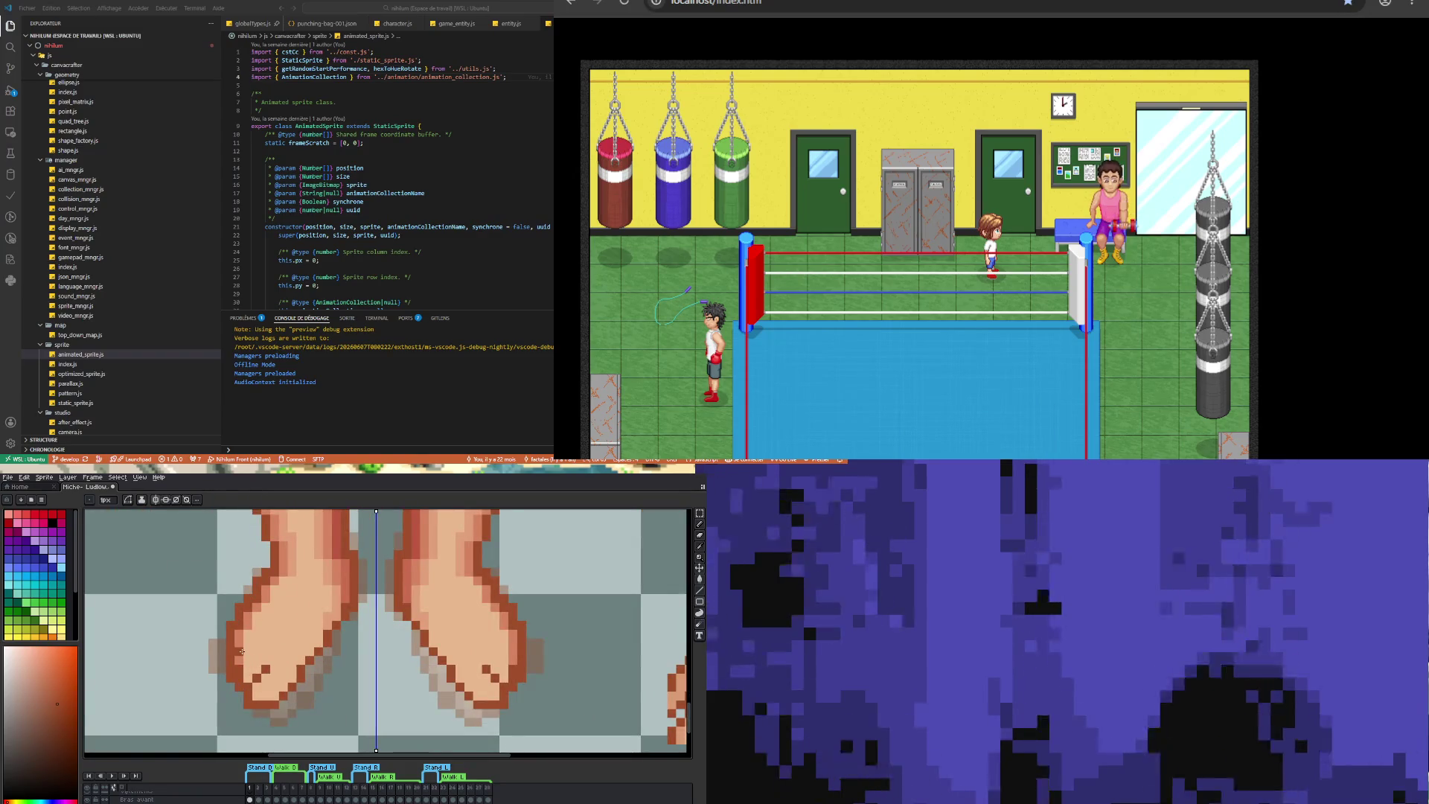
{"action": "key", "text": "i"}
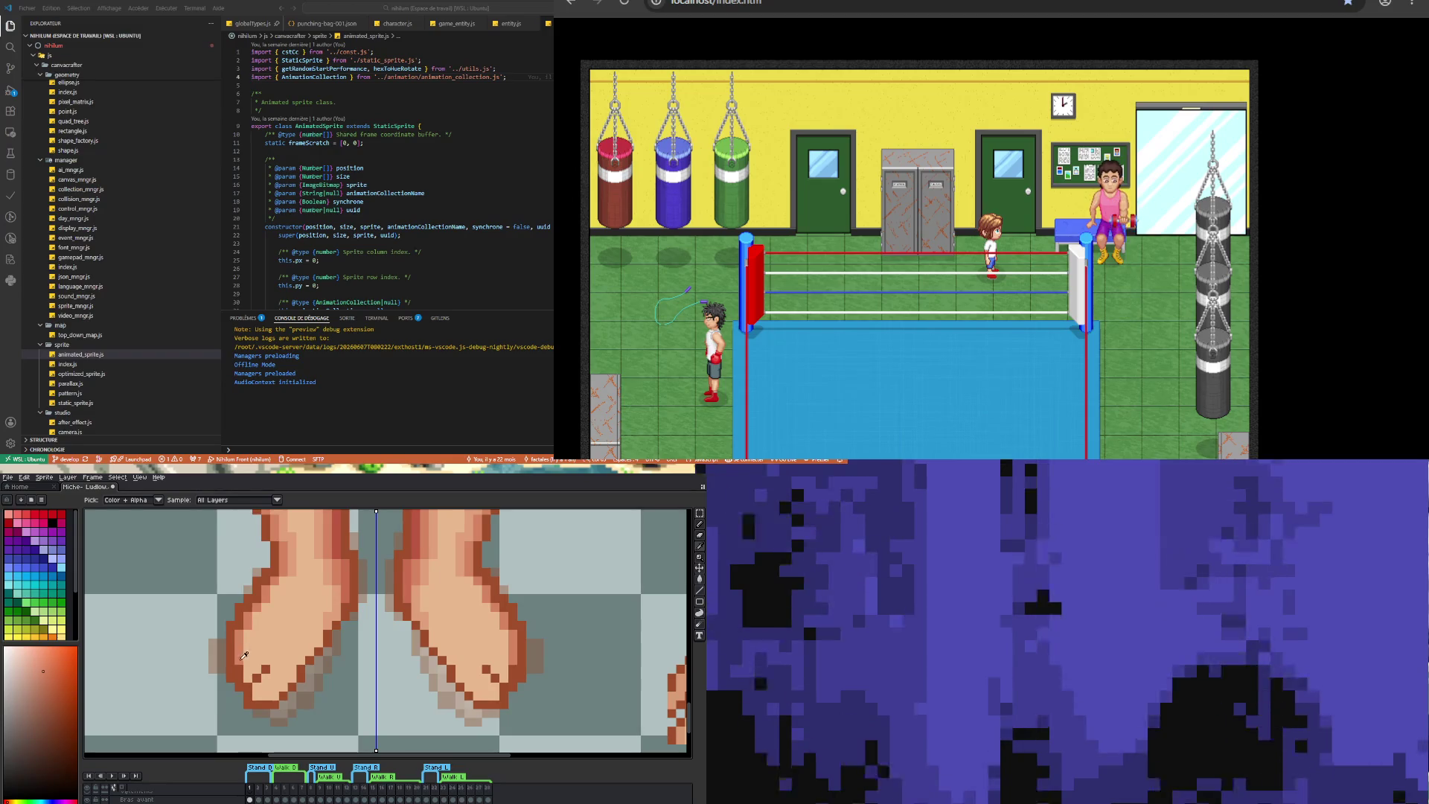
{"action": "key", "text": "b"}
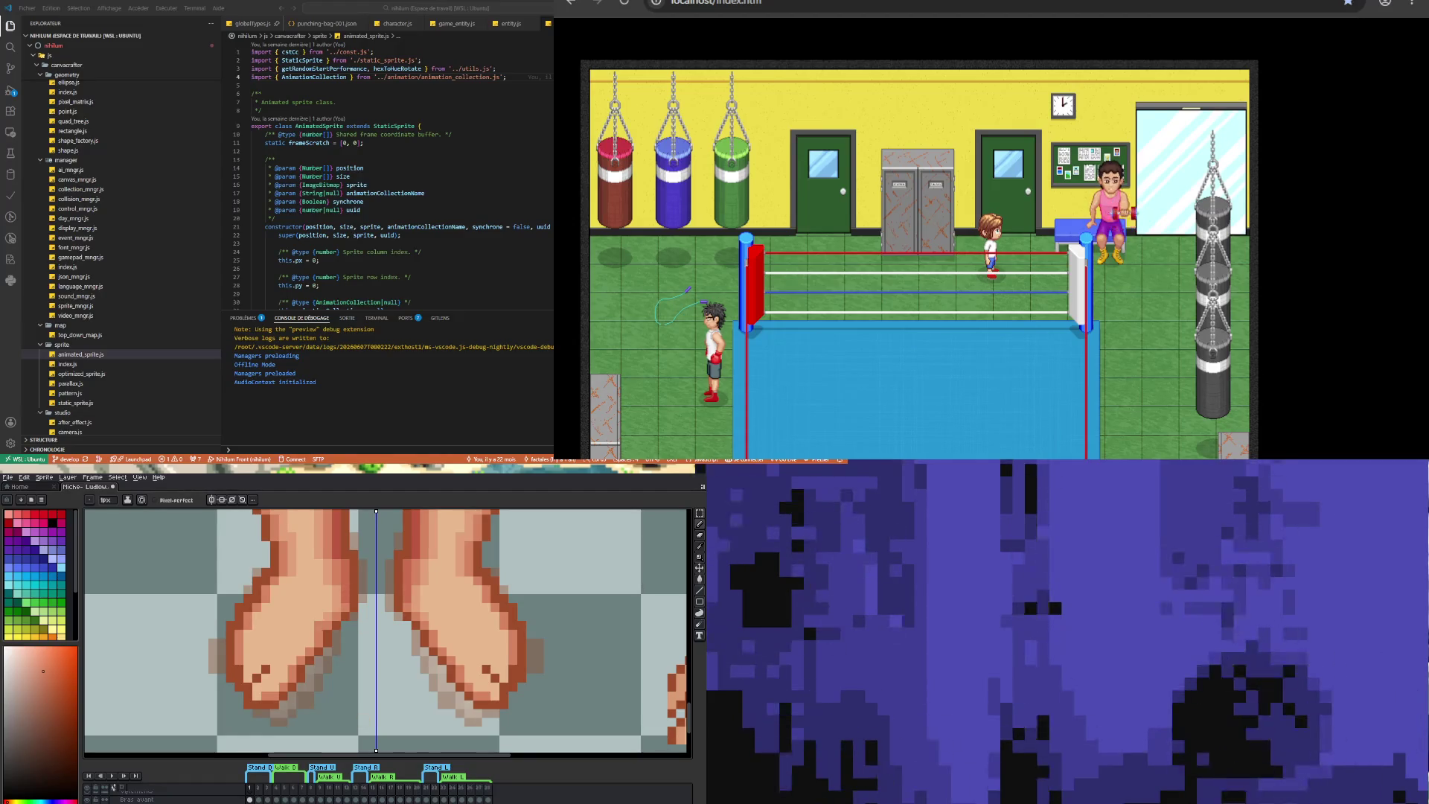
- Sample a colour from the feet and continue 1px pencil touch-ups
{"action": "key", "text": "i"}
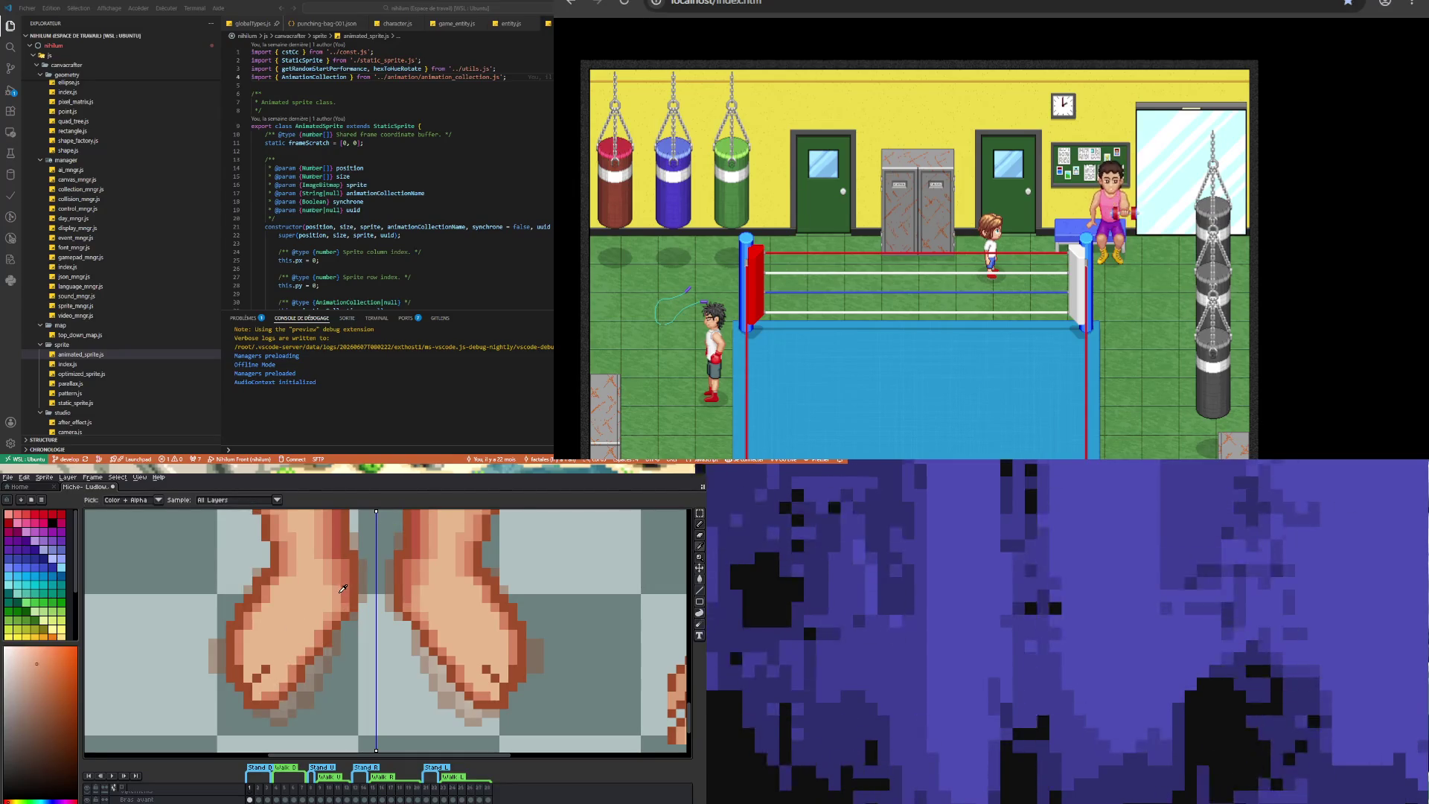
{"action": "key", "text": "b"}
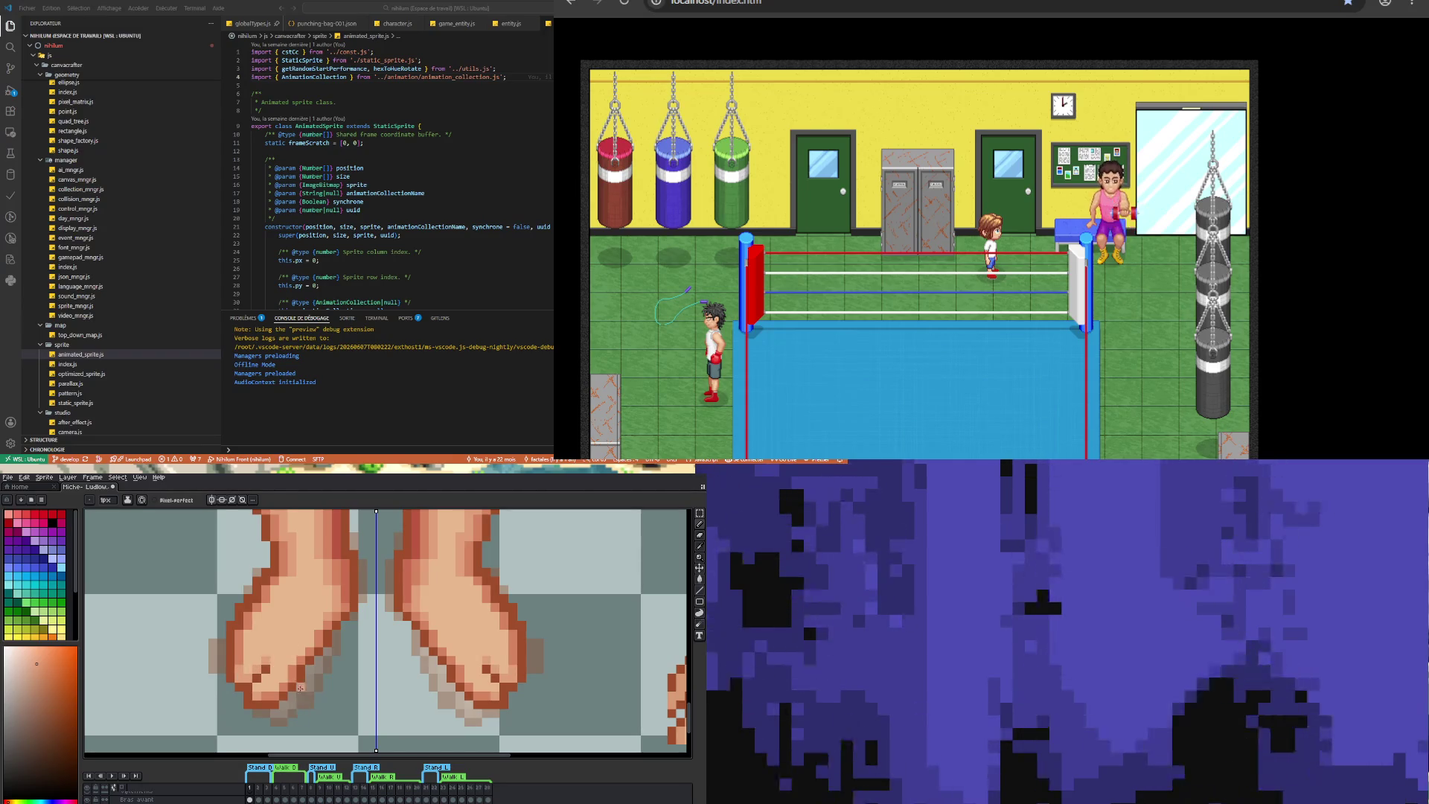
{"action": "scroll", "coordinate": [300, 687], "scroll_direction": "down", "scroll_amount": 2}
{"action": "scroll", "coordinate": [326, 680], "scroll_direction": "up", "scroll_amount": 1}
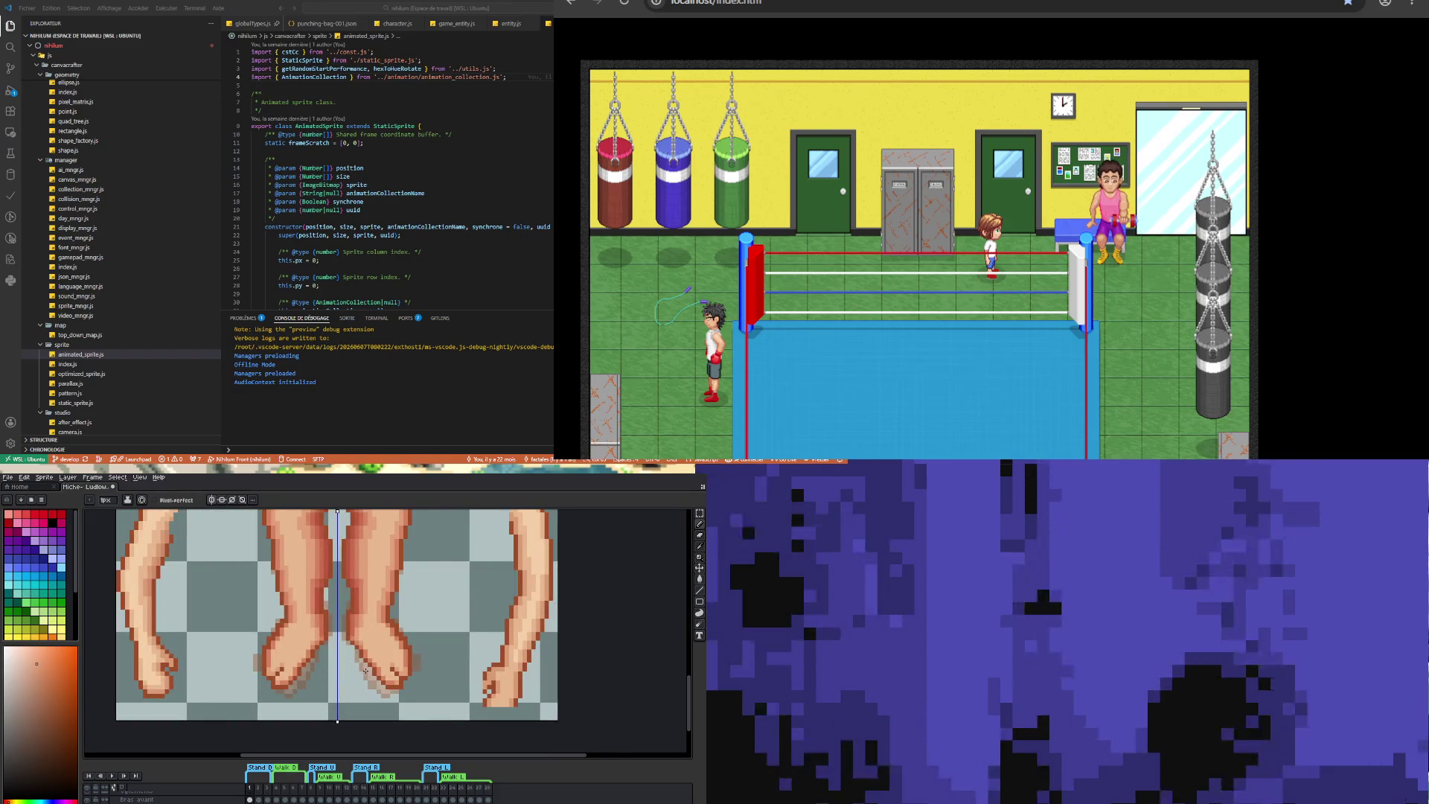
{"action": "scroll", "coordinate": [366, 671], "scroll_direction": "up", "scroll_amount": 2}
{"action": "key", "text": "i"}
{"action": "left_click", "coordinate": [413, 672]}
{"action": "key", "text": "b"}
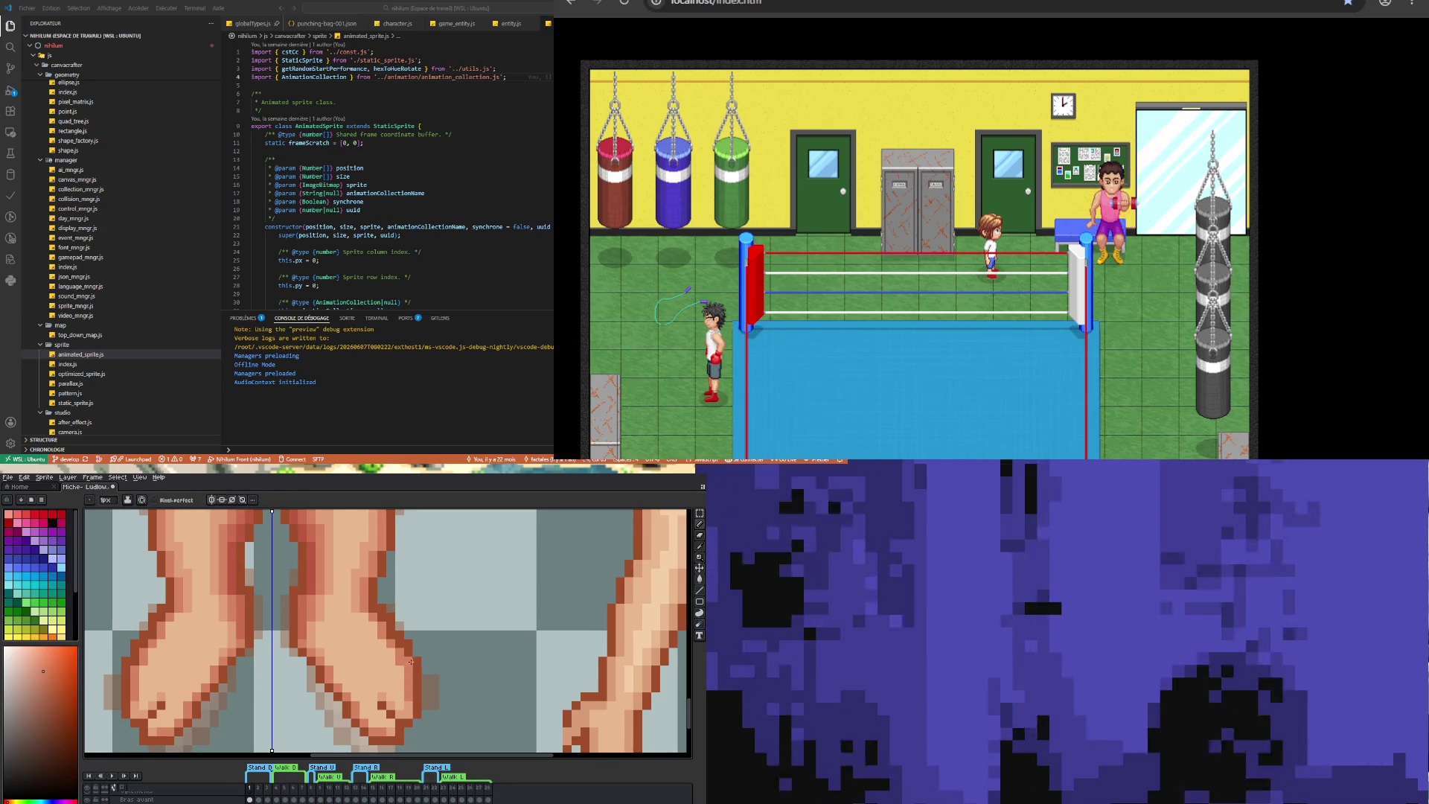
- Erase stray foot pixels and resample the darker brown outline colour for touch-ups
{"action": "key", "text": "e"}
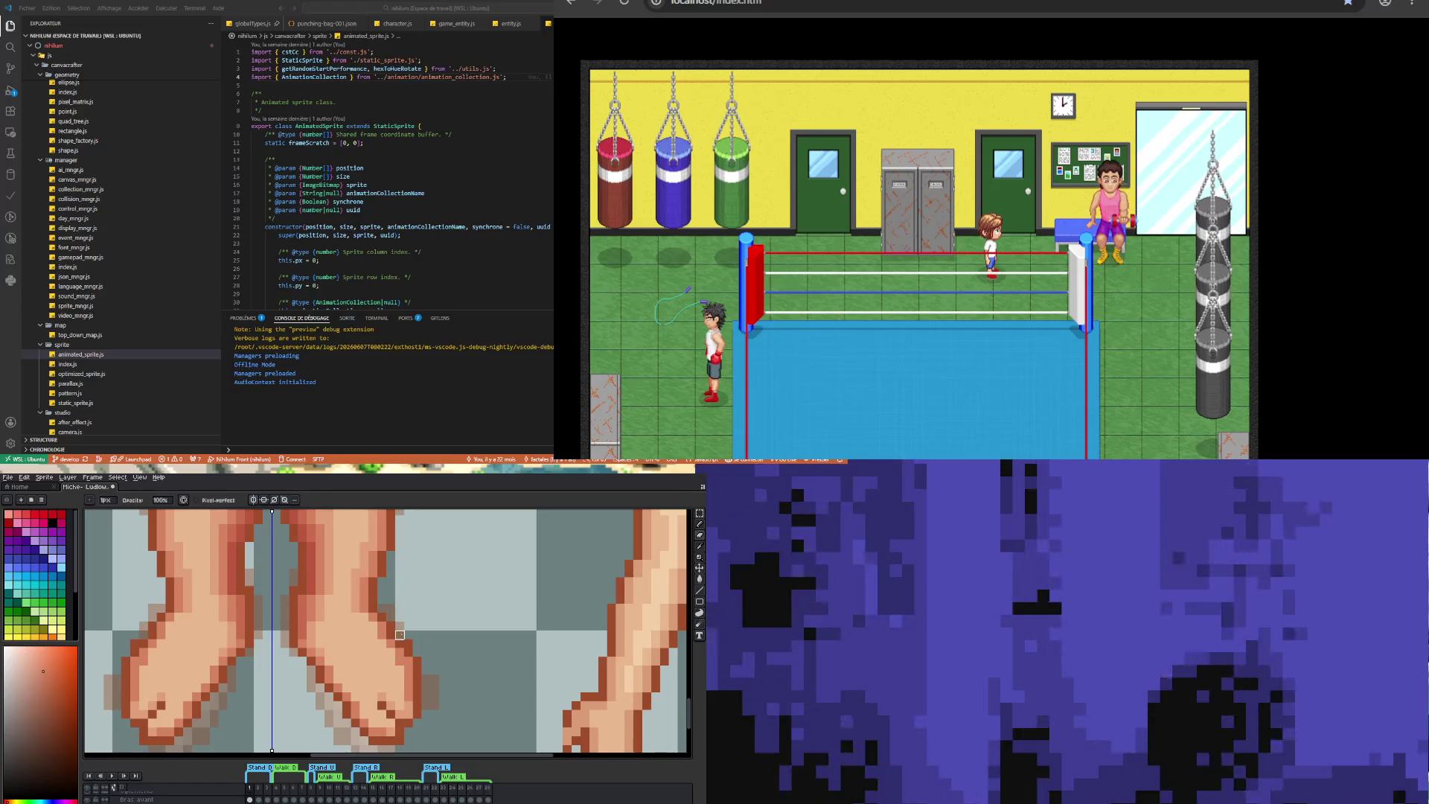
{"action": "scroll", "coordinate": [399, 634], "scroll_direction": "down", "scroll_amount": 2}
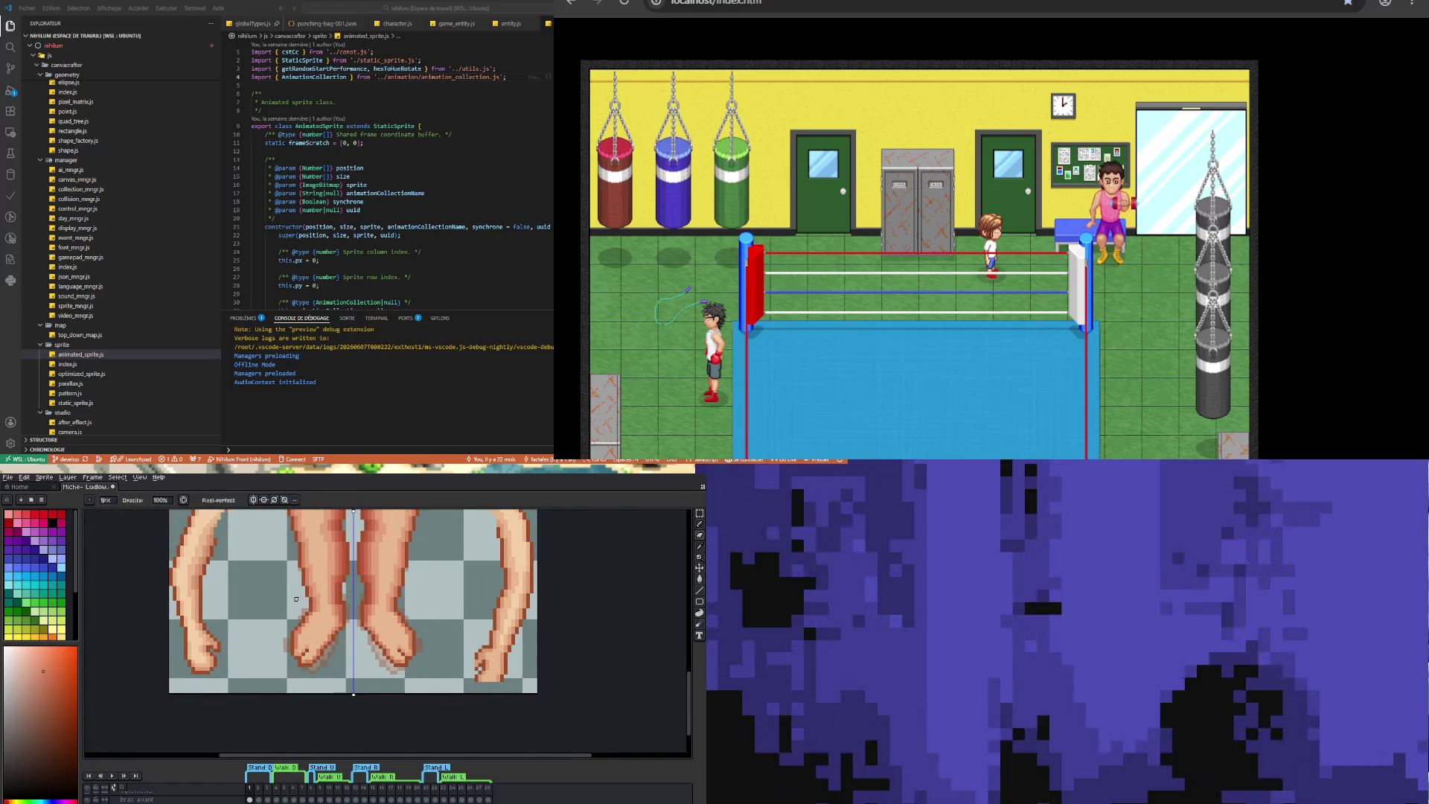
{"action": "scroll", "coordinate": [297, 599], "scroll_direction": "up", "scroll_amount": 3}
{"action": "key", "text": "i"}
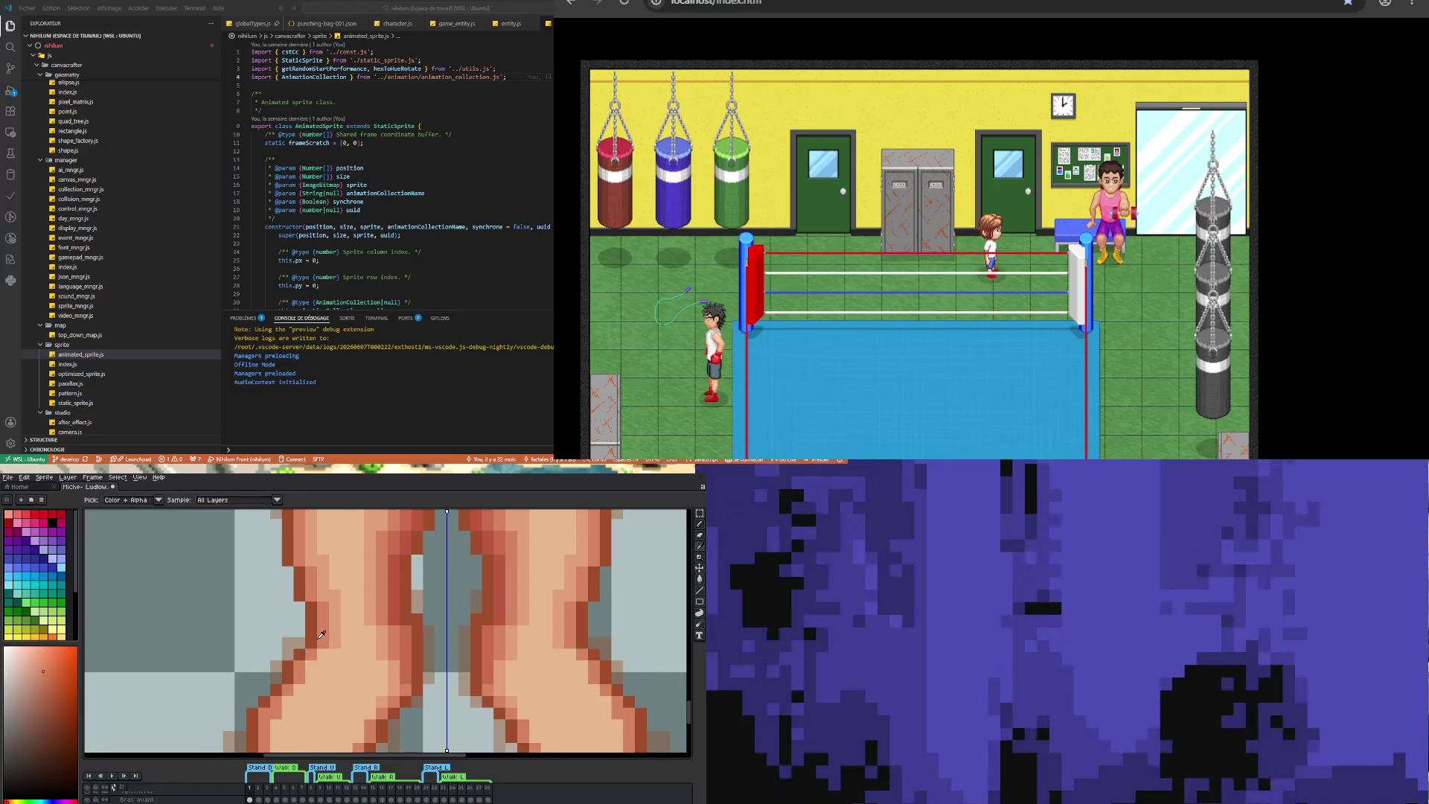
{"action": "left_click", "coordinate": [320, 637]}
{"action": "key", "text": "b"}
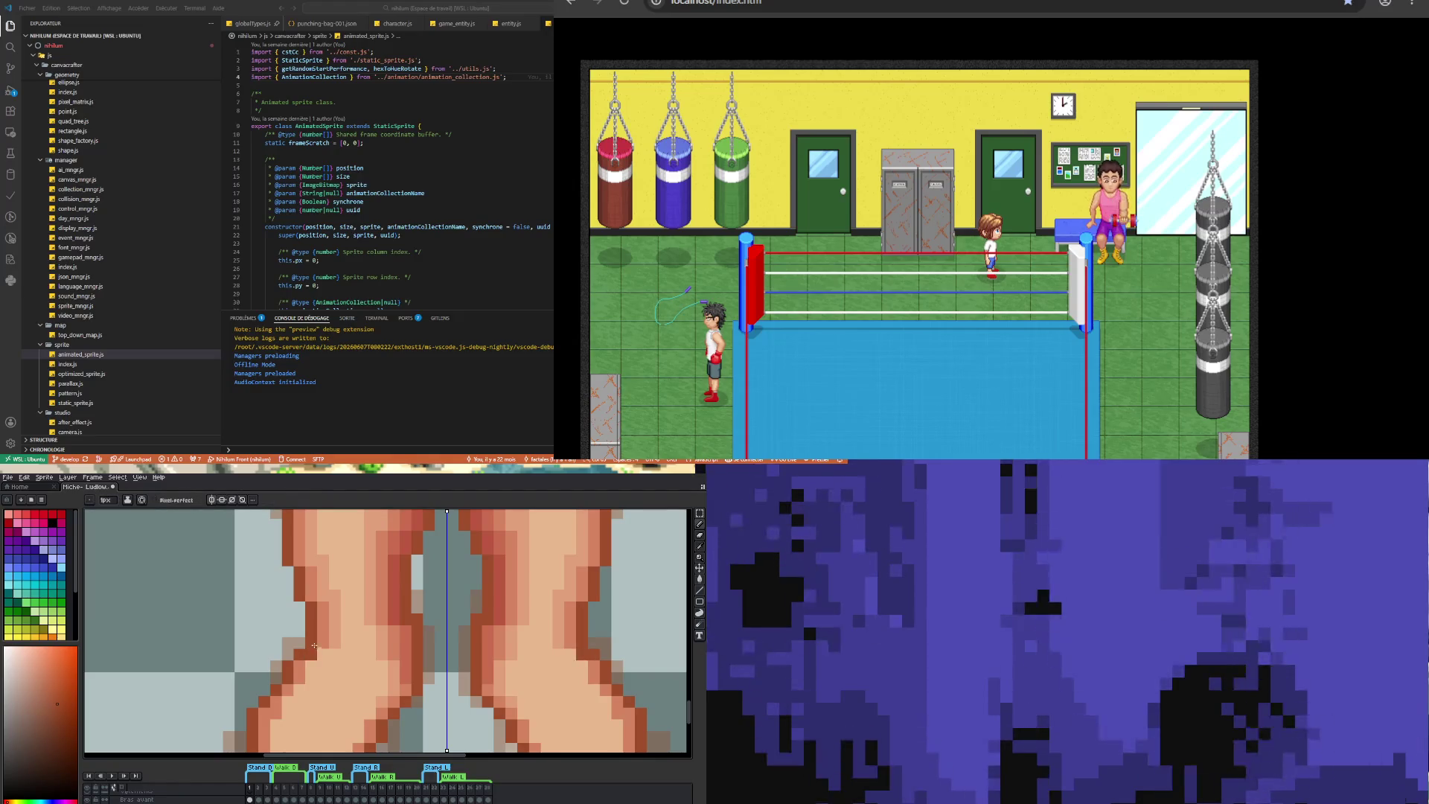
{"action": "scroll", "coordinate": [314, 645], "scroll_direction": "down", "scroll_amount": 2}
{"action": "scroll", "coordinate": [324, 637], "scroll_direction": "up", "scroll_amount": 1}
{"action": "key", "text": "e"}
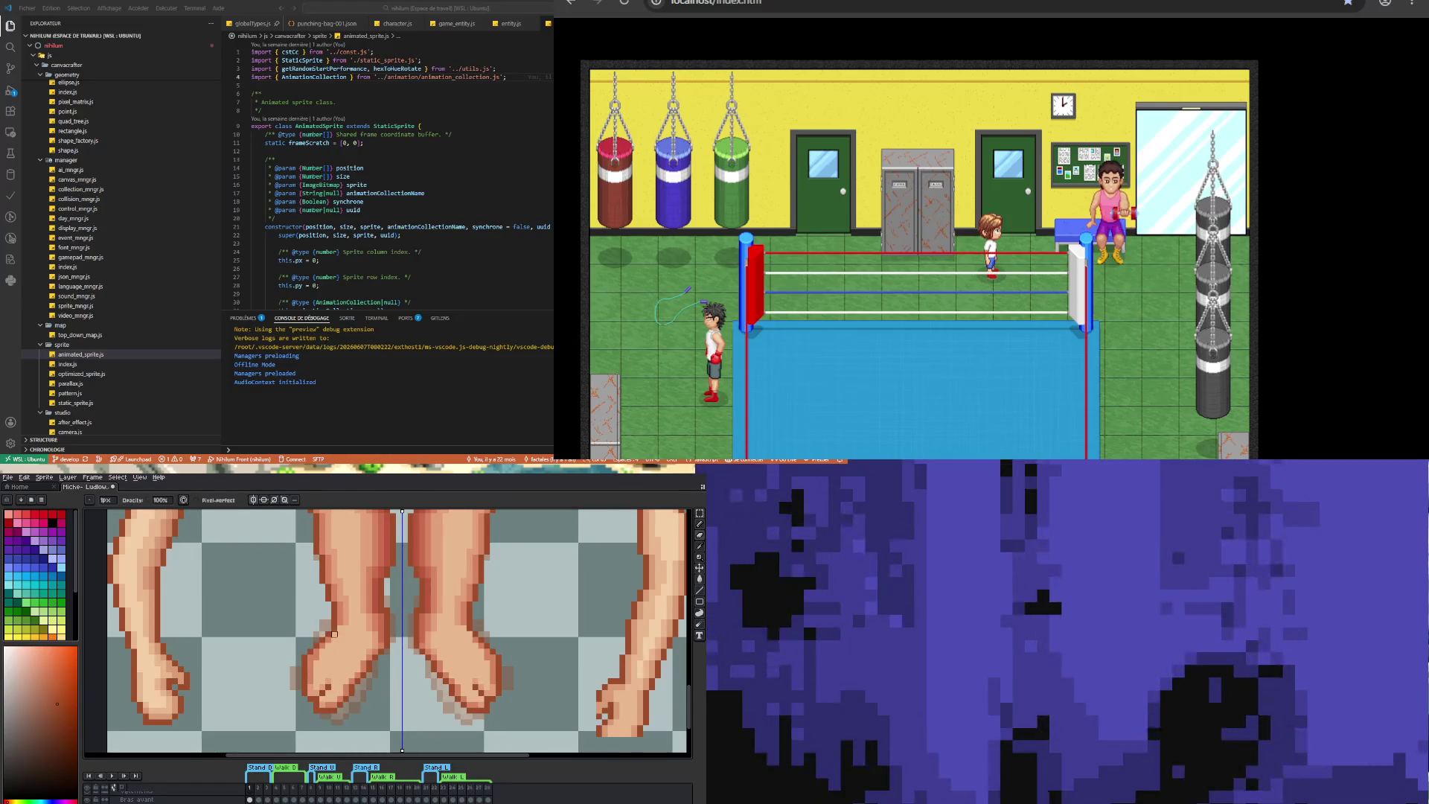
{"action": "scroll", "coordinate": [334, 634], "scroll_direction": "down", "scroll_amount": 3}
{"action": "scroll", "coordinate": [346, 625], "scroll_direction": "up", "scroll_amount": 4}
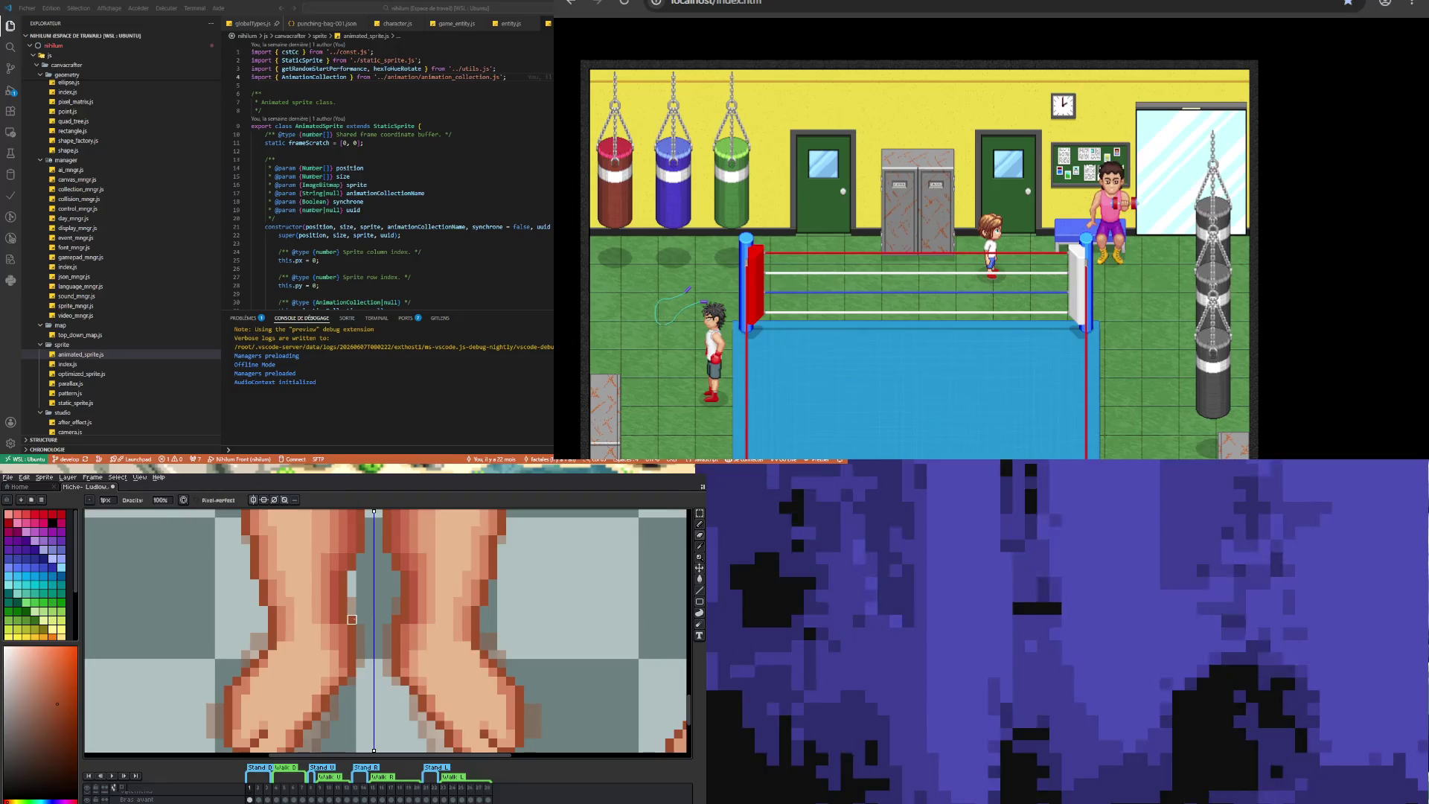
{"action": "scroll", "coordinate": [352, 619], "scroll_direction": "down", "scroll_amount": 4}
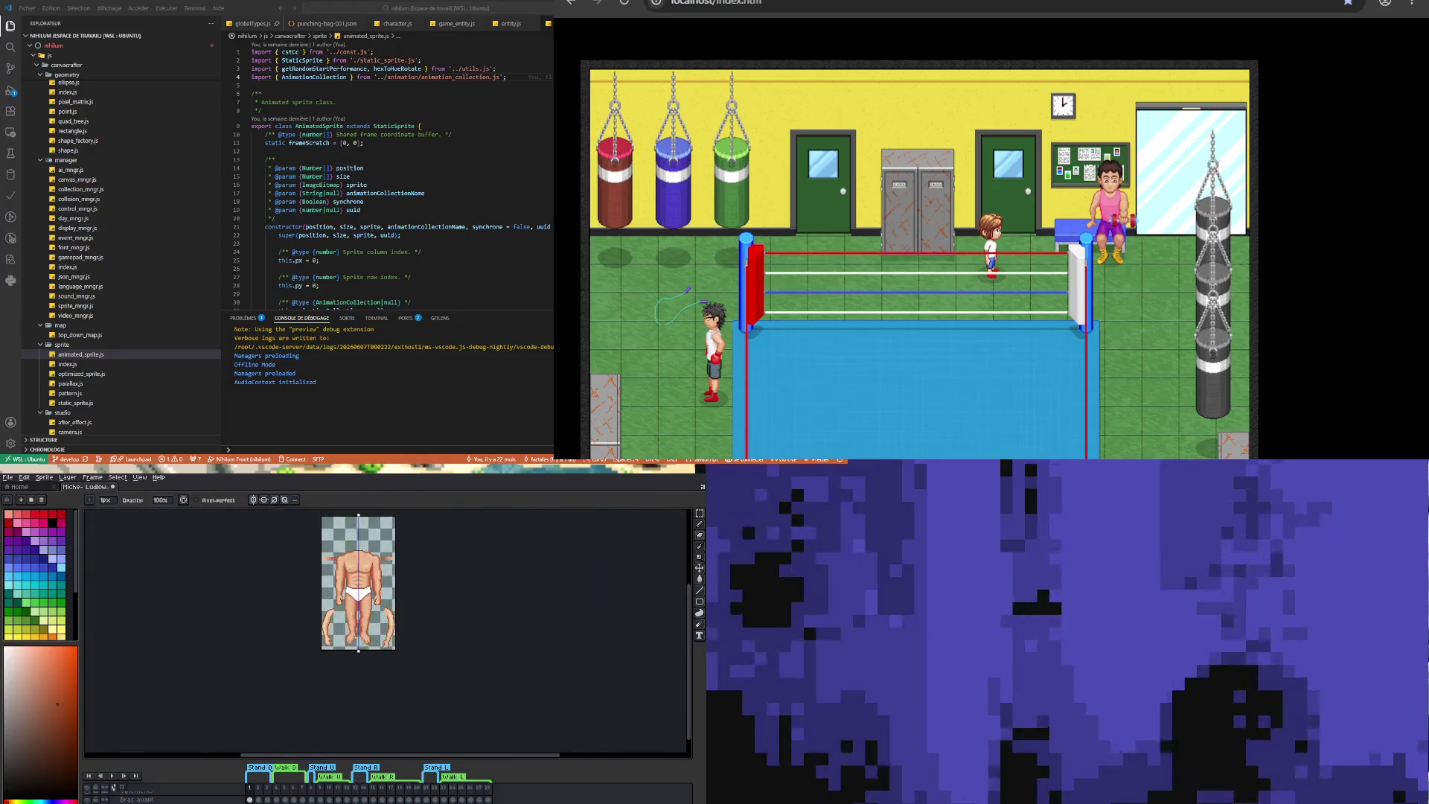
- Sample the light foot skin tone and lighten a toe pixel, mirrored on both feet
{"action": "scroll", "coordinate": [362, 643], "scroll_direction": "up", "scroll_amount": 4}
{"action": "scroll", "coordinate": [364, 645], "scroll_direction": "down", "scroll_amount": 1}
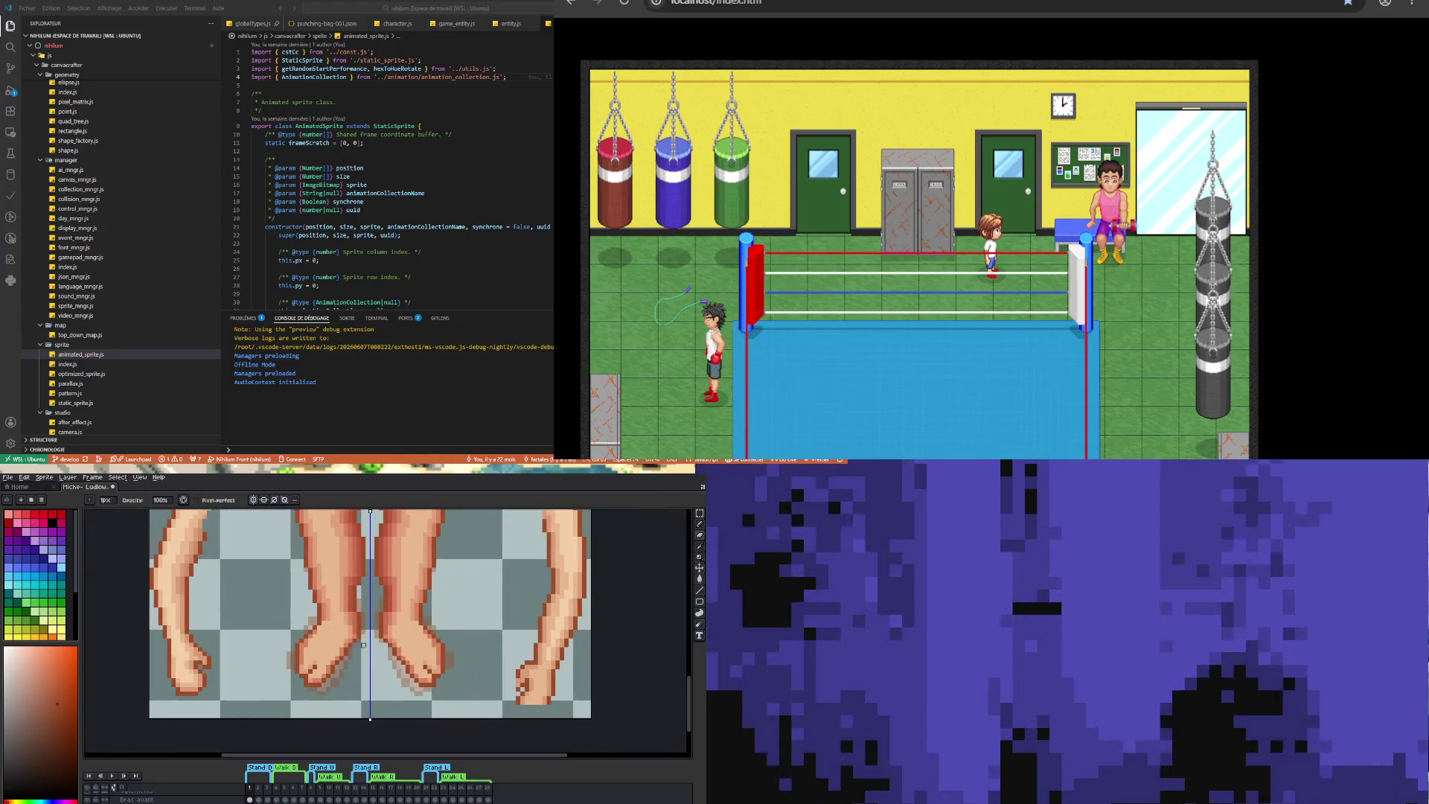
{"action": "scroll", "coordinate": [361, 642], "scroll_direction": "up", "scroll_amount": 2}
{"action": "key", "text": "i"}
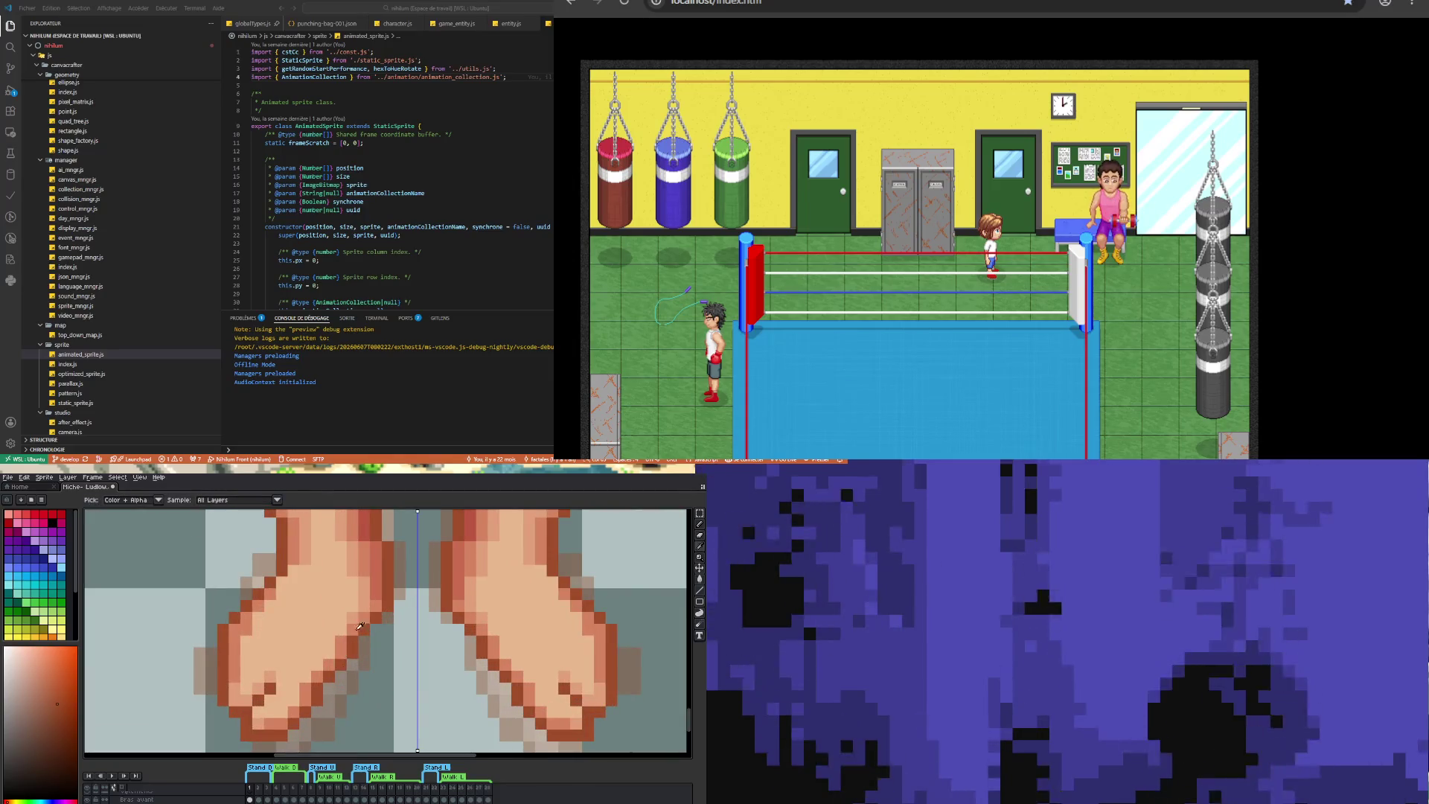
{"action": "left_click", "coordinate": [358, 633]}
{"action": "key", "text": "b"}
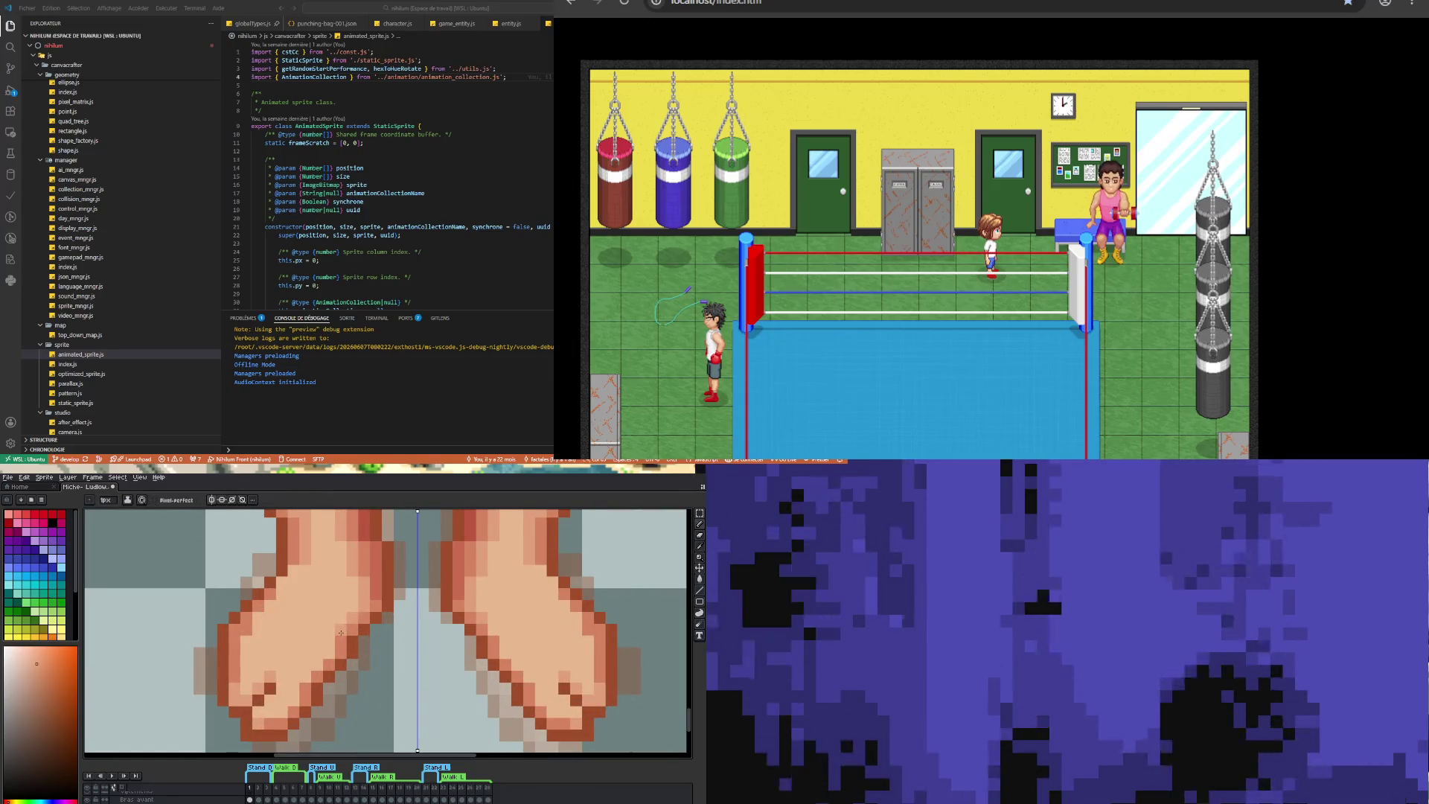
{"action": "left_click", "coordinate": [312, 676]}
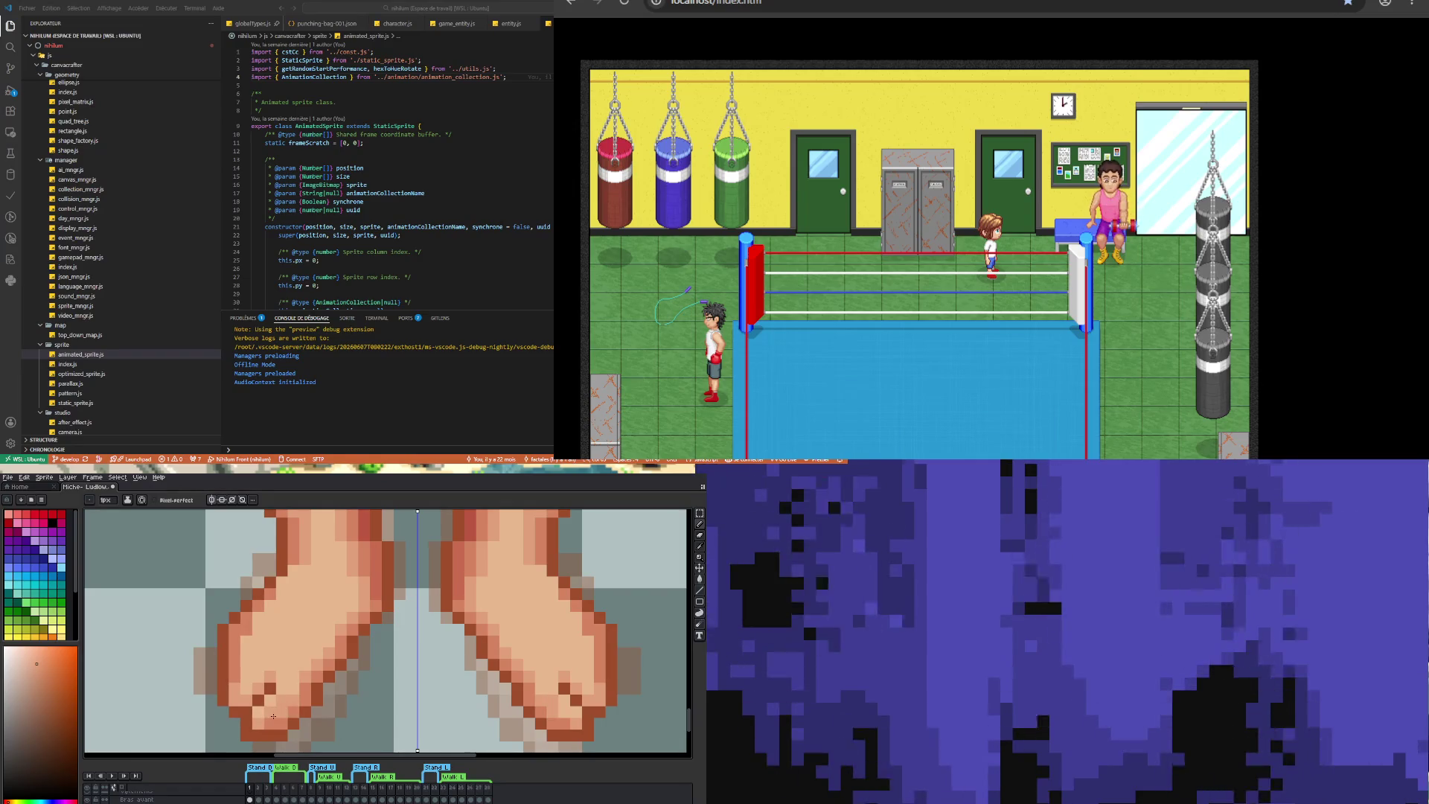
- Sample a different skin shade from the foot for the Pencil
{"action": "scroll", "coordinate": [292, 707], "scroll_direction": "down", "scroll_amount": 2}
{"action": "scroll", "coordinate": [294, 715], "scroll_direction": "up", "scroll_amount": 2}
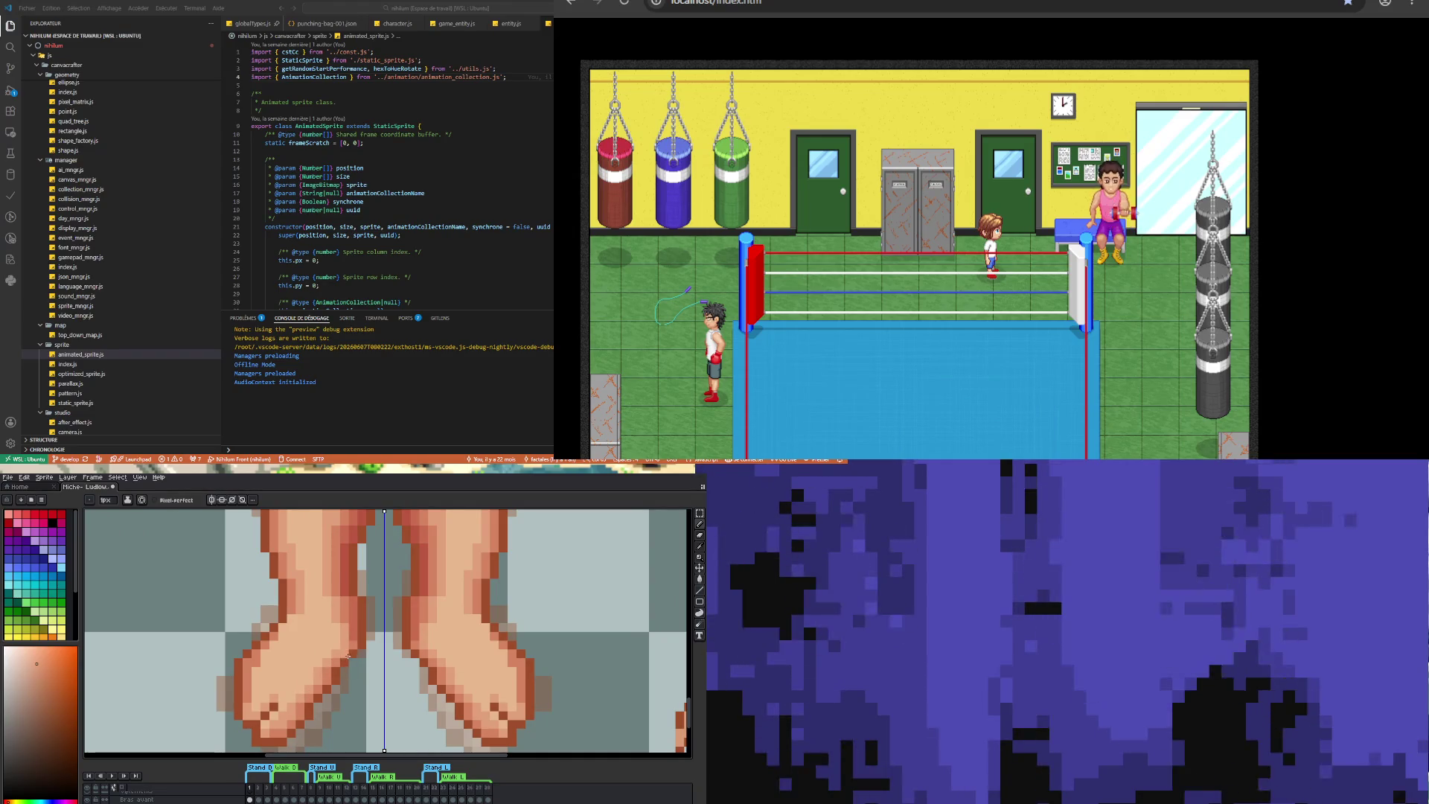
{"action": "scroll", "coordinate": [321, 672], "scroll_direction": "down", "scroll_amount": 2}
{"action": "scroll", "coordinate": [325, 659], "scroll_direction": "up", "scroll_amount": 2}
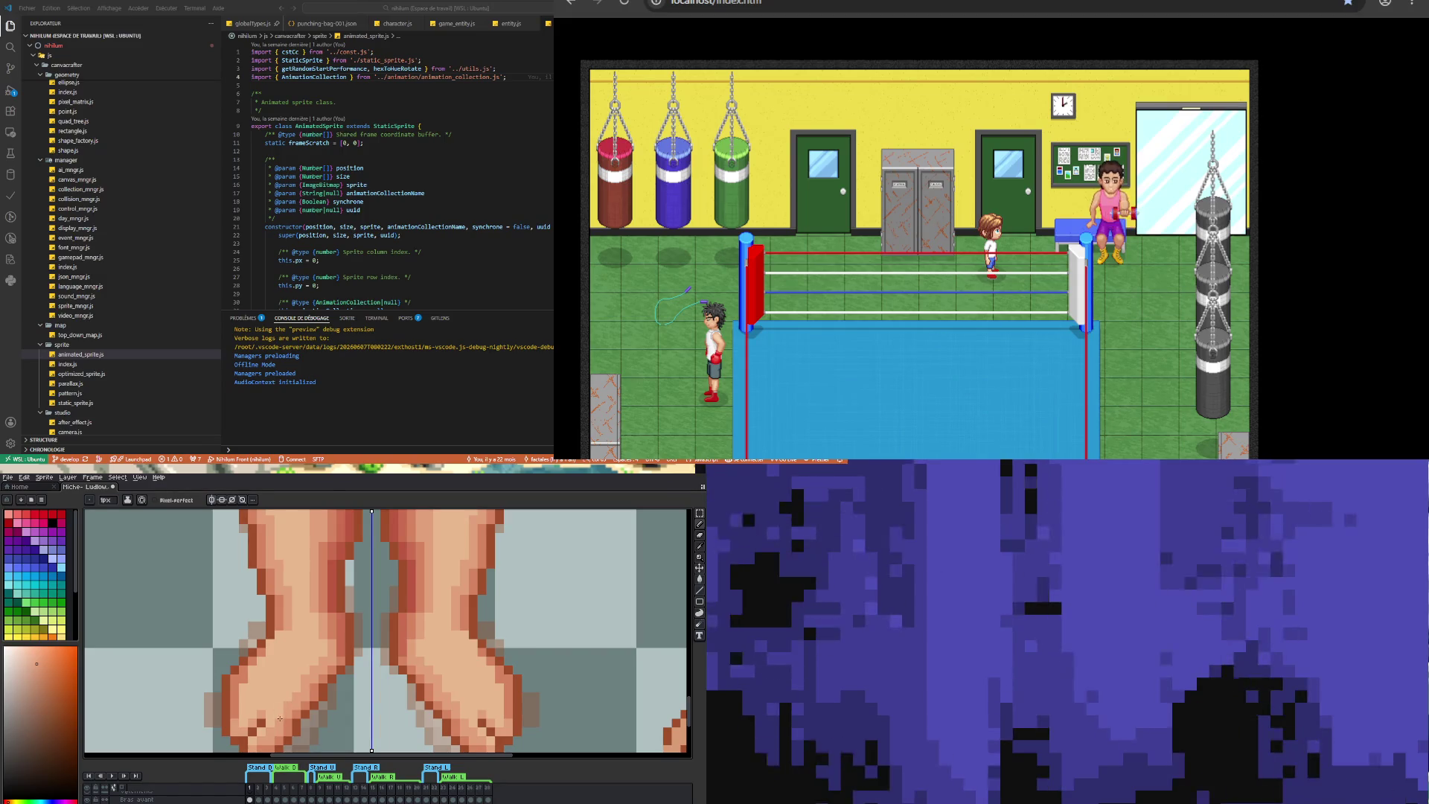
{"action": "scroll", "coordinate": [282, 713], "scroll_direction": "down", "scroll_amount": 2}
{"action": "scroll", "coordinate": [289, 722], "scroll_direction": "up", "scroll_amount": 2}
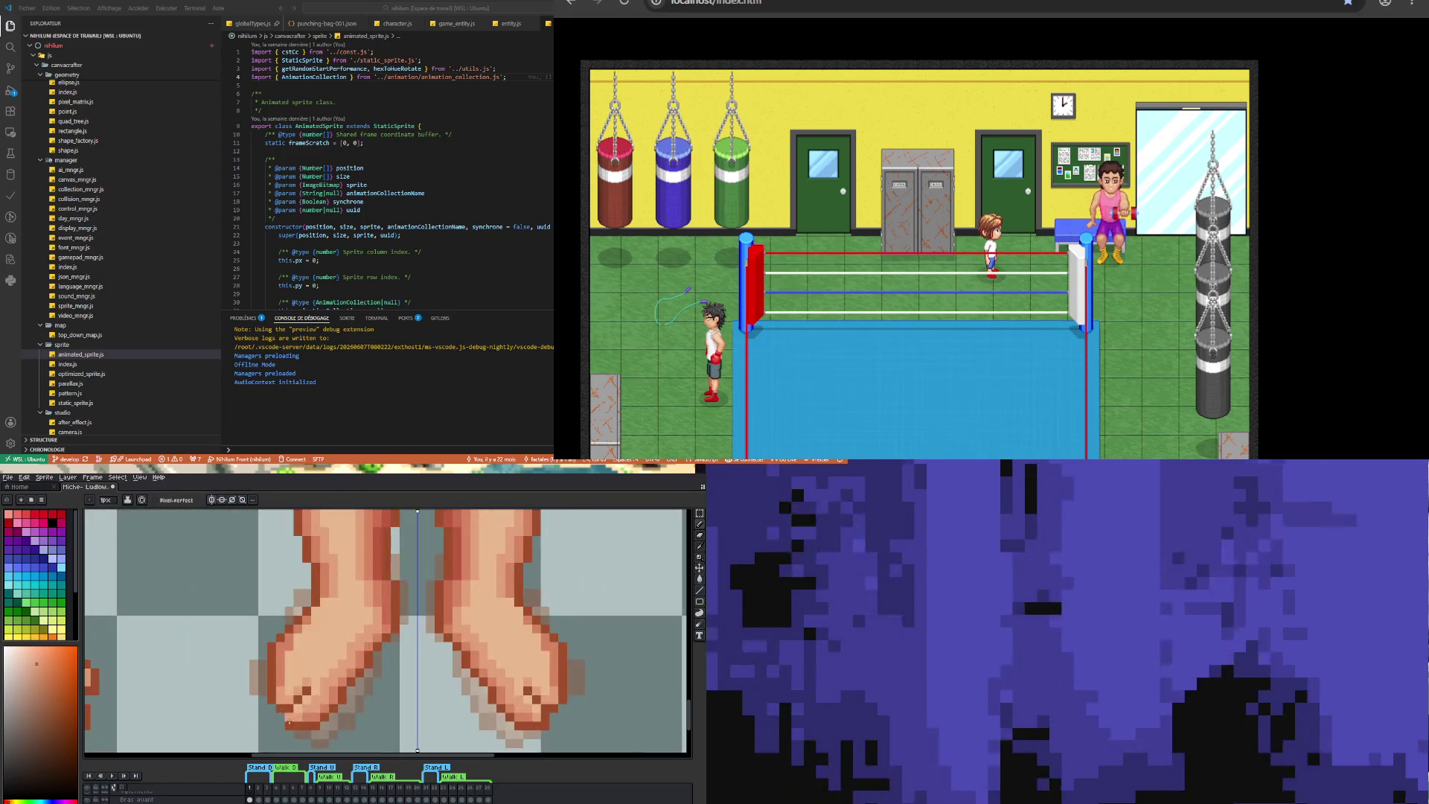
{"action": "scroll", "coordinate": [351, 672], "scroll_direction": "down", "scroll_amount": 1}
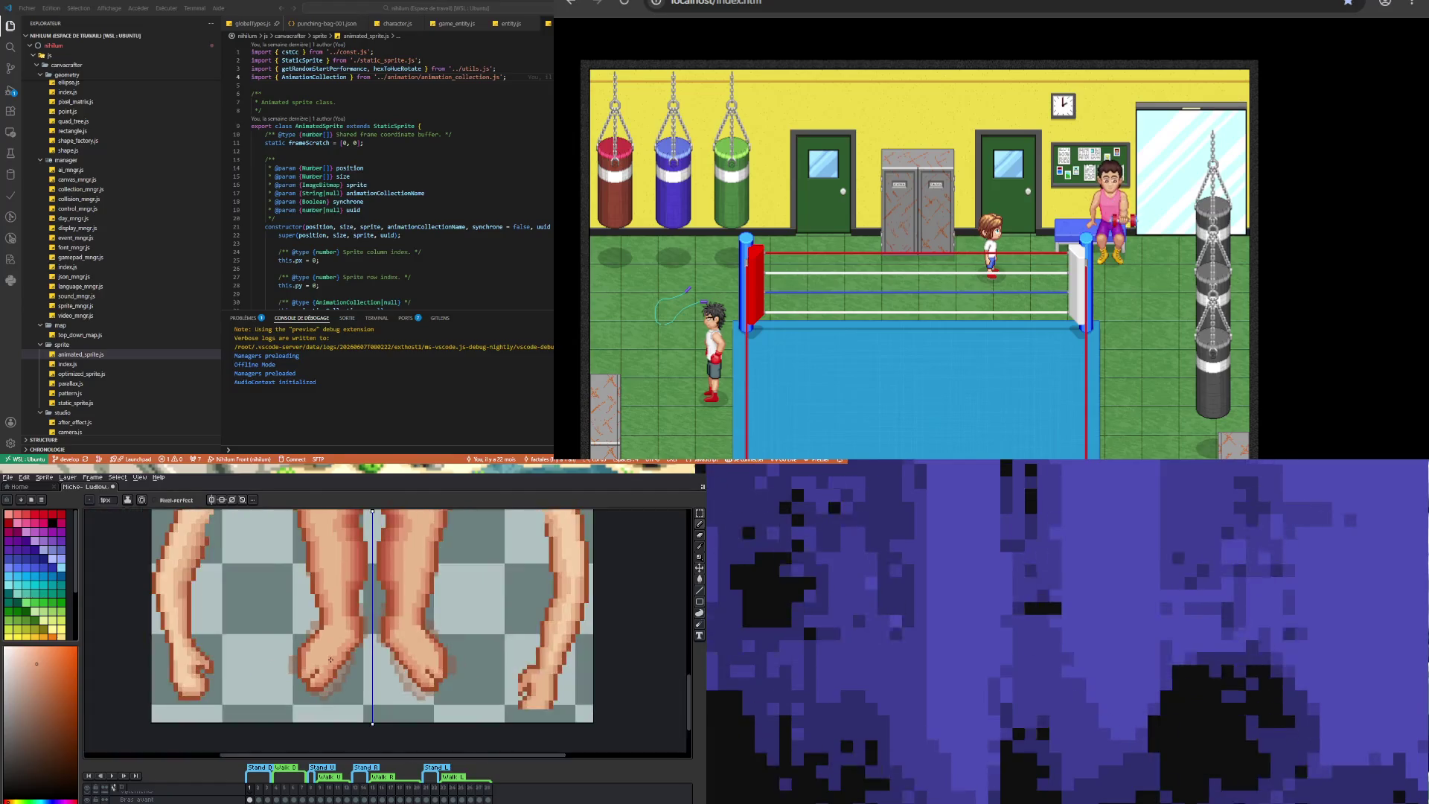
{"action": "scroll", "coordinate": [356, 702], "scroll_direction": "up", "scroll_amount": 1}
{"action": "key", "text": "i"}
{"action": "left_click", "coordinate": [326, 645]}
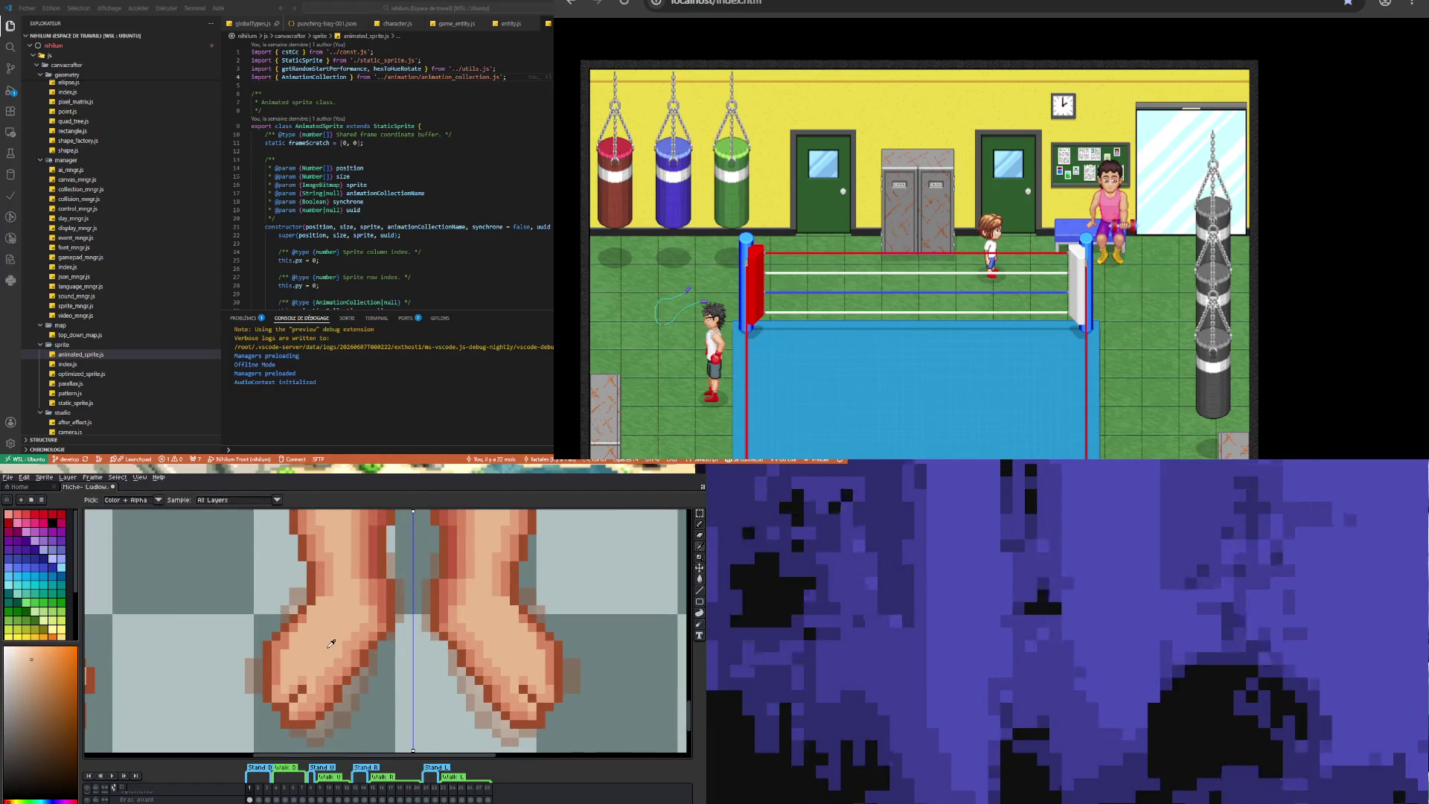
{"action": "key", "text": "b"}
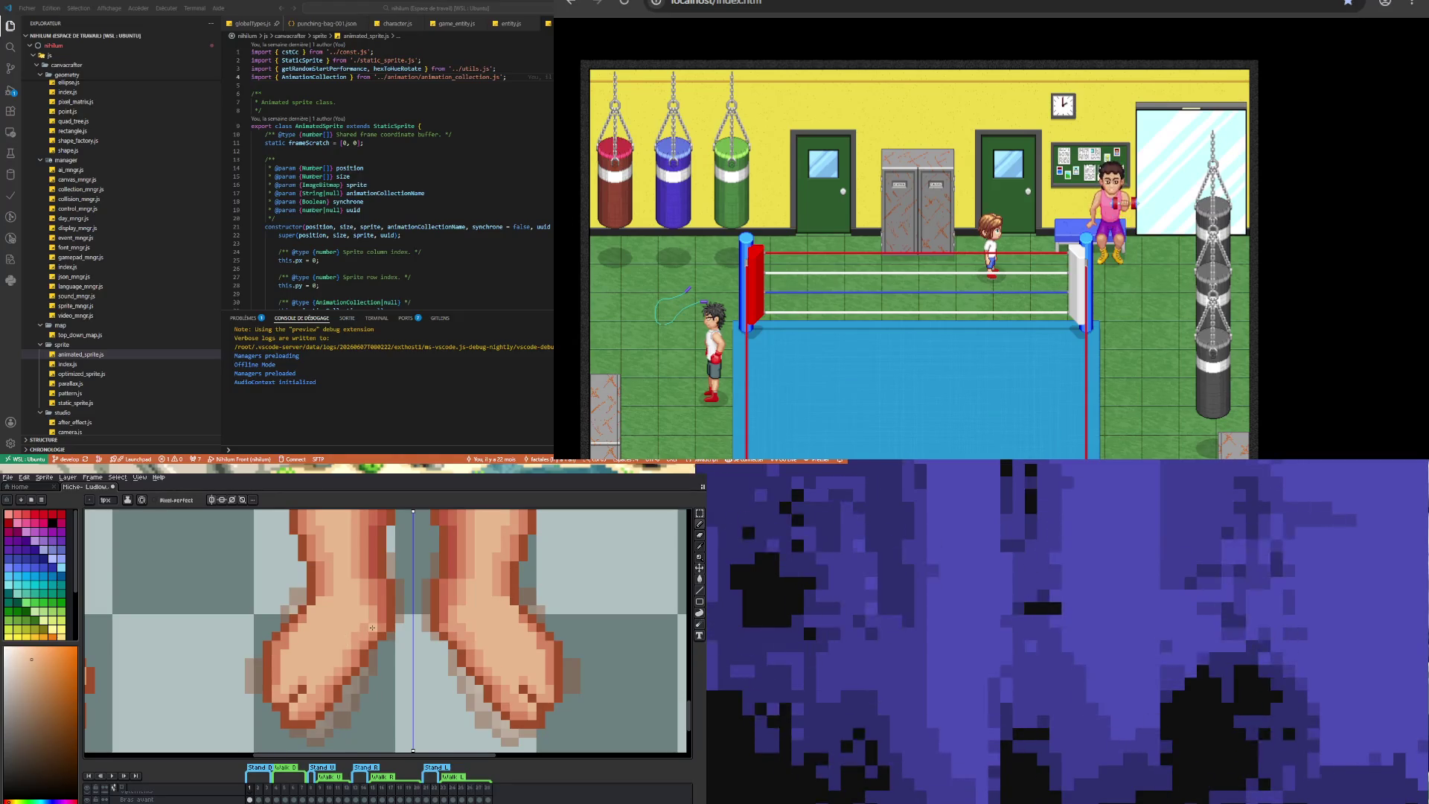
- Pick the red outline colour from the foot for the Pencil
{"action": "scroll", "coordinate": [393, 611], "scroll_direction": "up", "scroll_amount": 1}
{"action": "key", "text": "i"}
{"action": "left_click", "coordinate": [390, 600]}
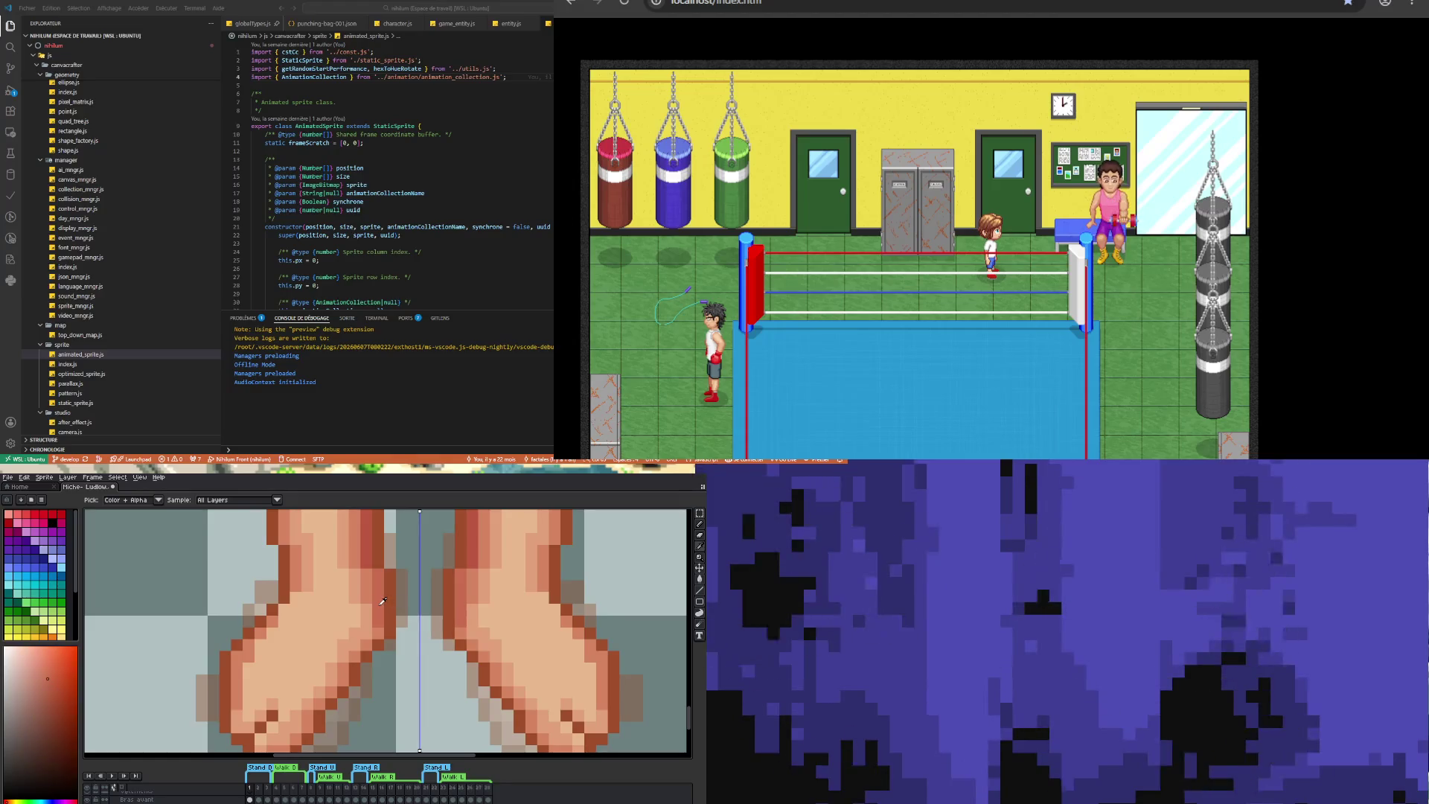
{"action": "key", "text": "b"}
{"action": "scroll", "coordinate": [312, 716], "scroll_direction": "down", "scroll_amount": 1}
{"action": "scroll", "coordinate": [312, 716], "scroll_direction": "up", "scroll_amount": 1}
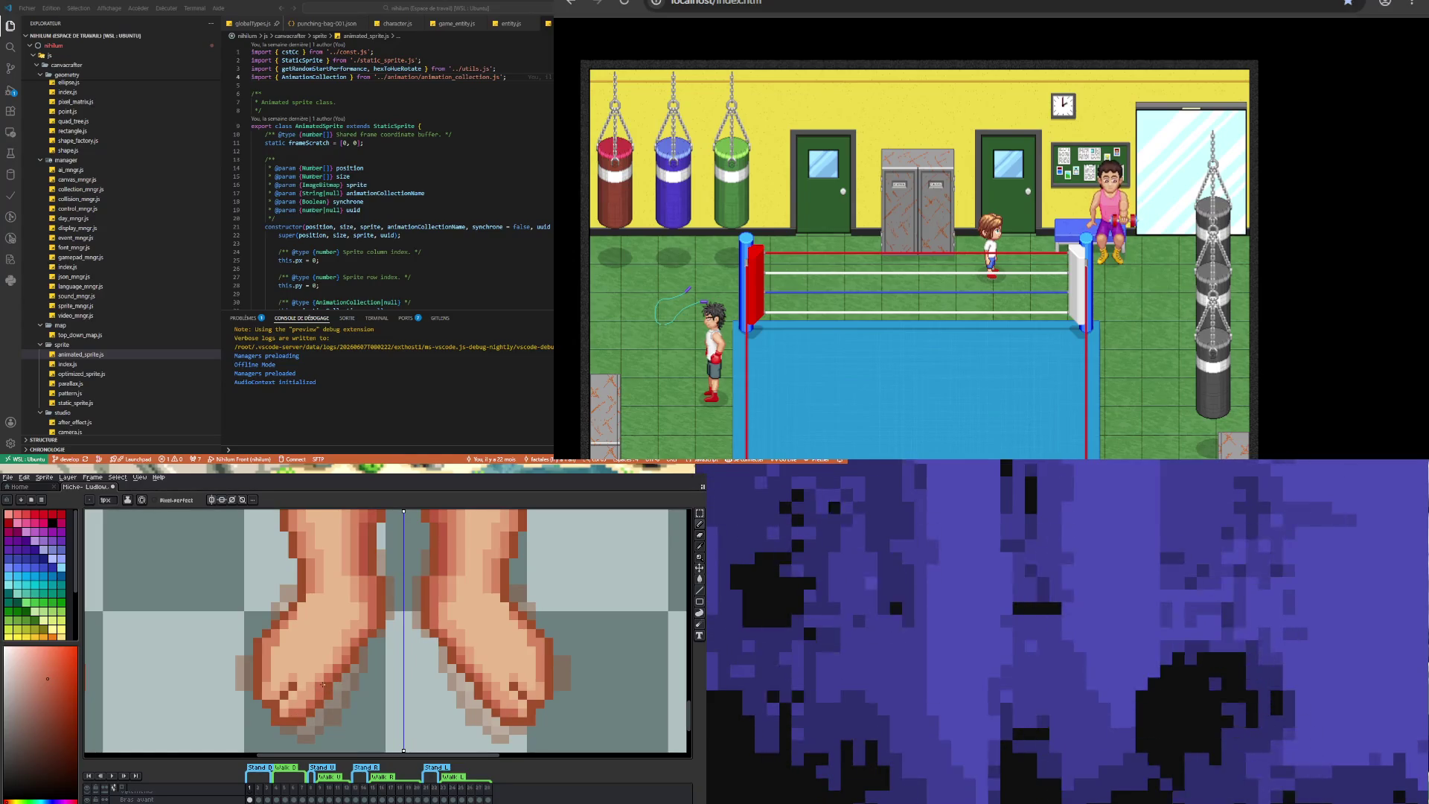
- Resample the foot's skin colour for single-pixel drawing
{"action": "key", "text": "i"}
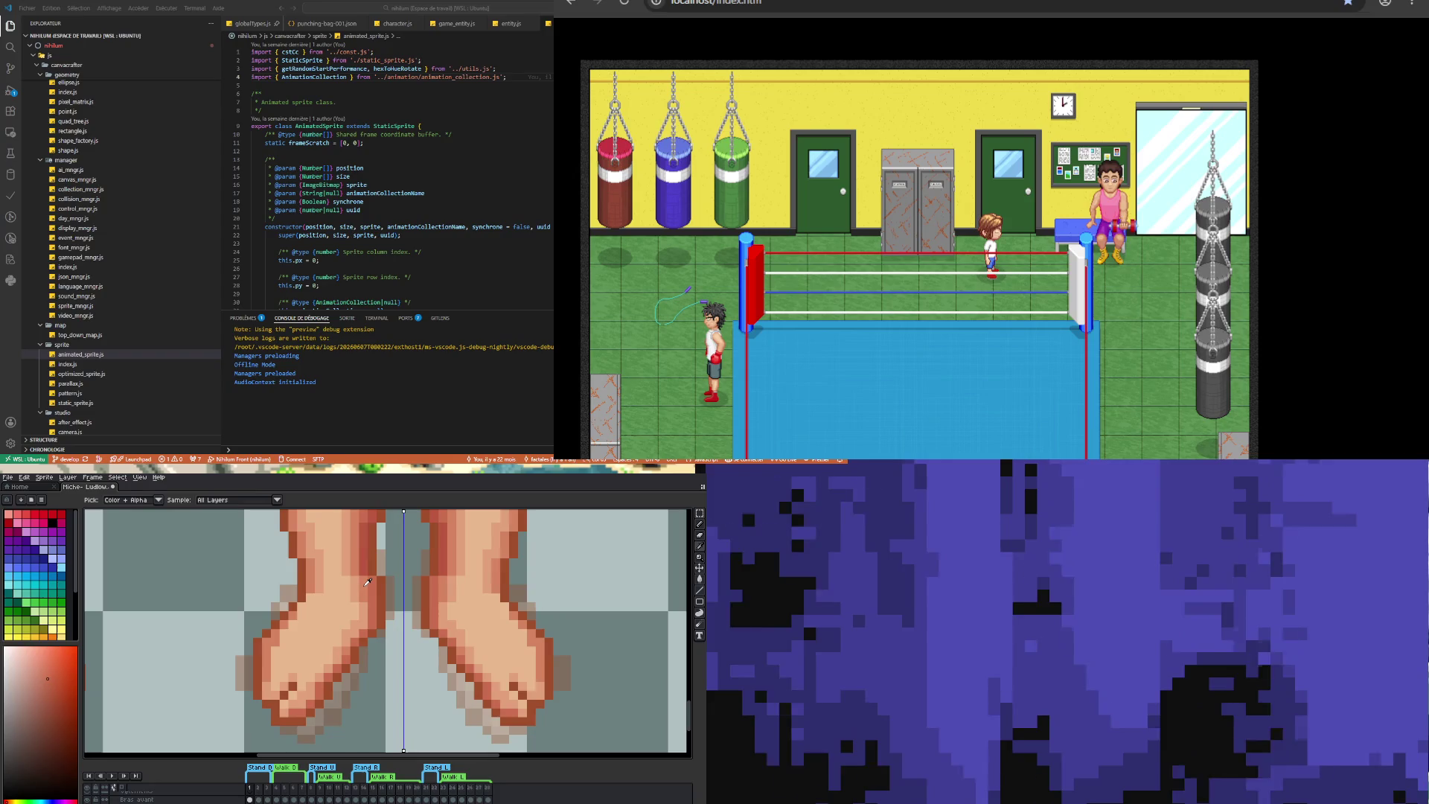
{"action": "left_click", "coordinate": [352, 636]}
{"action": "key", "text": "b"}
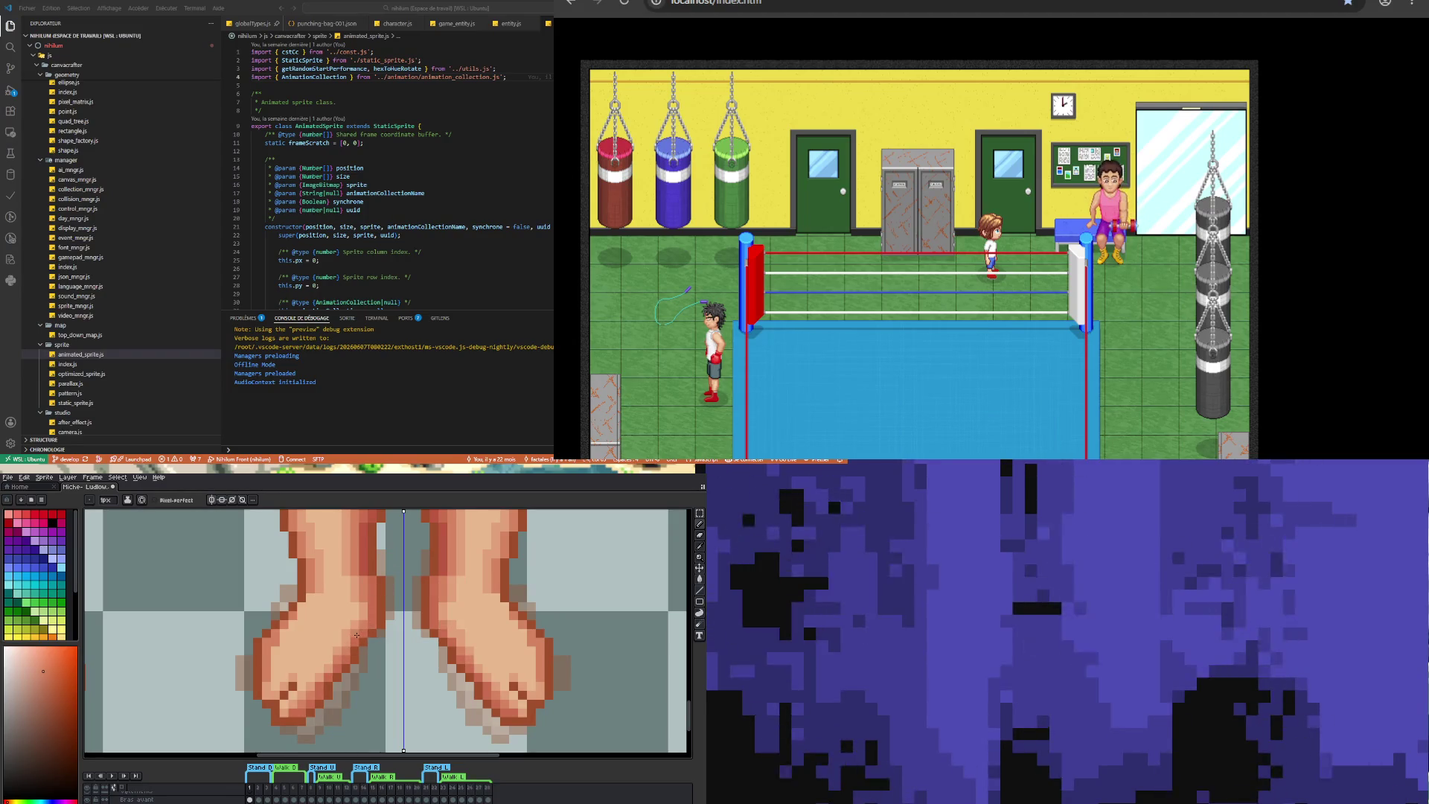
{"action": "scroll", "coordinate": [356, 635], "scroll_direction": "down", "scroll_amount": 3}
{"action": "scroll", "coordinate": [316, 687], "scroll_direction": "up", "scroll_amount": 3}
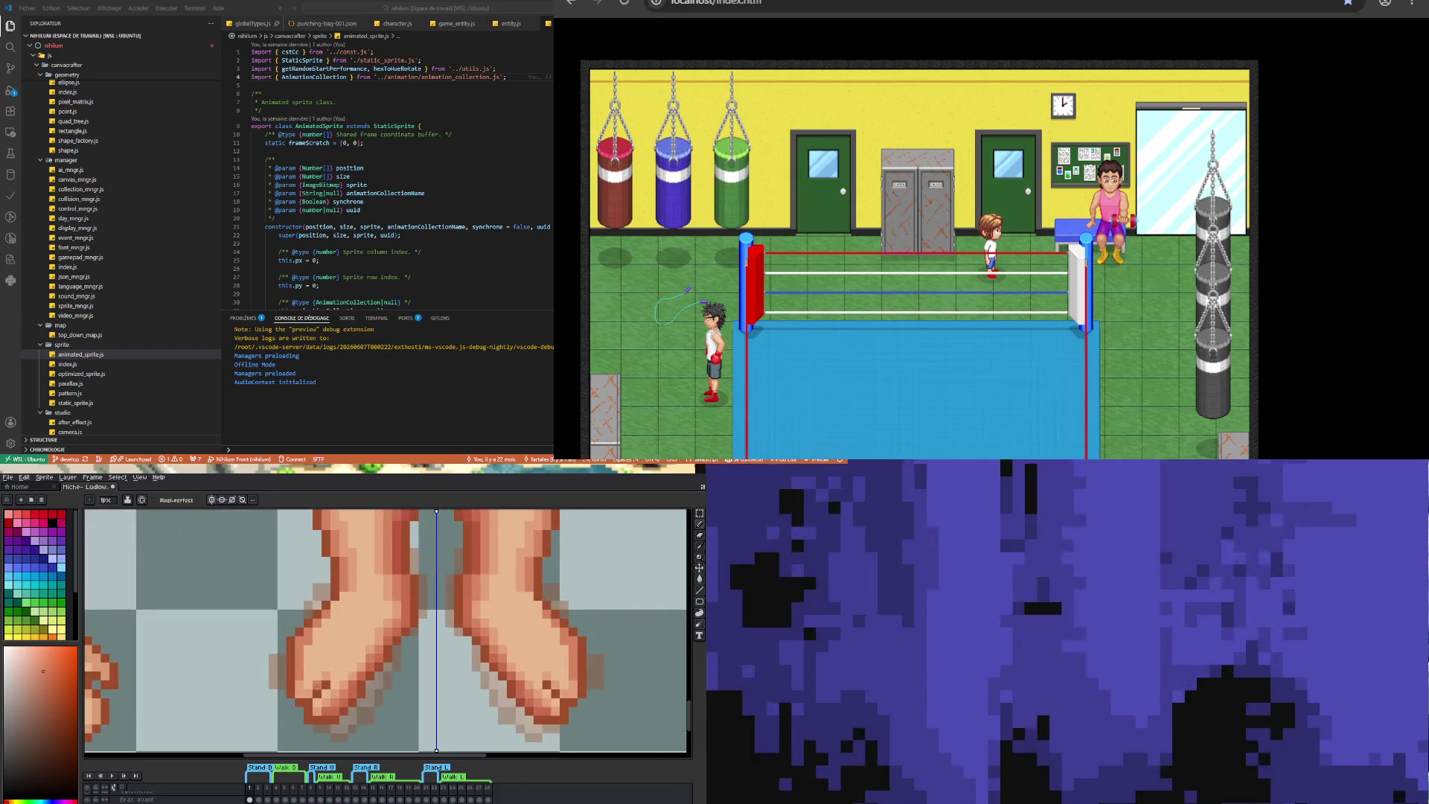
- Refine toe pixels using the lighter peach tone and dark red-brown outline colour
{"action": "left_click", "coordinate": [332, 683], "text": "alt"}
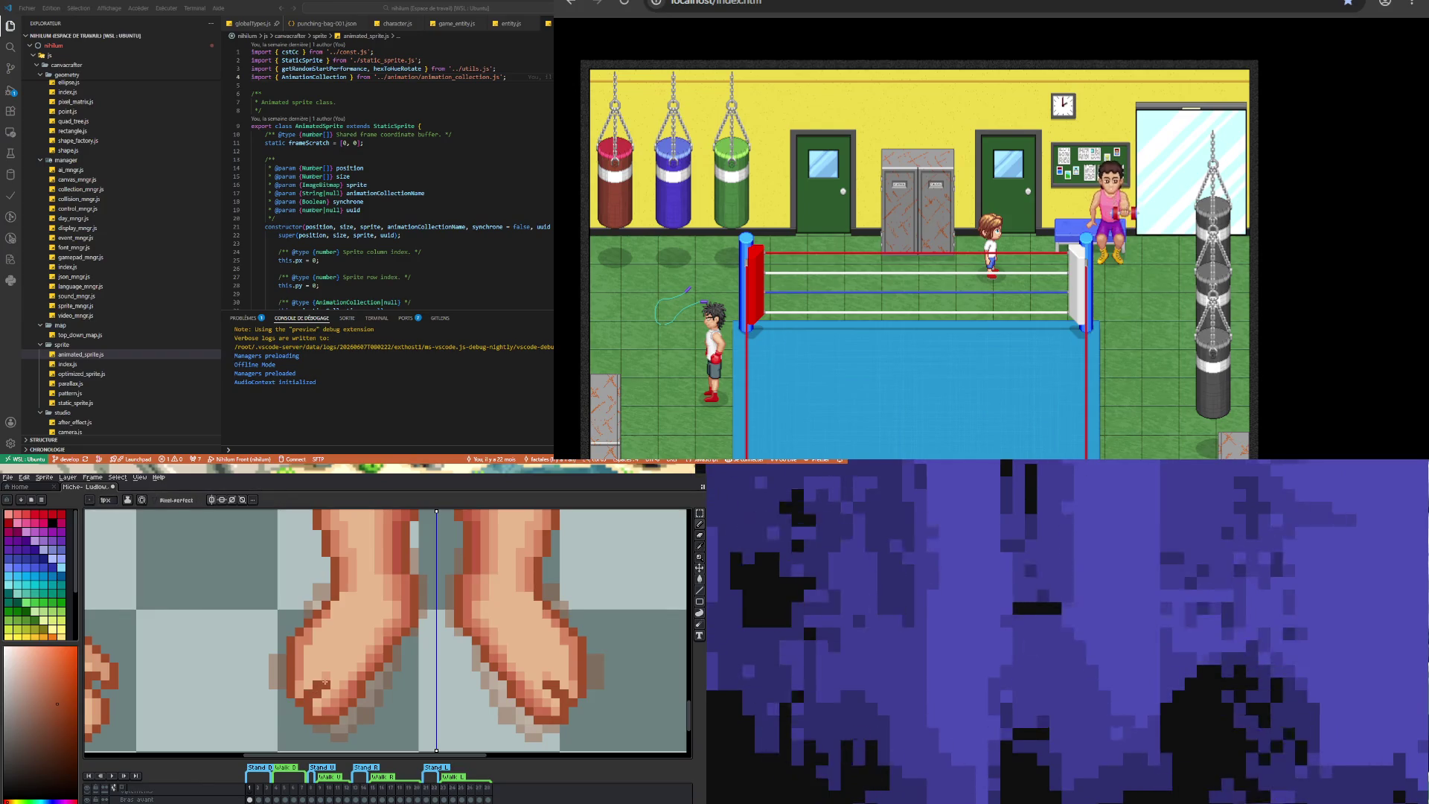
{"action": "left_click", "coordinate": [376, 672], "text": "alt"}
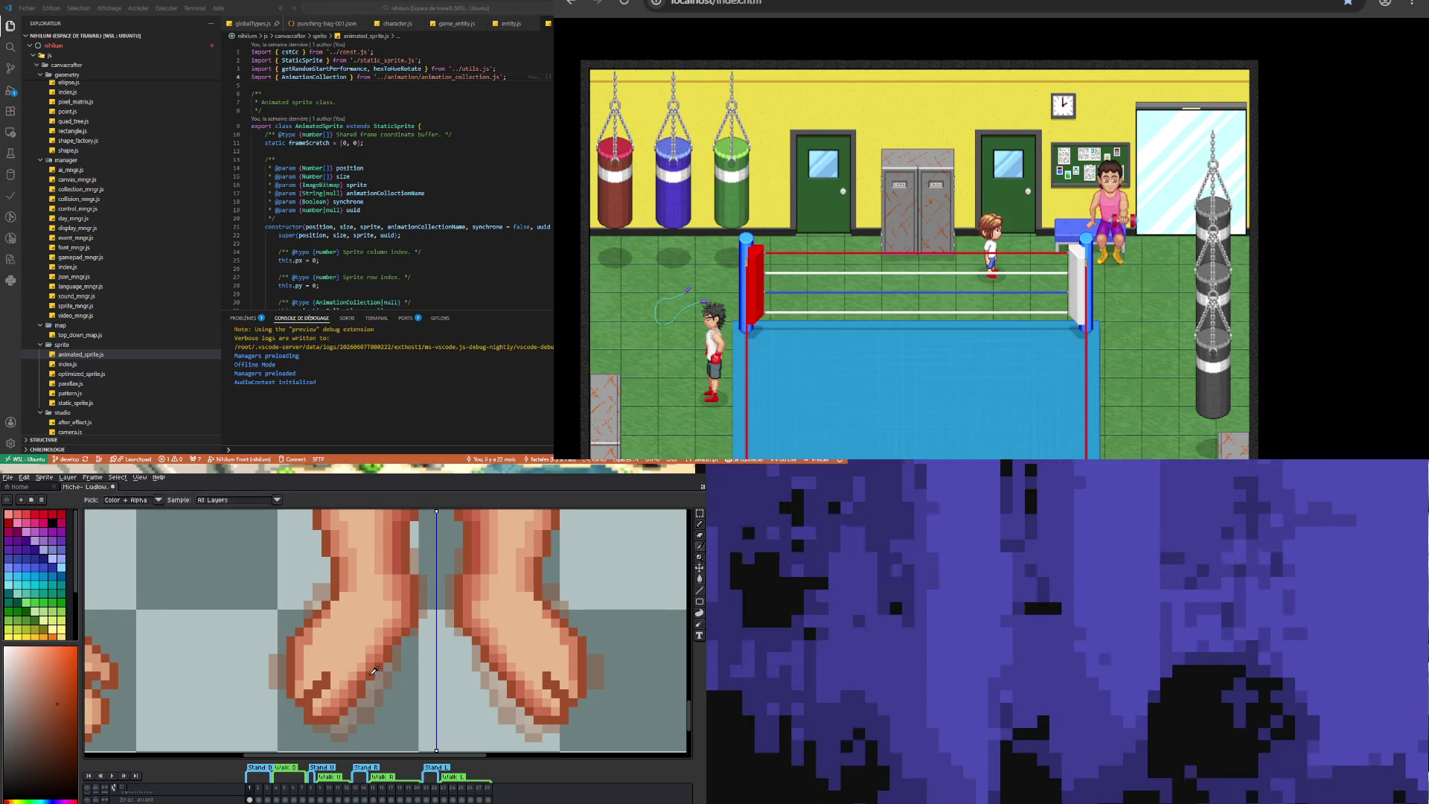
{"action": "left_click", "coordinate": [329, 680], "text": "alt"}
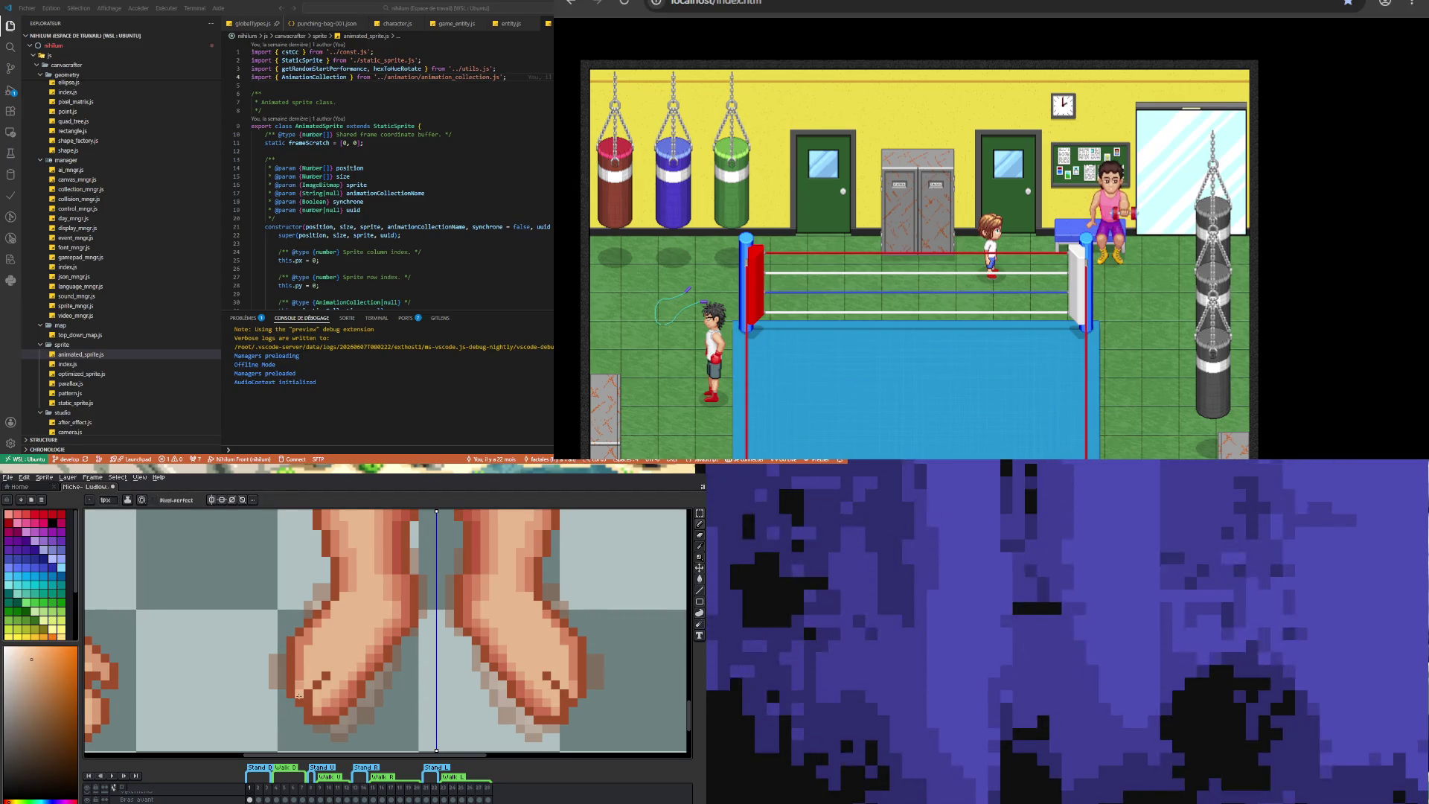
{"action": "key", "text": "alt"}
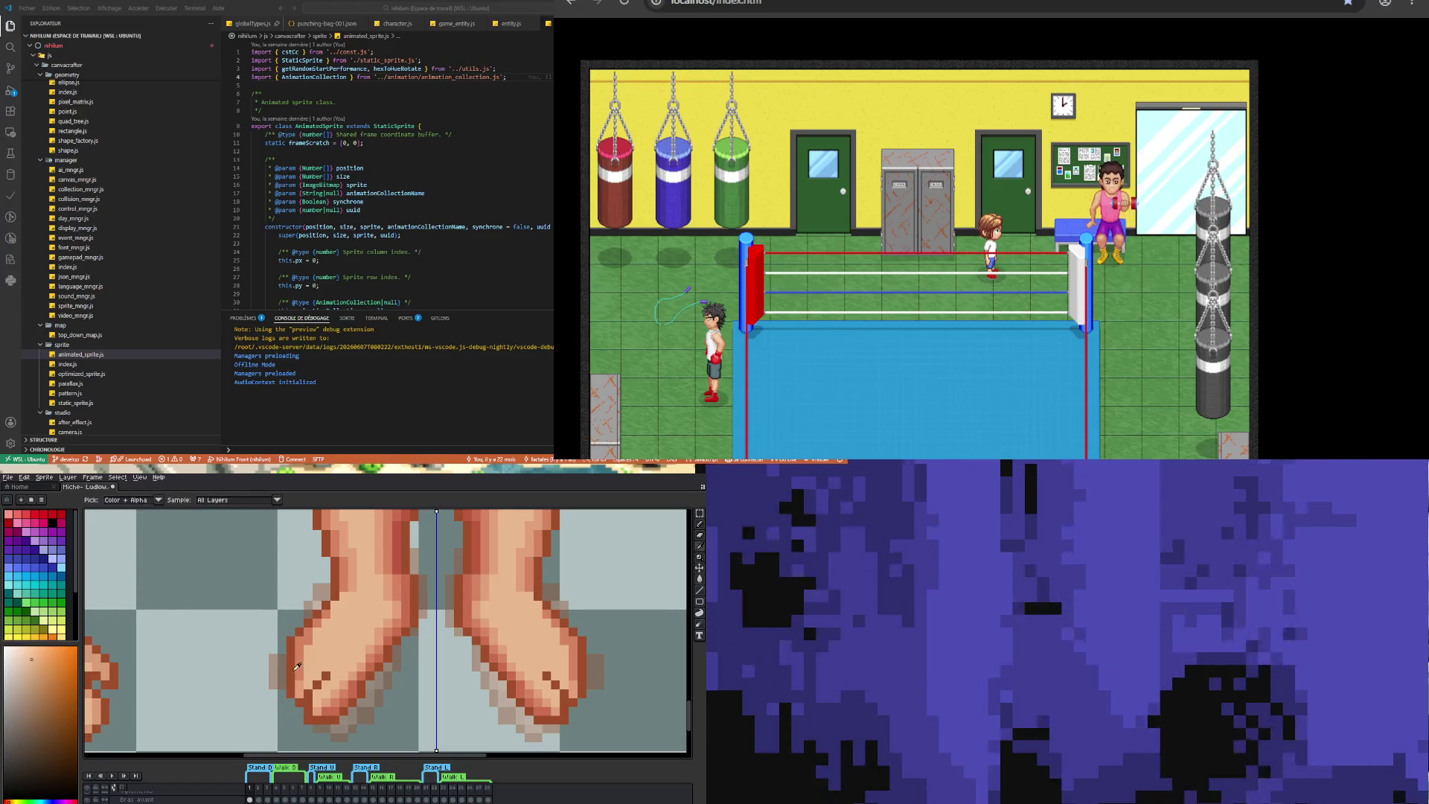
{"action": "left_click", "coordinate": [297, 665], "text": "alt"}
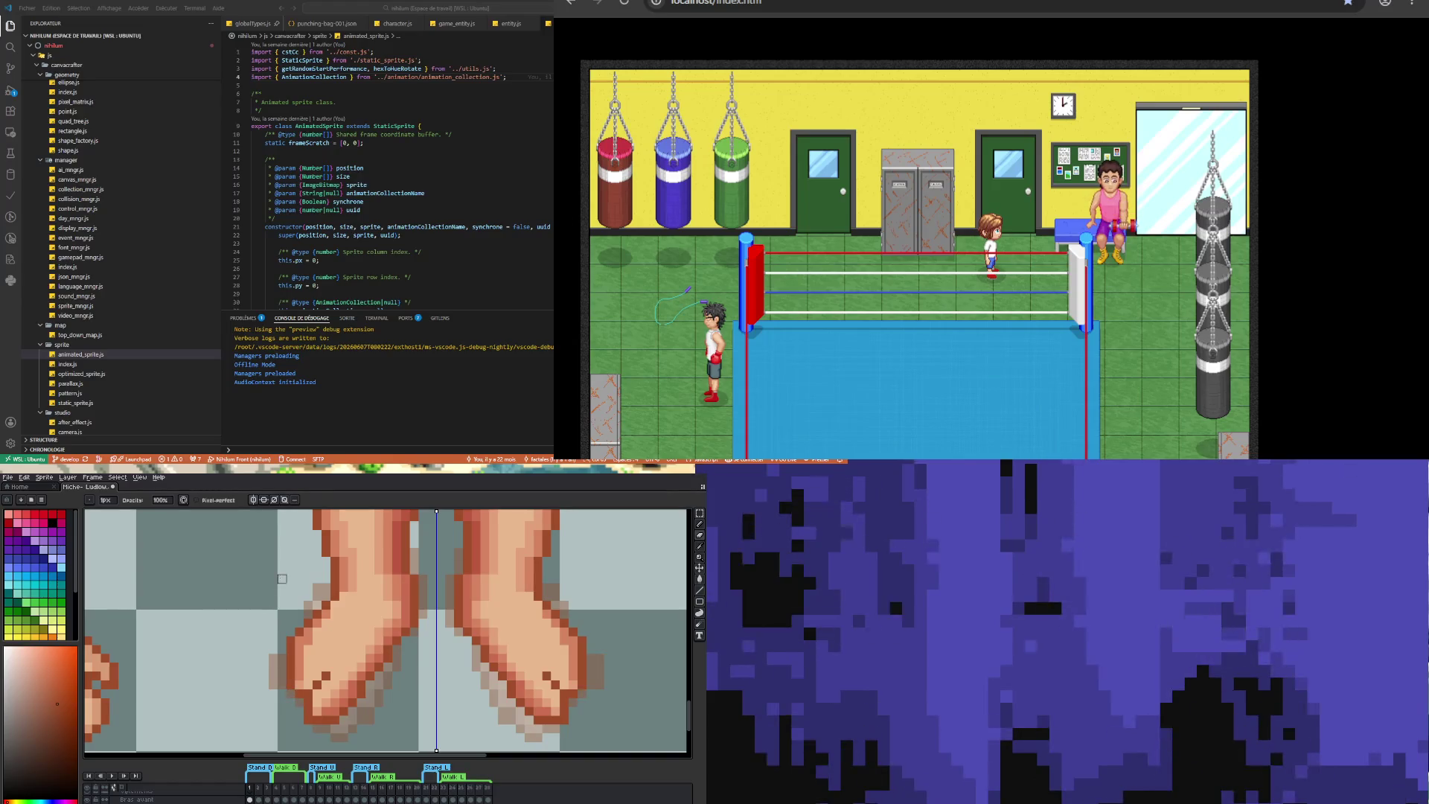
- Pick lighter and darker skin shades from the foot, then return to the Pencil
{"action": "scroll", "coordinate": [309, 649], "scroll_direction": "up", "scroll_amount": 1}
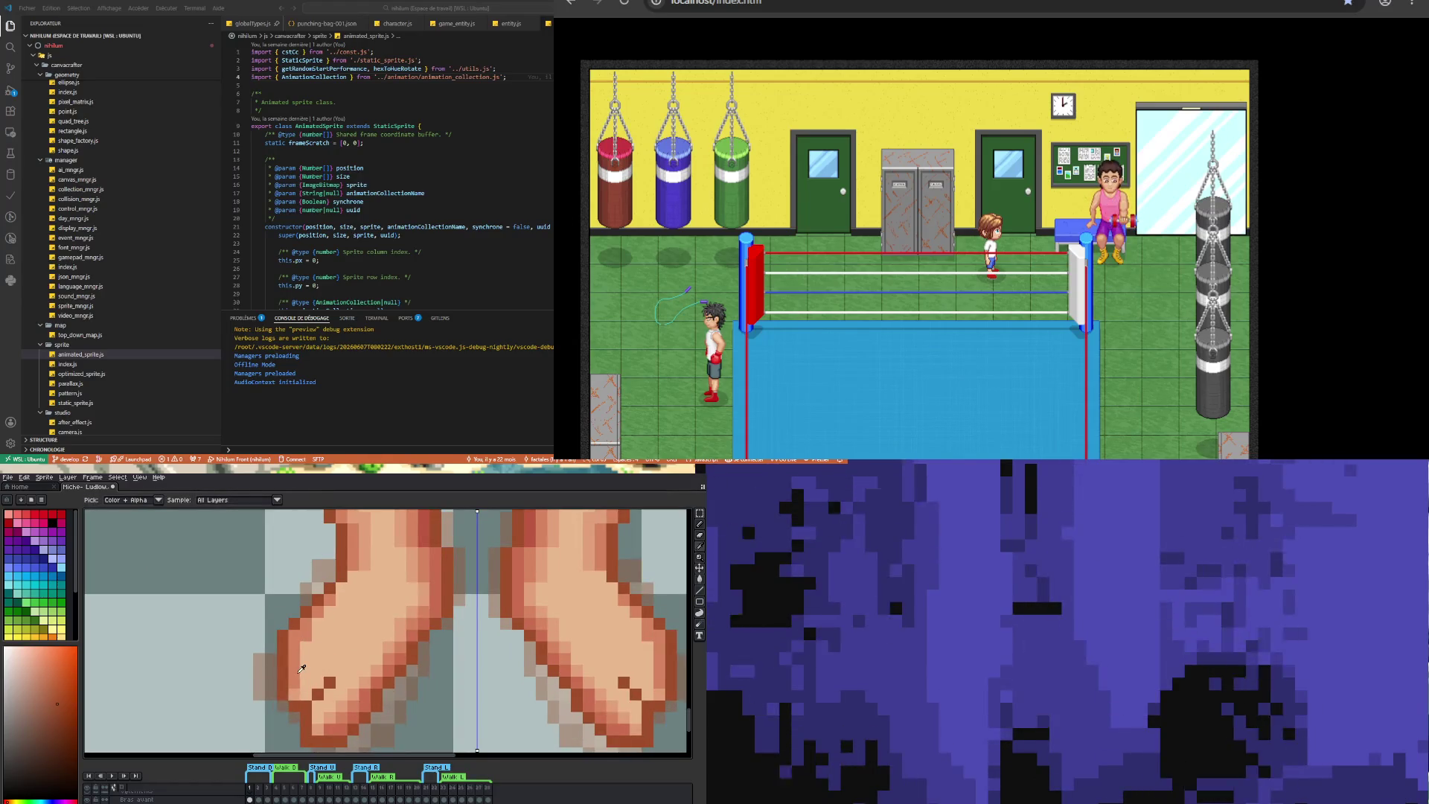
{"action": "left_click", "coordinate": [302, 668], "text": "alt"}
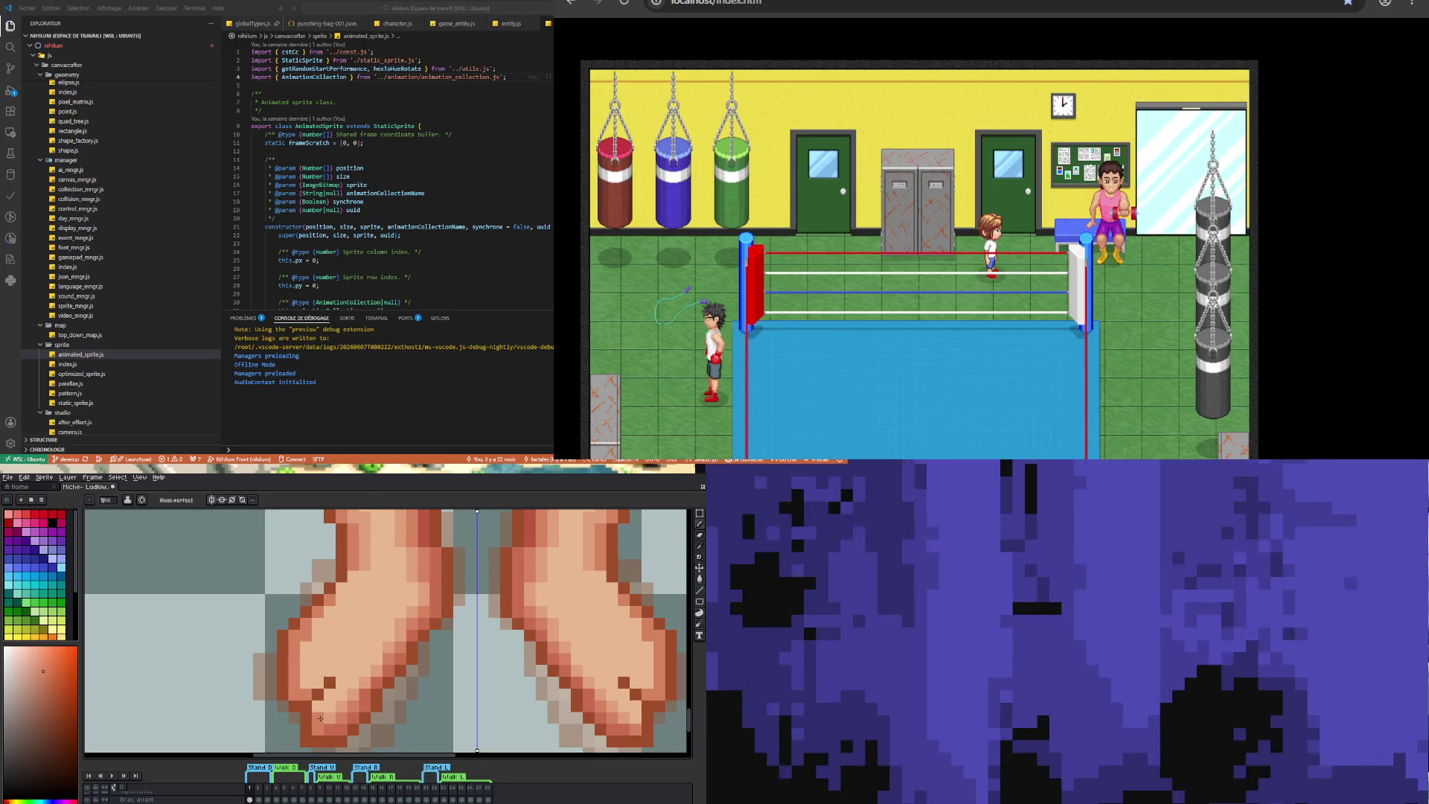
{"action": "scroll", "coordinate": [317, 718], "scroll_direction": "down", "scroll_amount": 2}
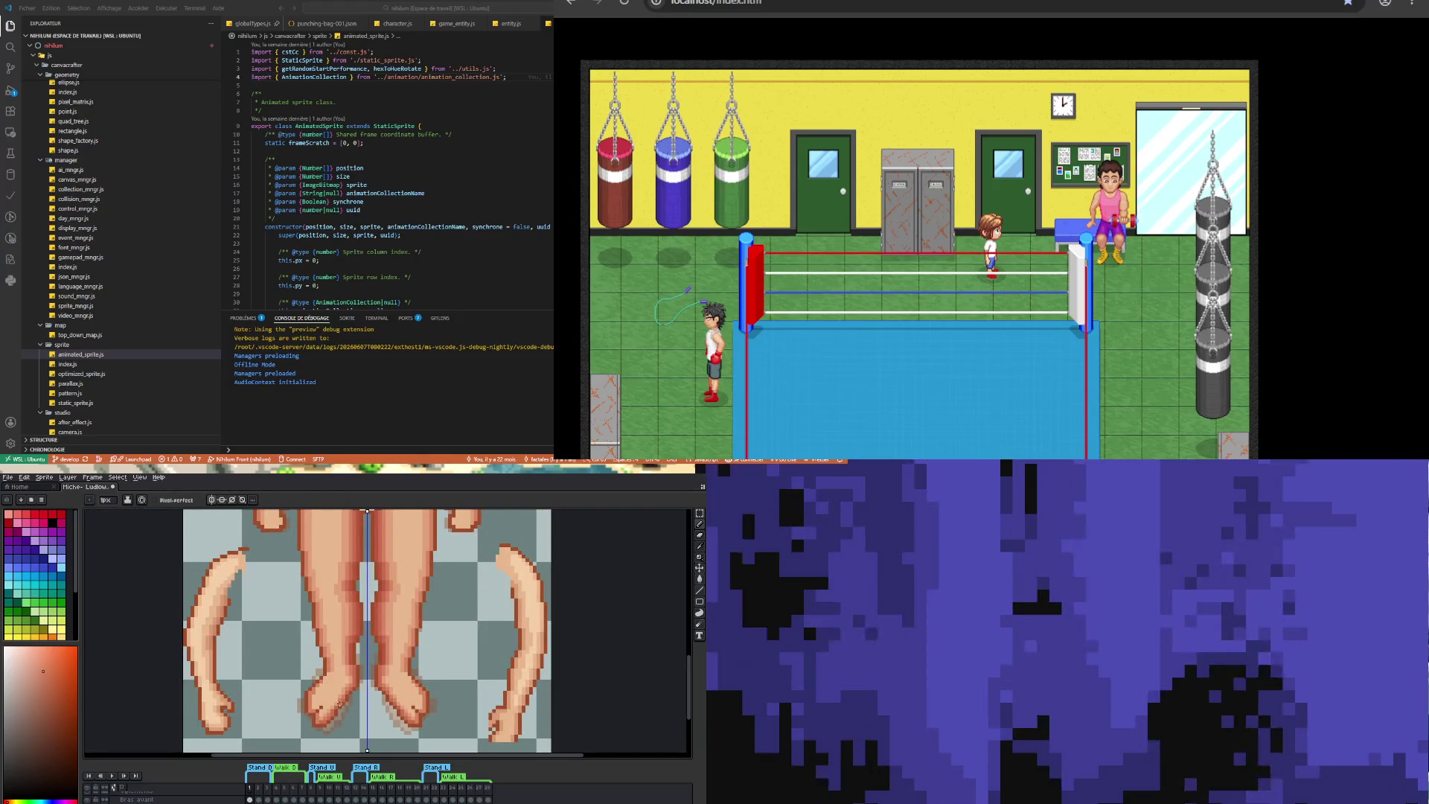
{"action": "scroll", "coordinate": [339, 704], "scroll_direction": "up", "scroll_amount": 2}
{"action": "left_click", "coordinate": [316, 694], "text": "alt"}
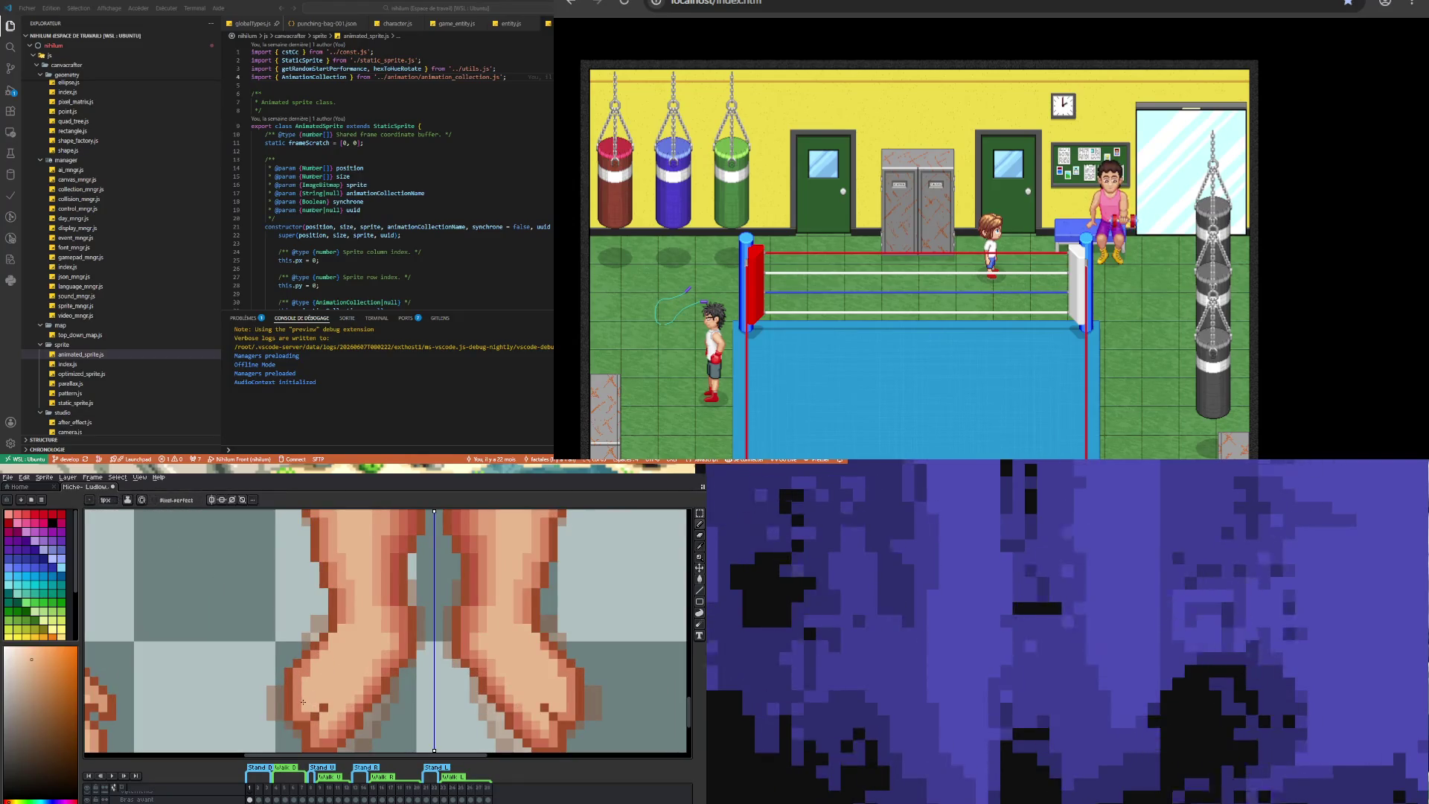
{"action": "left_click", "coordinate": [302, 704], "text": "alt"}
{"action": "scroll", "coordinate": [320, 697], "scroll_direction": "down", "scroll_amount": 1}
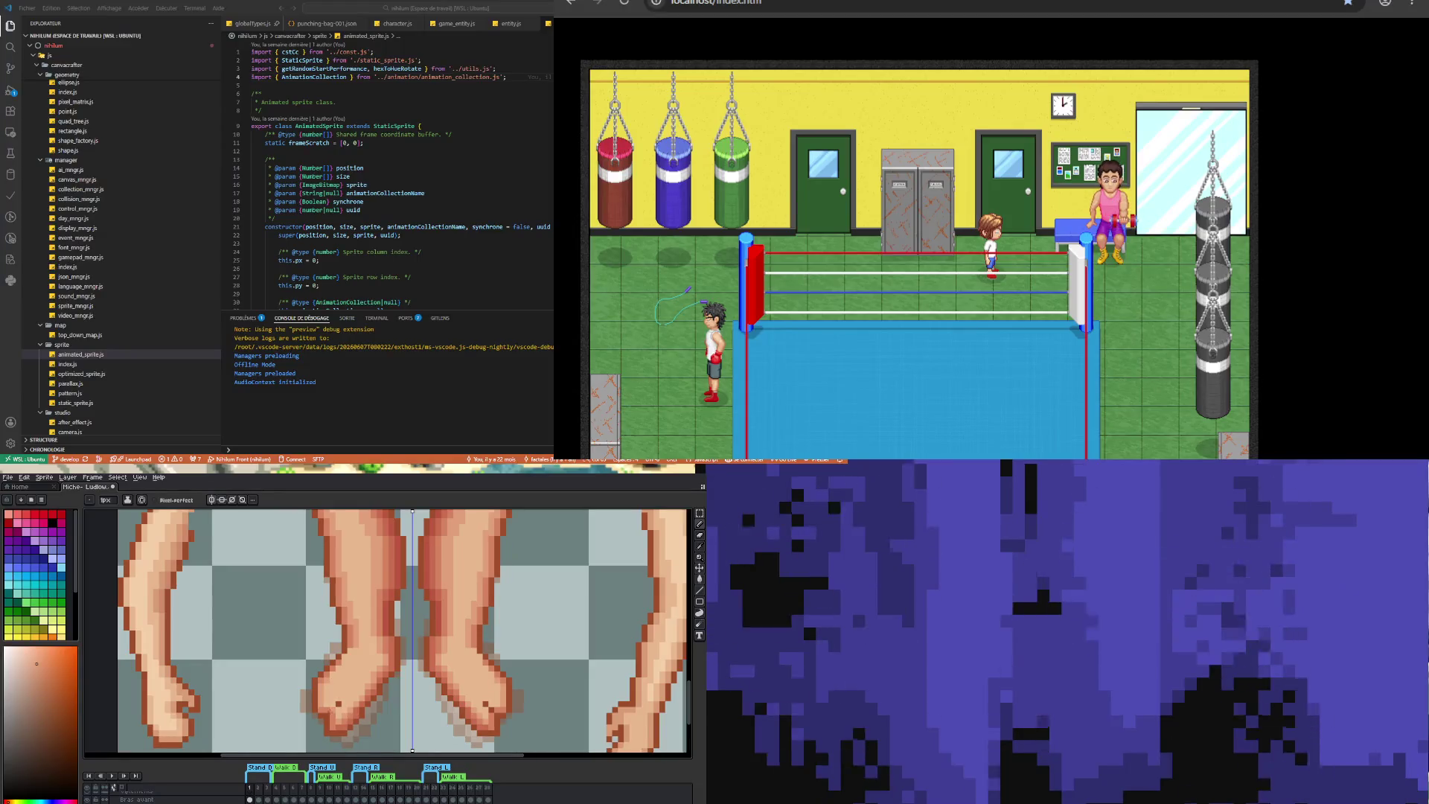
{"action": "scroll", "coordinate": [343, 713], "scroll_direction": "up", "scroll_amount": 1}
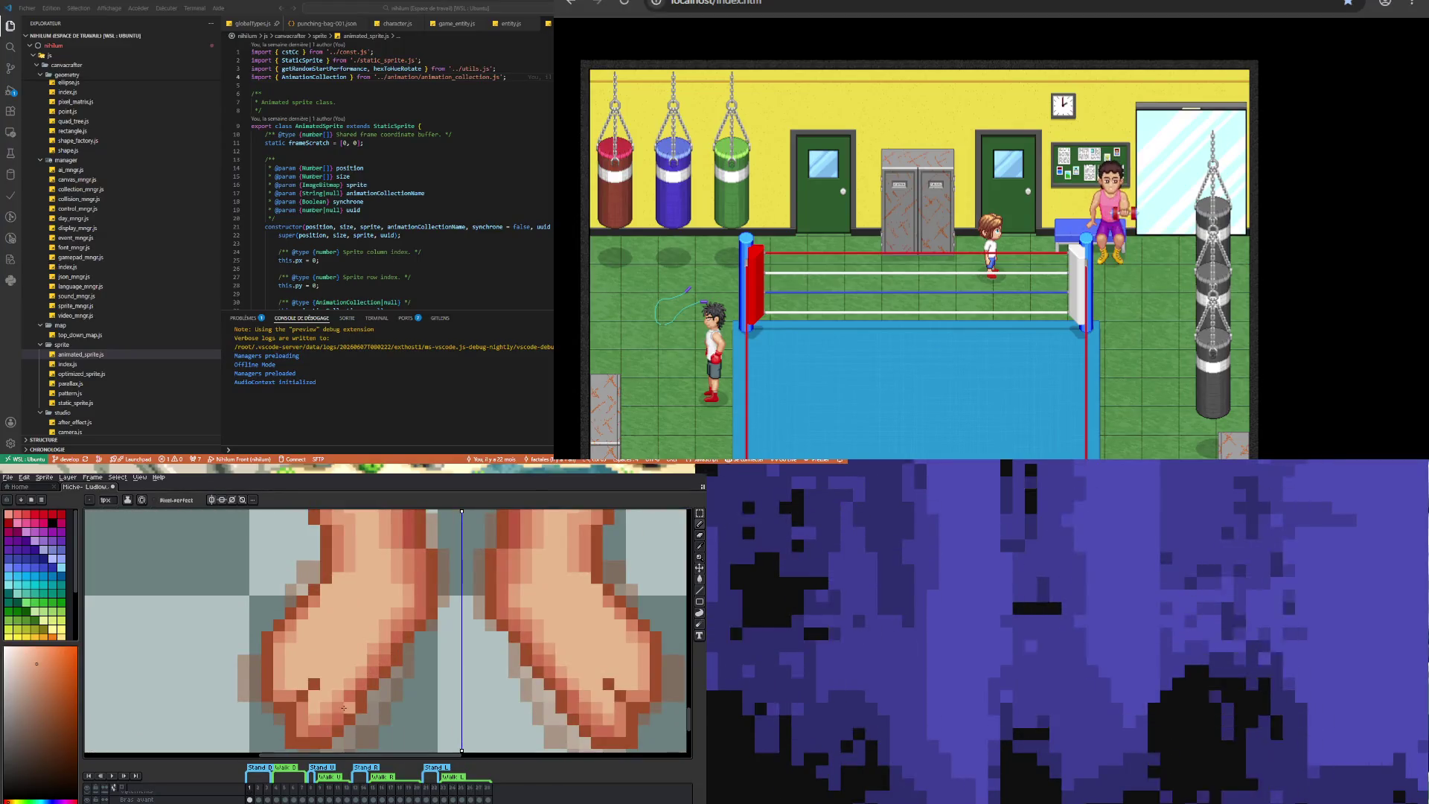
{"action": "left_click", "coordinate": [299, 692], "text": "alt"}
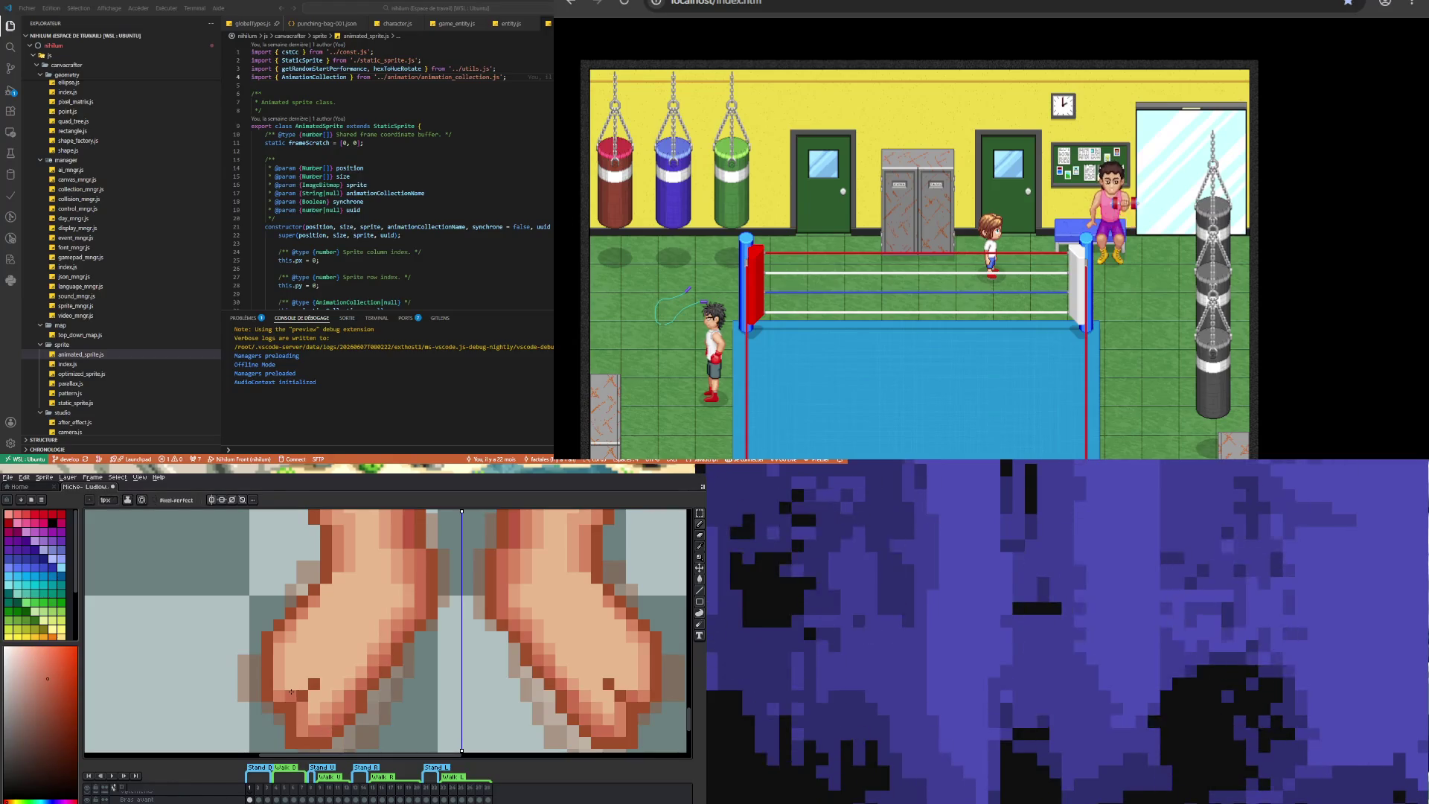
{"action": "scroll", "coordinate": [302, 731], "scroll_direction": "down", "scroll_amount": 1}
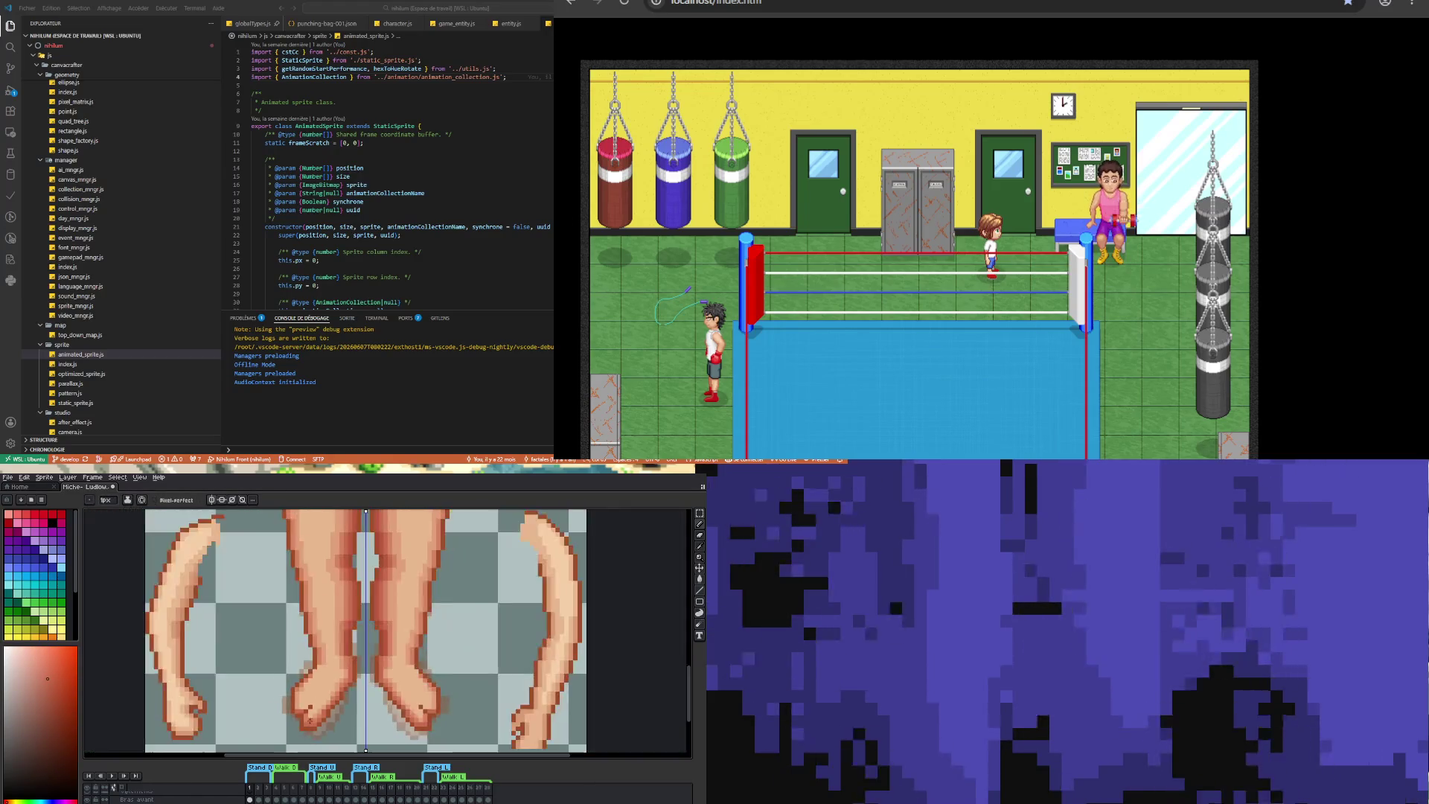
{"action": "scroll", "coordinate": [300, 722], "scroll_direction": "up", "scroll_amount": 1}
{"action": "key", "text": "b"}
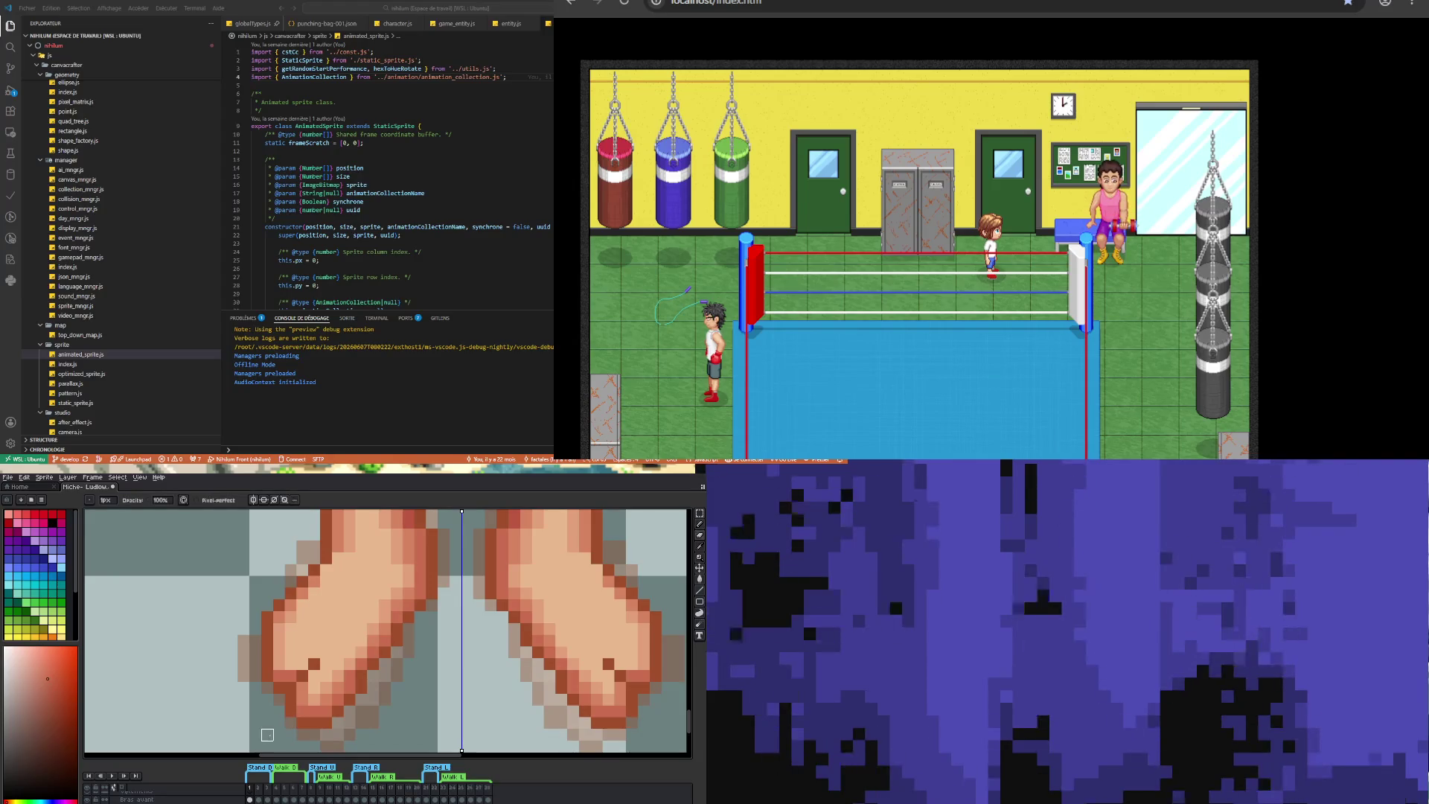
{"action": "scroll", "coordinate": [267, 734], "scroll_direction": "down", "scroll_amount": 3}
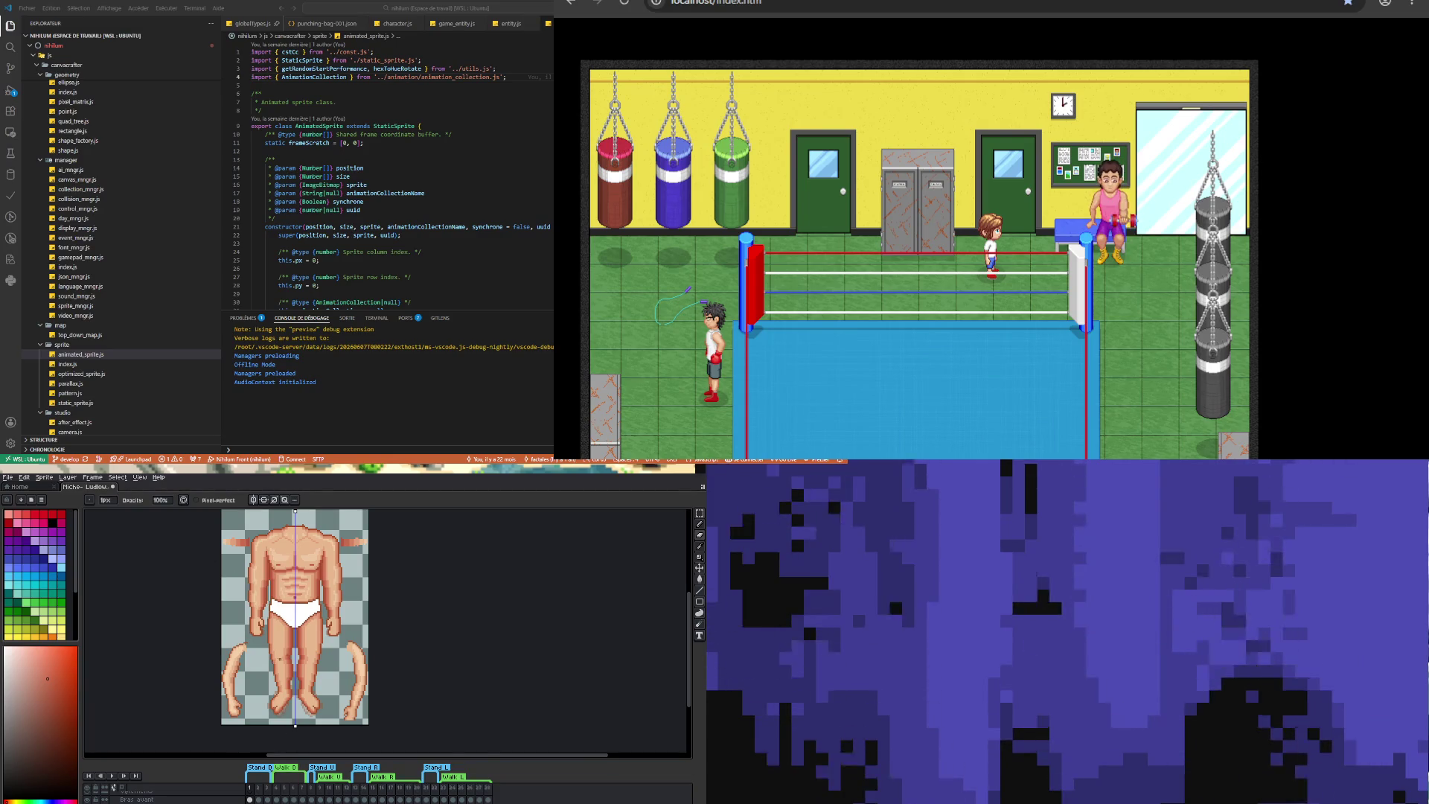
{"action": "scroll", "coordinate": [275, 661], "scroll_direction": "up", "scroll_amount": 2}
{"action": "scroll", "coordinate": [274, 661], "scroll_direction": "down", "scroll_amount": 3}
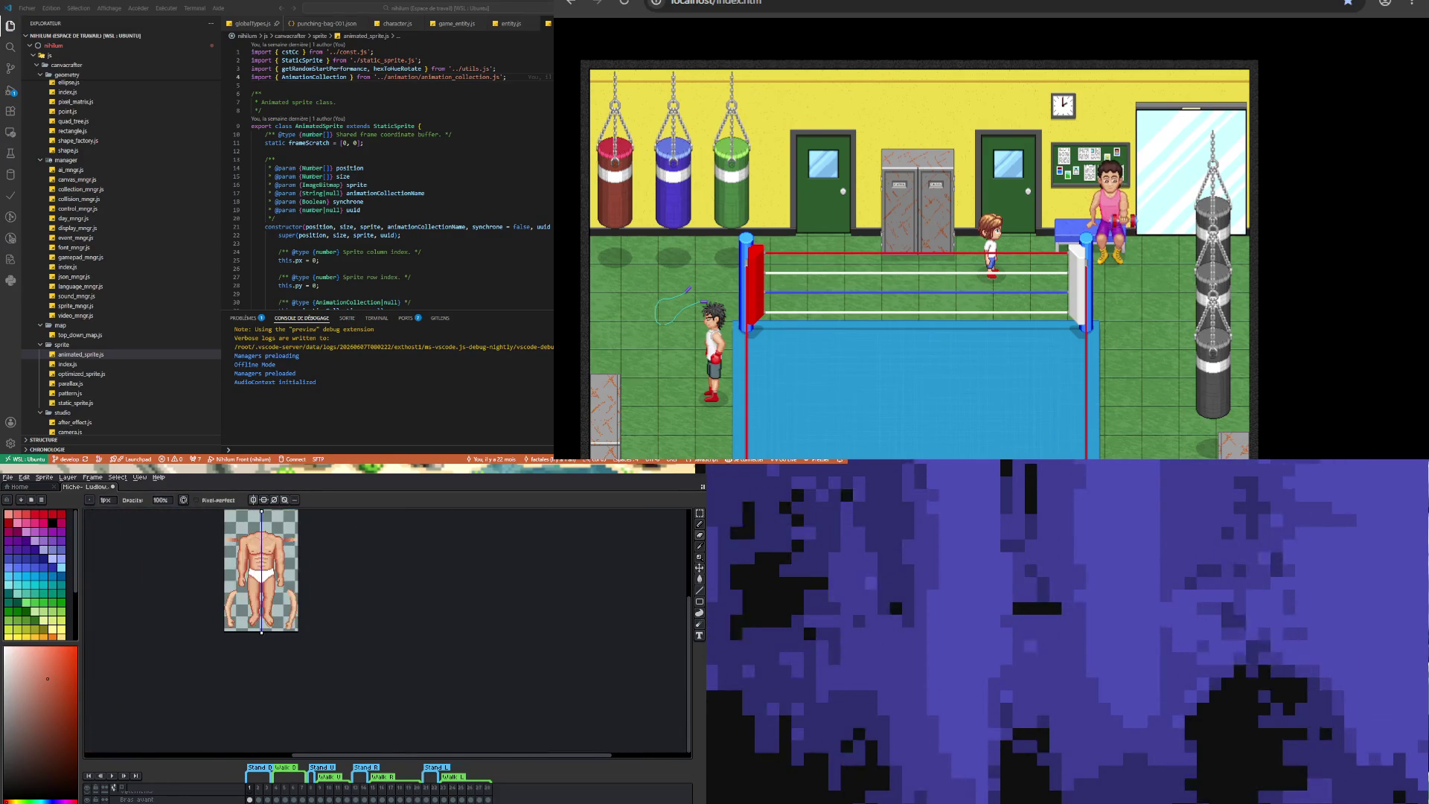
{"action": "scroll", "coordinate": [242, 620], "scroll_direction": "up", "scroll_amount": 4}
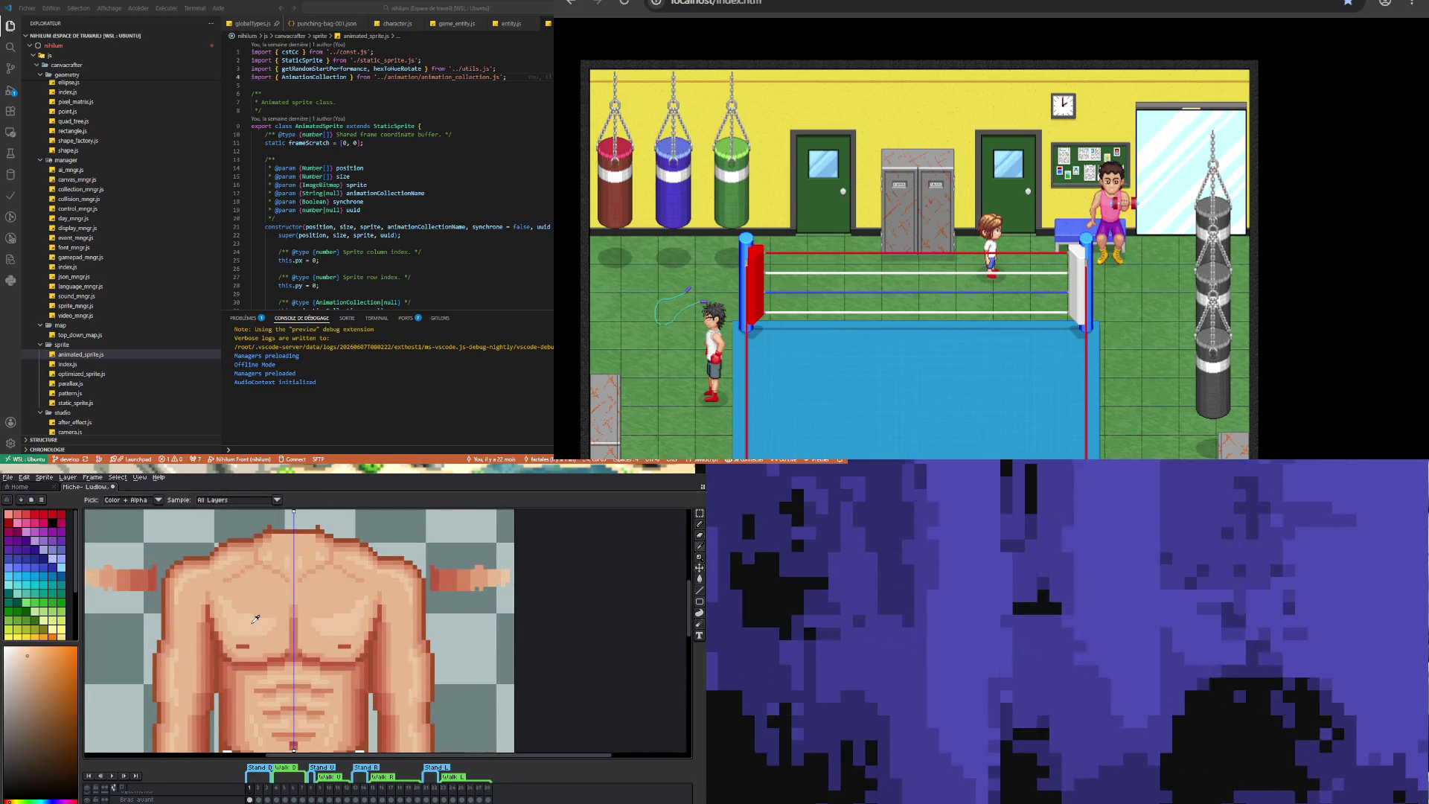
{"action": "scroll", "coordinate": [274, 683], "scroll_direction": "down", "scroll_amount": 3}
{"action": "scroll", "coordinate": [275, 682], "scroll_direction": "down", "scroll_amount": 2}
{"action": "scroll", "coordinate": [278, 650], "scroll_direction": "up", "scroll_amount": 5}
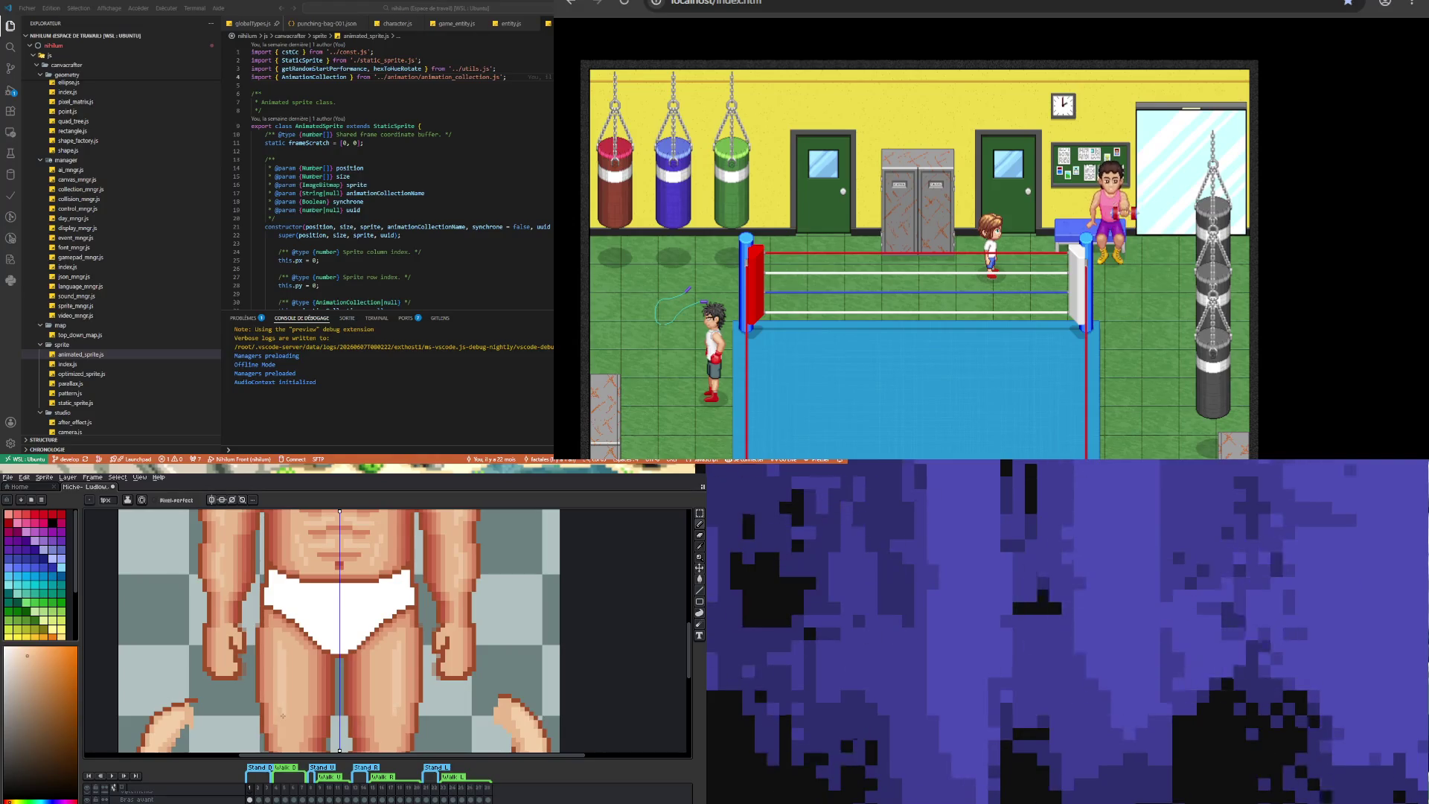
{"action": "scroll", "coordinate": [282, 711], "scroll_direction": "down", "scroll_amount": 3}
{"action": "scroll", "coordinate": [298, 679], "scroll_direction": "up", "scroll_amount": 3}
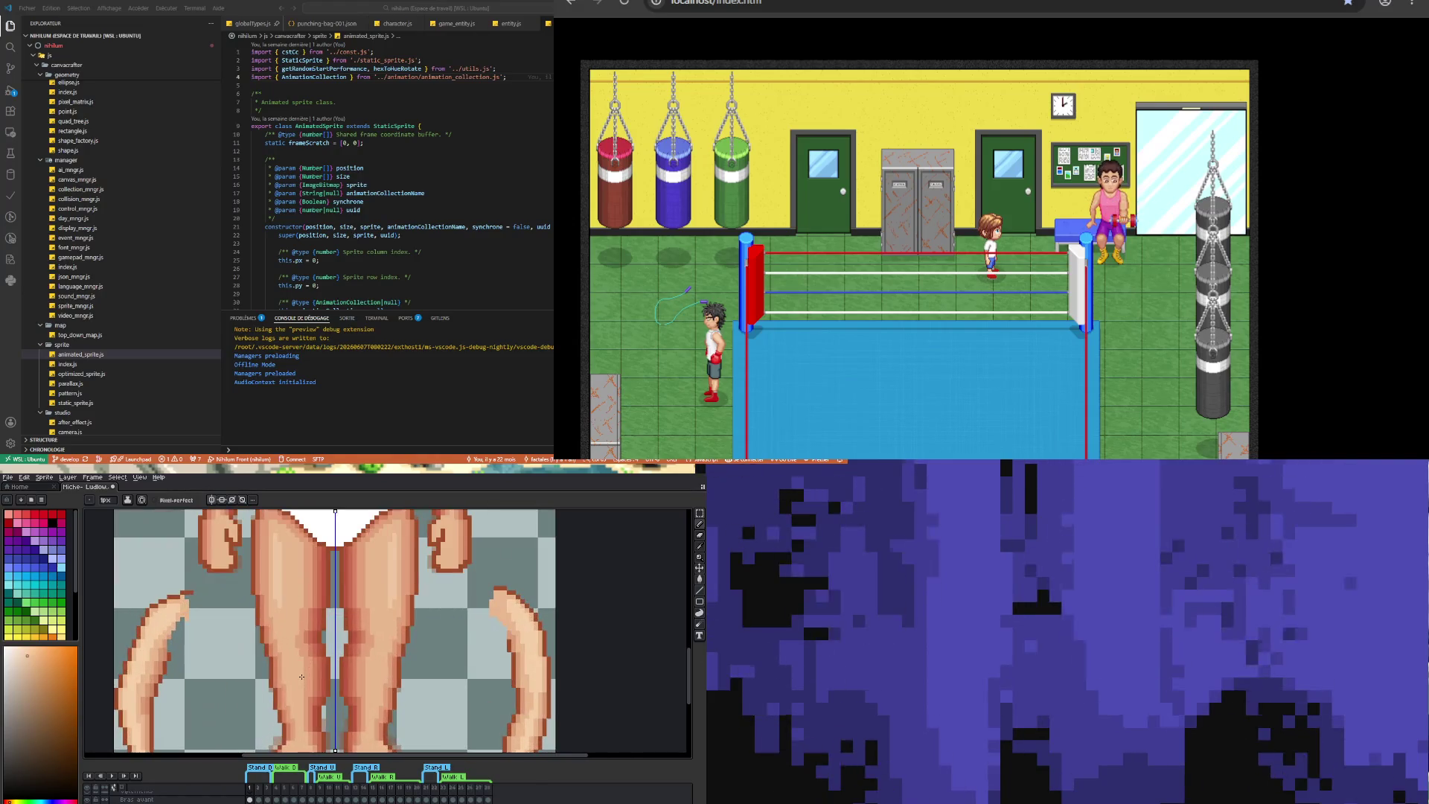
{"action": "scroll", "coordinate": [297, 682], "scroll_direction": "down", "scroll_amount": 3}
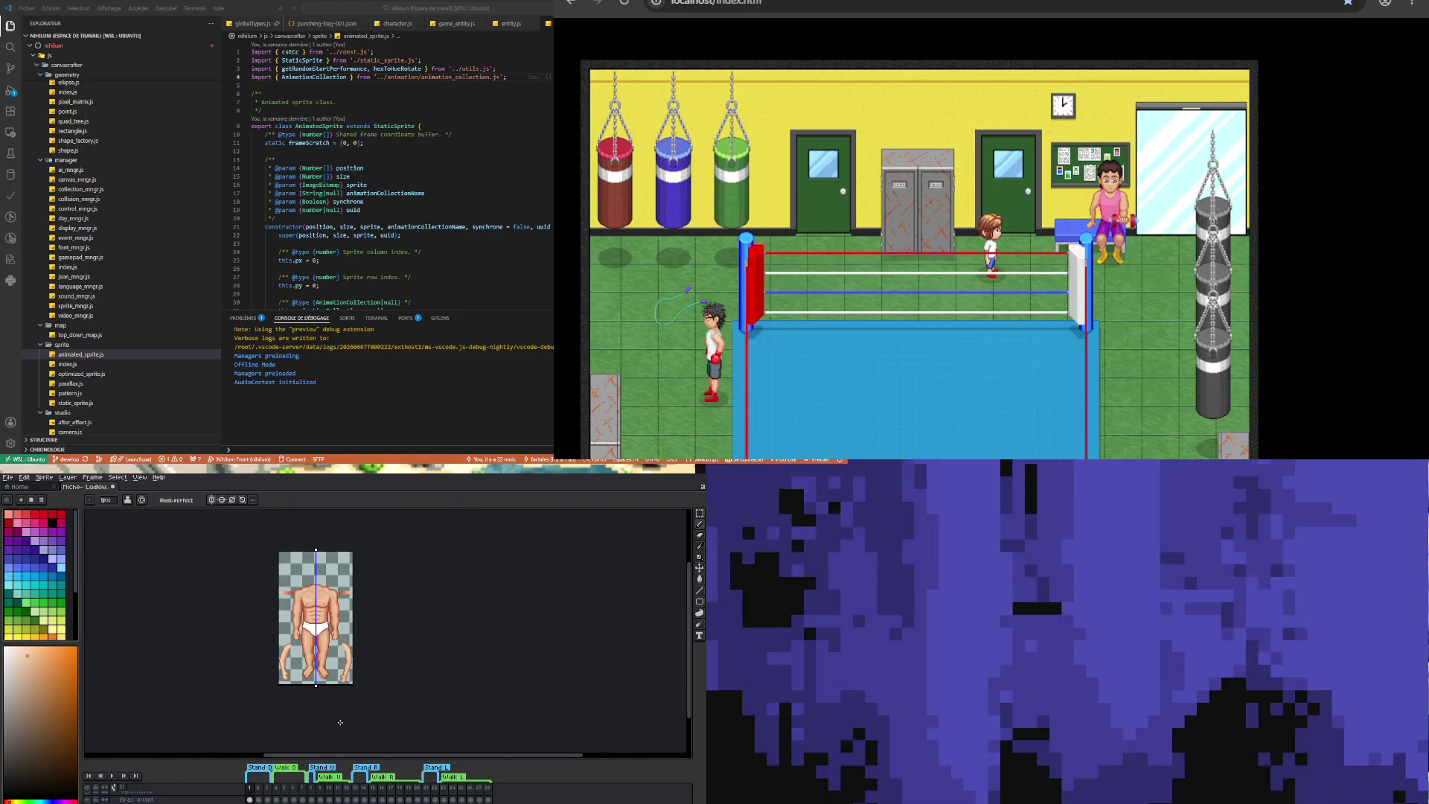
{"action": "scroll", "coordinate": [317, 669], "scroll_direction": "up", "scroll_amount": 2}
{"action": "scroll", "coordinate": [350, 681], "scroll_direction": "up", "scroll_amount": 2}
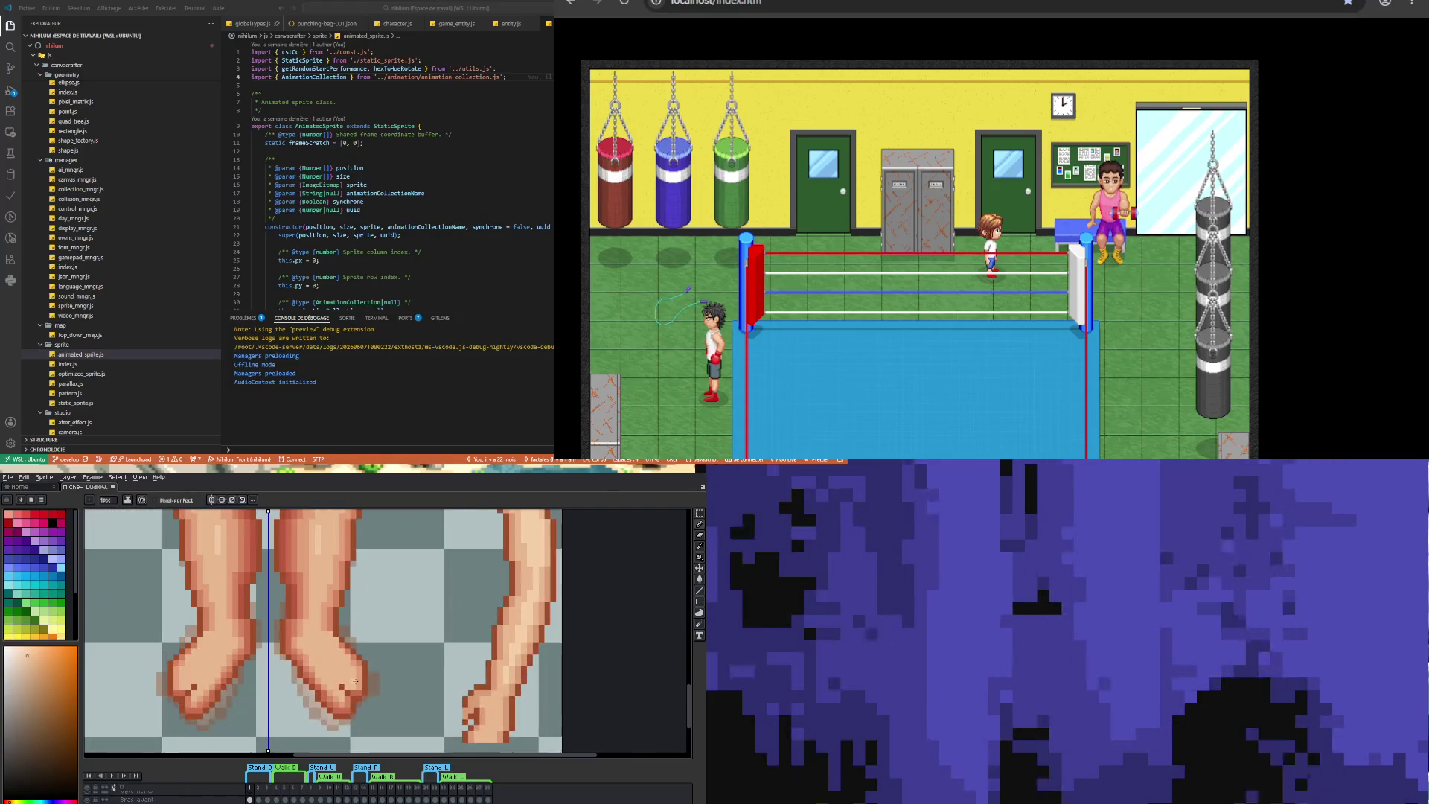
{"action": "scroll", "coordinate": [354, 681], "scroll_direction": "down", "scroll_amount": 2}
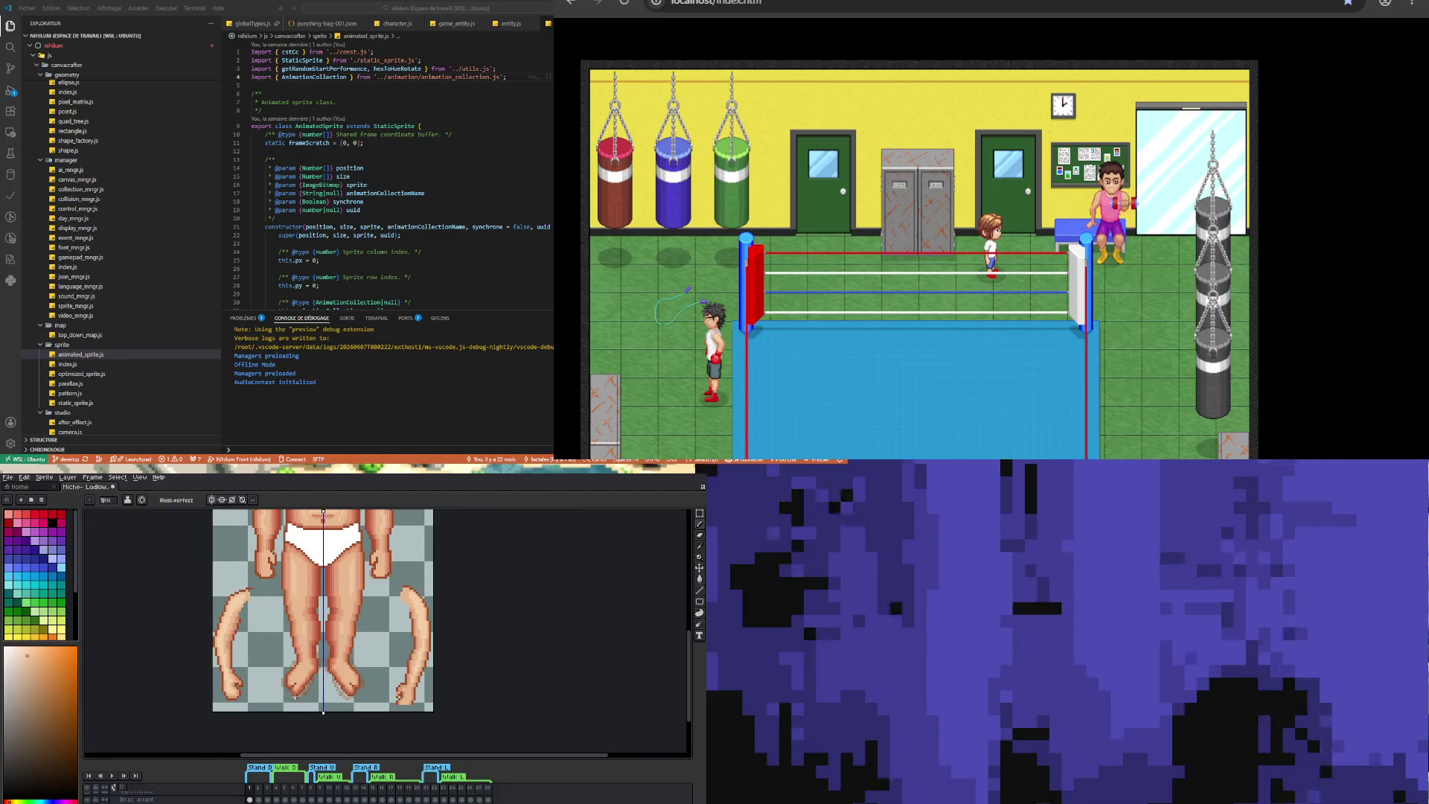
{"action": "scroll", "coordinate": [294, 696], "scroll_direction": "up", "scroll_amount": 1}
{"action": "scroll", "coordinate": [297, 685], "scroll_direction": "up", "scroll_amount": 1}
{"action": "key", "text": "alt"}
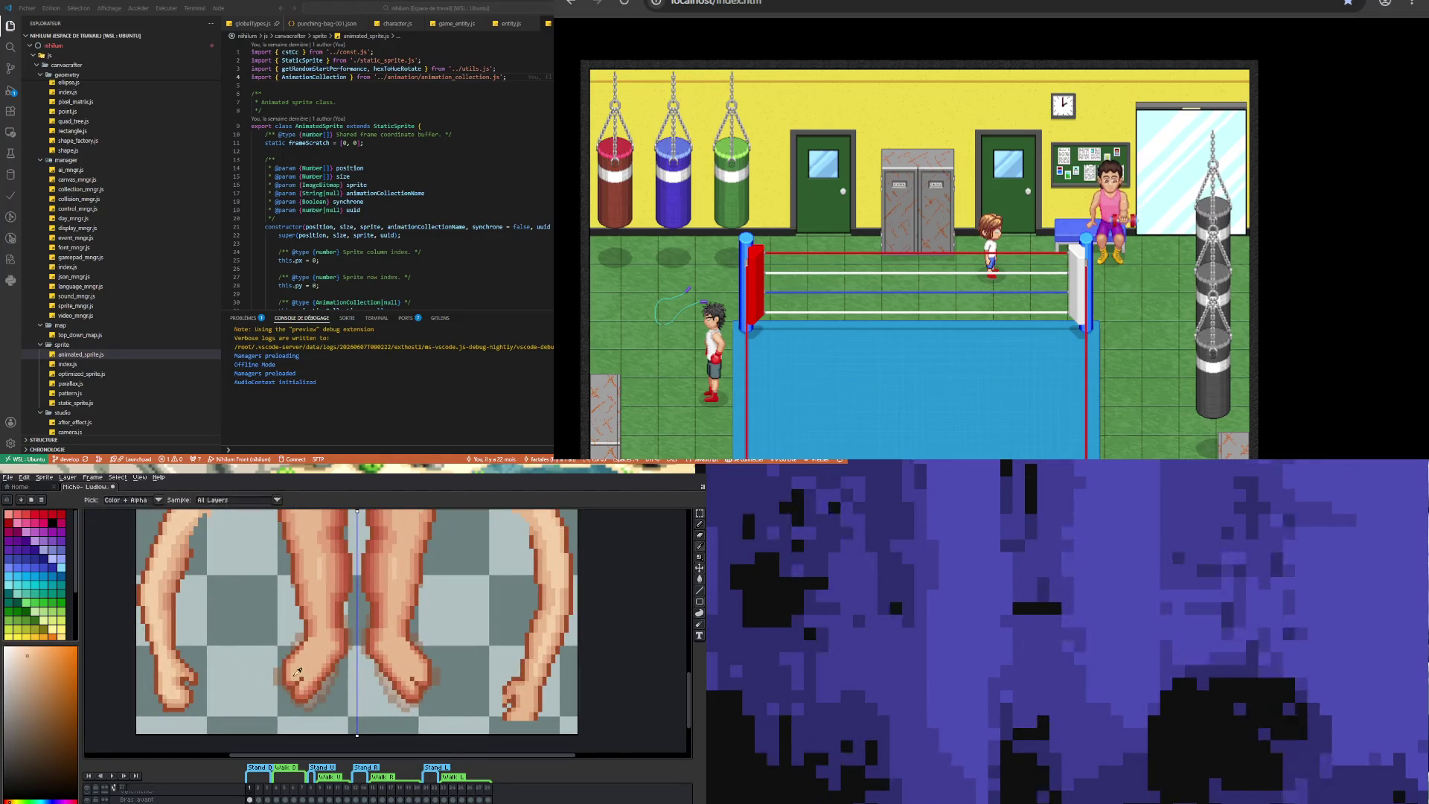
{"action": "left_click", "coordinate": [295, 675], "text": "alt"}
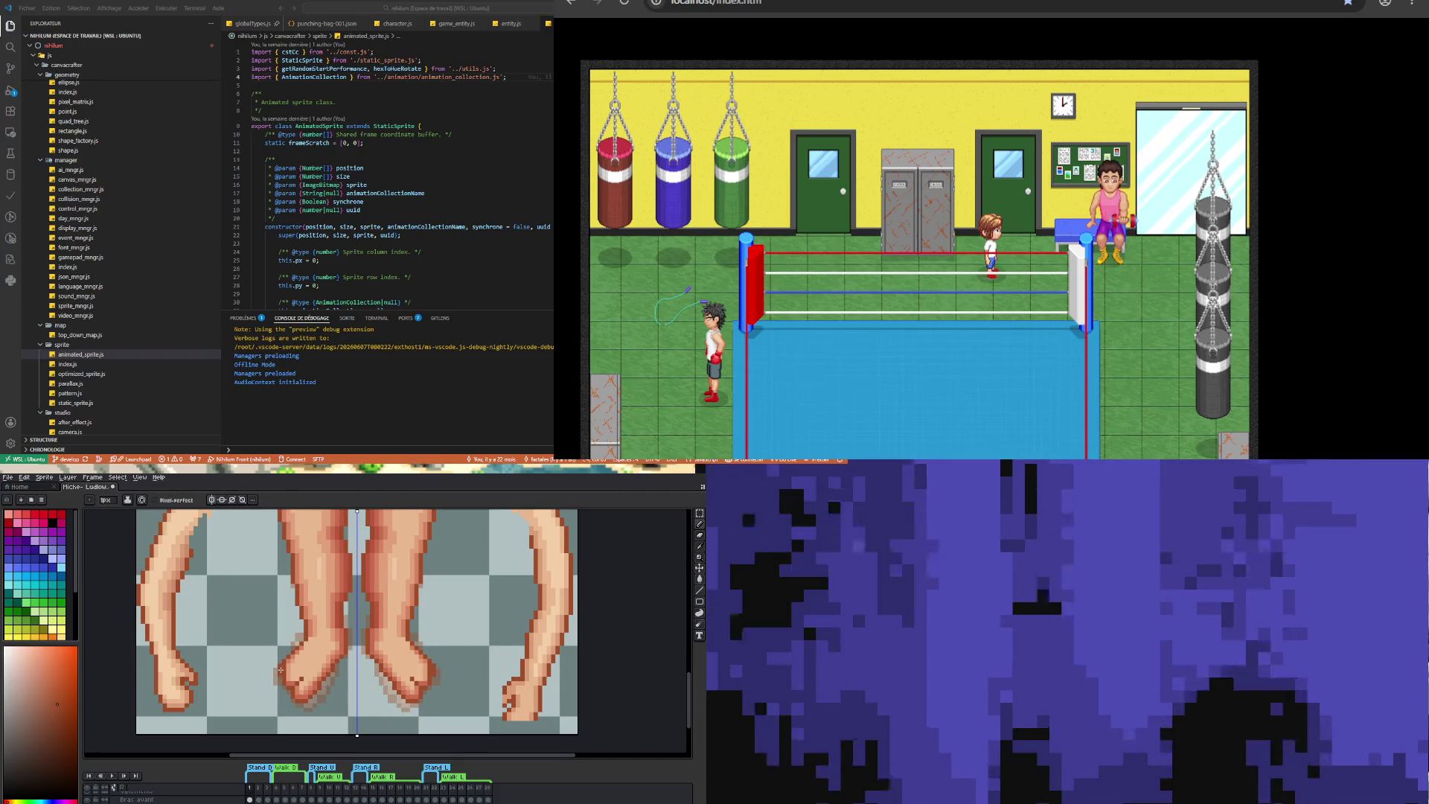
{"action": "scroll", "coordinate": [281, 670], "scroll_direction": "down", "scroll_amount": 2}
{"action": "scroll", "coordinate": [295, 684], "scroll_direction": "up", "scroll_amount": 2}
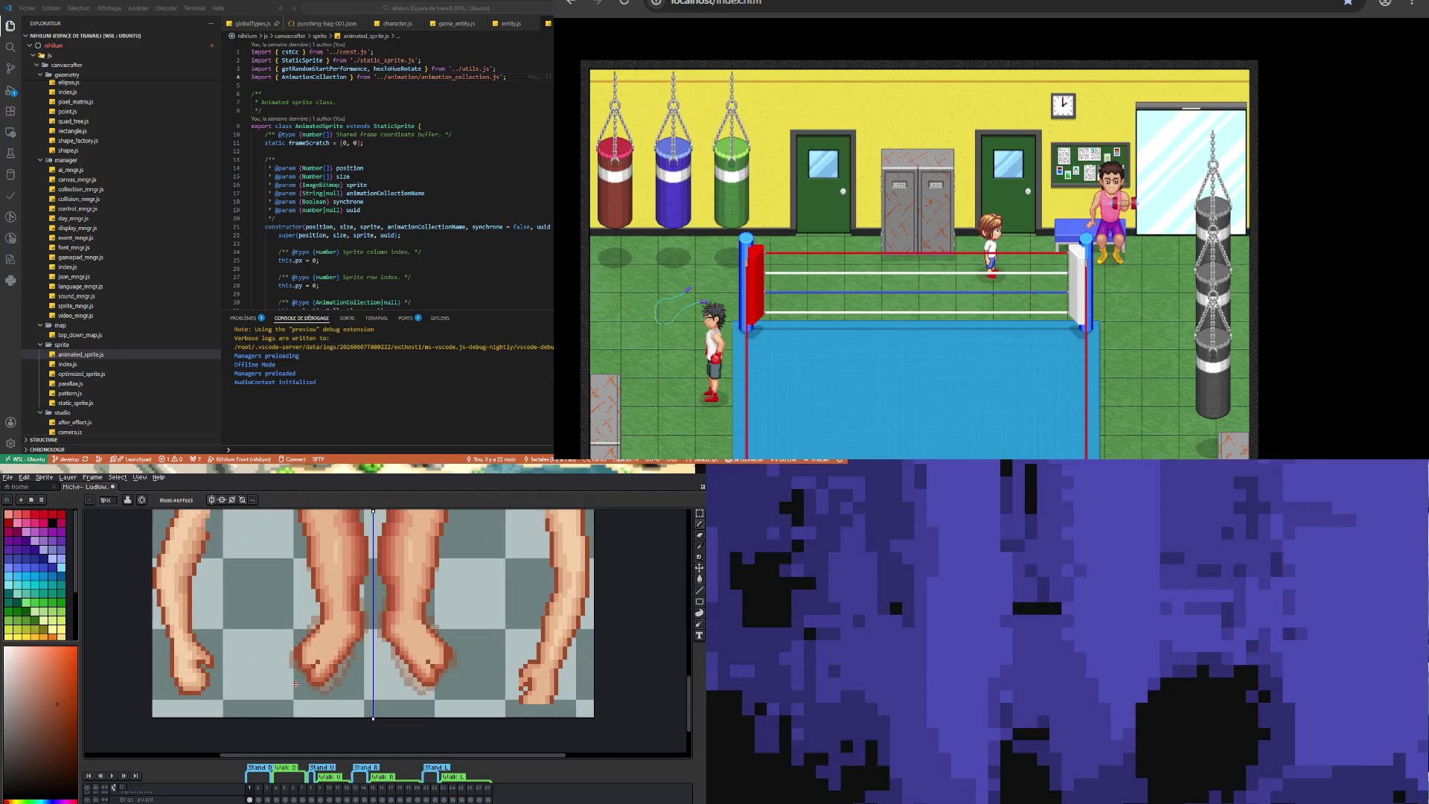
{"action": "key", "text": "v"}
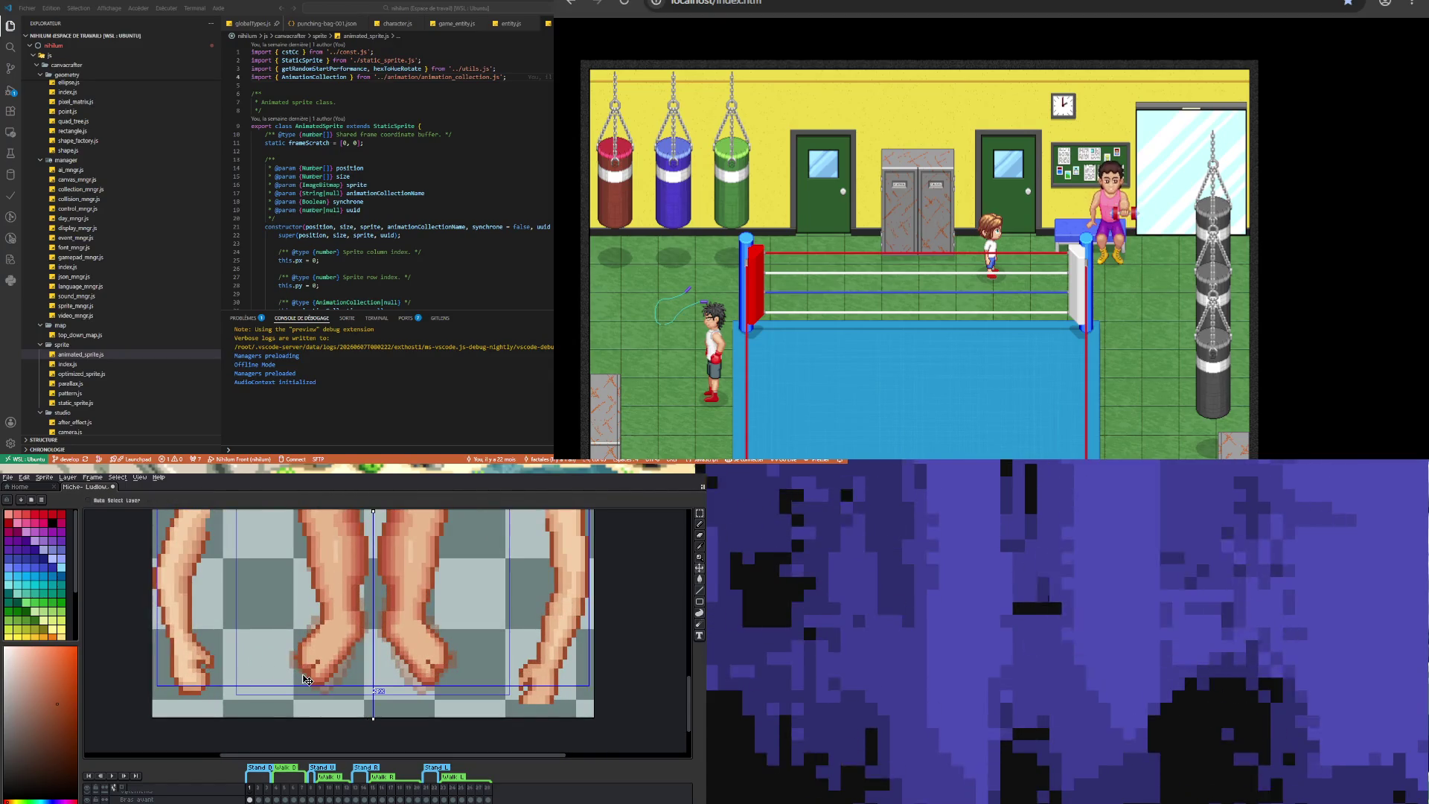
{"action": "key", "text": "b"}
{"action": "scroll", "coordinate": [297, 634], "scroll_direction": "up", "scroll_amount": 2}
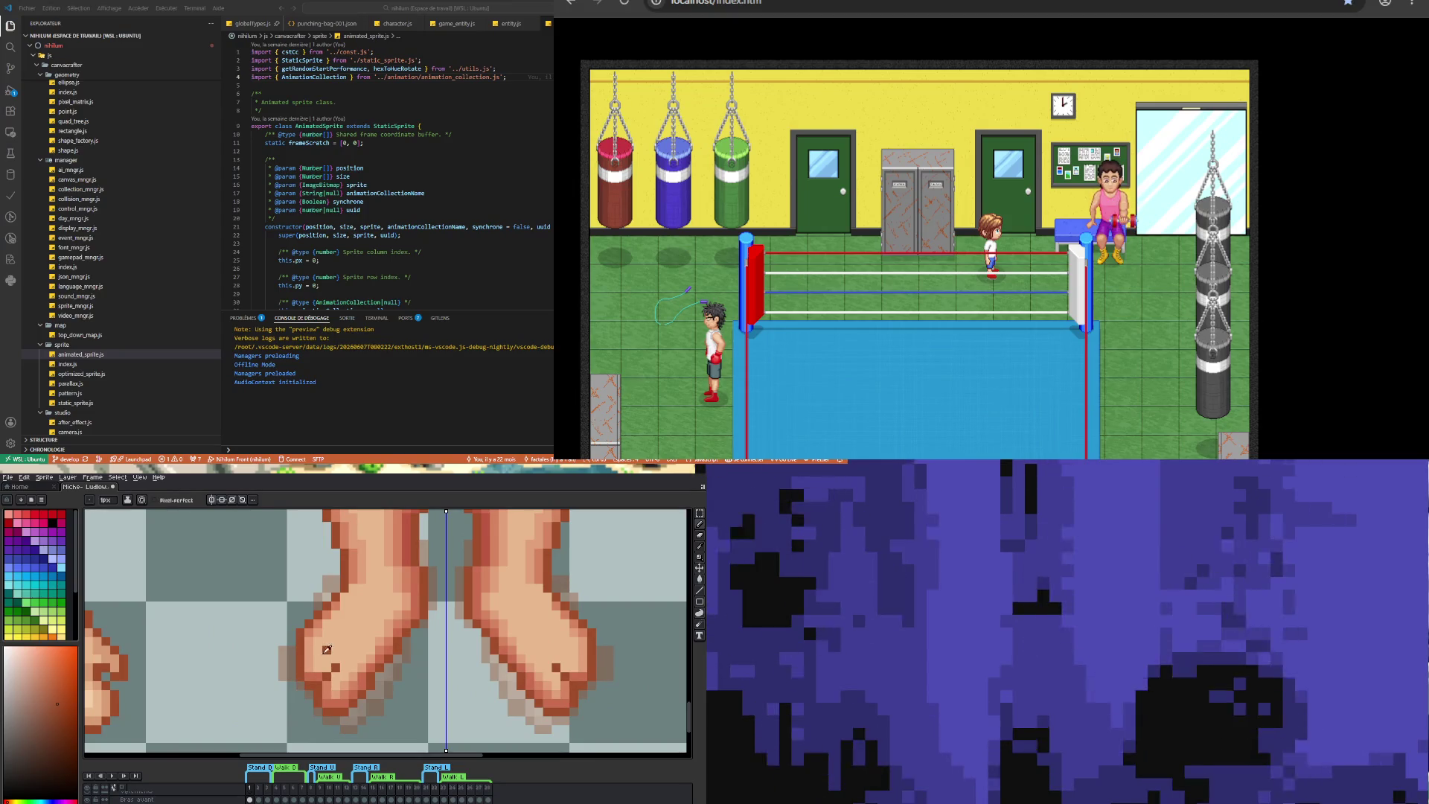
{"action": "key", "text": "i"}
{"action": "left_click", "coordinate": [316, 672]}
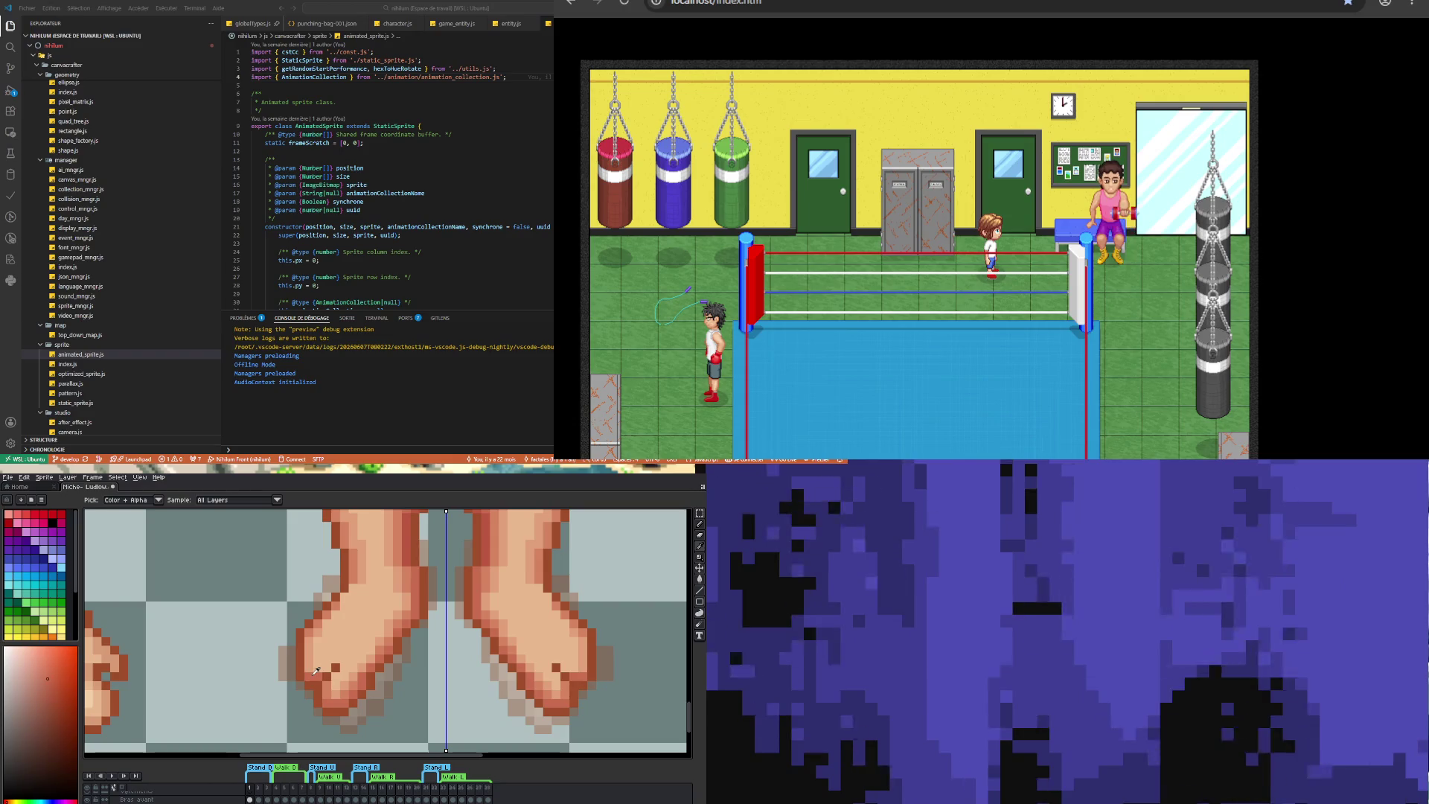
{"action": "key", "text": "b"}
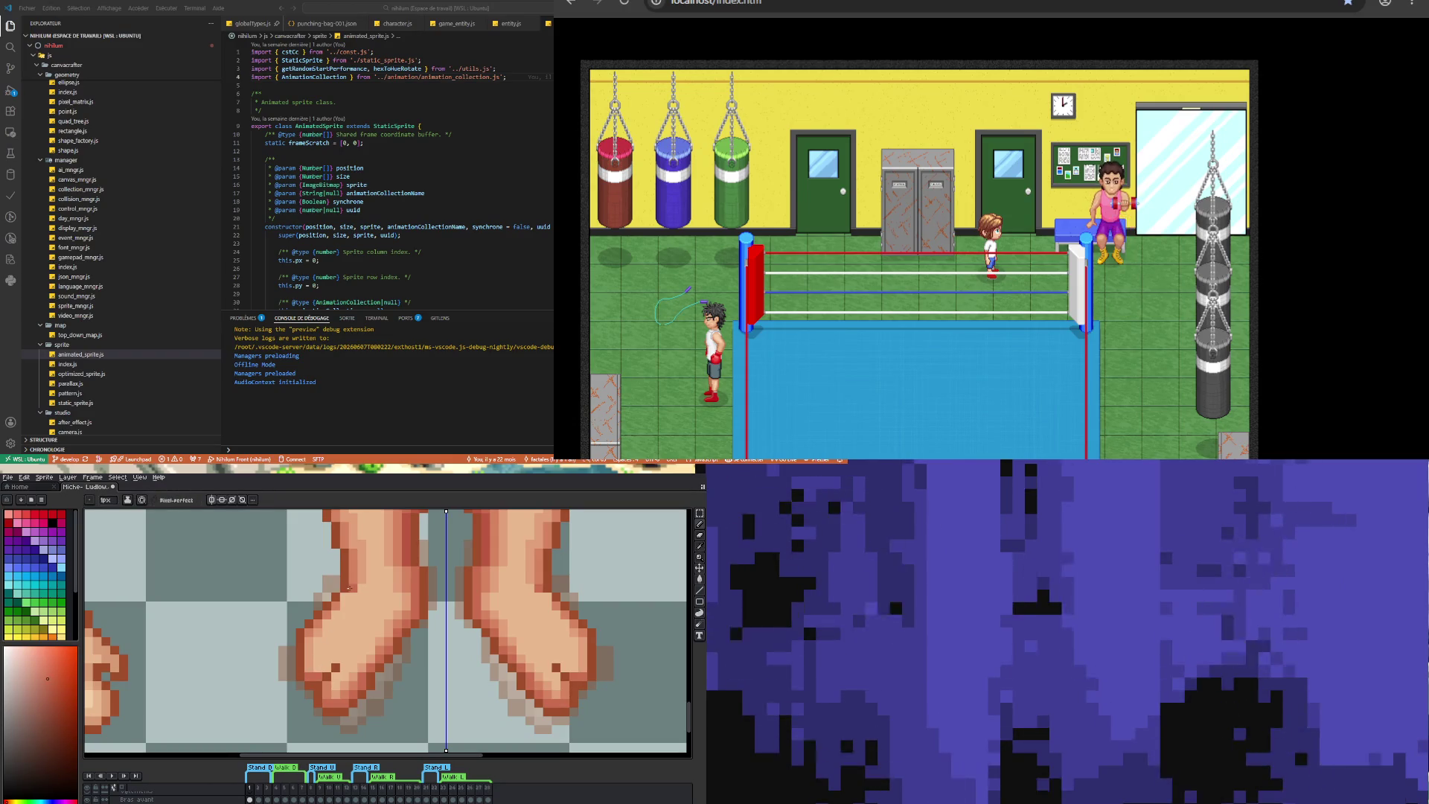
{"action": "scroll", "coordinate": [349, 588], "scroll_direction": "down", "scroll_amount": 3}
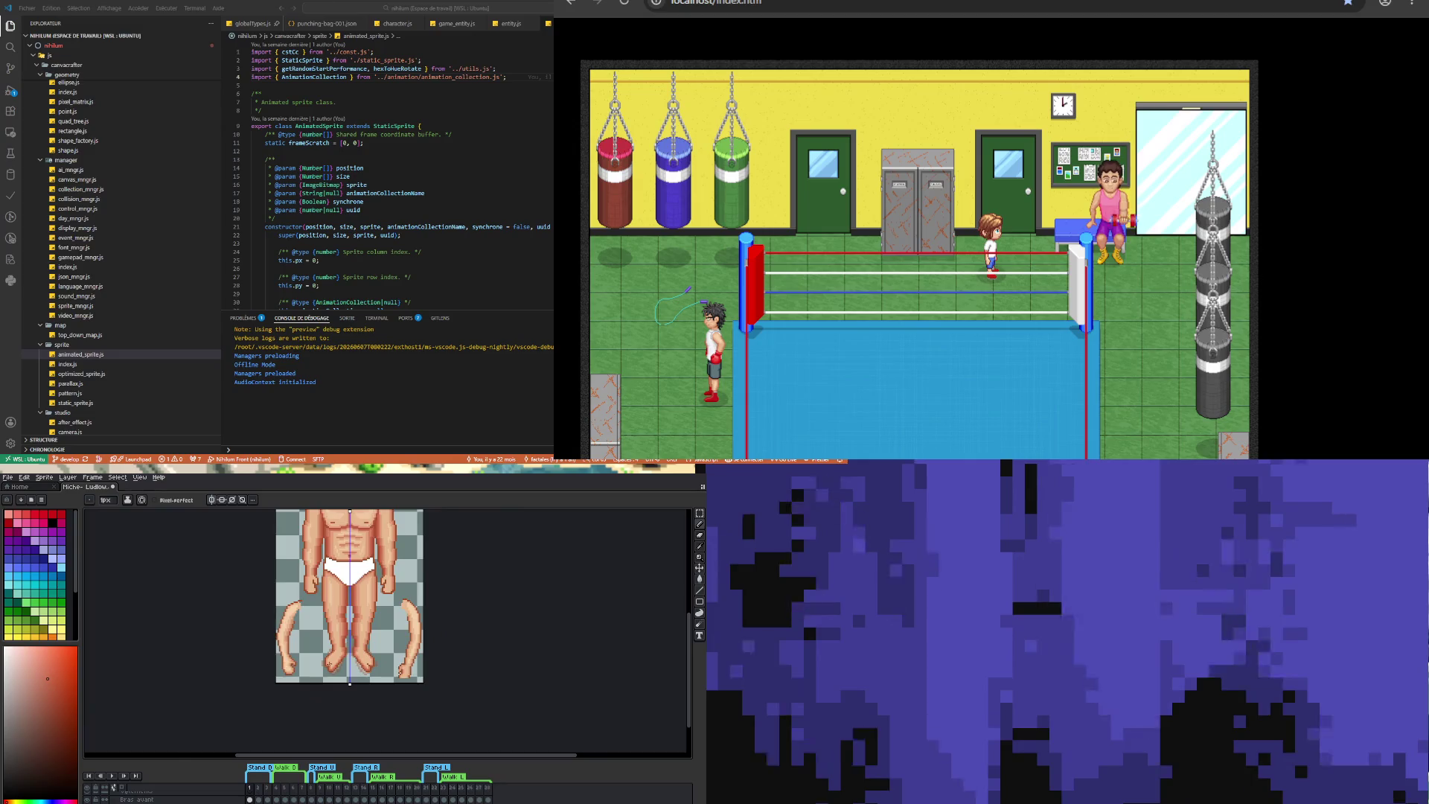
{"action": "scroll", "coordinate": [328, 663], "scroll_direction": "up", "scroll_amount": 3}
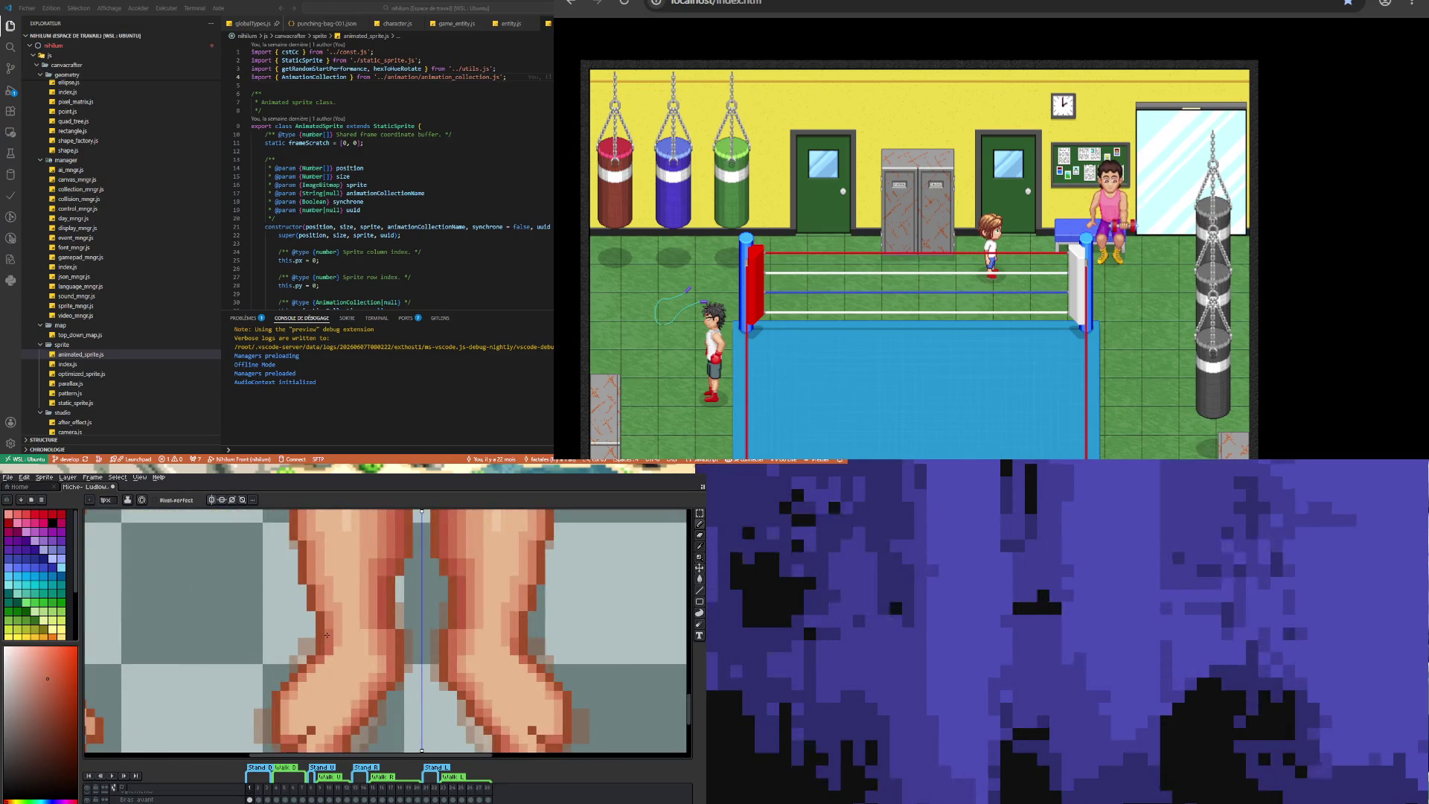
{"action": "scroll", "coordinate": [323, 655], "scroll_direction": "down", "scroll_amount": 3}
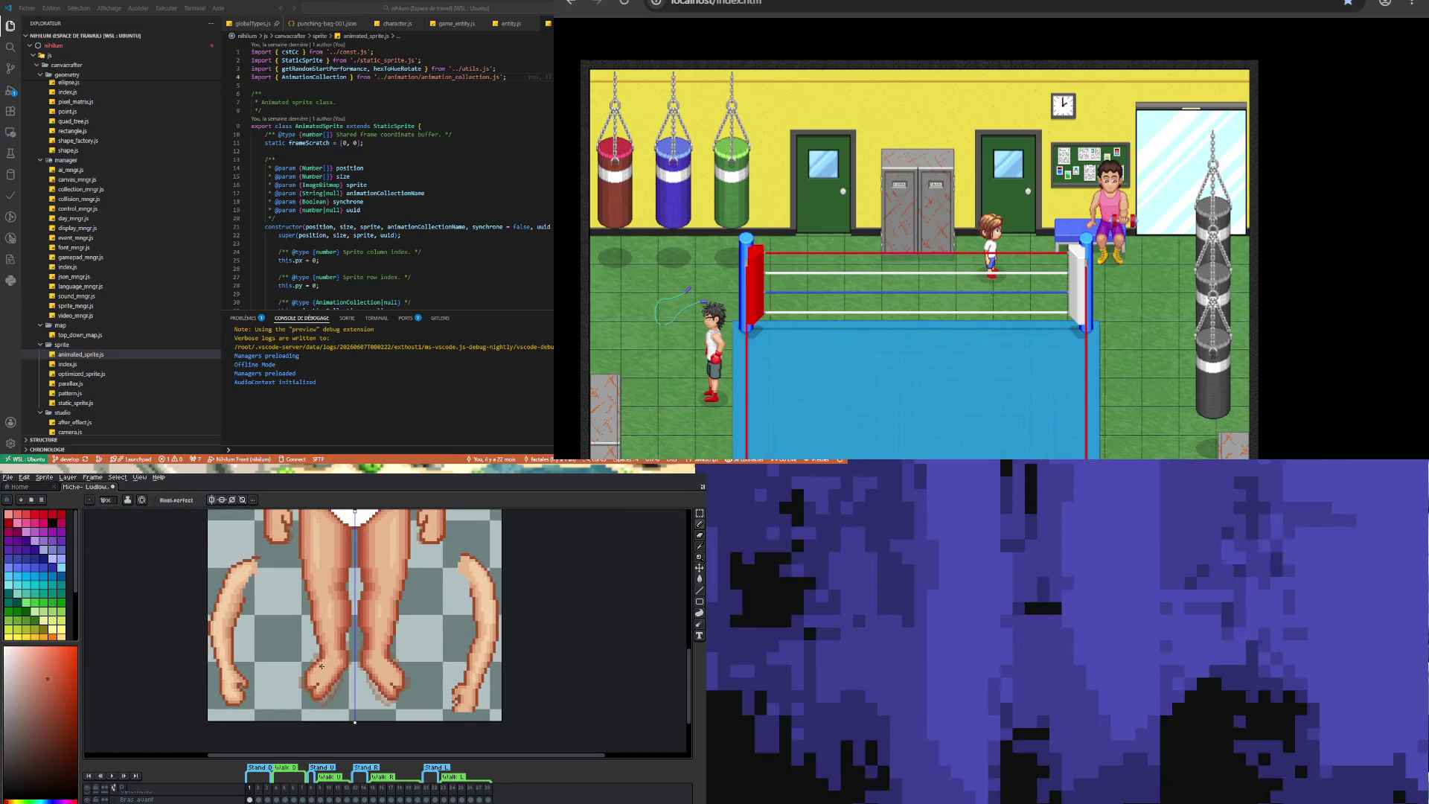
{"action": "scroll", "coordinate": [322, 665], "scroll_direction": "up", "scroll_amount": 2}
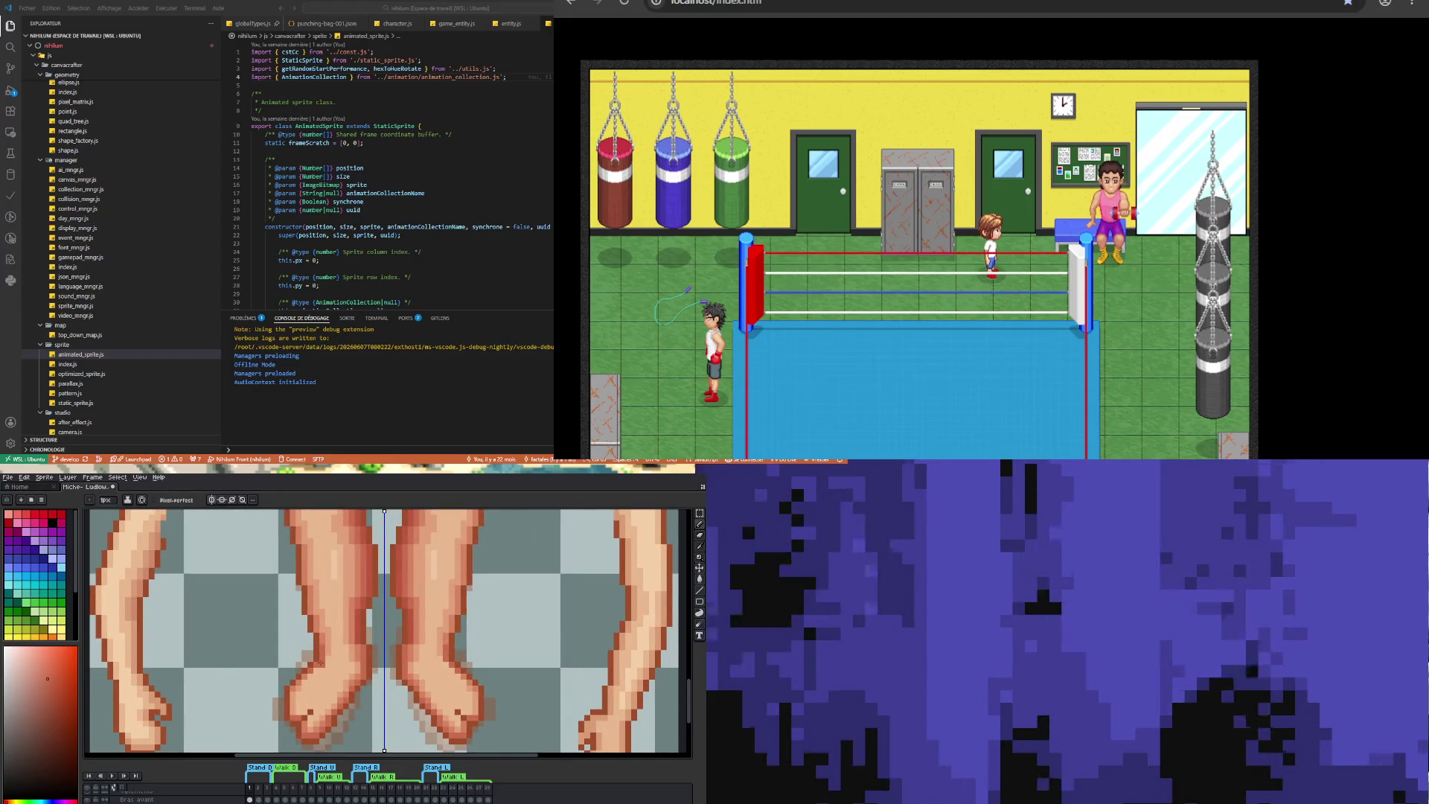
{"action": "scroll", "coordinate": [320, 662], "scroll_direction": "down", "scroll_amount": 5}
{"action": "scroll", "coordinate": [348, 700], "scroll_direction": "up", "scroll_amount": 3}
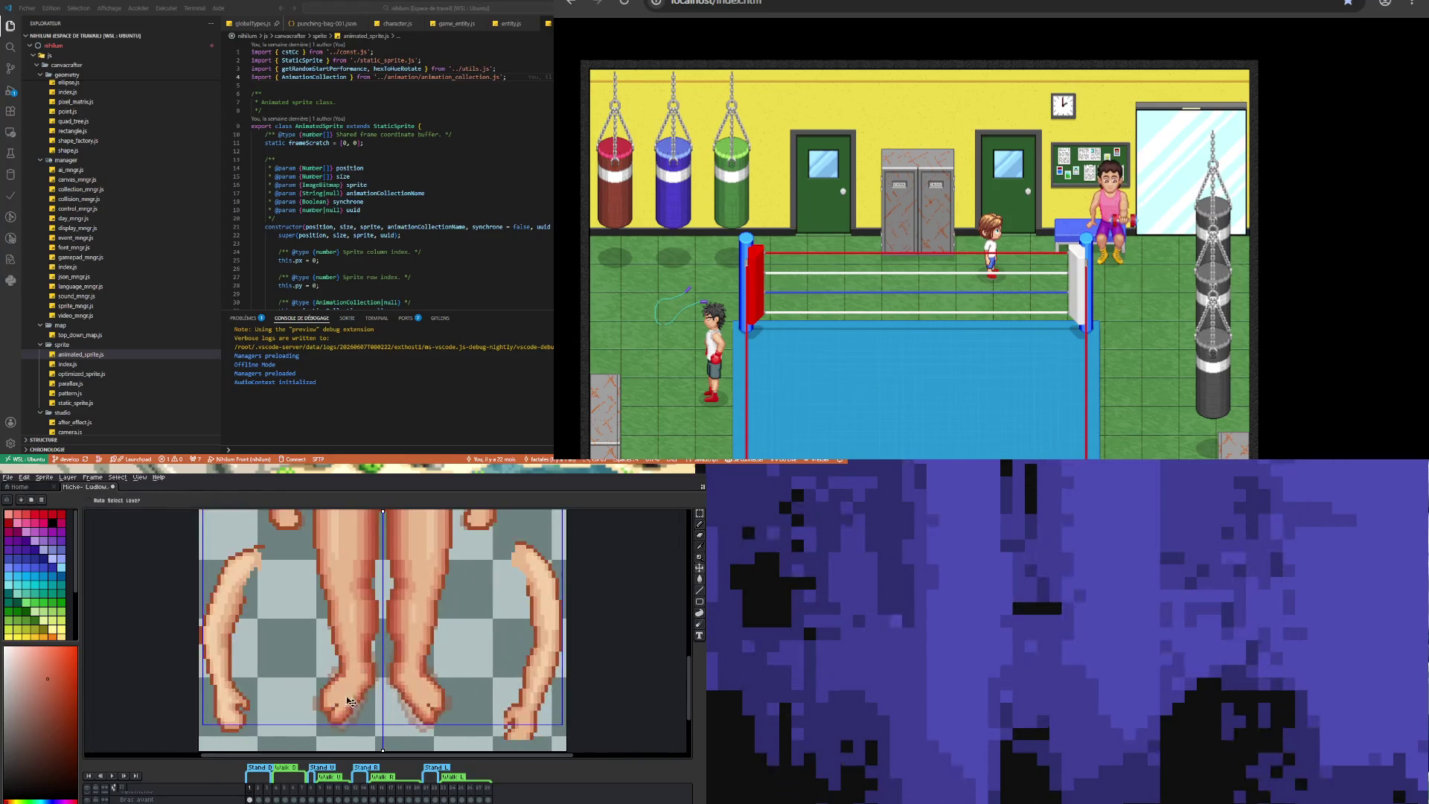
{"action": "scroll", "coordinate": [346, 696], "scroll_direction": "down", "scroll_amount": 4}
{"action": "scroll", "coordinate": [338, 662], "scroll_direction": "up", "scroll_amount": 5}
{"action": "key", "text": "b"}
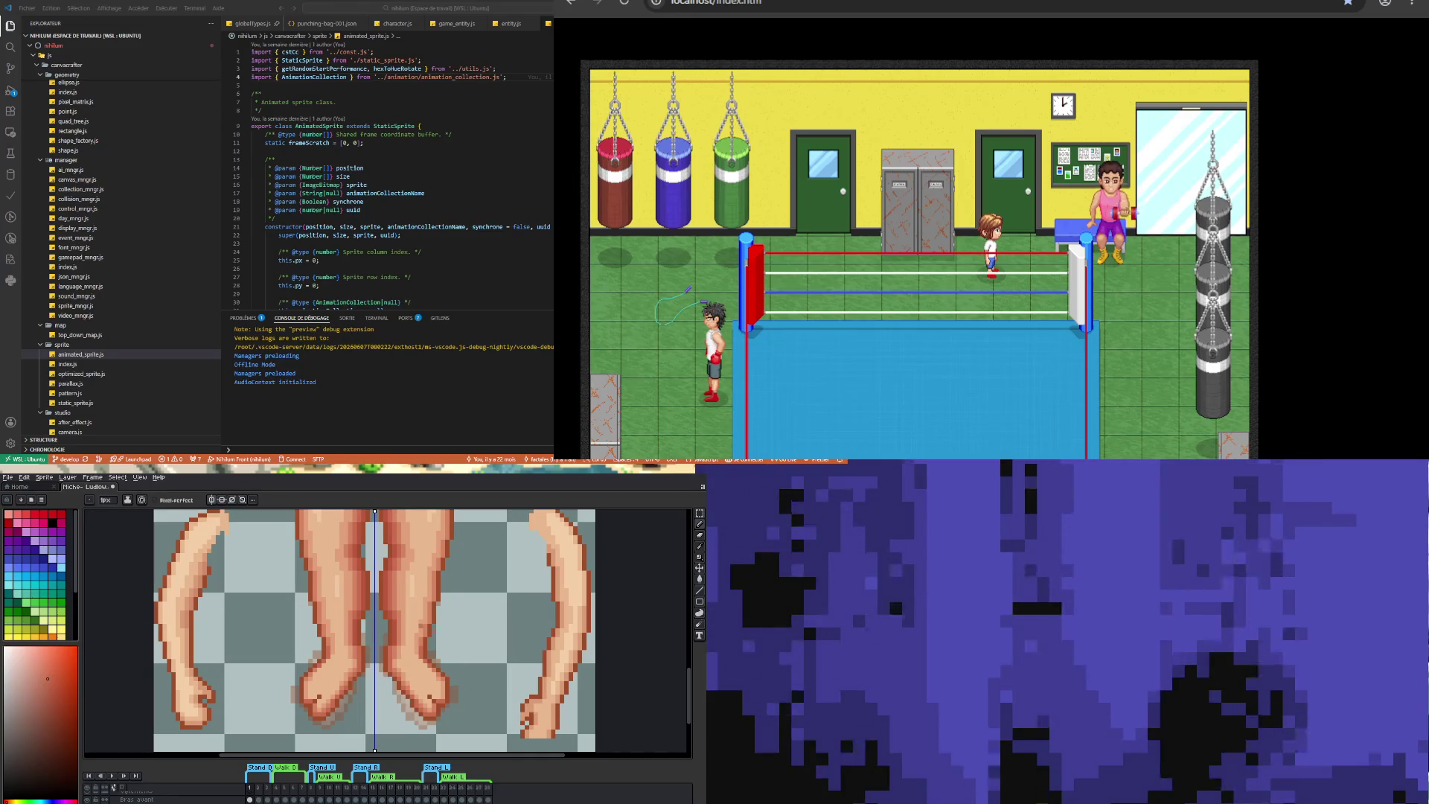
{"action": "scroll", "coordinate": [306, 589], "scroll_direction": "up", "scroll_amount": 2}
{"action": "key", "text": "i"}
- Sample a foot skin shade and repaint the toe pixels, mirrored on both feet
{"action": "left_click", "coordinate": [306, 589]}
{"action": "key", "text": "b"}
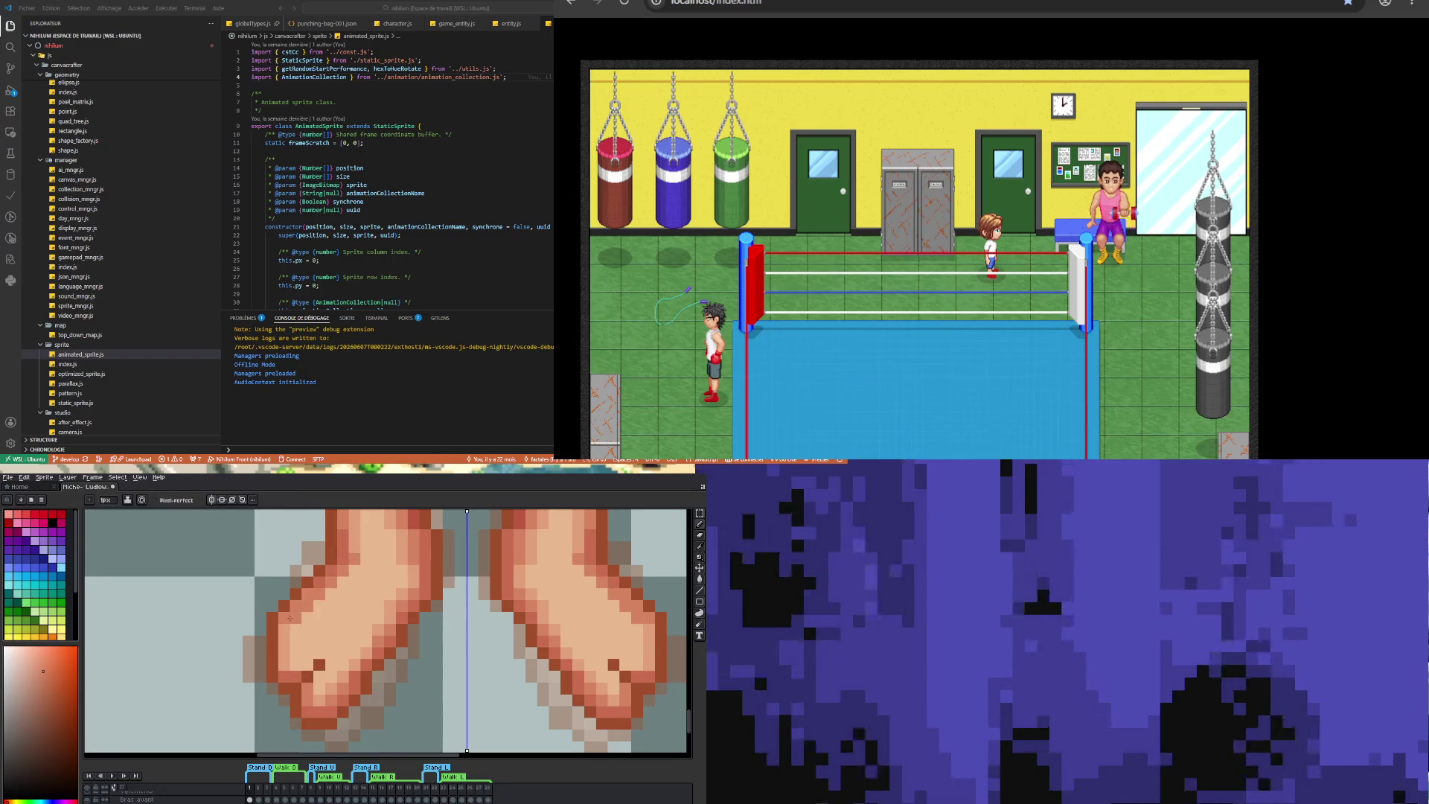
{"action": "scroll", "coordinate": [294, 625], "scroll_direction": "down", "scroll_amount": 3}
{"action": "scroll", "coordinate": [315, 643], "scroll_direction": "up", "scroll_amount": 2}
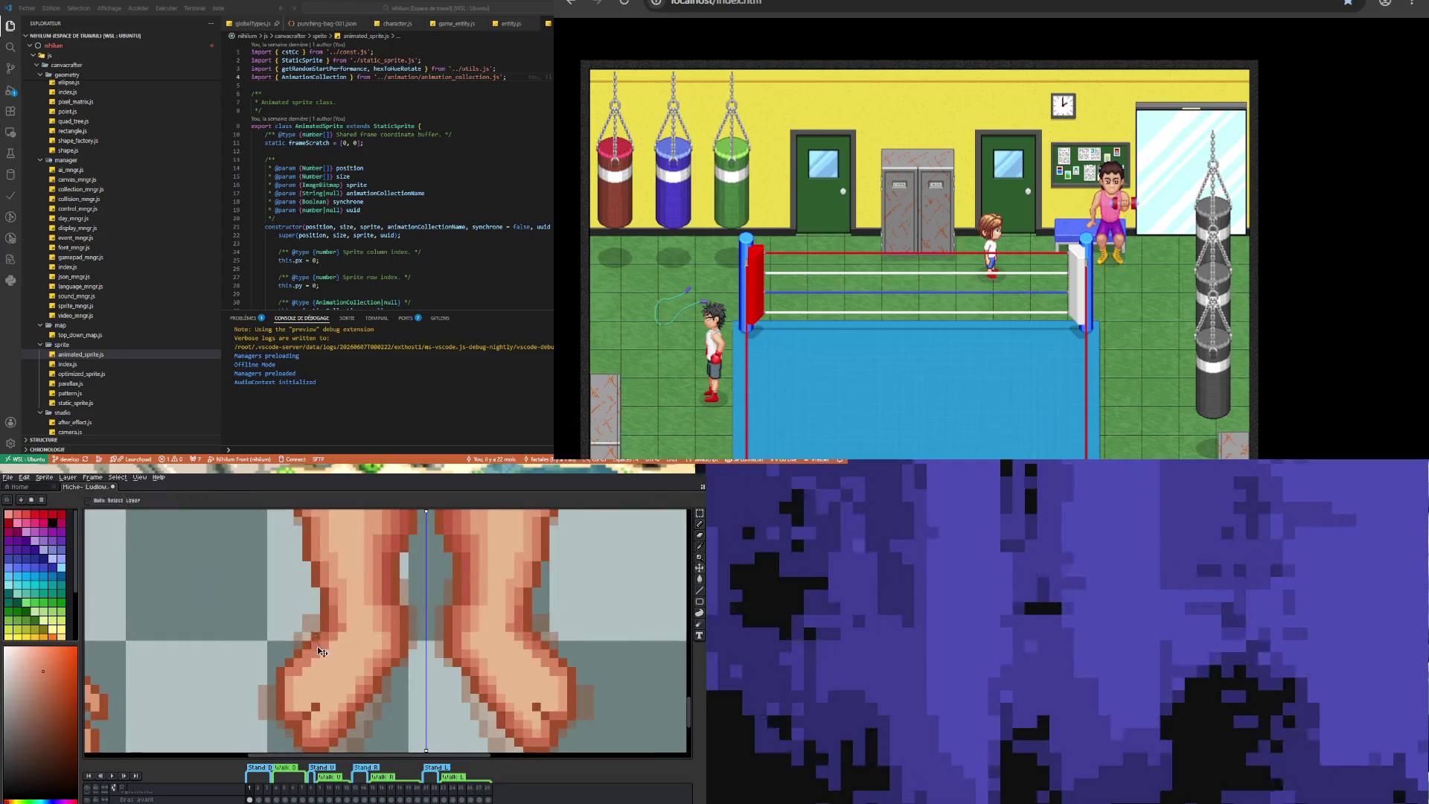
{"action": "left_click_drag", "start_coordinate": [315, 644], "coordinate": [323, 662]}
- Sample the foot's skin colour as the current drawing colour
{"action": "key", "text": "i"}
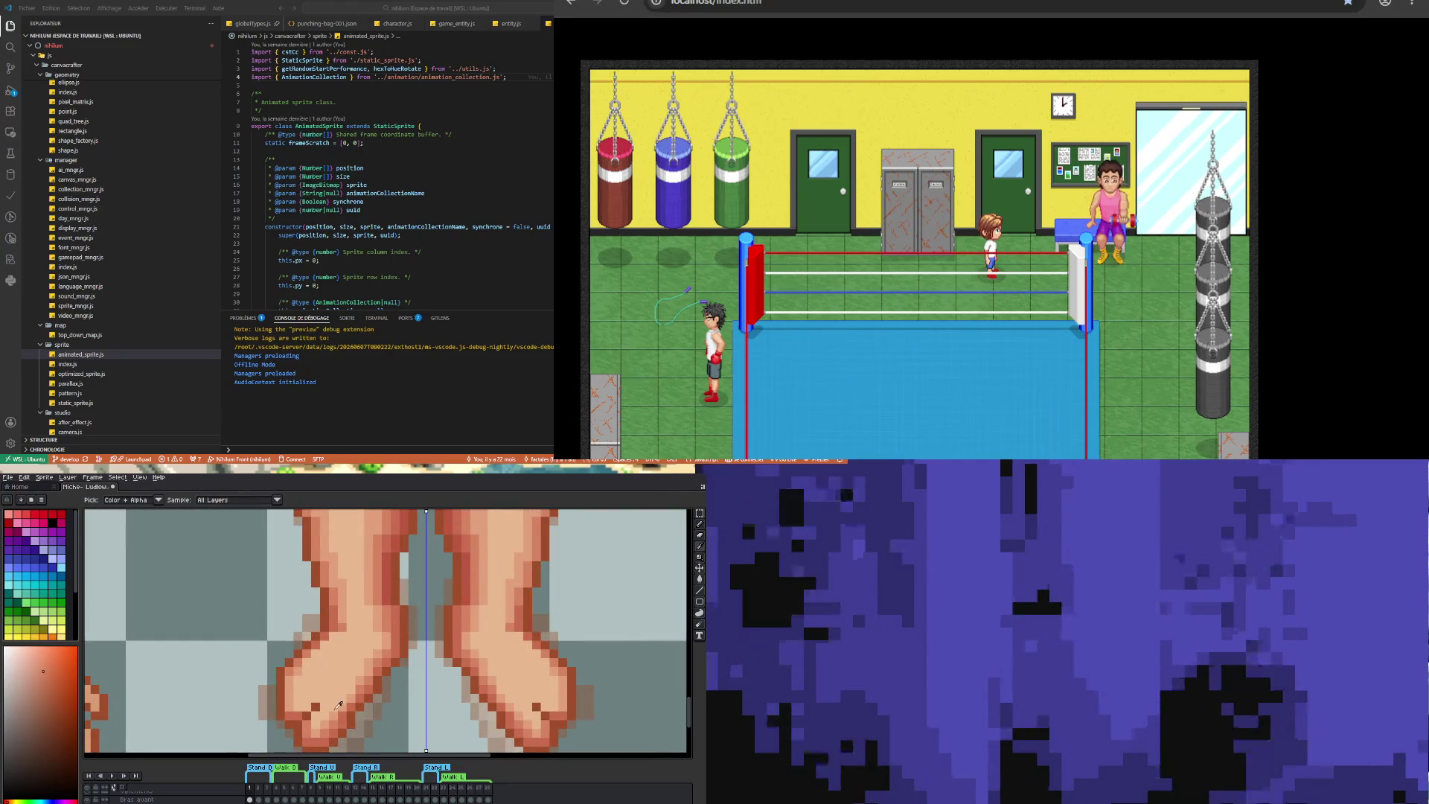
{"action": "key", "text": "b"}
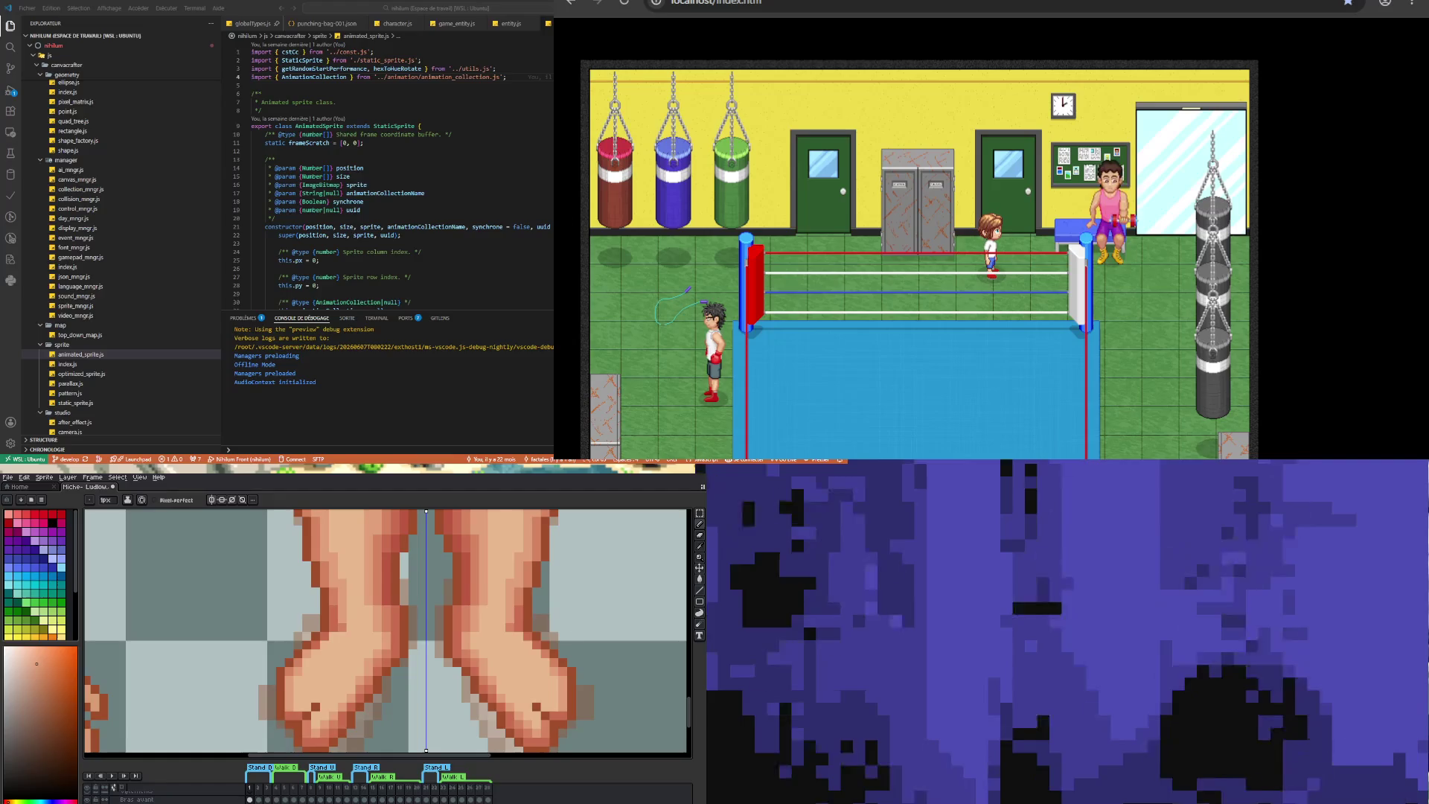
{"action": "key", "text": "i"}
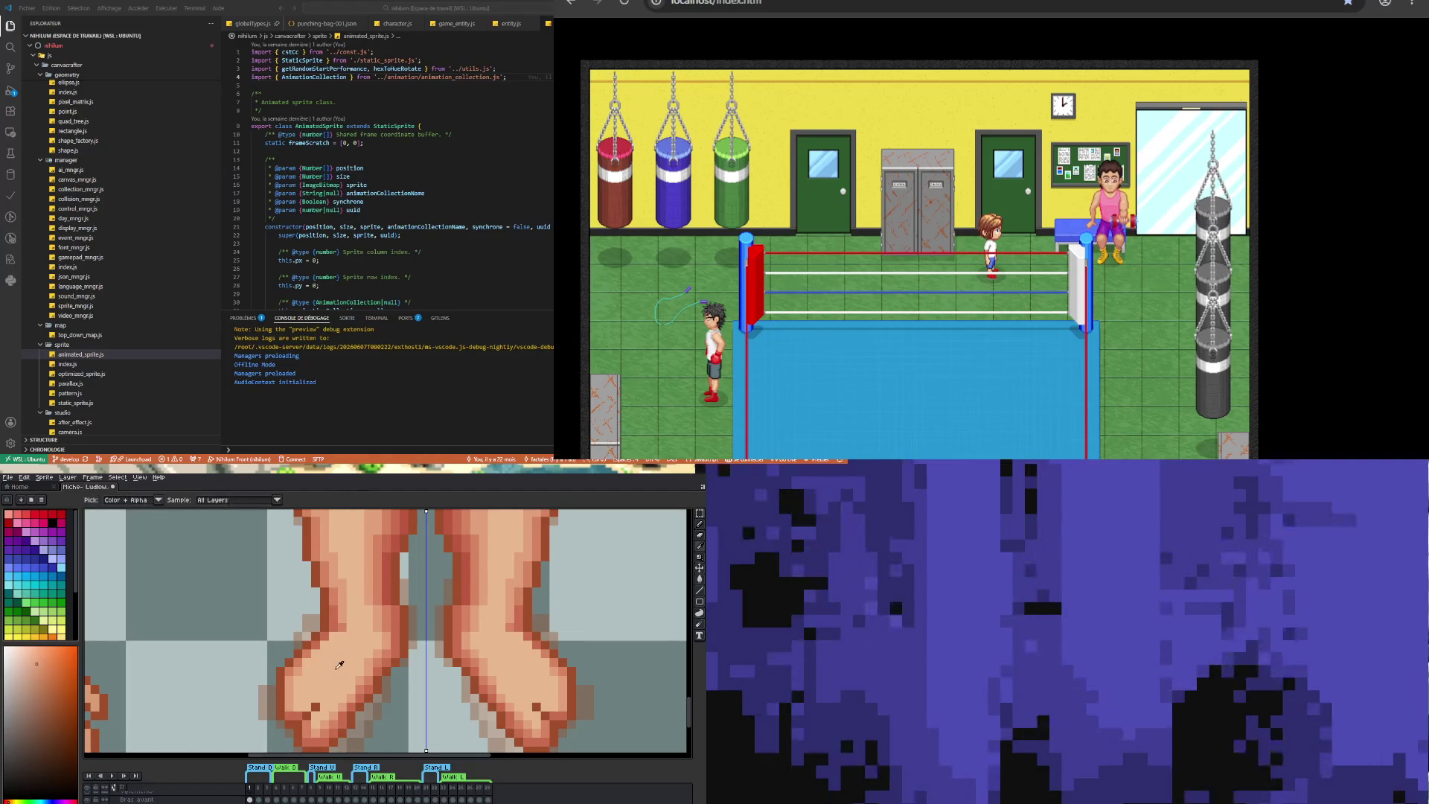
{"action": "key", "text": "b"}
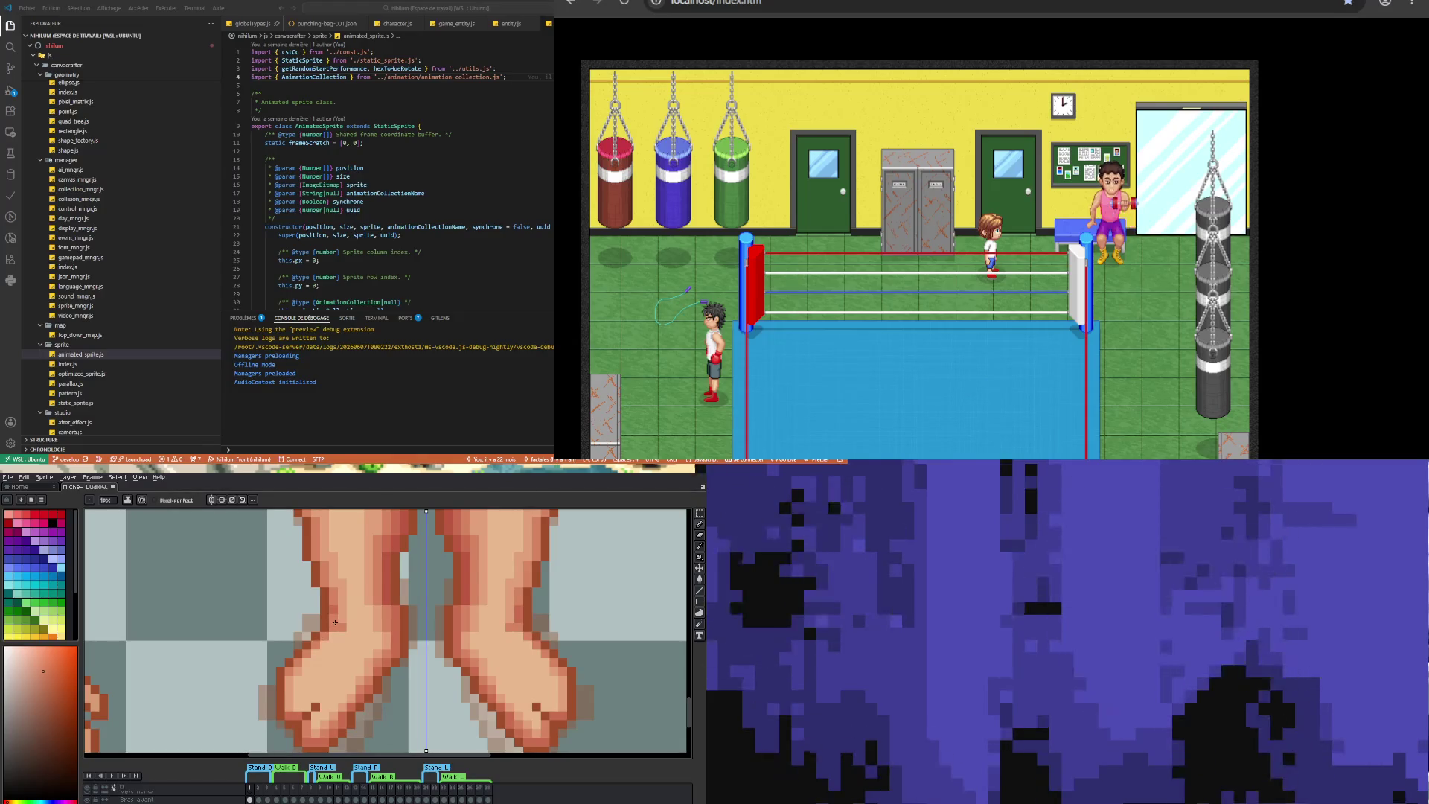
{"action": "scroll", "coordinate": [335, 610], "scroll_direction": "down", "scroll_amount": 2}
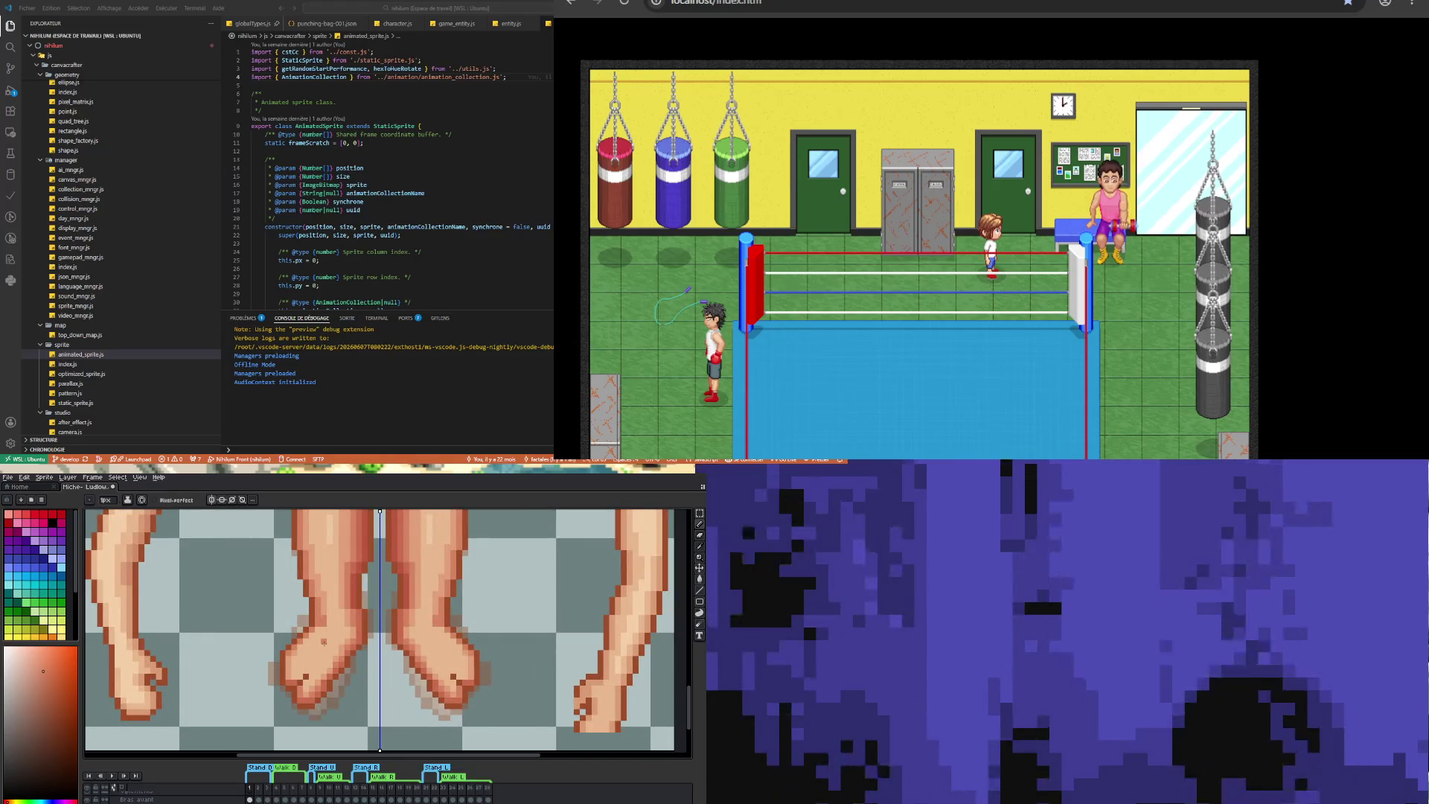
{"action": "key", "text": "i"}
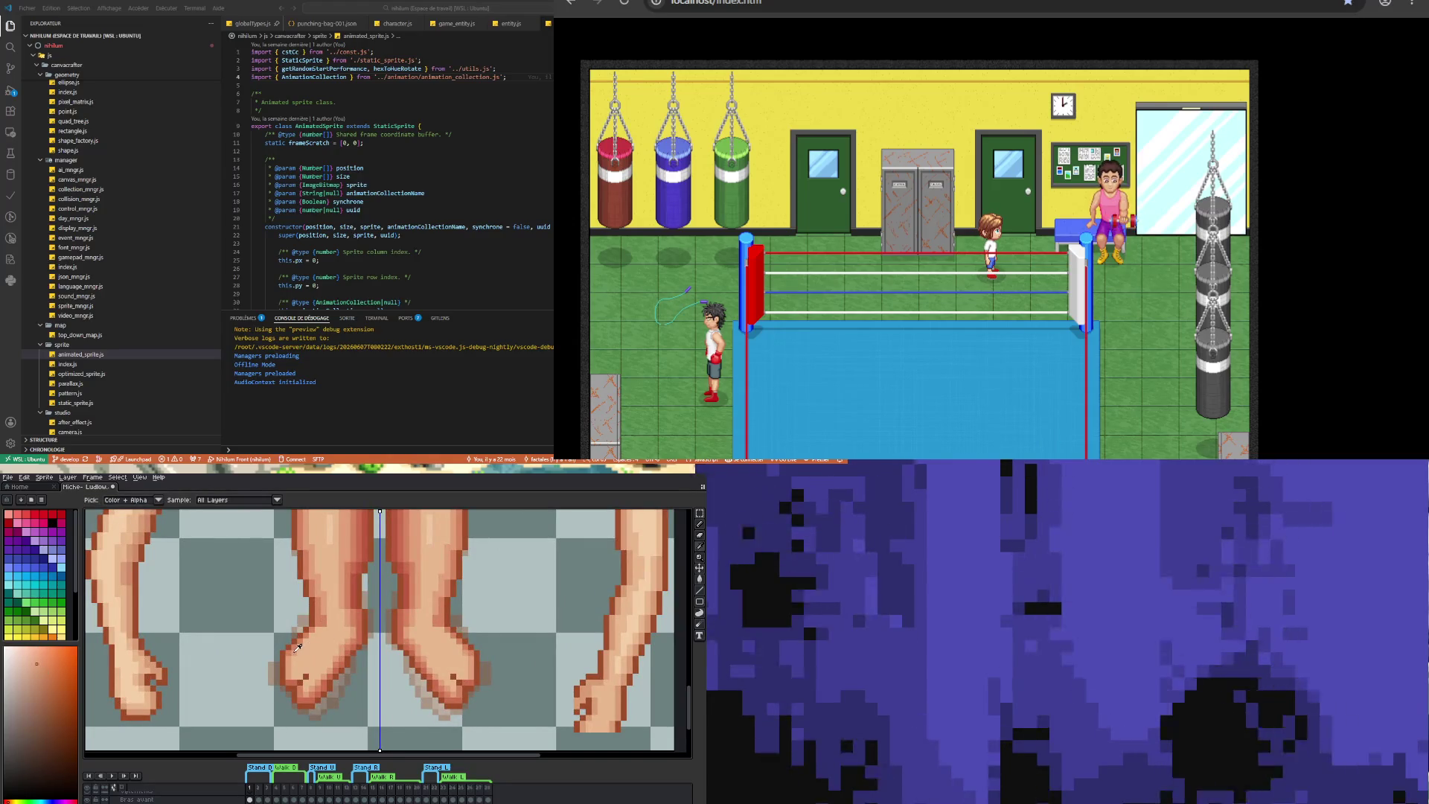
{"action": "left_click", "coordinate": [325, 633], "text": "alt"}
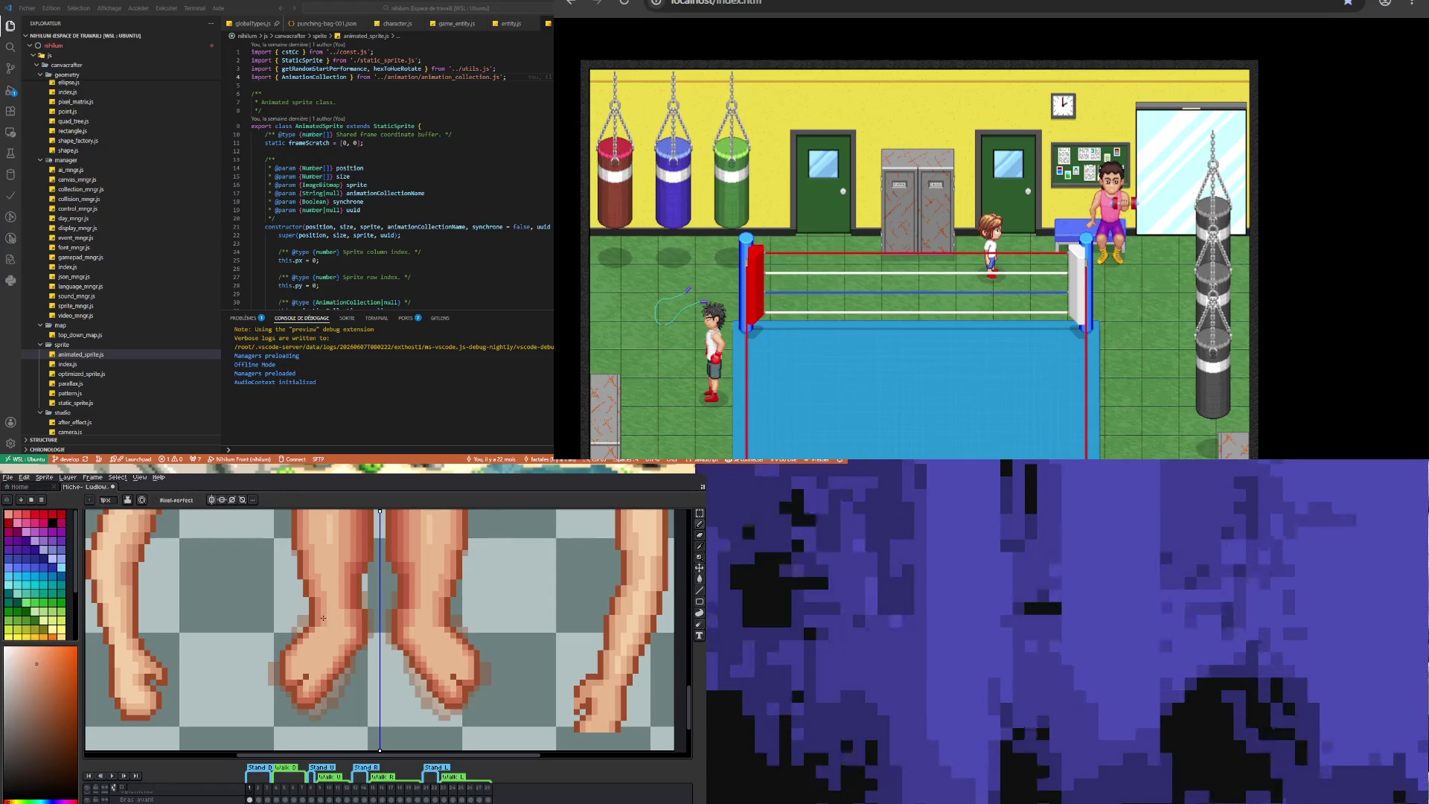
{"action": "scroll", "coordinate": [323, 618], "scroll_direction": "down", "scroll_amount": 2}
{"action": "scroll", "coordinate": [335, 640], "scroll_direction": "up", "scroll_amount": 3}
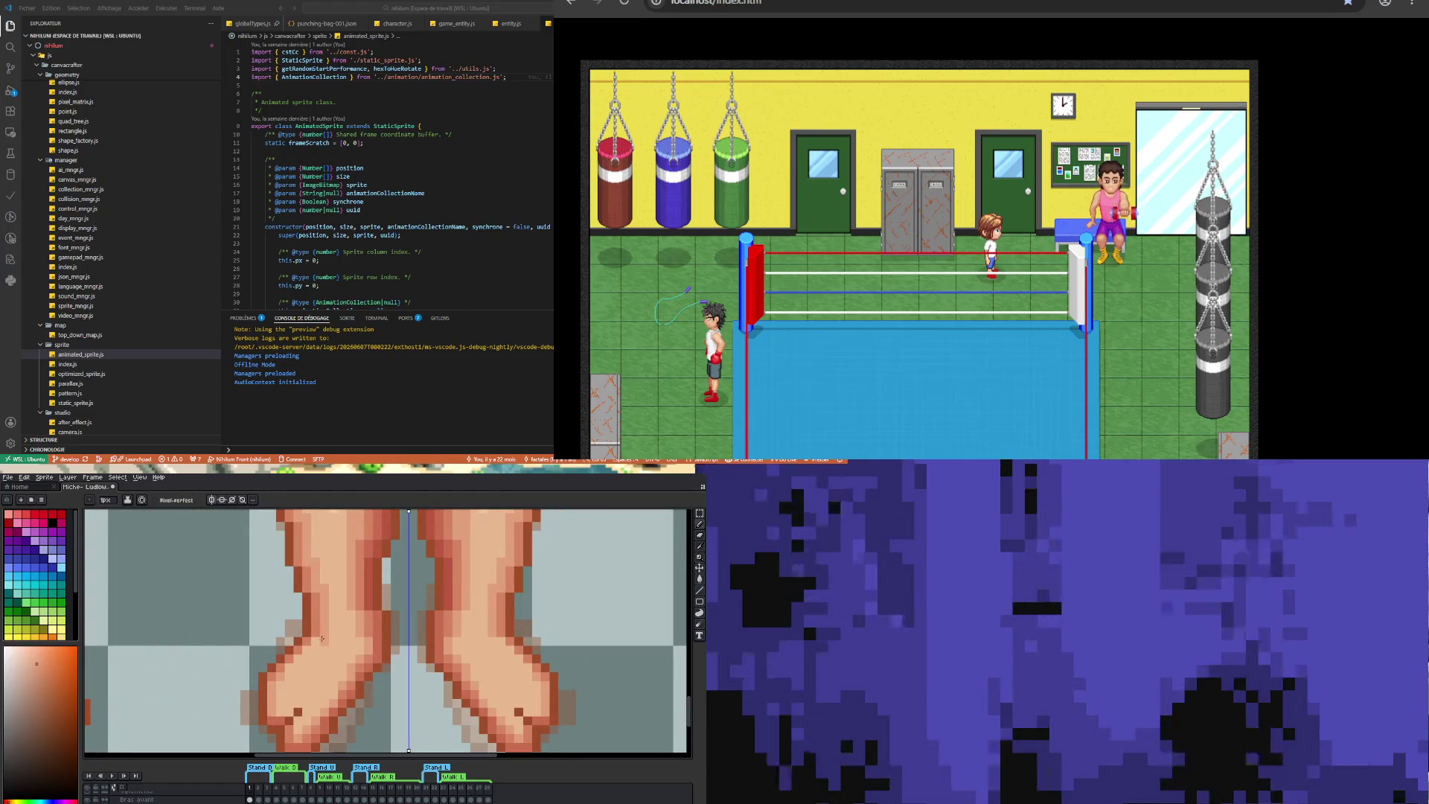
{"action": "scroll", "coordinate": [327, 690], "scroll_direction": "down", "scroll_amount": 3}
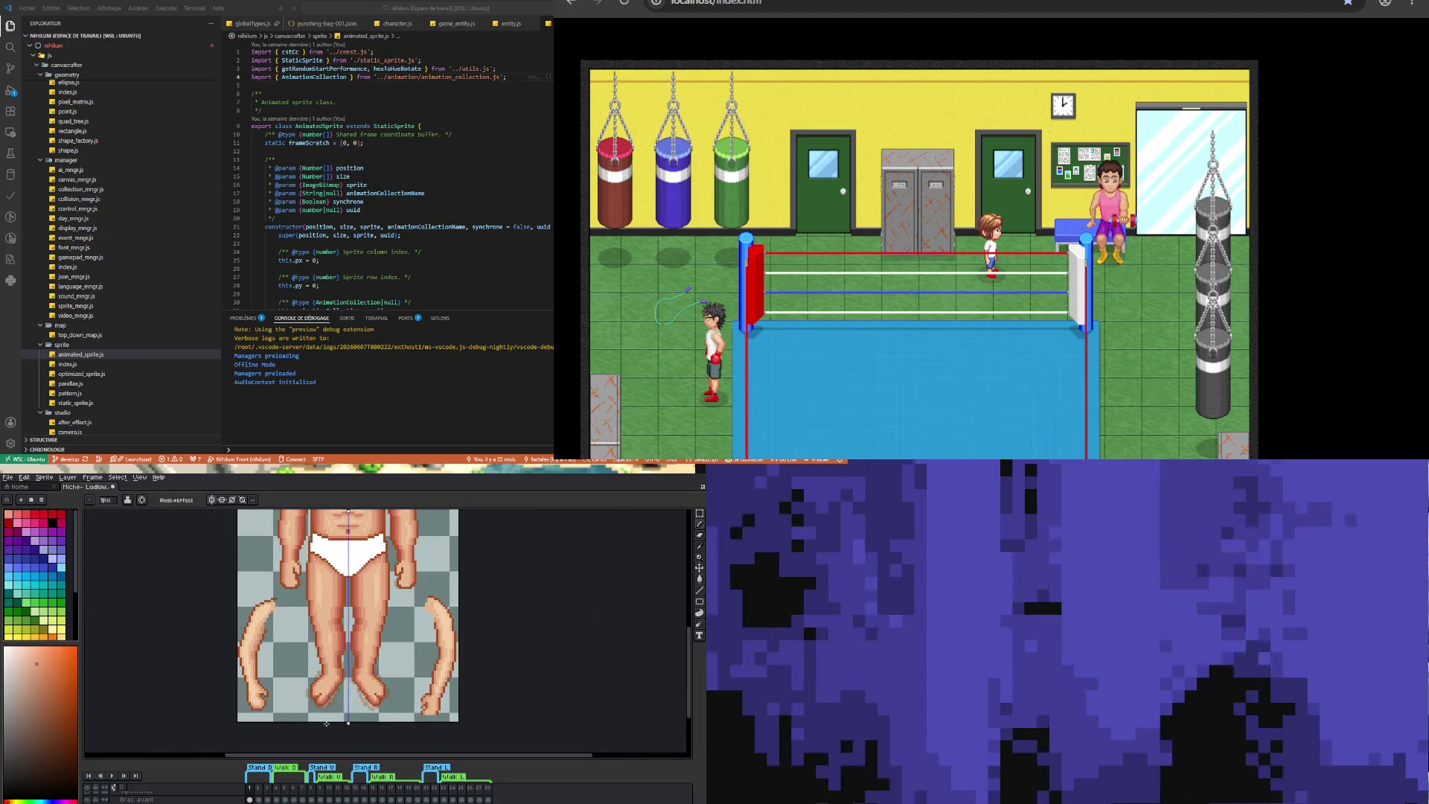
{"action": "scroll", "coordinate": [303, 687], "scroll_direction": "down", "scroll_amount": 2}
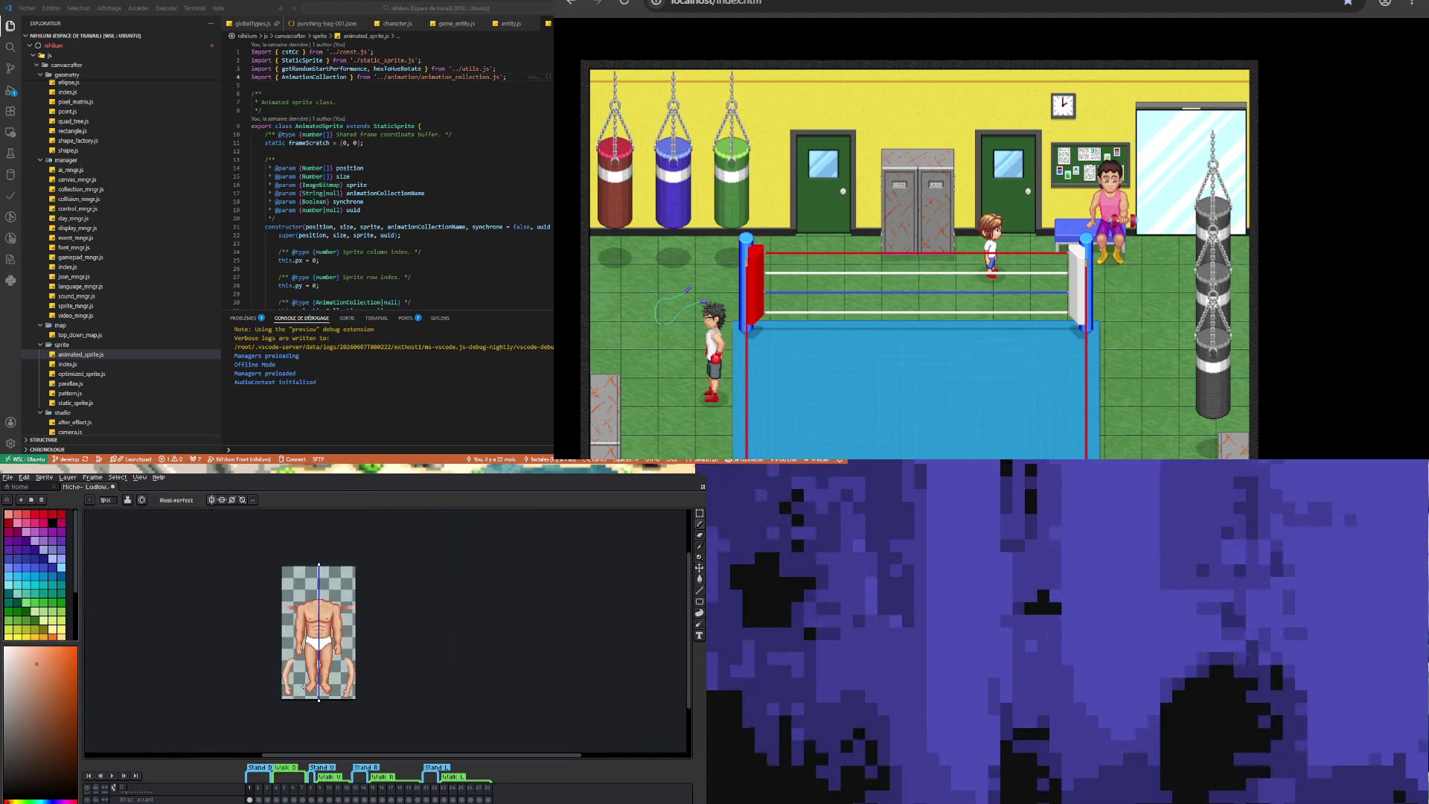
{"action": "scroll", "coordinate": [320, 692], "scroll_direction": "up", "scroll_amount": 4}
{"action": "left_click", "coordinate": [694, 511]}
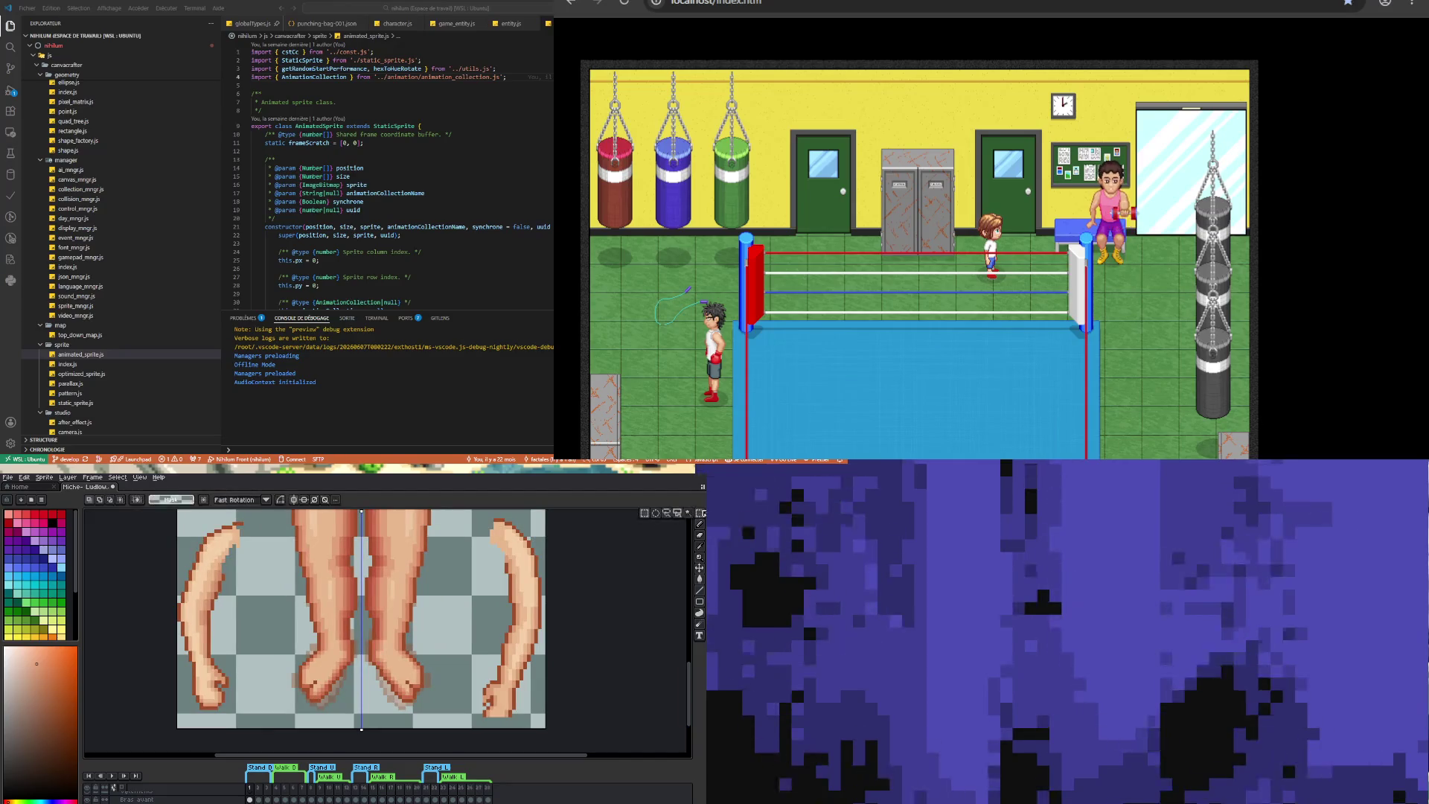
- Select both feet and nudge them slightly into place on the legs
{"action": "left_click_drag", "start_coordinate": [281, 650], "coordinate": [444, 729]}
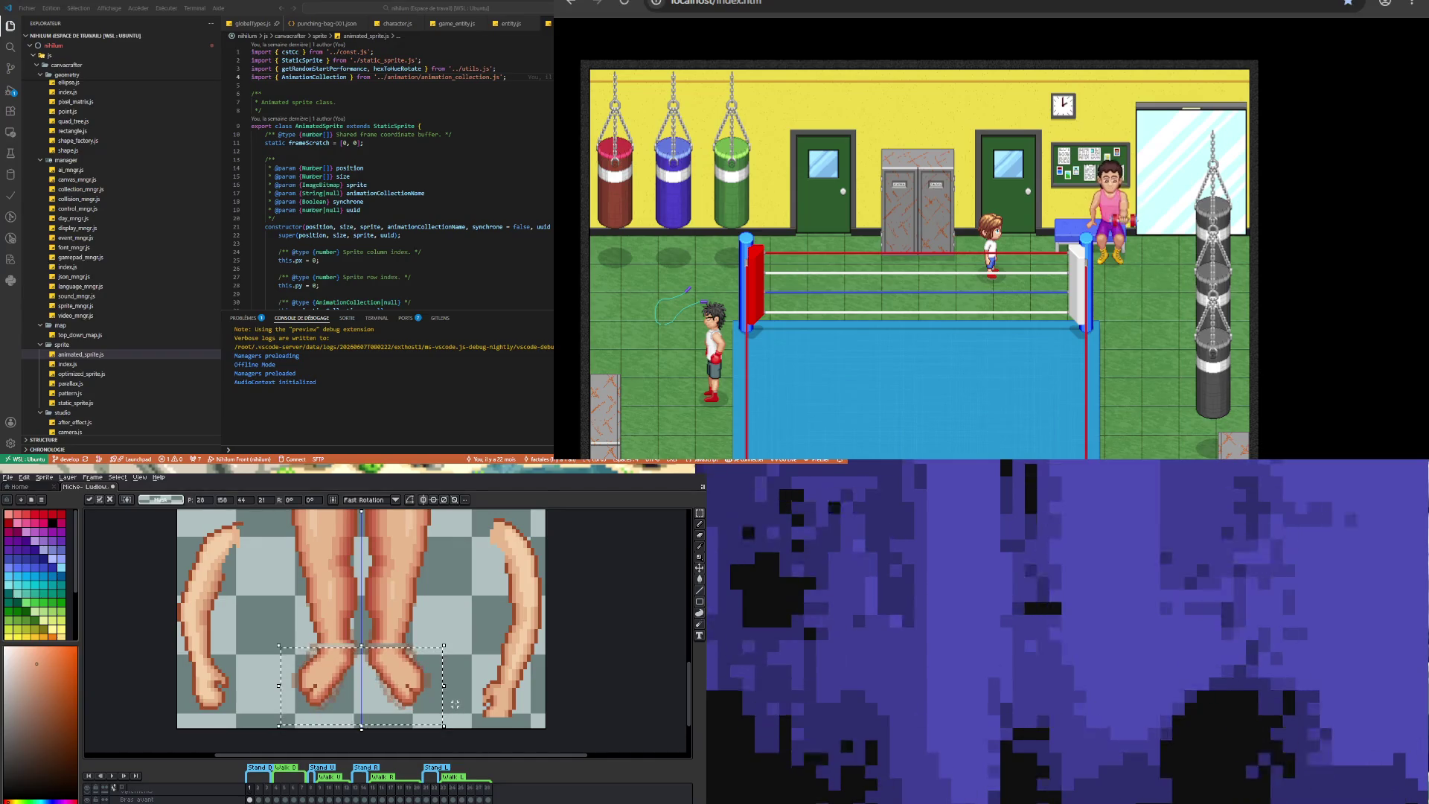
{"action": "left_click", "coordinate": [285, 649]}
{"action": "left_click_drag", "start_coordinate": [285, 649], "coordinate": [448, 715]}
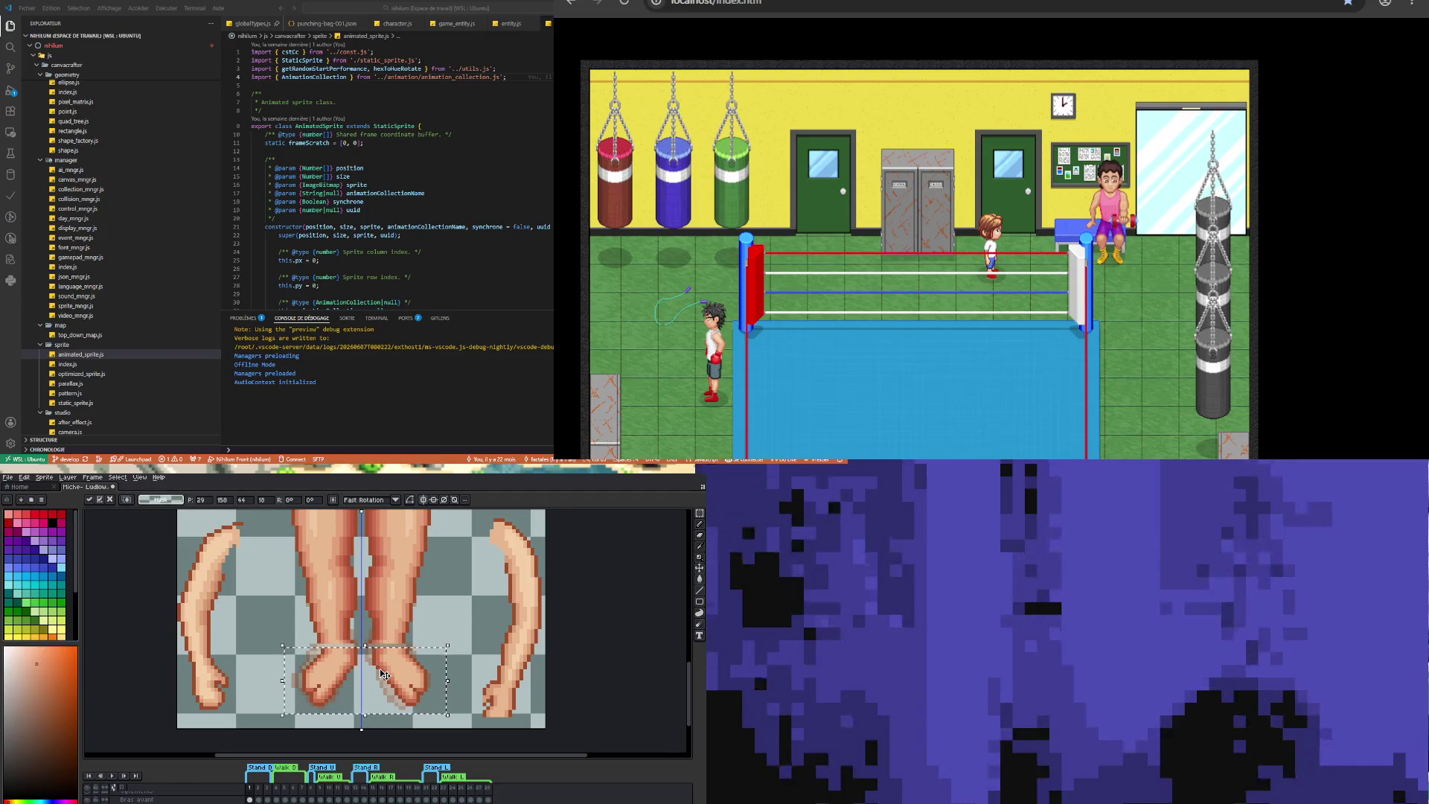
{"action": "left_click_drag", "start_coordinate": [384, 674], "coordinate": [380, 670]}
{"action": "left_click", "coordinate": [352, 652]}
- Sample a darker skin tone from the feet as the drawing colour
{"action": "scroll", "coordinate": [351, 652], "scroll_direction": "up", "scroll_amount": 1}
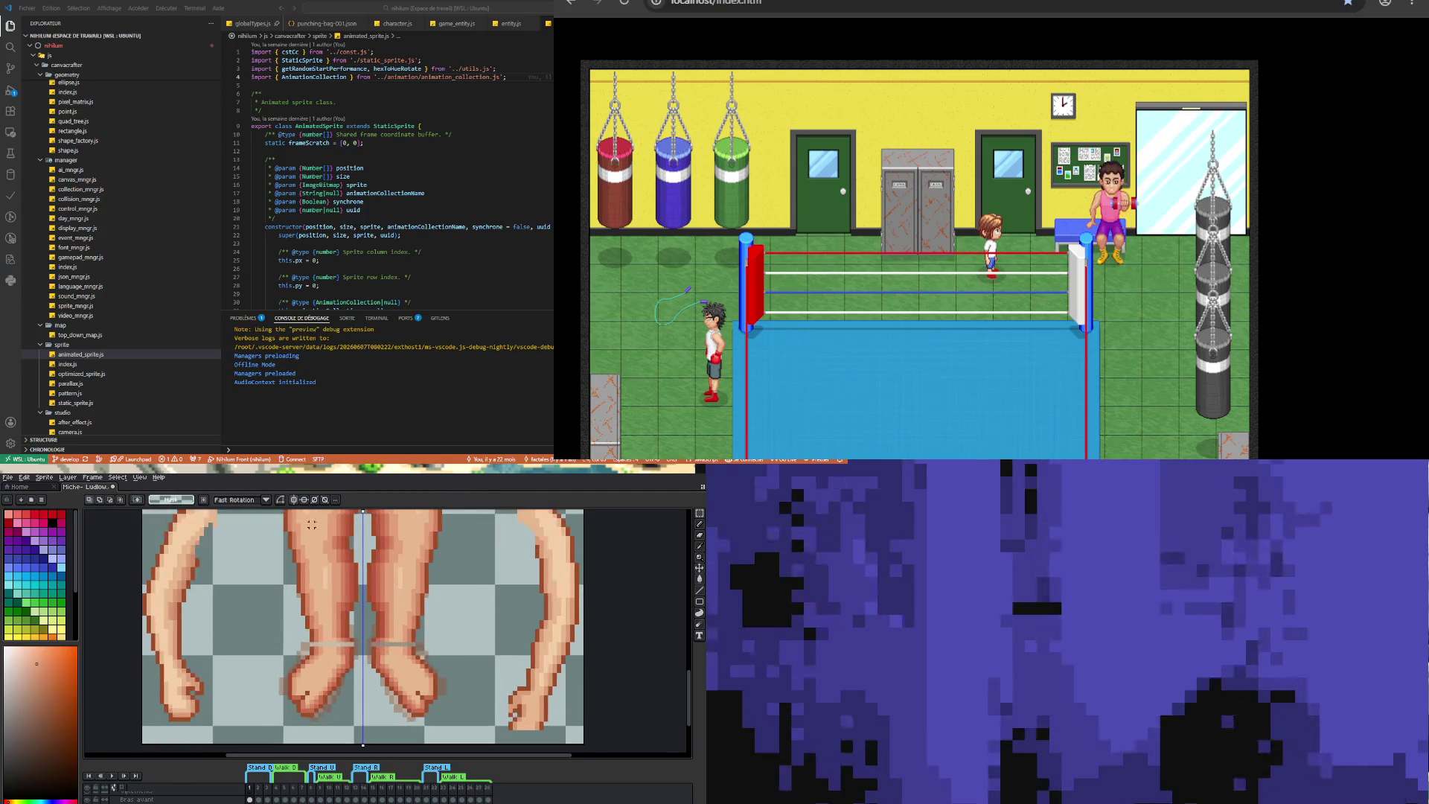
{"action": "left_click_drag", "start_coordinate": [343, 645], "coordinate": [383, 666]}
{"action": "key", "text": "ctrl+d"}
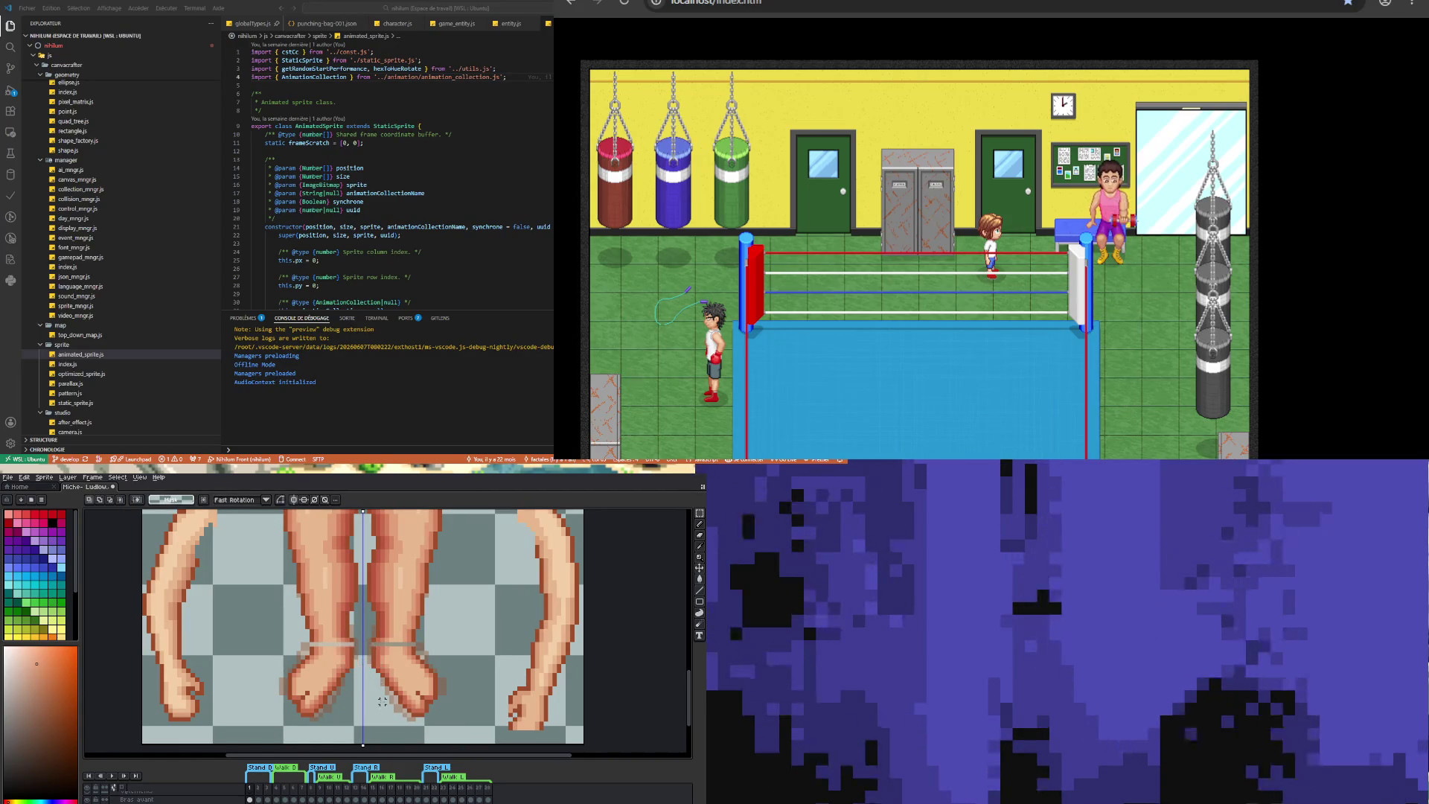
{"action": "scroll", "coordinate": [364, 671], "scroll_direction": "up", "scroll_amount": 1}
{"action": "key", "text": "i"}
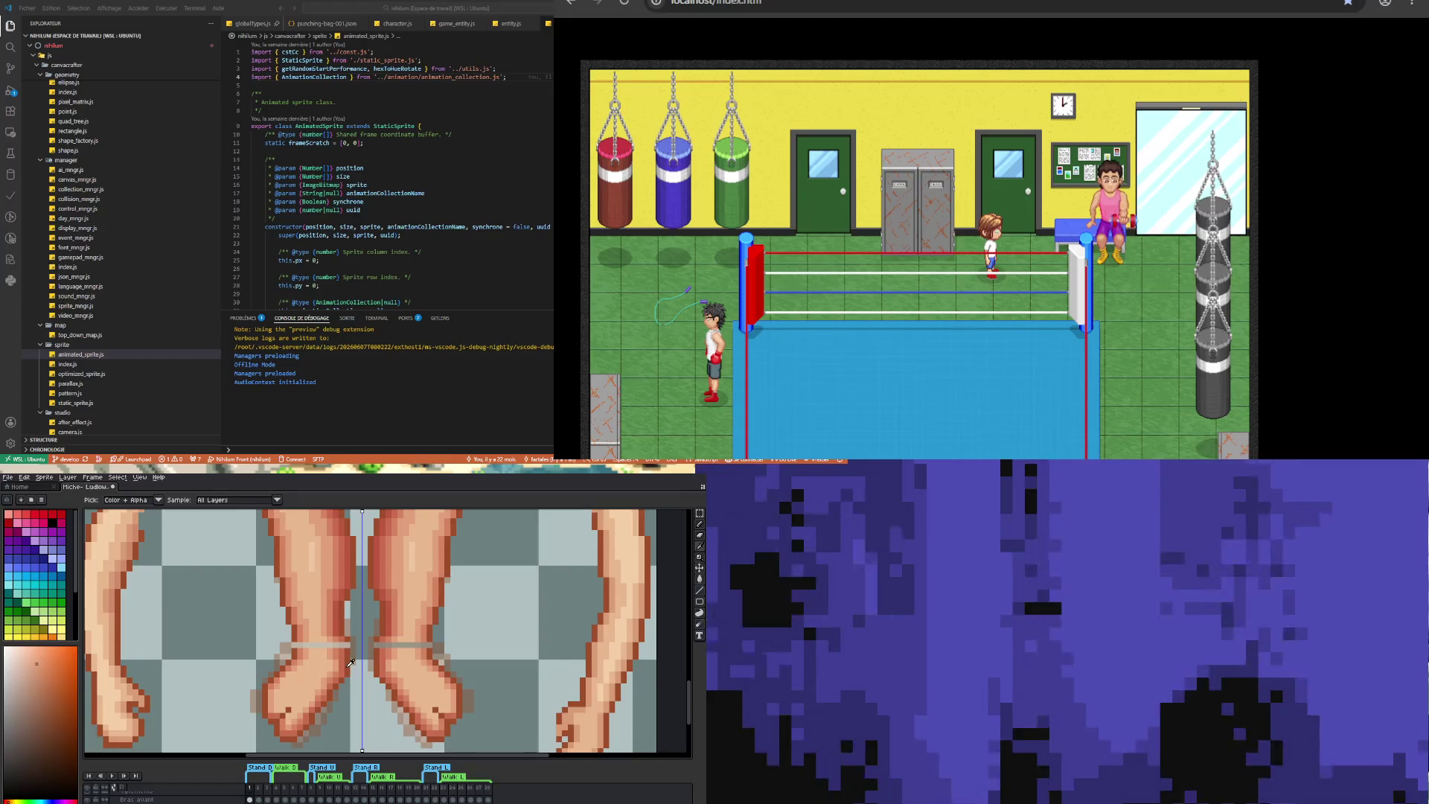
{"action": "left_click", "coordinate": [357, 657]}
- Repaint the grey ankle pixels with skin shades sampled from the leg and ankle
{"action": "key", "text": "b"}
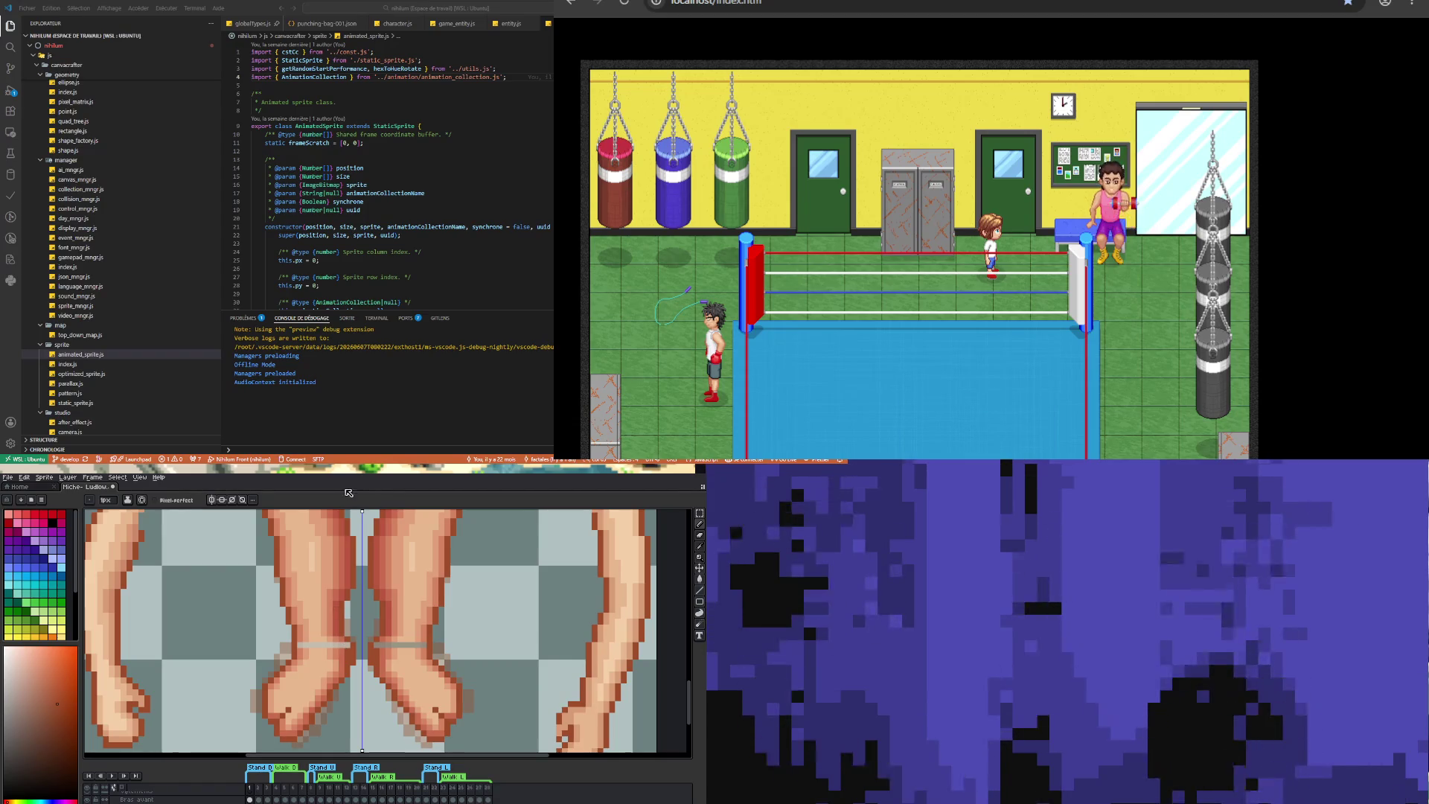
{"action": "key", "text": "i"}
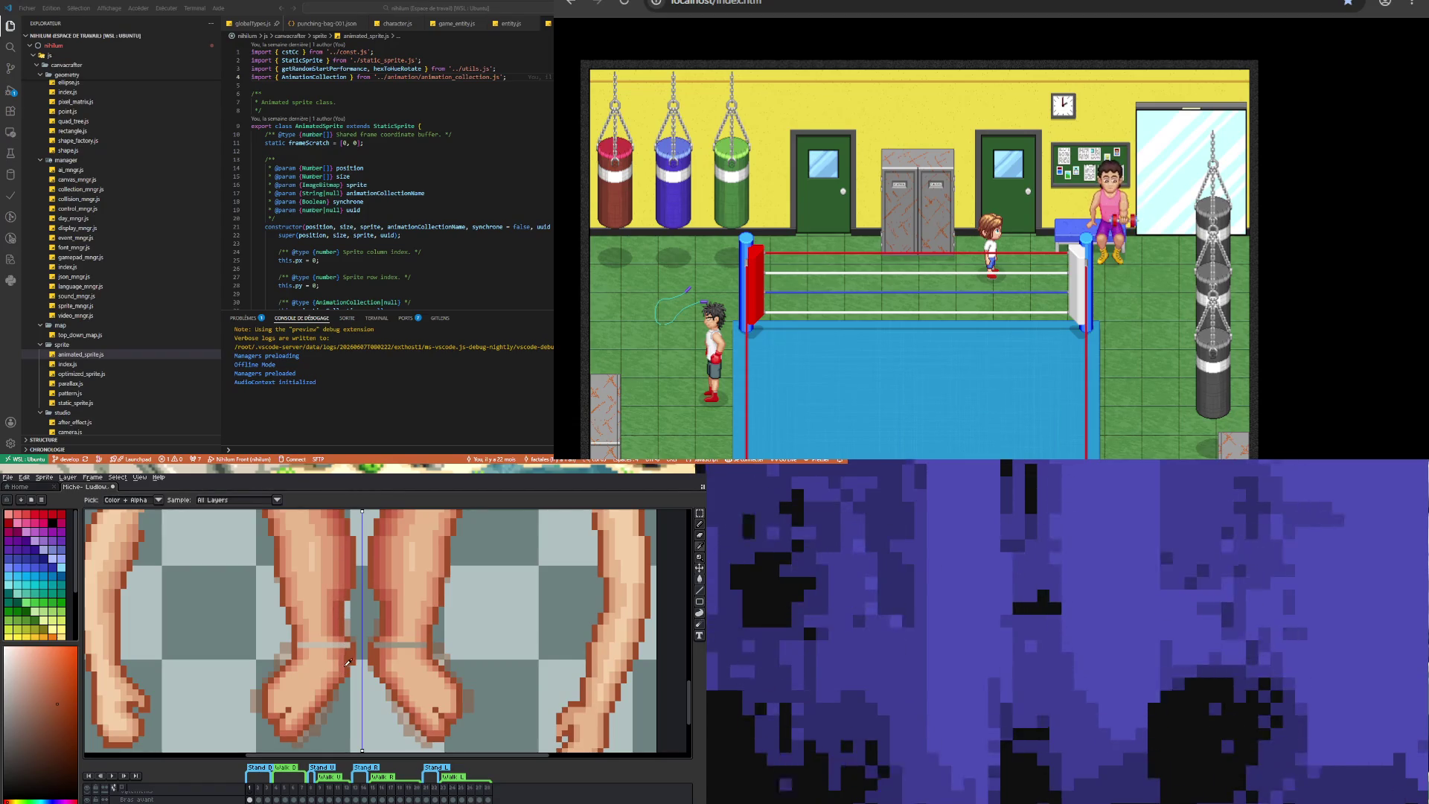
{"action": "left_click", "coordinate": [344, 670], "text": "alt"}
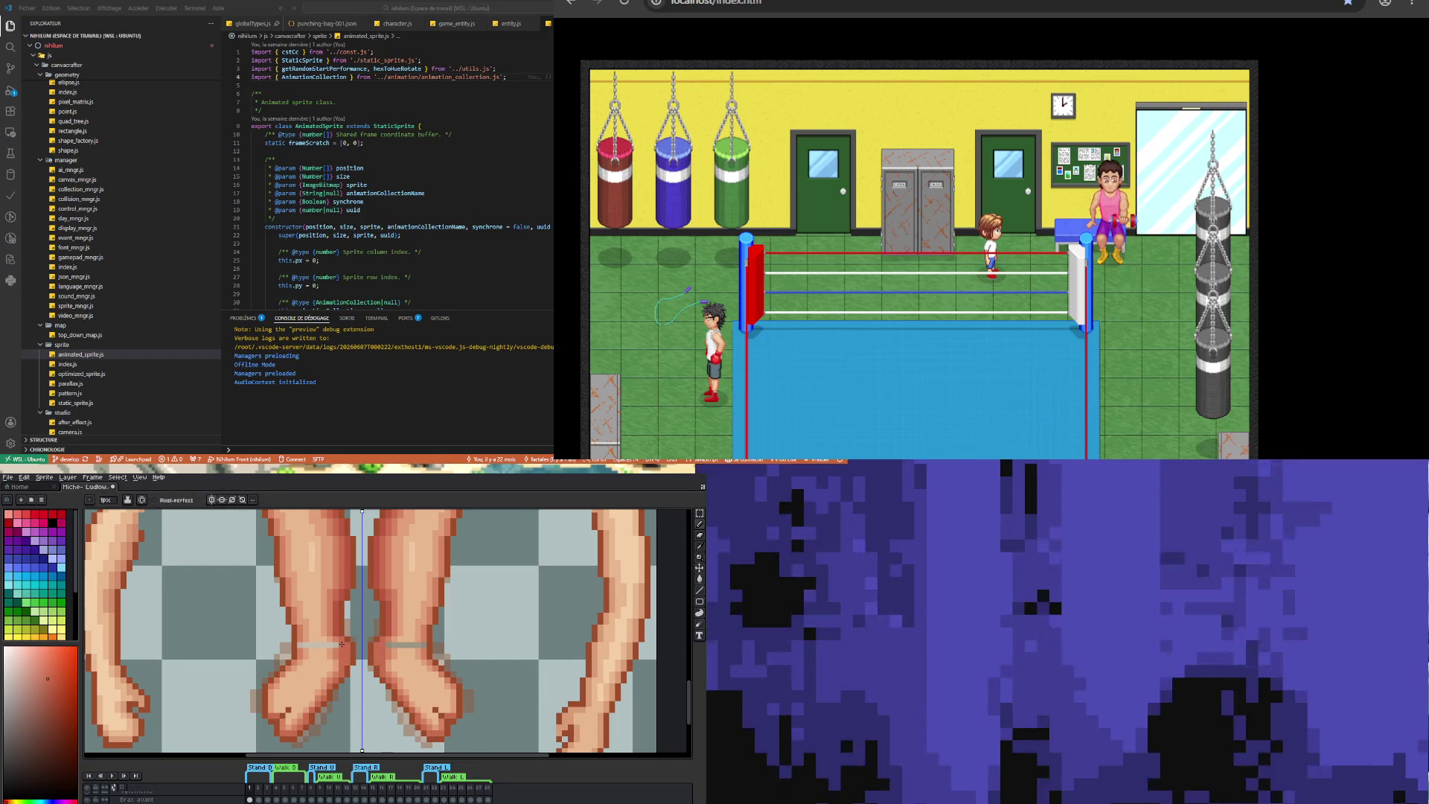
{"action": "left_click", "coordinate": [341, 639], "text": "alt"}
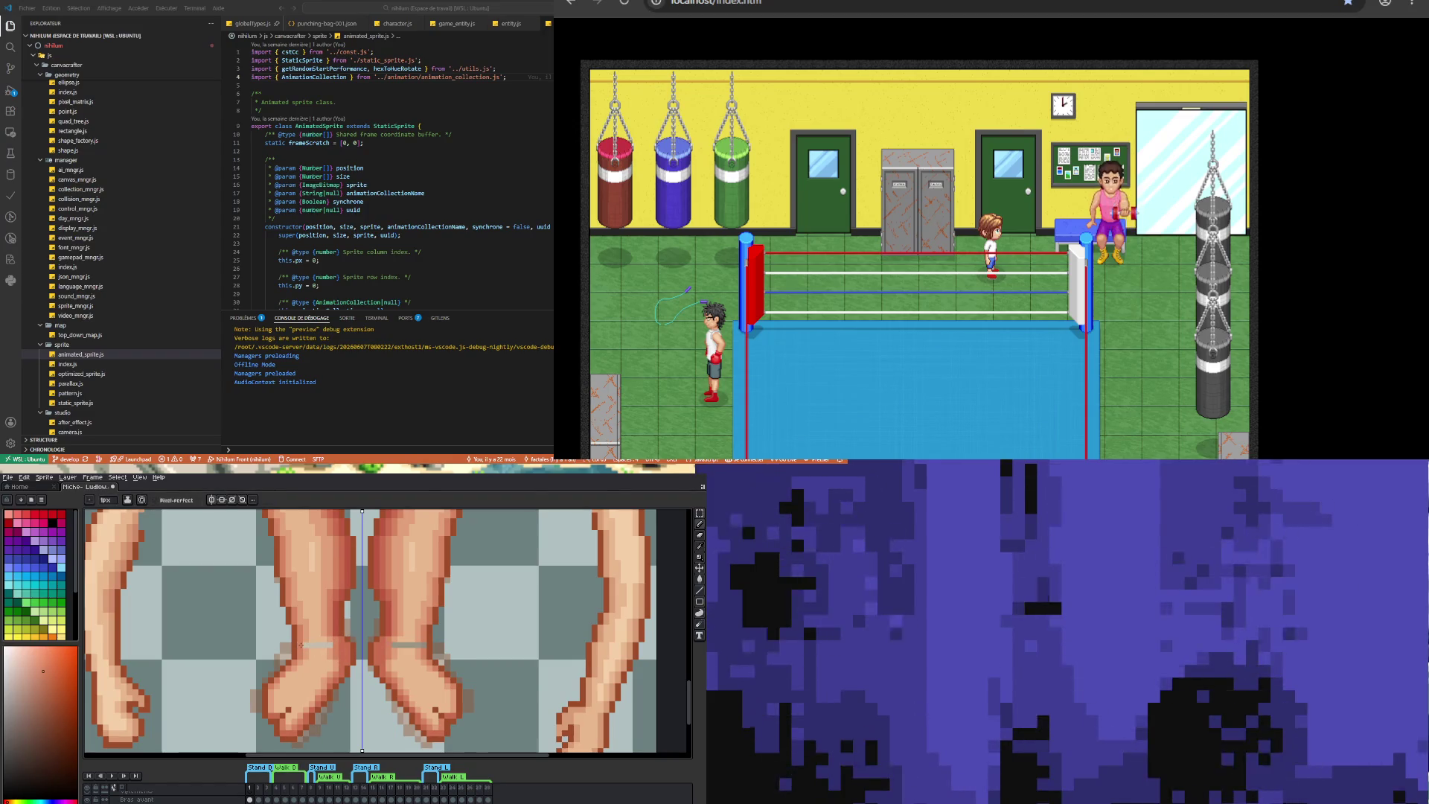
{"action": "key", "text": "alt"}
{"action": "left_click", "coordinate": [320, 640], "text": "alt"}
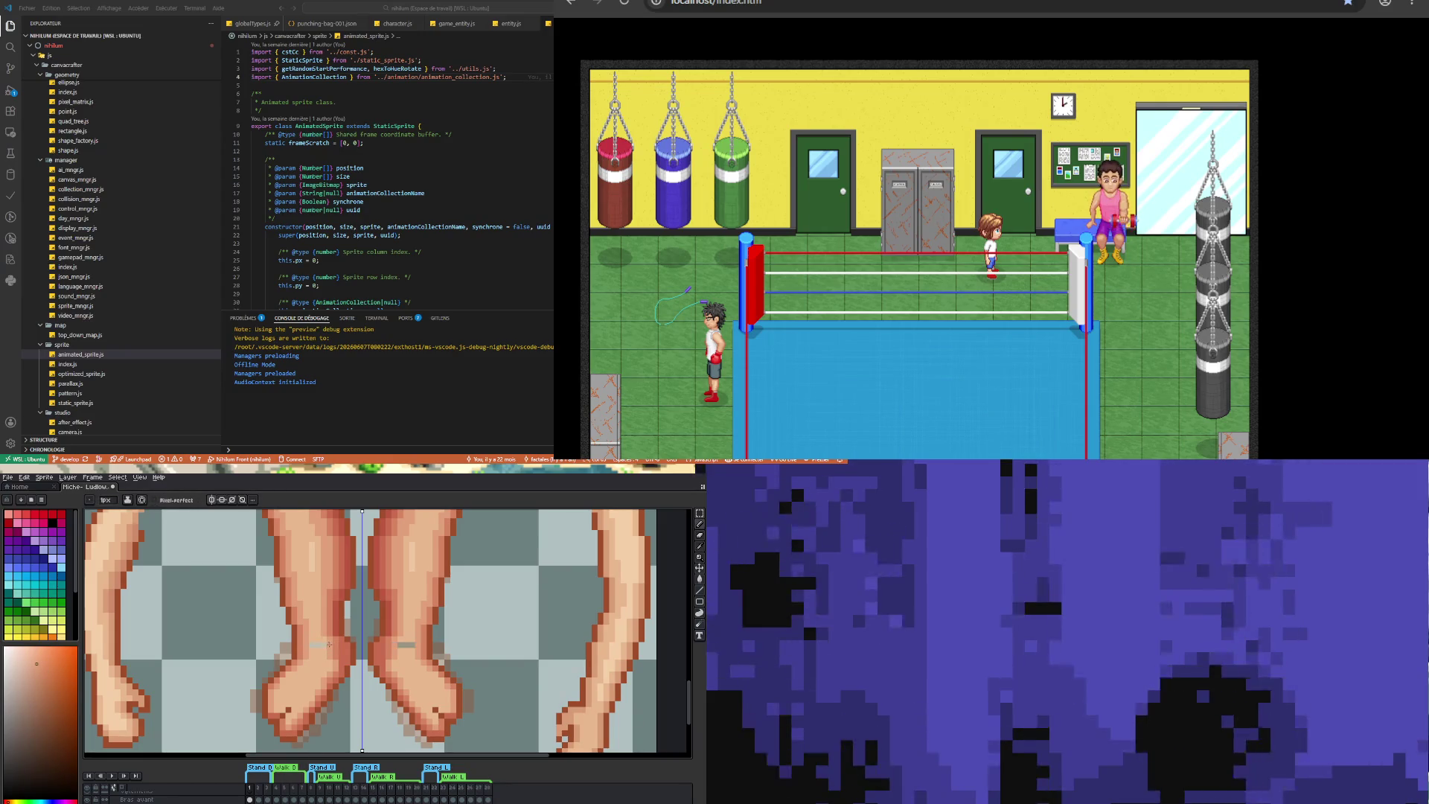
{"action": "left_click", "coordinate": [317, 640], "text": "alt"}
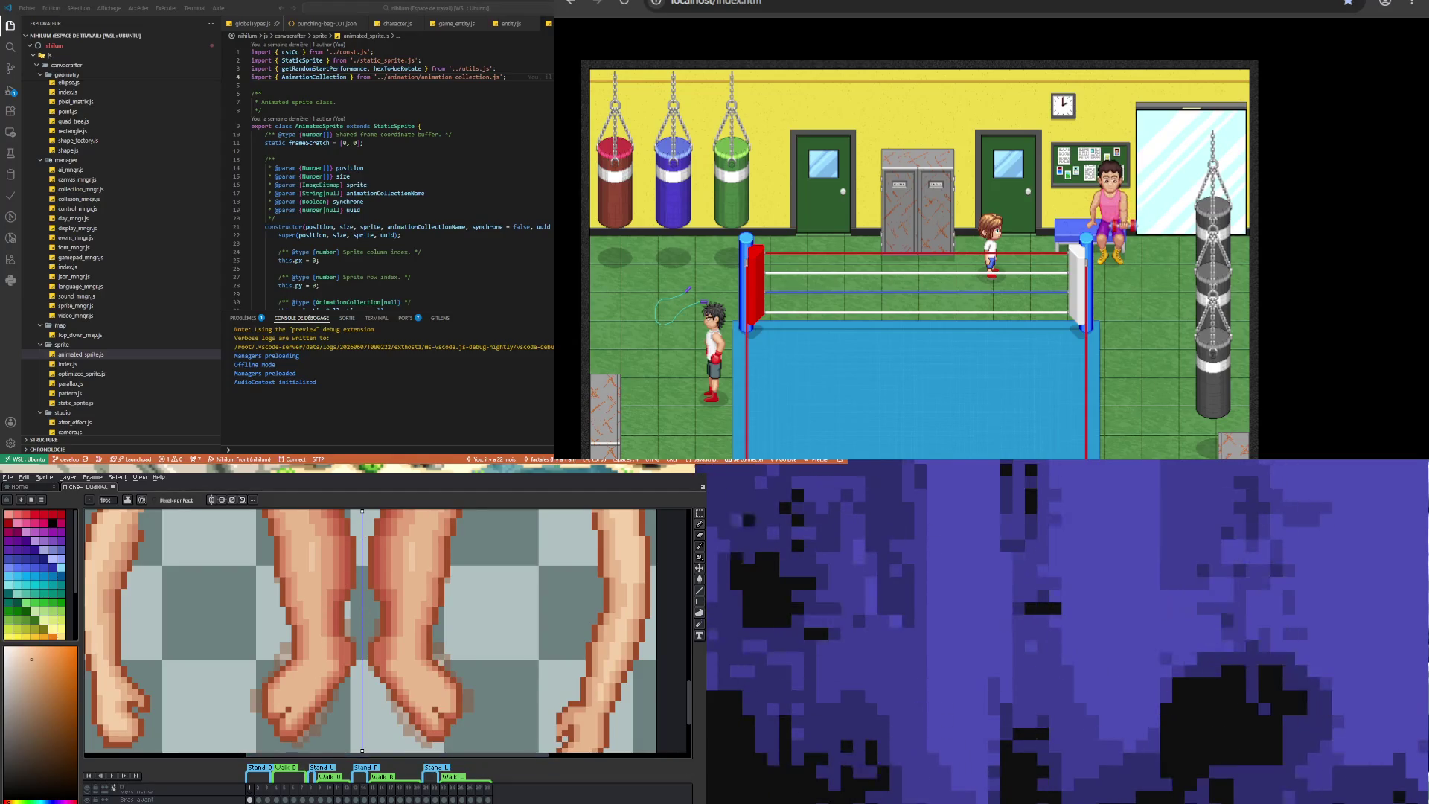
{"action": "scroll", "coordinate": [308, 691], "scroll_direction": "up", "scroll_amount": 1}
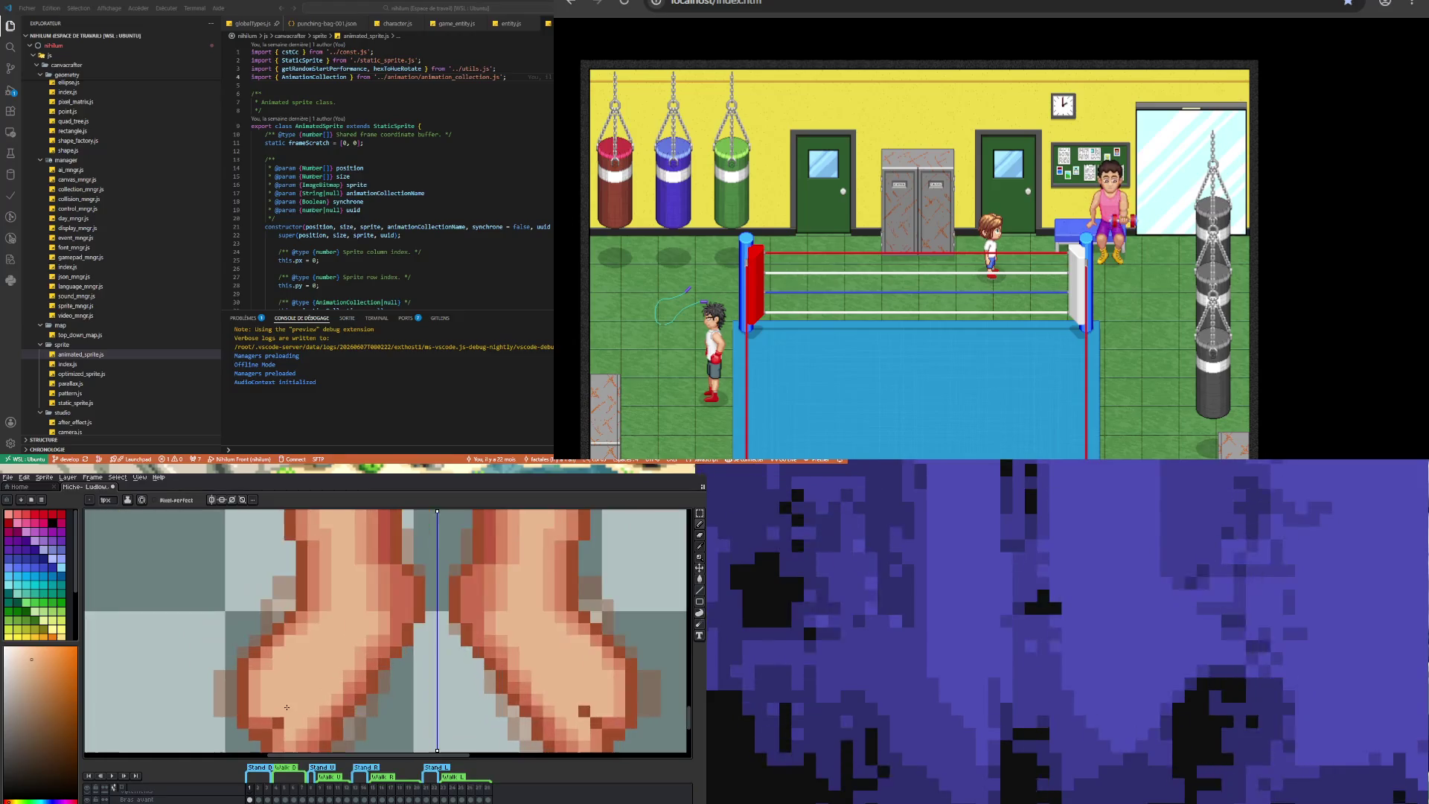
- Zoom in on the torso and sample the red shadow tone from the abs
{"action": "scroll", "coordinate": [308, 691], "scroll_direction": "down", "scroll_amount": 2}
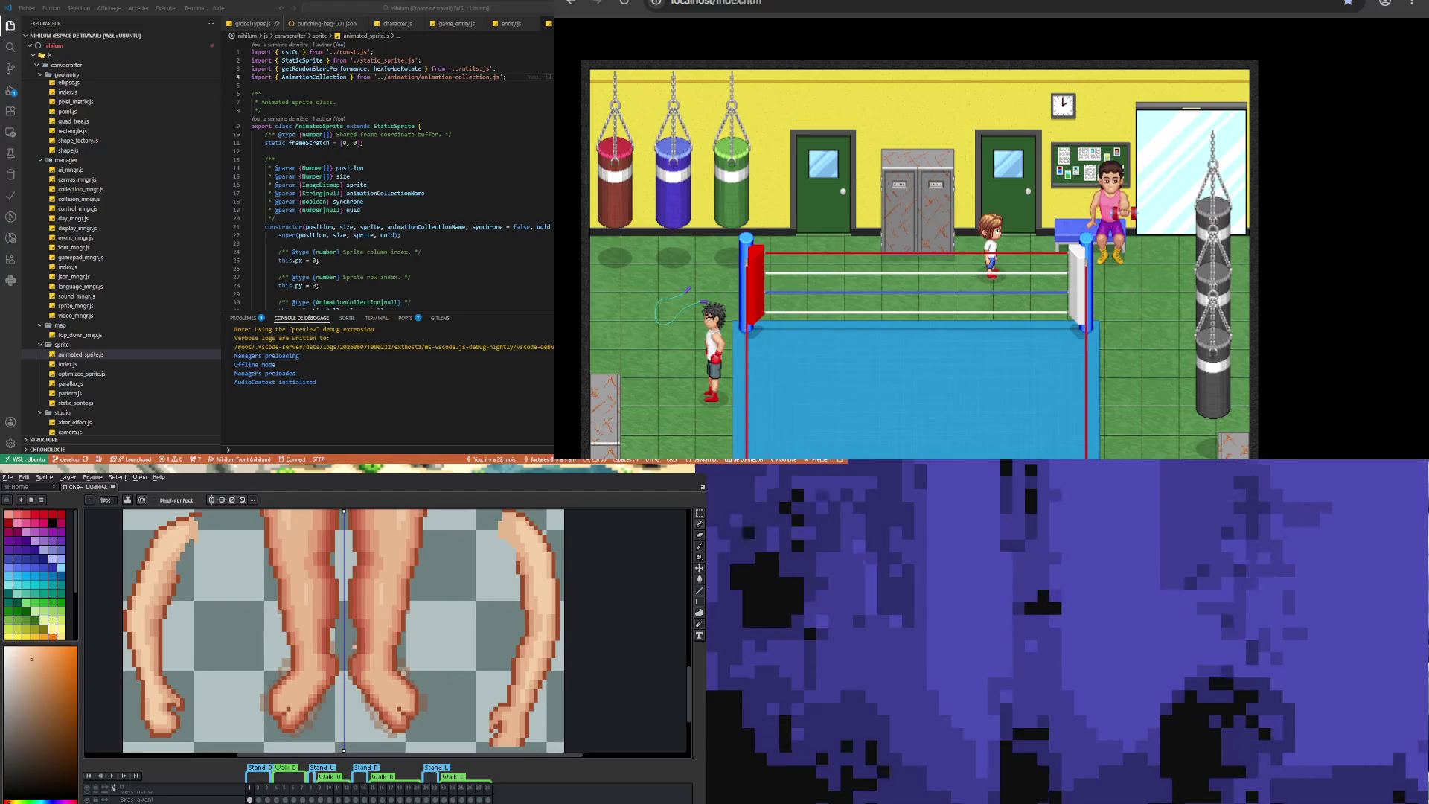
{"action": "scroll", "coordinate": [276, 719], "scroll_direction": "up", "scroll_amount": 2}
{"action": "scroll", "coordinate": [275, 719], "scroll_direction": "down", "scroll_amount": 3}
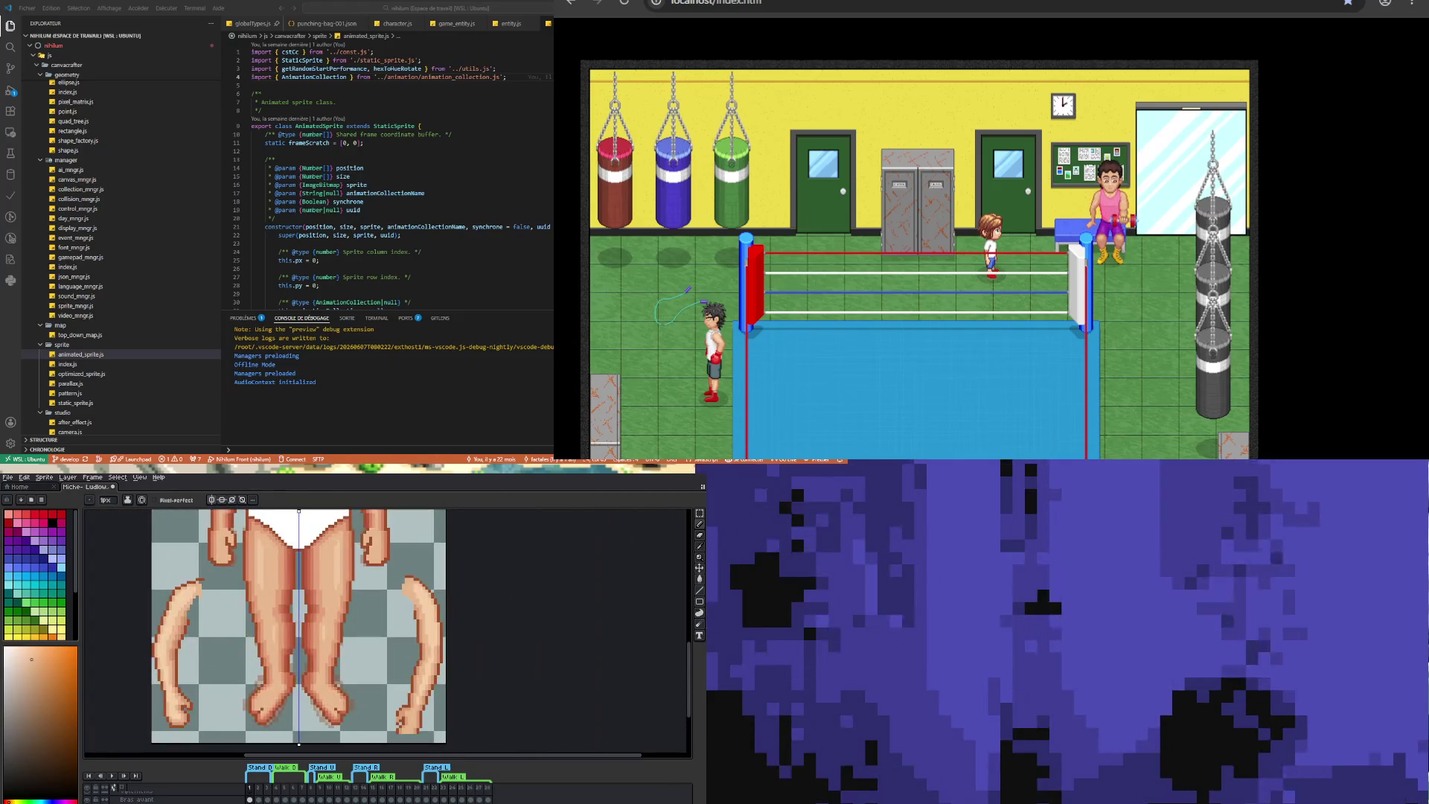
{"action": "scroll", "coordinate": [350, 633], "scroll_direction": "down", "scroll_amount": 1}
{"action": "scroll", "coordinate": [350, 633], "scroll_direction": "up", "scroll_amount": 3}
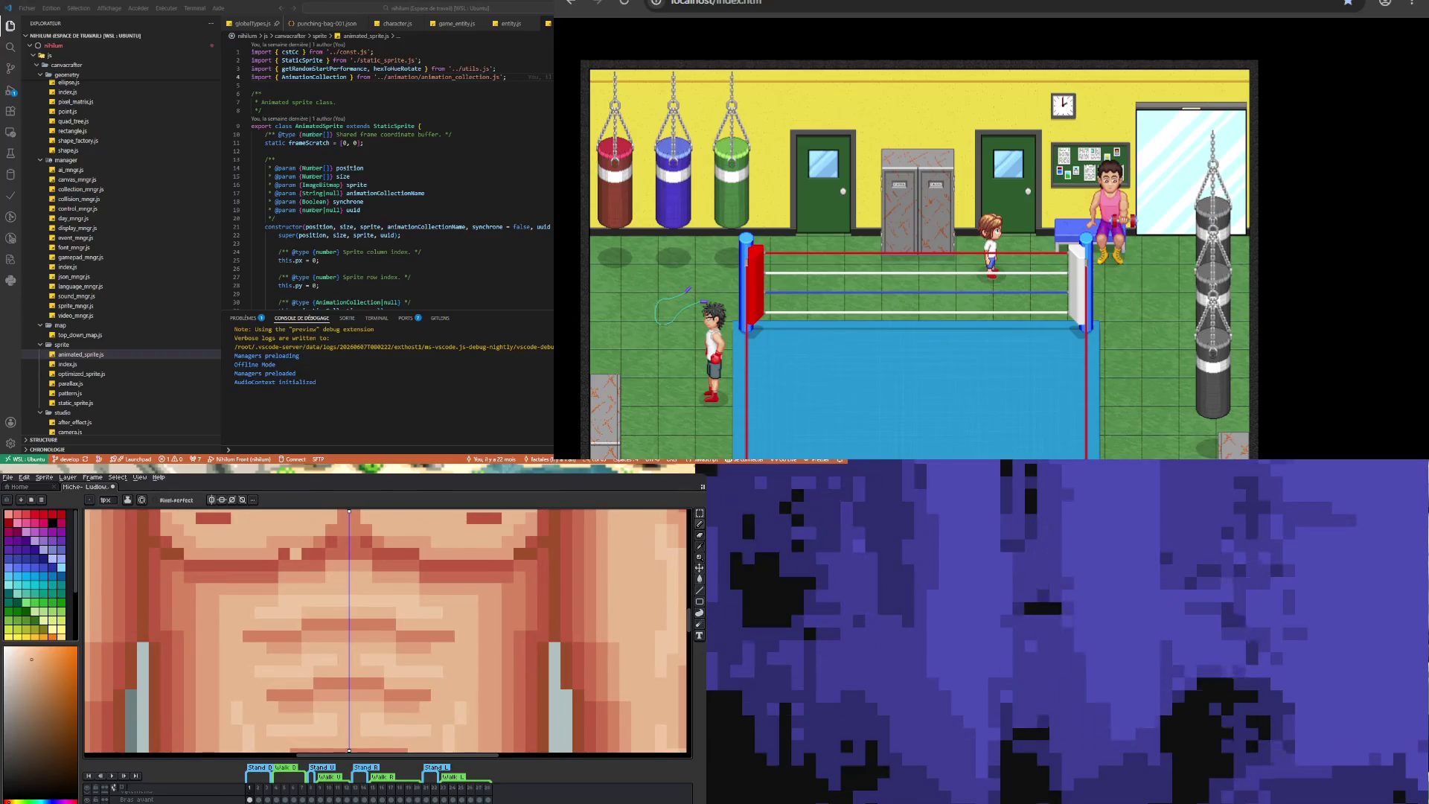
{"action": "left_click", "coordinate": [304, 551], "text": "alt"}
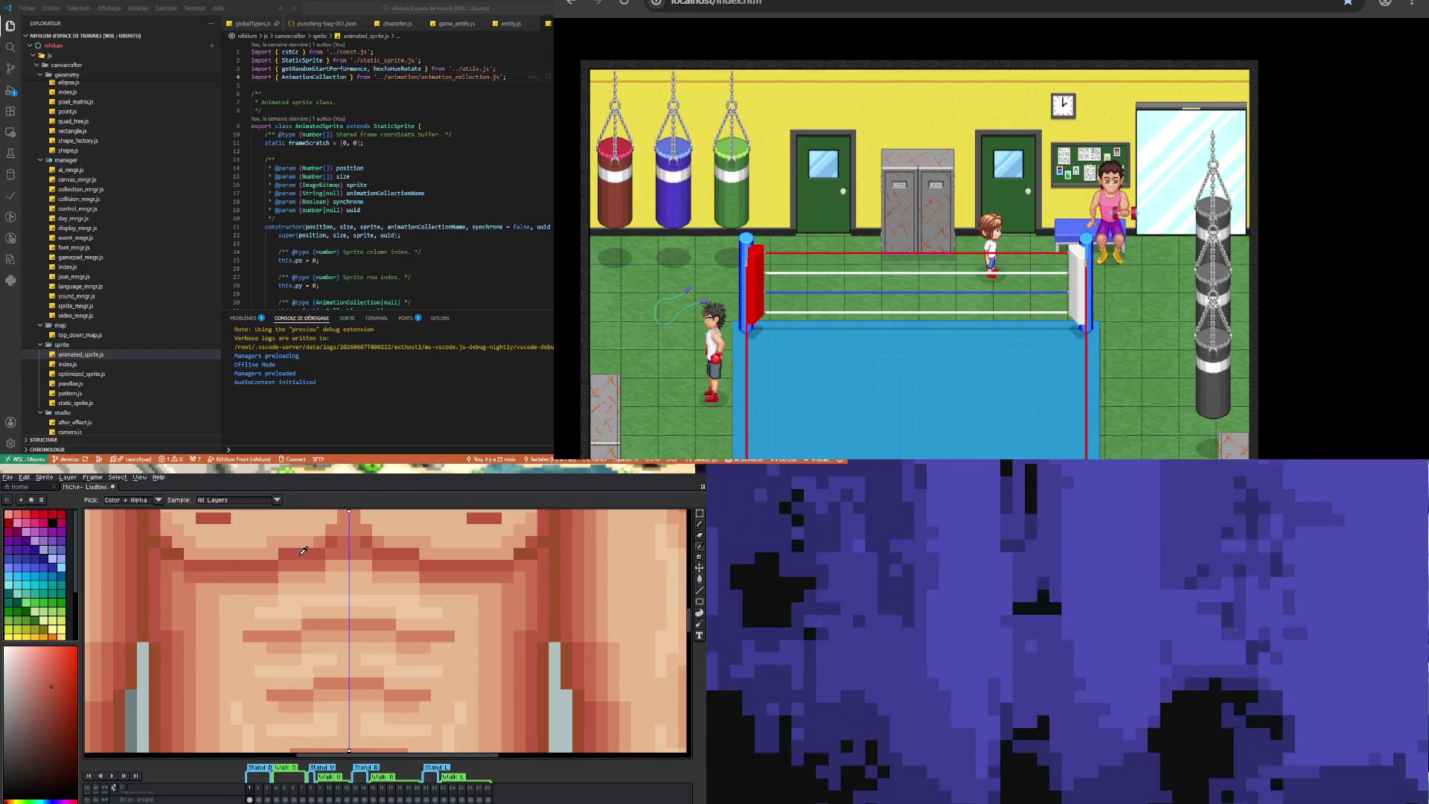
{"action": "scroll", "coordinate": [280, 733], "scroll_direction": "down", "scroll_amount": 6}
{"action": "scroll", "coordinate": [280, 733], "scroll_direction": "up", "scroll_amount": 3}
{"action": "scroll", "coordinate": [271, 700], "scroll_direction": "up", "scroll_amount": 5}
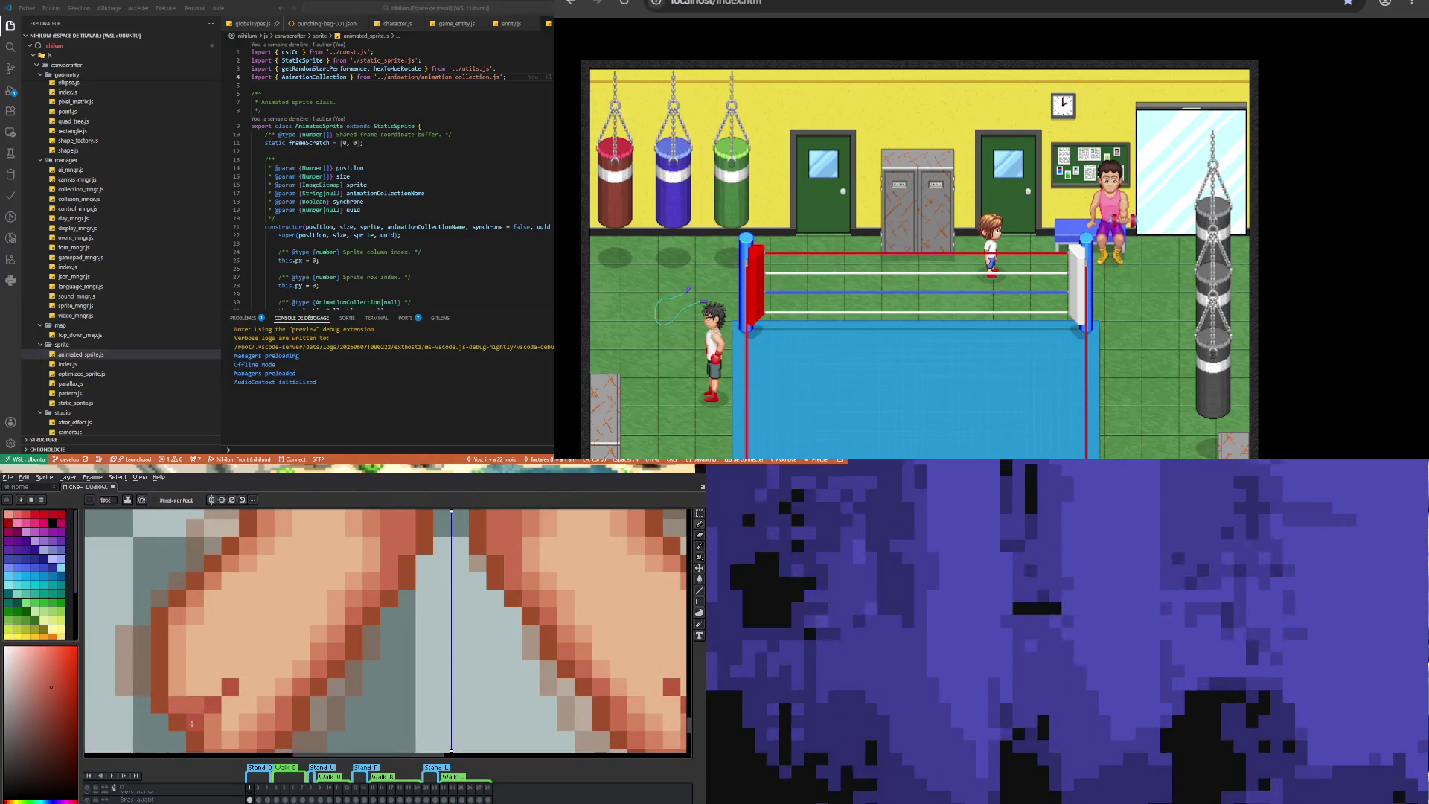
- Touch up the toe pixels on both feet
{"action": "scroll", "coordinate": [228, 632], "scroll_direction": "down", "scroll_amount": 3}
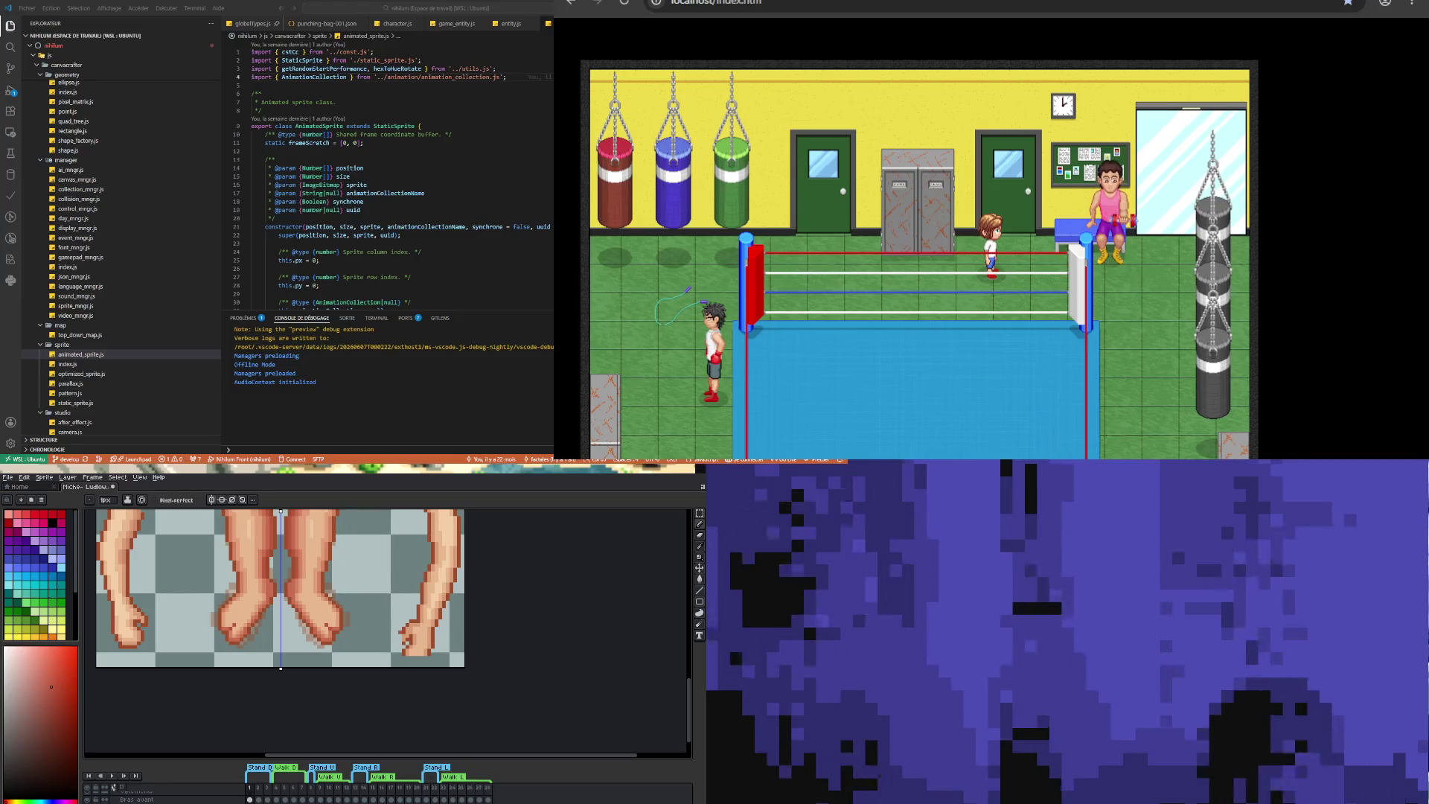
{"action": "scroll", "coordinate": [280, 588], "scroll_direction": "down", "scroll_amount": 1}
{"action": "scroll", "coordinate": [279, 588], "scroll_direction": "up", "scroll_amount": 2}
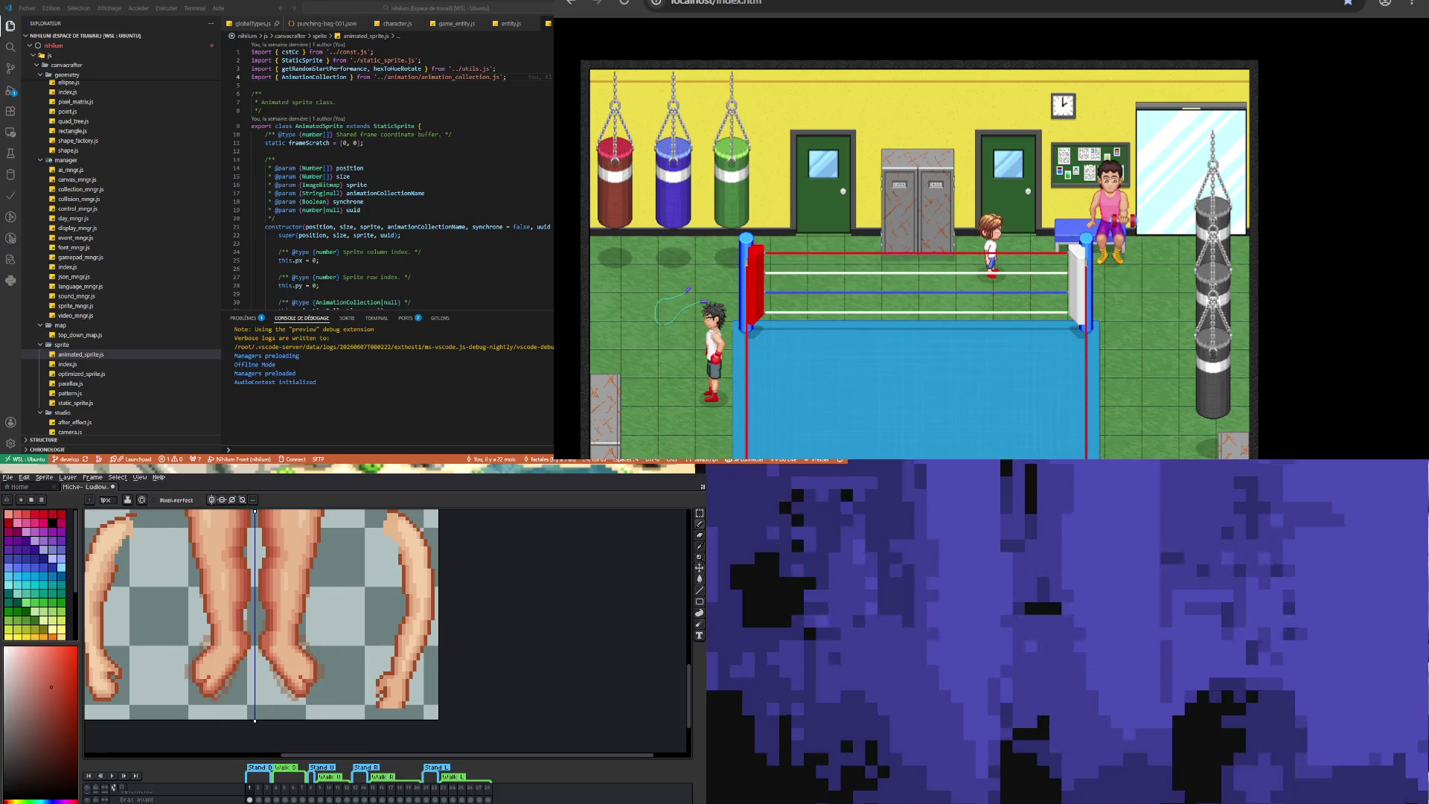
{"action": "scroll", "coordinate": [261, 616], "scroll_direction": "down", "scroll_amount": 3}
{"action": "scroll", "coordinate": [261, 616], "scroll_direction": "up", "scroll_amount": 2}
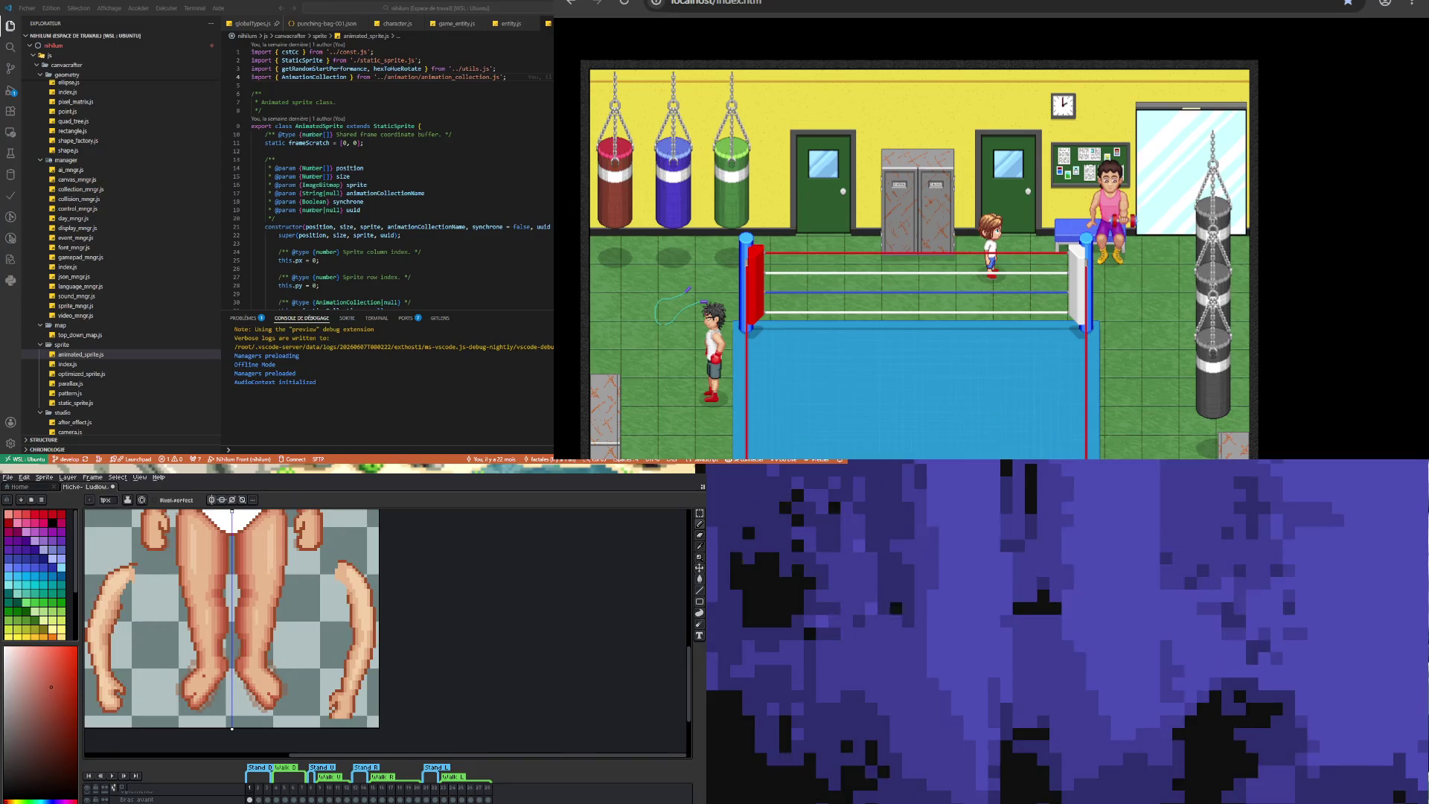
{"action": "scroll", "coordinate": [216, 670], "scroll_direction": "up", "scroll_amount": 3}
{"action": "key", "text": "i"}
{"action": "scroll", "coordinate": [243, 658], "scroll_direction": "down", "scroll_amount": 3}
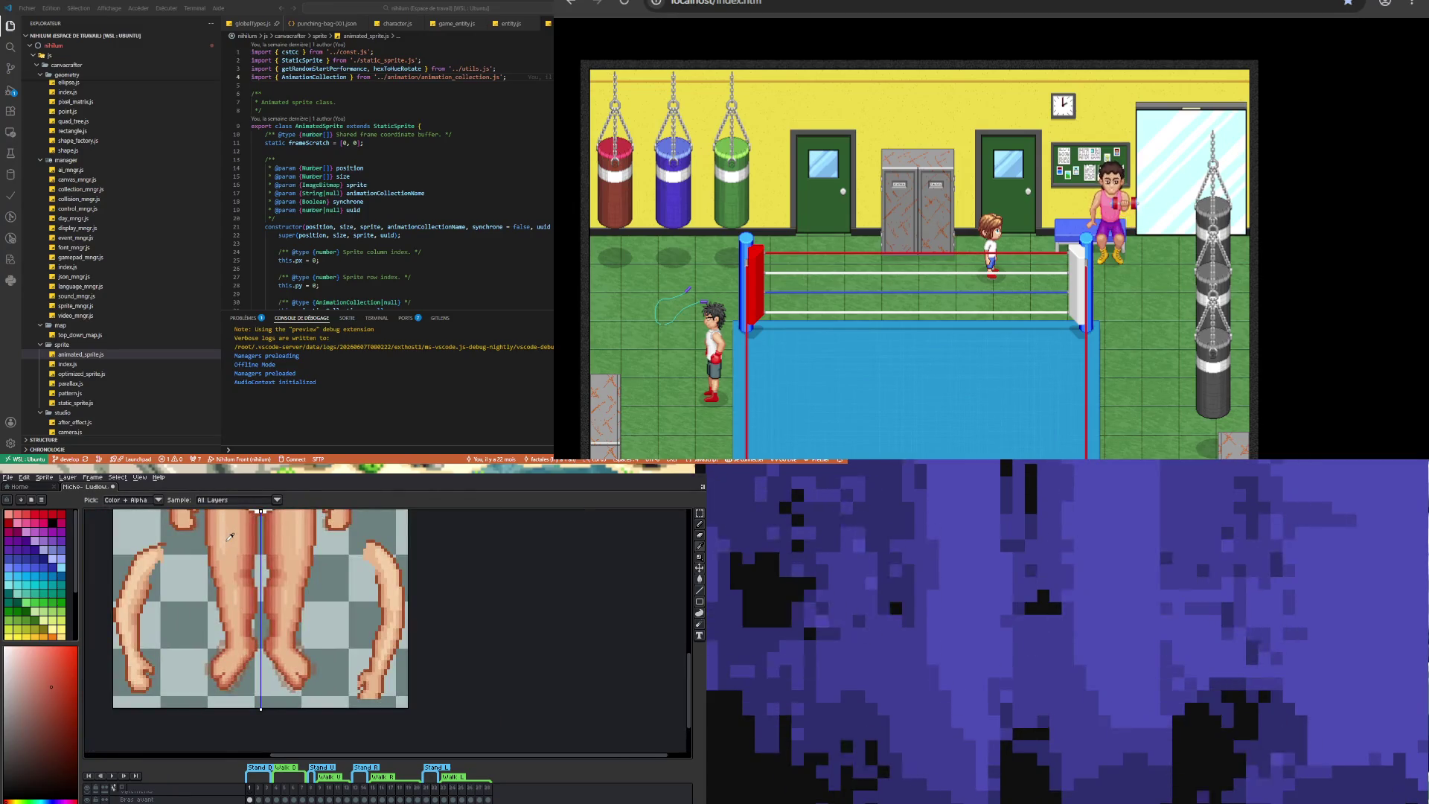
- Sample the leg's skin colour and paint lighter pixels along the feet
{"action": "left_click", "coordinate": [230, 536]}
{"action": "key", "text": "b"}
{"action": "scroll", "coordinate": [218, 677], "scroll_direction": "up", "scroll_amount": 3}
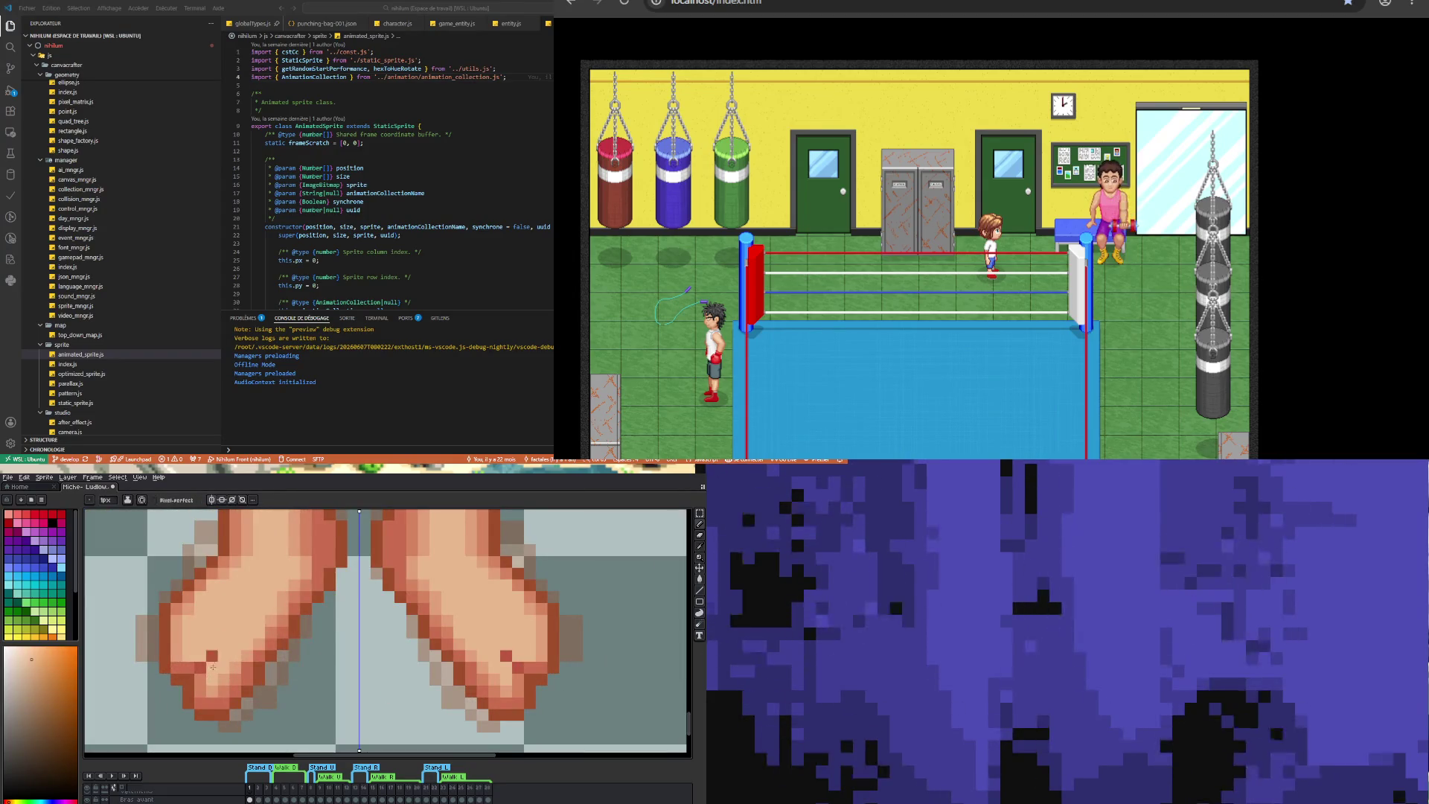
{"action": "scroll", "coordinate": [212, 661], "scroll_direction": "down", "scroll_amount": 3}
{"action": "key", "text": "i"}
{"action": "scroll", "coordinate": [230, 564], "scroll_direction": "up", "scroll_amount": 3}
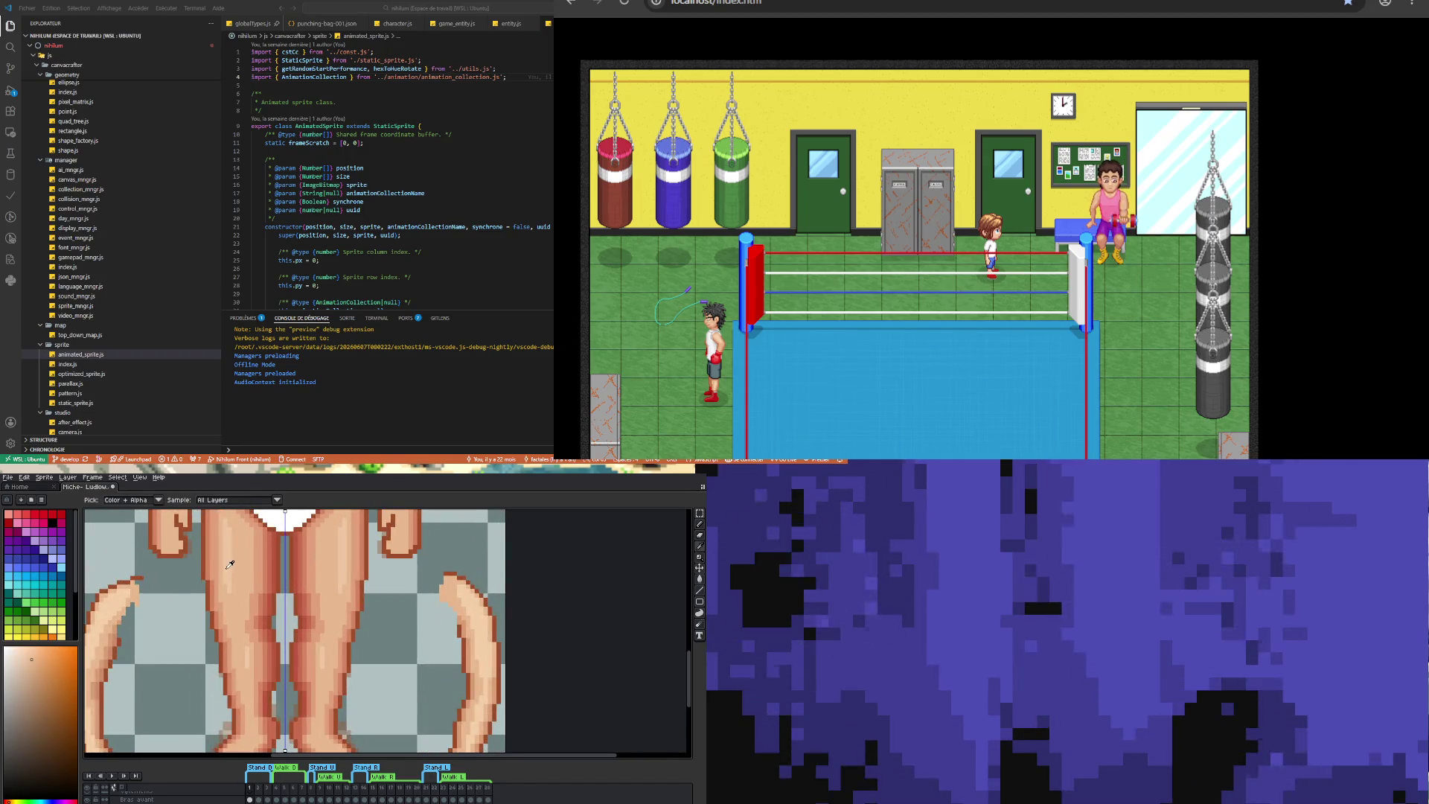
{"action": "left_click", "coordinate": [230, 565]}
{"action": "key", "text": "b"}
{"action": "scroll", "coordinate": [231, 633], "scroll_direction": "down", "scroll_amount": 3}
{"action": "scroll", "coordinate": [241, 685], "scroll_direction": "up", "scroll_amount": 5}
{"action": "left_click_drag", "start_coordinate": [223, 710], "coordinate": [250, 675]}
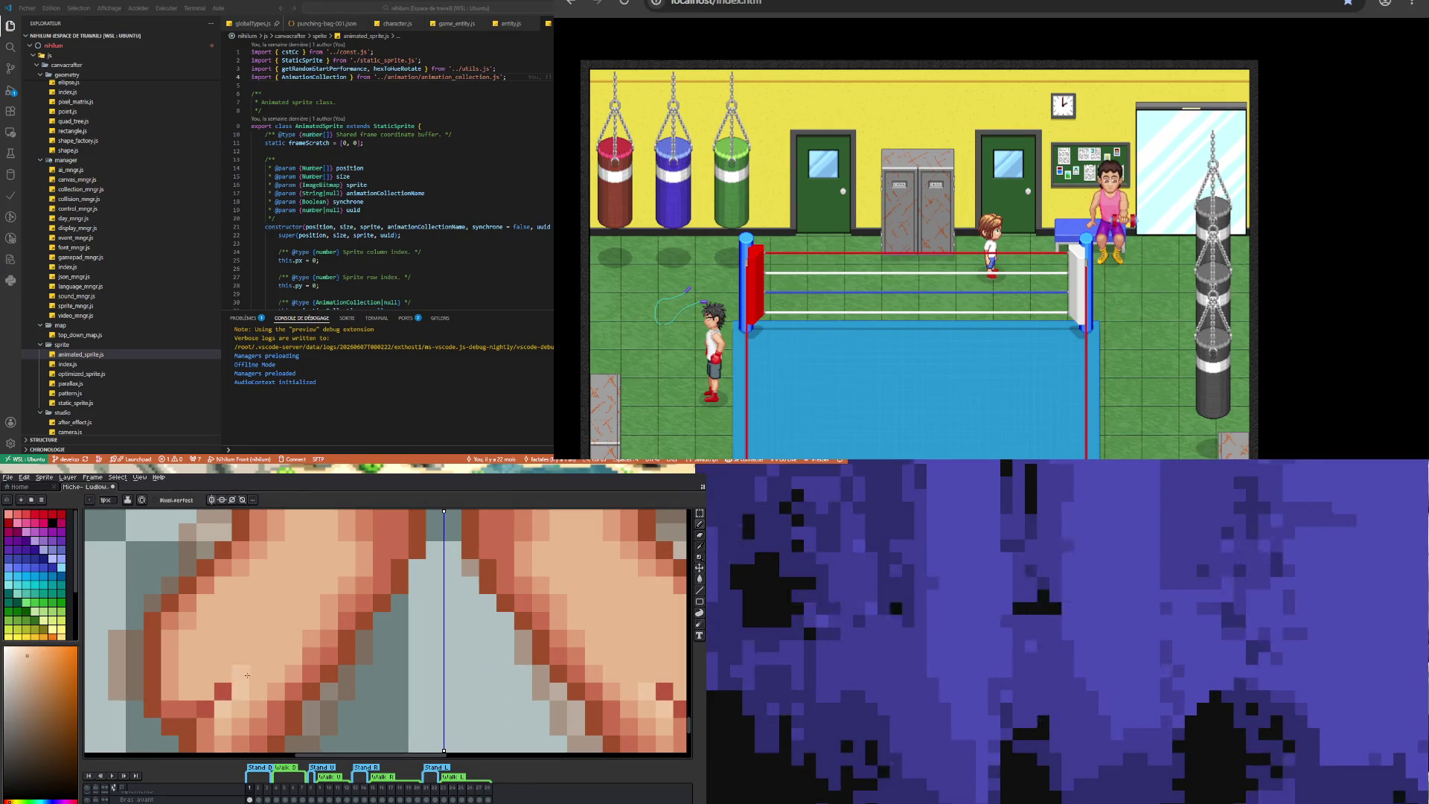
{"action": "scroll", "coordinate": [247, 675], "scroll_direction": "down", "scroll_amount": 2}
{"action": "scroll", "coordinate": [267, 667], "scroll_direction": "up", "scroll_amount": 1}
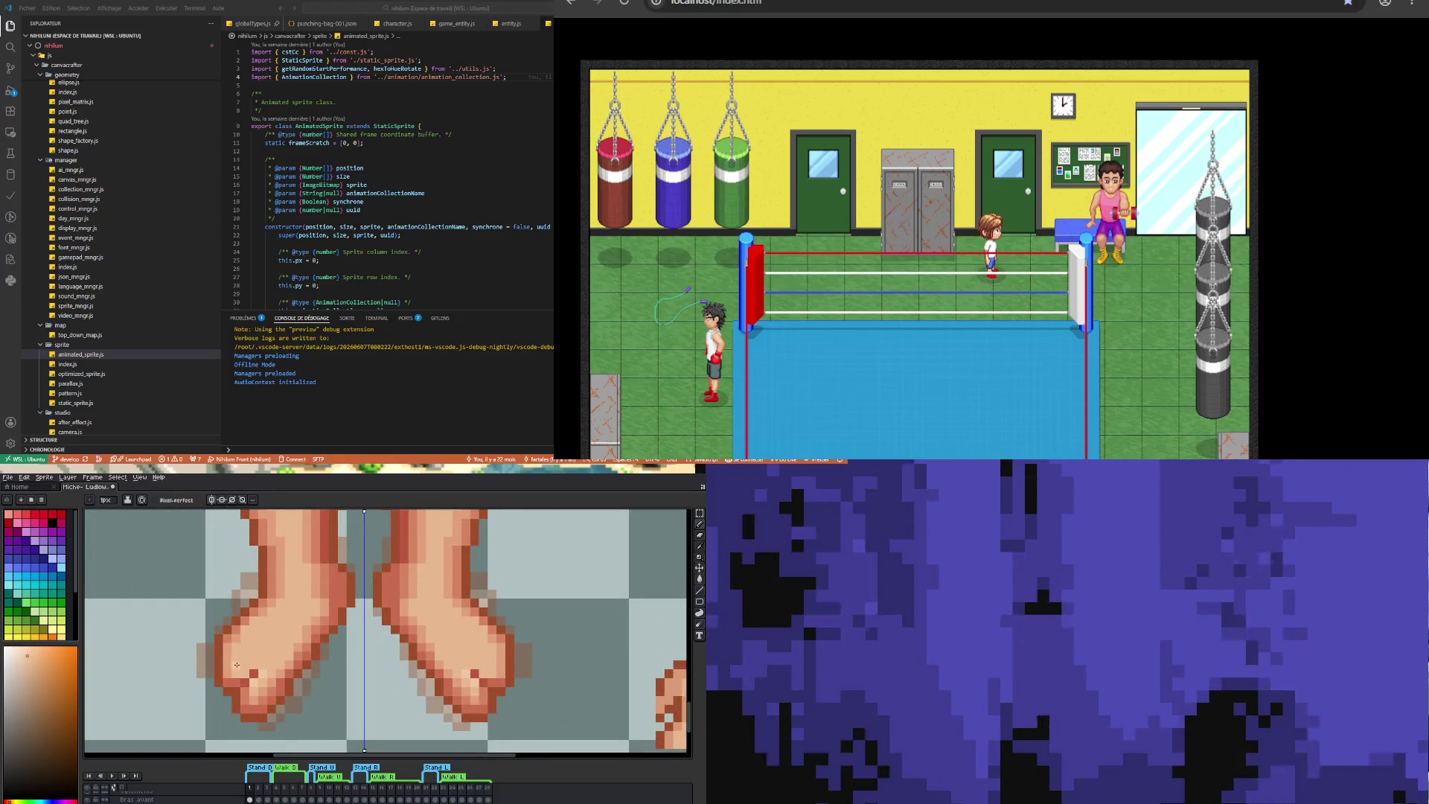
- Sample another skin shade from the feet for further touch-ups
{"action": "key", "text": "v"}
{"action": "key", "text": "b"}
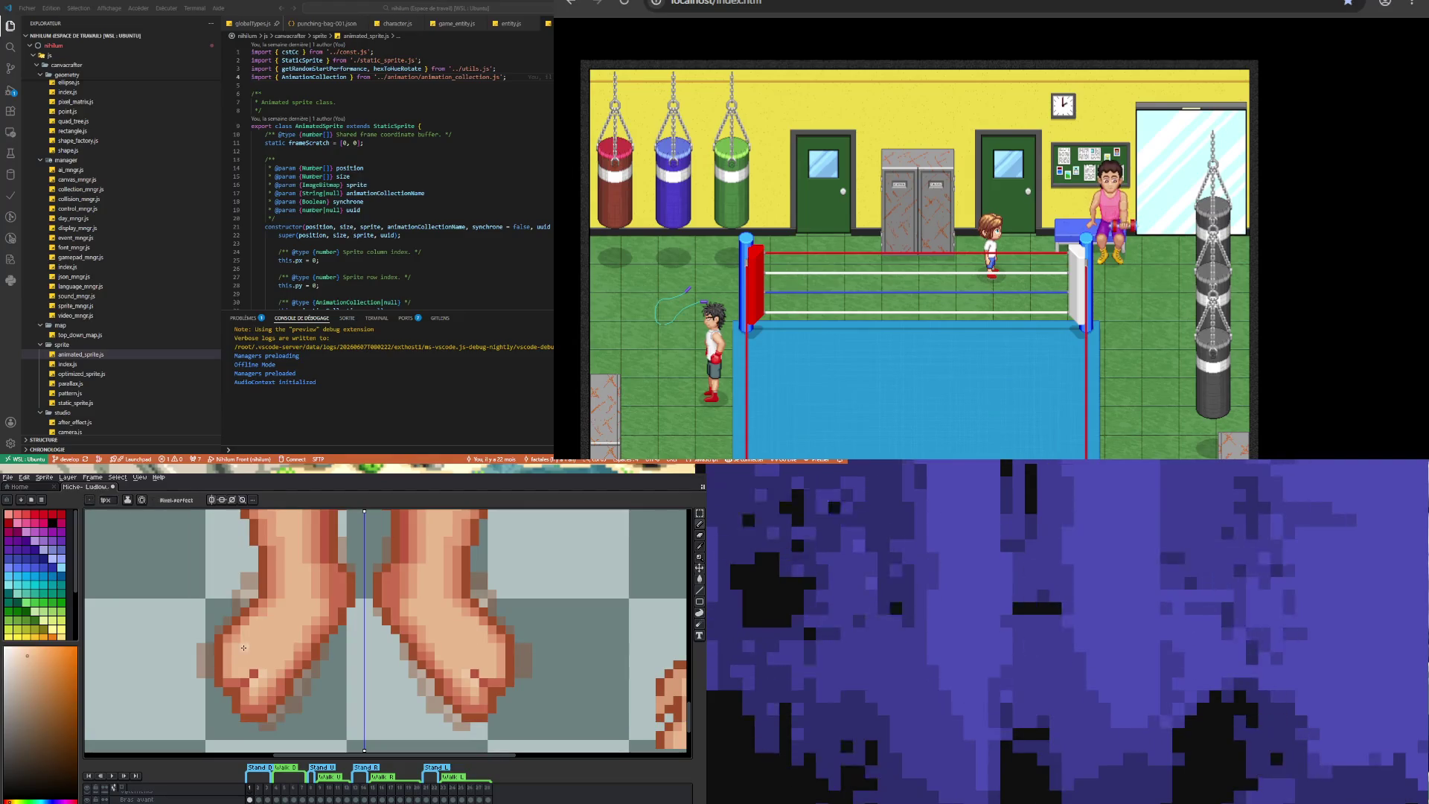
{"action": "scroll", "coordinate": [256, 640], "scroll_direction": "up", "scroll_amount": 2}
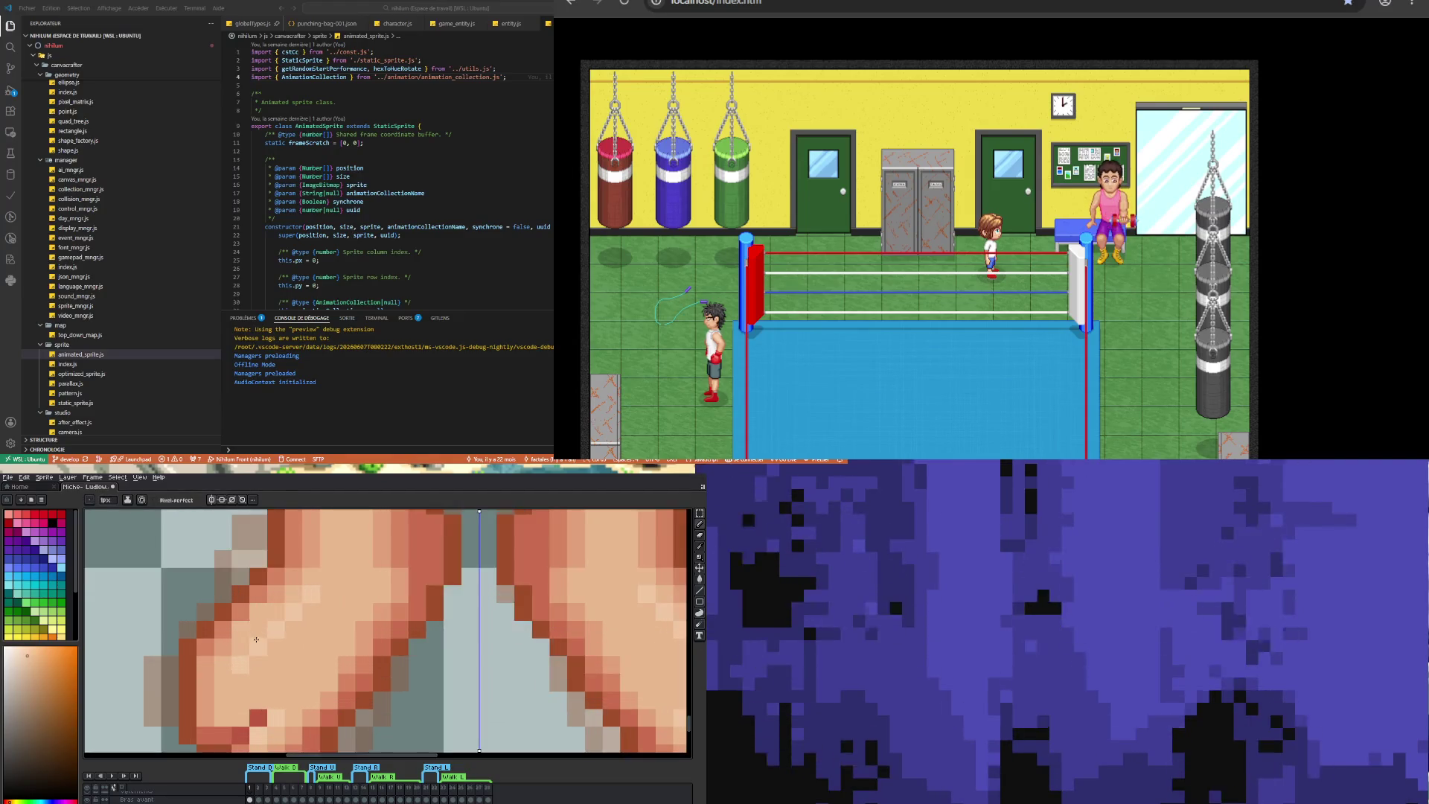
{"action": "scroll", "coordinate": [256, 640], "scroll_direction": "down", "scroll_amount": 2}
{"action": "scroll", "coordinate": [266, 644], "scroll_direction": "up", "scroll_amount": 2}
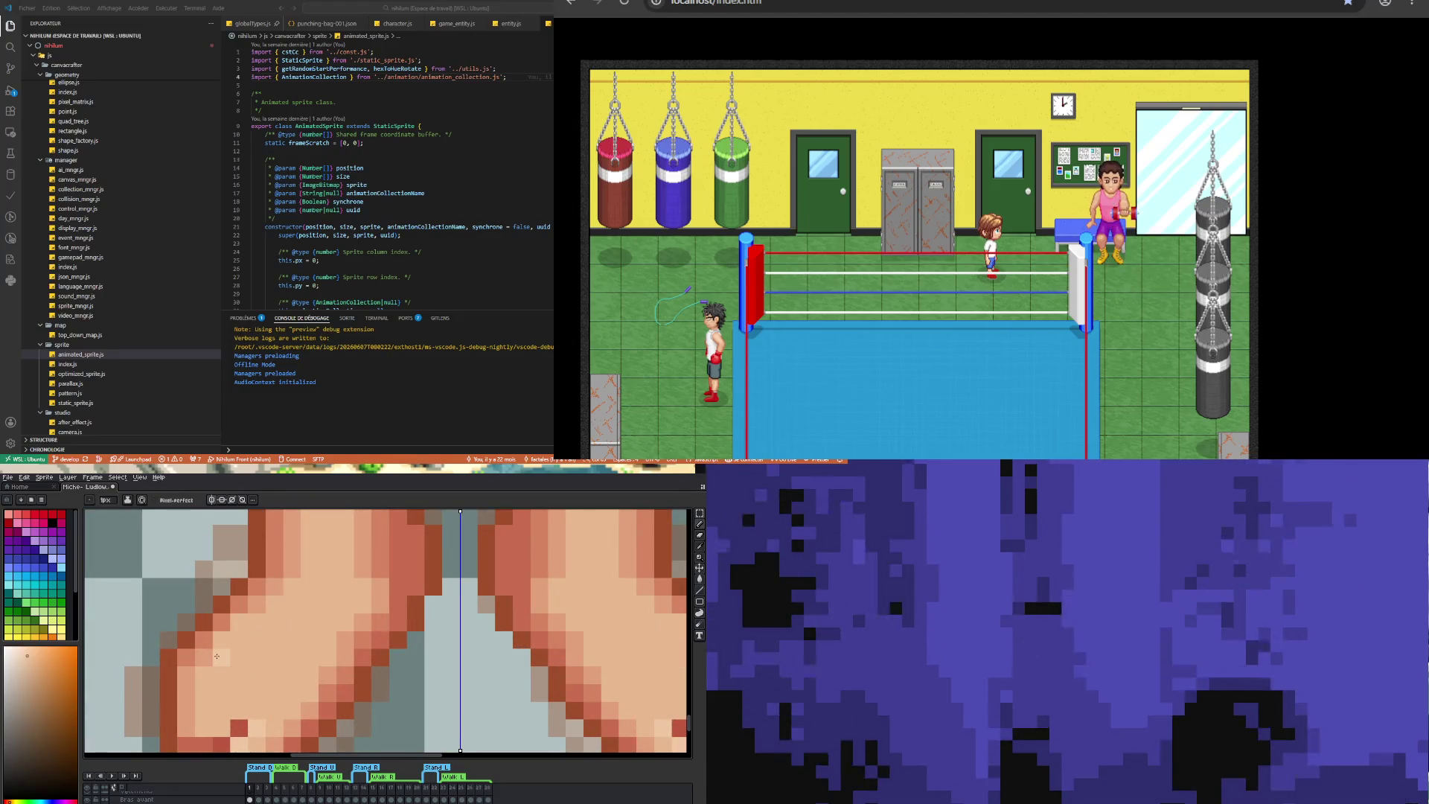
{"action": "key", "text": "v"}
{"action": "key", "text": "b"}
{"action": "scroll", "coordinate": [311, 676], "scroll_direction": "down", "scroll_amount": 3}
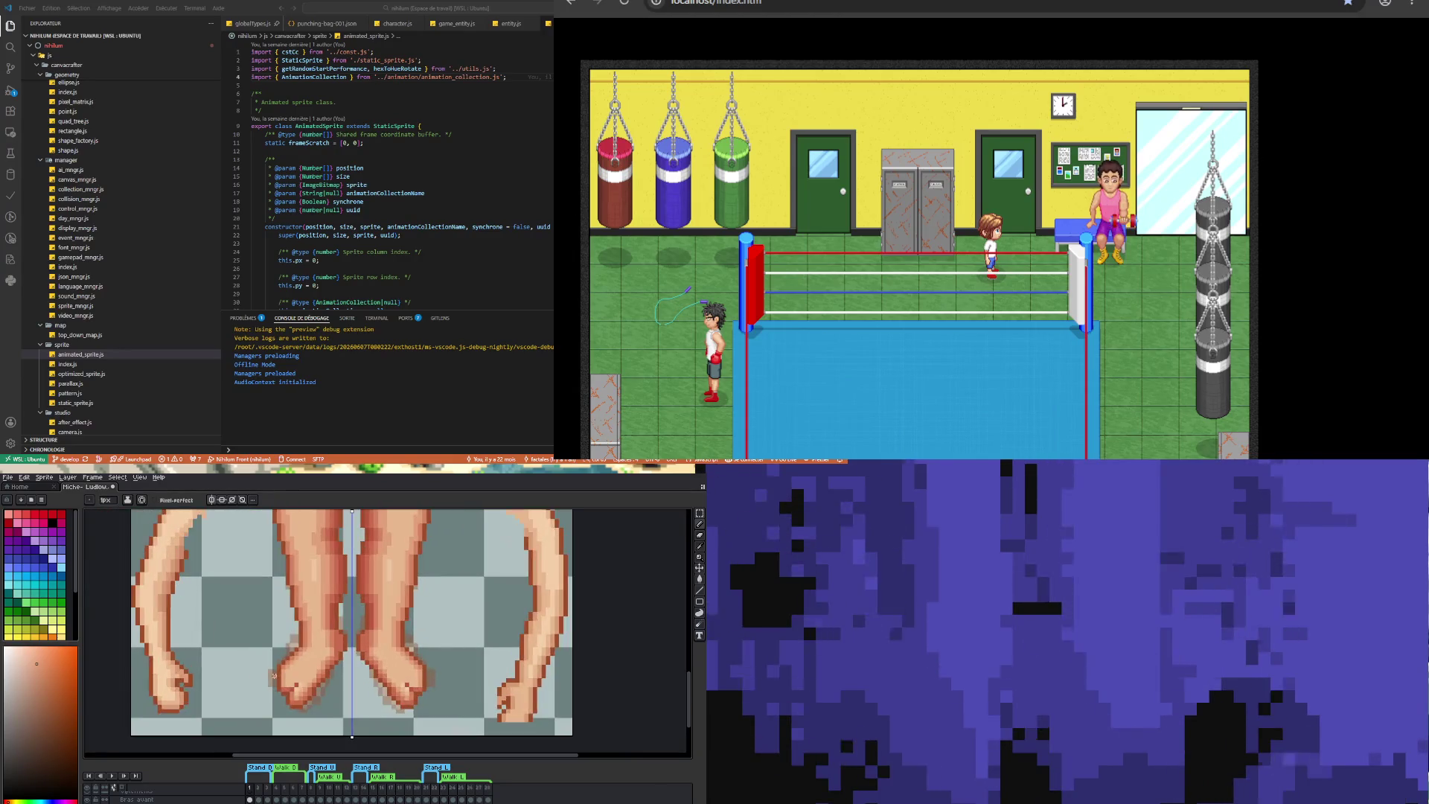
{"action": "scroll", "coordinate": [273, 675], "scroll_direction": "up", "scroll_amount": 2}
{"action": "key", "text": "i"}
{"action": "left_click", "coordinate": [303, 698]}
{"action": "key", "text": "b"}
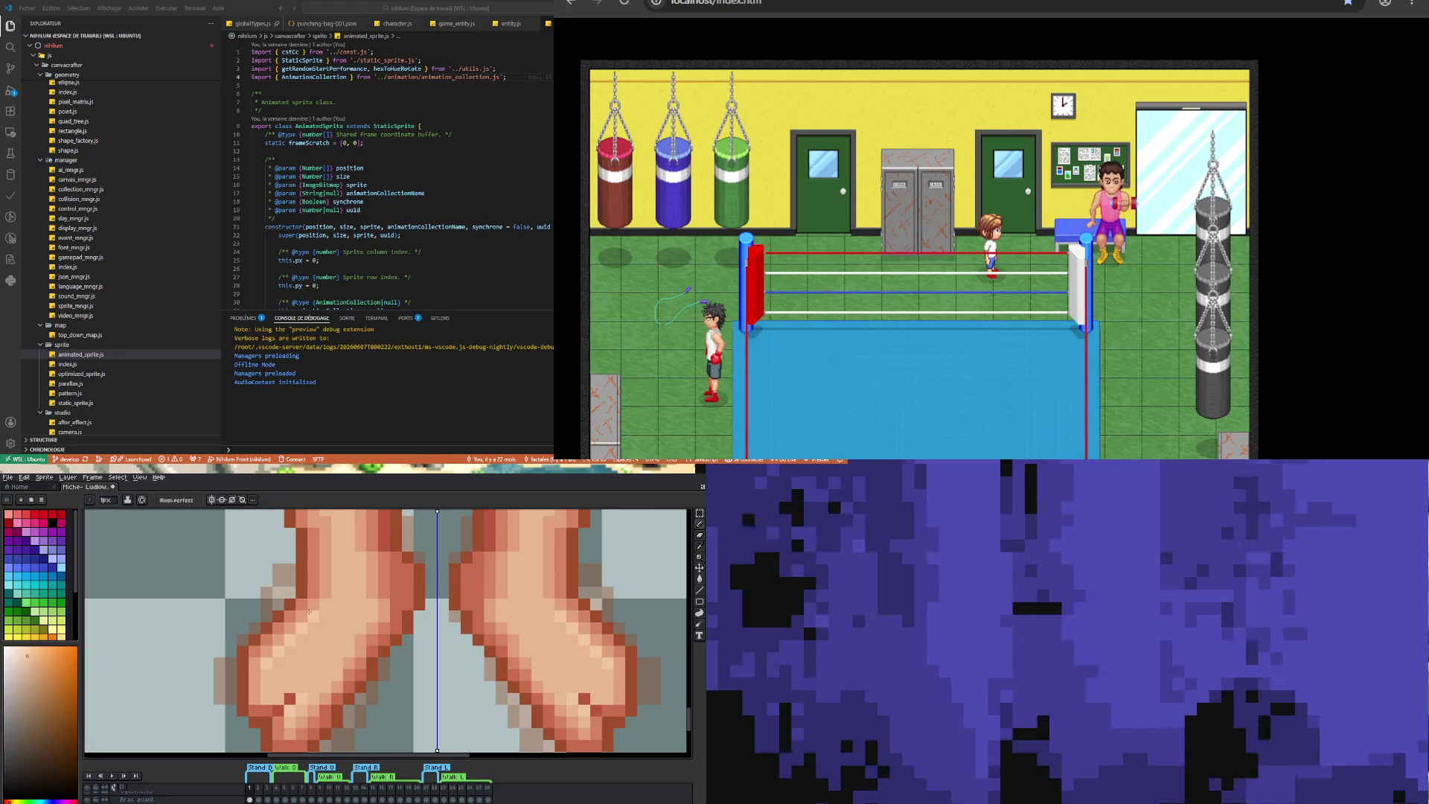
{"action": "scroll", "coordinate": [297, 661], "scroll_direction": "down", "scroll_amount": 3}
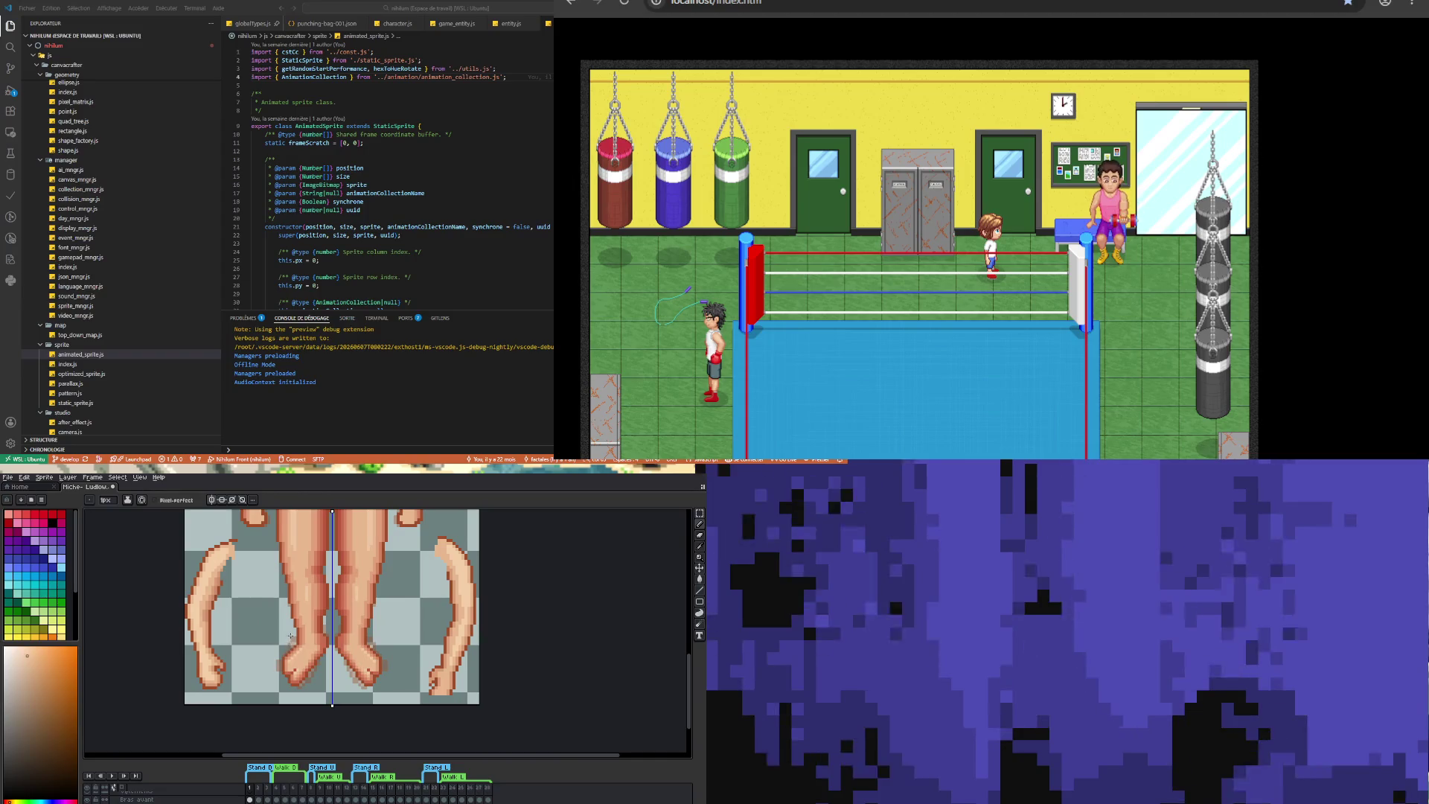
{"action": "scroll", "coordinate": [311, 649], "scroll_direction": "up", "scroll_amount": 2}
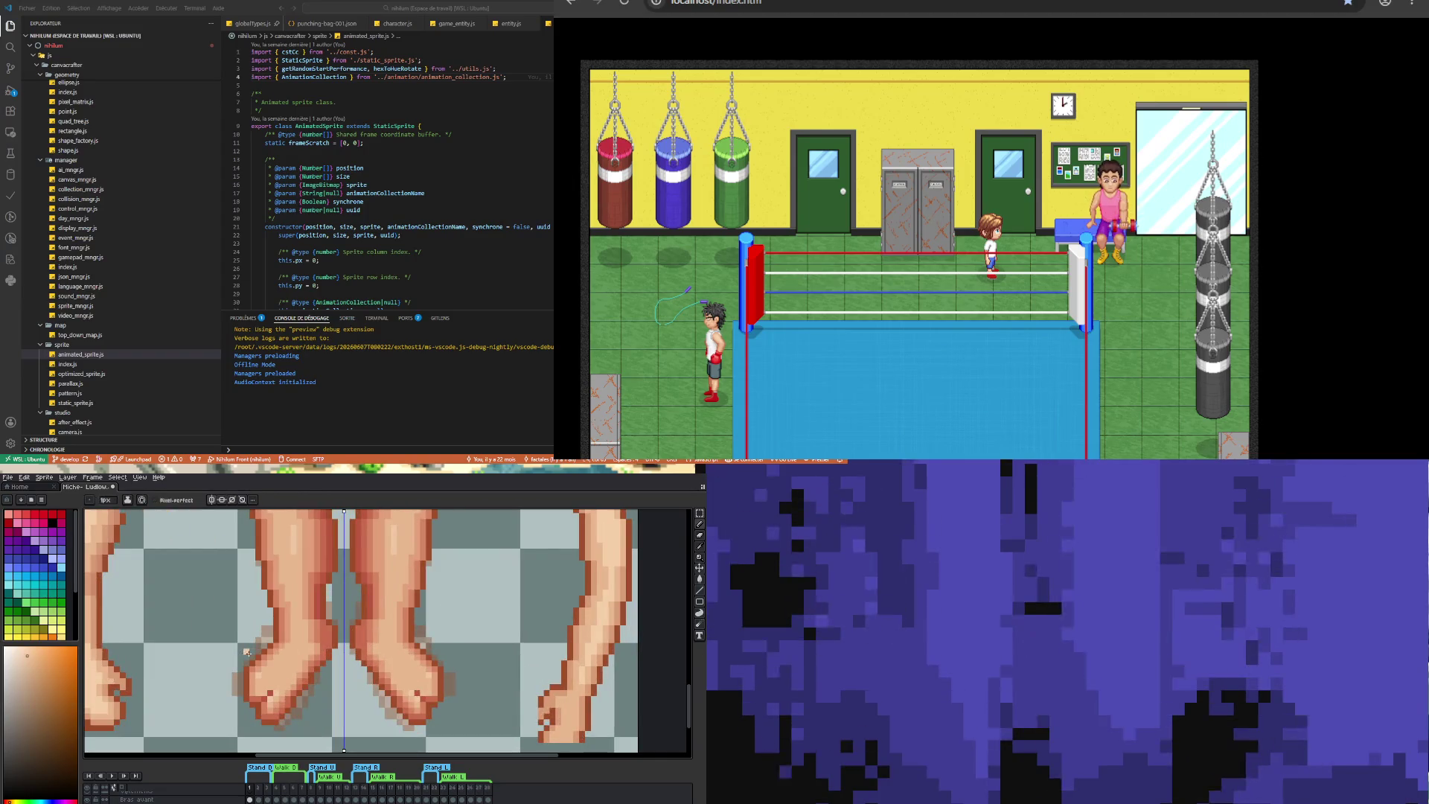
{"action": "scroll", "coordinate": [270, 664], "scroll_direction": "up", "scroll_amount": 2}
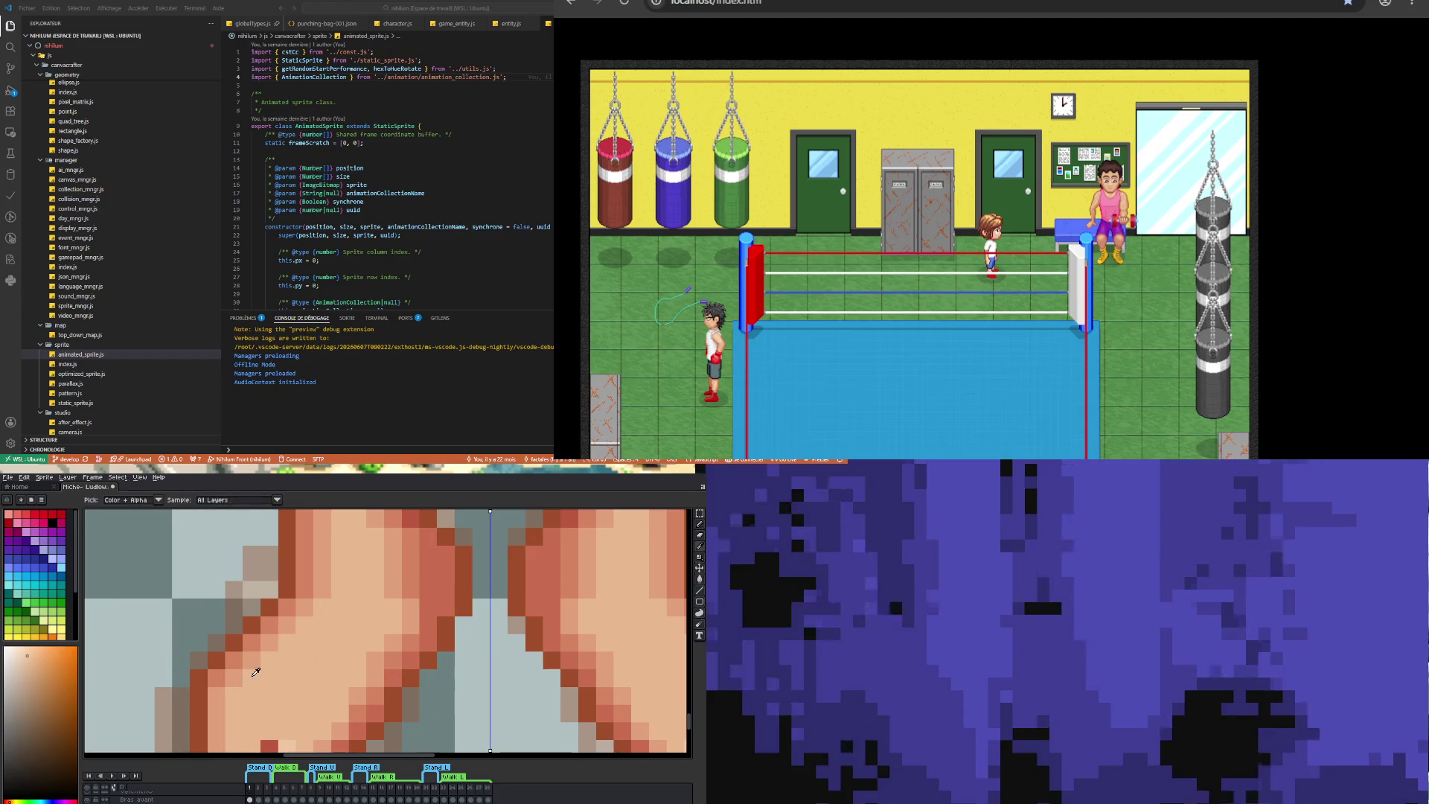
- Sample lighter skin shades from the foot and repaint individual foot pixels
{"action": "left_click", "coordinate": [237, 675], "text": "alt"}
{"action": "left_click", "coordinate": [222, 676]}
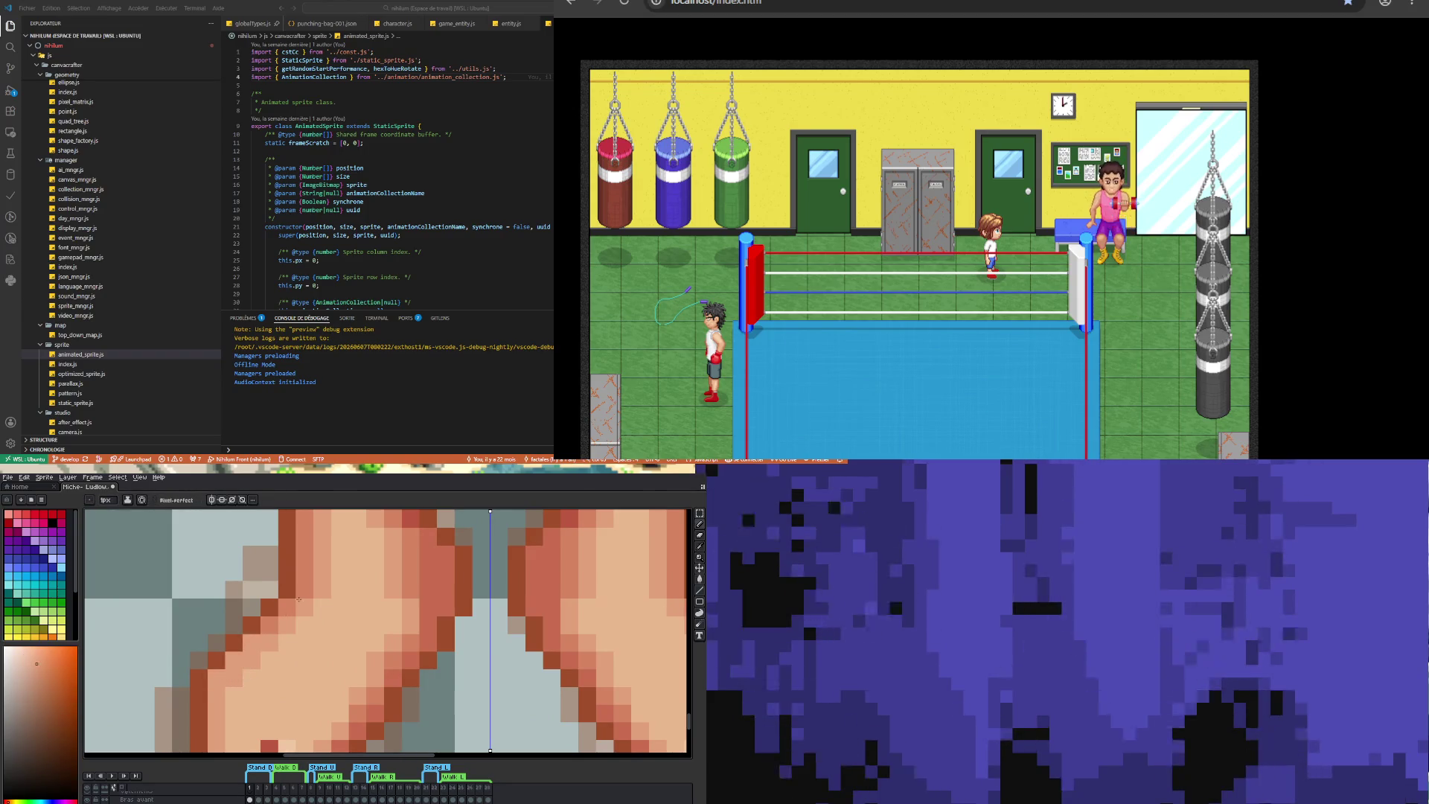
{"action": "scroll", "coordinate": [264, 681], "scroll_direction": "down", "scroll_amount": 3}
{"action": "scroll", "coordinate": [263, 686], "scroll_direction": "up", "scroll_amount": 3}
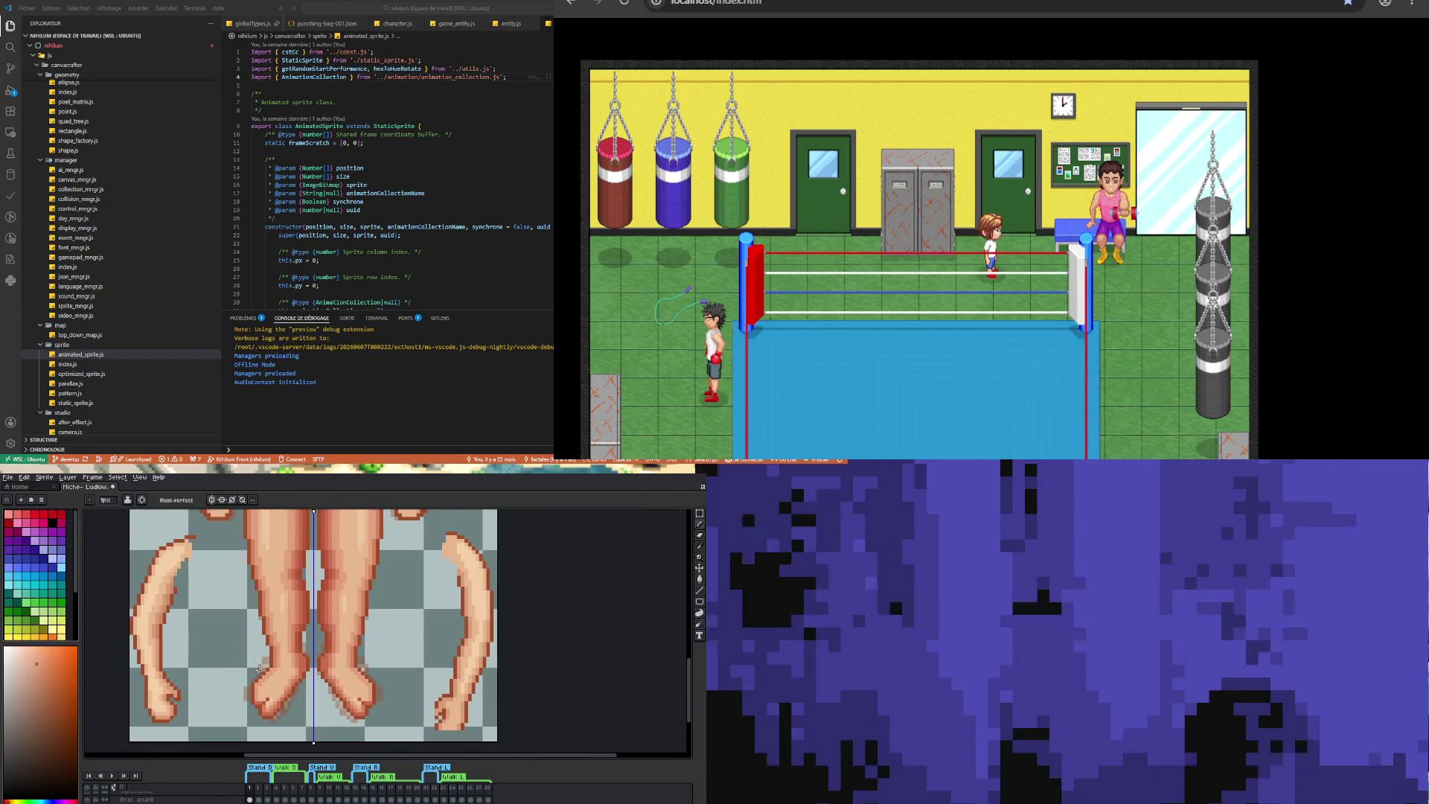
{"action": "left_click", "coordinate": [265, 689], "text": "alt"}
{"action": "key", "text": "v"}
{"action": "key", "text": "b"}
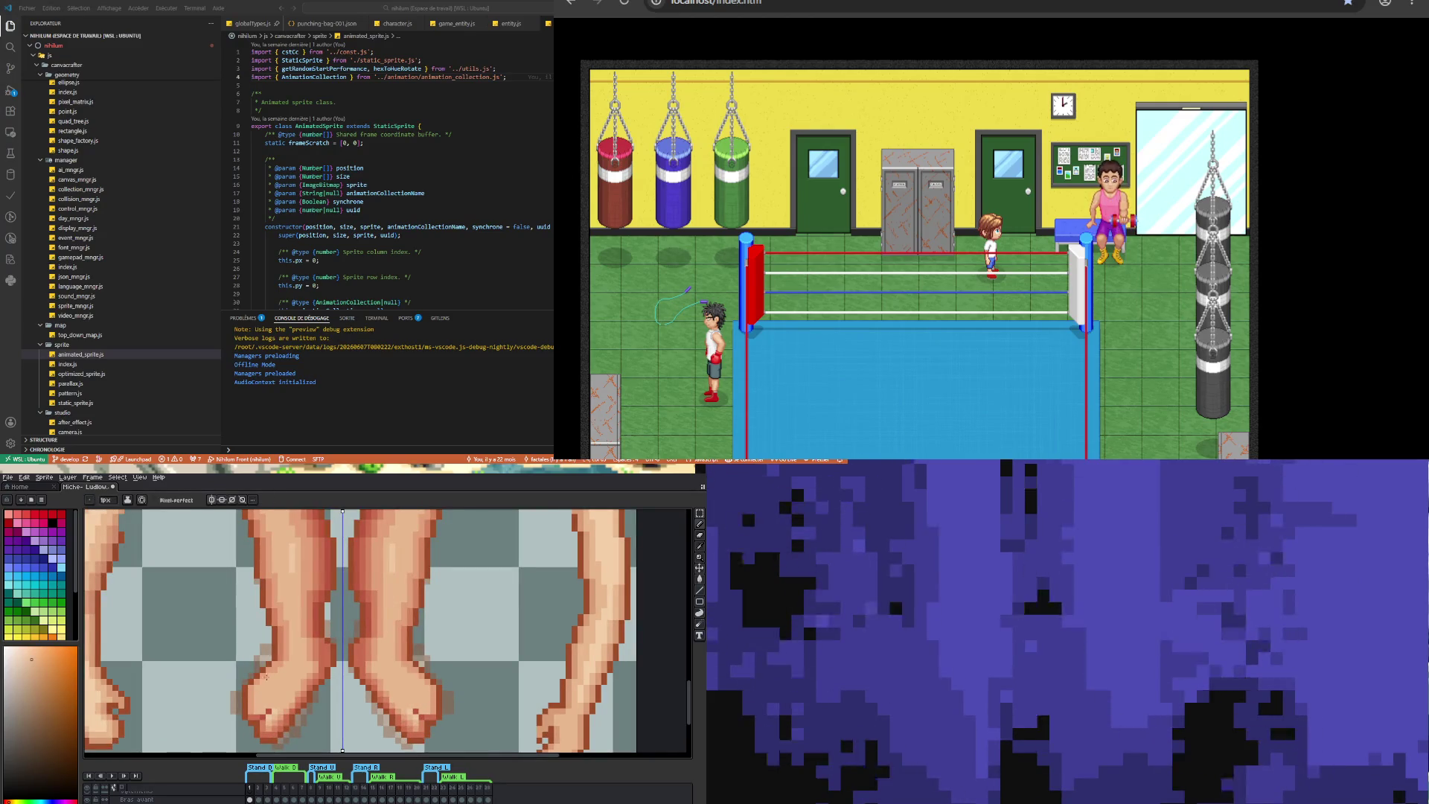
{"action": "scroll", "coordinate": [280, 684], "scroll_direction": "down", "scroll_amount": 3}
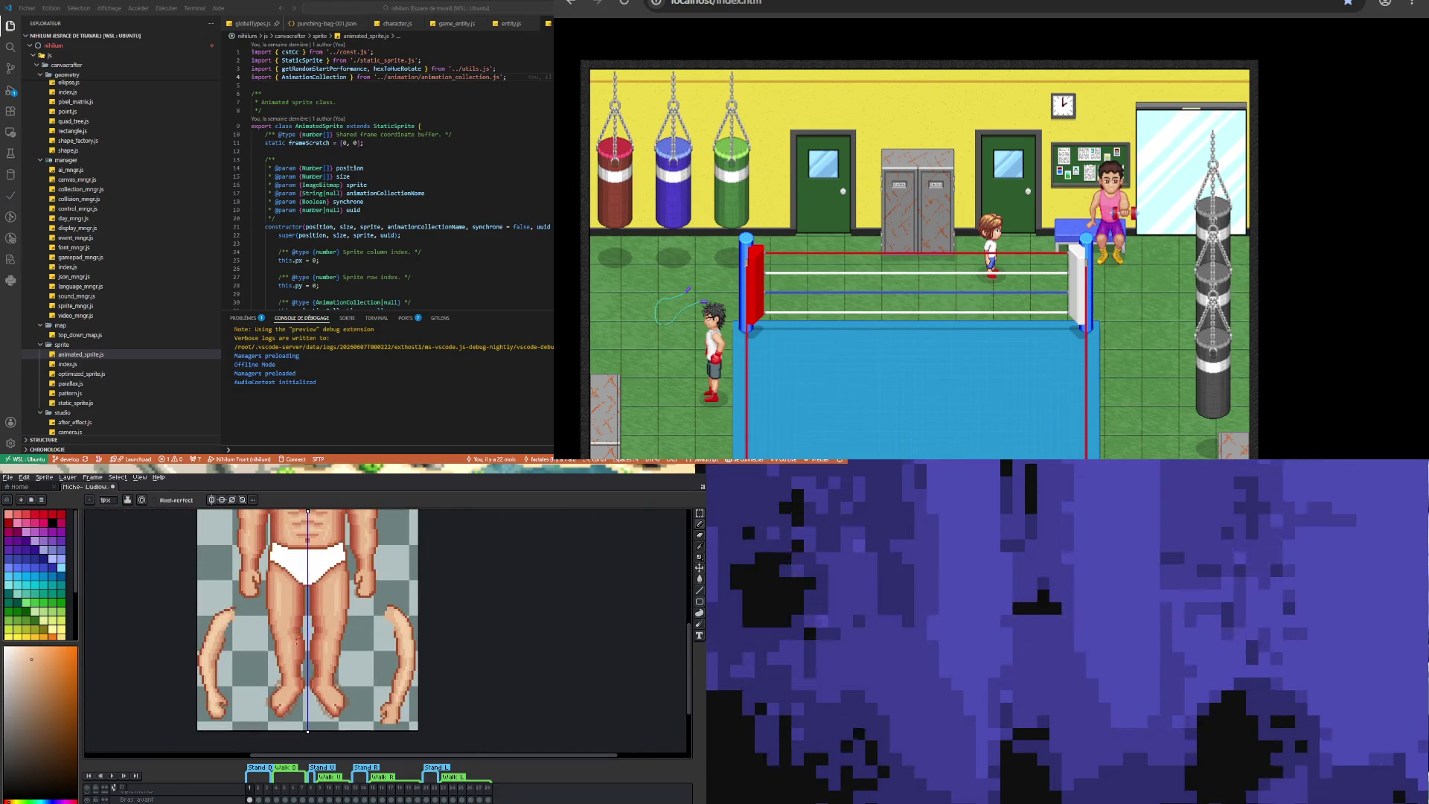
{"action": "scroll", "coordinate": [285, 685], "scroll_direction": "up", "scroll_amount": 3}
- Keep refining the toe and outline pixels, zooming in and out to check
{"action": "key", "text": "i"}
{"action": "scroll", "coordinate": [284, 704], "scroll_direction": "down", "scroll_amount": 1}
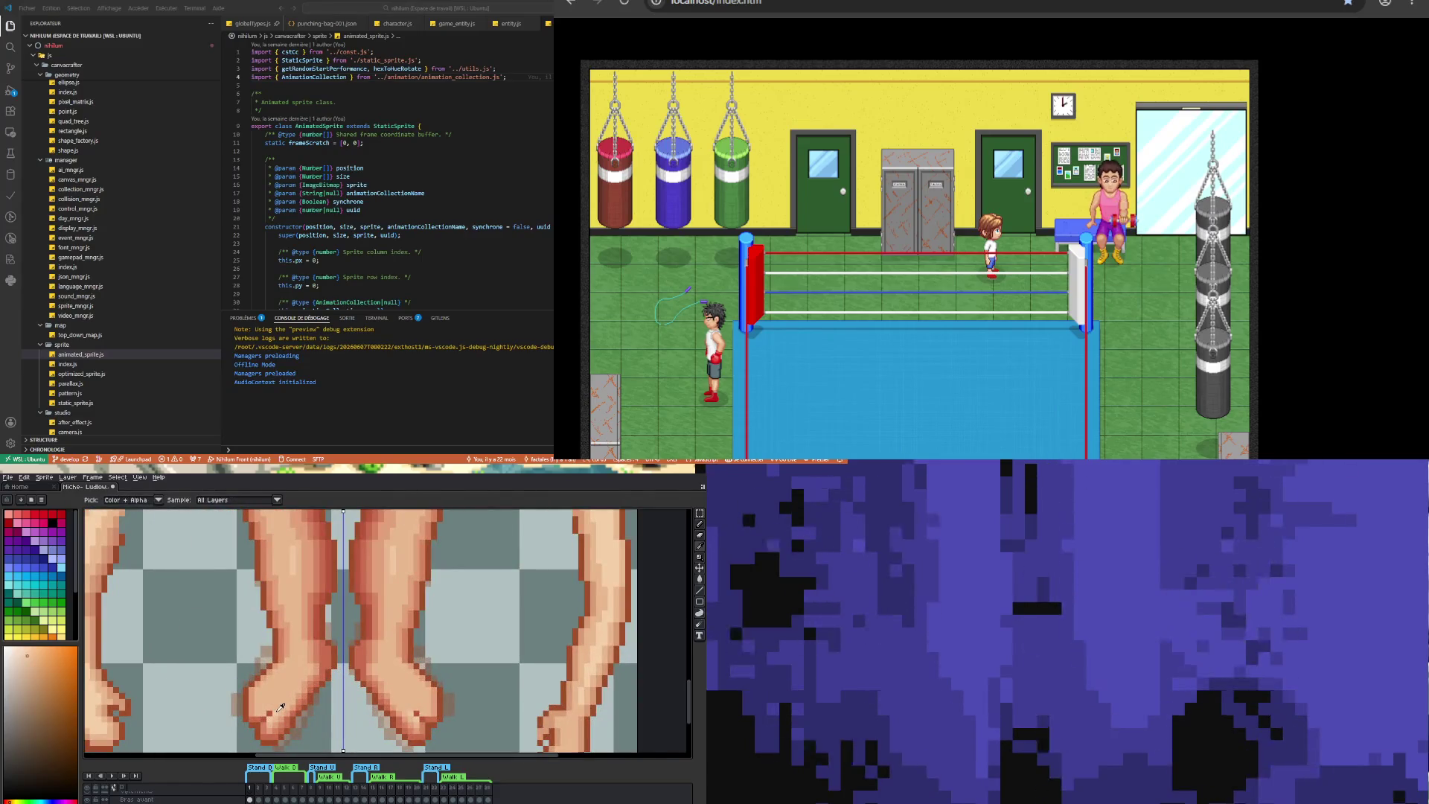
{"action": "key", "text": "b"}
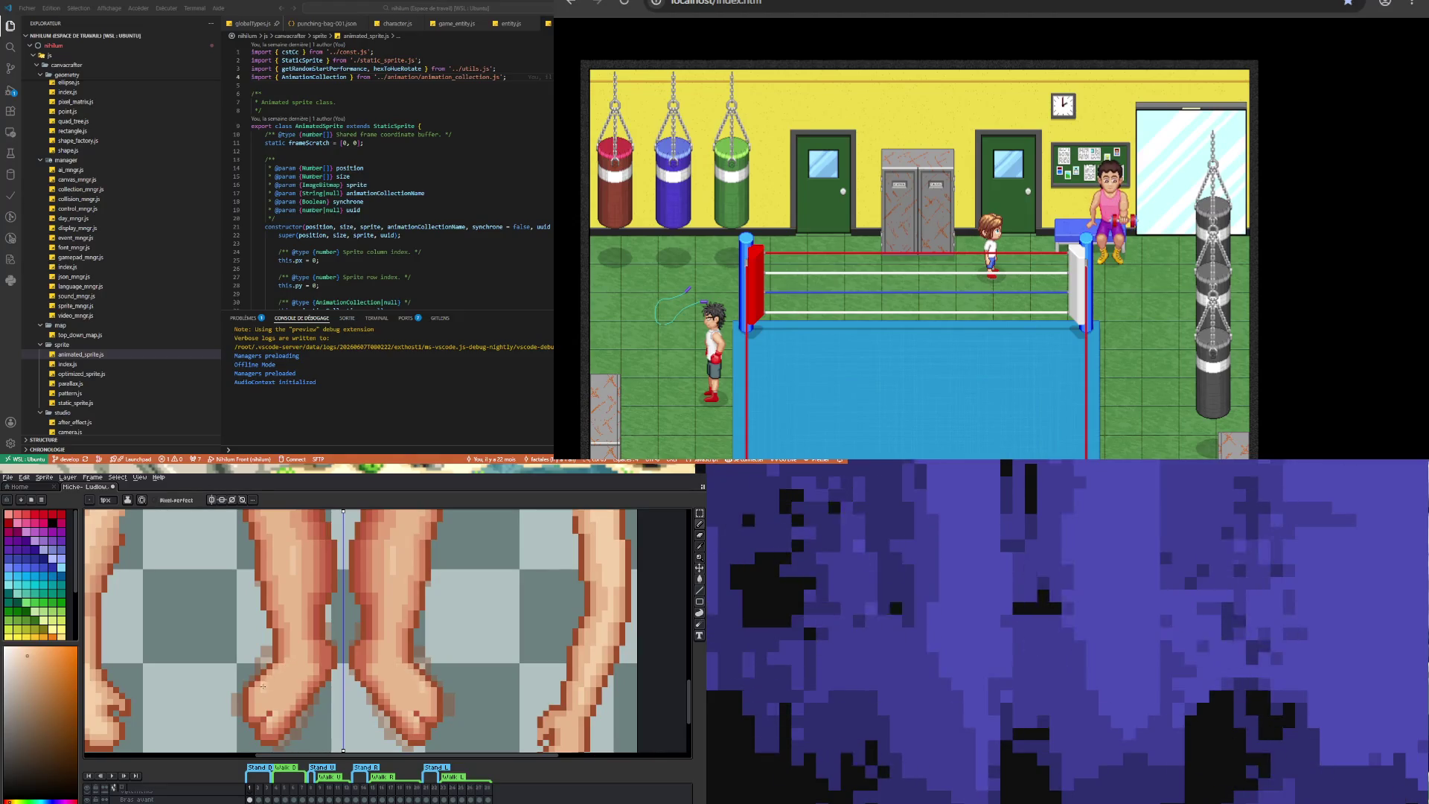
{"action": "key", "text": "v"}
{"action": "key", "text": "b"}
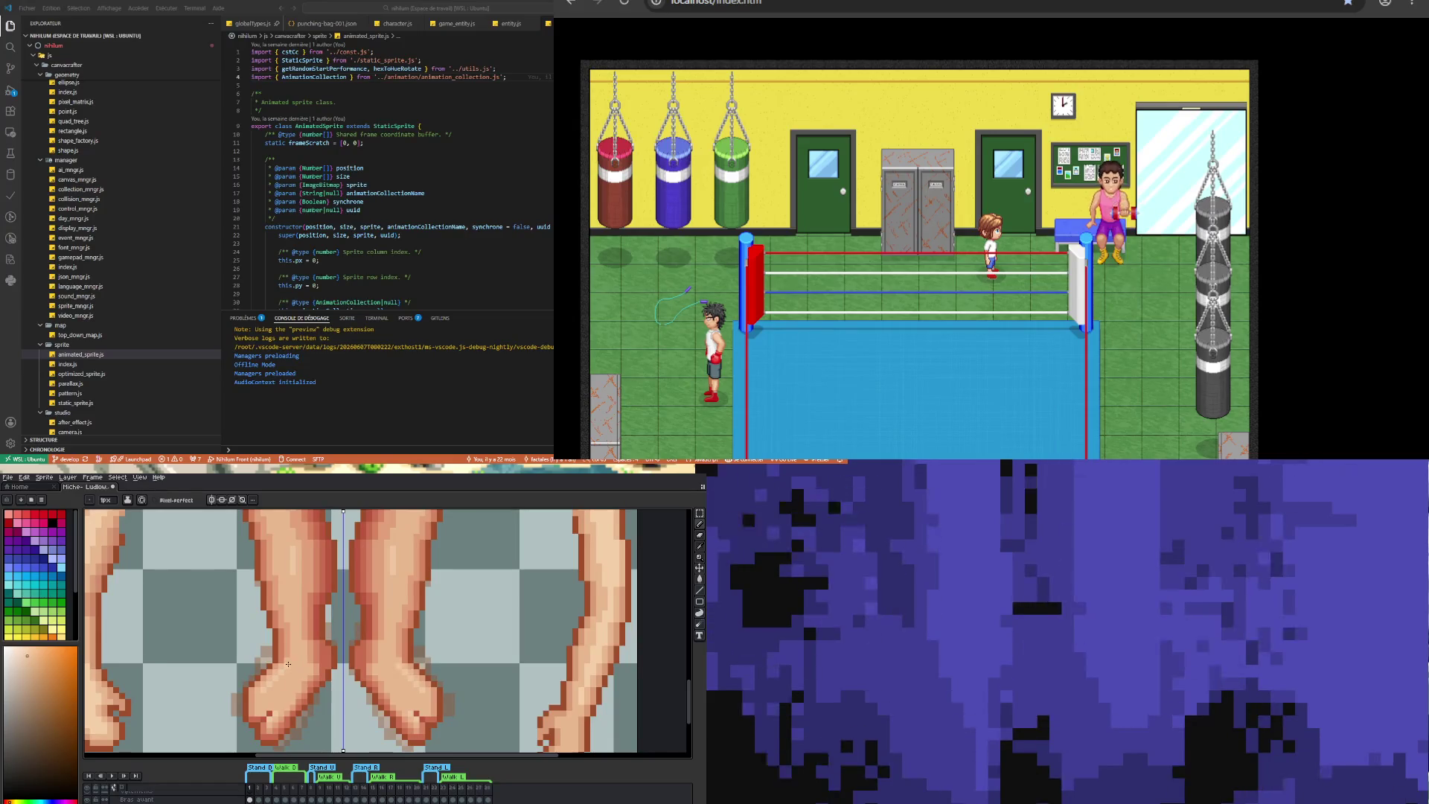
{"action": "scroll", "coordinate": [280, 690], "scroll_direction": "down", "scroll_amount": 2}
{"action": "scroll", "coordinate": [268, 681], "scroll_direction": "up", "scroll_amount": 4}
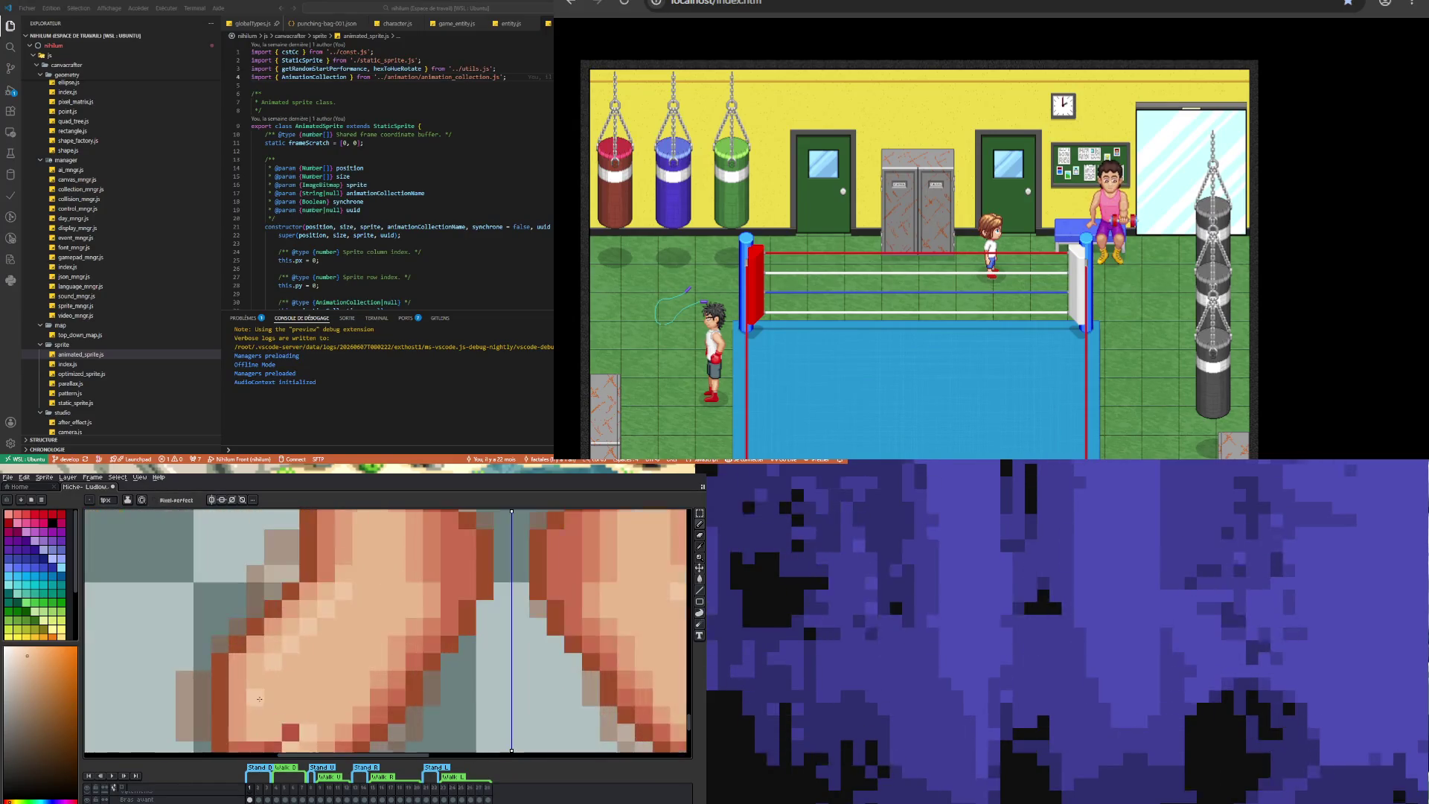
{"action": "scroll", "coordinate": [283, 705], "scroll_direction": "down", "scroll_amount": 2}
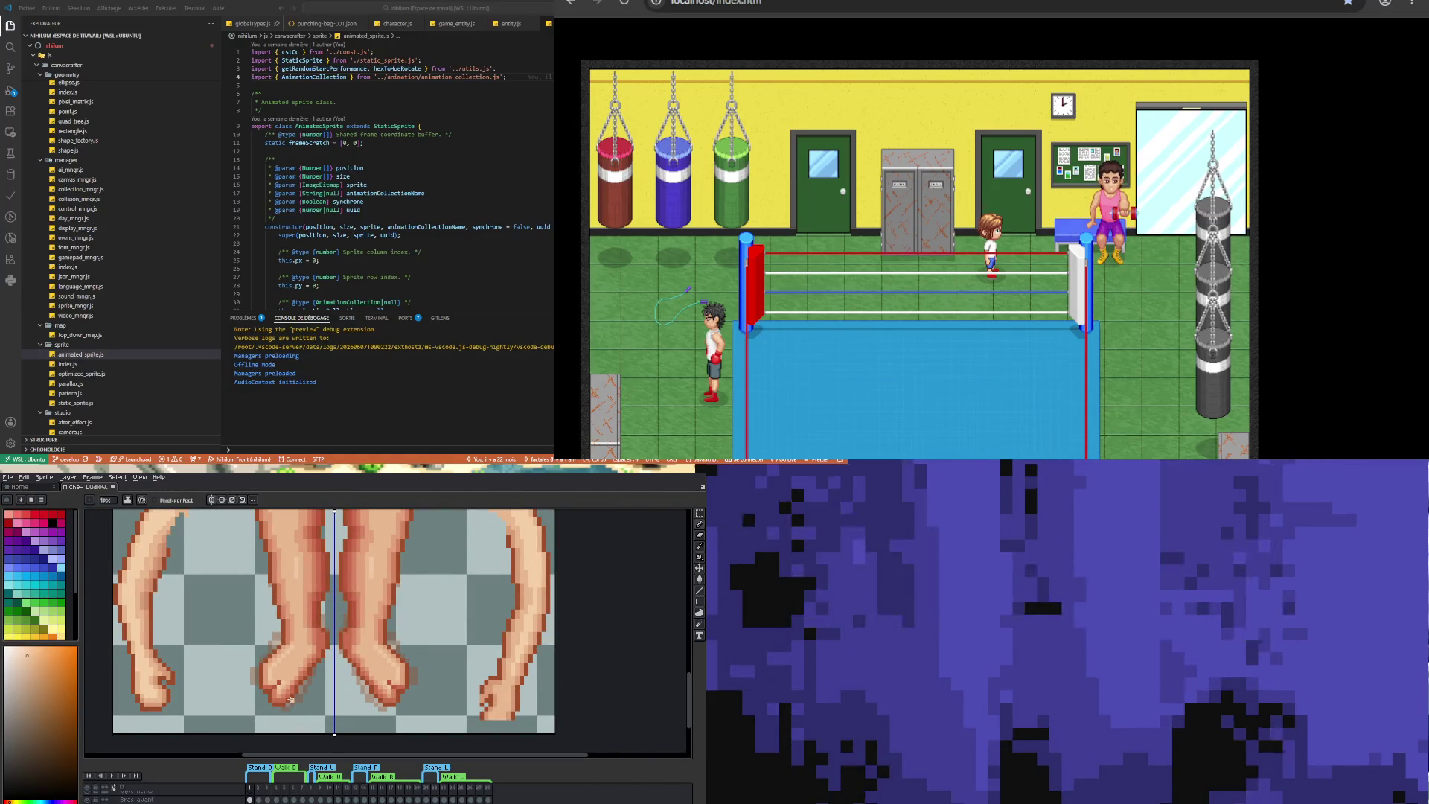
{"action": "scroll", "coordinate": [268, 681], "scroll_direction": "up", "scroll_amount": 2}
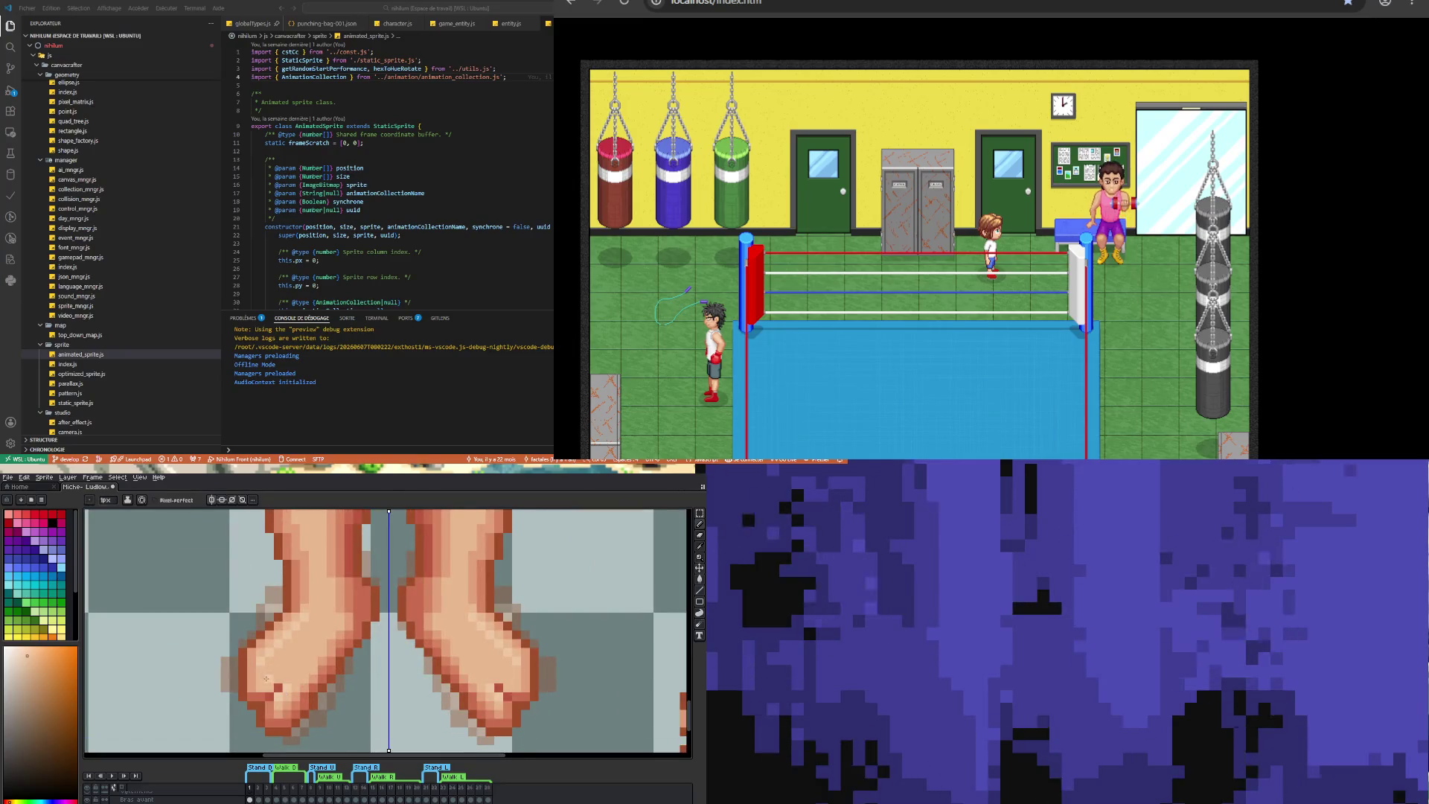
{"action": "scroll", "coordinate": [271, 678], "scroll_direction": "down", "scroll_amount": 3}
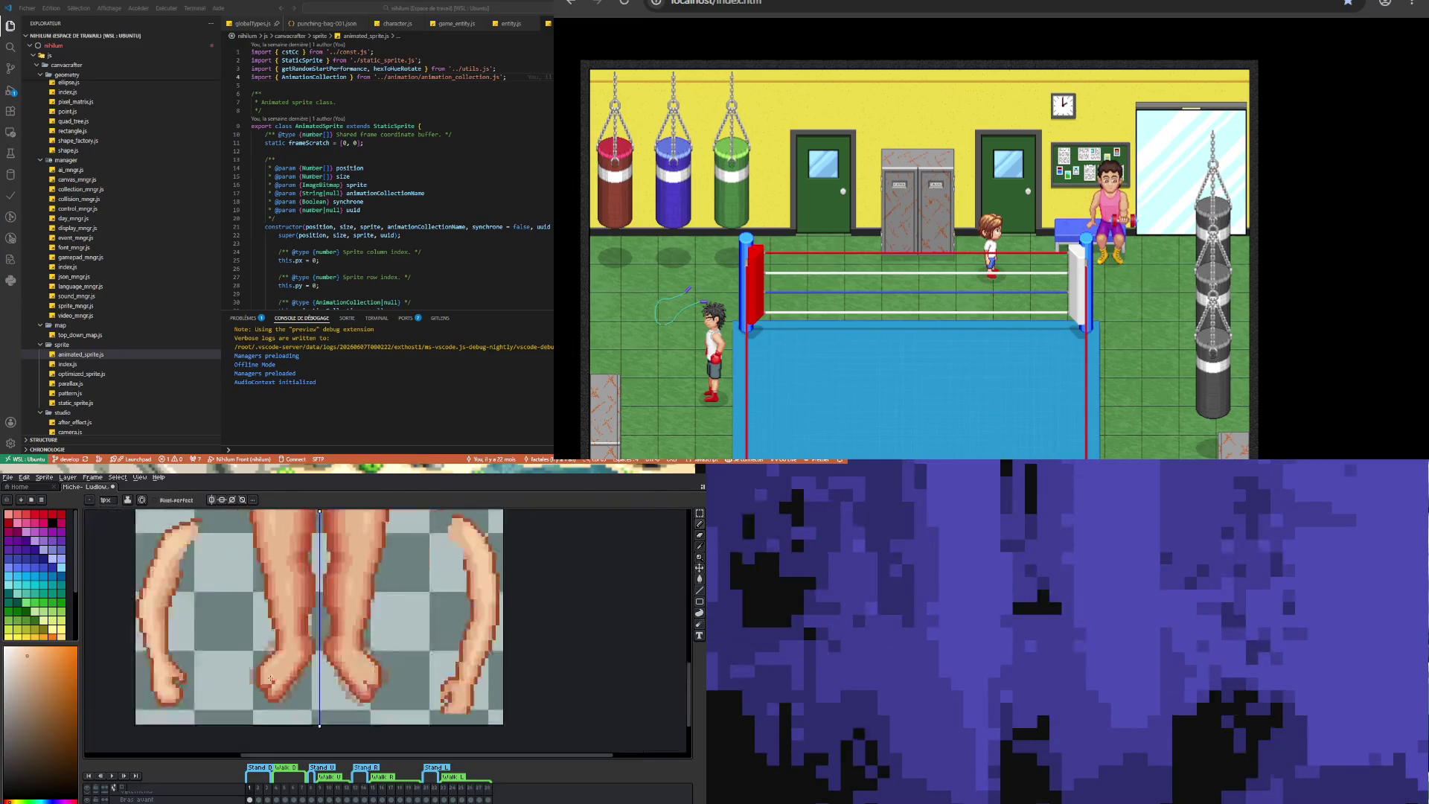
{"action": "scroll", "coordinate": [276, 666], "scroll_direction": "up", "scroll_amount": 3}
{"action": "scroll", "coordinate": [275, 666], "scroll_direction": "up", "scroll_amount": 1}
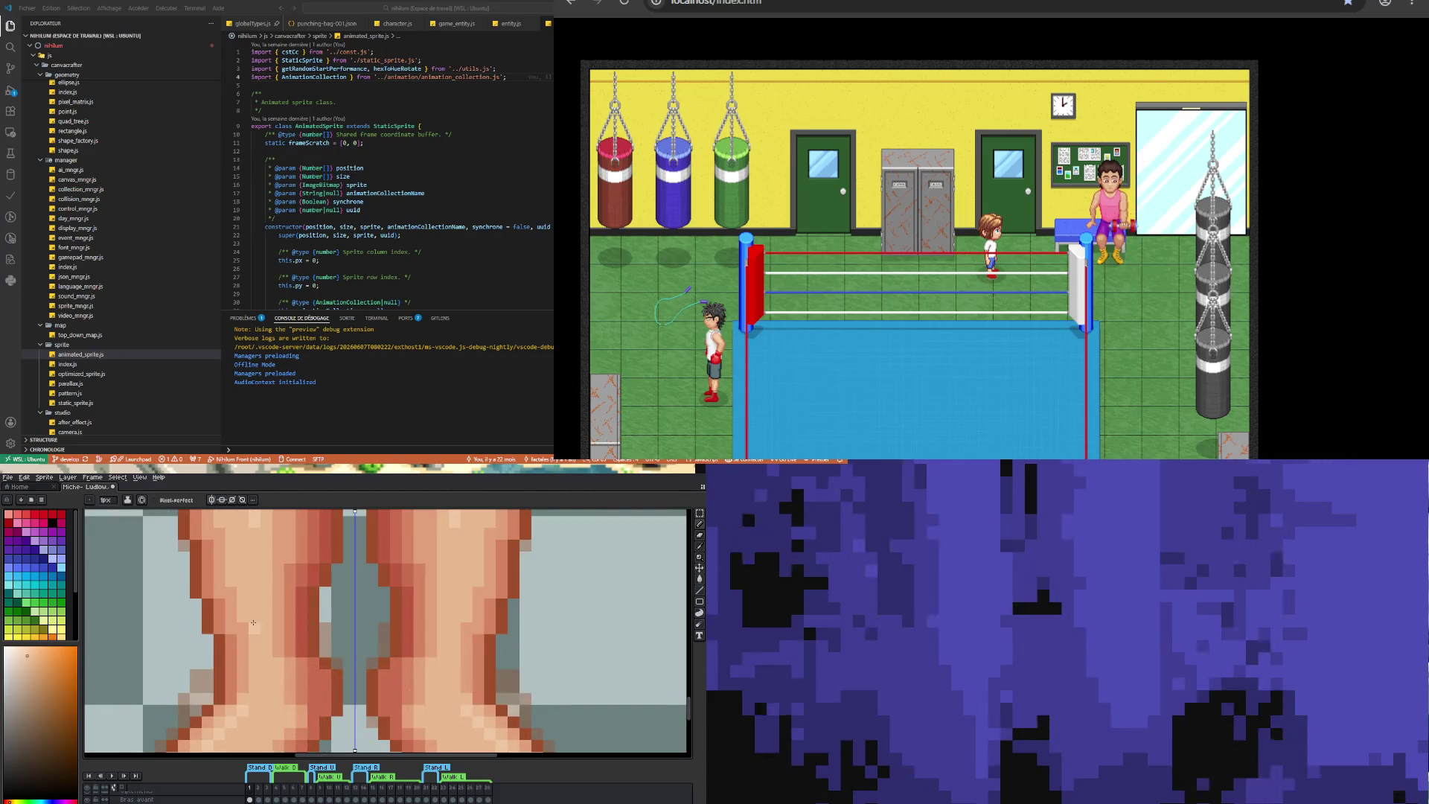
{"action": "scroll", "coordinate": [242, 599], "scroll_direction": "down", "scroll_amount": 4}
{"action": "scroll", "coordinate": [236, 583], "scroll_direction": "up", "scroll_amount": 2}
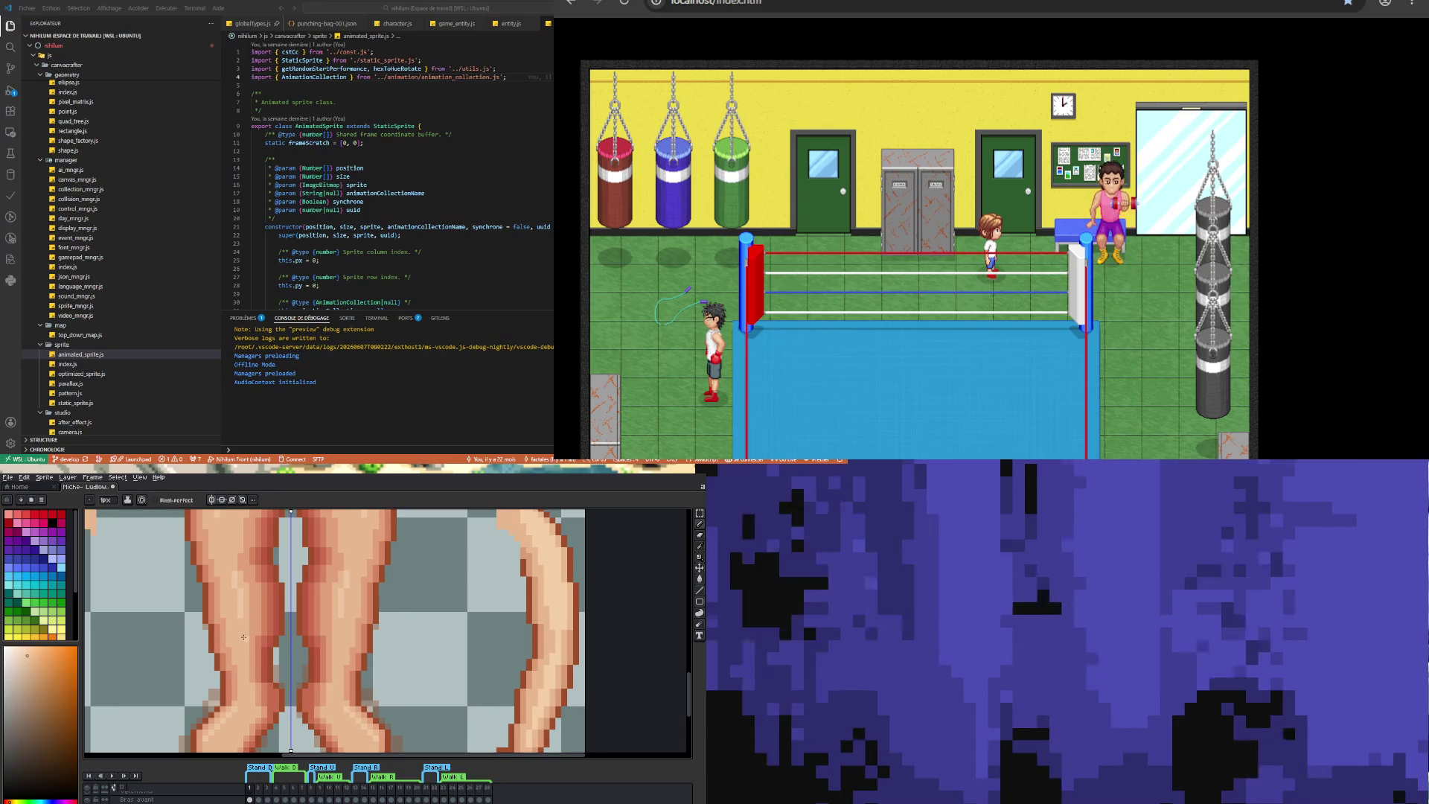
{"action": "scroll", "coordinate": [243, 644], "scroll_direction": "down", "scroll_amount": 3}
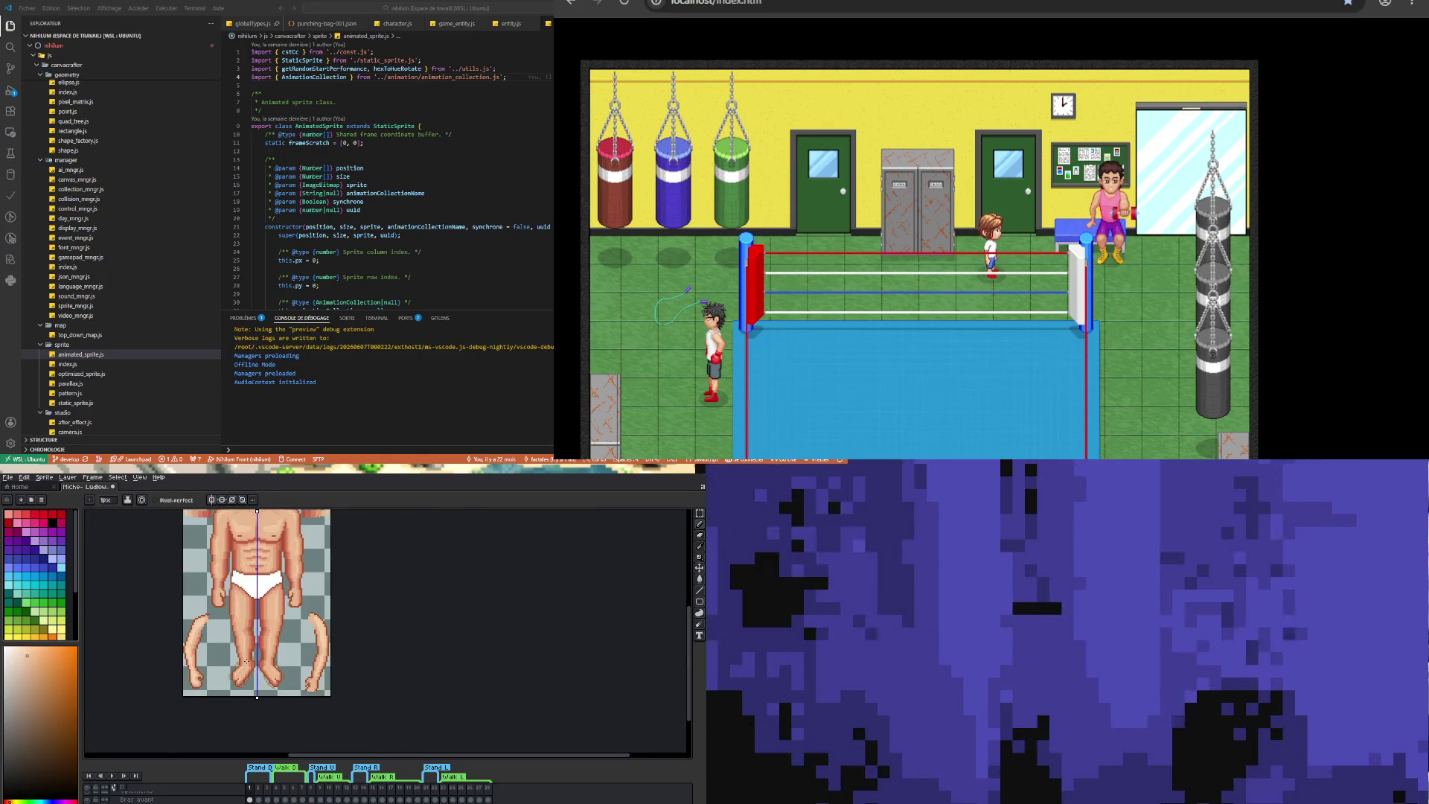
{"action": "scroll", "coordinate": [246, 661], "scroll_direction": "up", "scroll_amount": 3}
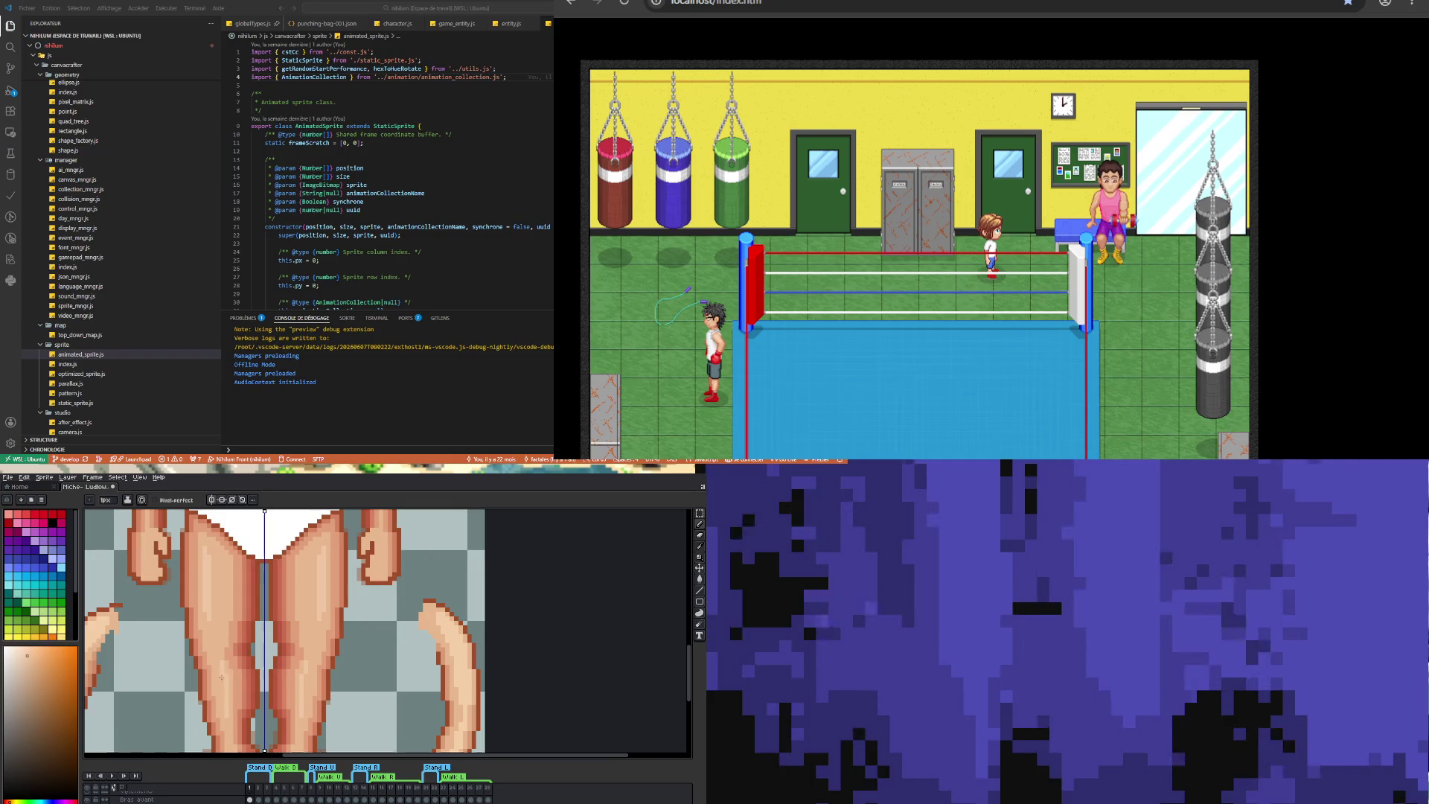
{"action": "scroll", "coordinate": [223, 686], "scroll_direction": "down", "scroll_amount": 3}
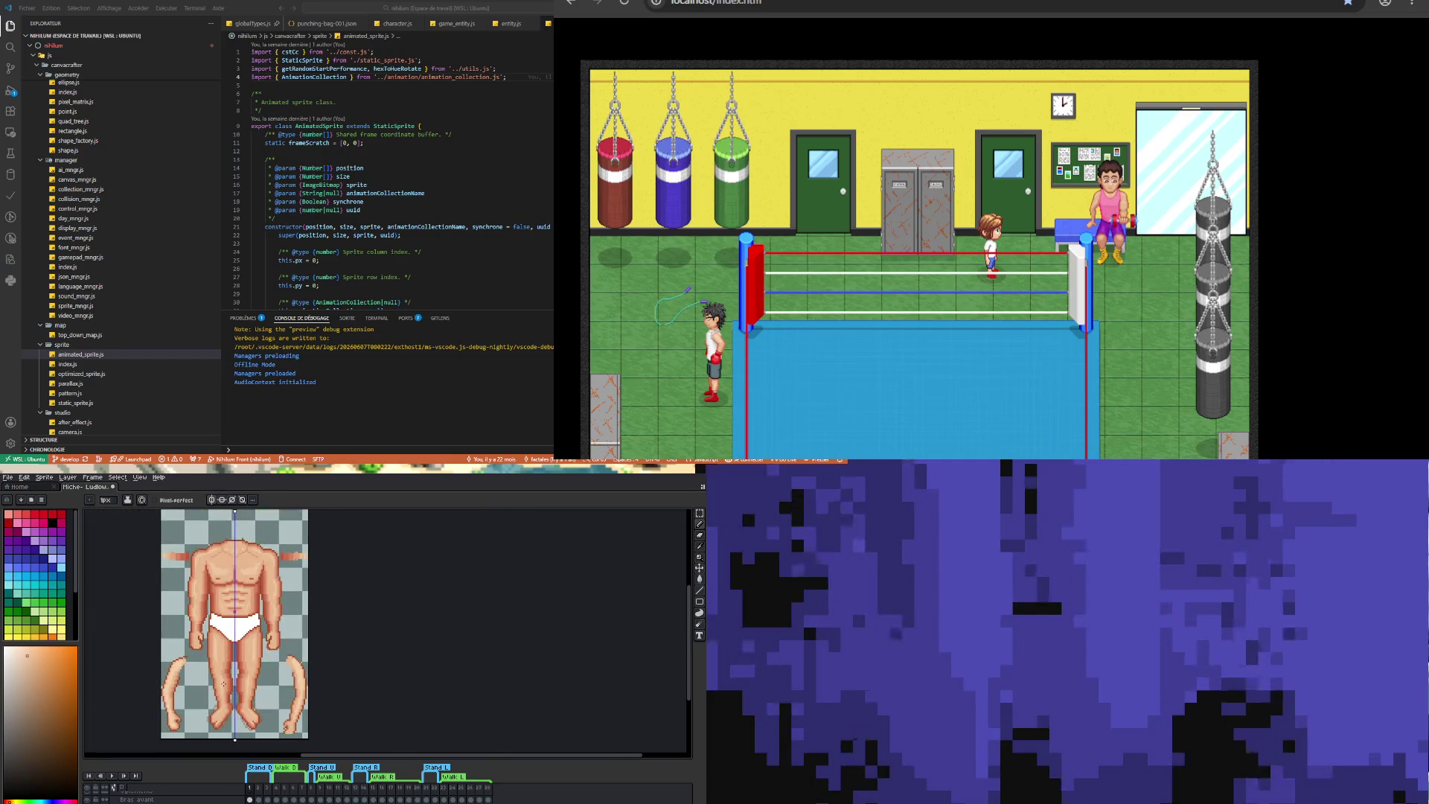
{"action": "scroll", "coordinate": [223, 683], "scroll_direction": "up", "scroll_amount": 3}
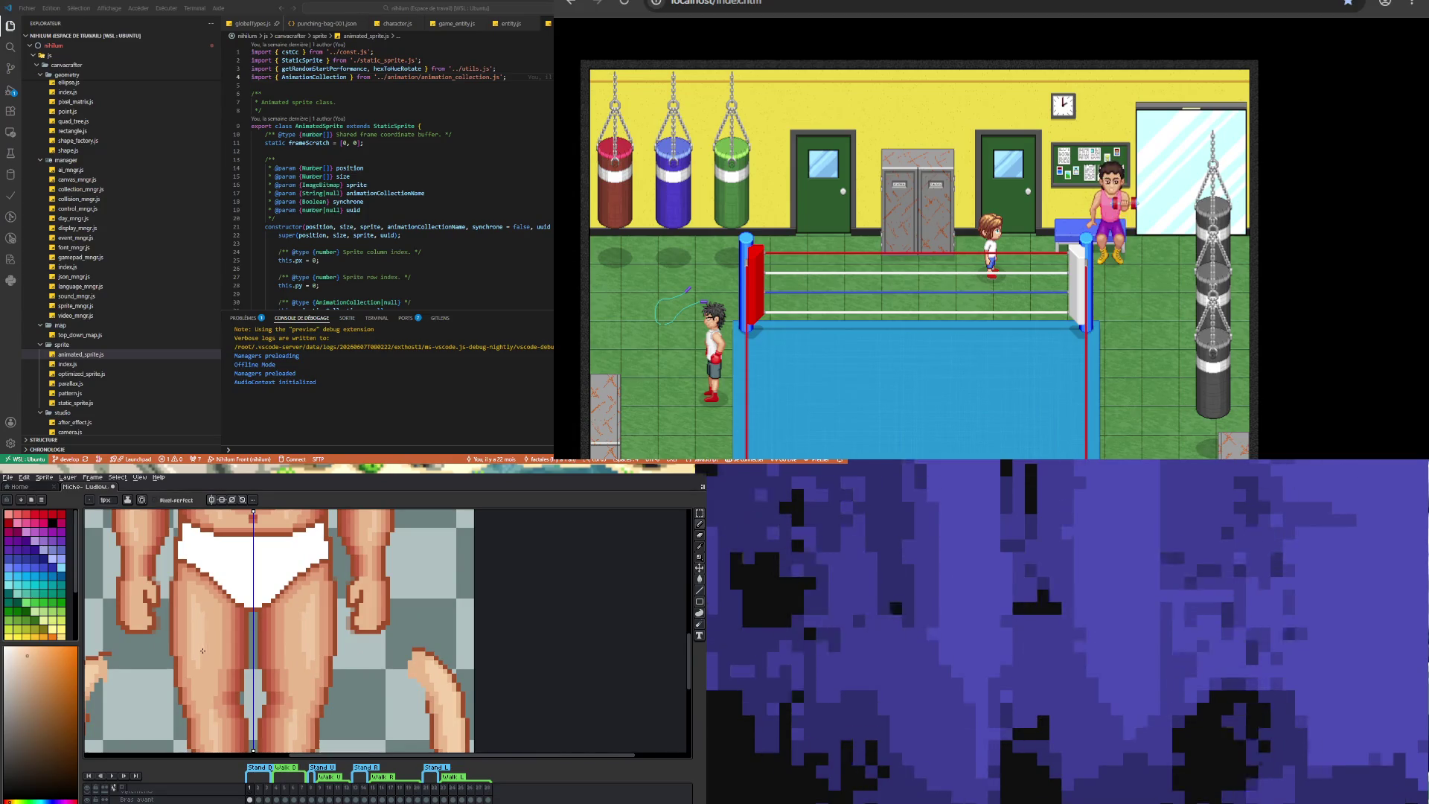
{"action": "scroll", "coordinate": [202, 651], "scroll_direction": "down", "scroll_amount": 4}
{"action": "scroll", "coordinate": [215, 713], "scroll_direction": "up", "scroll_amount": 2}
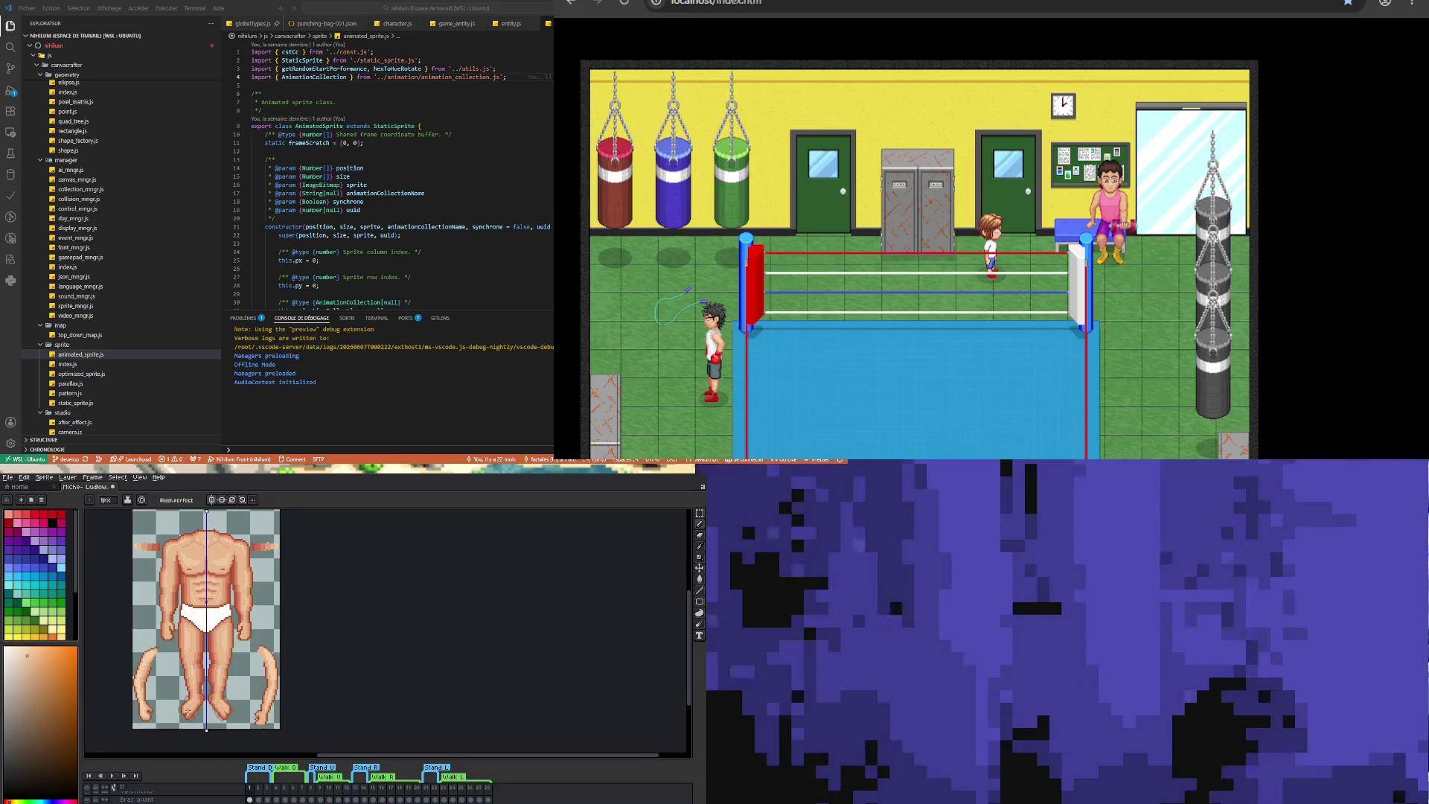
{"action": "scroll", "coordinate": [188, 710], "scroll_direction": "up", "scroll_amount": 2}
{"action": "scroll", "coordinate": [188, 709], "scroll_direction": "down", "scroll_amount": 4}
{"action": "scroll", "coordinate": [190, 708], "scroll_direction": "up", "scroll_amount": 2}
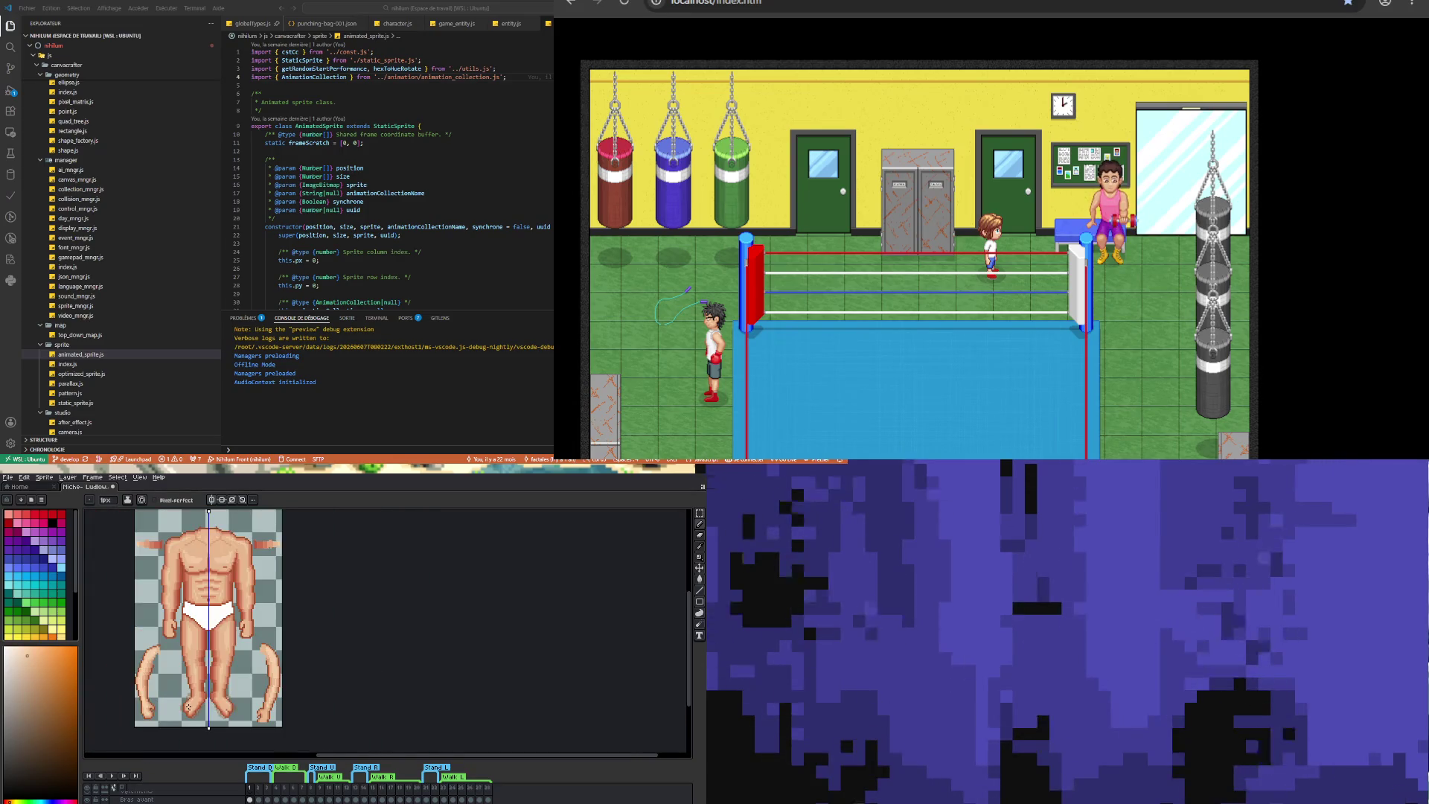
- Select the loose lower-arm pieces and the Bras avant cel on frame 1
{"action": "left_click", "coordinate": [700, 513]}
{"action": "left_click_drag", "start_coordinate": [253, 637], "coordinate": [290, 729]}
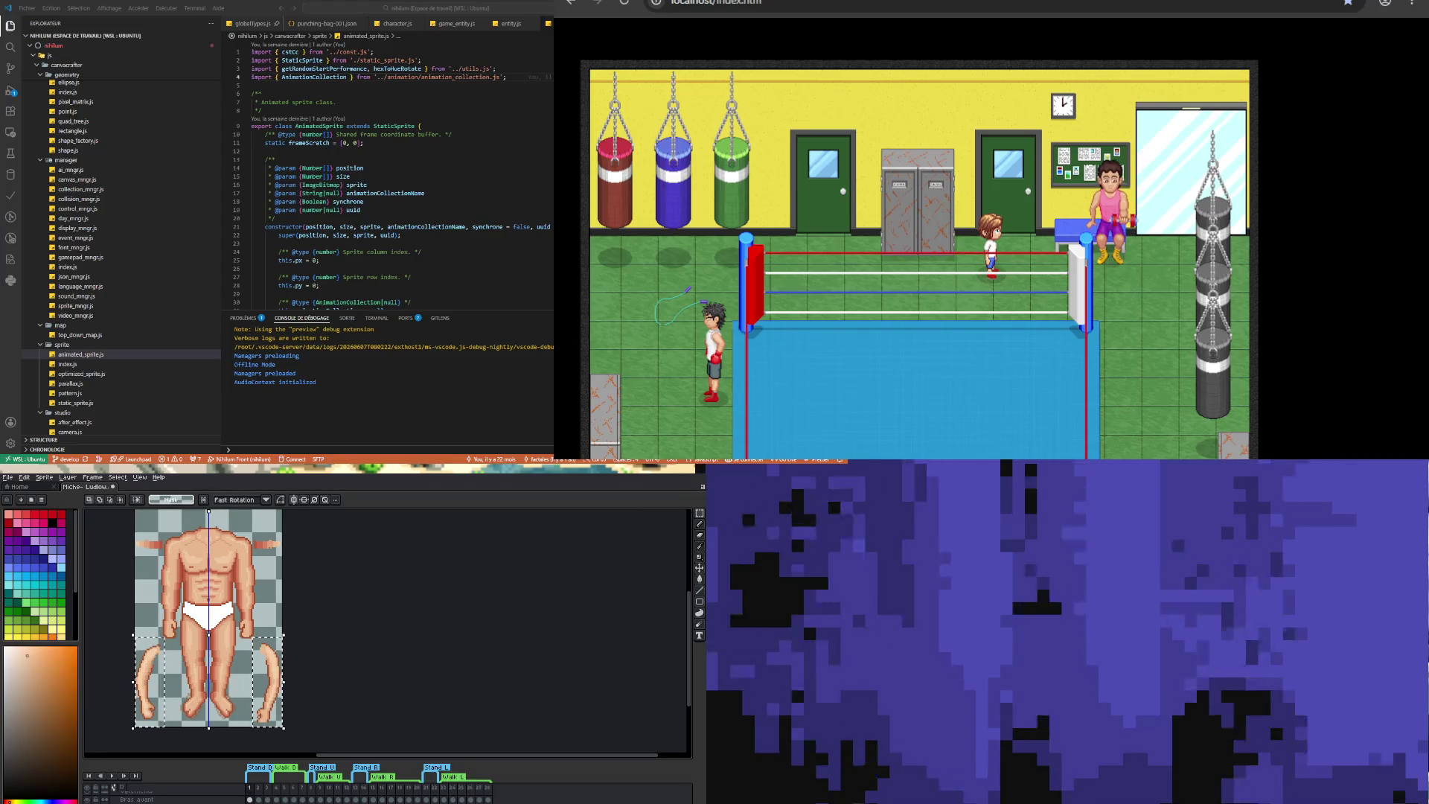
{"action": "left_click", "coordinate": [256, 800]}
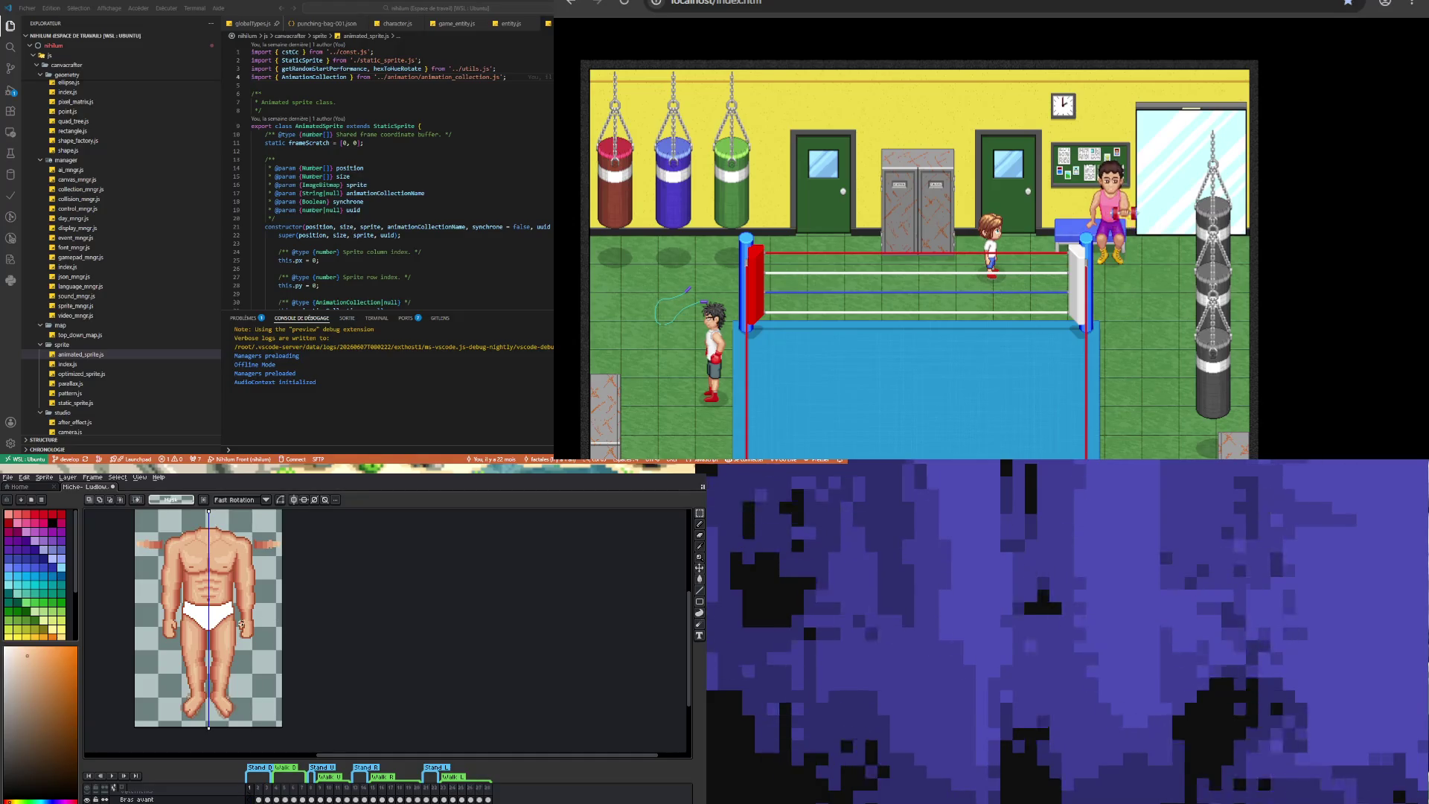
- Enlarge the timeline's layer panel to show Visage, Crâne, Corps and Bras avant
{"action": "scroll", "coordinate": [241, 624], "scroll_direction": "down", "scroll_amount": 3}
{"action": "scroll", "coordinate": [214, 622], "scroll_direction": "up", "scroll_amount": 3}
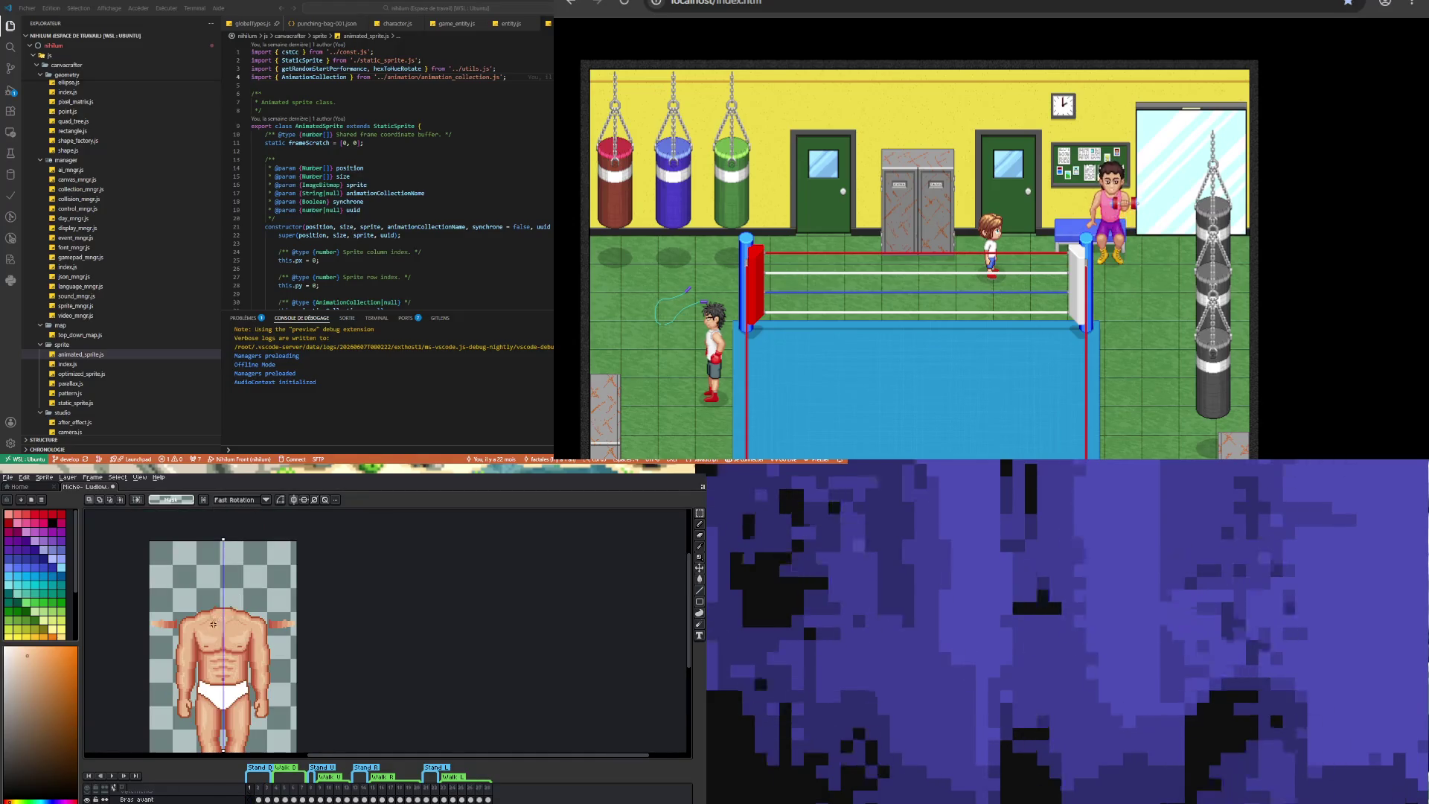
{"action": "scroll", "coordinate": [212, 623], "scroll_direction": "up", "scroll_amount": 2}
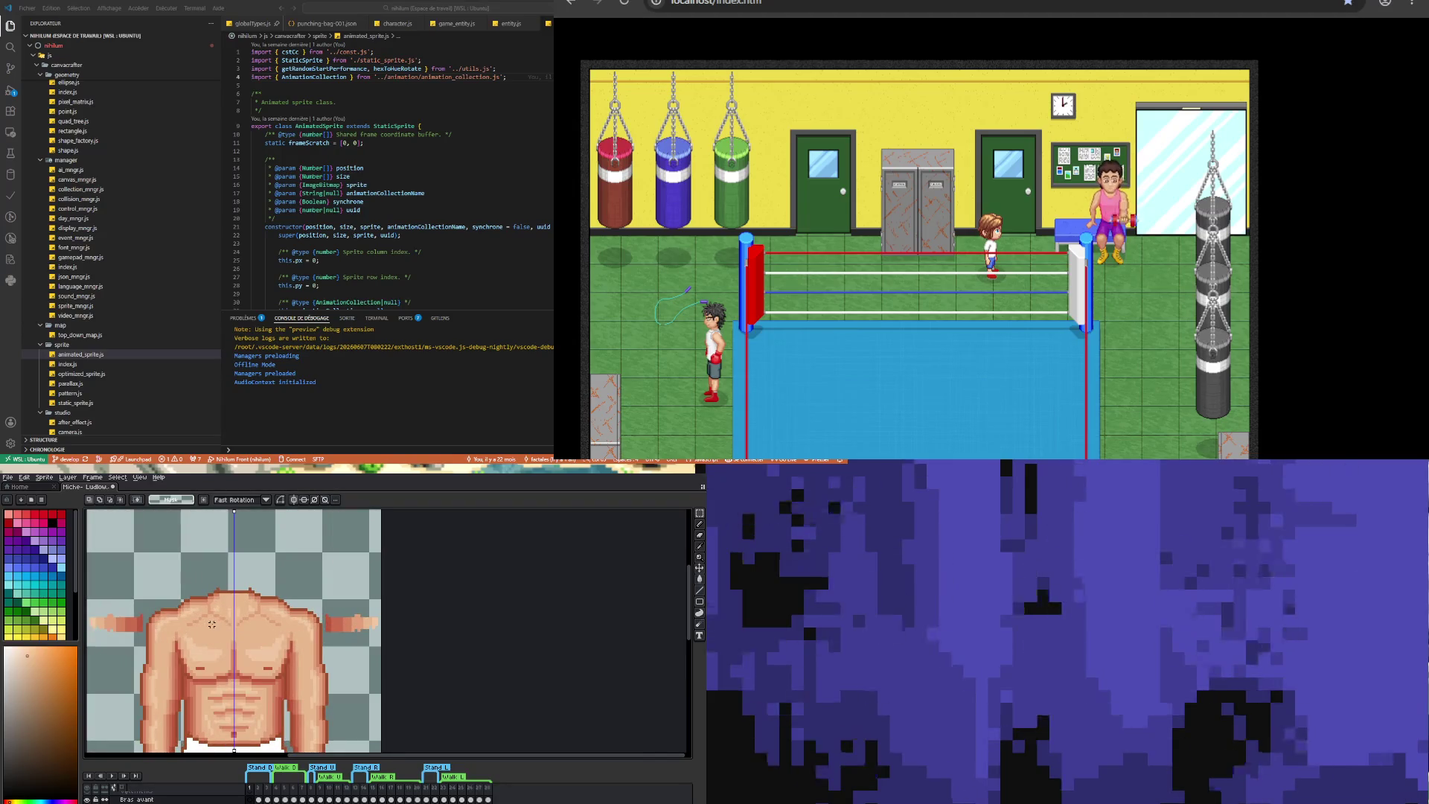
{"action": "scroll", "coordinate": [212, 624], "scroll_direction": "down", "scroll_amount": 3}
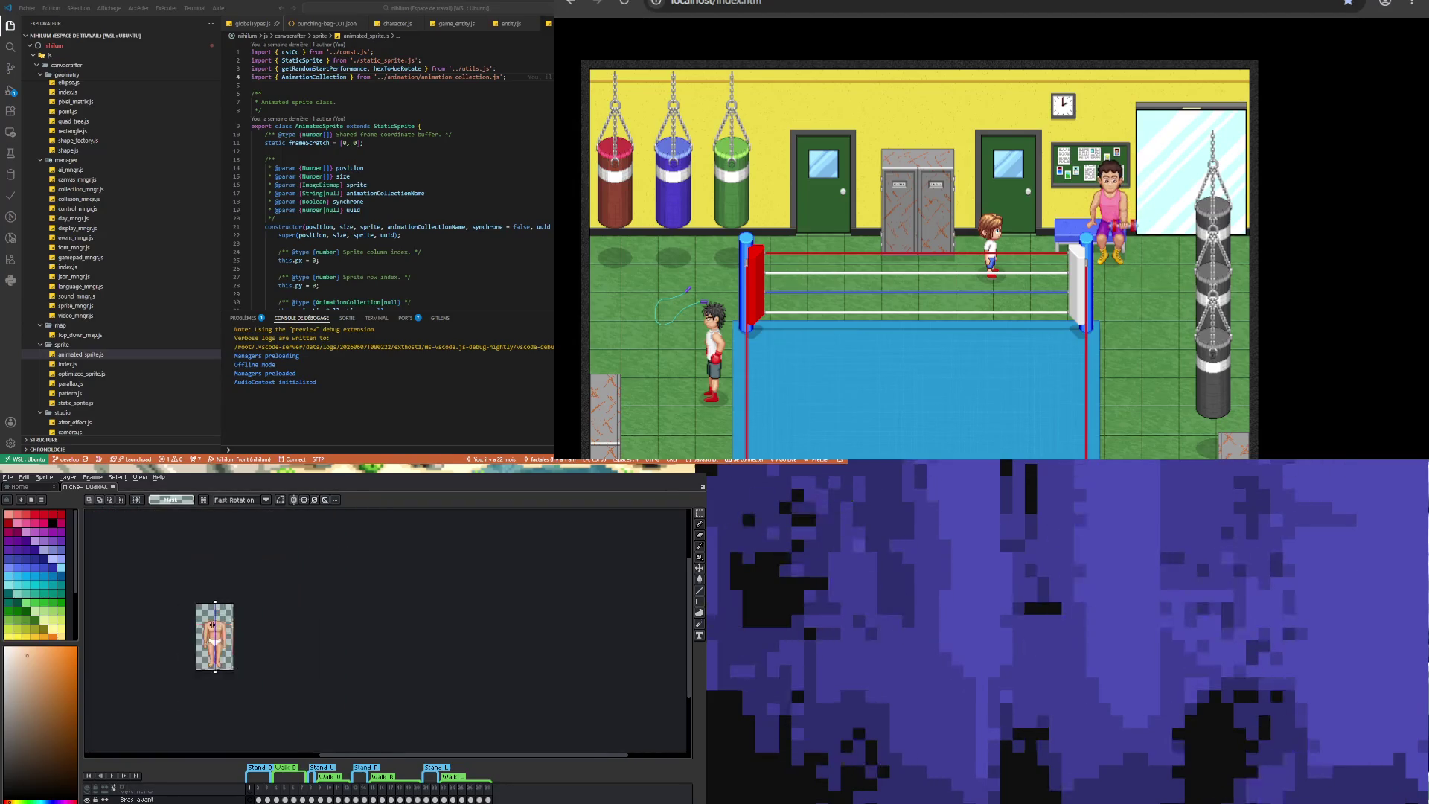
{"action": "scroll", "coordinate": [216, 627], "scroll_direction": "up", "scroll_amount": 3}
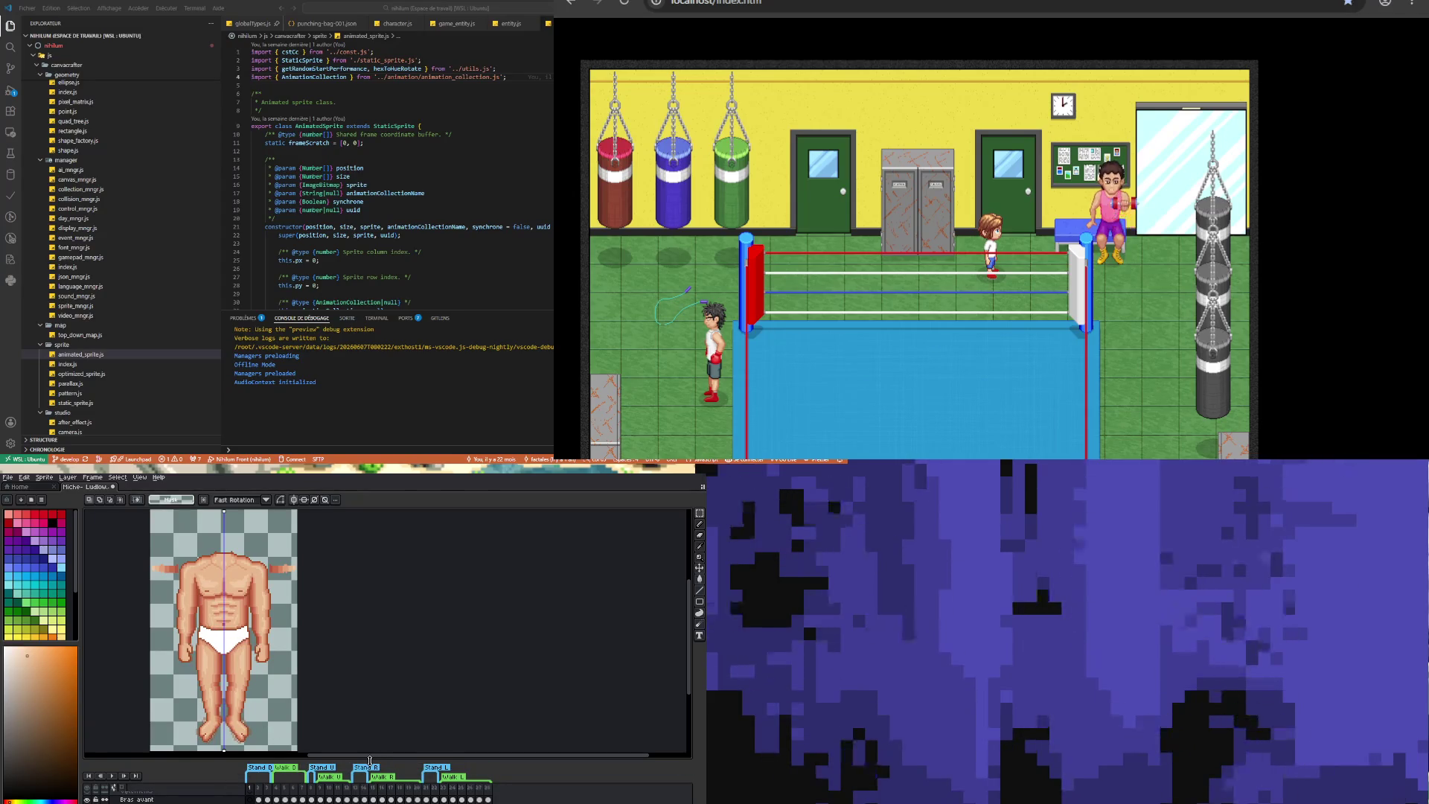
{"action": "left_click_drag", "start_coordinate": [370, 760], "coordinate": [368, 719]}
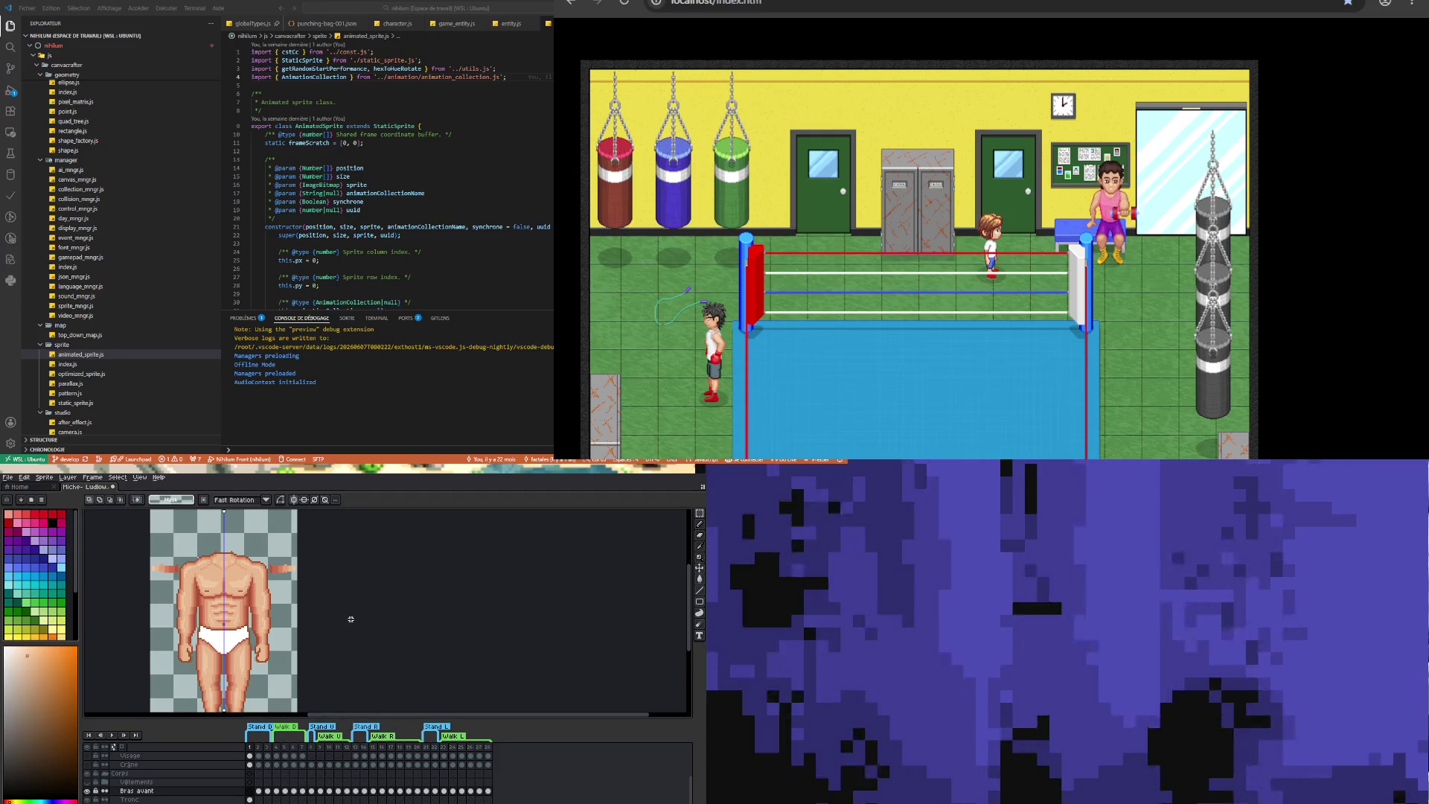
- Zoom in on the arms and sample a skin tone from the sprite
{"action": "scroll", "coordinate": [353, 619], "scroll_direction": "down", "scroll_amount": 3}
{"action": "scroll", "coordinate": [250, 651], "scroll_direction": "up", "scroll_amount": 5}
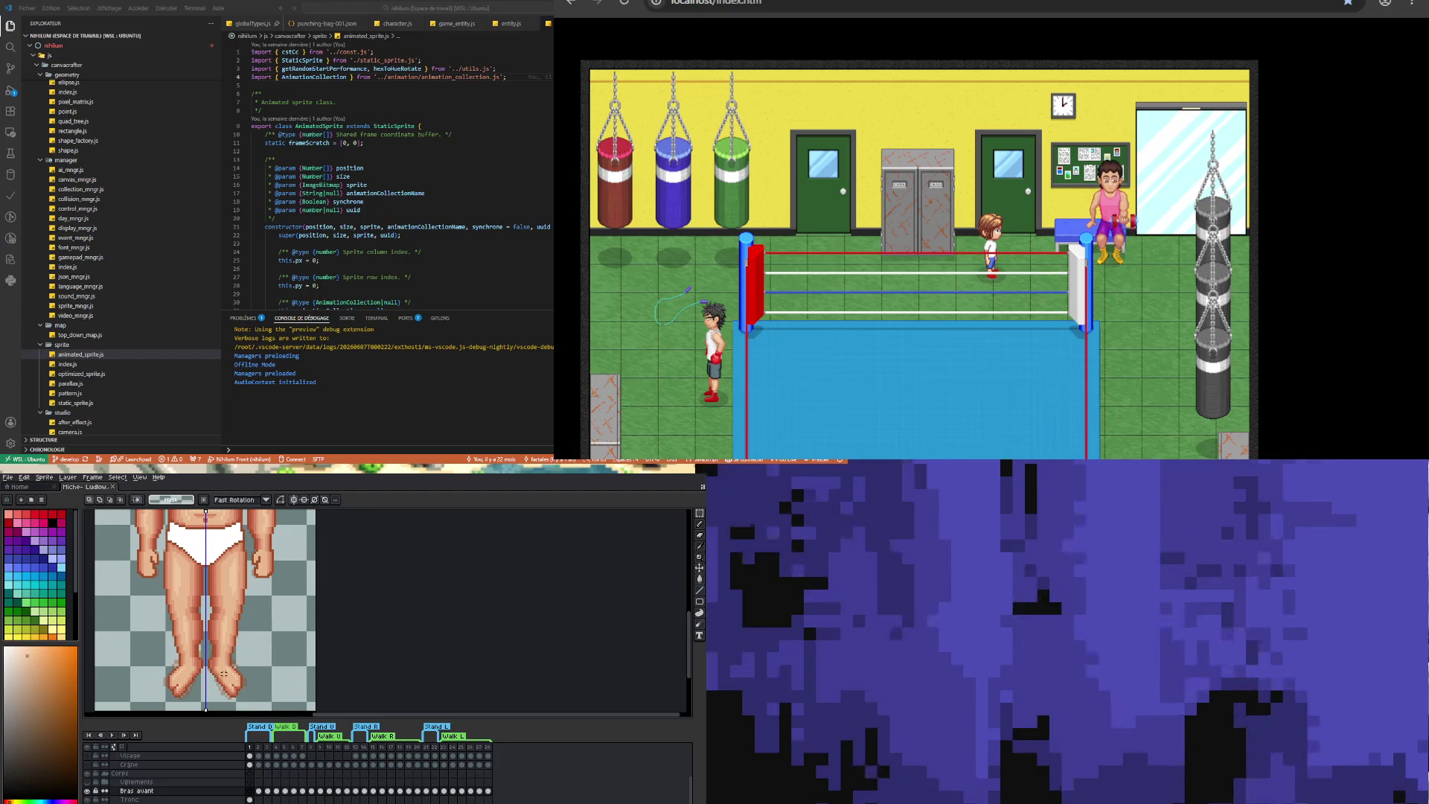
{"action": "scroll", "coordinate": [223, 655], "scroll_direction": "down", "scroll_amount": 4}
{"action": "scroll", "coordinate": [224, 596], "scroll_direction": "up", "scroll_amount": 1}
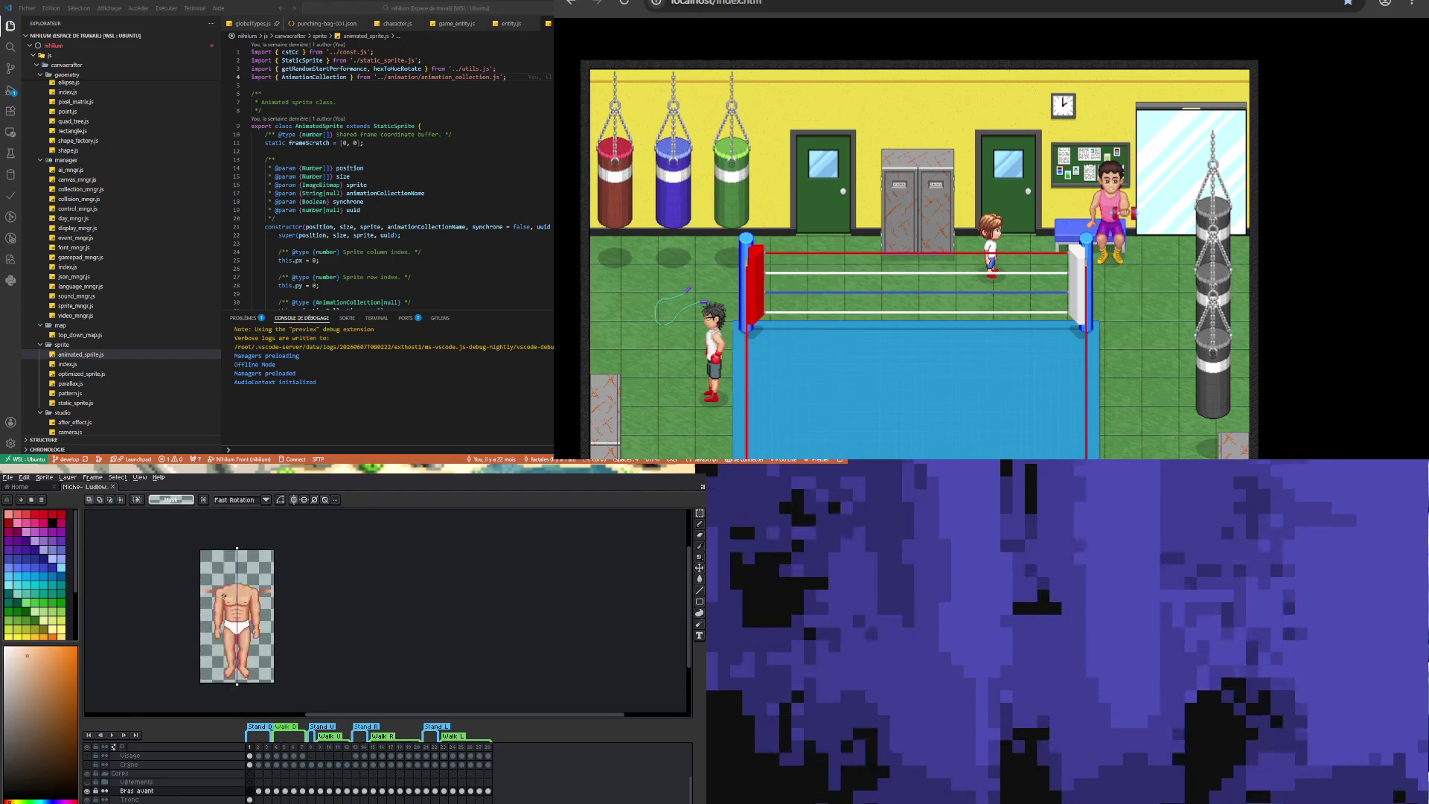
{"action": "scroll", "coordinate": [224, 596], "scroll_direction": "up", "scroll_amount": 2}
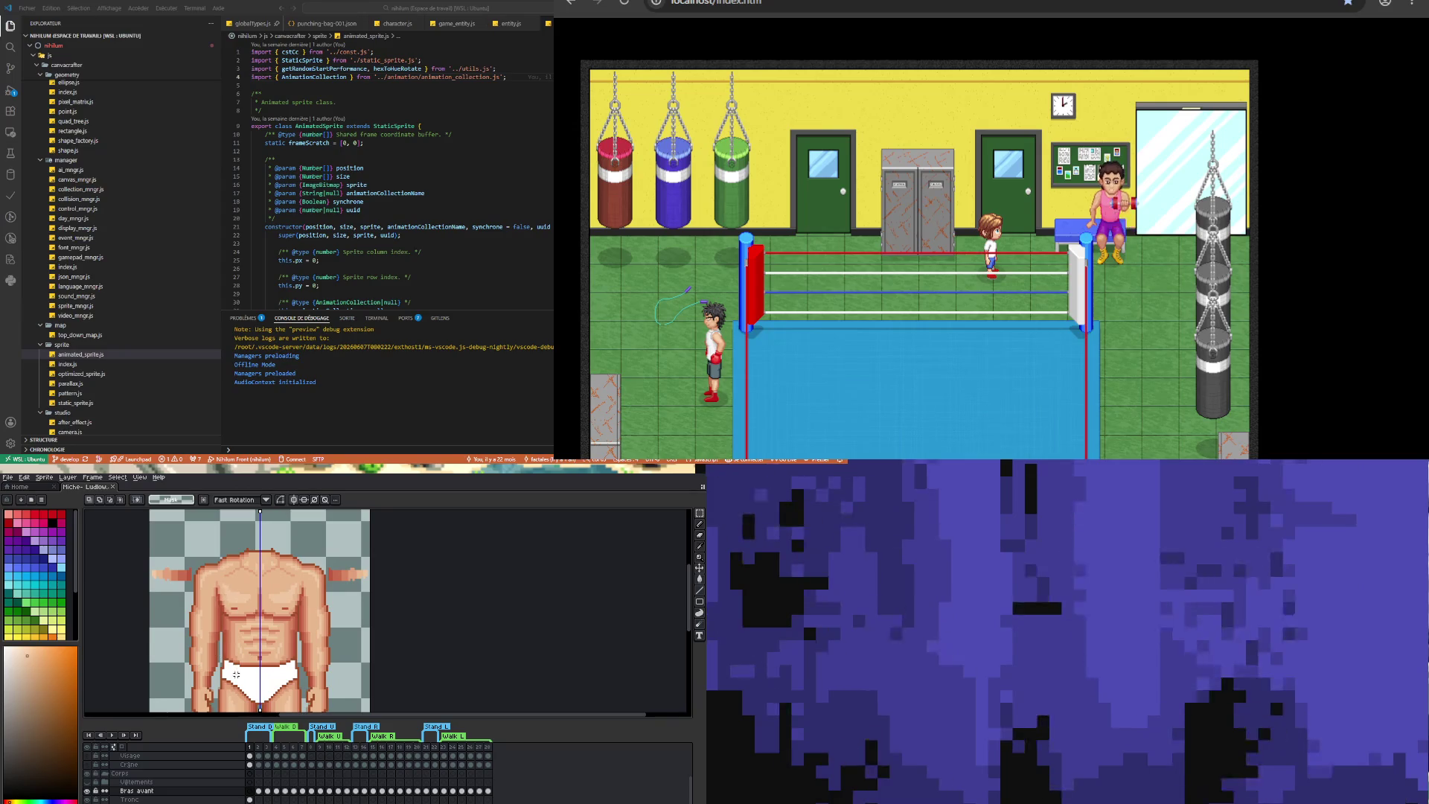
{"action": "scroll", "coordinate": [236, 675], "scroll_direction": "down", "scroll_amount": 3}
{"action": "scroll", "coordinate": [216, 670], "scroll_direction": "up", "scroll_amount": 4}
{"action": "scroll", "coordinate": [201, 668], "scroll_direction": "up", "scroll_amount": 1}
{"action": "scroll", "coordinate": [193, 668], "scroll_direction": "down", "scroll_amount": 1}
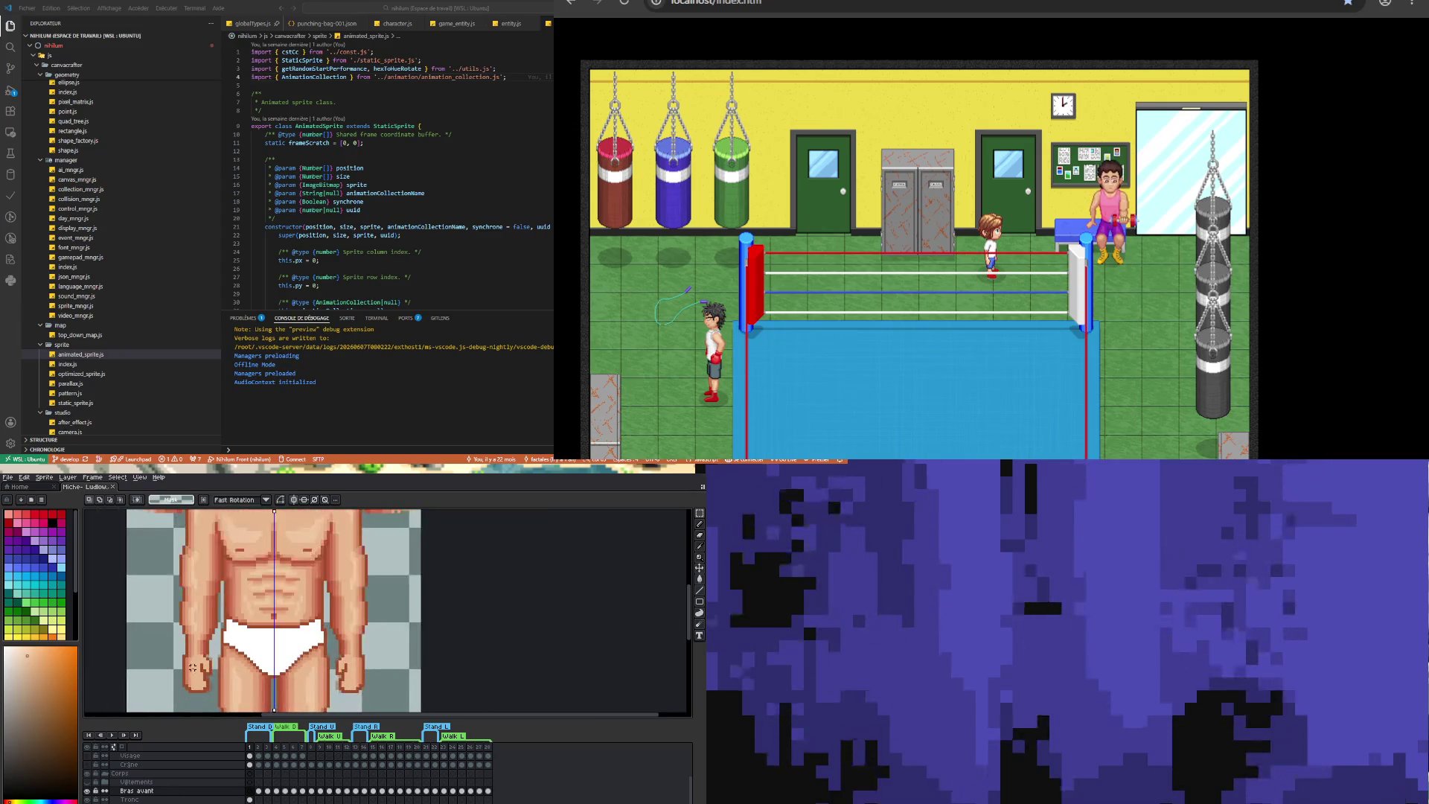
{"action": "scroll", "coordinate": [193, 668], "scroll_direction": "up", "scroll_amount": 1}
{"action": "scroll", "coordinate": [183, 666], "scroll_direction": "up", "scroll_amount": 2}
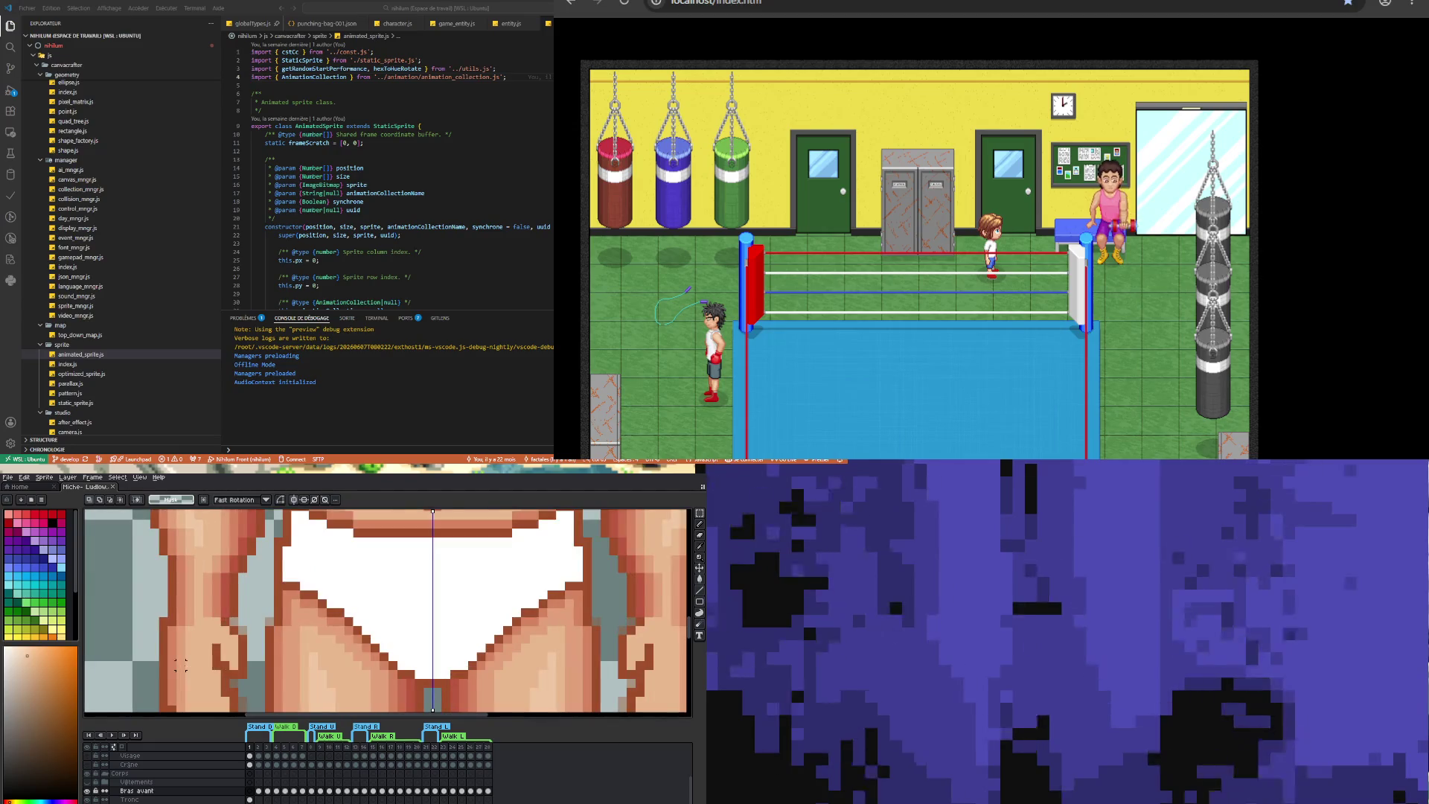
{"action": "scroll", "coordinate": [181, 665], "scroll_direction": "down", "scroll_amount": 2}
{"action": "scroll", "coordinate": [181, 665], "scroll_direction": "up", "scroll_amount": 1}
{"action": "key", "text": "i"}
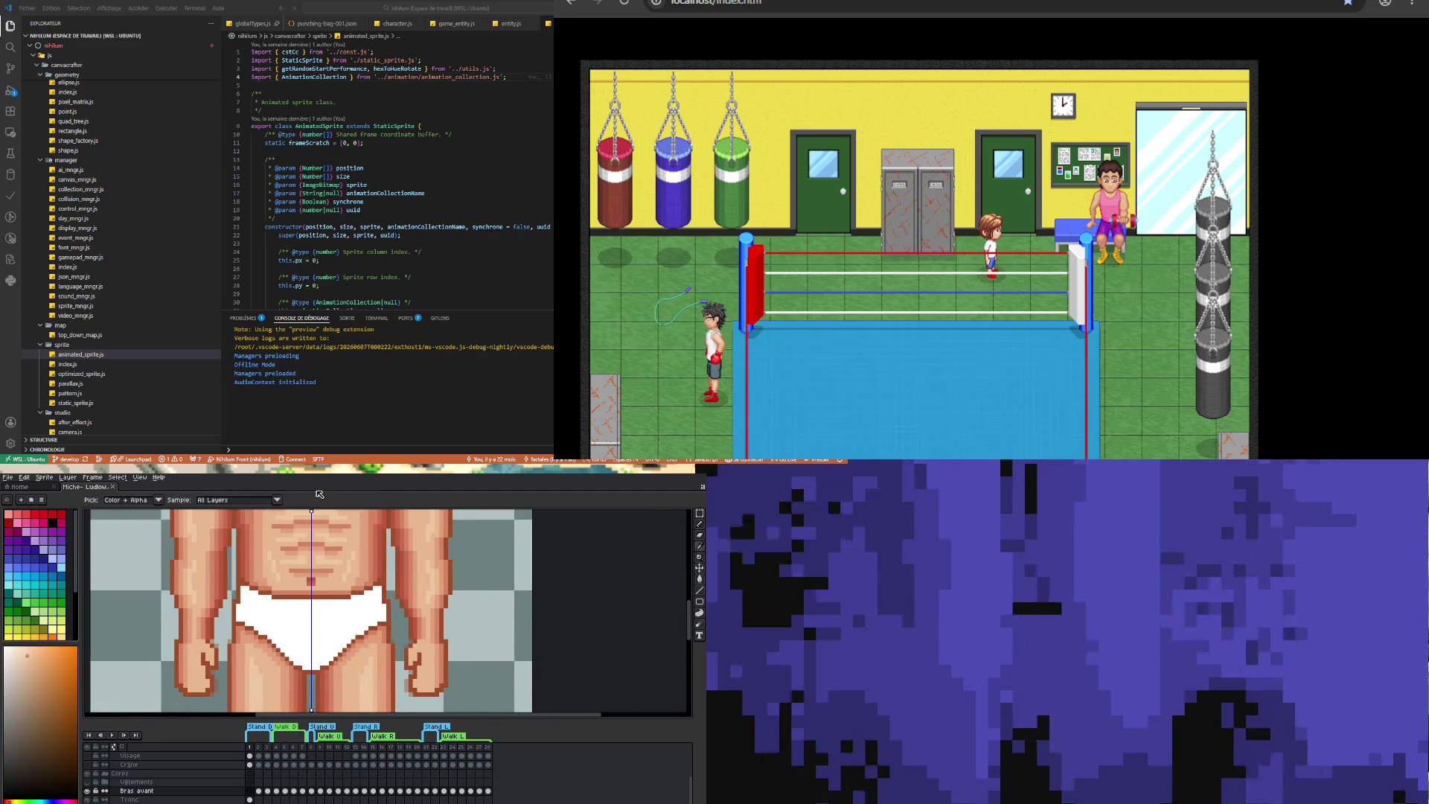
{"action": "scroll", "coordinate": [210, 692], "scroll_direction": "up", "scroll_amount": 1}
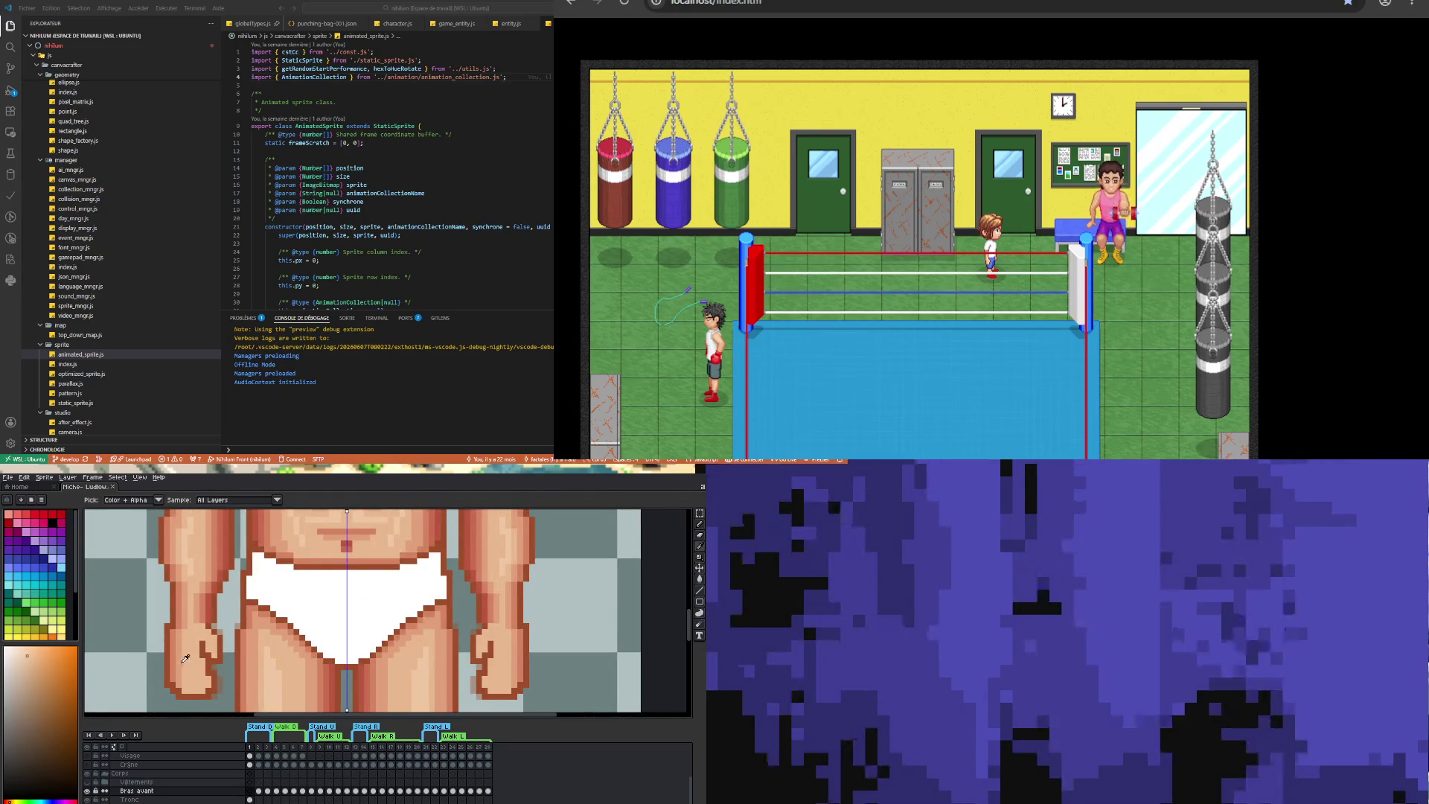
{"action": "left_click", "coordinate": [181, 673]}
{"action": "key", "text": "b"}
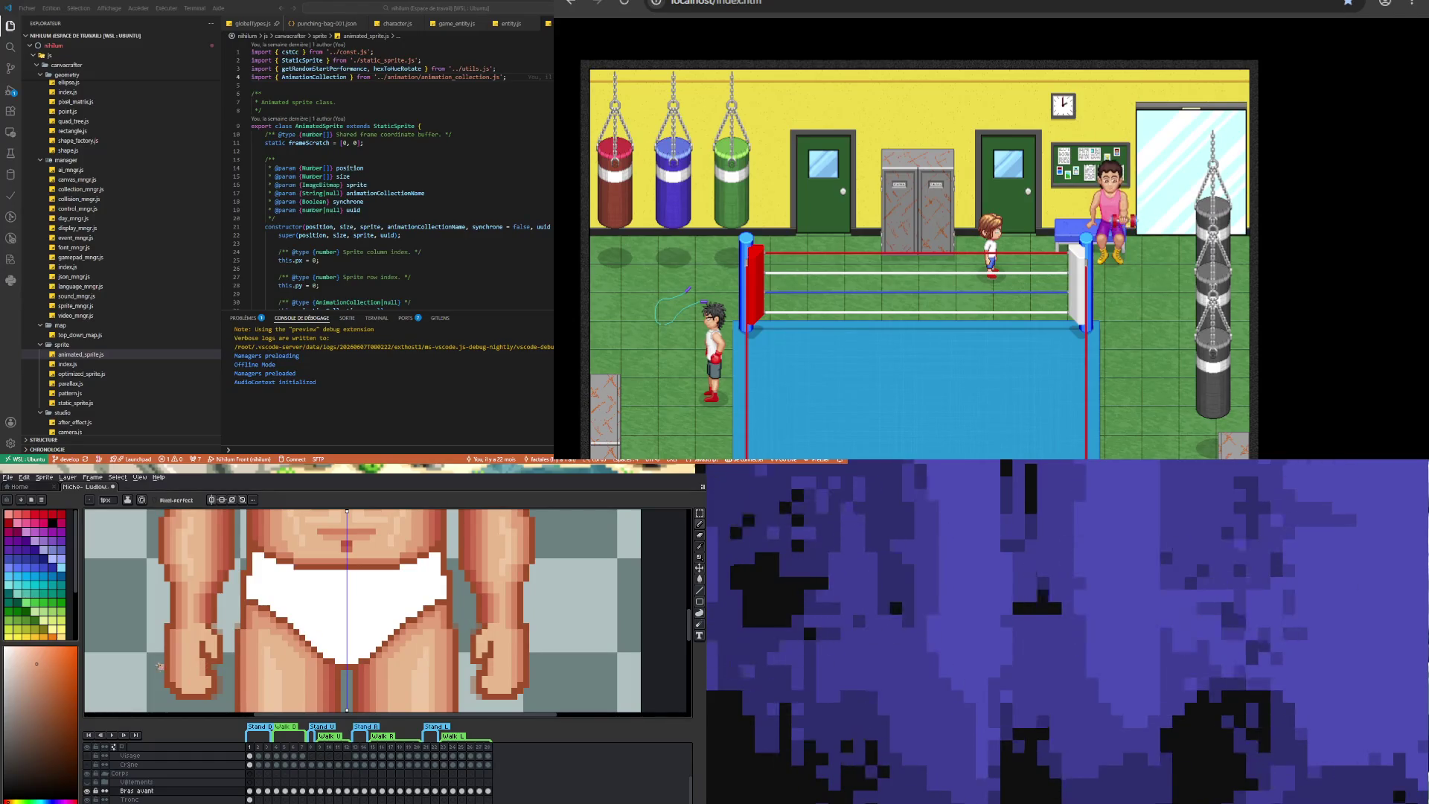
- Paint a short darker skin-shade stroke on the left arm
{"action": "key", "text": "i"}
{"action": "left_click", "coordinate": [230, 548]}
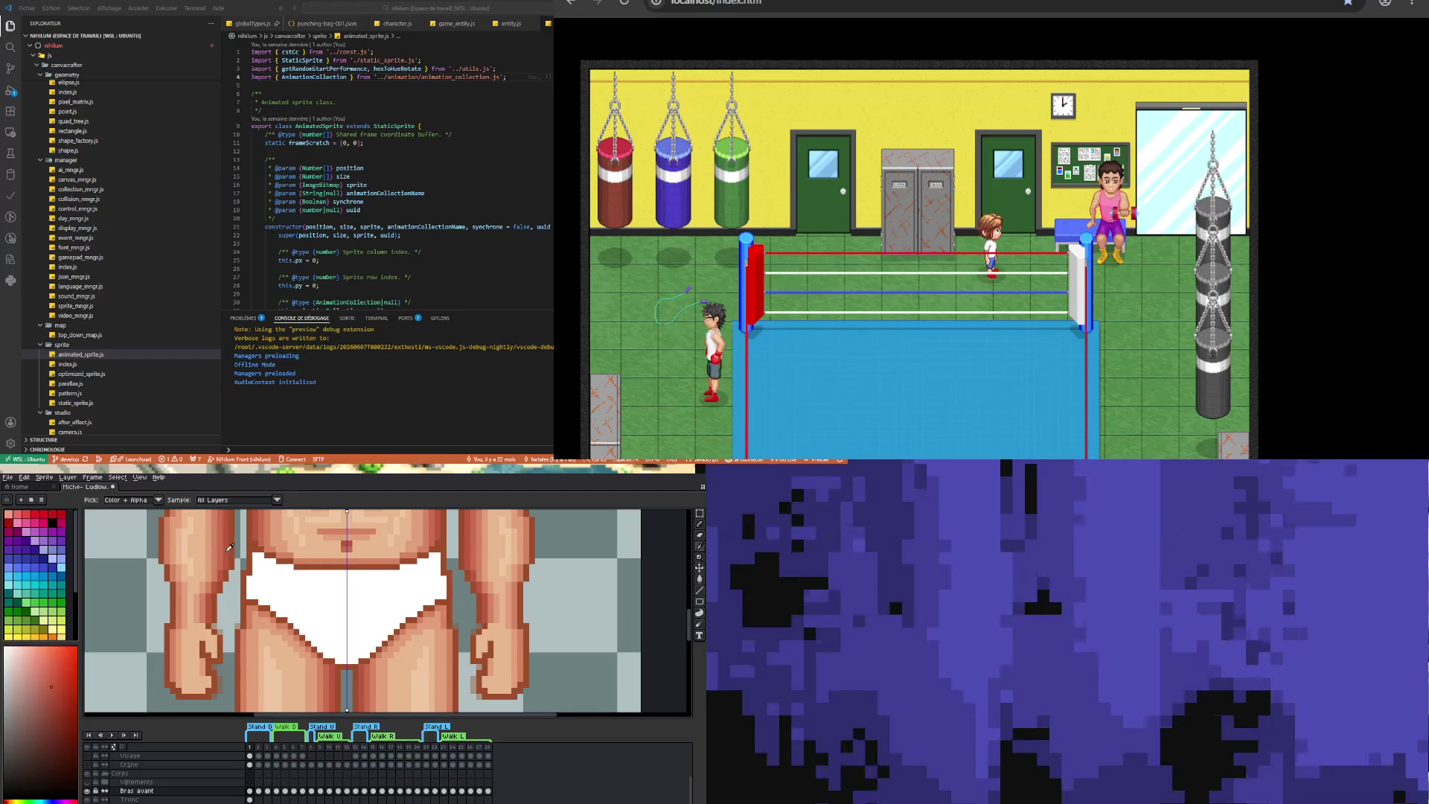
{"action": "key", "text": "b"}
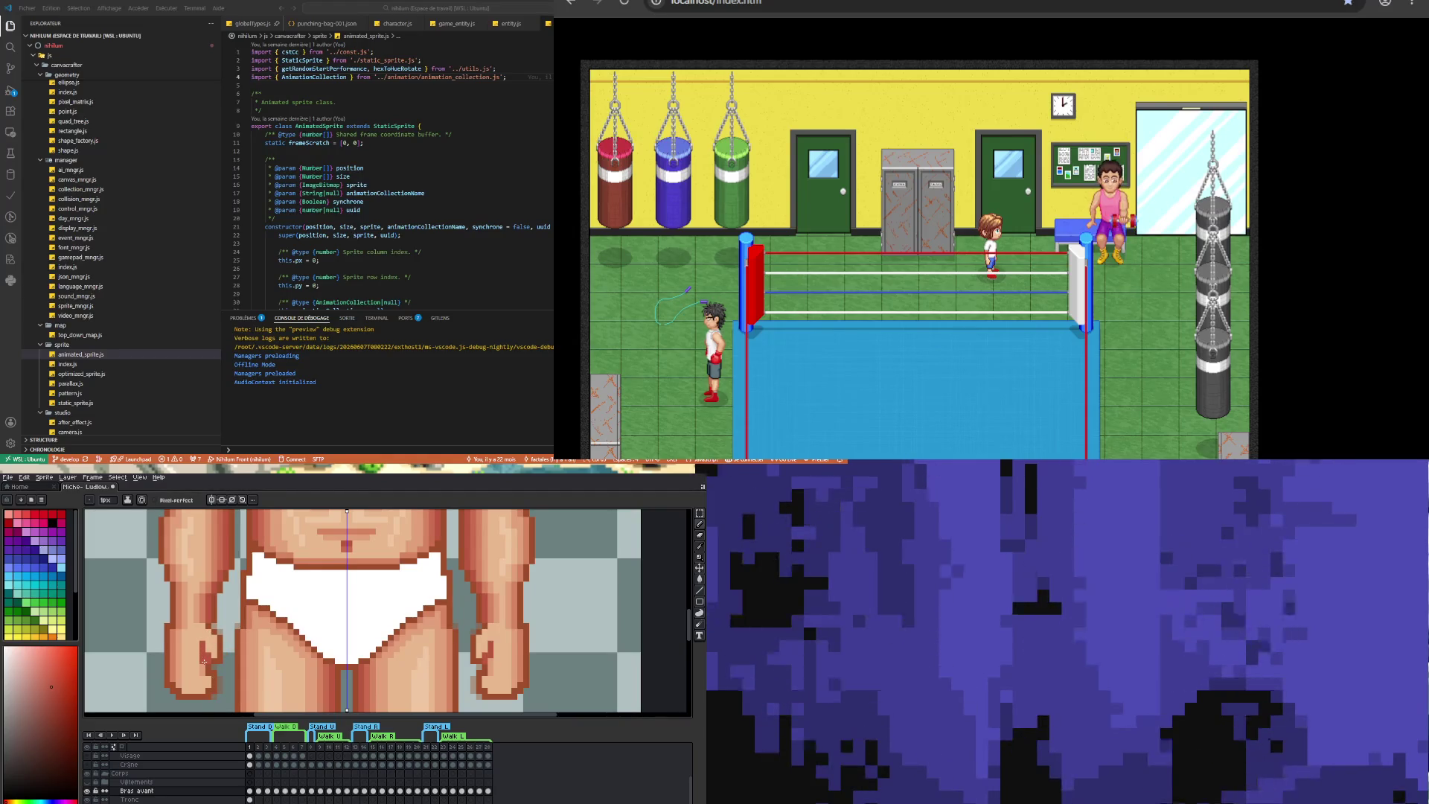
{"action": "key", "text": "i"}
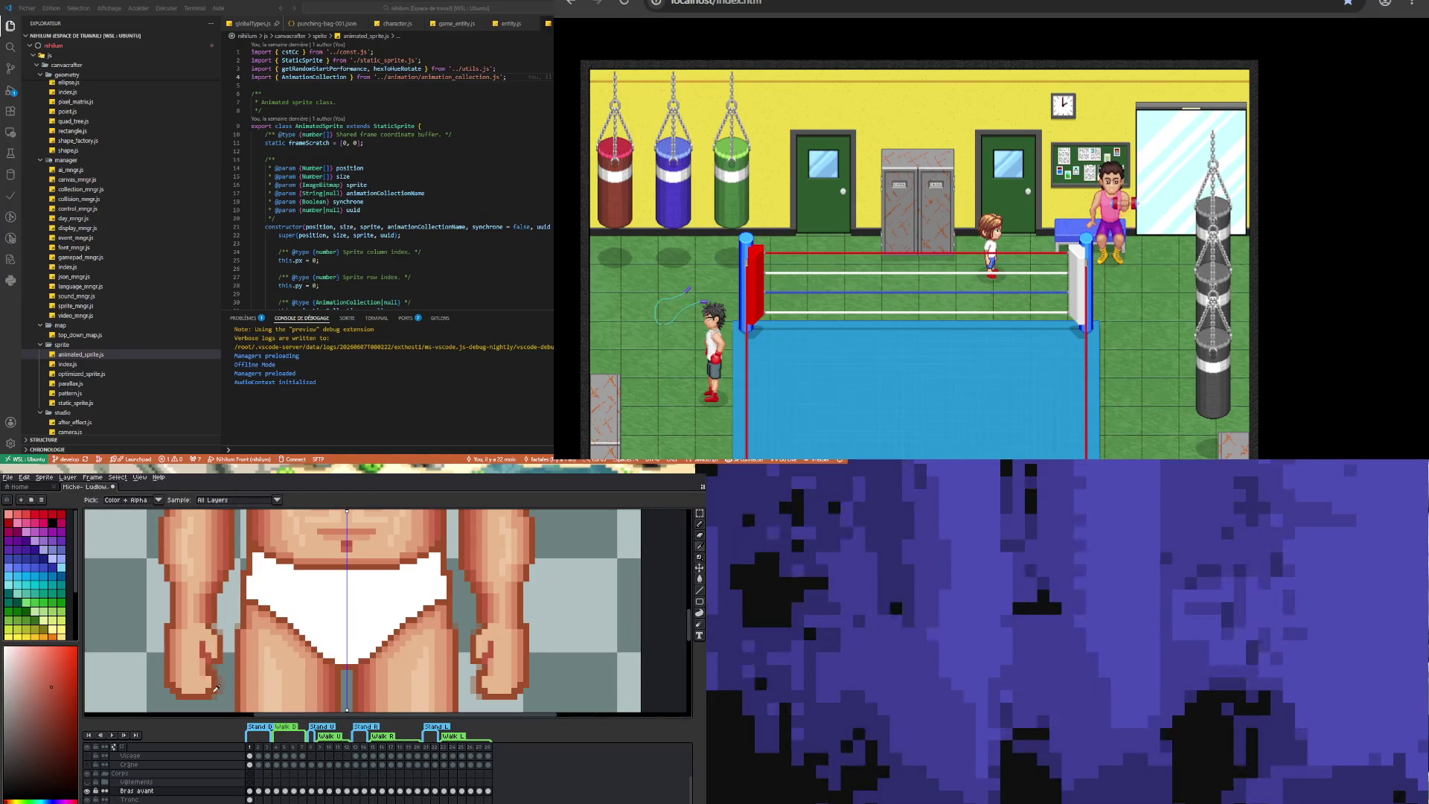
{"action": "left_click", "coordinate": [207, 597]}
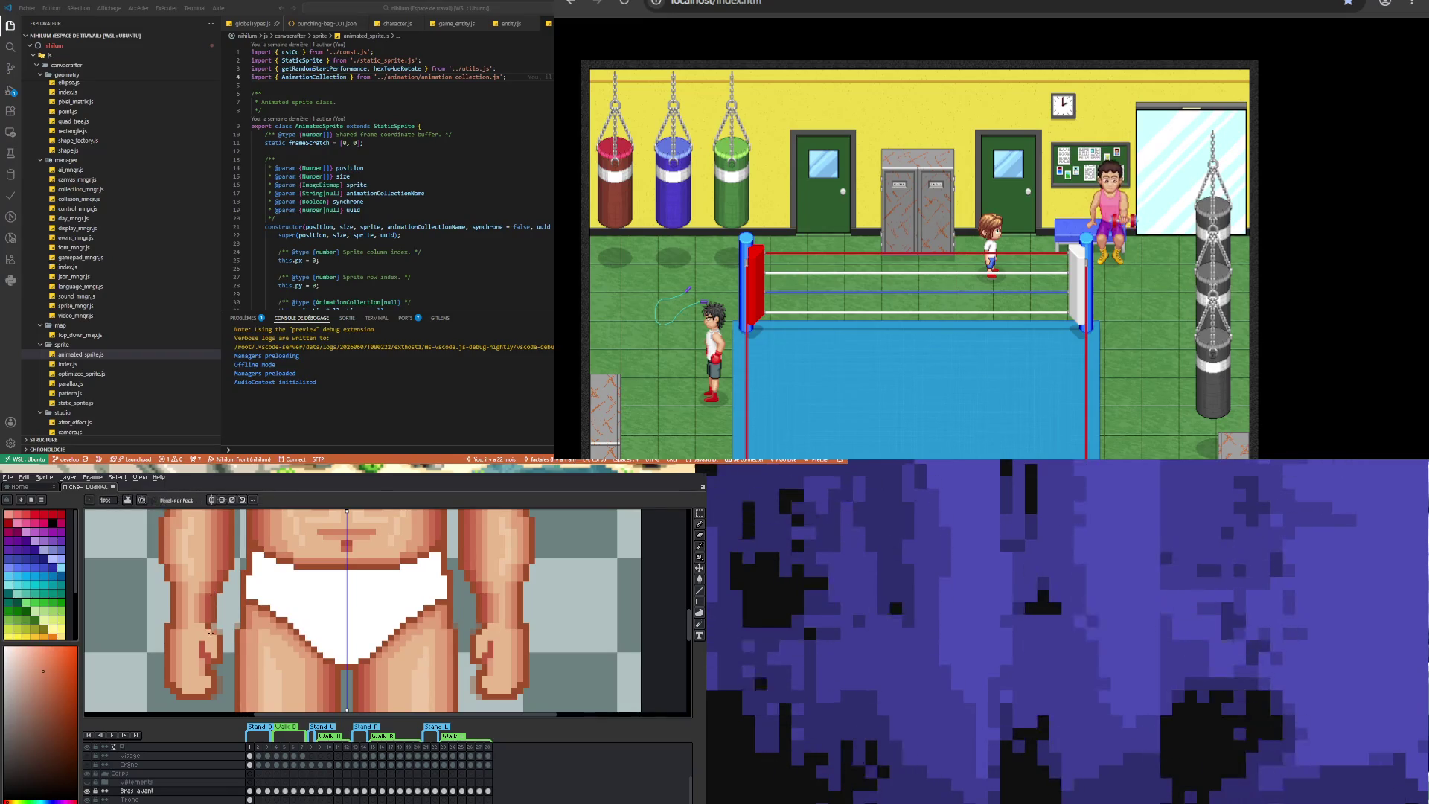
{"action": "key", "text": "b"}
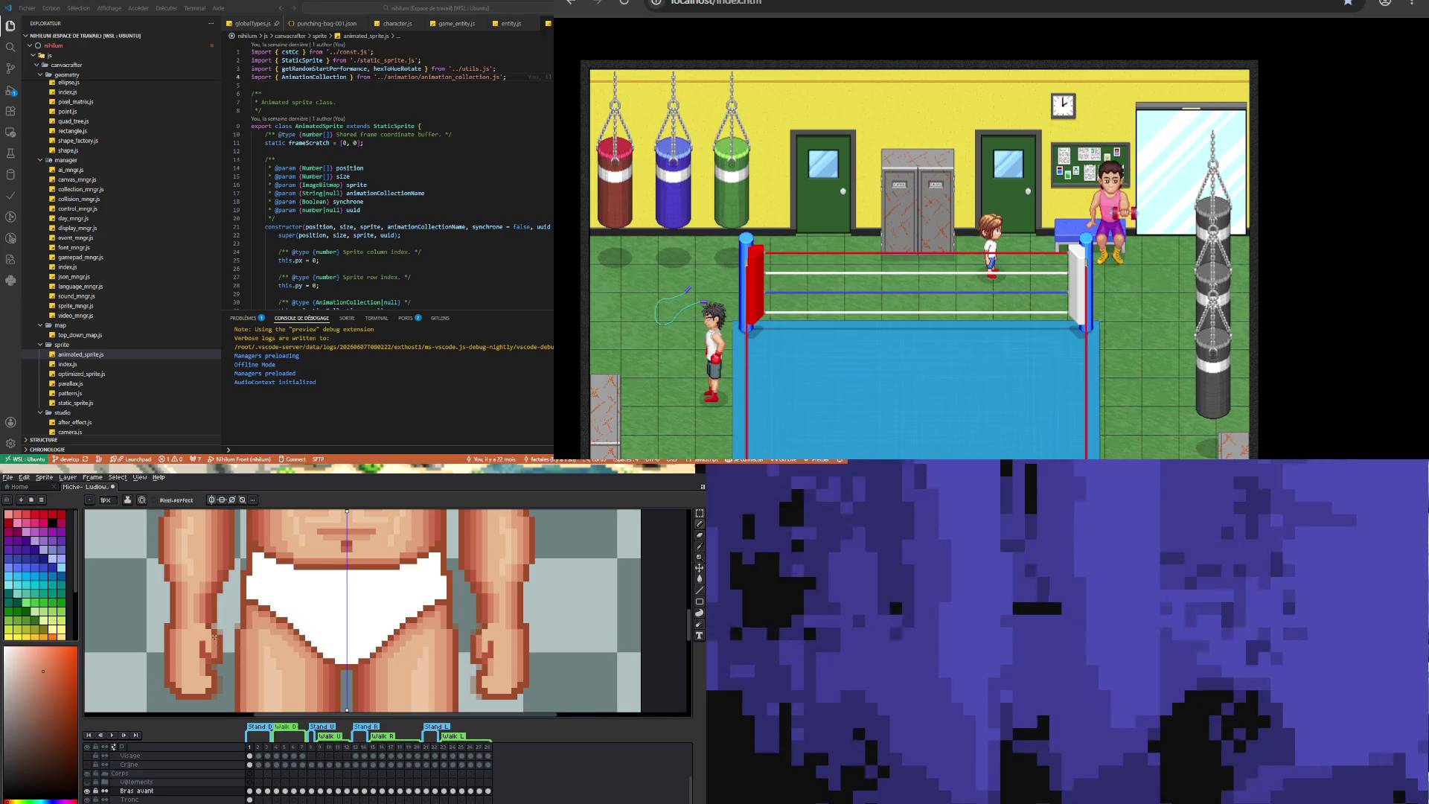
{"action": "left_click_drag", "start_coordinate": [205, 643], "coordinate": [209, 655]}
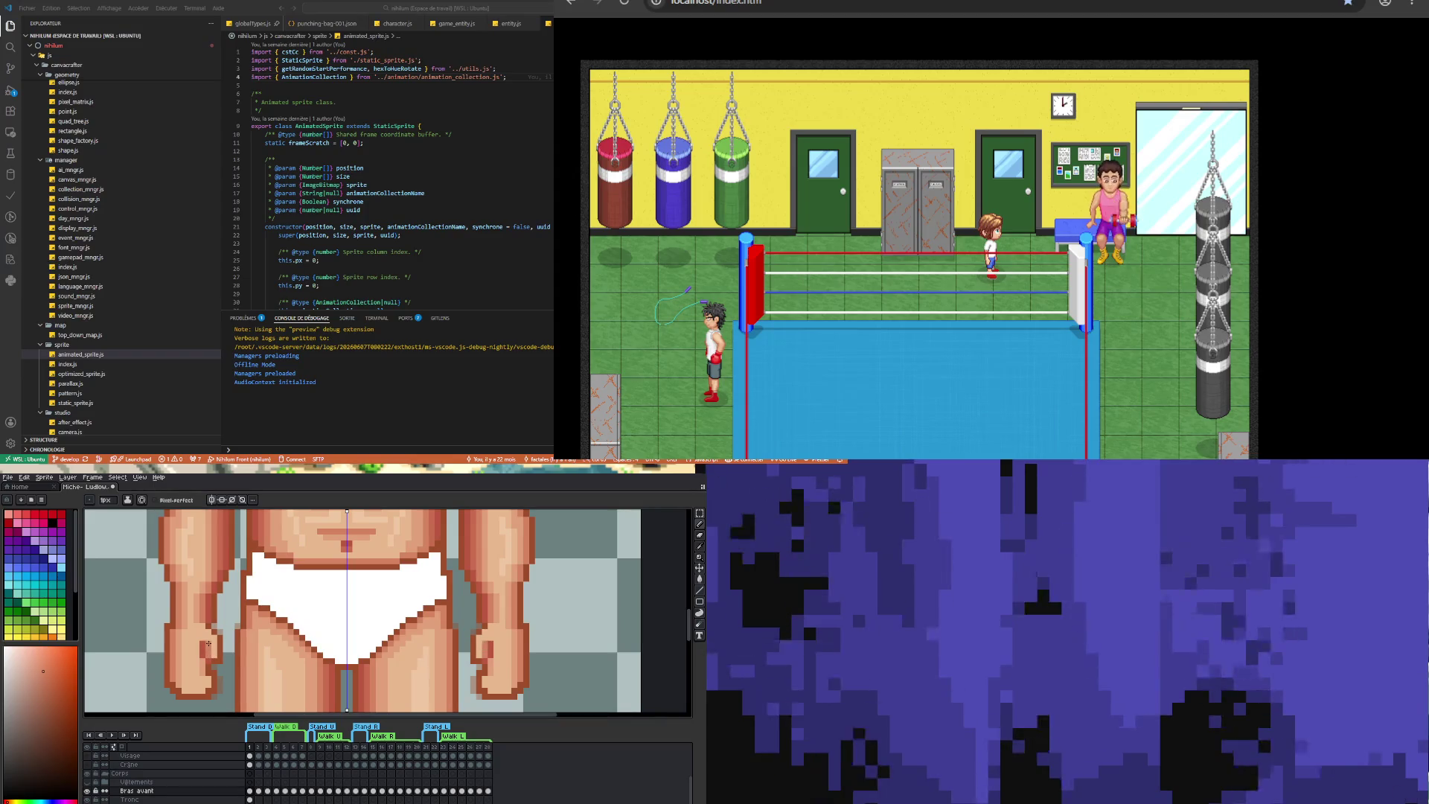
- Outline the bottoms of both hands in a dark shade
{"action": "key", "text": "v"}
{"action": "key", "text": "b"}
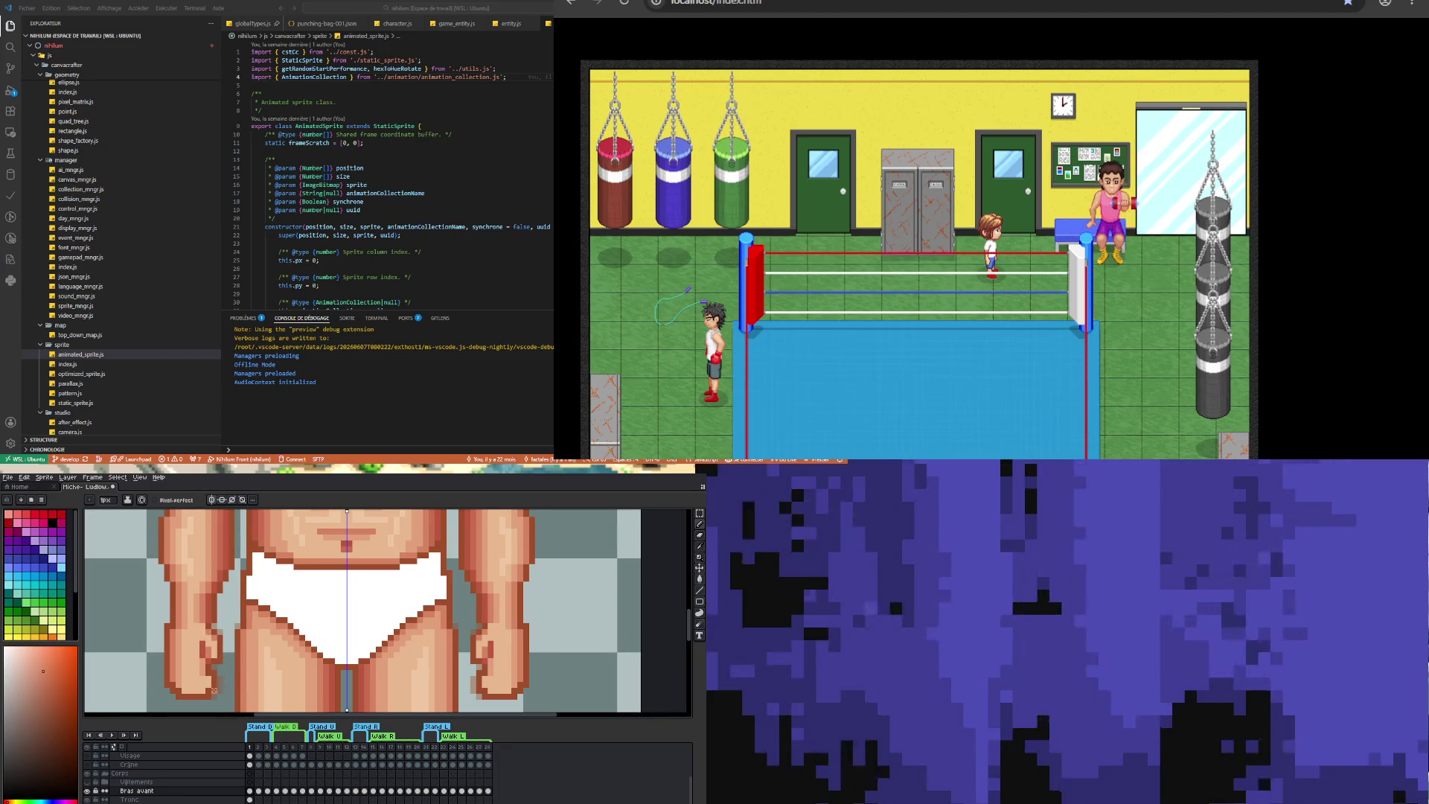
{"action": "left_click_drag", "start_coordinate": [207, 689], "coordinate": [177, 690]}
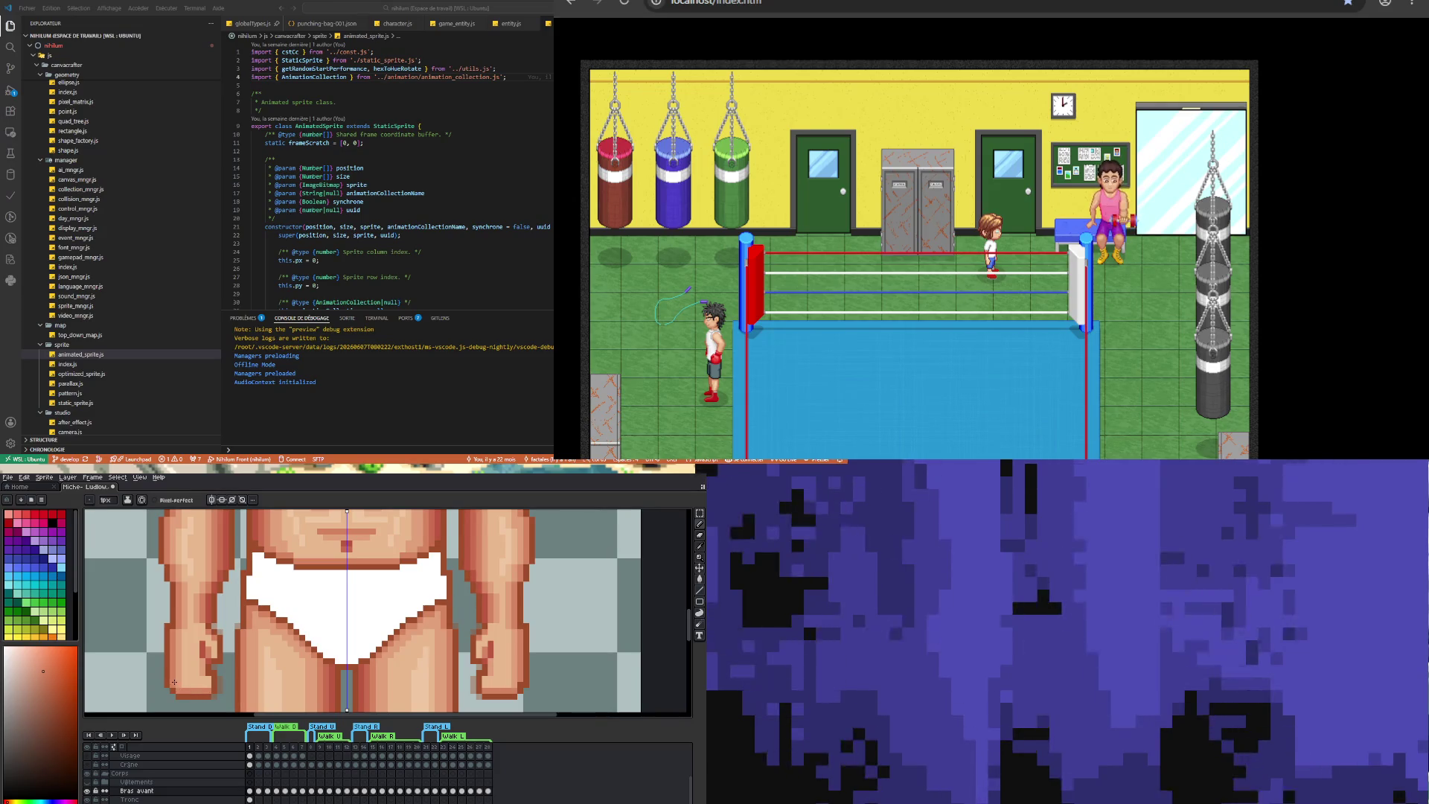
- Sample a more orange skin colour, then a darker, more saturated skin tone, from the sprite
{"action": "scroll", "coordinate": [195, 657], "scroll_direction": "up", "scroll_amount": 1}
{"action": "key", "text": "alt"}
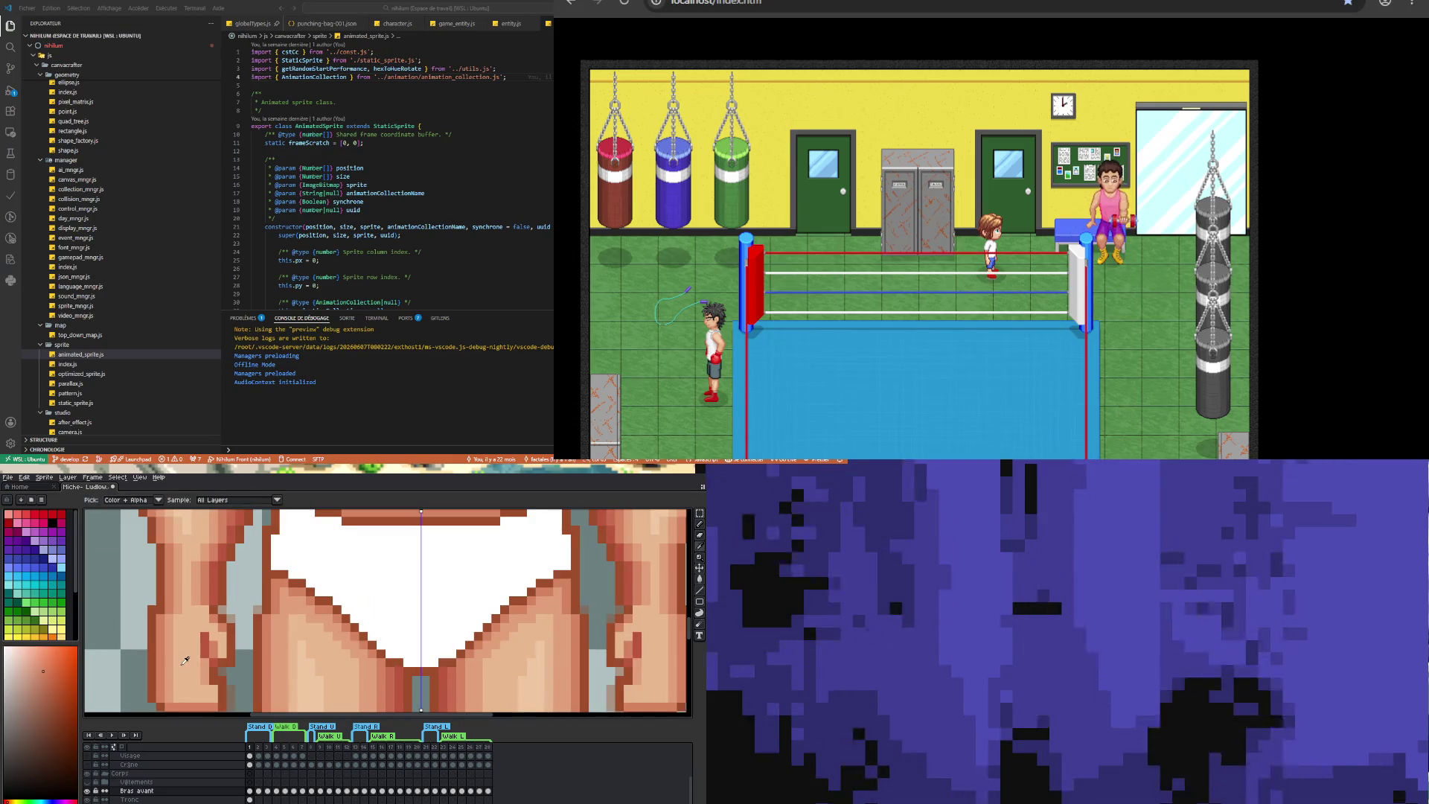
{"action": "left_click", "coordinate": [178, 667]}
{"action": "scroll", "coordinate": [178, 667], "scroll_direction": "down", "scroll_amount": 2}
{"action": "scroll", "coordinate": [177, 672], "scroll_direction": "up", "scroll_amount": 2}
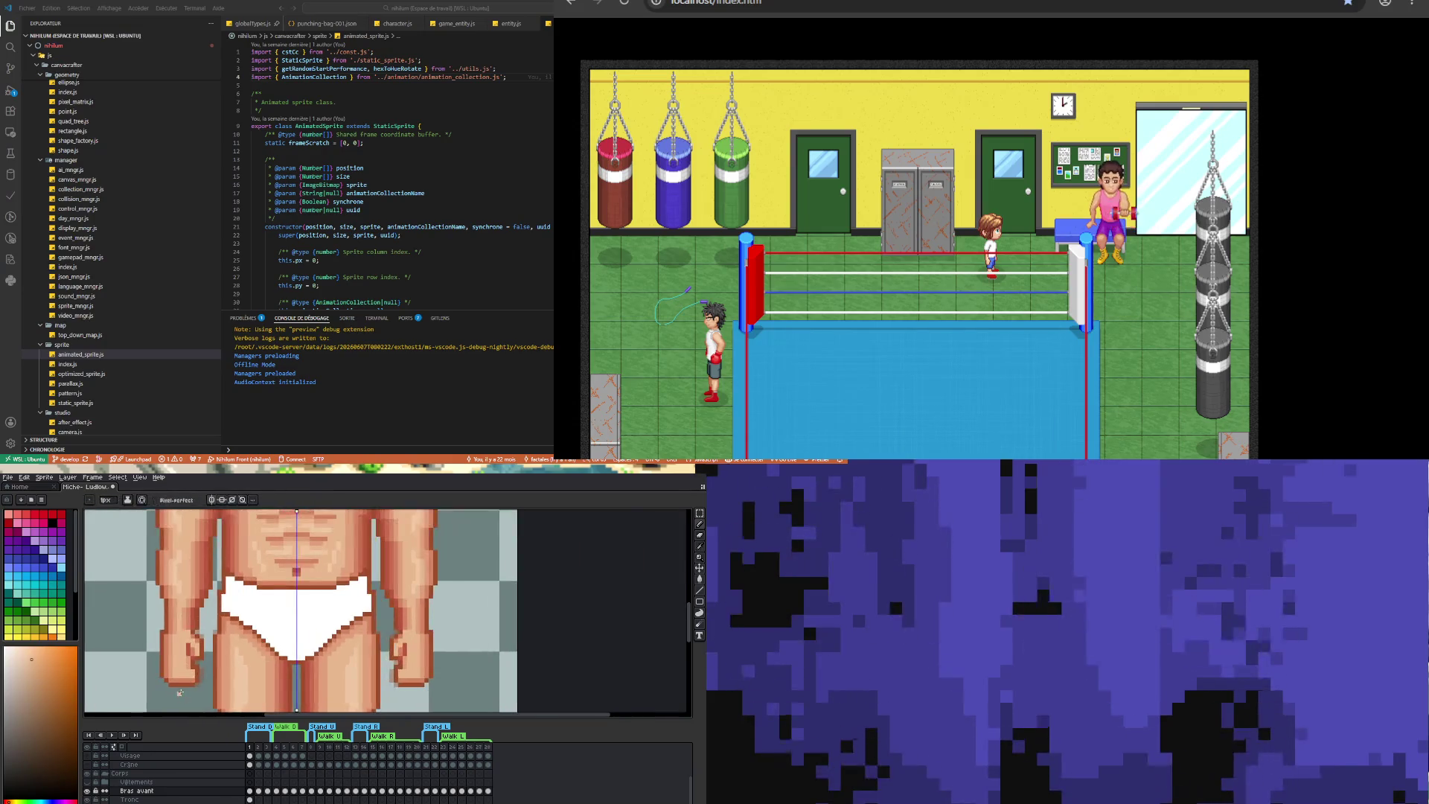
{"action": "scroll", "coordinate": [177, 672], "scroll_direction": "up", "scroll_amount": 1}
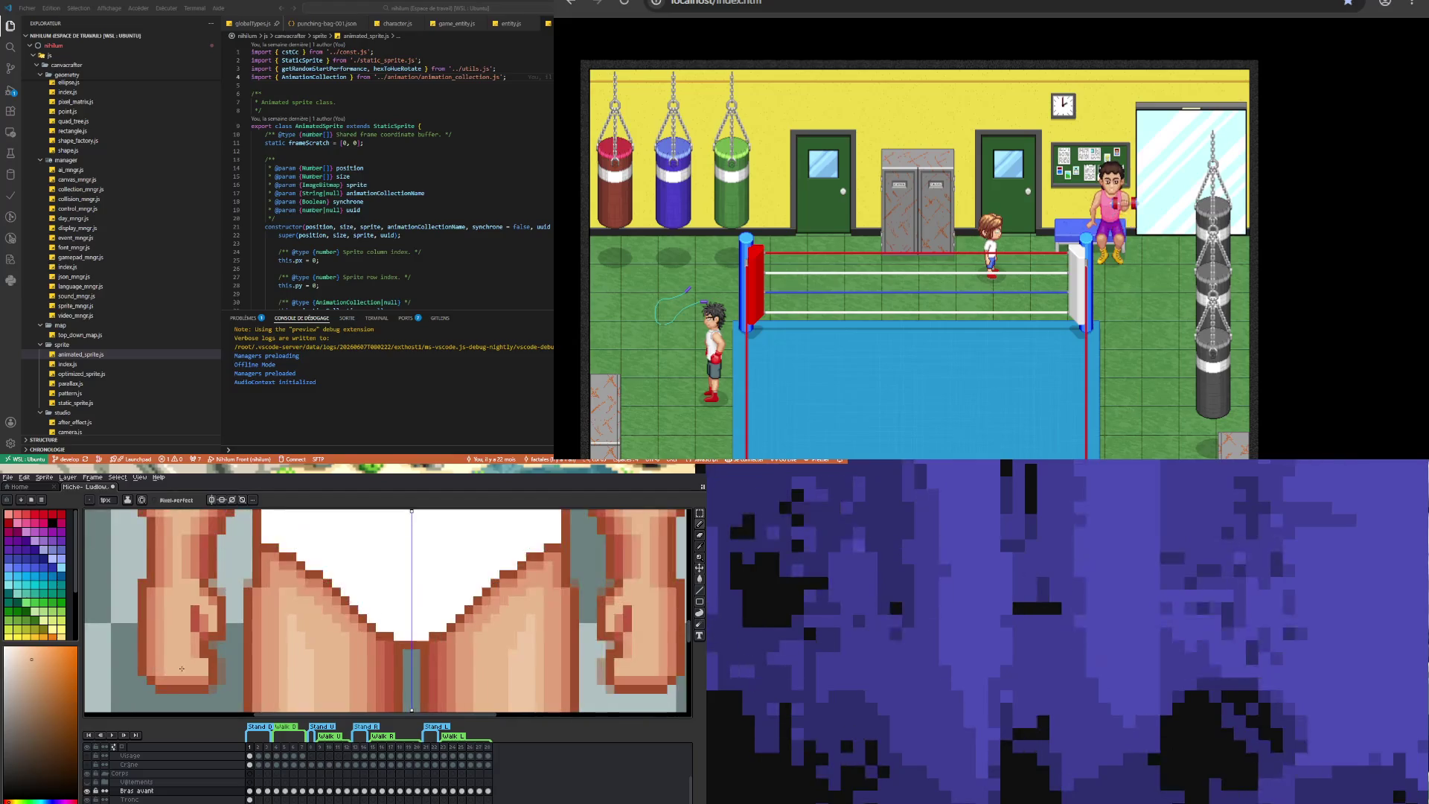
{"action": "key", "text": "alt"}
{"action": "left_click", "coordinate": [160, 661]}
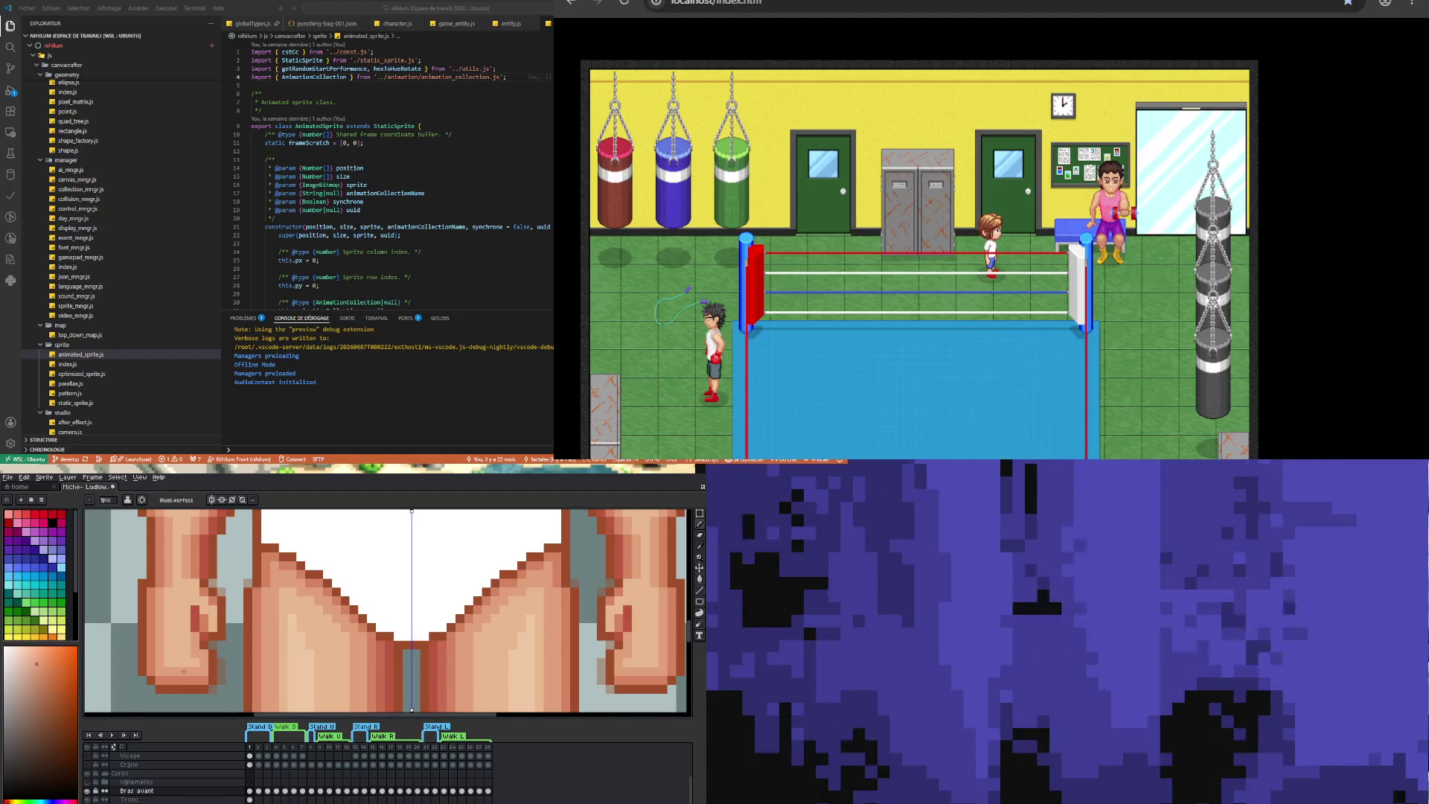
- Finish the fist shading, switch to the eraser, then to the selection tool
{"action": "scroll", "coordinate": [184, 671], "scroll_direction": "down", "scroll_amount": 2}
{"action": "scroll", "coordinate": [184, 672], "scroll_direction": "up", "scroll_amount": 2}
{"action": "scroll", "coordinate": [189, 665], "scroll_direction": "up", "scroll_amount": 1}
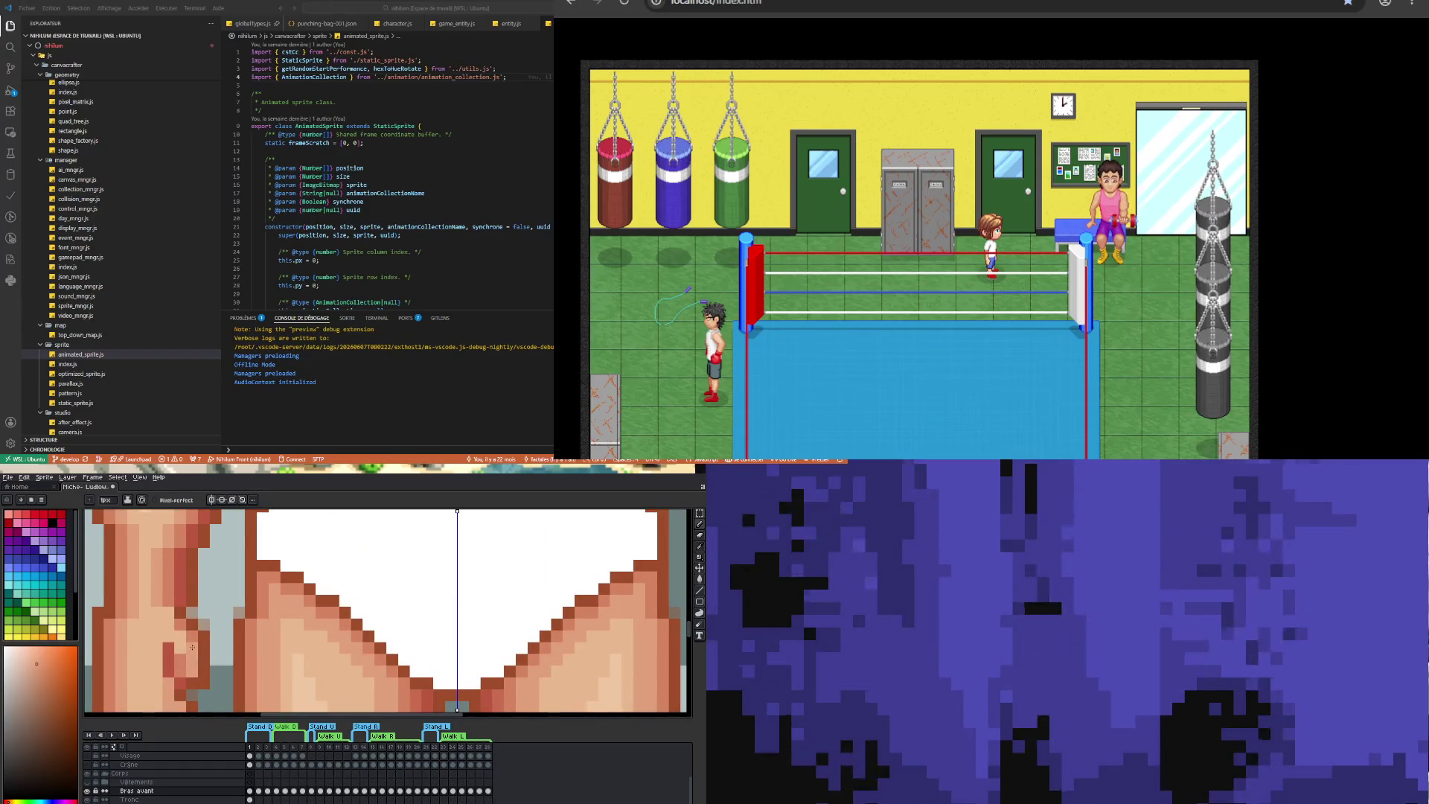
{"action": "scroll", "coordinate": [153, 674], "scroll_direction": "down", "scroll_amount": 3}
{"action": "scroll", "coordinate": [150, 677], "scroll_direction": "up", "scroll_amount": 2}
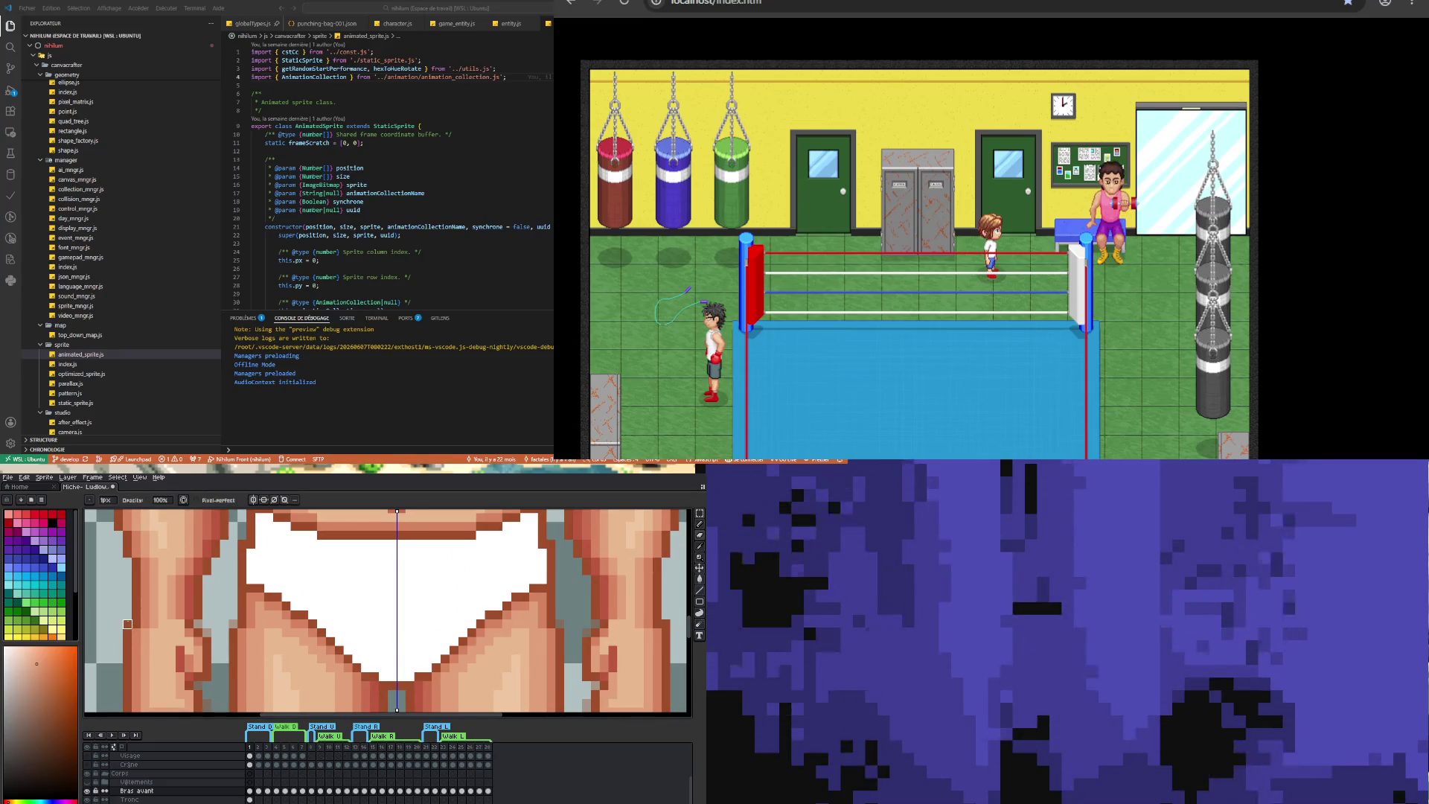
{"action": "scroll", "coordinate": [149, 651], "scroll_direction": "down", "scroll_amount": 2}
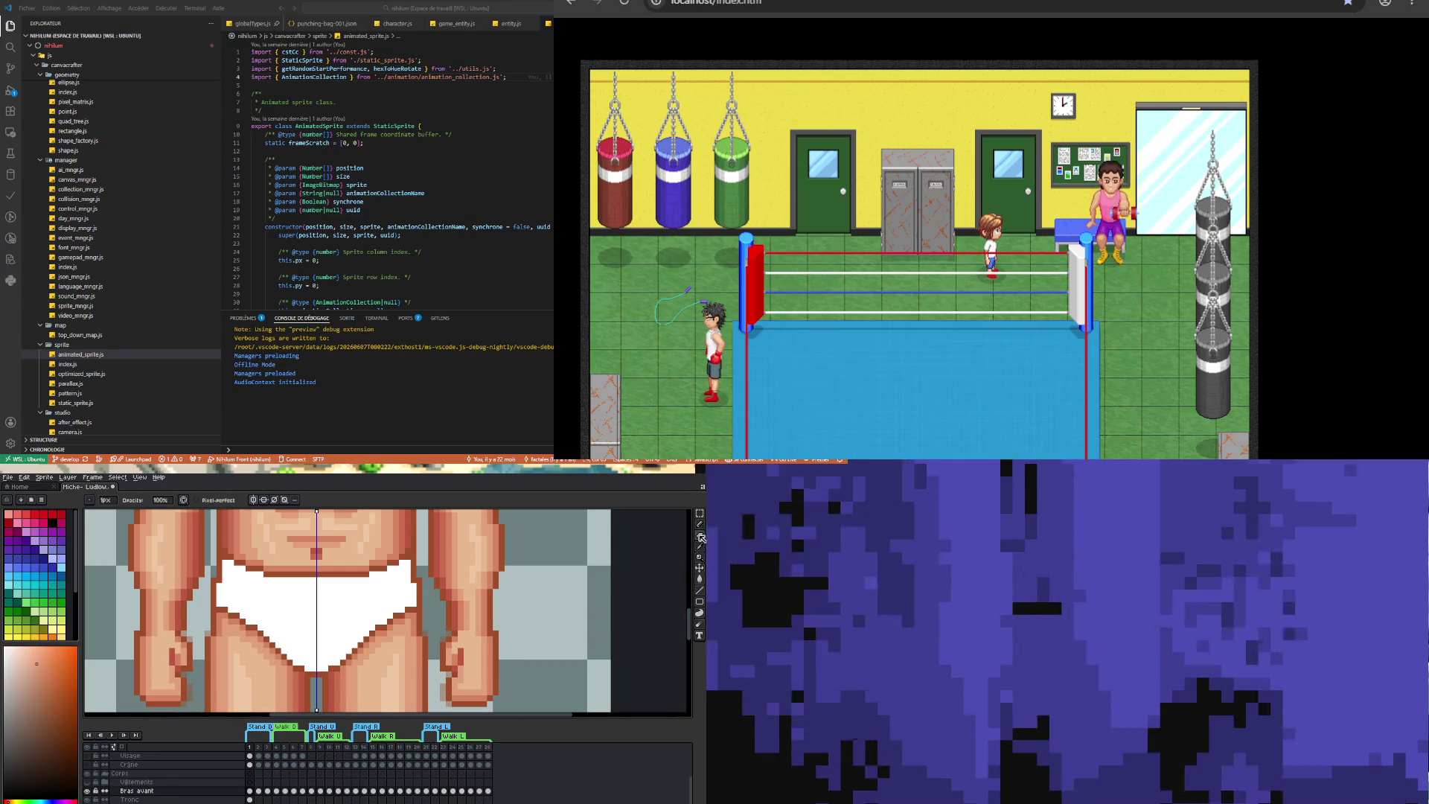
{"action": "left_click", "coordinate": [701, 537]}
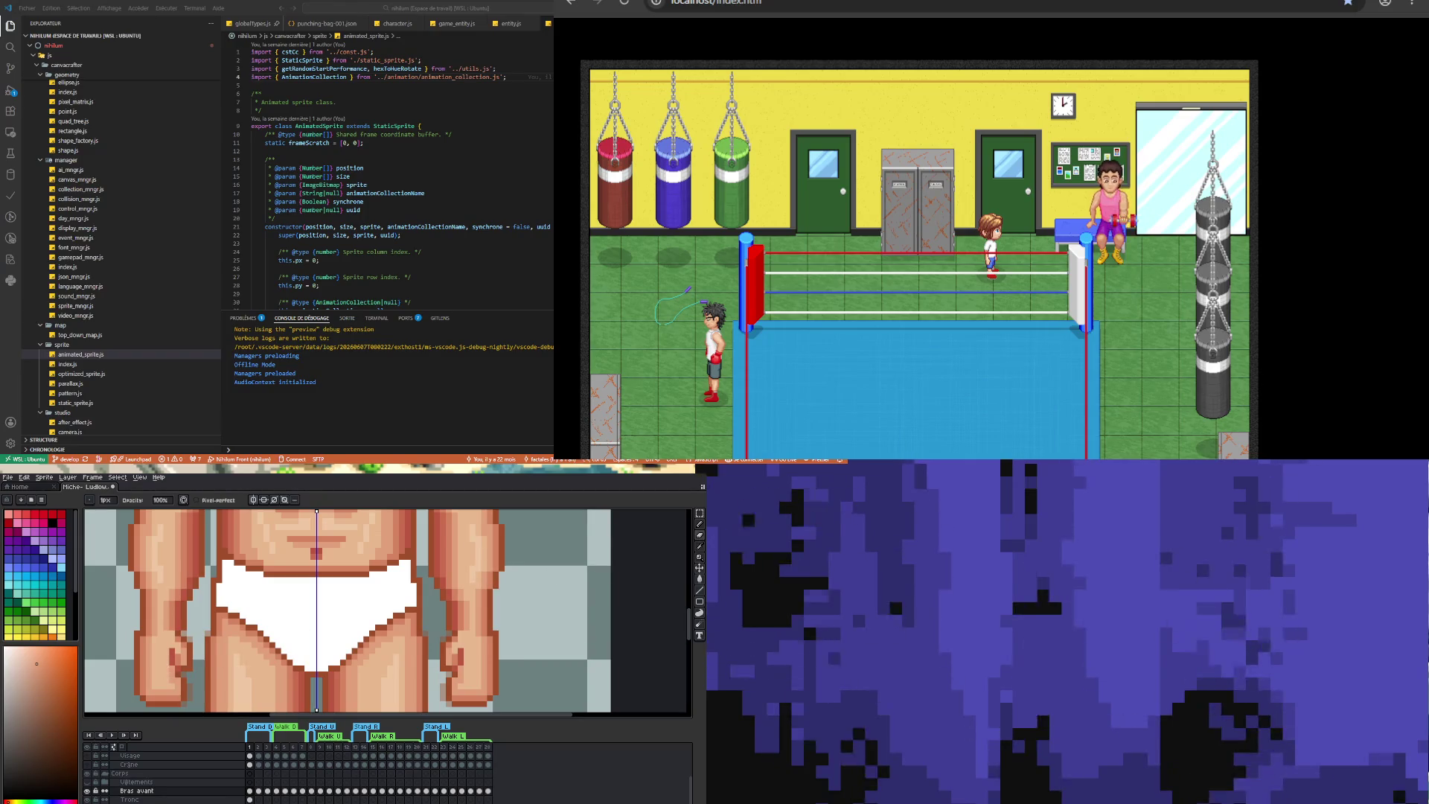
{"action": "scroll", "coordinate": [190, 657], "scroll_direction": "down", "scroll_amount": 1}
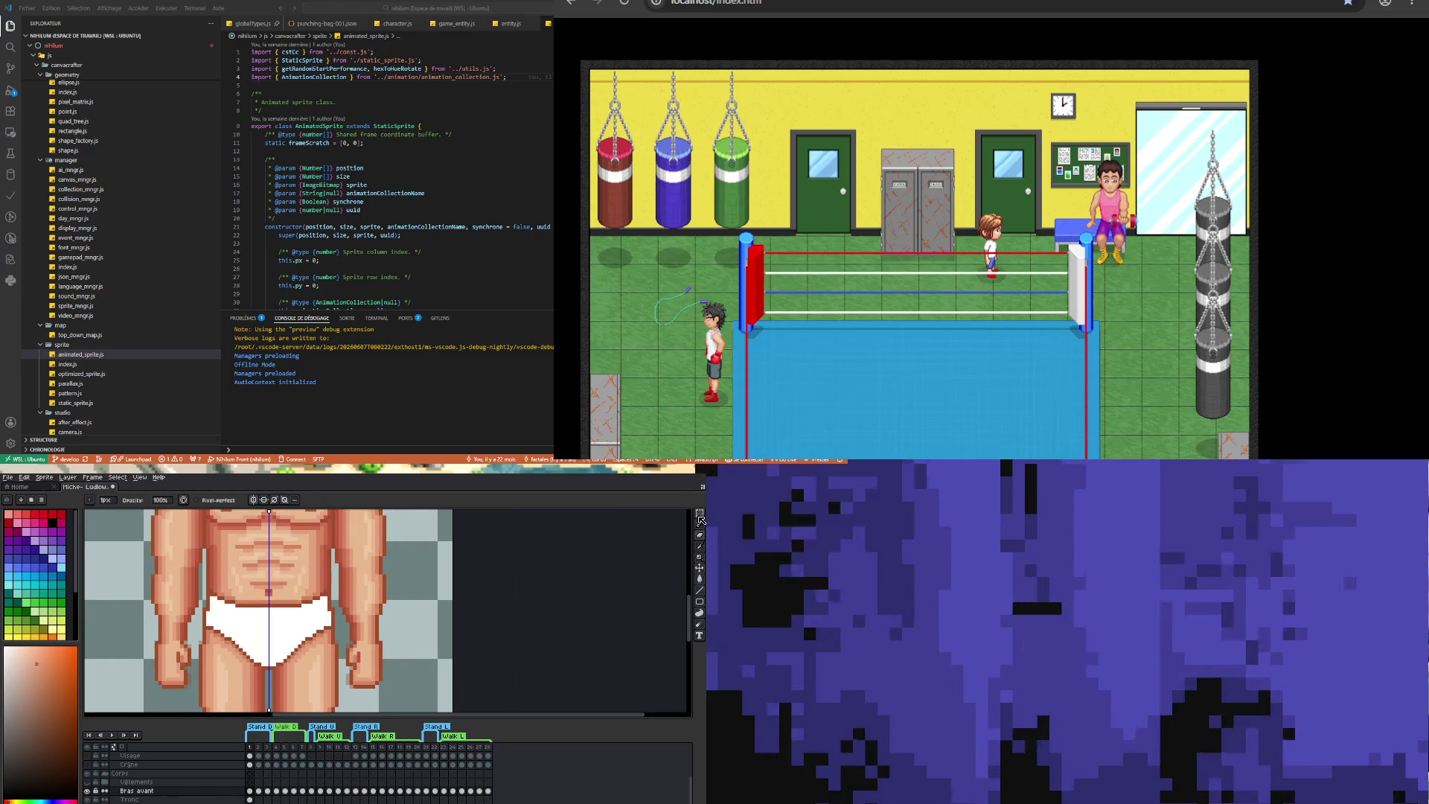
{"action": "left_click", "coordinate": [701, 521]}
- Clear the selection around the sprite, make Tronc the active layer, select all and deselect
{"action": "left_click_drag", "start_coordinate": [266, 594], "coordinate": [407, 709]}
{"action": "left_click", "coordinate": [407, 709]}
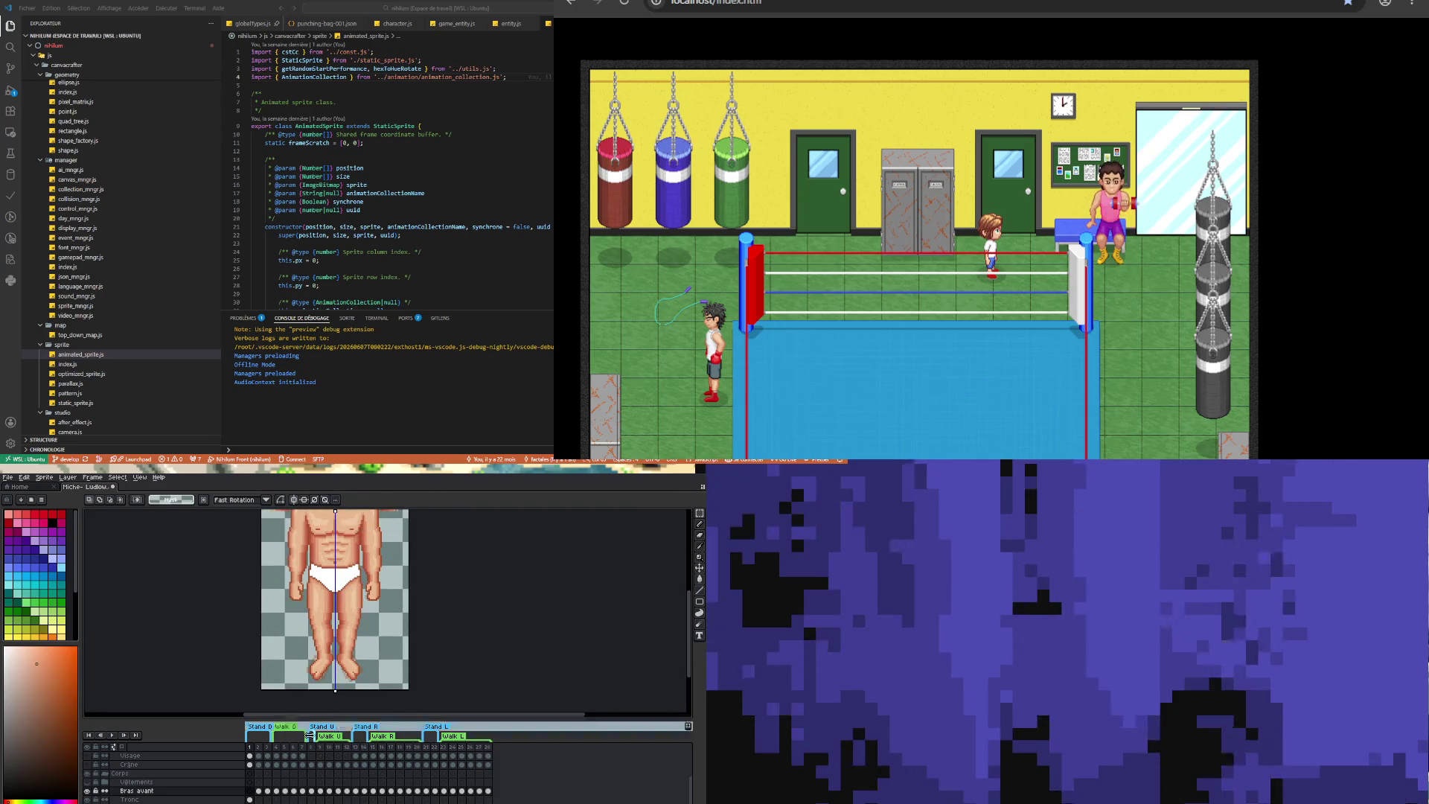
{"action": "left_click", "coordinate": [130, 799]}
{"action": "key", "text": "ctrl+shift+d"}
{"action": "key", "text": "ctrl+d"}
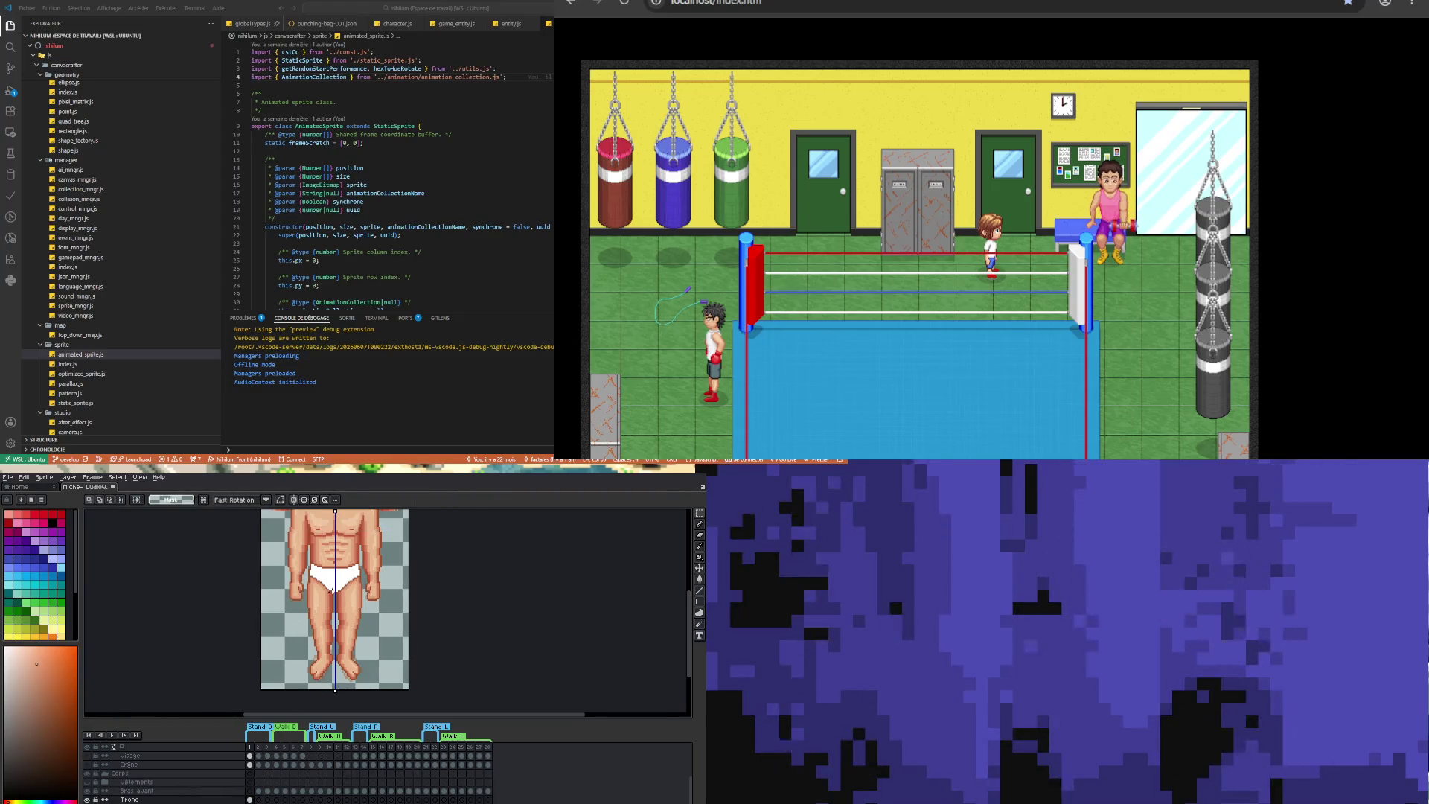
- Take the pencil and sample a skin tone from the sprite
{"action": "scroll", "coordinate": [293, 600], "scroll_direction": "up", "scroll_amount": 1}
{"action": "scroll", "coordinate": [293, 600], "scroll_direction": "down", "scroll_amount": 2}
{"action": "scroll", "coordinate": [293, 600], "scroll_direction": "up", "scroll_amount": 2}
{"action": "scroll", "coordinate": [294, 600], "scroll_direction": "up", "scroll_amount": 2}
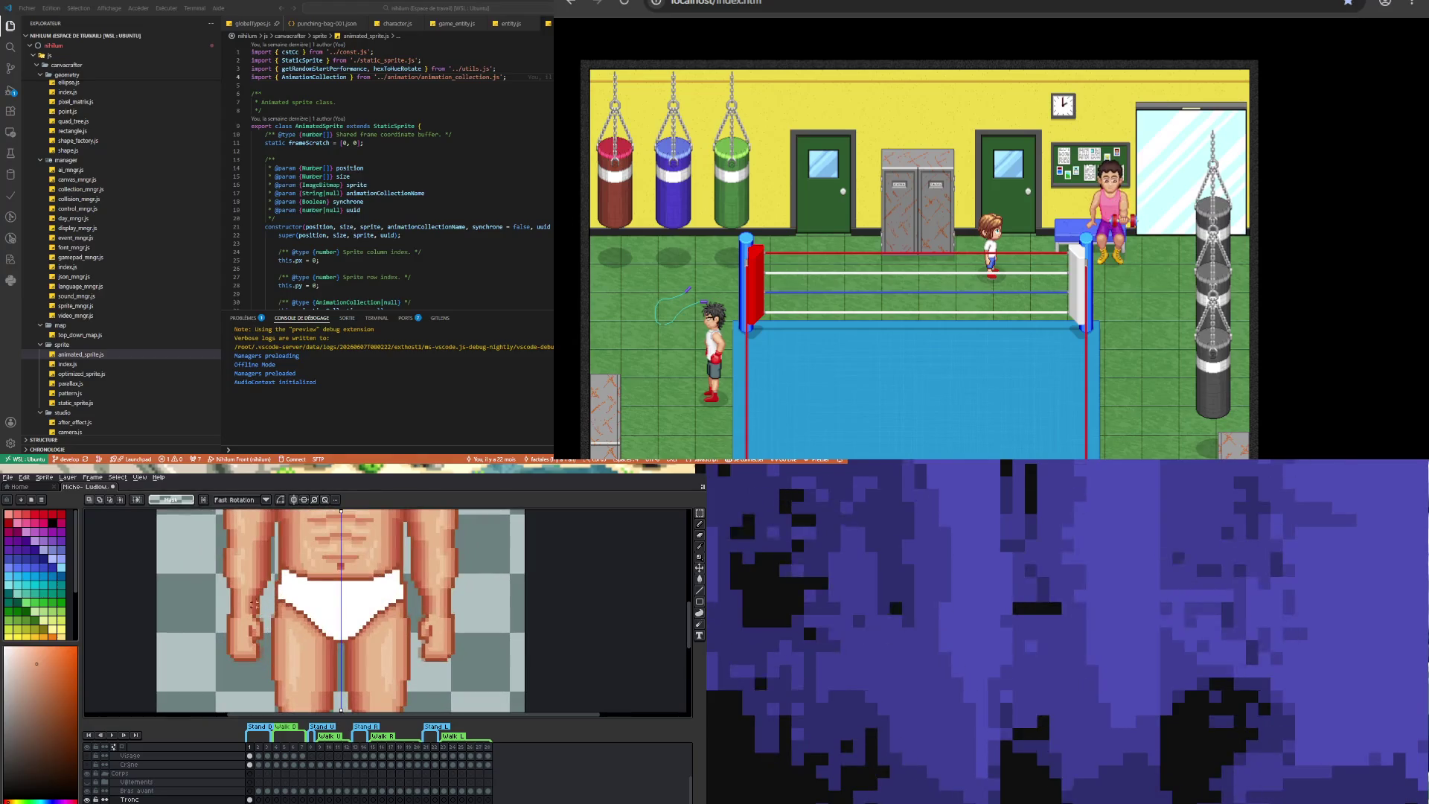
{"action": "scroll", "coordinate": [292, 611], "scroll_direction": "down", "scroll_amount": 1}
{"action": "scroll", "coordinate": [291, 620], "scroll_direction": "up", "scroll_amount": 1}
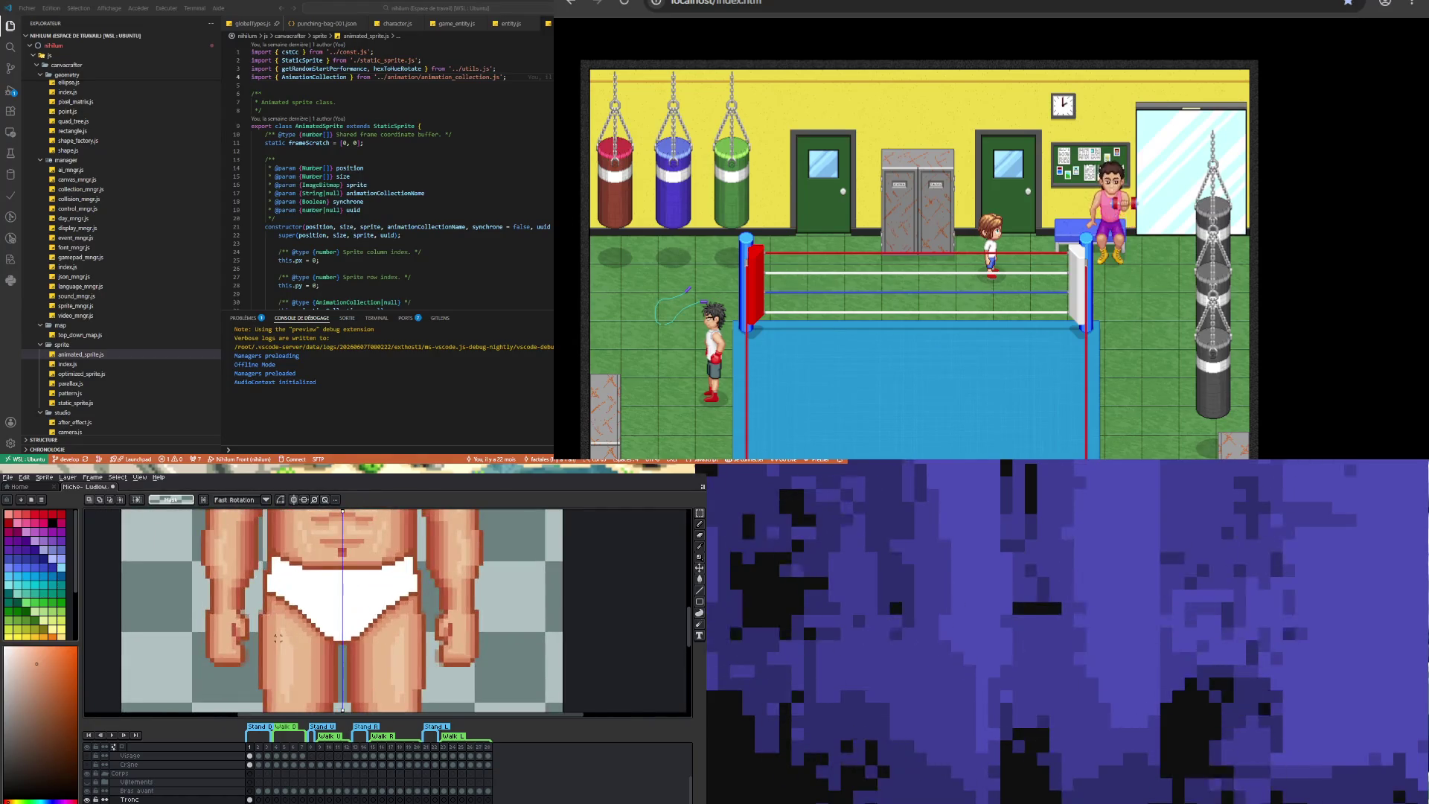
{"action": "scroll", "coordinate": [290, 620], "scroll_direction": "up", "scroll_amount": 2}
{"action": "key", "text": "b"}
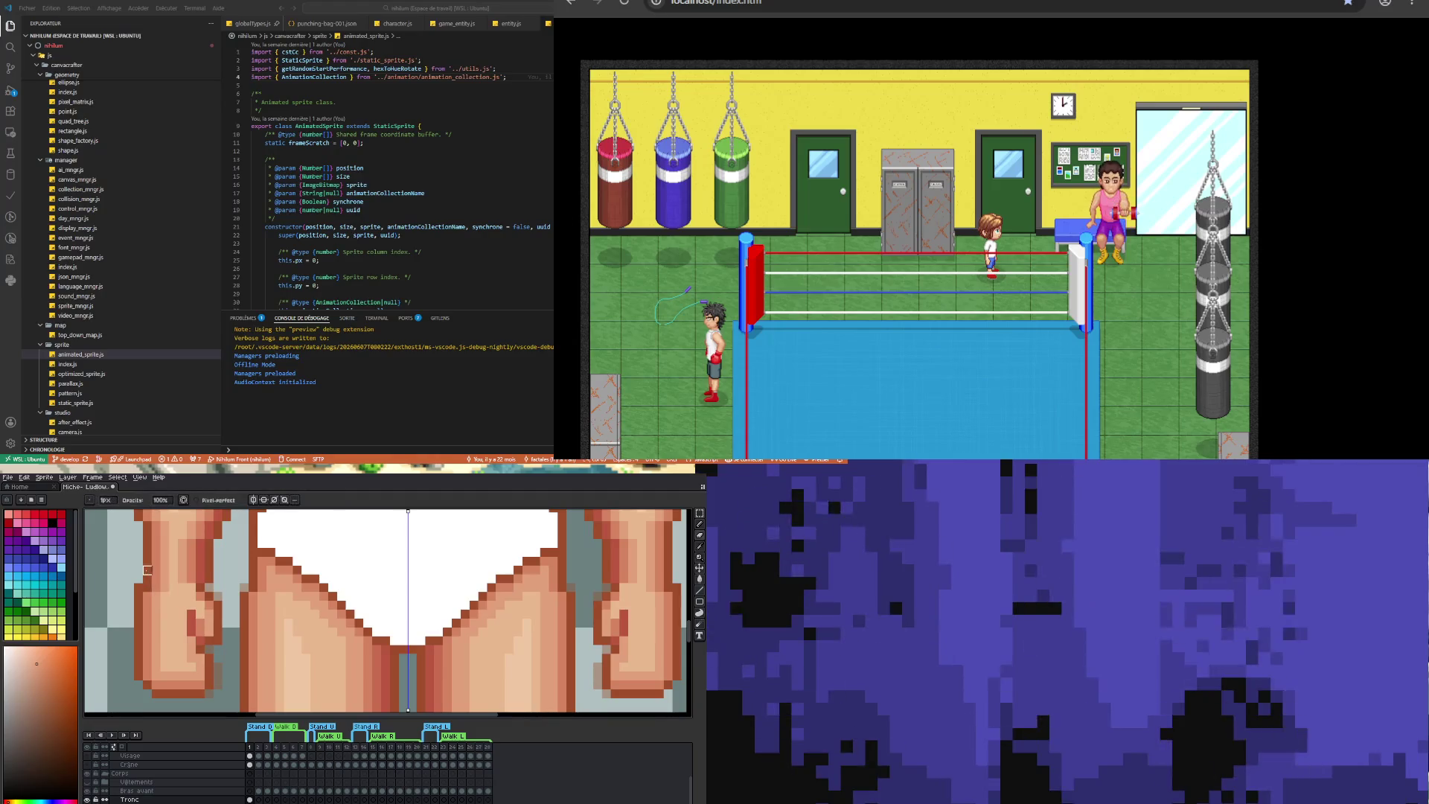
{"action": "scroll", "coordinate": [156, 676], "scroll_direction": "down", "scroll_amount": 3}
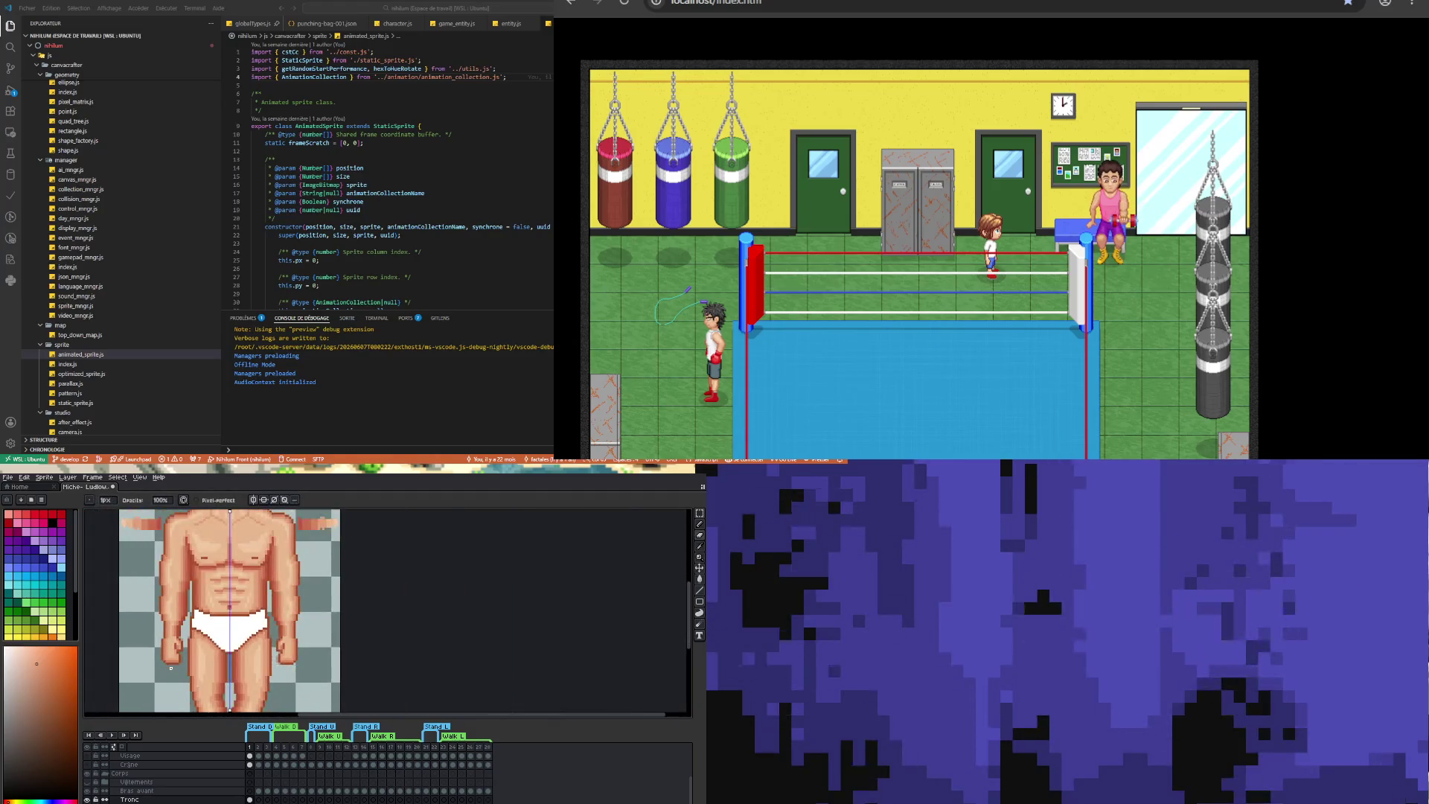
{"action": "scroll", "coordinate": [170, 667], "scroll_direction": "up", "scroll_amount": 2}
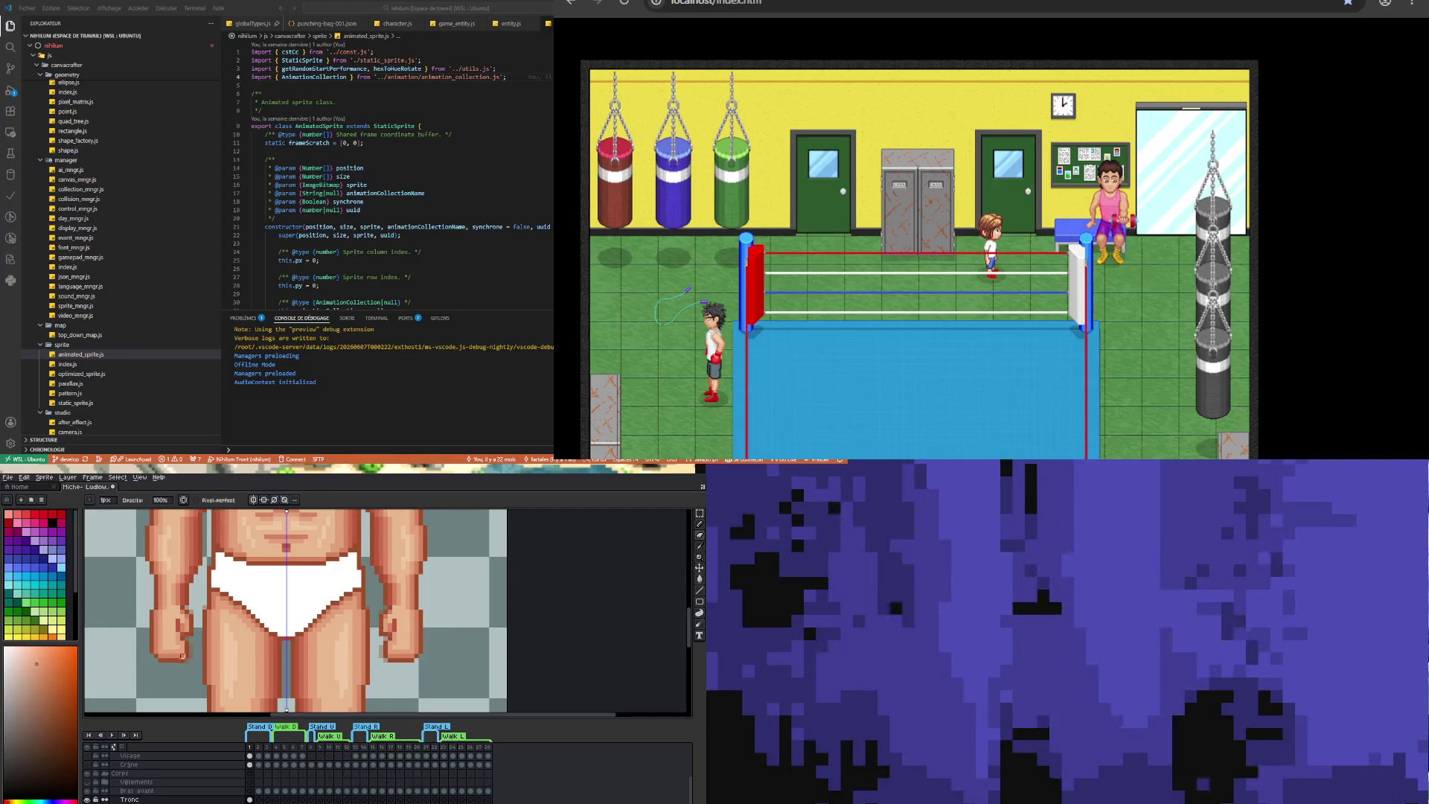
{"action": "scroll", "coordinate": [188, 639], "scroll_direction": "up", "scroll_amount": 2}
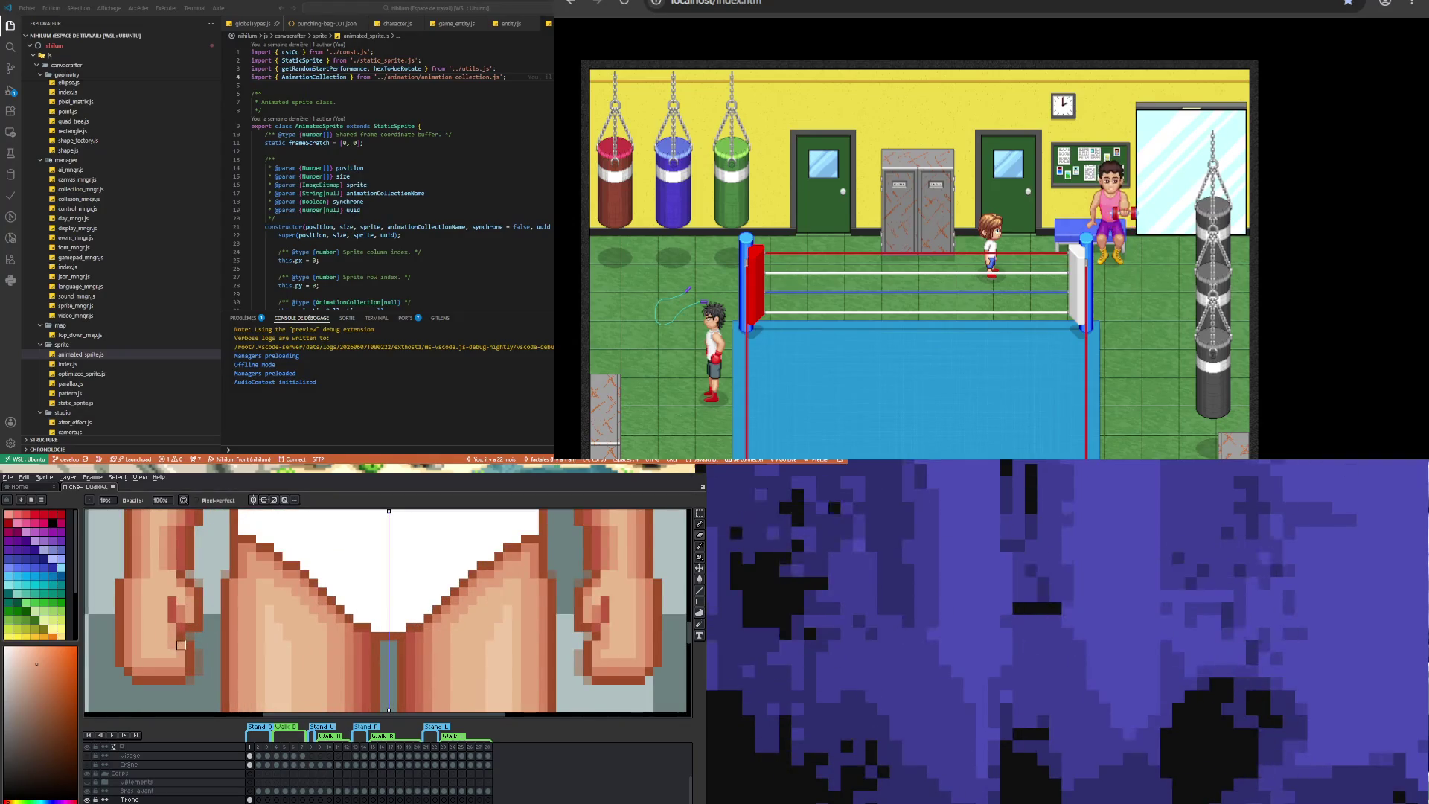
{"action": "key", "text": "i"}
{"action": "key", "text": "b"}
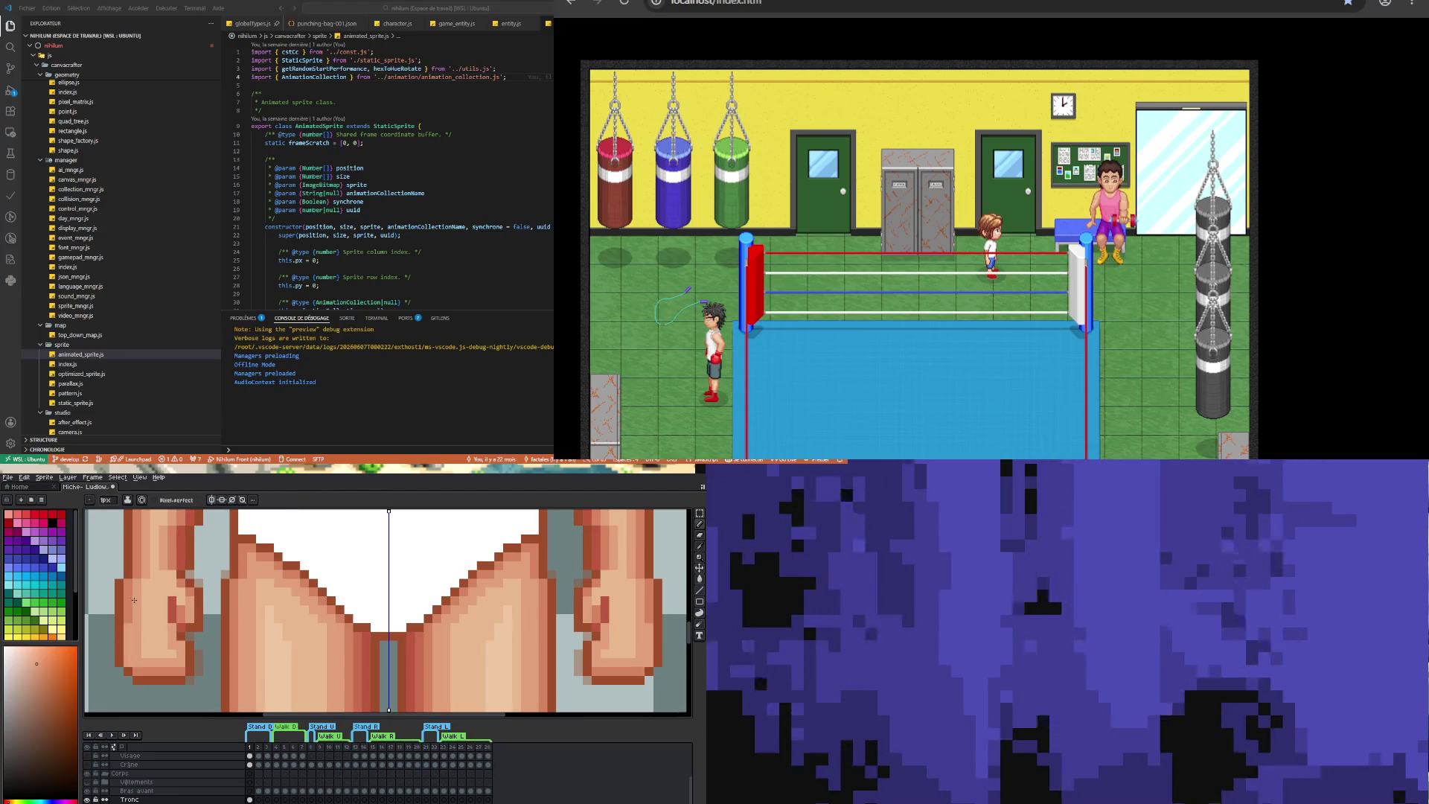
{"action": "left_click", "coordinate": [134, 597], "text": "alt"}
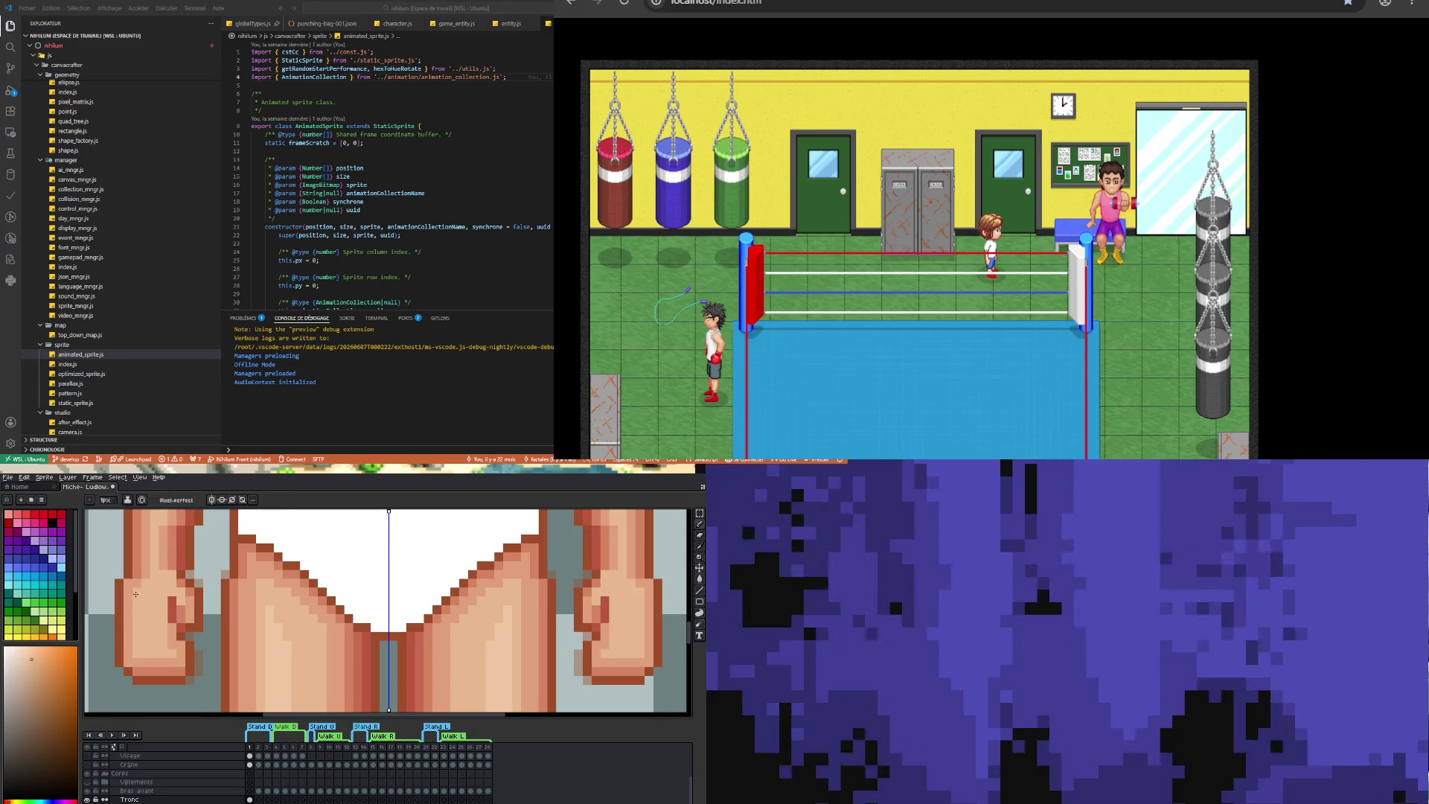
- Sample the left fist's skin colour and paint darker finger-line pixels, mirrored on both fists
{"action": "scroll", "coordinate": [141, 625], "scroll_direction": "down", "scroll_amount": 5}
{"action": "scroll", "coordinate": [150, 658], "scroll_direction": "up", "scroll_amount": 5}
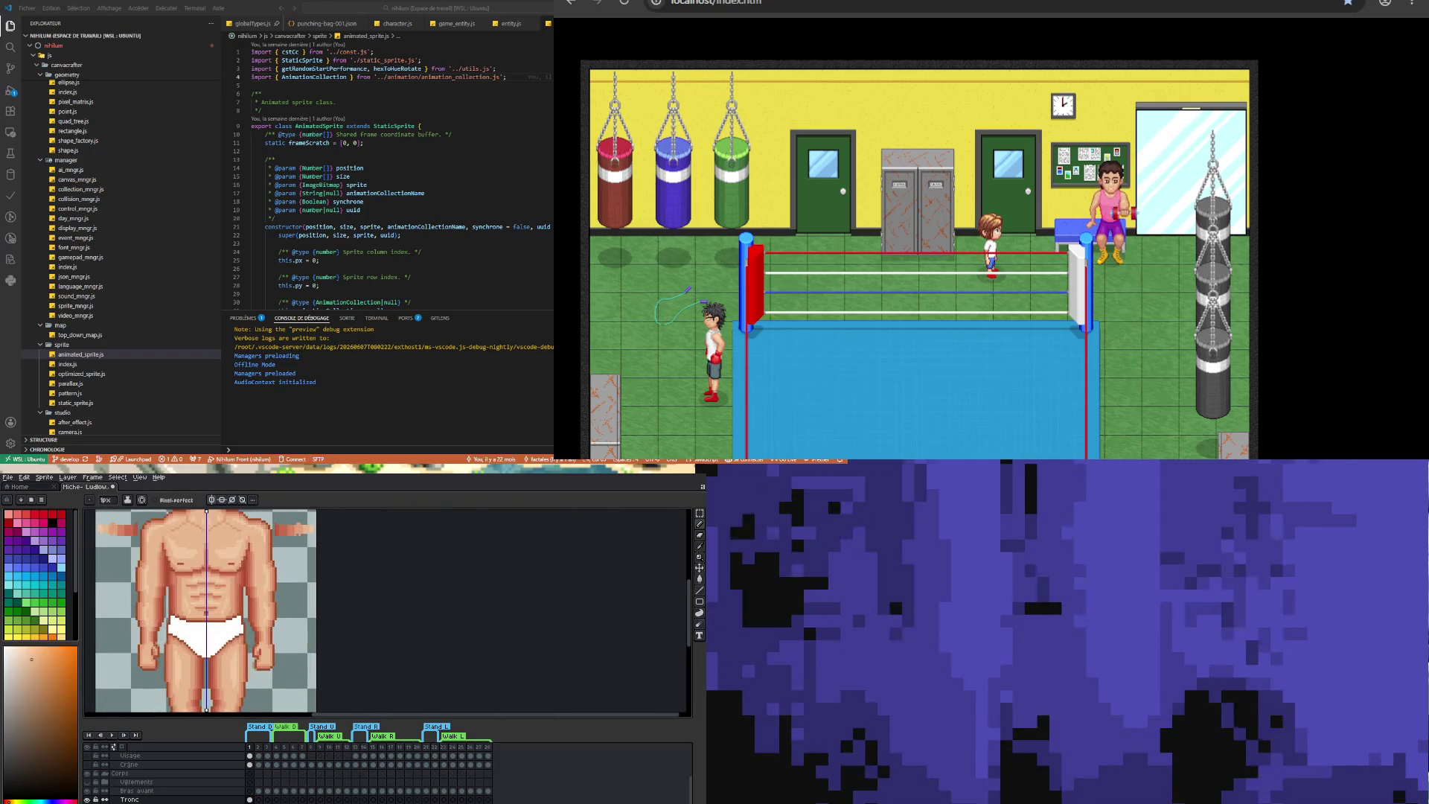
{"action": "scroll", "coordinate": [171, 658], "scroll_direction": "up", "scroll_amount": 3}
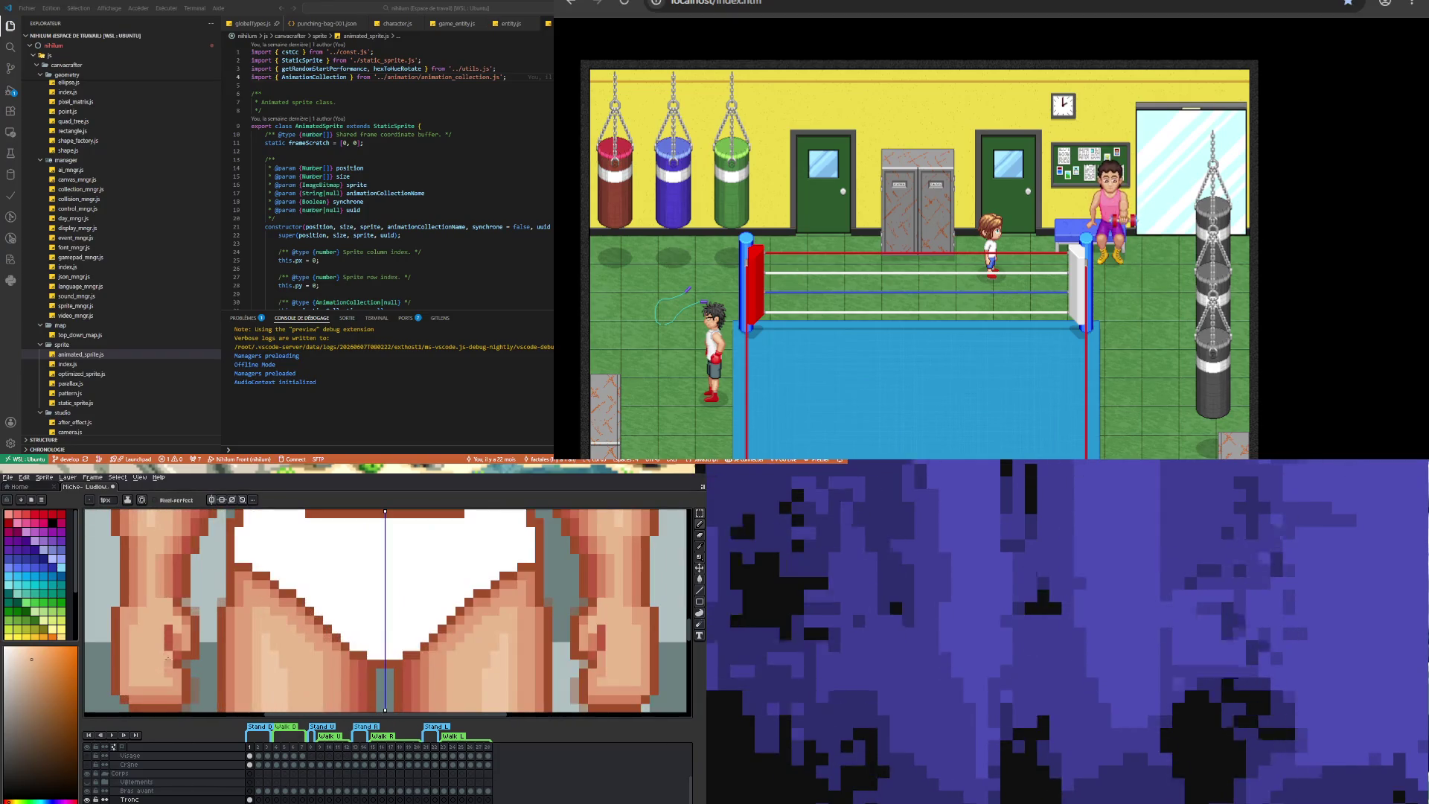
{"action": "key", "text": "i"}
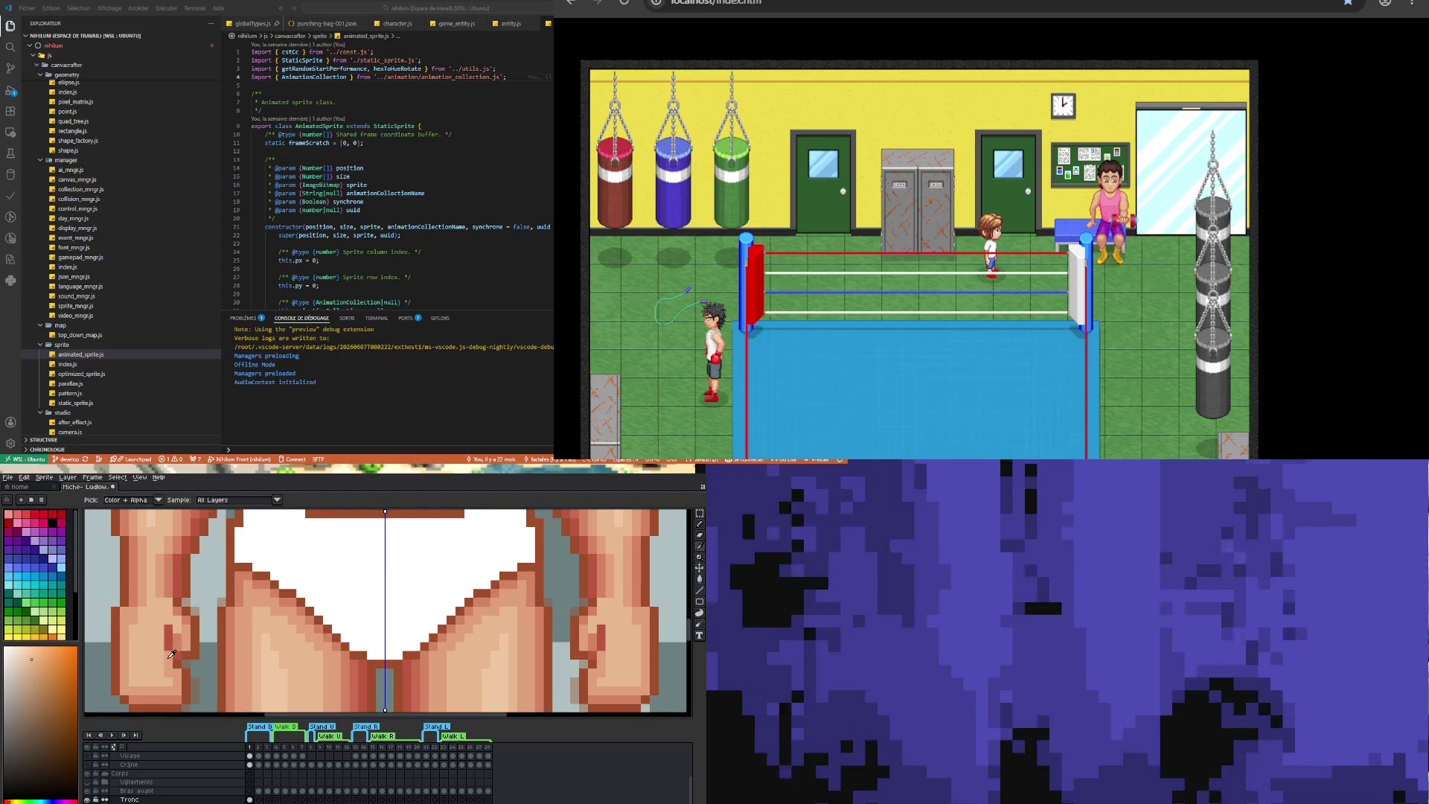
{"action": "left_click", "coordinate": [172, 654]}
{"action": "key", "text": "b"}
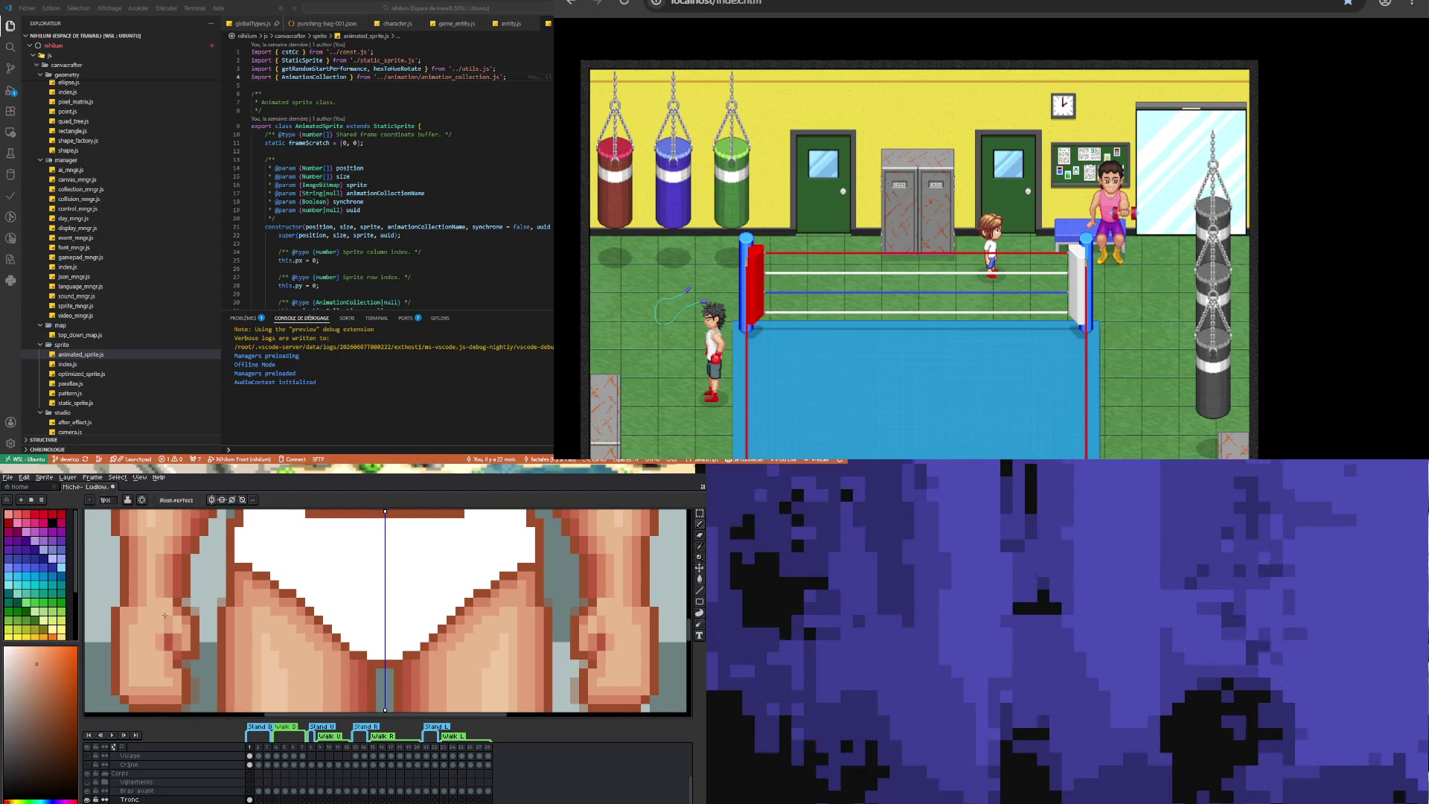
{"action": "left_click_drag", "start_coordinate": [165, 615], "coordinate": [158, 627]}
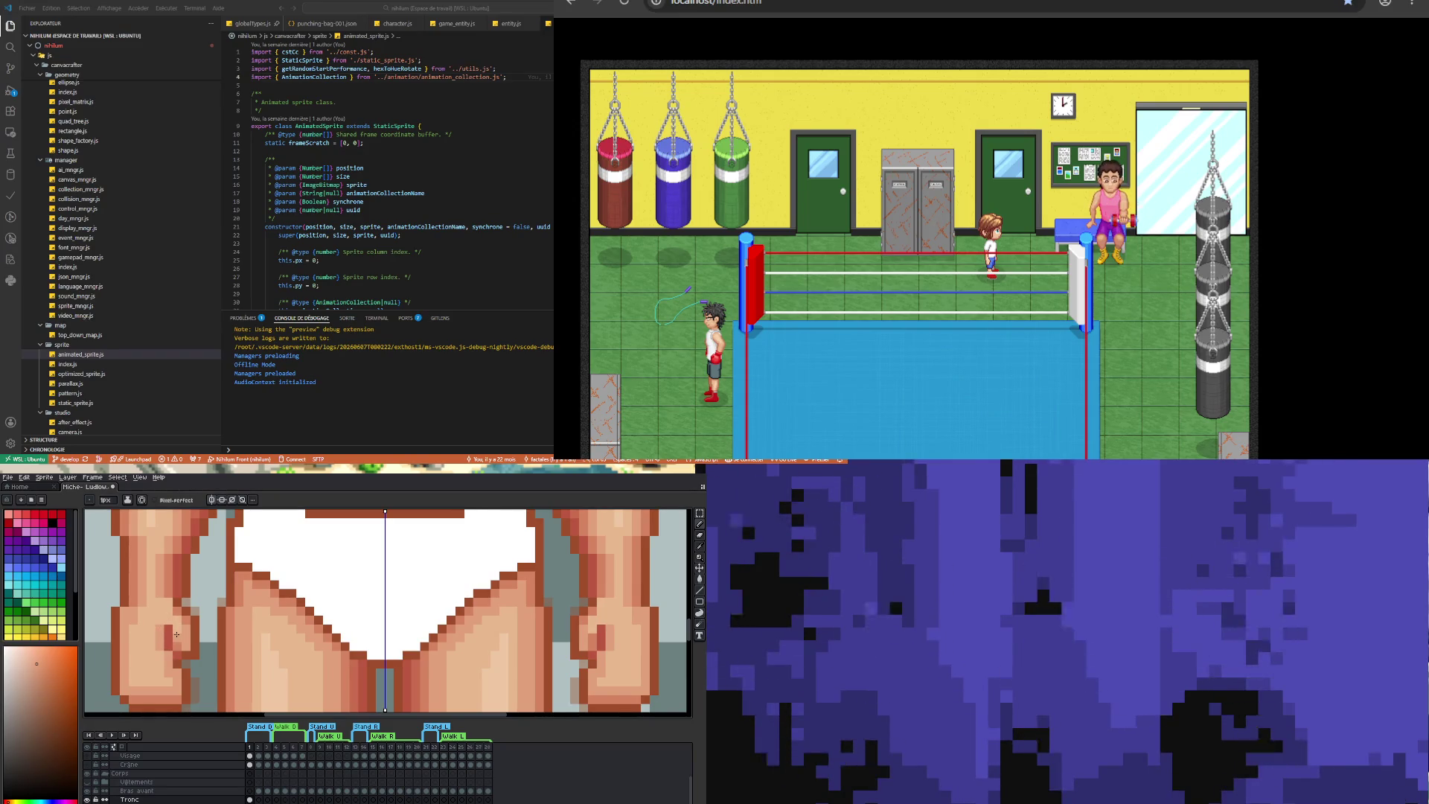
{"action": "scroll", "coordinate": [127, 655], "scroll_direction": "down", "scroll_amount": 2}
- Sample two skin tones from the left fist
{"action": "scroll", "coordinate": [149, 670], "scroll_direction": "up", "scroll_amount": 2}
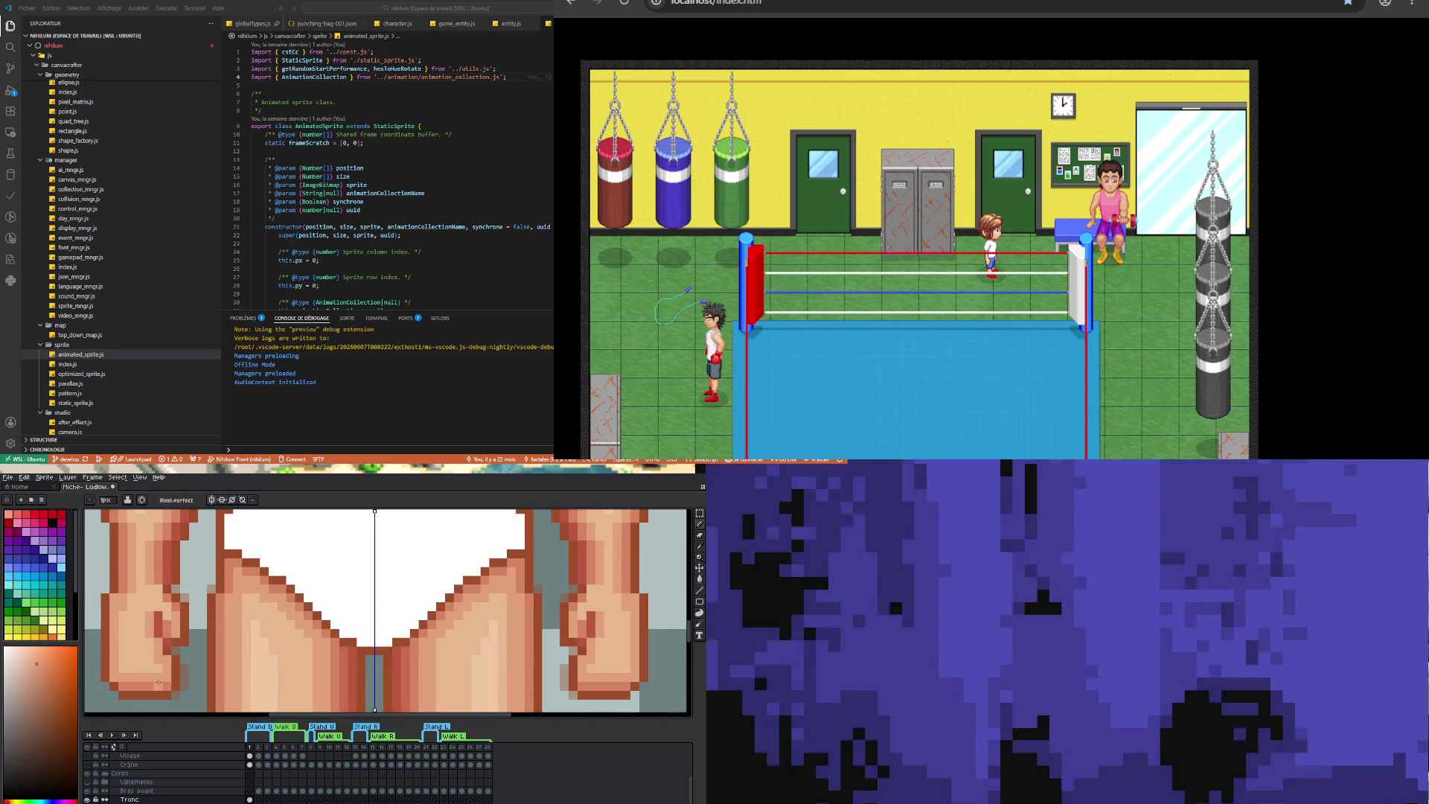
{"action": "scroll", "coordinate": [162, 649], "scroll_direction": "up", "scroll_amount": 1}
{"action": "key", "text": "alt"}
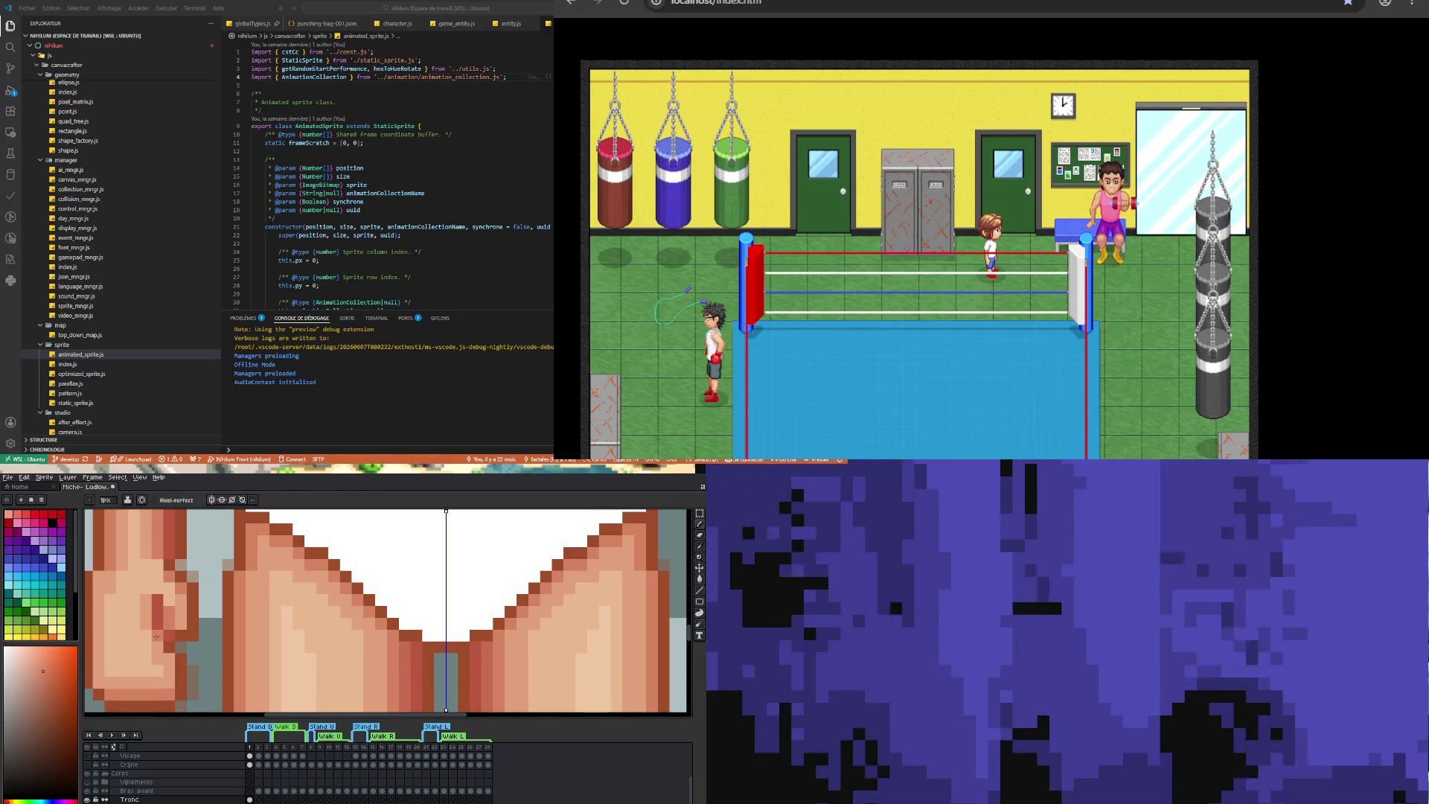
{"action": "scroll", "coordinate": [147, 665], "scroll_direction": "down", "scroll_amount": 1}
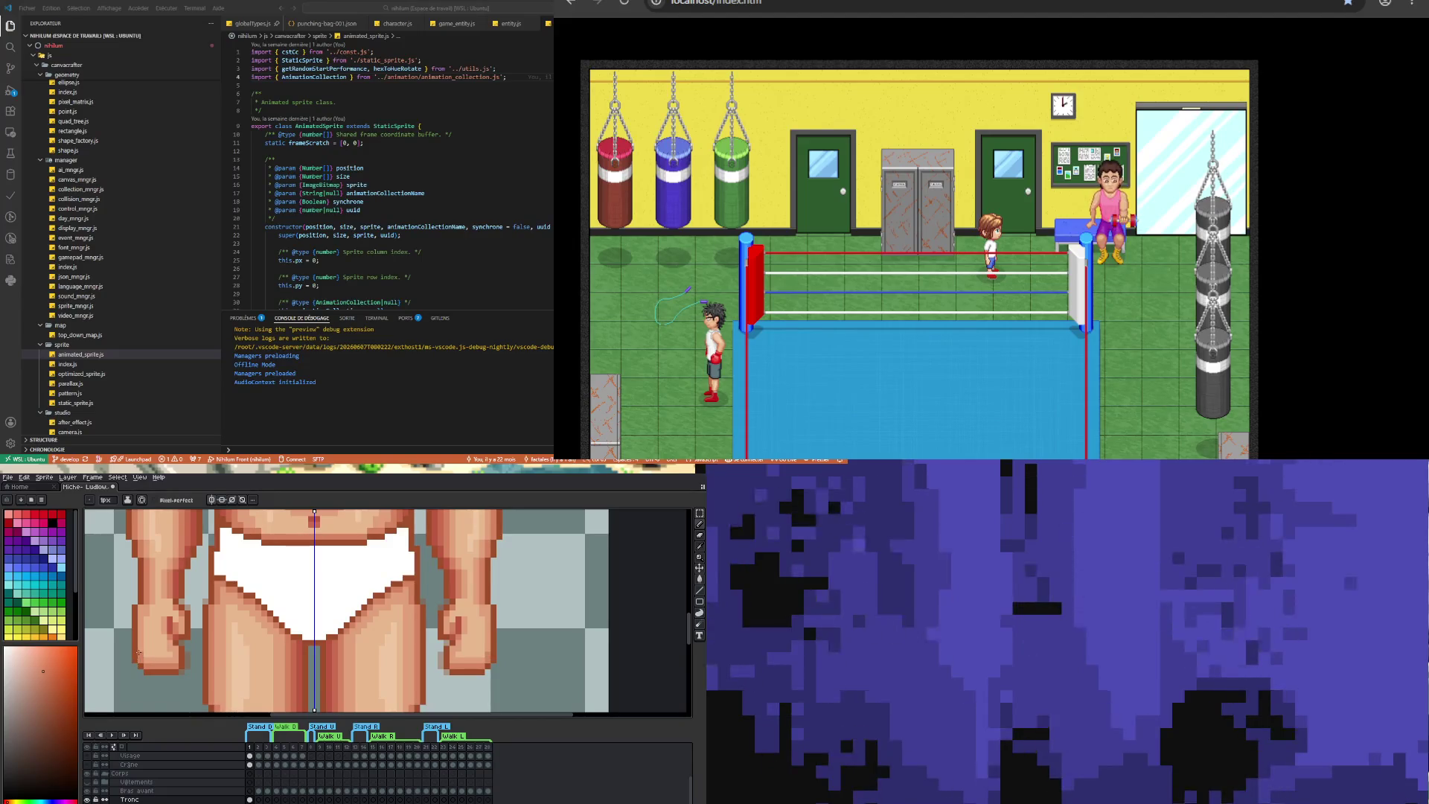
{"action": "key", "text": "alt"}
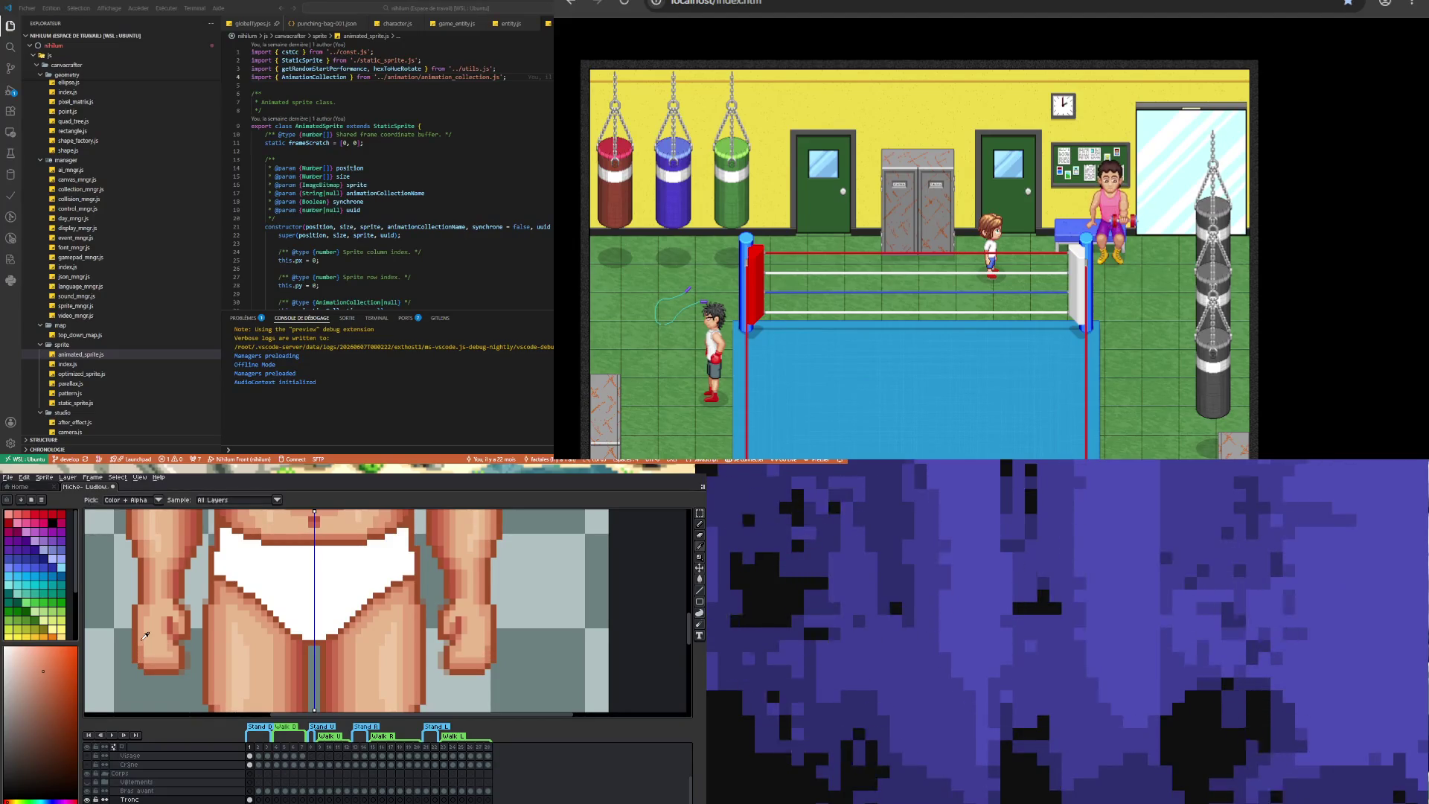
{"action": "left_click", "coordinate": [146, 635], "text": "alt"}
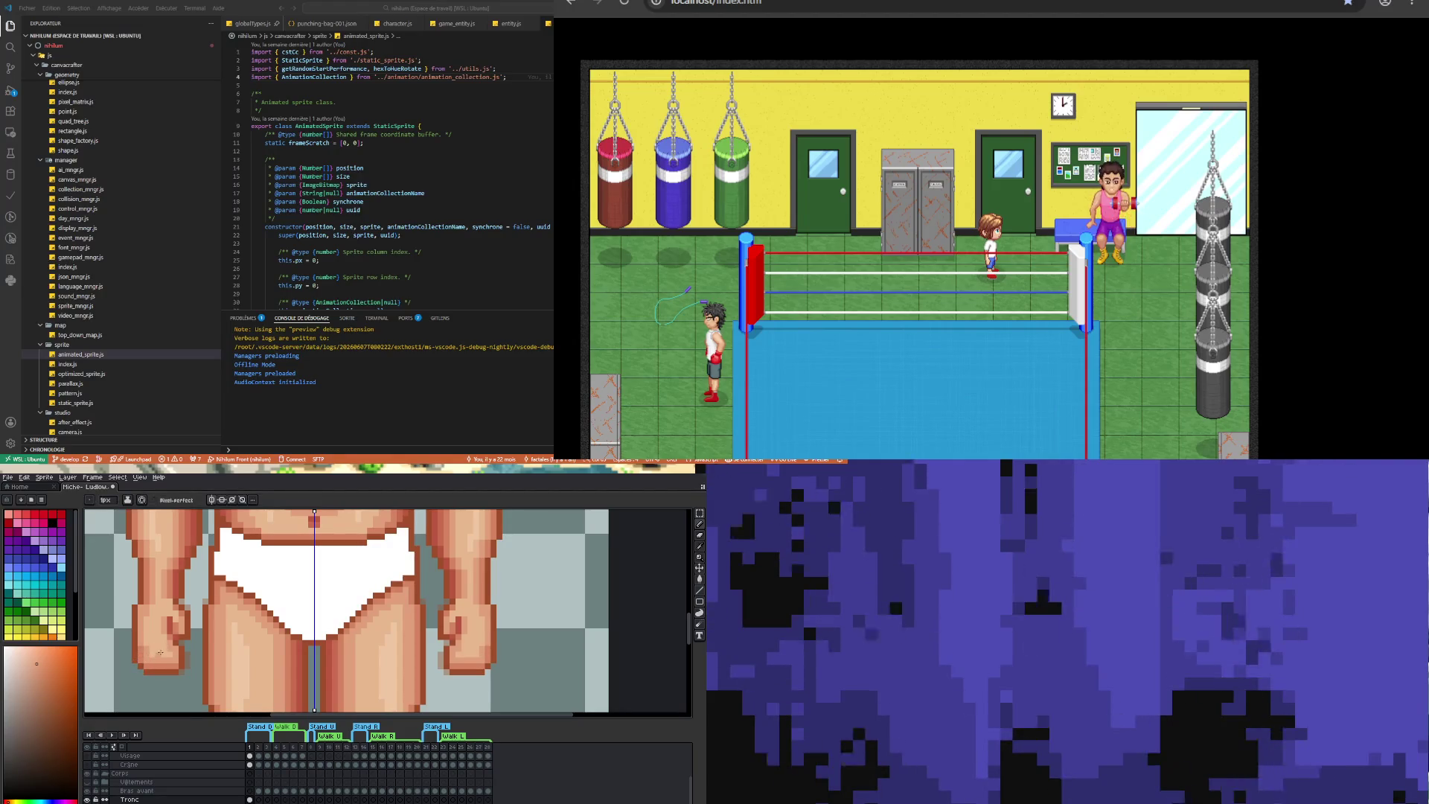
{"action": "scroll", "coordinate": [160, 652], "scroll_direction": "up", "scroll_amount": 1}
{"action": "key", "text": "alt"}
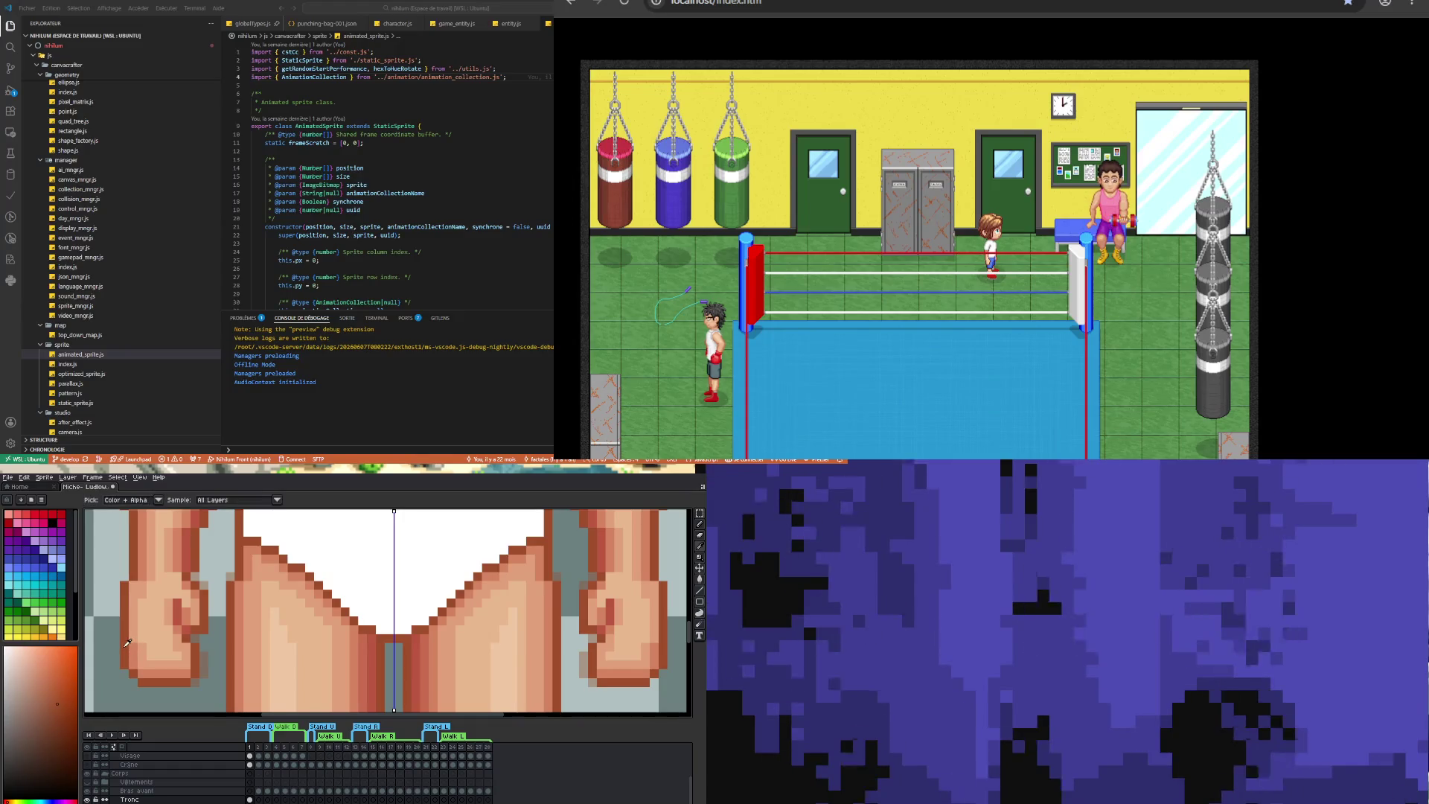
{"action": "left_click", "coordinate": [126, 644], "text": "alt"}
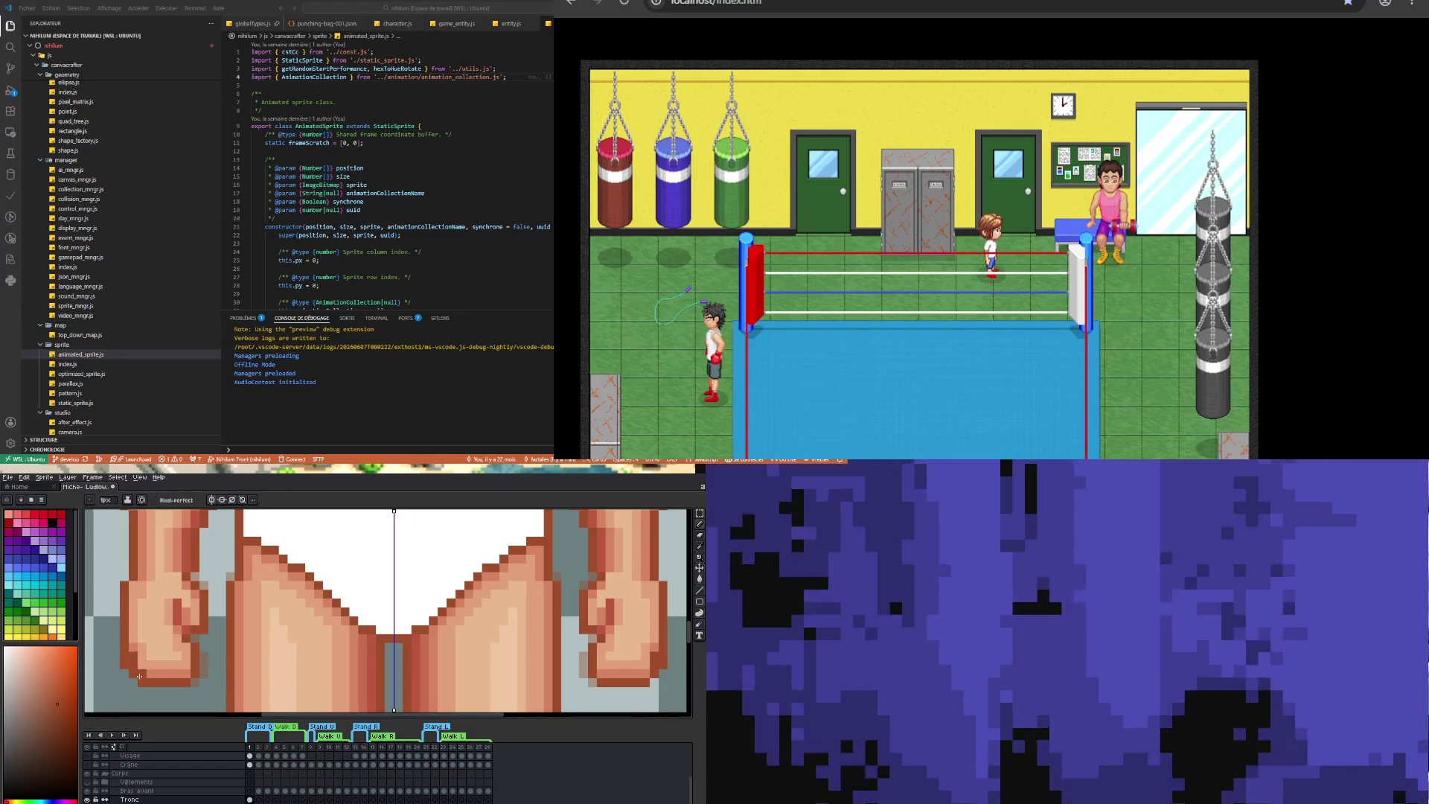
- Recolour the left fist's edge pixels with the sampled tones, then return to the pencil
{"action": "key", "text": "e"}
{"action": "left_click_drag", "start_coordinate": [125, 643], "coordinate": [133, 673]}
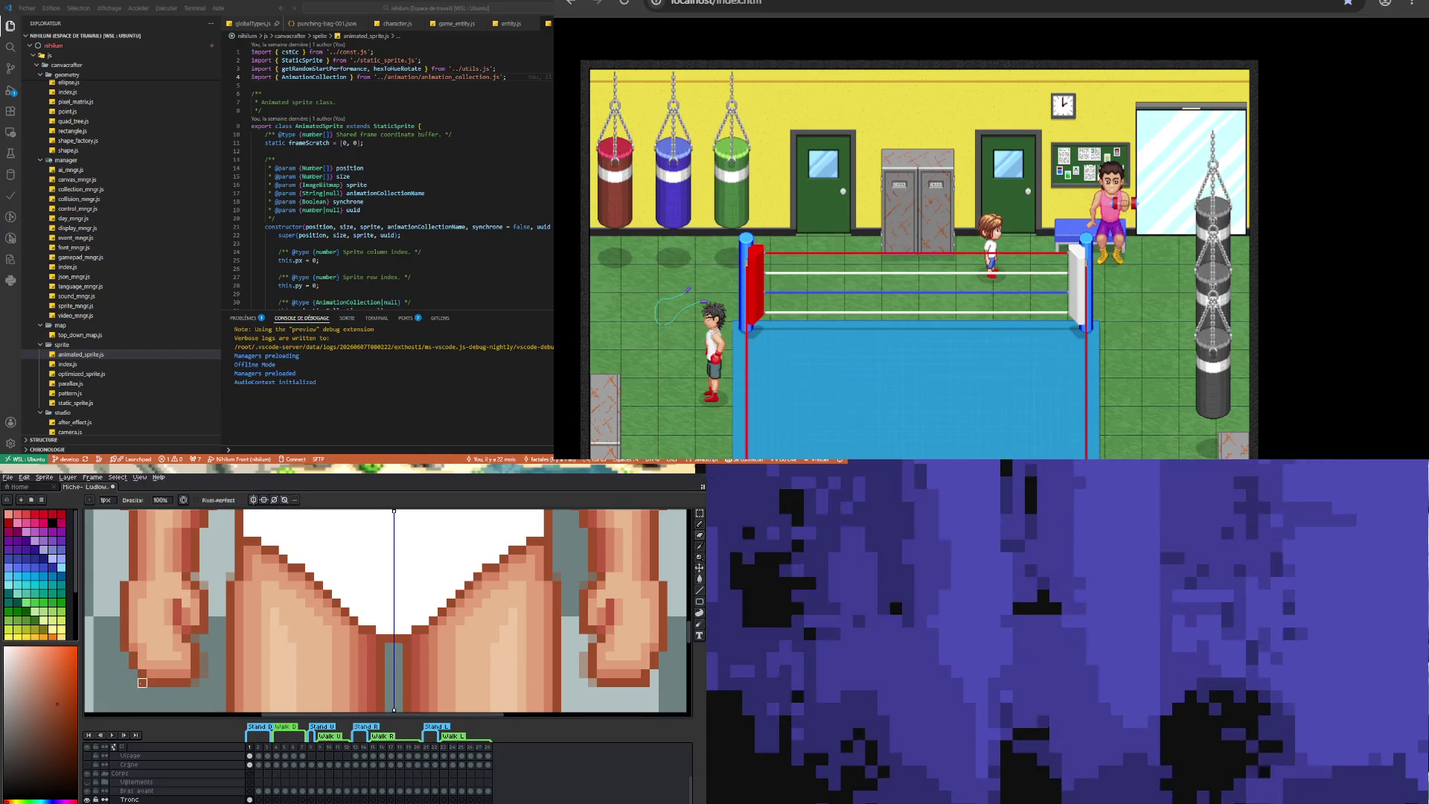
{"action": "scroll", "coordinate": [133, 630], "scroll_direction": "down", "scroll_amount": 4}
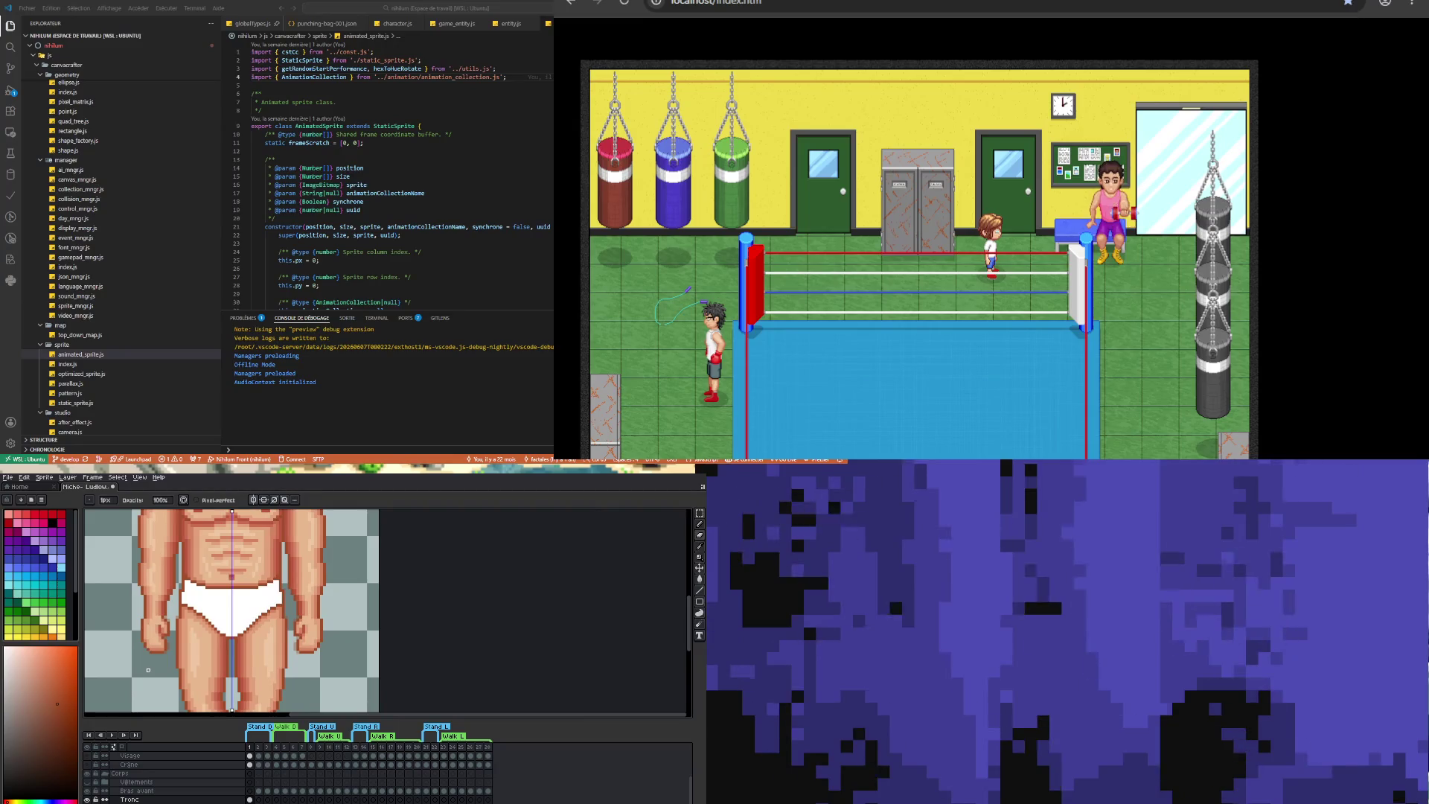
{"action": "scroll", "coordinate": [145, 663], "scroll_direction": "up", "scroll_amount": 4}
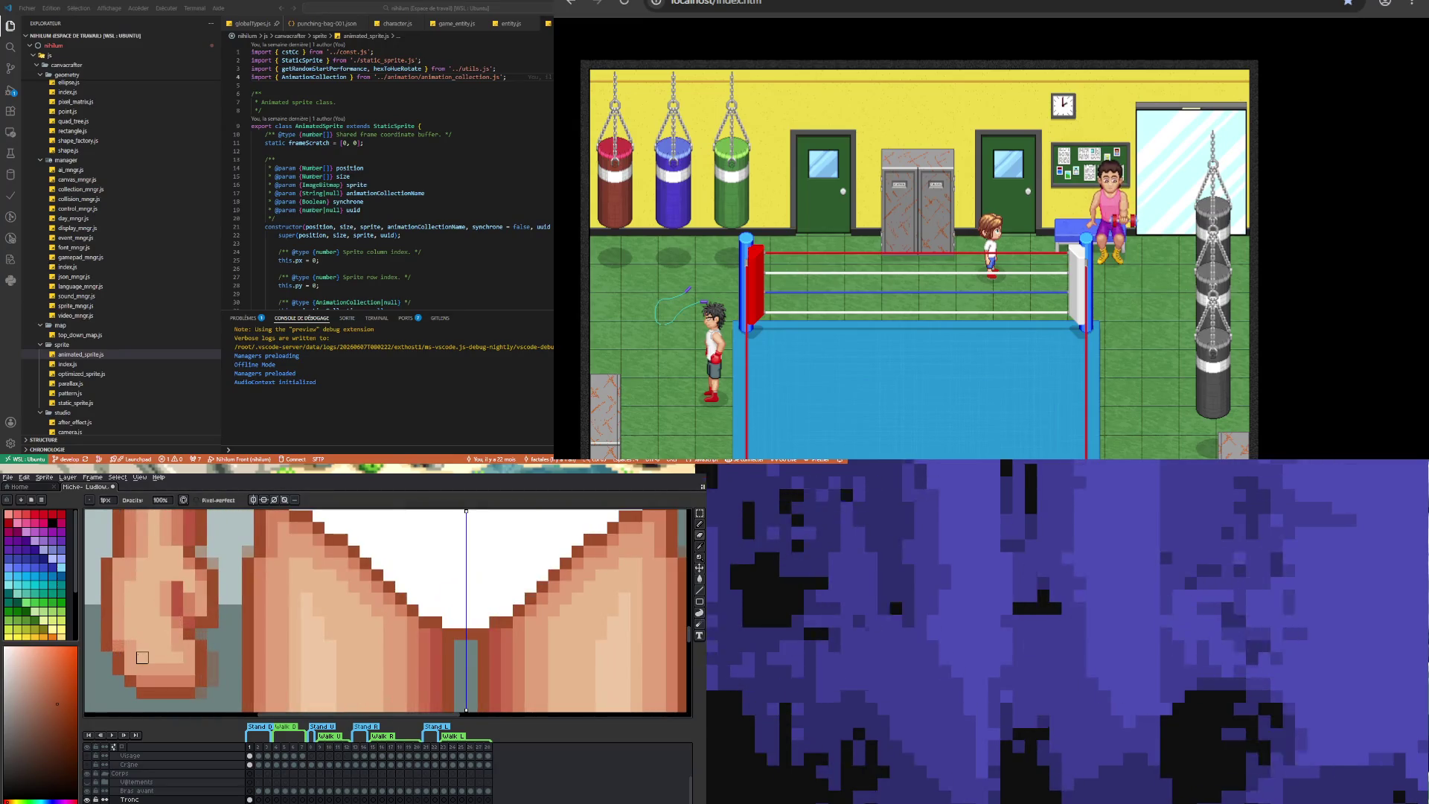
{"action": "key", "text": "v"}
{"action": "key", "text": "b"}
{"action": "scroll", "coordinate": [145, 653], "scroll_direction": "down", "scroll_amount": 3}
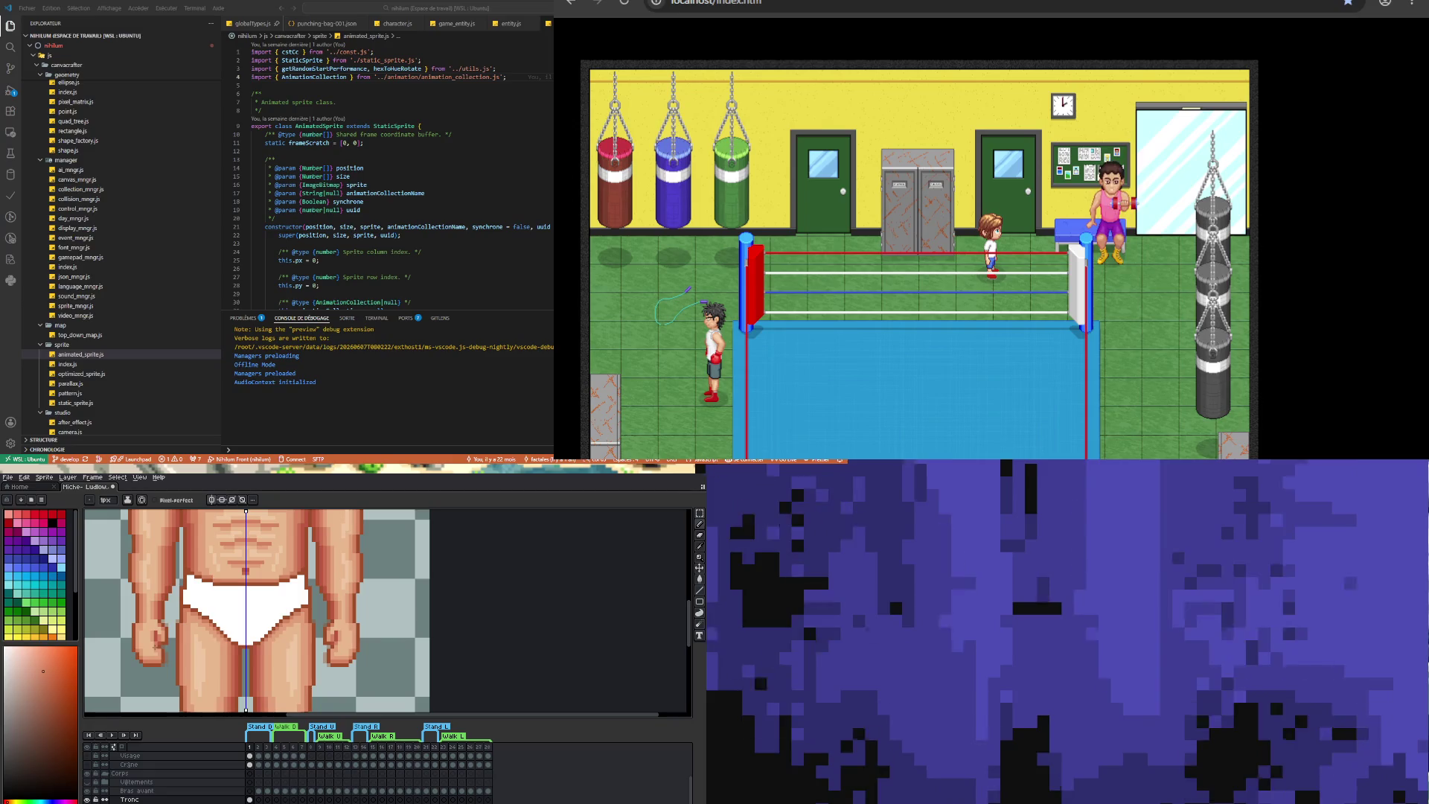
{"action": "scroll", "coordinate": [161, 660], "scroll_direction": "up", "scroll_amount": 2}
{"action": "scroll", "coordinate": [160, 651], "scroll_direction": "up", "scroll_amount": 1}
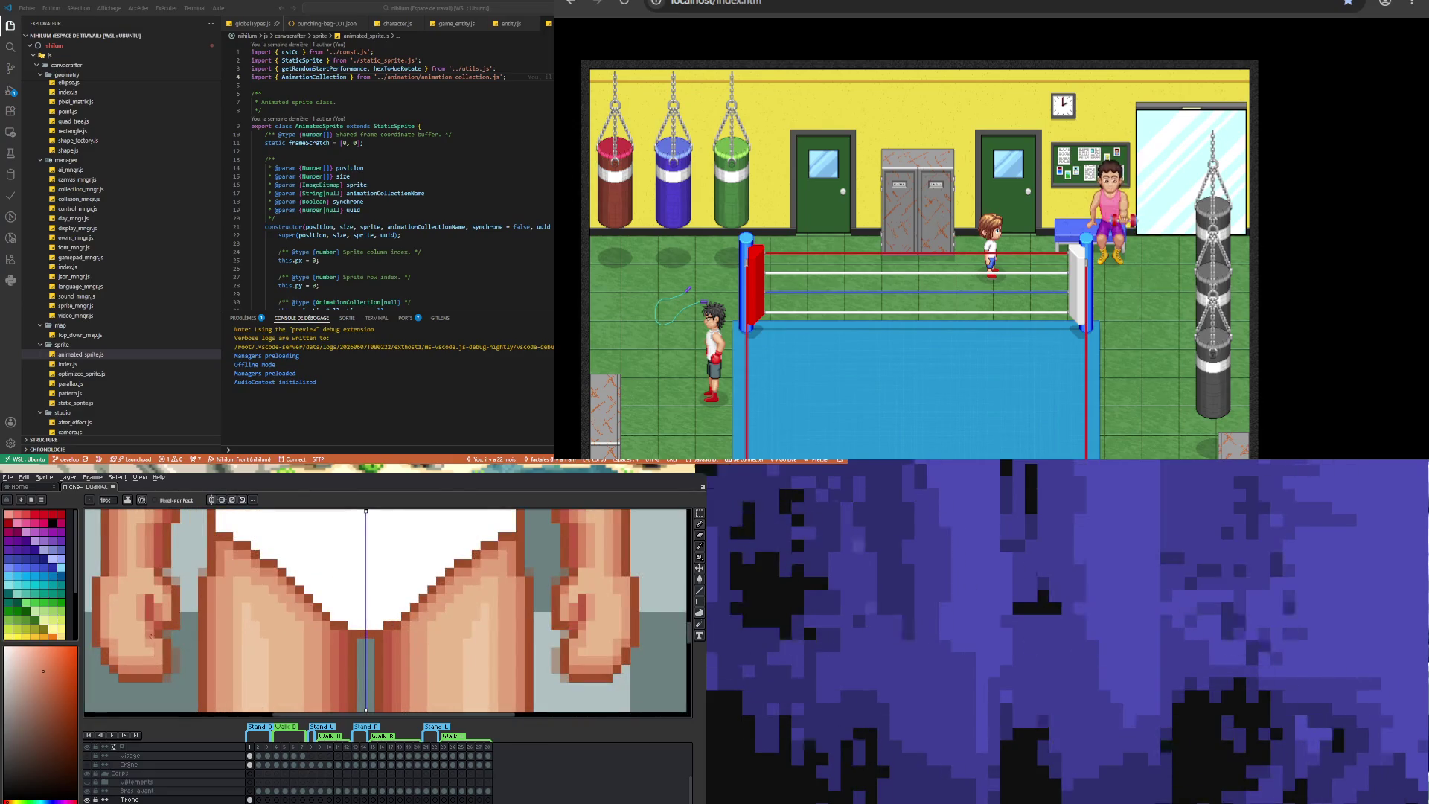
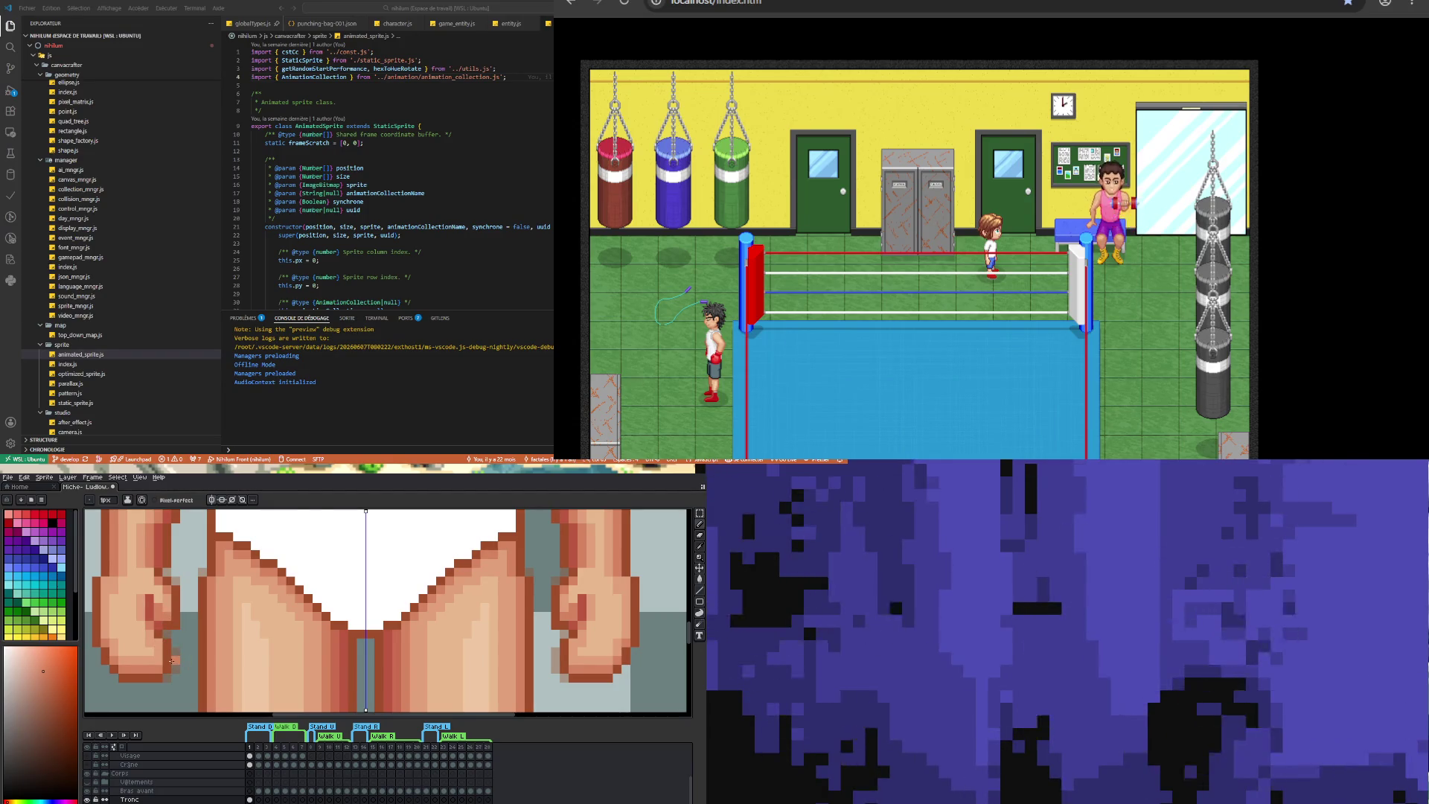
- Pick the skin tone from the boxer's fist with the eyedropper, then return to the Pencil
{"action": "scroll", "coordinate": [160, 644], "scroll_direction": "up", "scroll_amount": 1}
{"action": "scroll", "coordinate": [148, 629], "scroll_direction": "down", "scroll_amount": 2}
{"action": "key", "text": "i"}
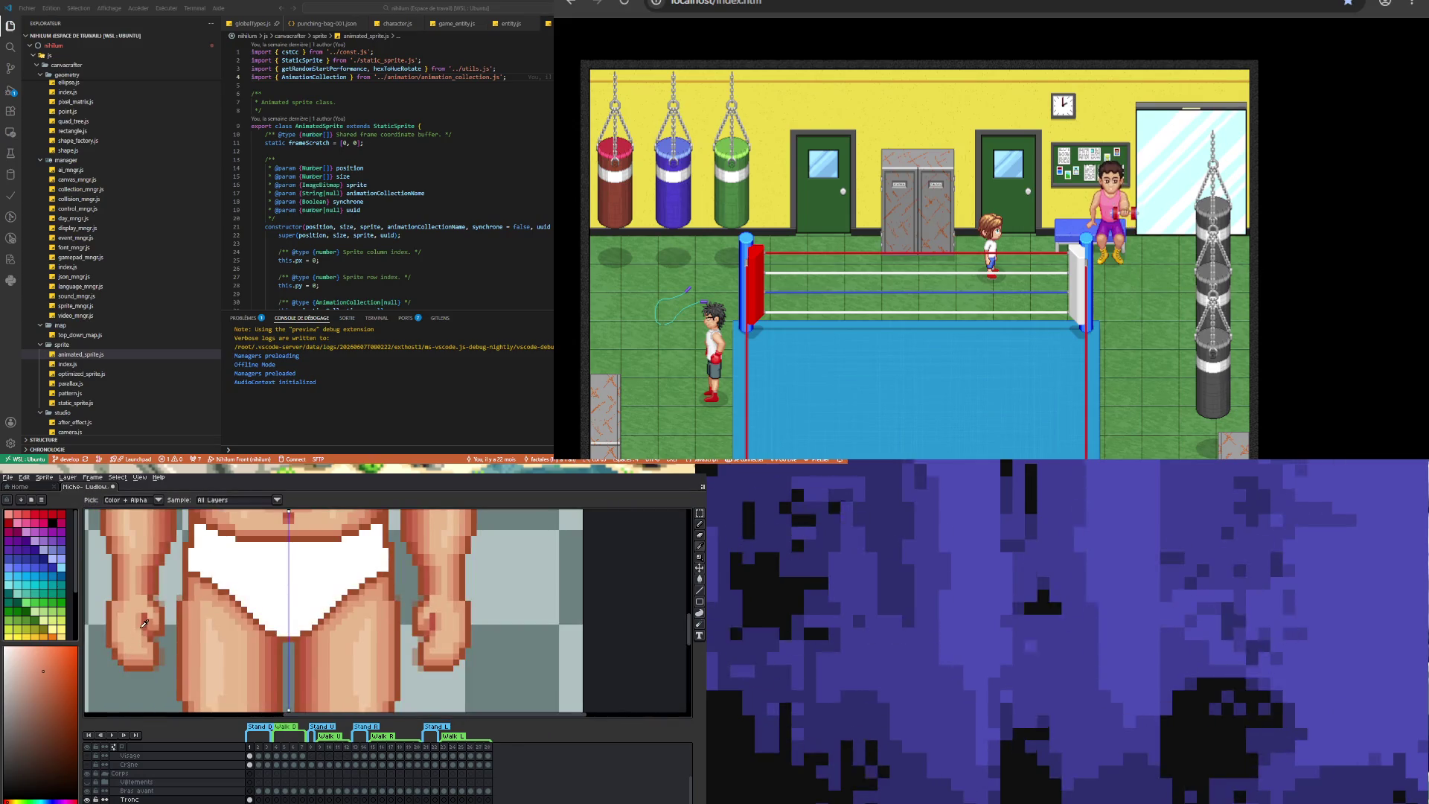
{"action": "left_click", "coordinate": [130, 624]}
{"action": "key", "text": "b"}
- Resample the light skin colour near the left hand as the active colour
{"action": "scroll", "coordinate": [129, 633], "scroll_direction": "up", "scroll_amount": 2}
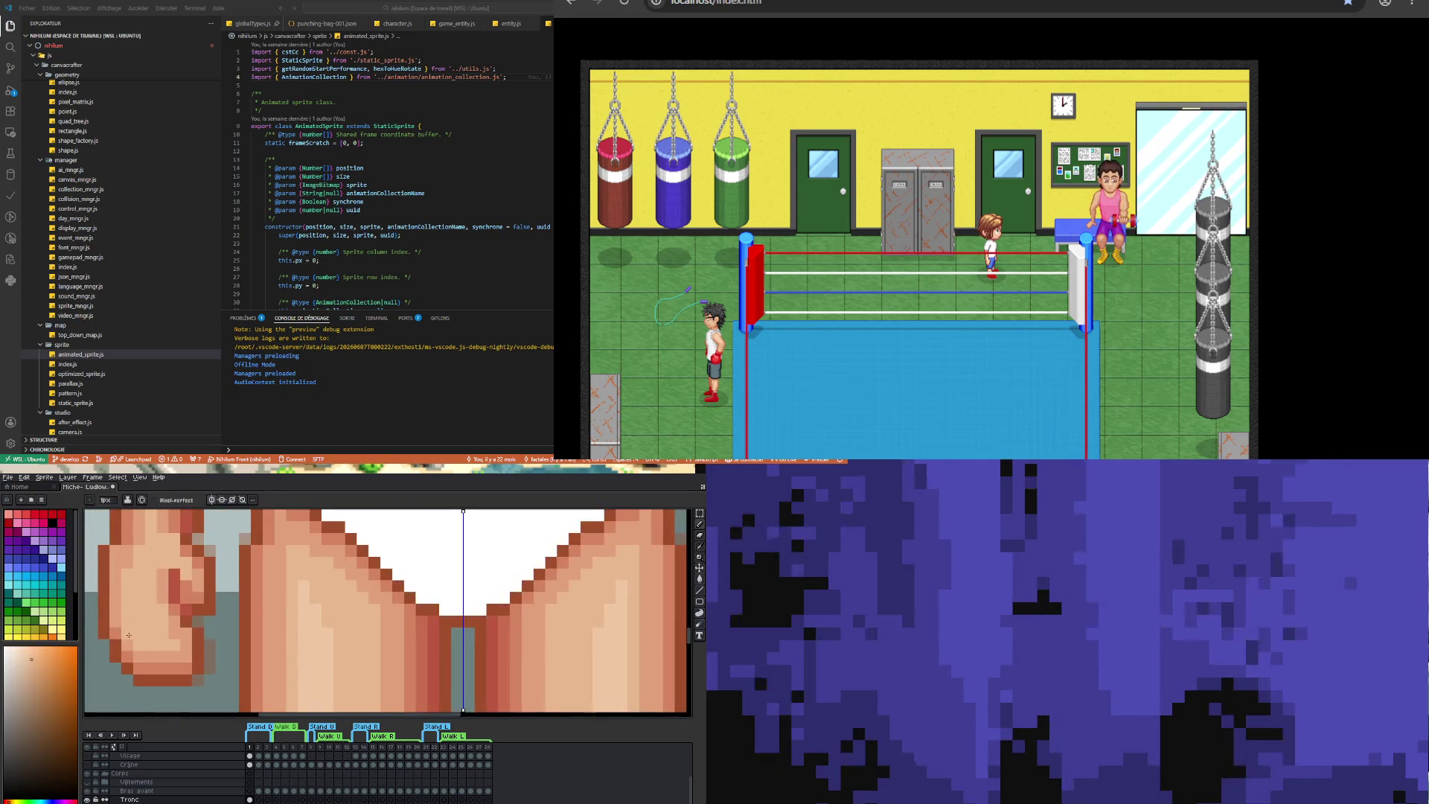
{"action": "scroll", "coordinate": [131, 641], "scroll_direction": "down", "scroll_amount": 3}
{"action": "scroll", "coordinate": [160, 644], "scroll_direction": "up", "scroll_amount": 2}
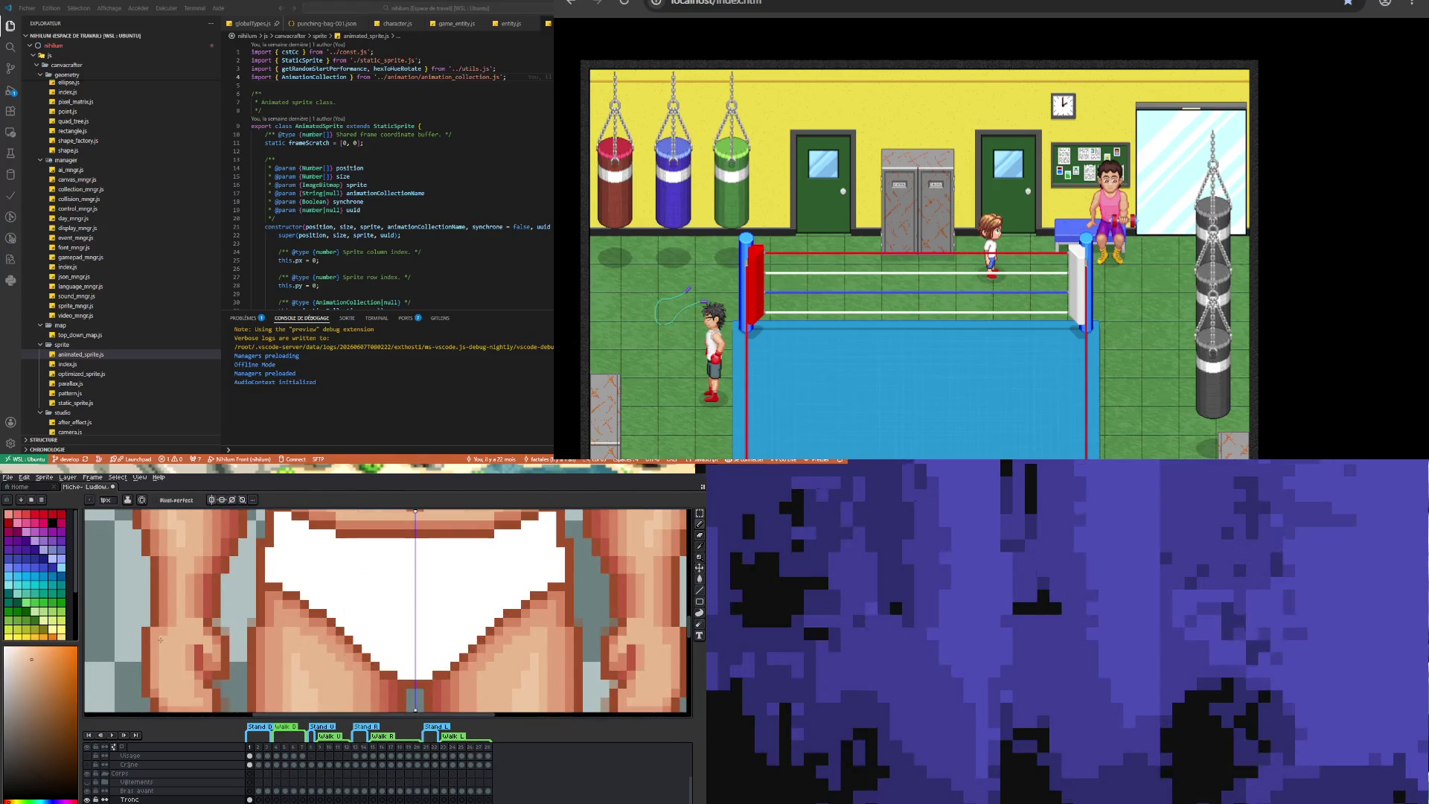
{"action": "scroll", "coordinate": [160, 644], "scroll_direction": "down", "scroll_amount": 3}
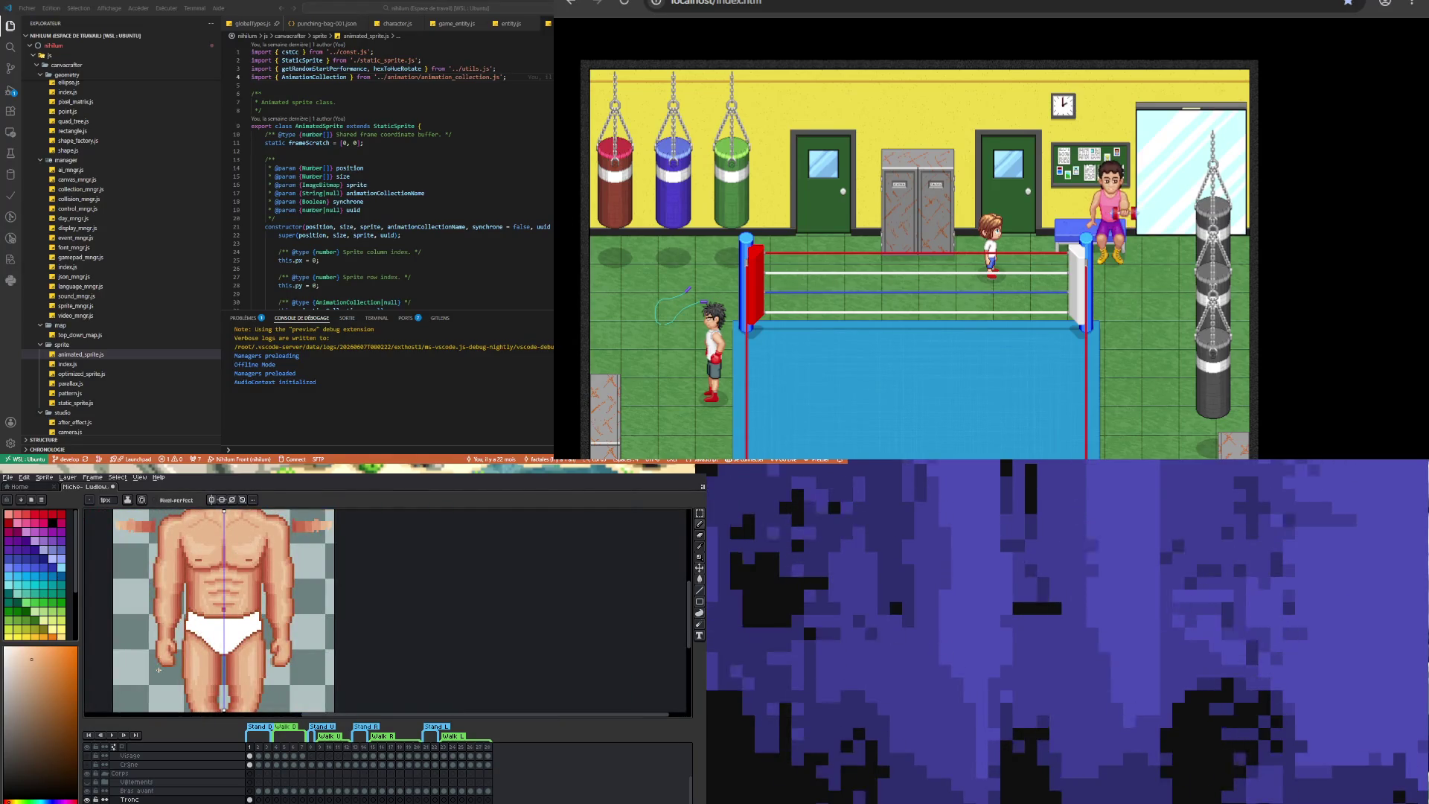
{"action": "scroll", "coordinate": [187, 655], "scroll_direction": "up", "scroll_amount": 2}
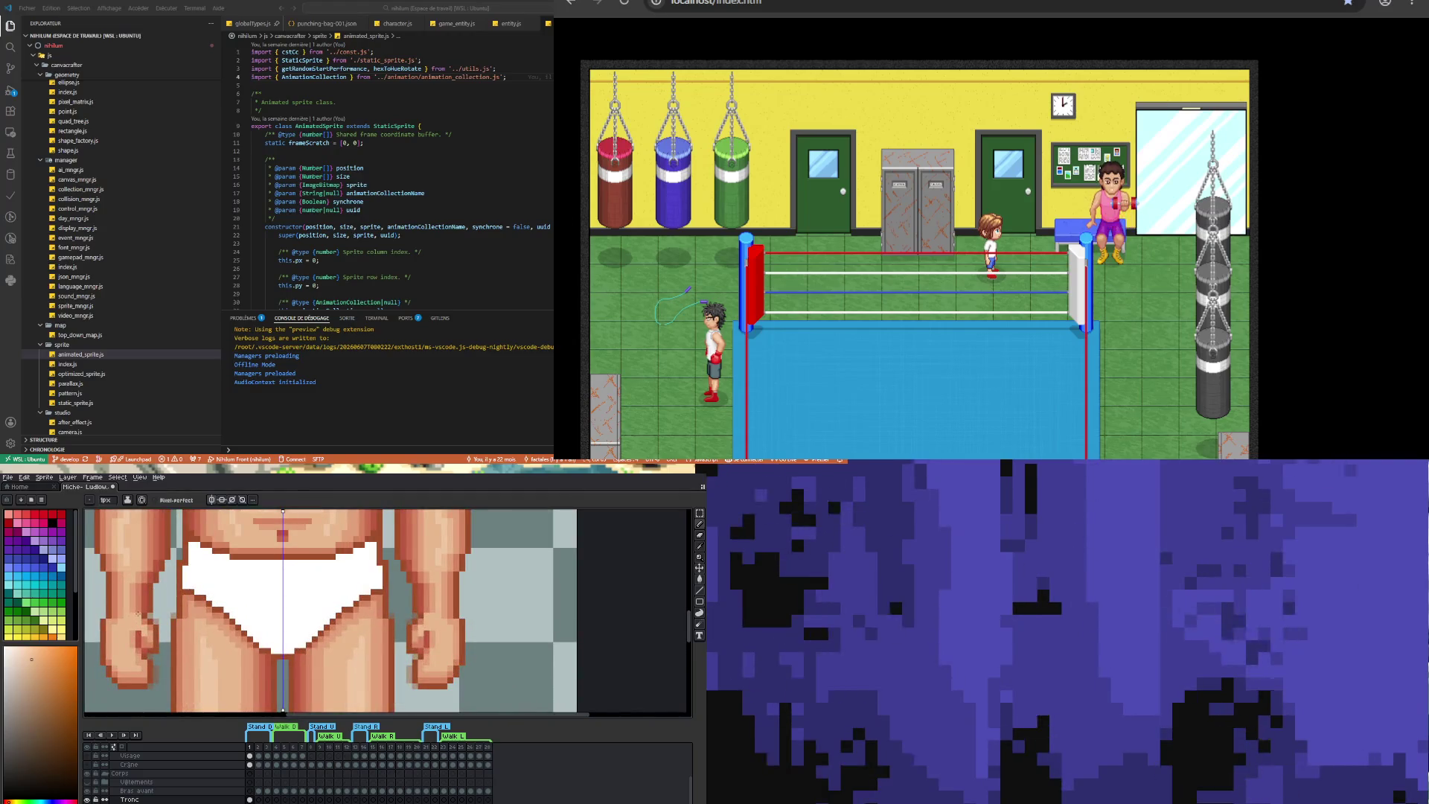
{"action": "scroll", "coordinate": [133, 606], "scroll_direction": "up", "scroll_amount": 3}
{"action": "left_click", "coordinate": [124, 595], "text": "alt"}
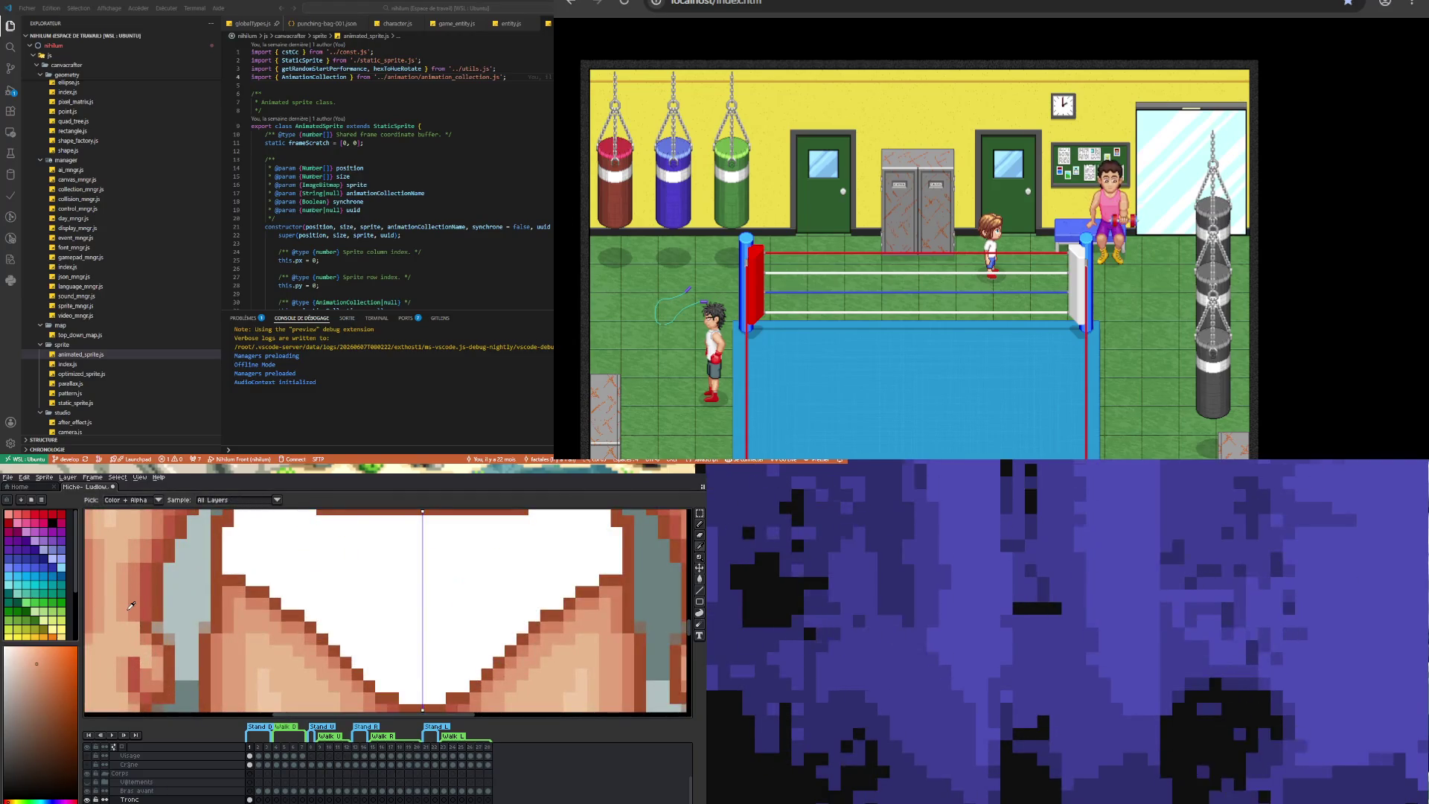
{"action": "scroll", "coordinate": [134, 660], "scroll_direction": "down", "scroll_amount": 3}
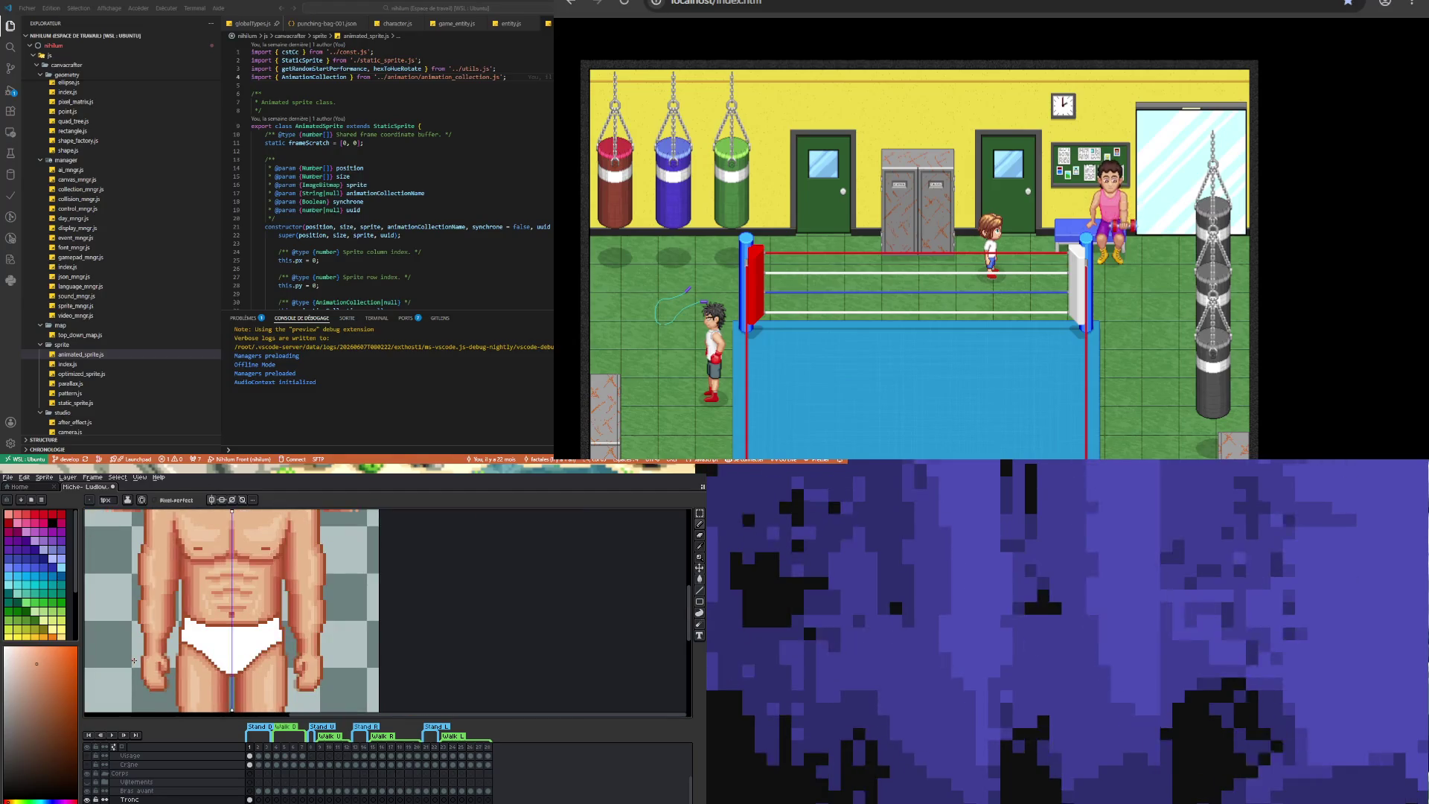
{"action": "scroll", "coordinate": [170, 676], "scroll_direction": "up", "scroll_amount": 2}
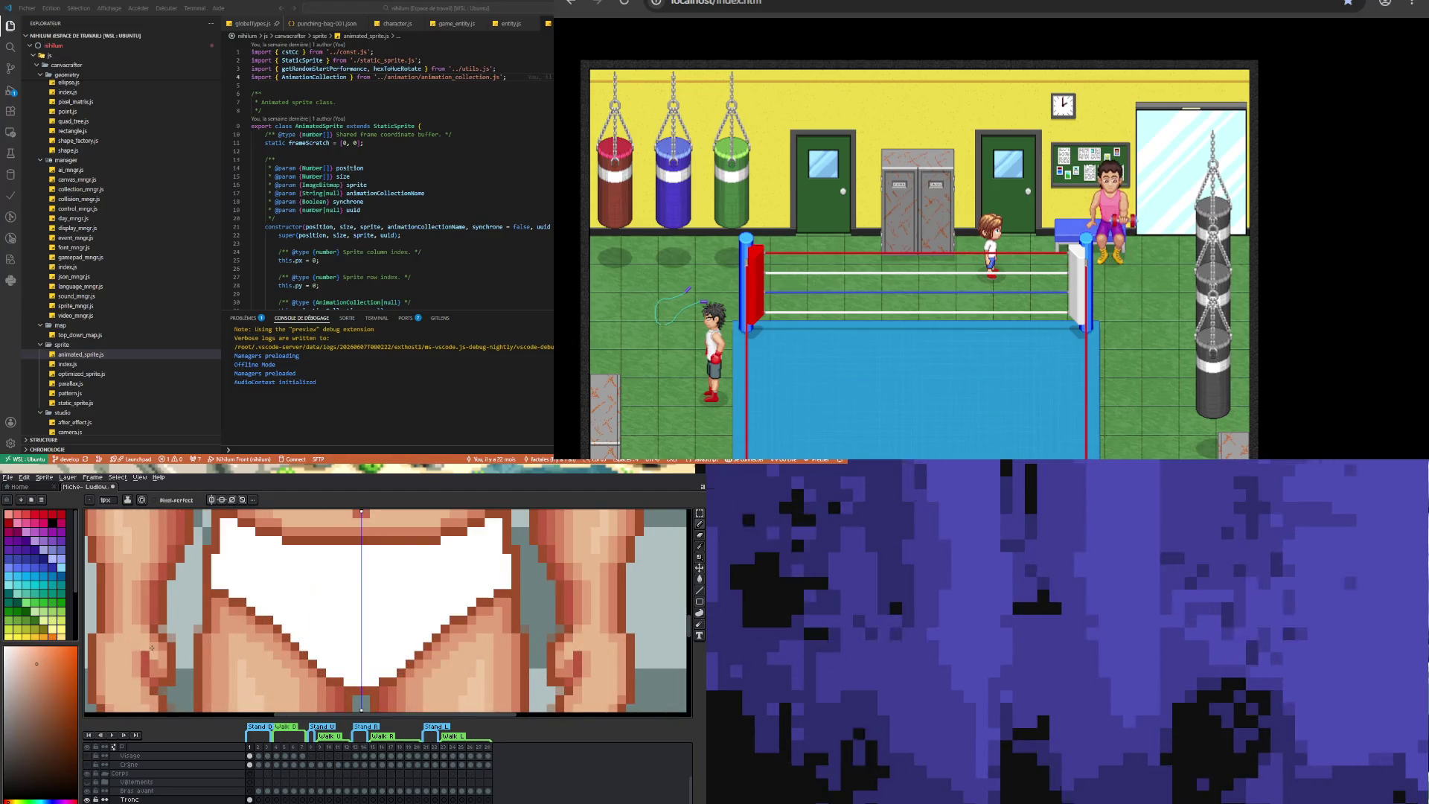
{"action": "scroll", "coordinate": [145, 649], "scroll_direction": "down", "scroll_amount": 2}
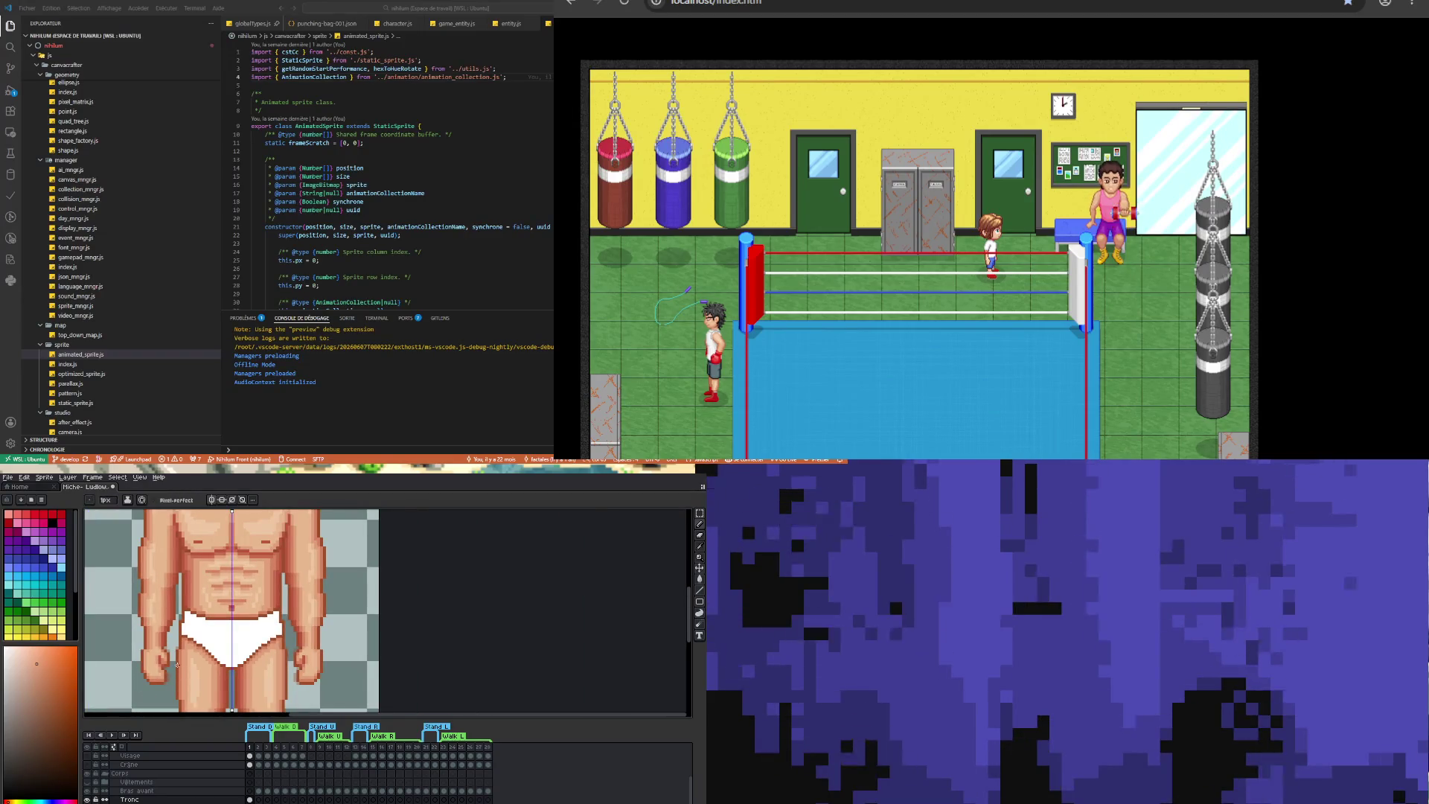
{"action": "scroll", "coordinate": [187, 682], "scroll_direction": "down", "scroll_amount": 1}
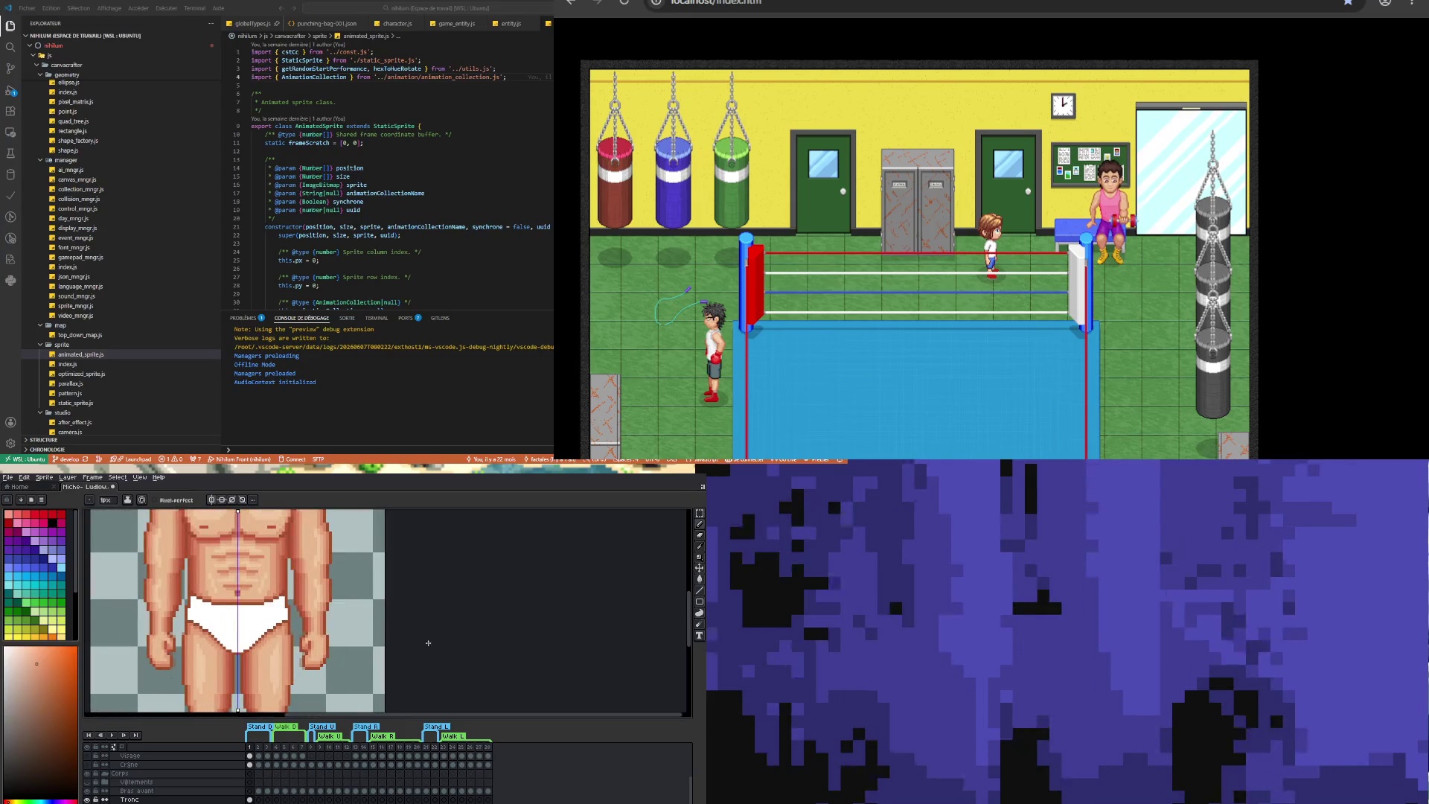
{"action": "scroll", "coordinate": [209, 689], "scroll_direction": "up", "scroll_amount": 1}
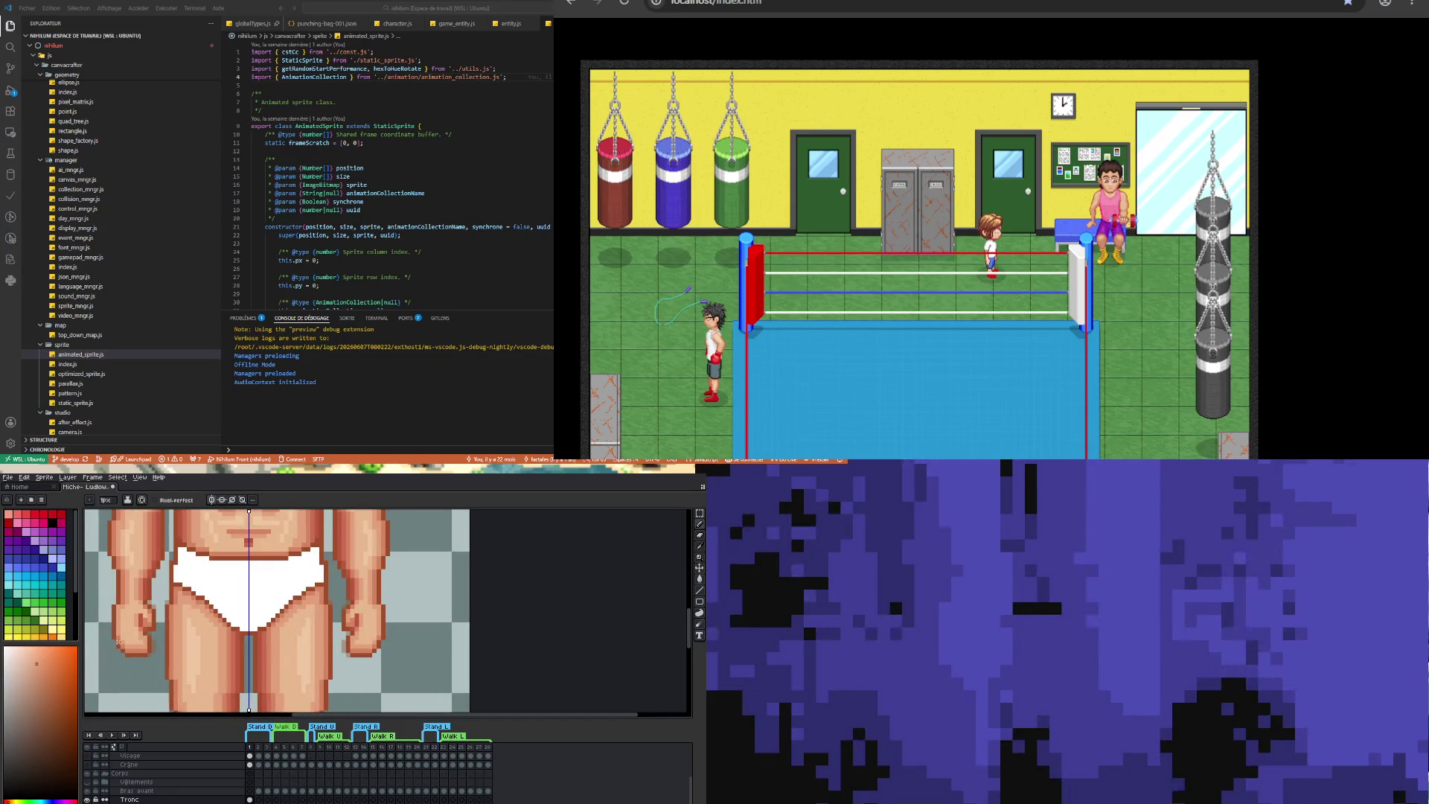
- Marquee-select the fists and move the selected pixels into place on the fist
{"action": "left_click", "coordinate": [700, 514]}
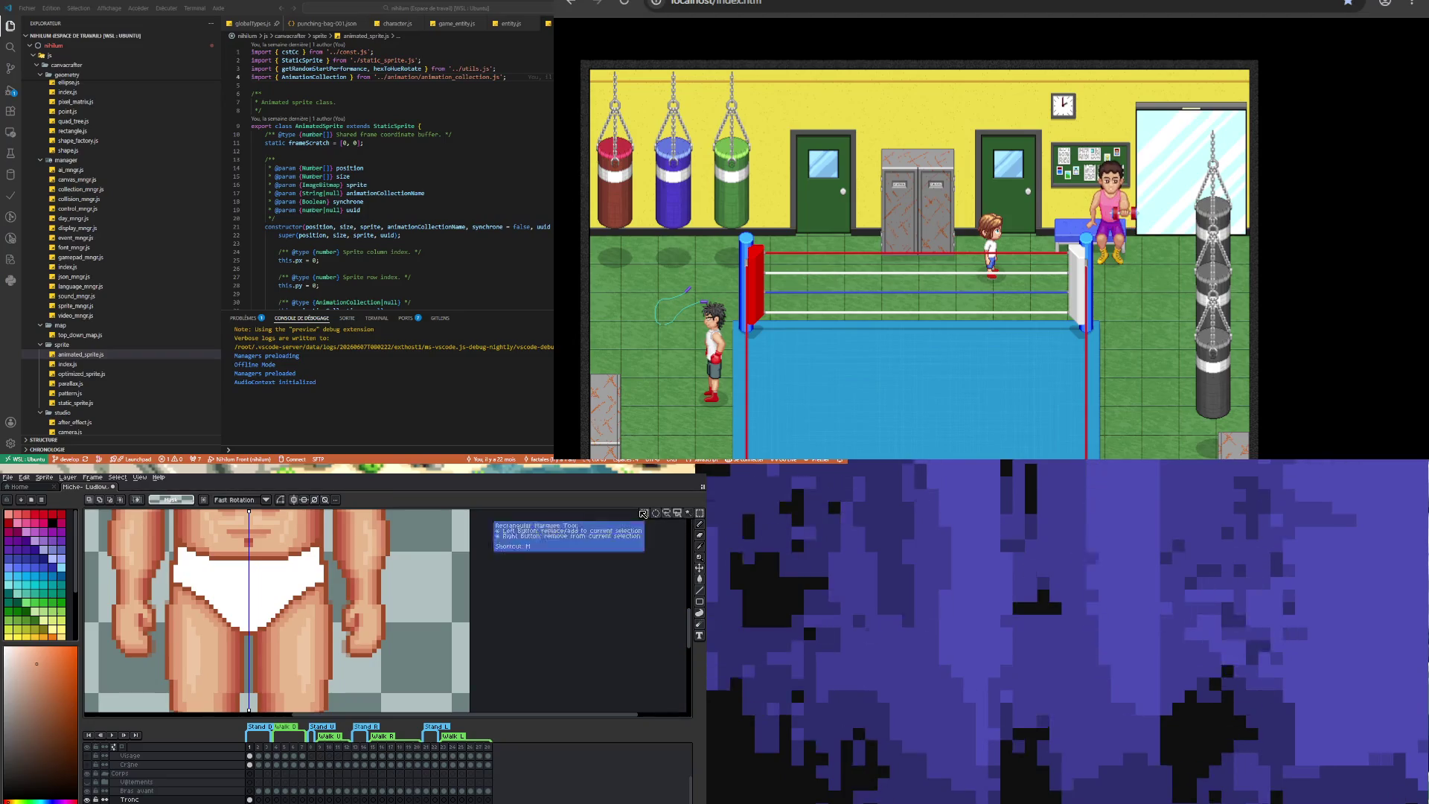
{"action": "left_click_drag", "start_coordinate": [109, 661], "coordinate": [156, 639]}
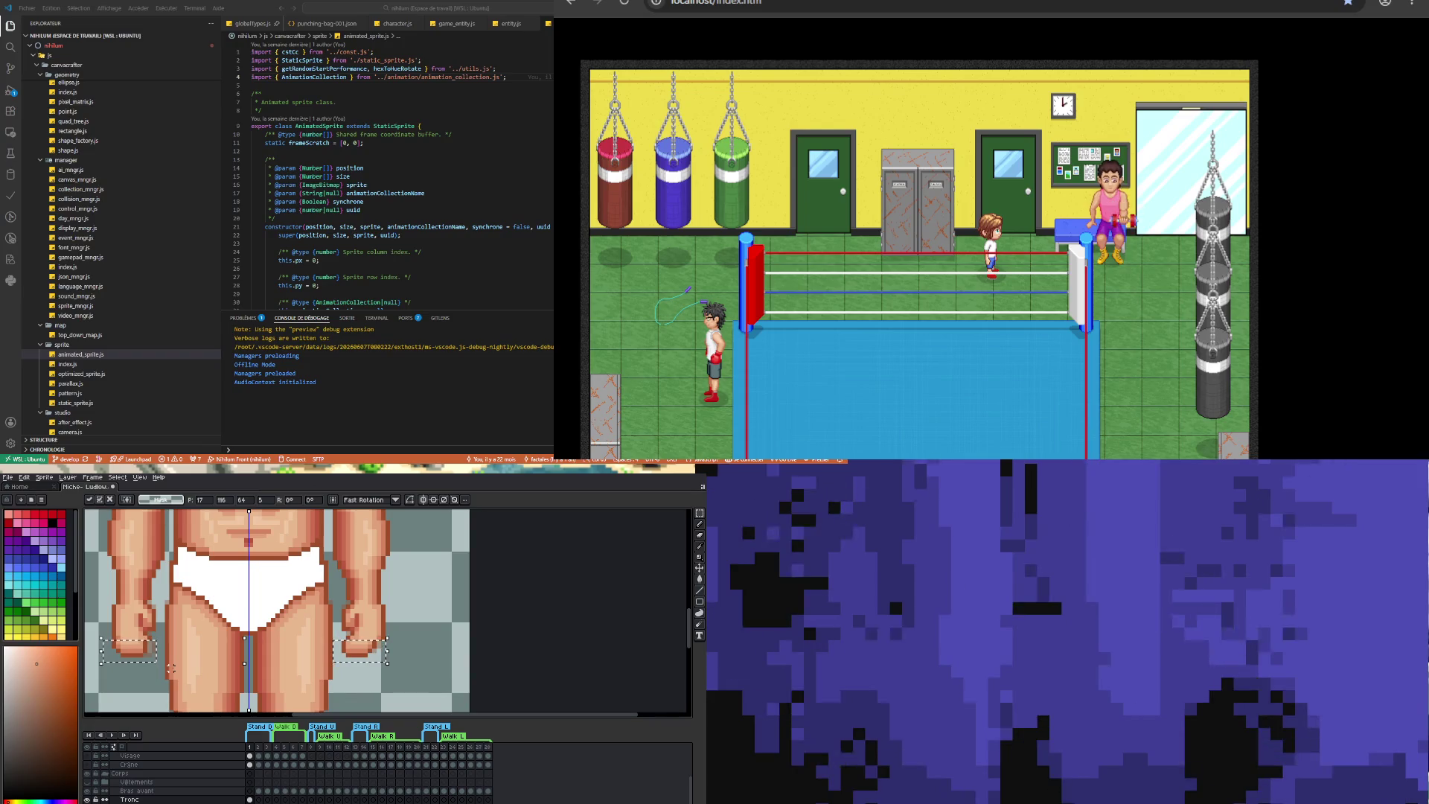
{"action": "scroll", "coordinate": [134, 679], "scroll_direction": "down", "scroll_amount": 2}
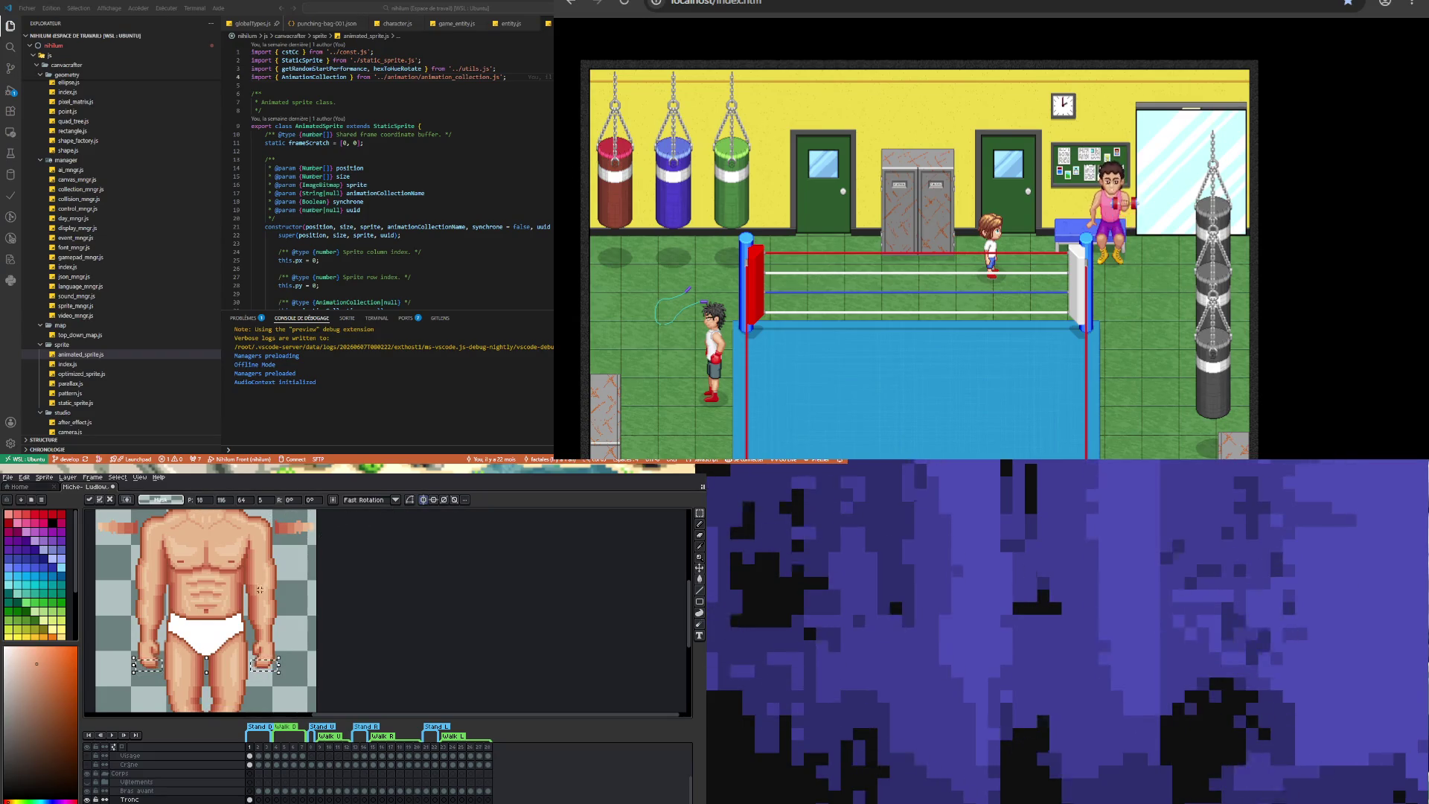
{"action": "scroll", "coordinate": [146, 673], "scroll_direction": "up", "scroll_amount": 2}
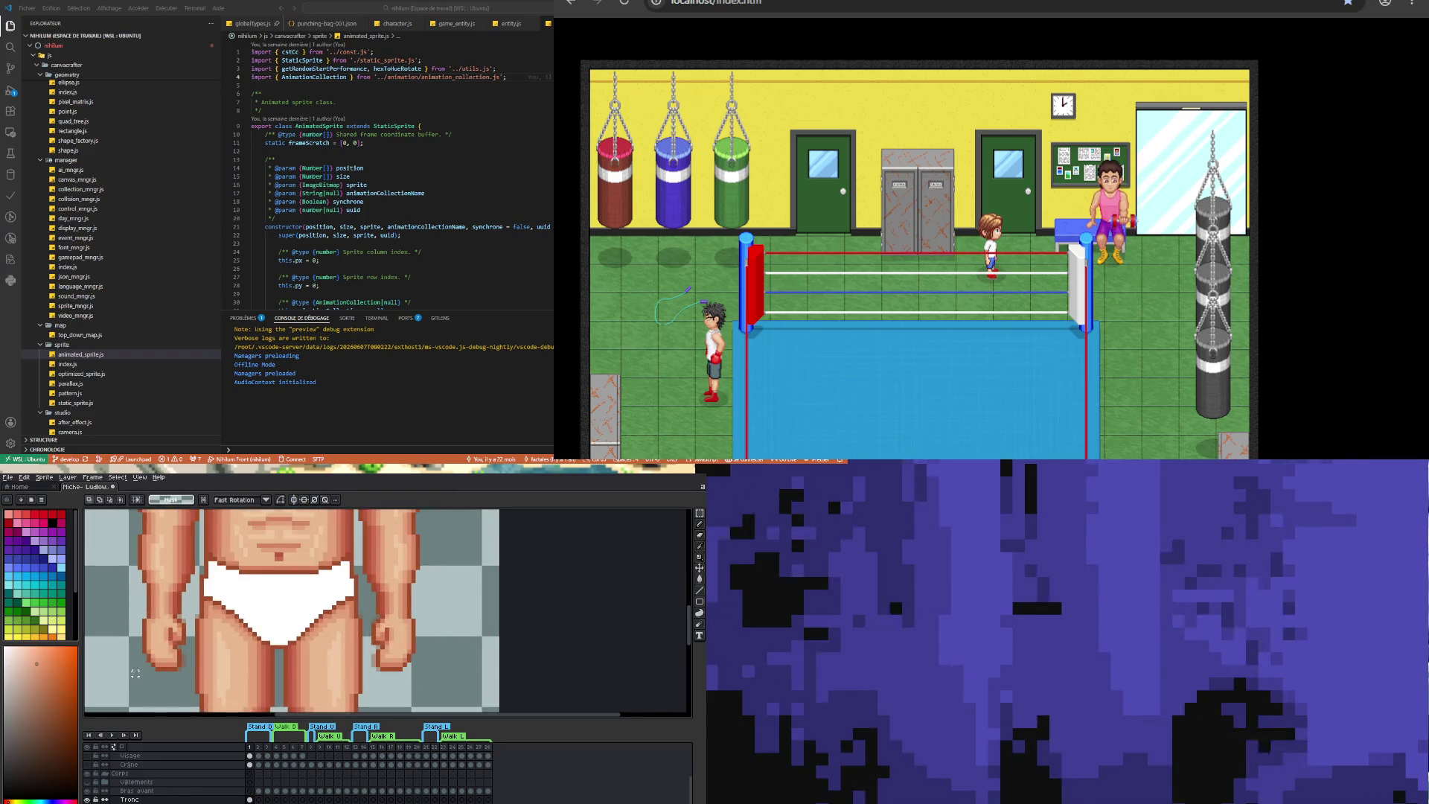
{"action": "left_click", "coordinate": [179, 659]}
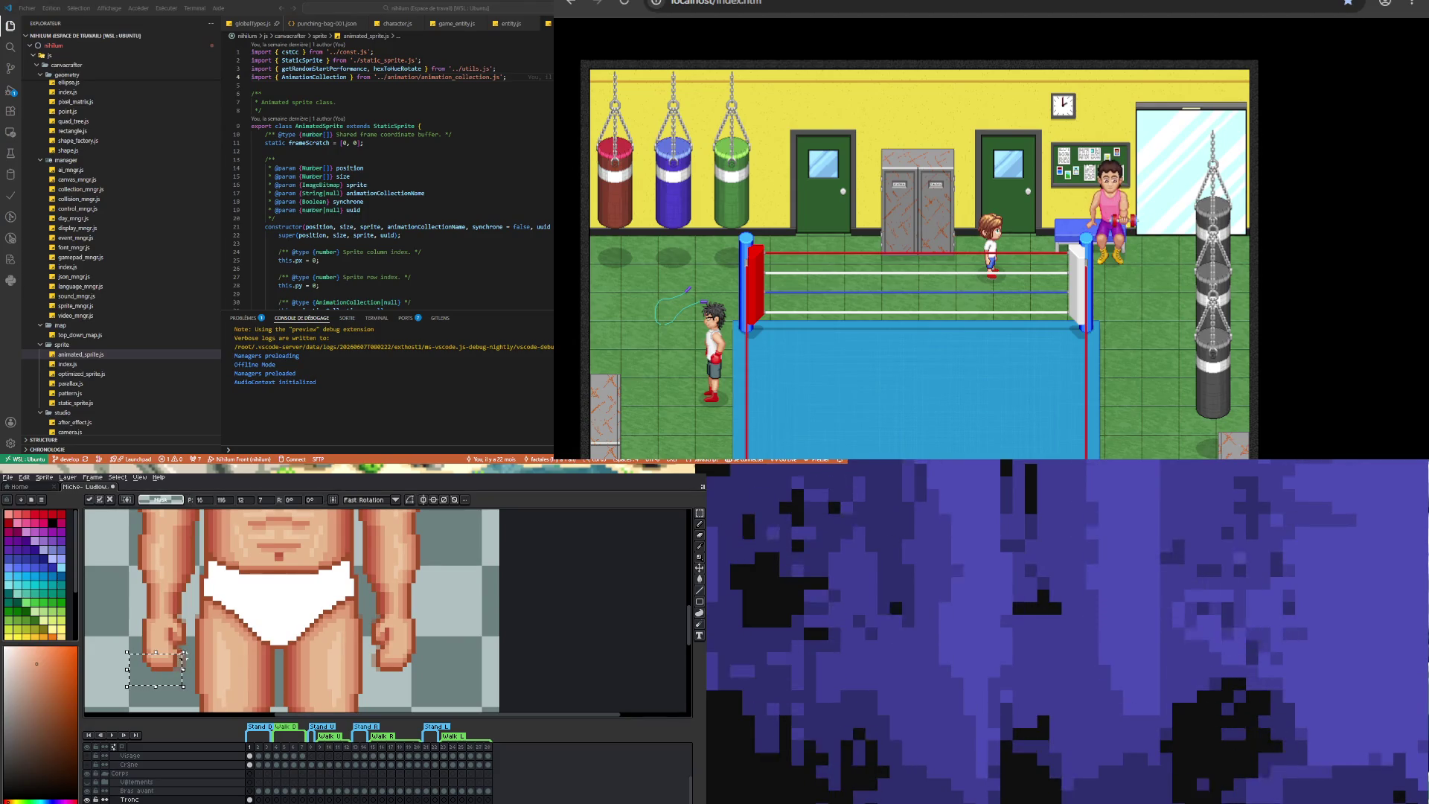
{"action": "scroll", "coordinate": [178, 658], "scroll_direction": "up", "scroll_amount": 1}
{"action": "left_click", "coordinate": [208, 644]}
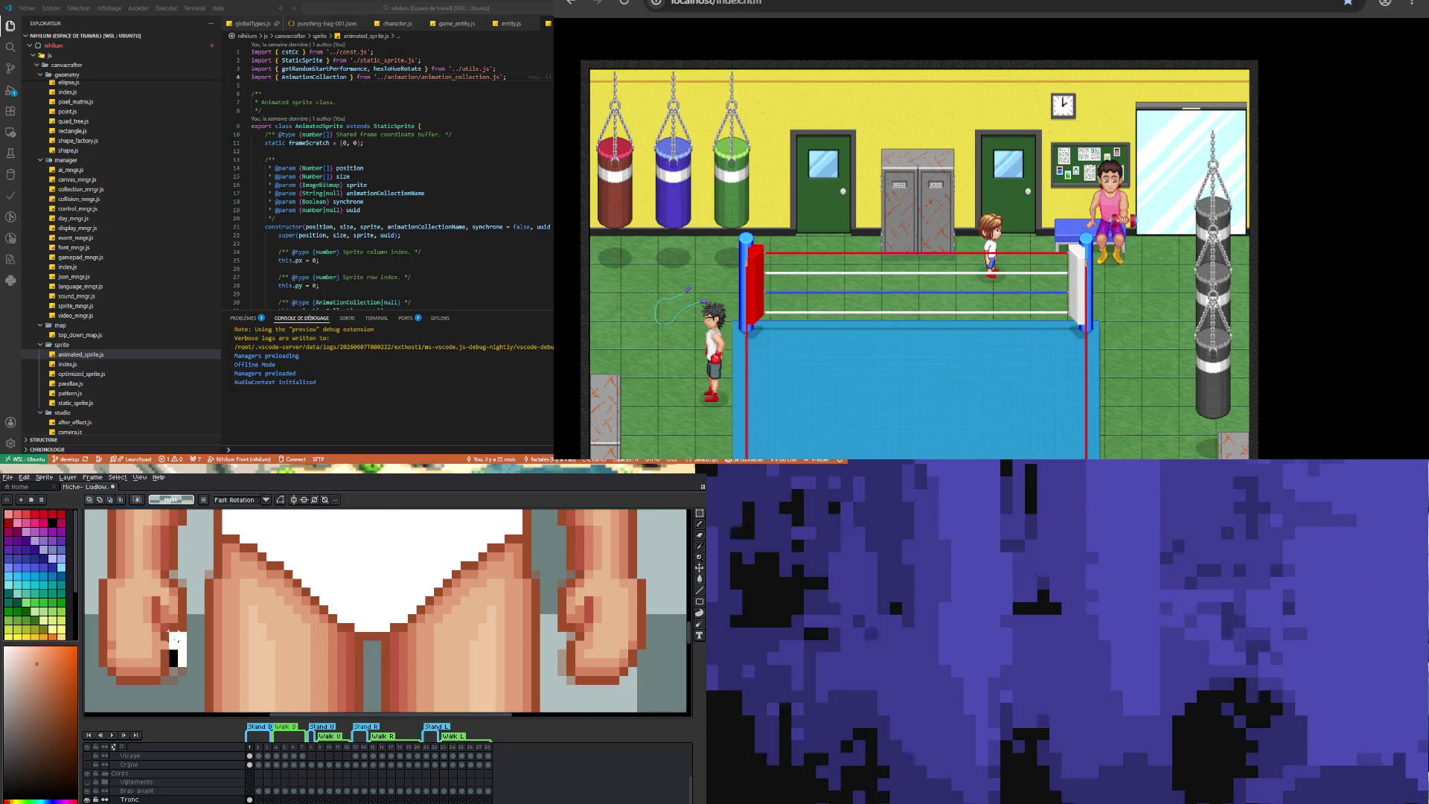
{"action": "scroll", "coordinate": [178, 641], "scroll_direction": "down", "scroll_amount": 3}
{"action": "scroll", "coordinate": [355, 658], "scroll_direction": "up", "scroll_amount": 2}
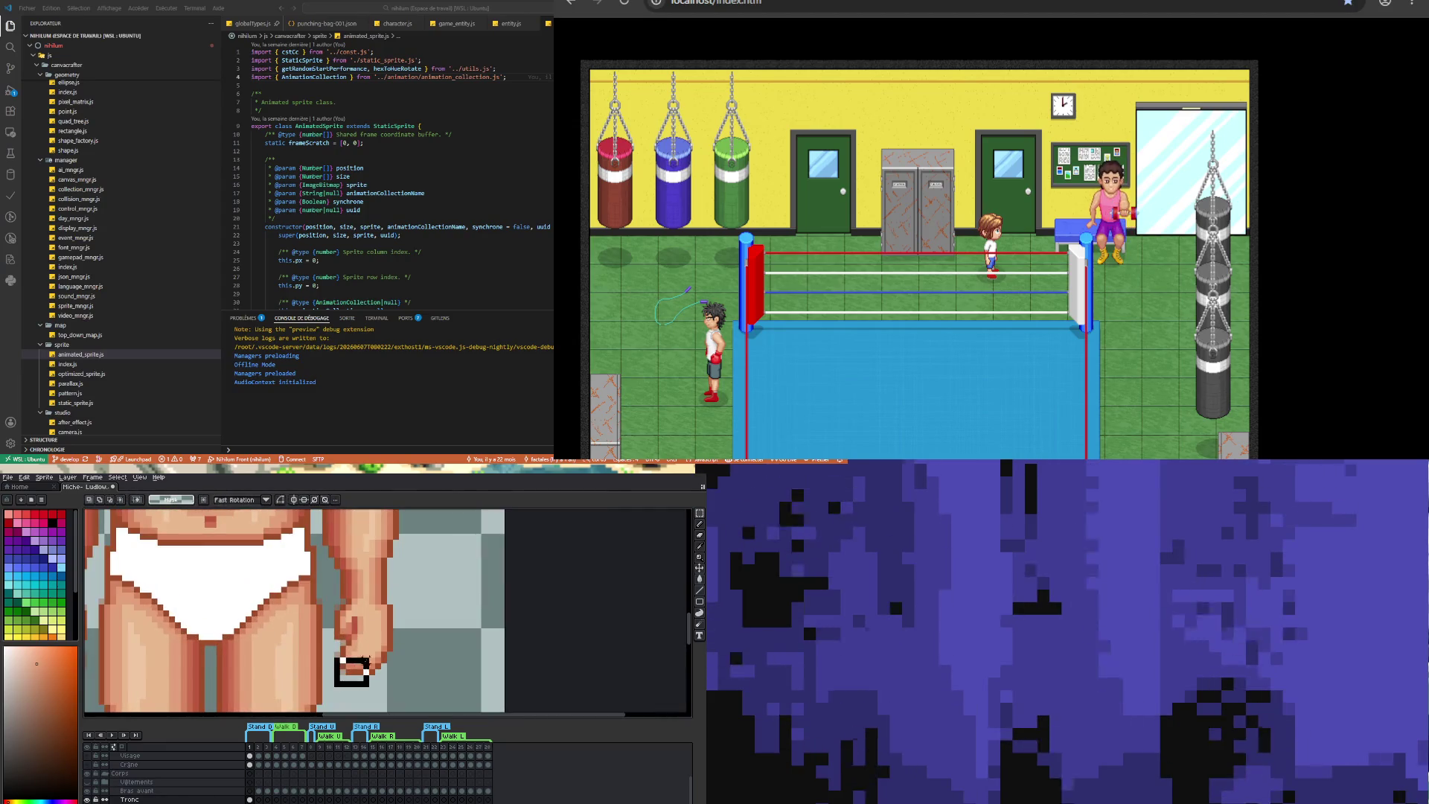
{"action": "left_click", "coordinate": [350, 663]}
{"action": "left_click", "coordinate": [331, 655]}
- Select small areas and a thin strip on the left fist, then deselect
{"action": "left_click_drag", "start_coordinate": [330, 655], "coordinate": [346, 642]}
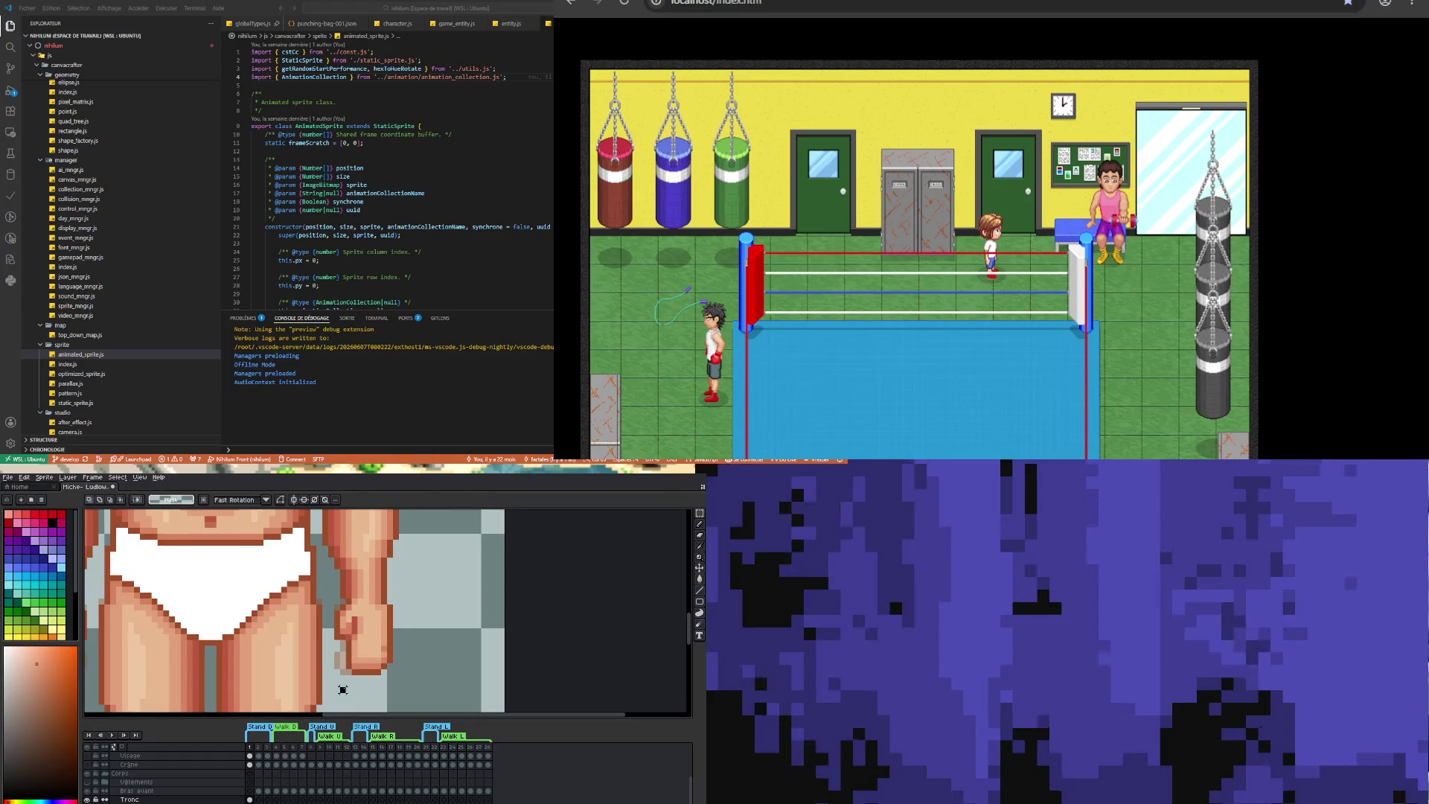
{"action": "scroll", "coordinate": [335, 655], "scroll_direction": "down", "scroll_amount": 3}
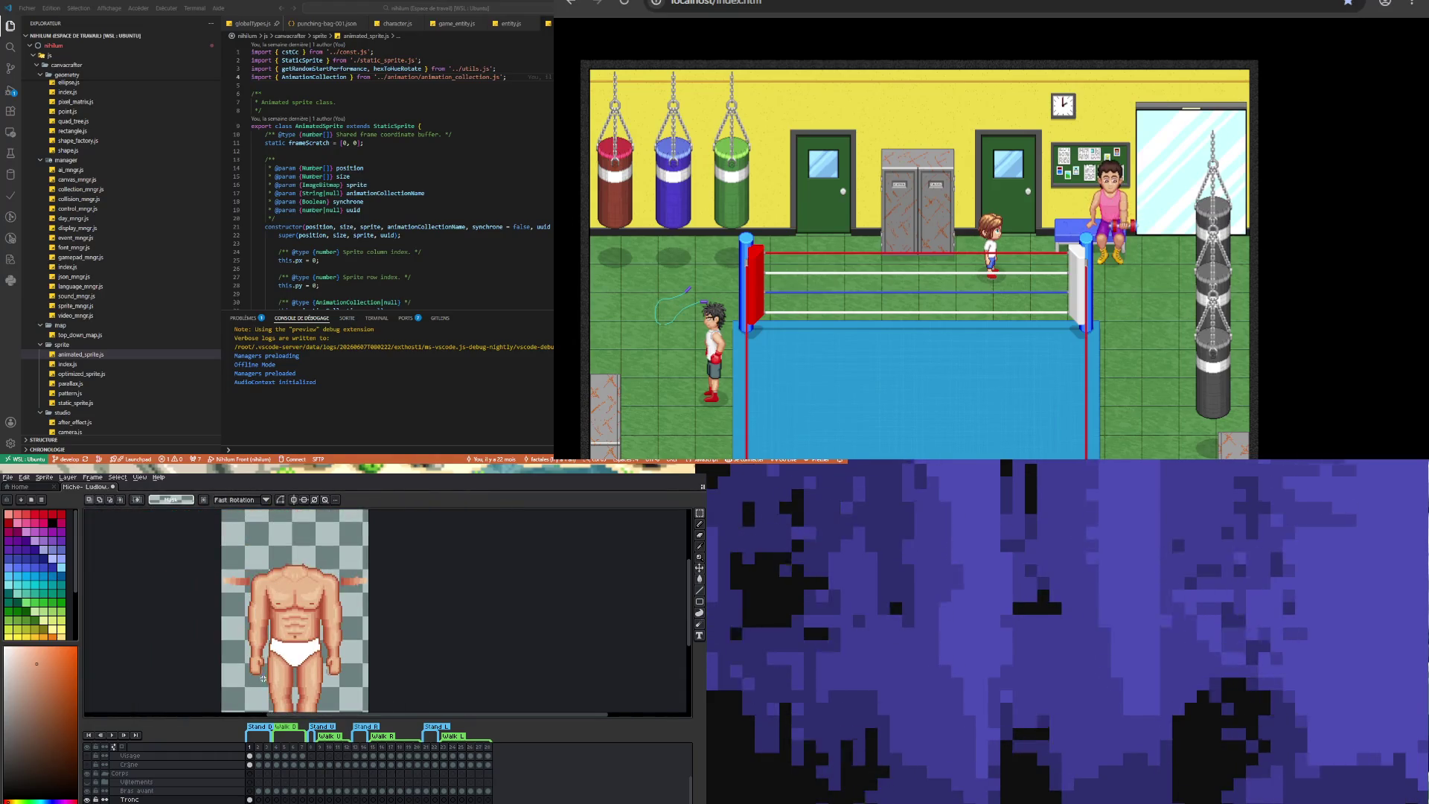
{"action": "scroll", "coordinate": [262, 679], "scroll_direction": "up", "scroll_amount": 2}
{"action": "scroll", "coordinate": [262, 662], "scroll_direction": "down", "scroll_amount": 4}
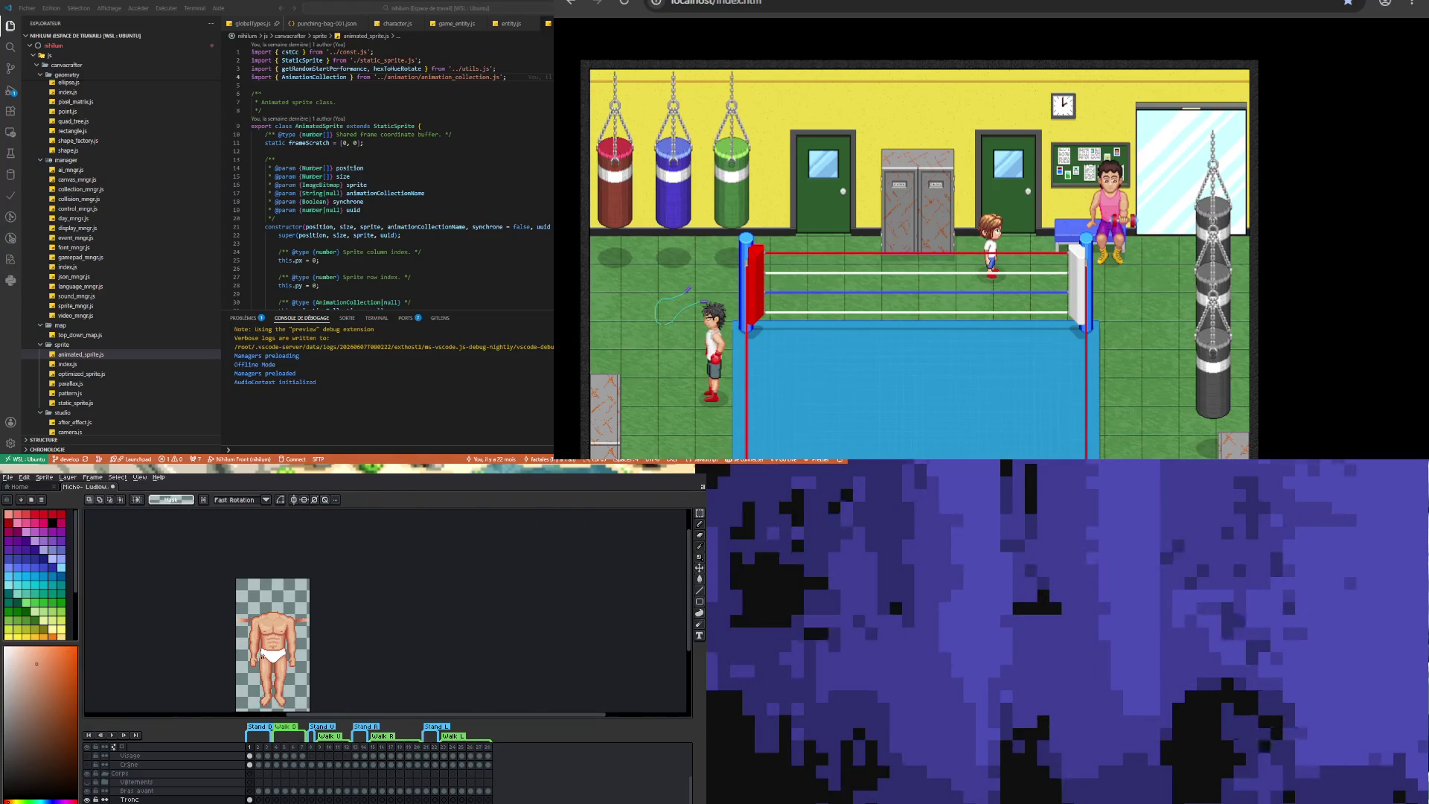
{"action": "scroll", "coordinate": [253, 671], "scroll_direction": "up", "scroll_amount": 4}
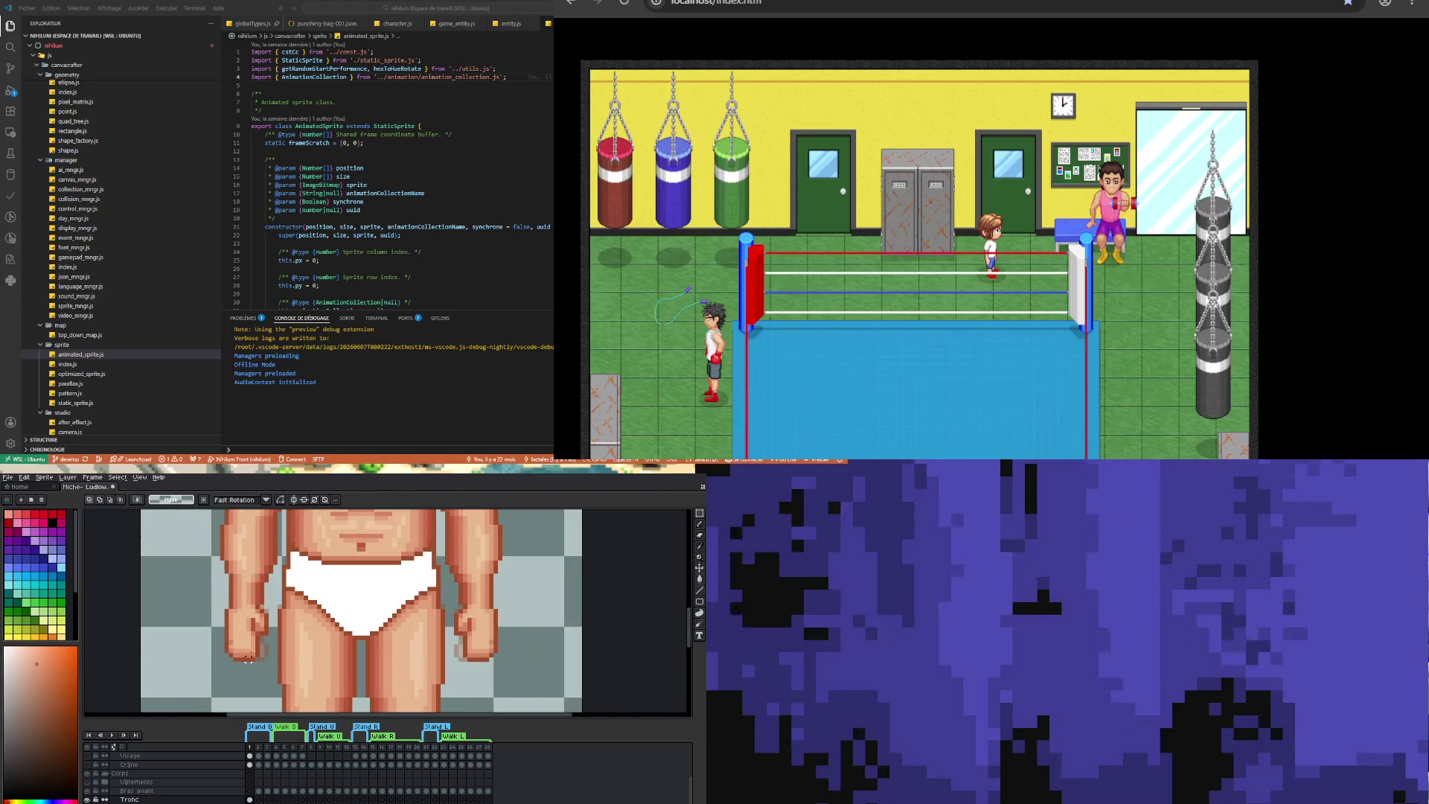
{"action": "mouse_move", "coordinate": [257, 672]}
{"action": "left_mouse_down"}
{"action": "mouse_move", "coordinate": [249, 638]}
{"action": "mouse_move", "coordinate": [267, 678]}
{"action": "left_mouse_up"}
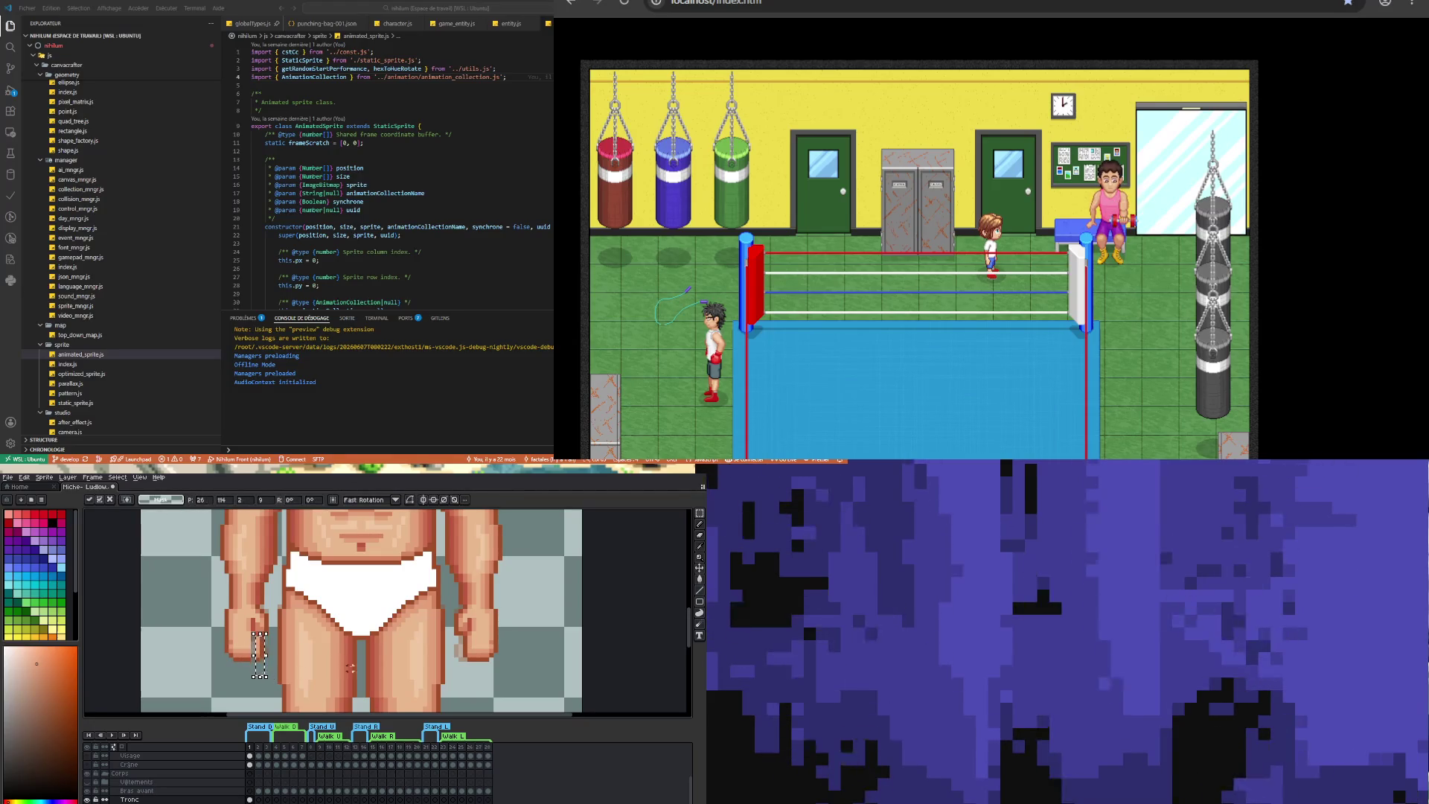
{"action": "key", "text": "ctrl+d"}
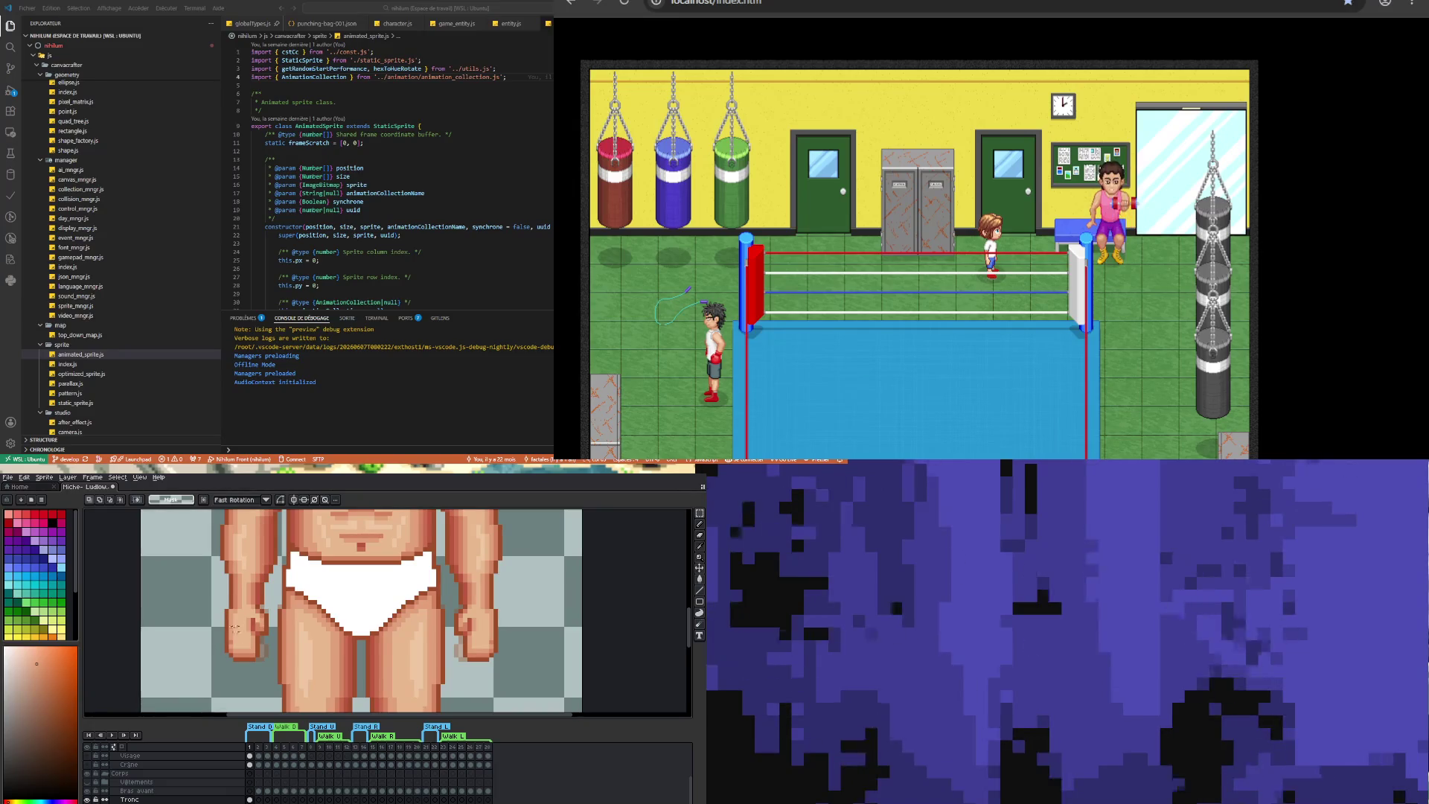
- Nudge the left fist up one pixel with vertical symmetry on, and commit
{"action": "left_click_drag", "start_coordinate": [216, 623], "coordinate": [276, 675]}
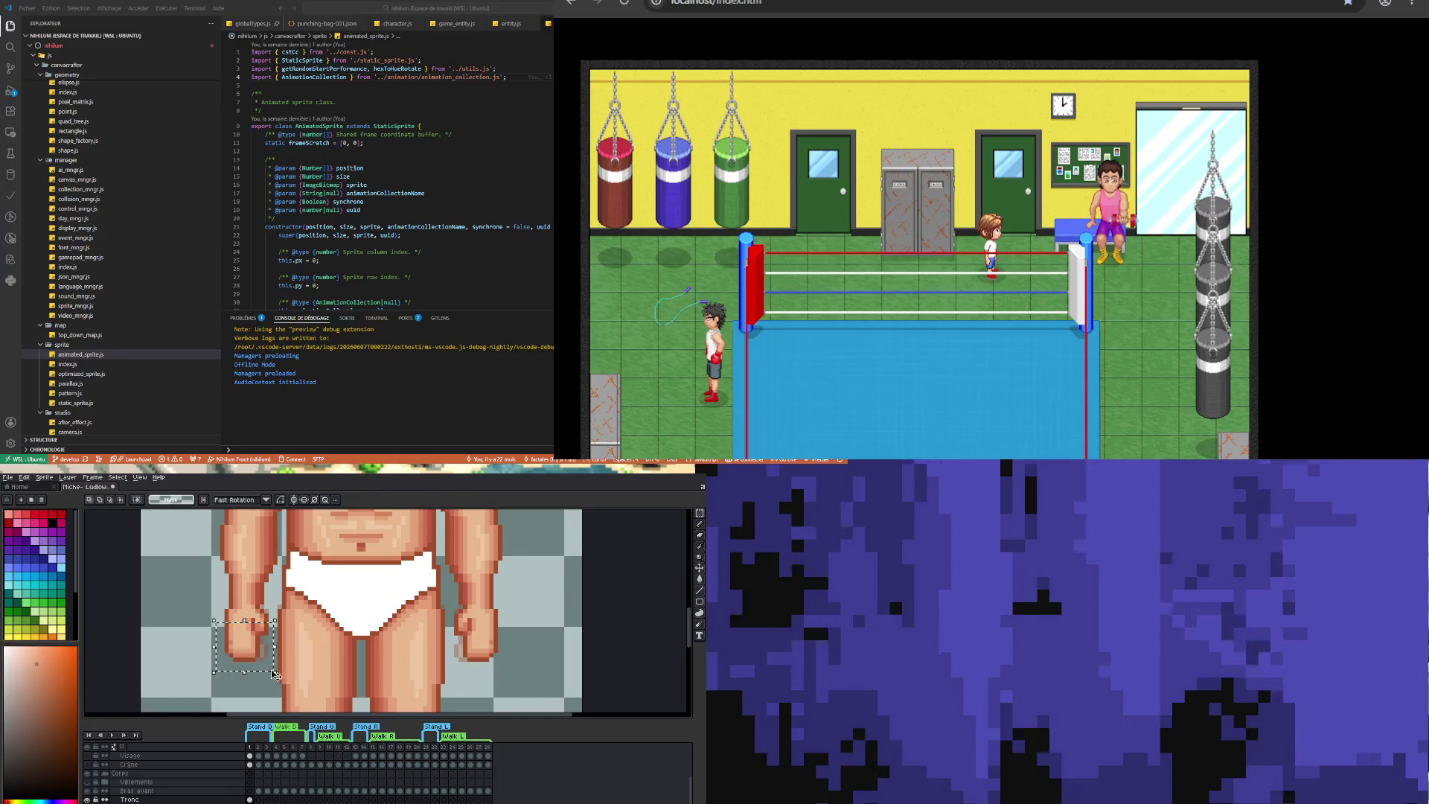
{"action": "key", "text": "ctrl+t"}
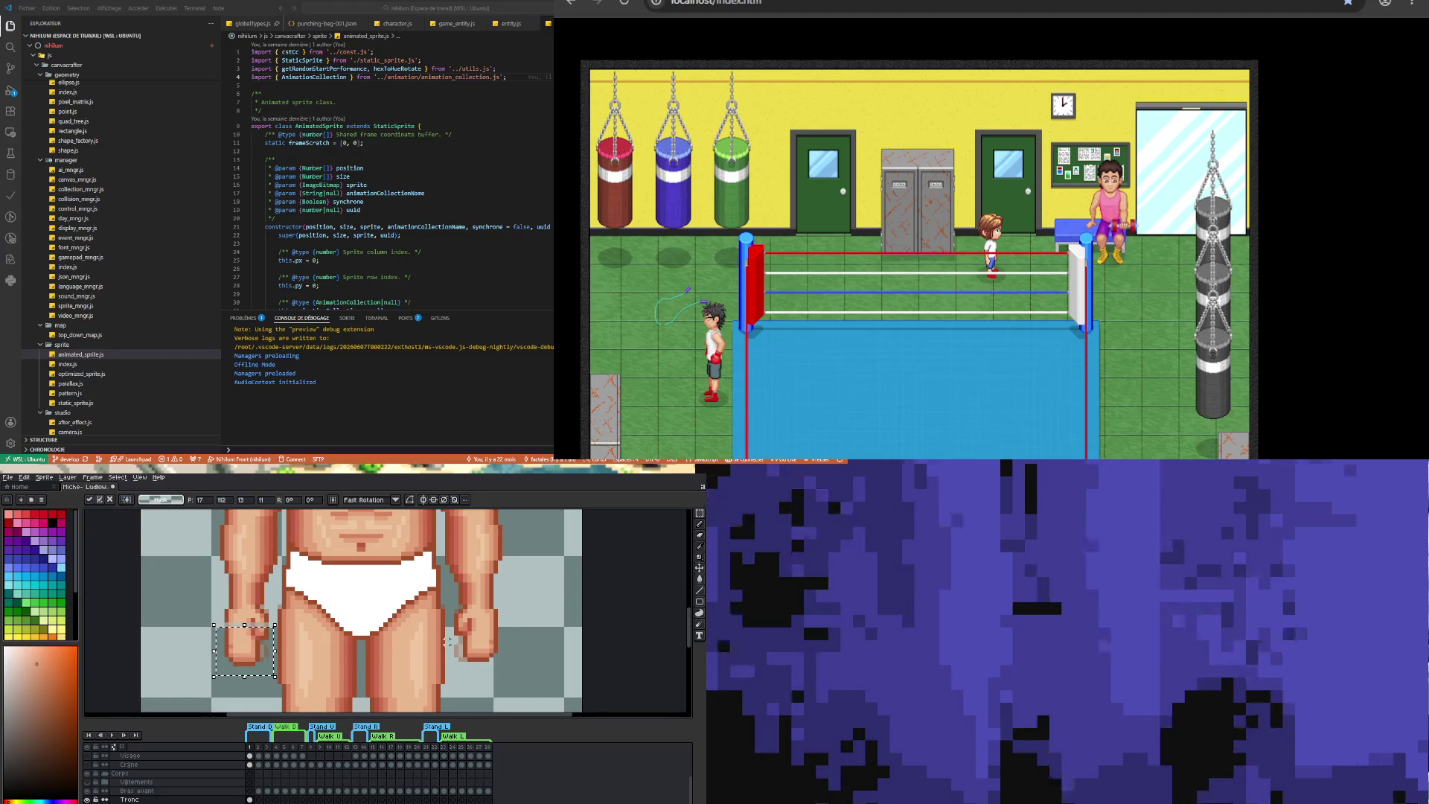
{"action": "key", "text": "Up"}
{"action": "left_click", "coordinate": [428, 504]}
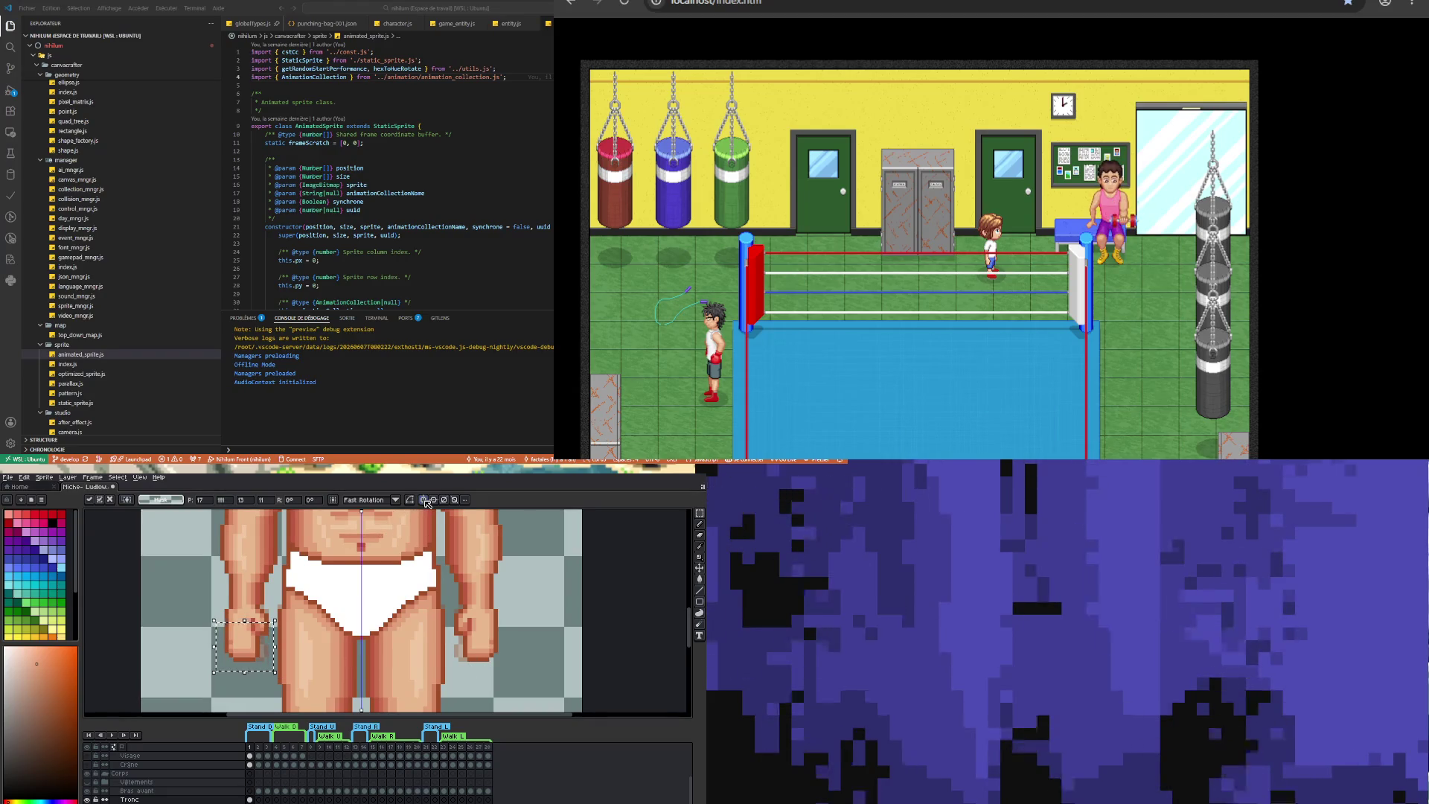
{"action": "key", "text": "Return"}
- Select both wrist bands, shift the selection one pixel lower, and widen the bands by one pixel
{"action": "left_click_drag", "start_coordinate": [203, 675], "coordinate": [267, 624]}
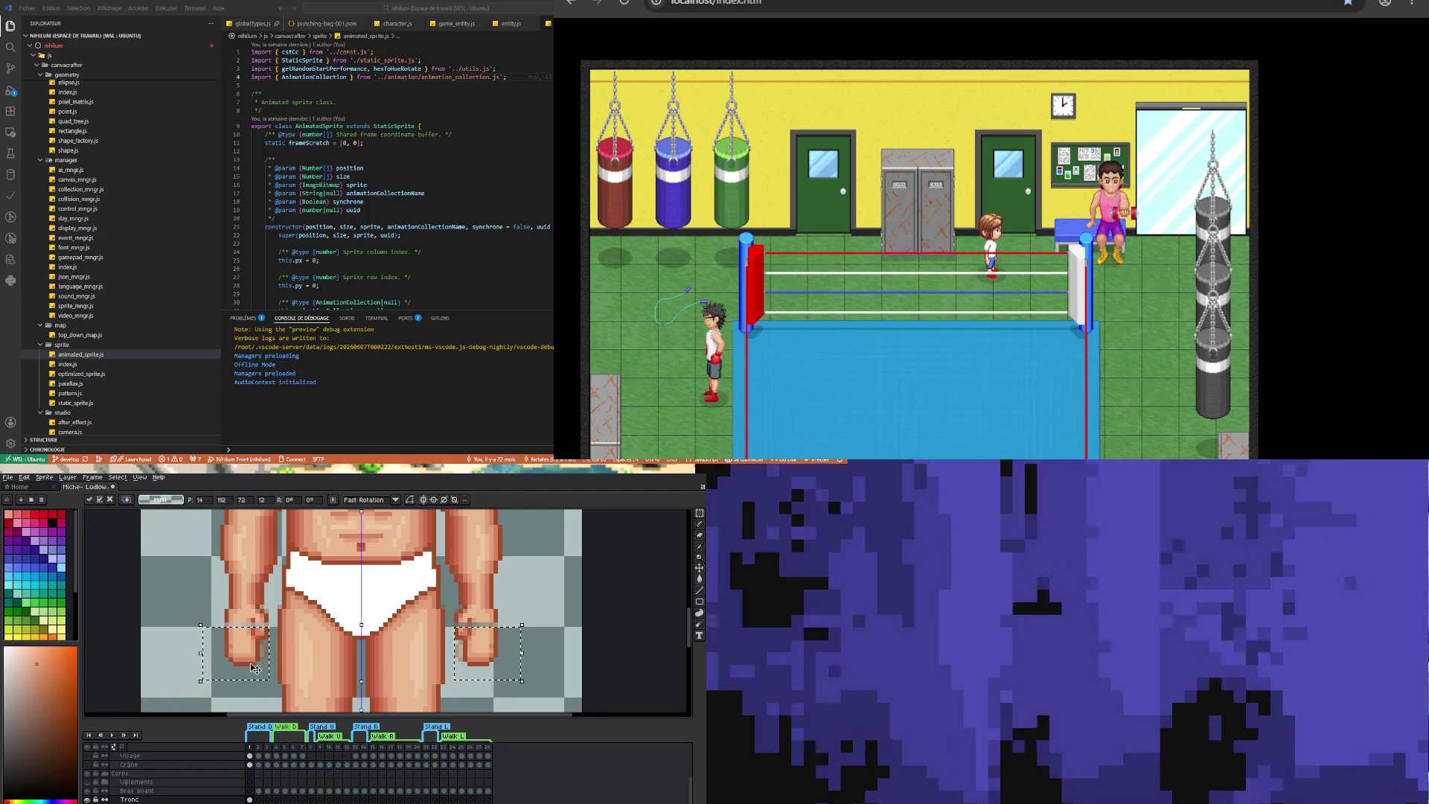
{"action": "scroll", "coordinate": [356, 629], "scroll_direction": "up", "scroll_amount": 1}
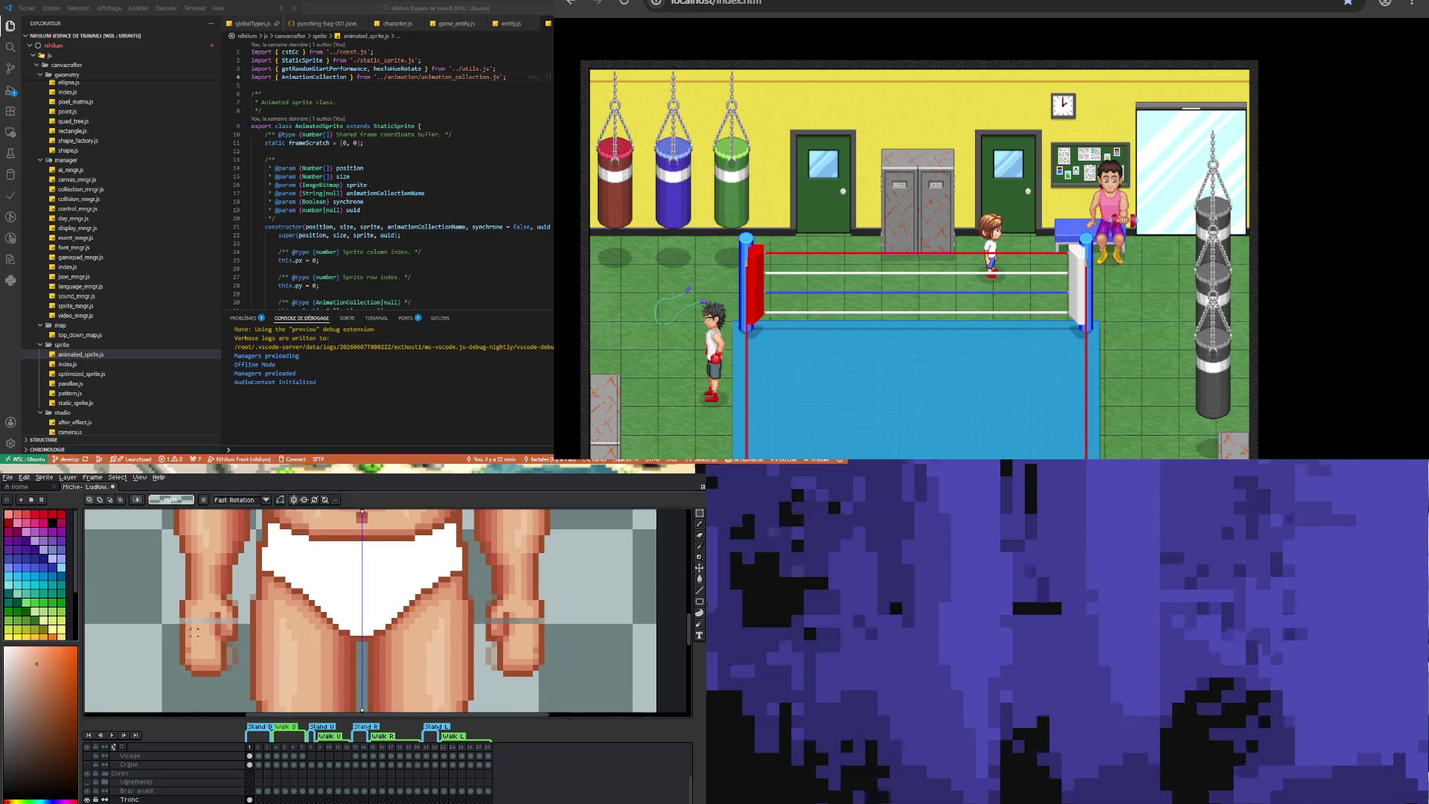
{"action": "left_click_drag", "start_coordinate": [227, 623], "coordinate": [227, 631]}
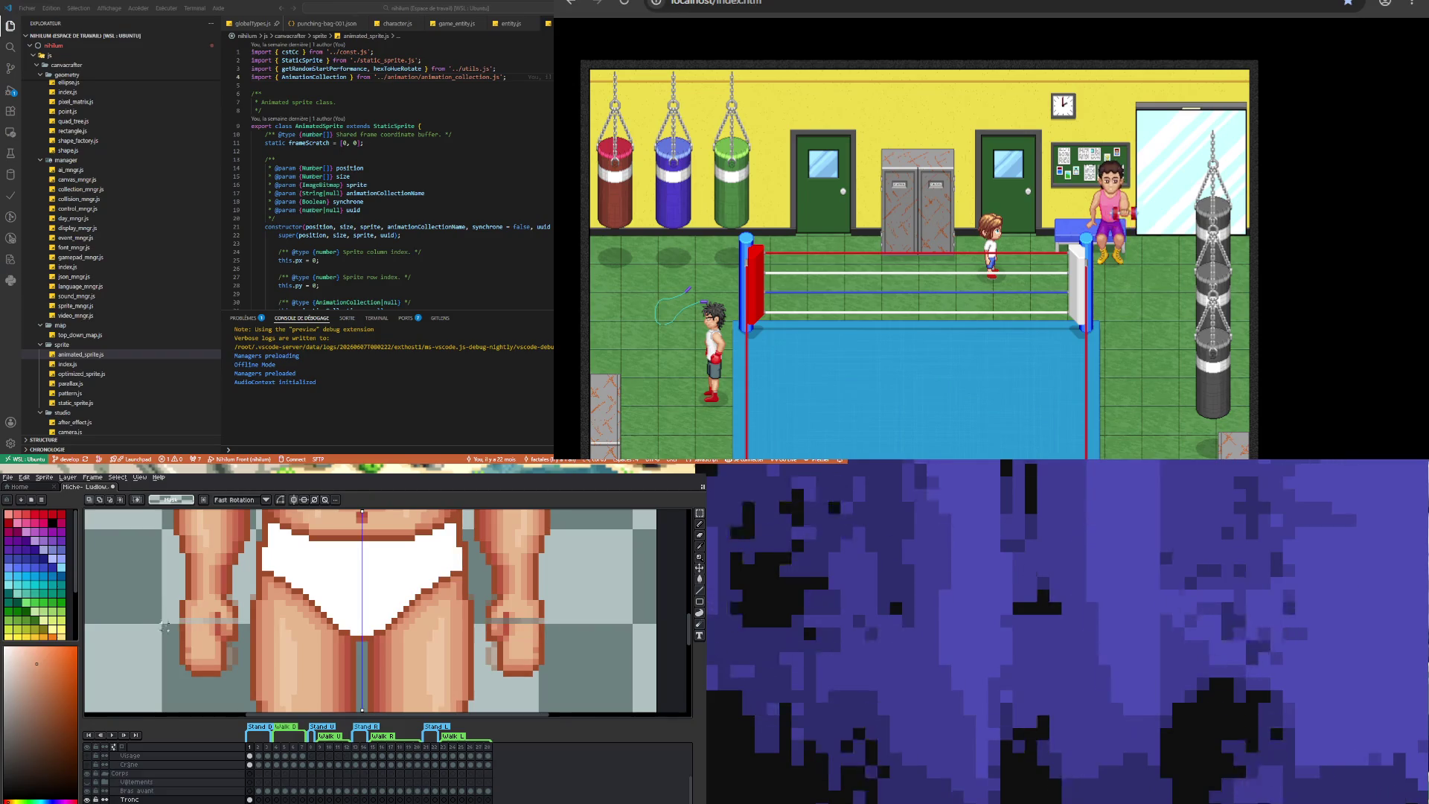
{"action": "left_click", "coordinate": [235, 630]}
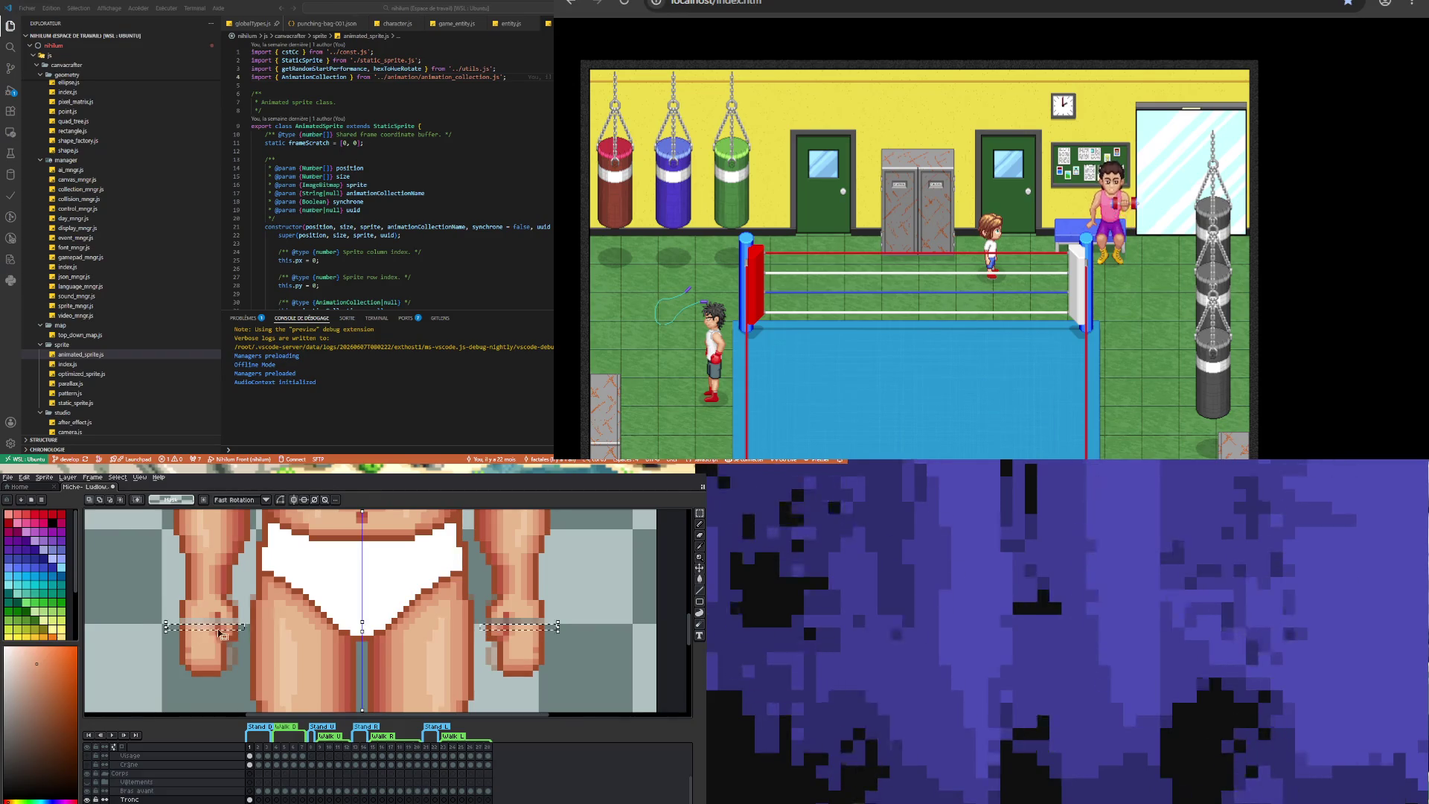
{"action": "left_click", "coordinate": [169, 622]}
{"action": "left_click_drag", "start_coordinate": [170, 622], "coordinate": [153, 626]}
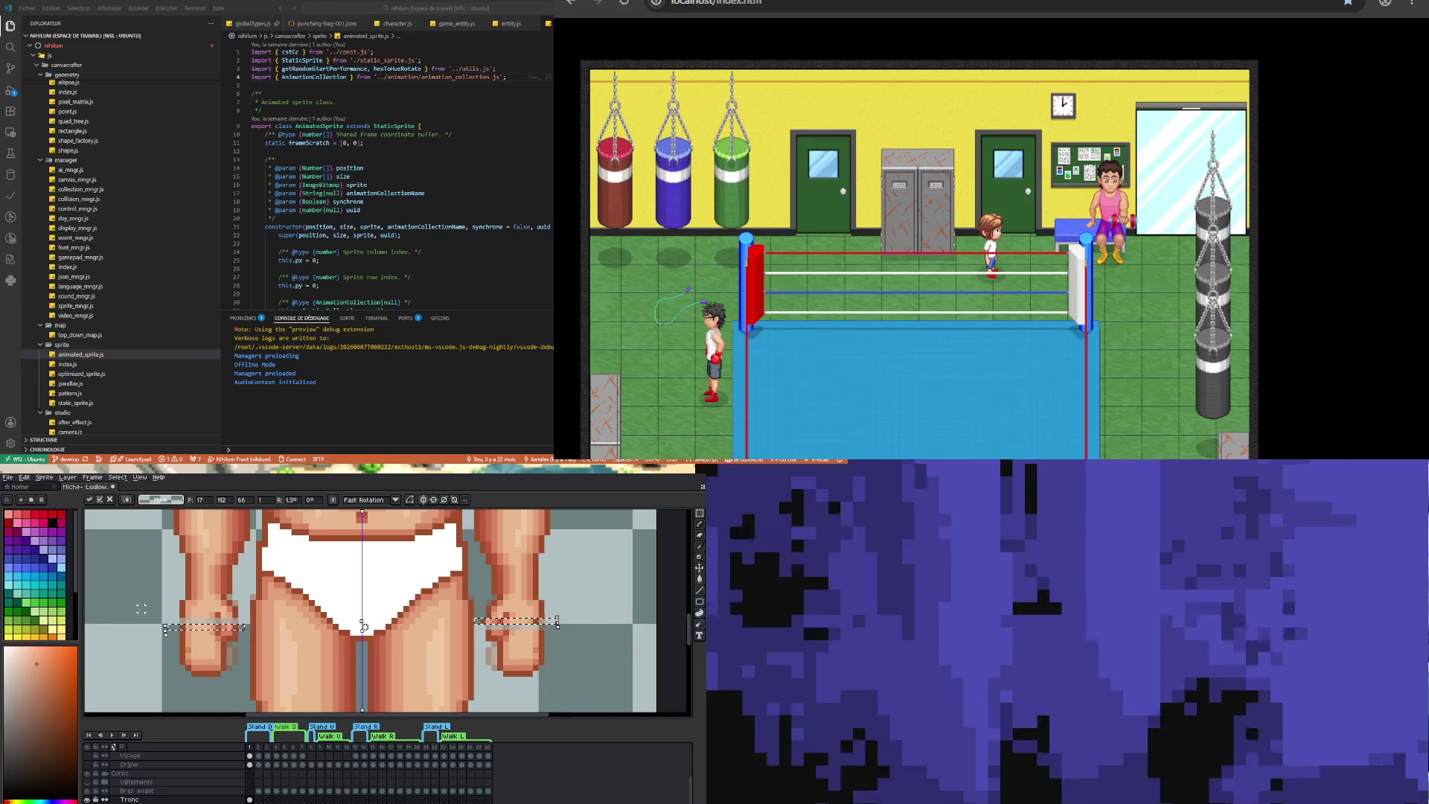
{"action": "key", "text": "Return"}
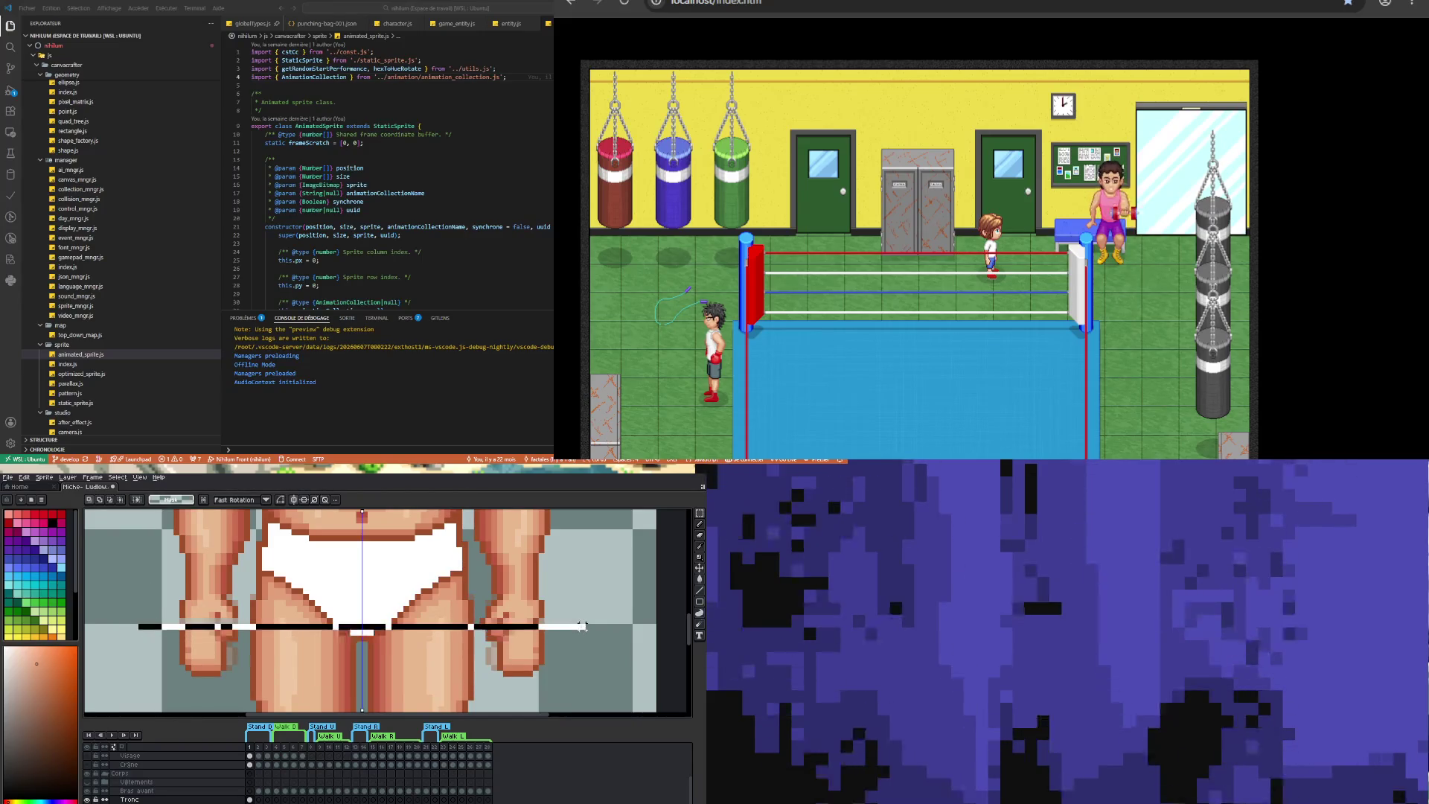
- Reselect the wrist bands, nudge them up and back down, and deselect to apply
{"action": "left_click", "coordinate": [166, 643]}
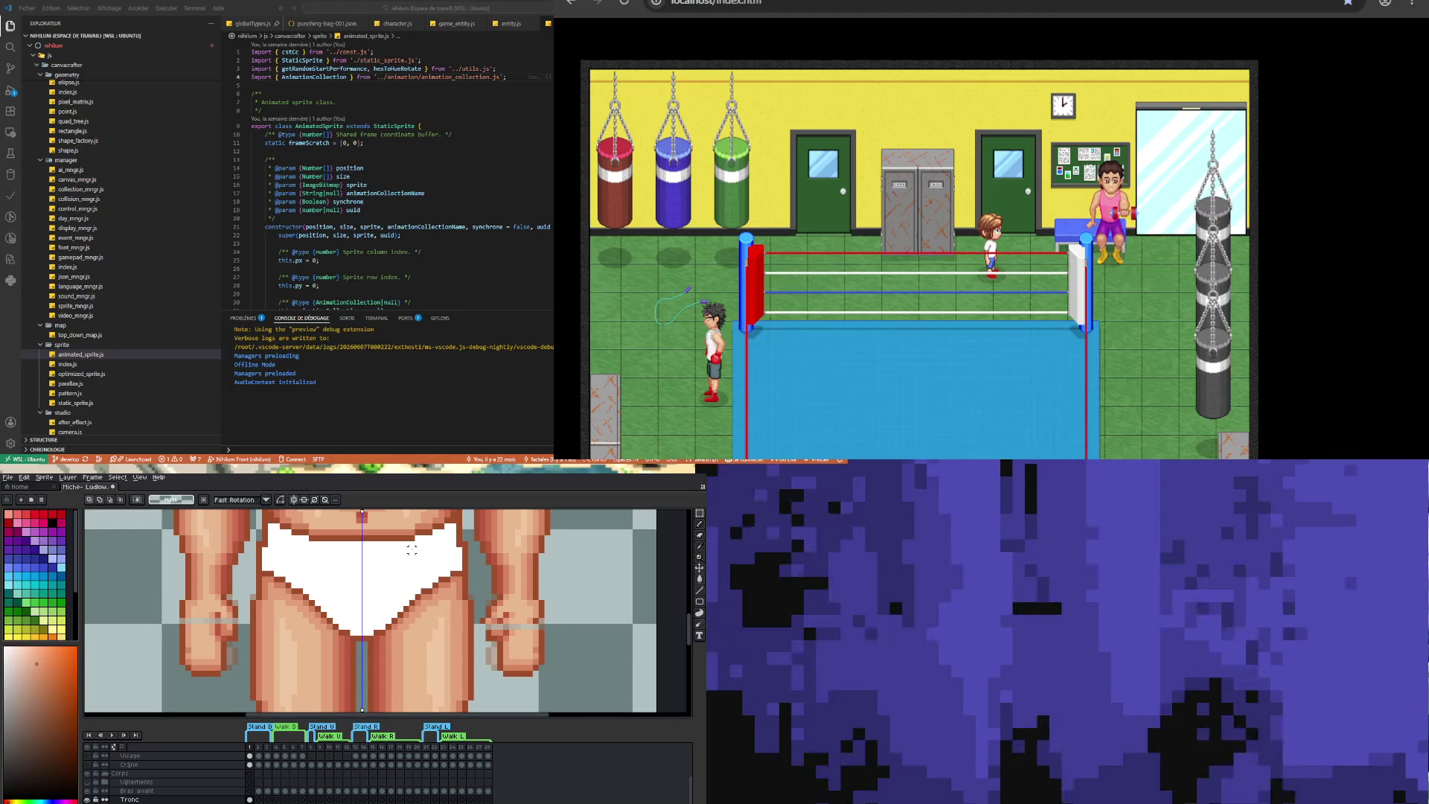
{"action": "key", "text": "ctrl+shift+d"}
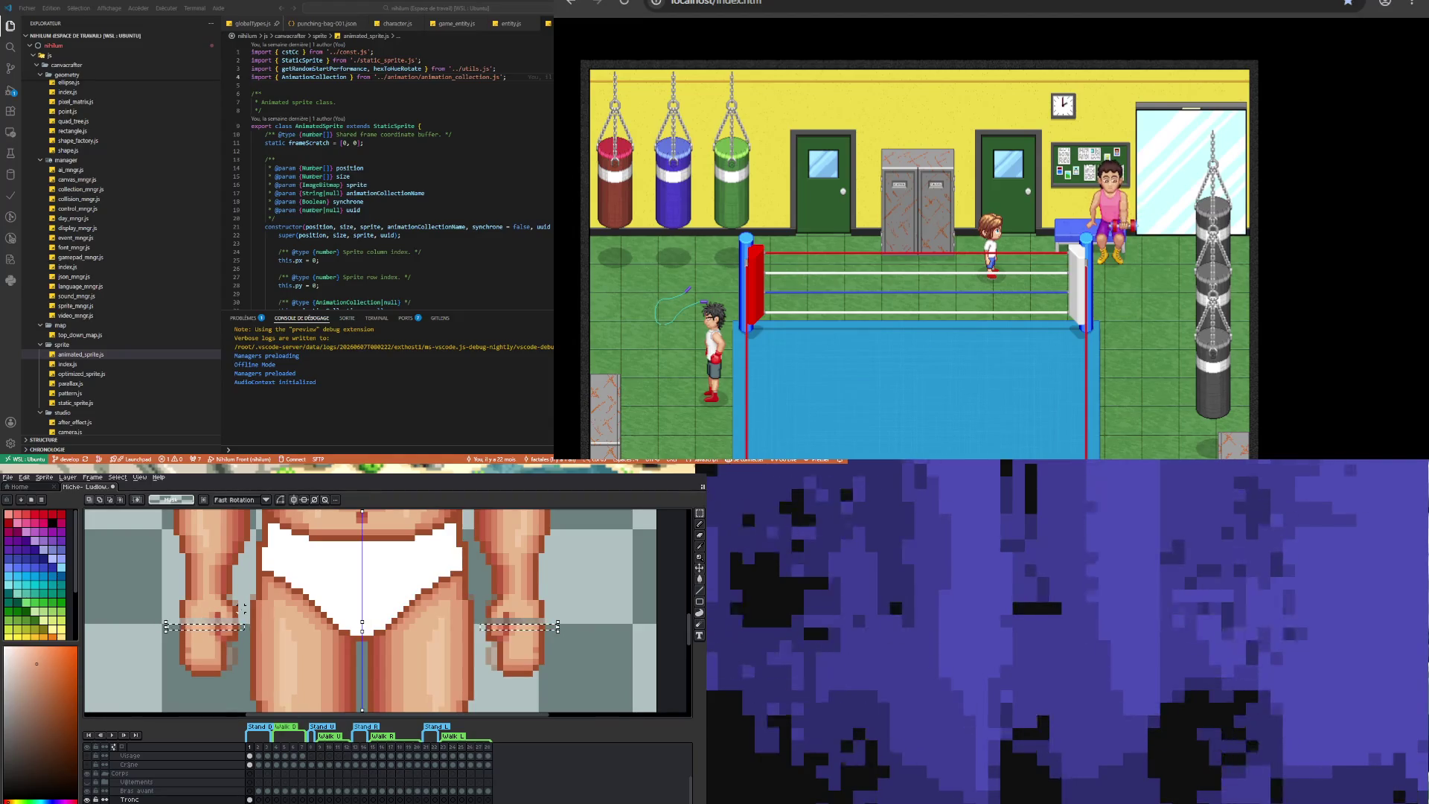
{"action": "key", "text": "Up"}
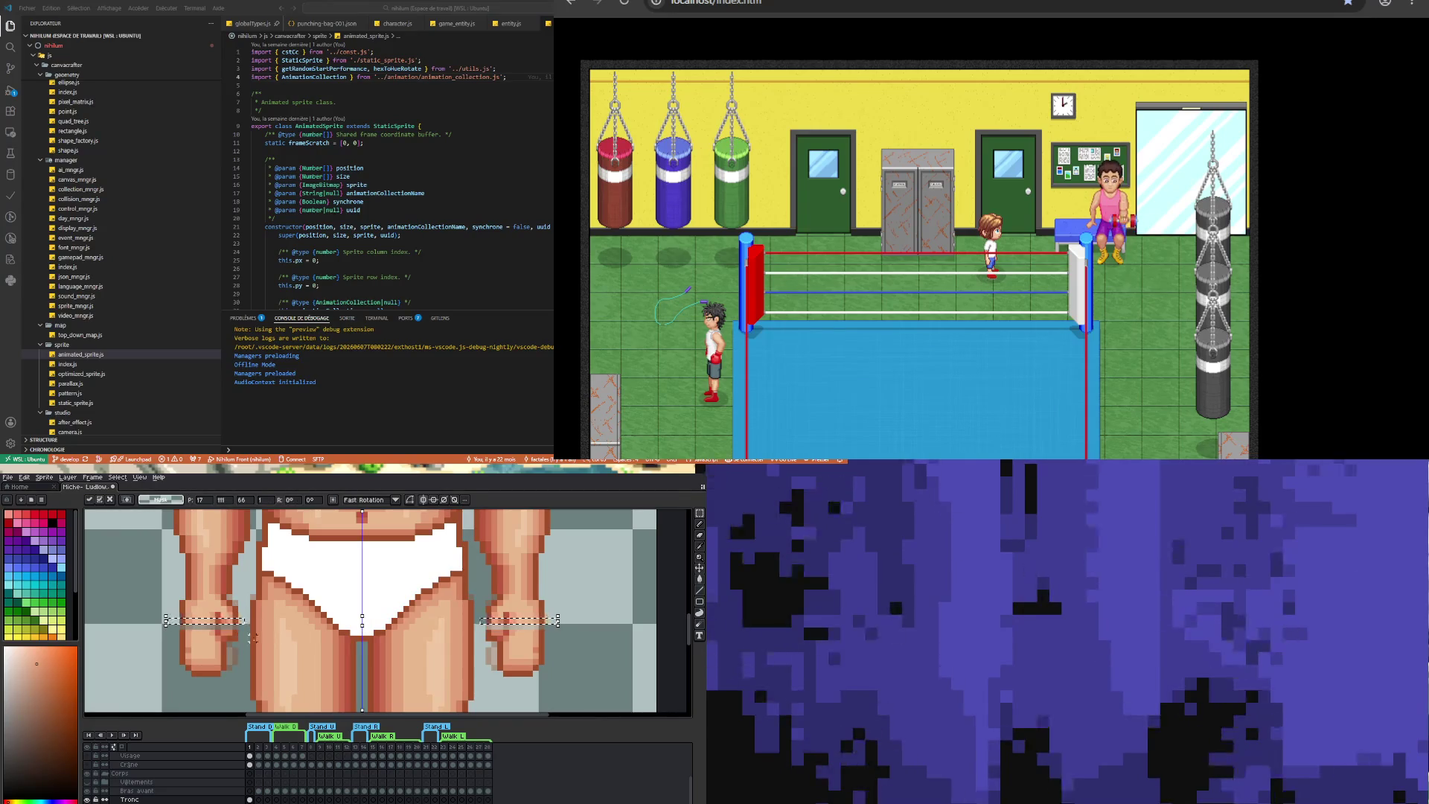
{"action": "key", "text": "Down"}
{"action": "key", "text": "ctrl+d"}
{"action": "scroll", "coordinate": [194, 634], "scroll_direction": "up", "scroll_amount": 2}
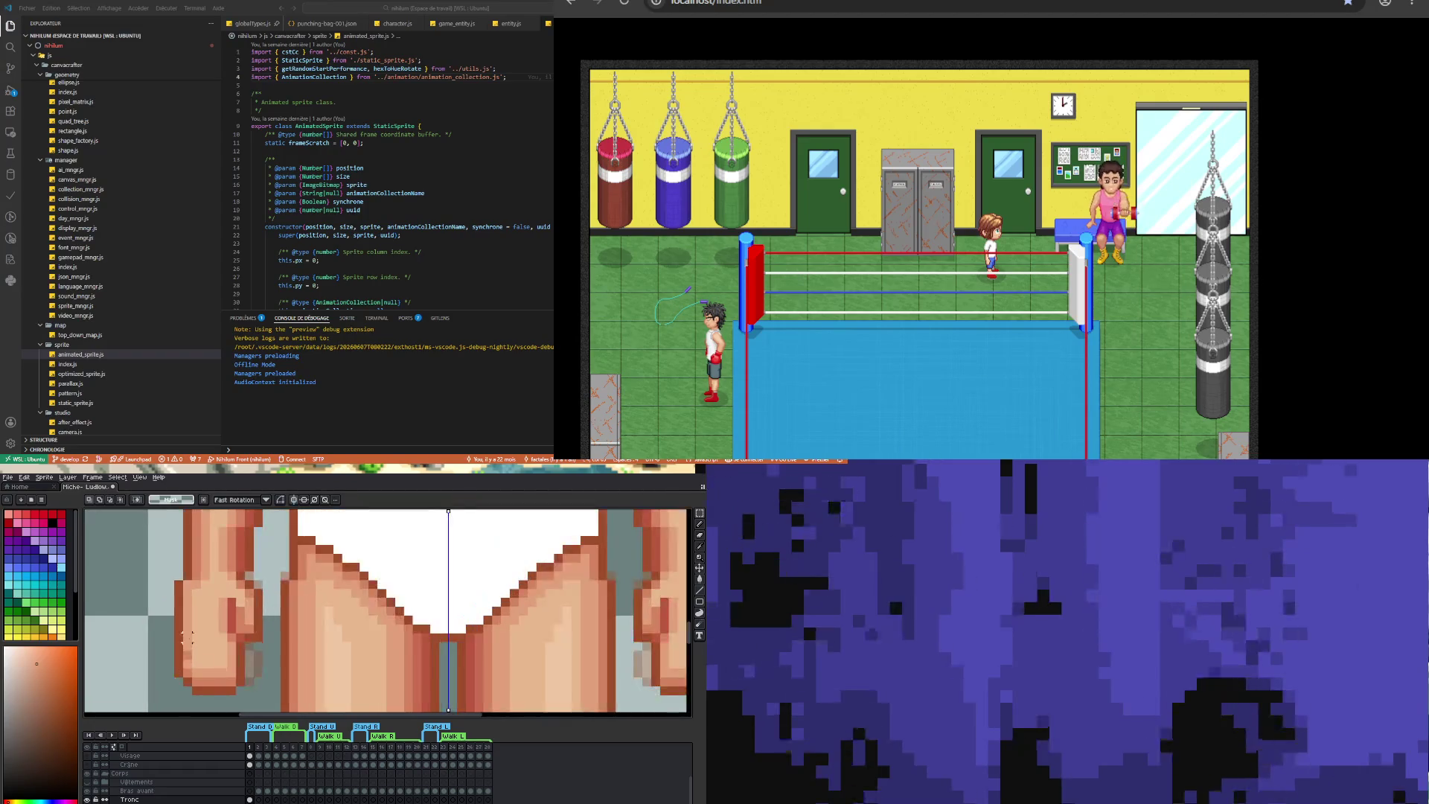
{"action": "key", "text": "i"}
{"action": "key", "text": "b"}
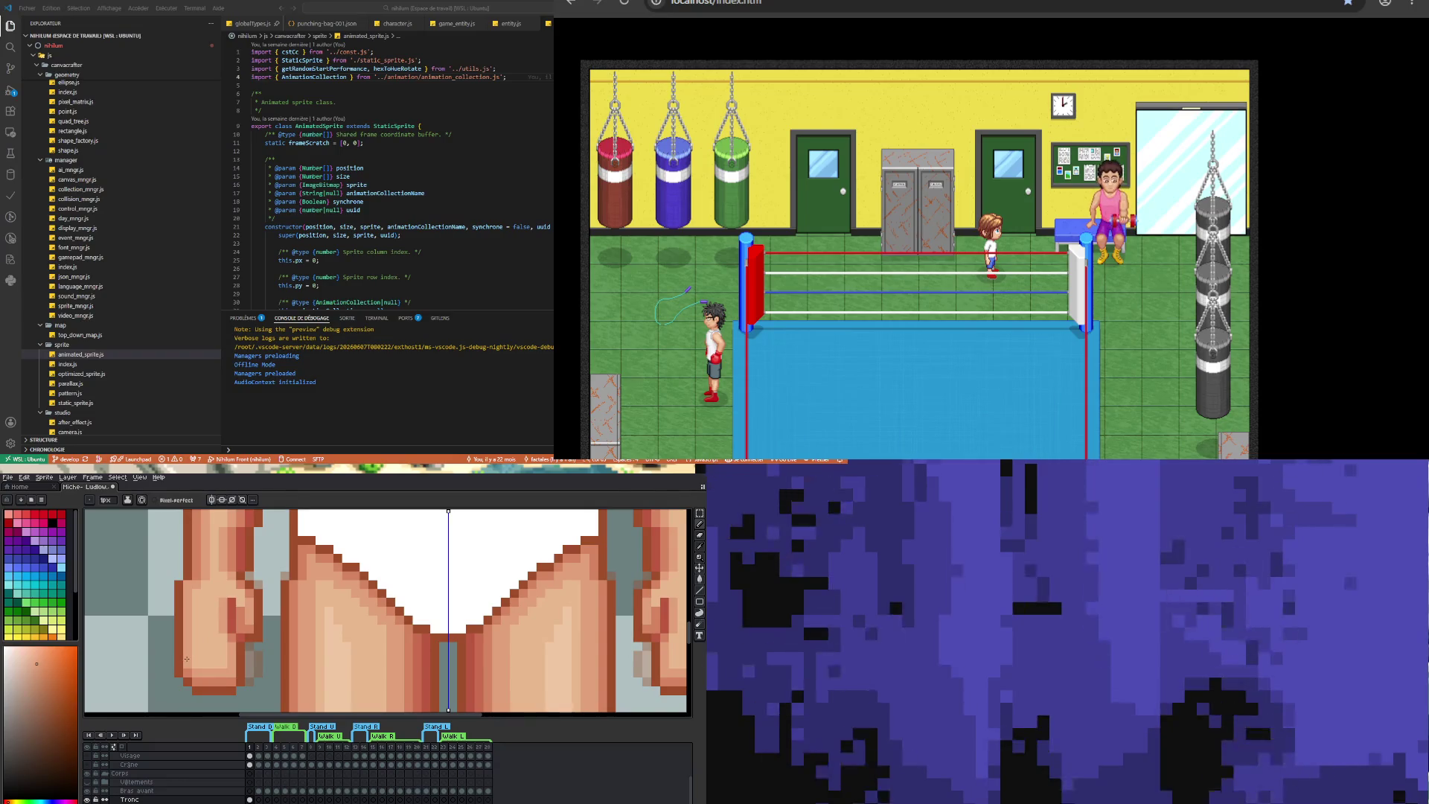
{"action": "scroll", "coordinate": [187, 659], "scroll_direction": "down", "scroll_amount": 2}
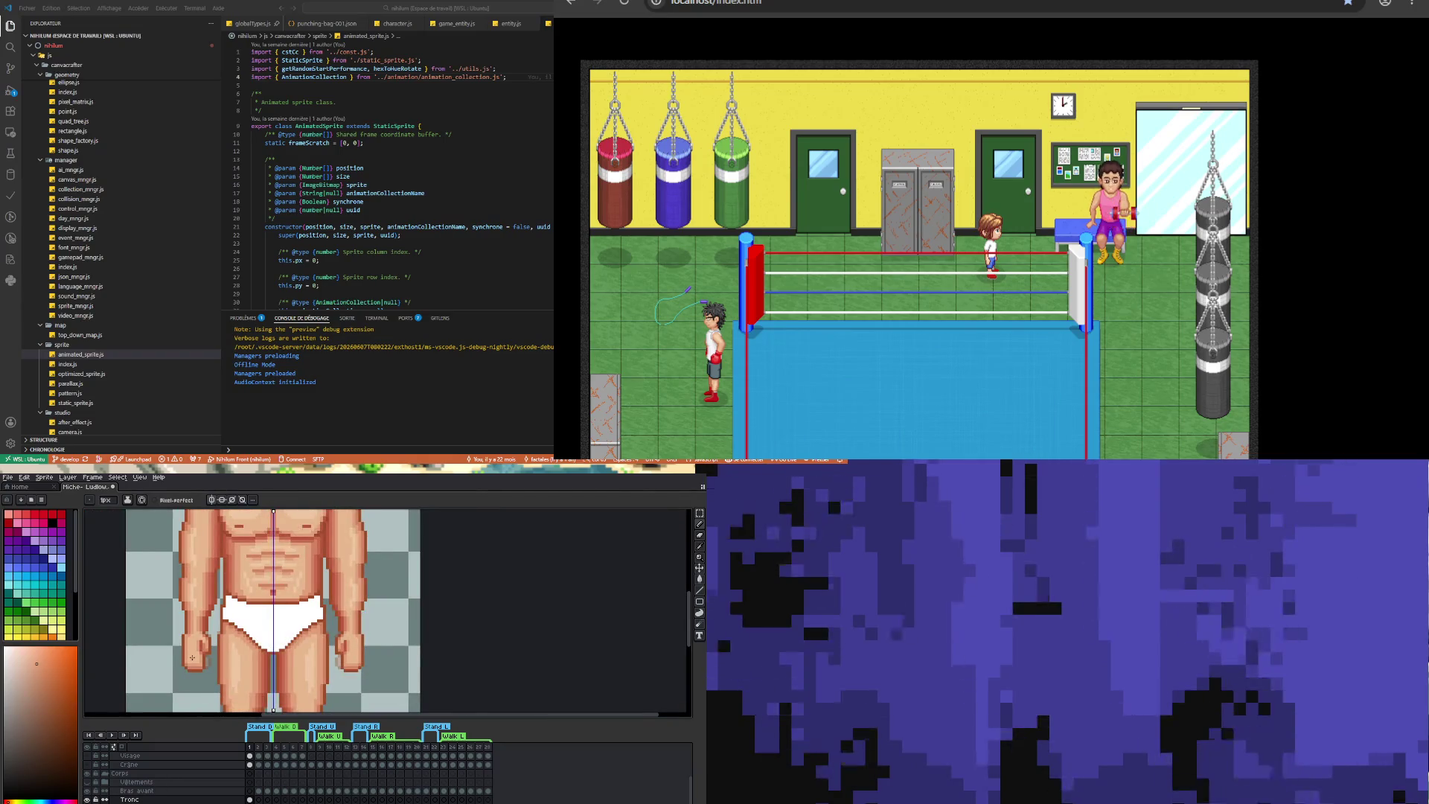
- Marquee-select both hands, then clear the hand selections
{"action": "scroll", "coordinate": [193, 655], "scroll_direction": "up", "scroll_amount": 2}
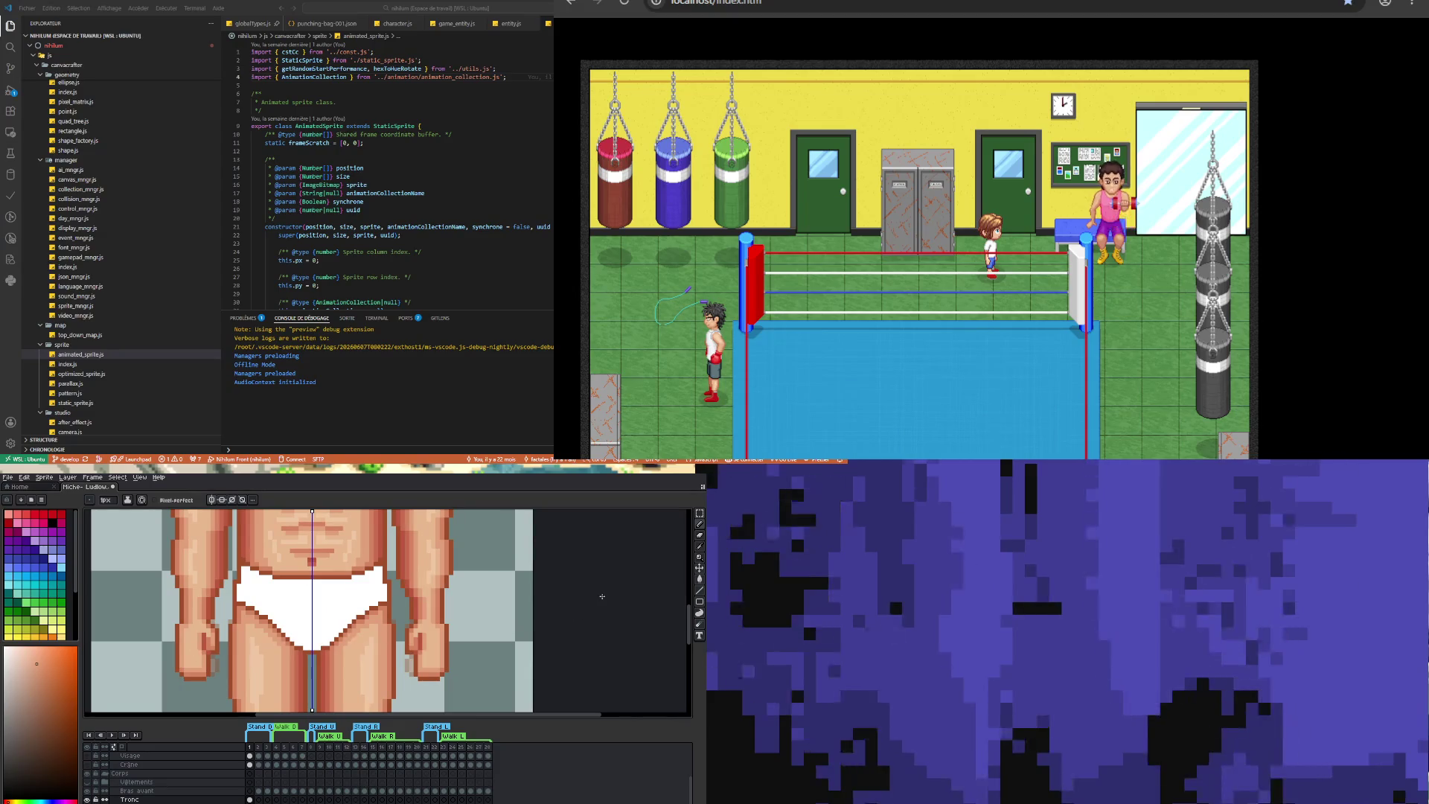
{"action": "left_click", "coordinate": [700, 514]}
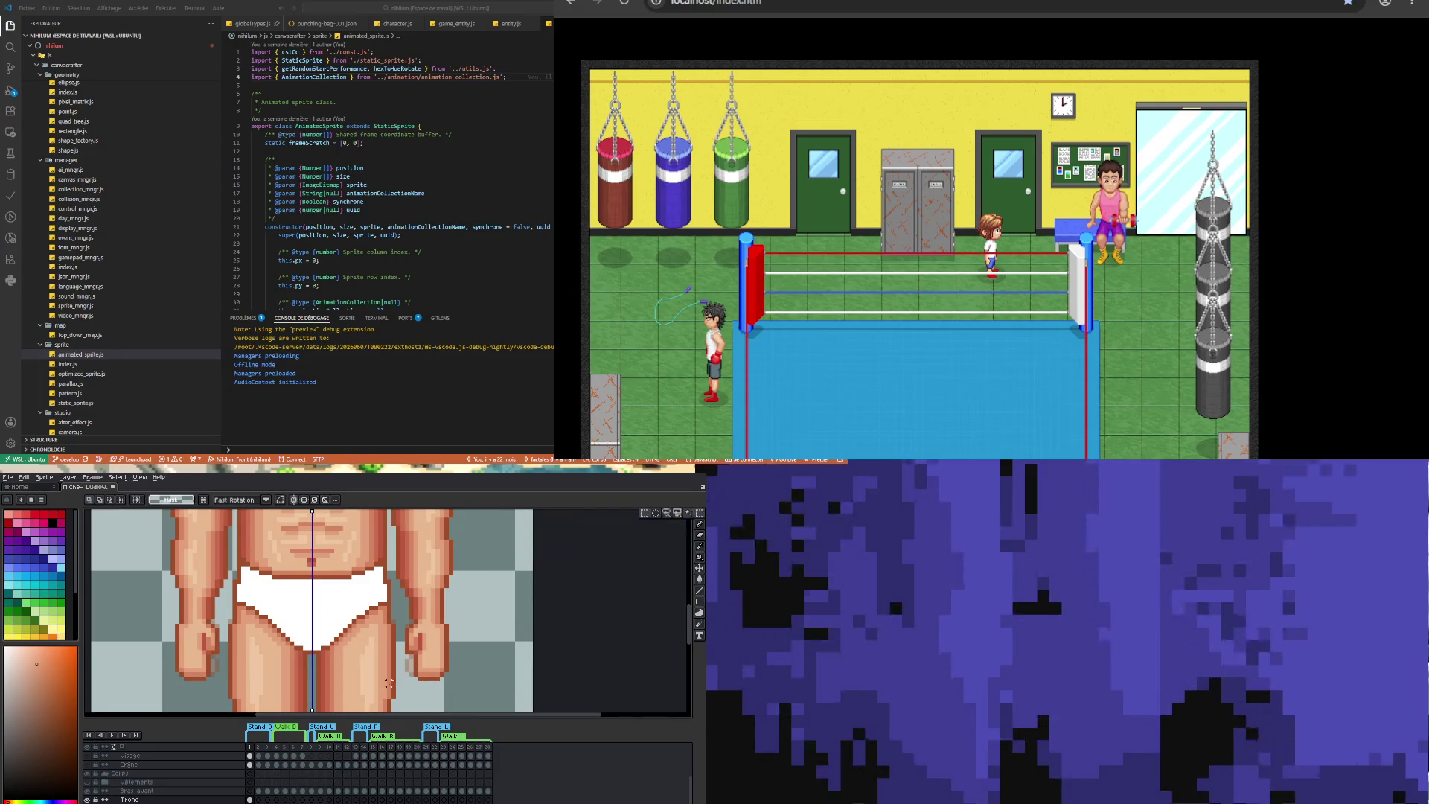
{"action": "mouse_move", "coordinate": [404, 689]}
{"action": "left_mouse_down"}
{"action": "mouse_move", "coordinate": [424, 662]}
{"action": "mouse_move", "coordinate": [455, 661]}
{"action": "mouse_move", "coordinate": [406, 658]}
{"action": "left_mouse_up"}
{"action": "left_click", "coordinate": [512, 657]}
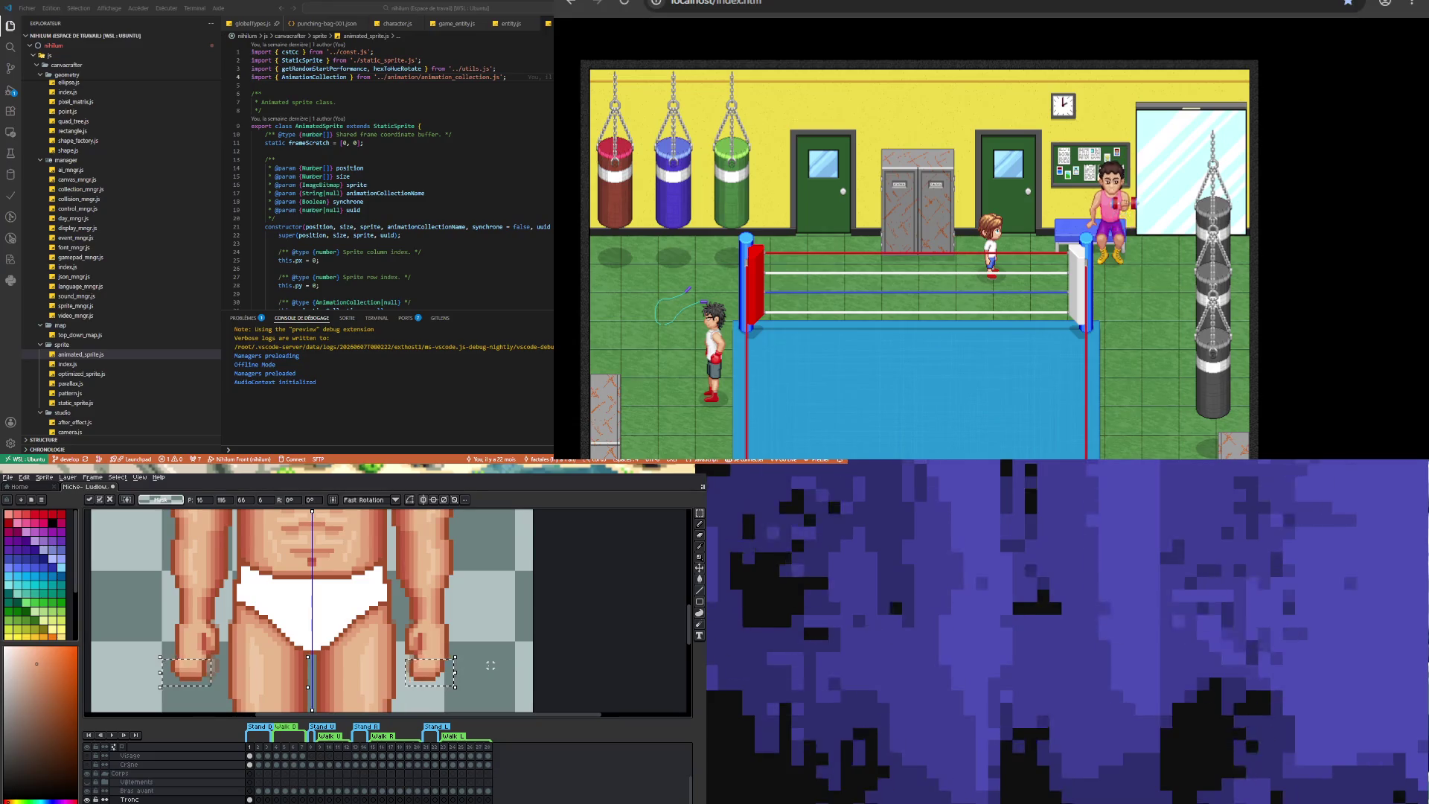
{"action": "left_click", "coordinate": [175, 668]}
{"action": "scroll", "coordinate": [194, 661], "scroll_direction": "down", "scroll_amount": 3}
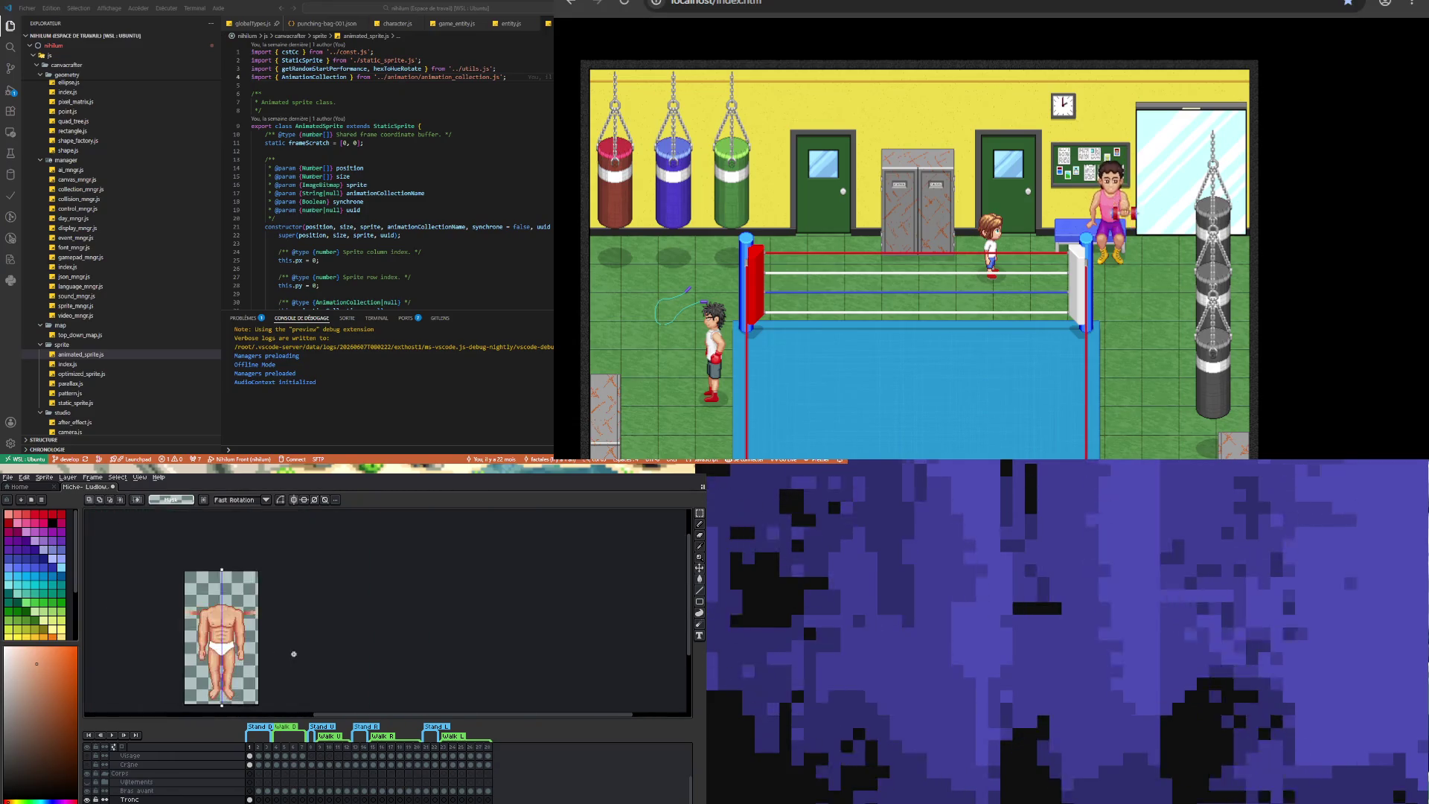
{"action": "scroll", "coordinate": [291, 655], "scroll_direction": "up", "scroll_amount": 2}
{"action": "scroll", "coordinate": [310, 685], "scroll_direction": "down", "scroll_amount": 2}
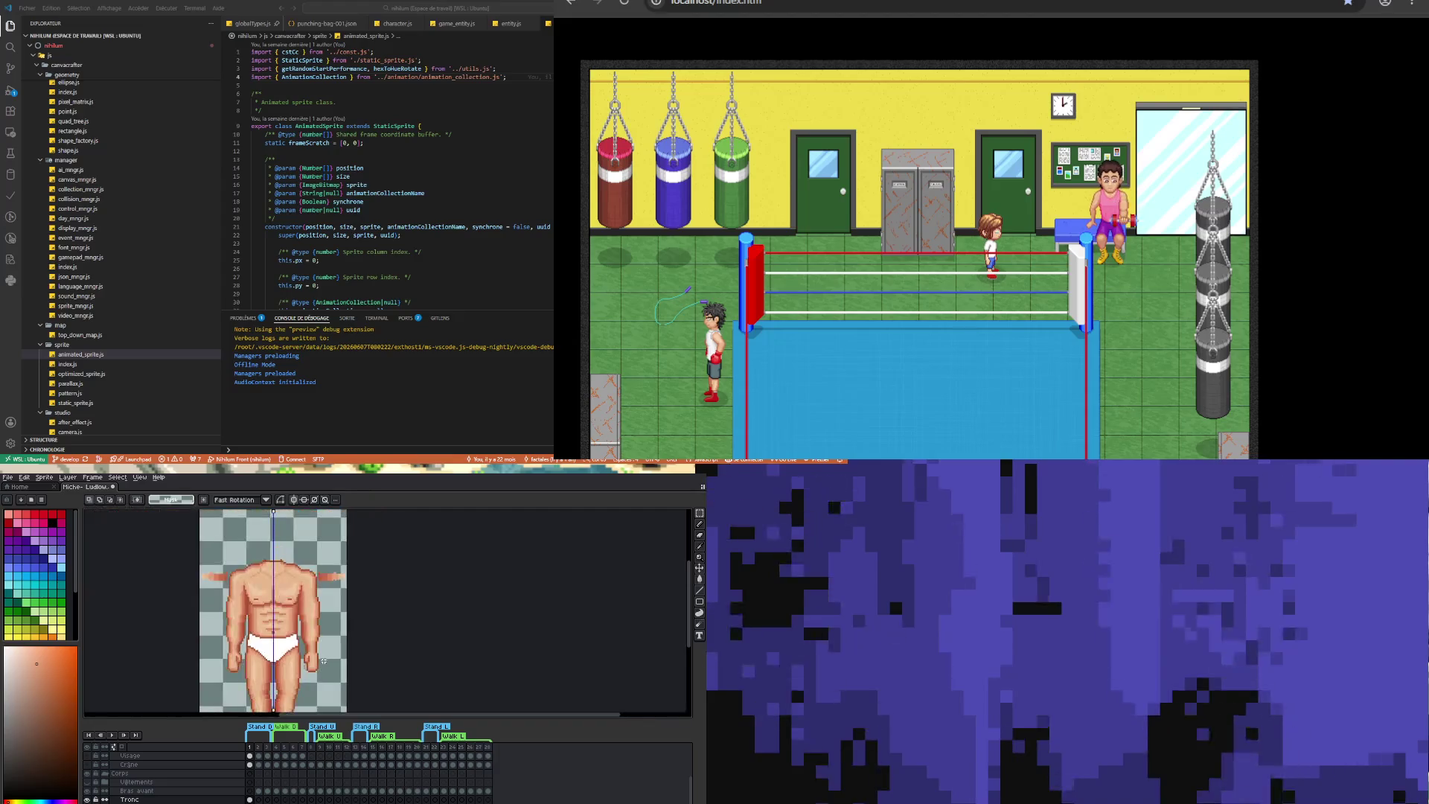
{"action": "scroll", "coordinate": [310, 662], "scroll_direction": "up", "scroll_amount": 3}
- Reselect the hand area, undo the pixel shifts, and marquee the left hand
{"action": "left_click_drag", "start_coordinate": [313, 640], "coordinate": [336, 674]}
{"action": "scroll", "coordinate": [372, 661], "scroll_direction": "down", "scroll_amount": 2}
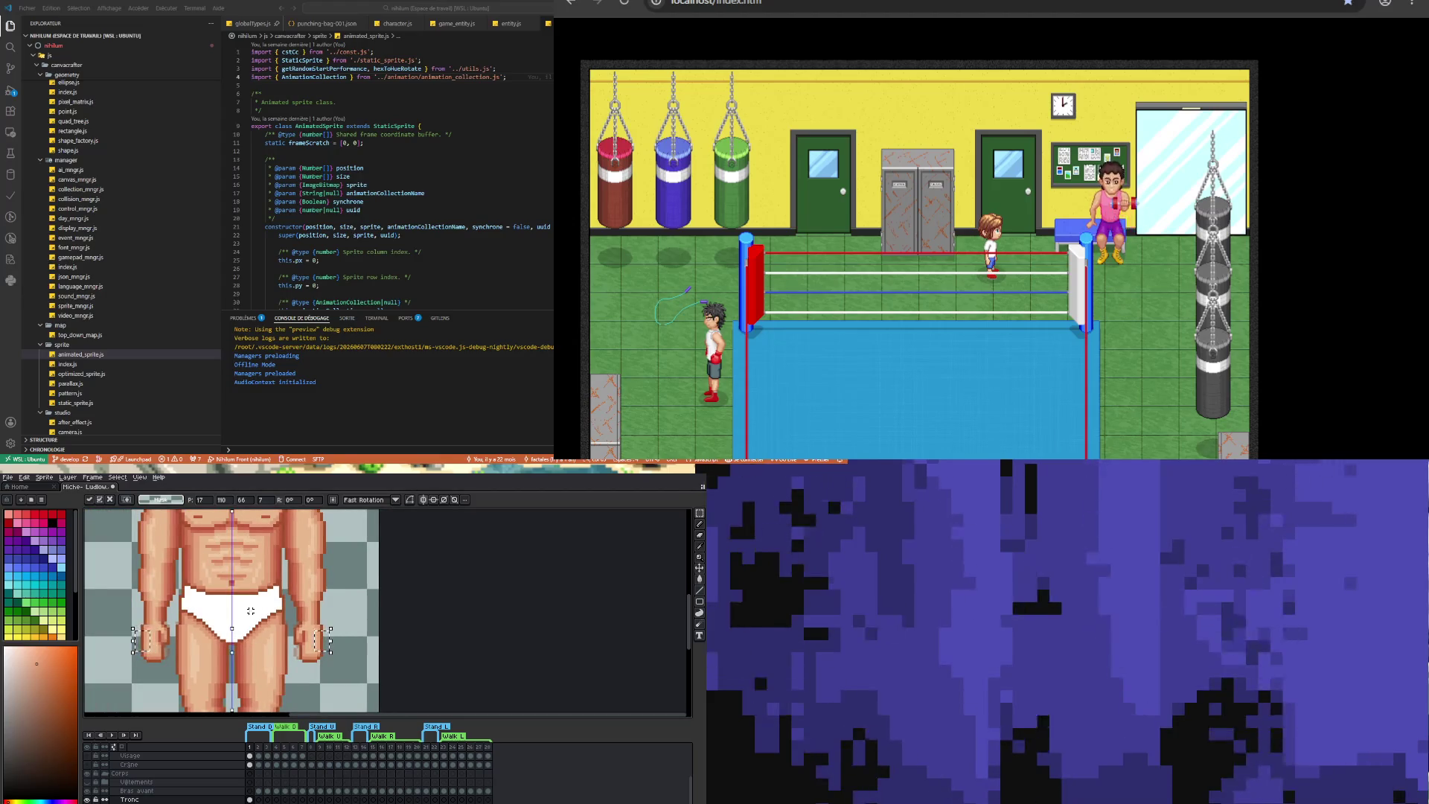
{"action": "left_click", "coordinate": [339, 608]}
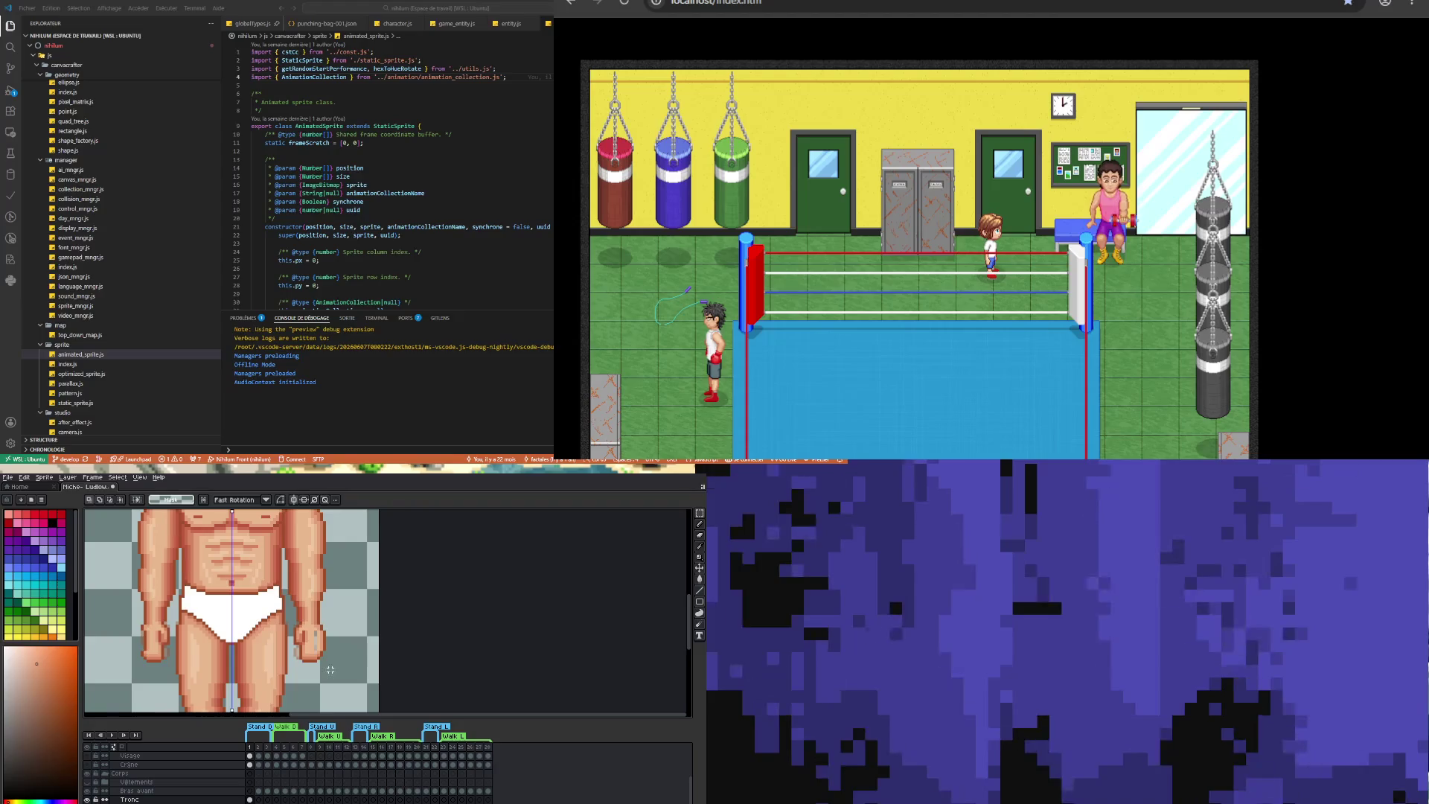
{"action": "scroll", "coordinate": [105, 631], "scroll_direction": "up", "scroll_amount": 2}
{"action": "key", "text": "ctrl+z"}
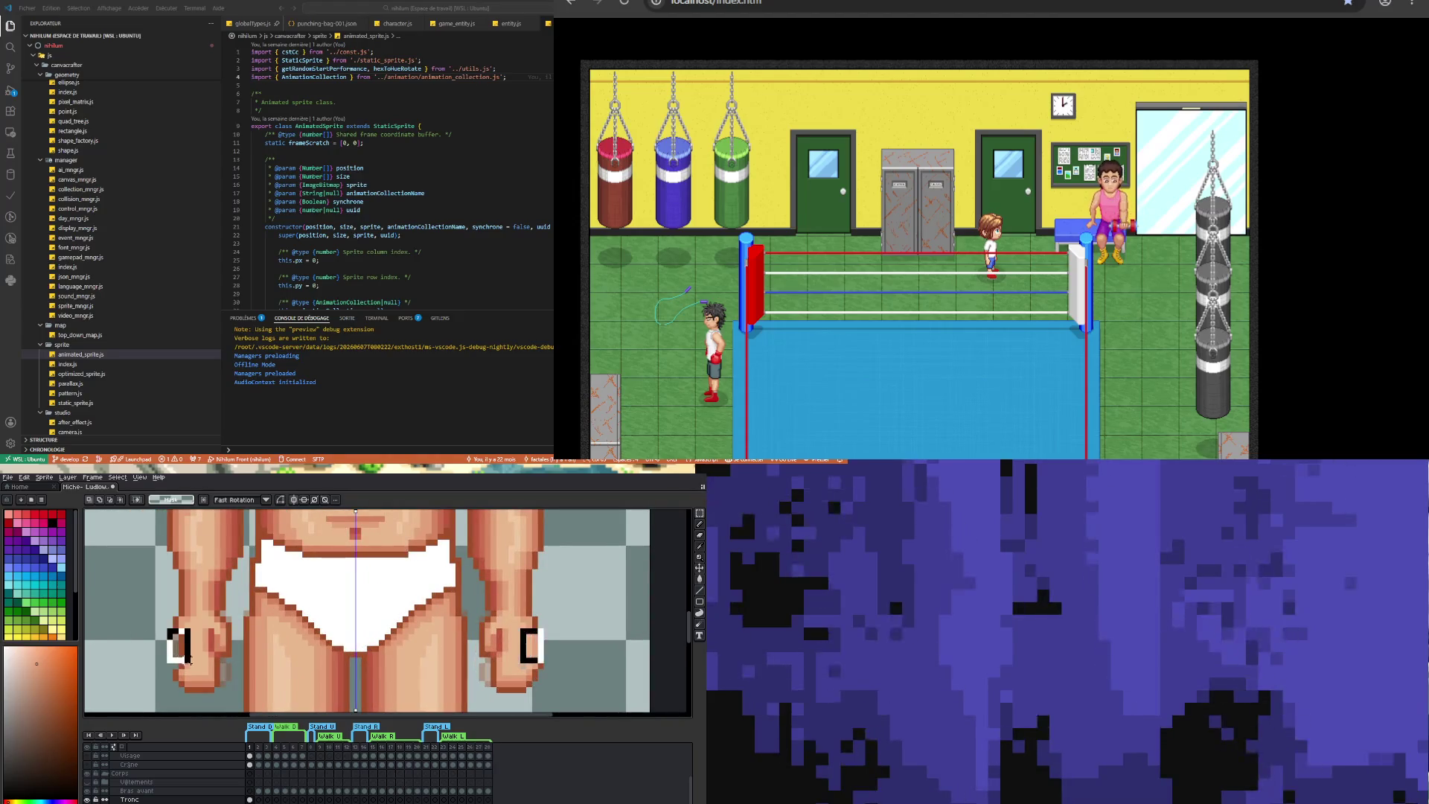
{"action": "left_click", "coordinate": [170, 602]}
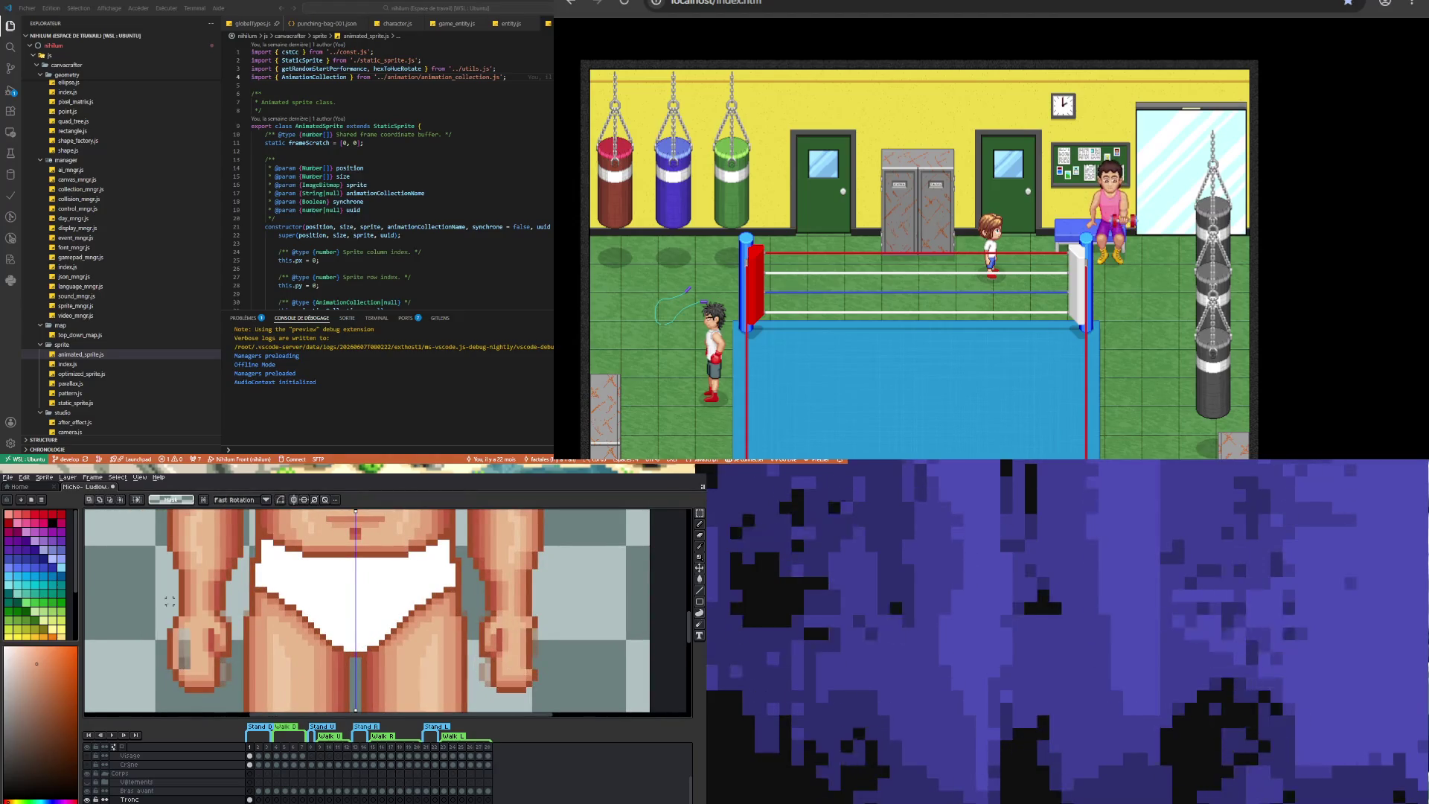
{"action": "key", "text": "ctrl+z"}
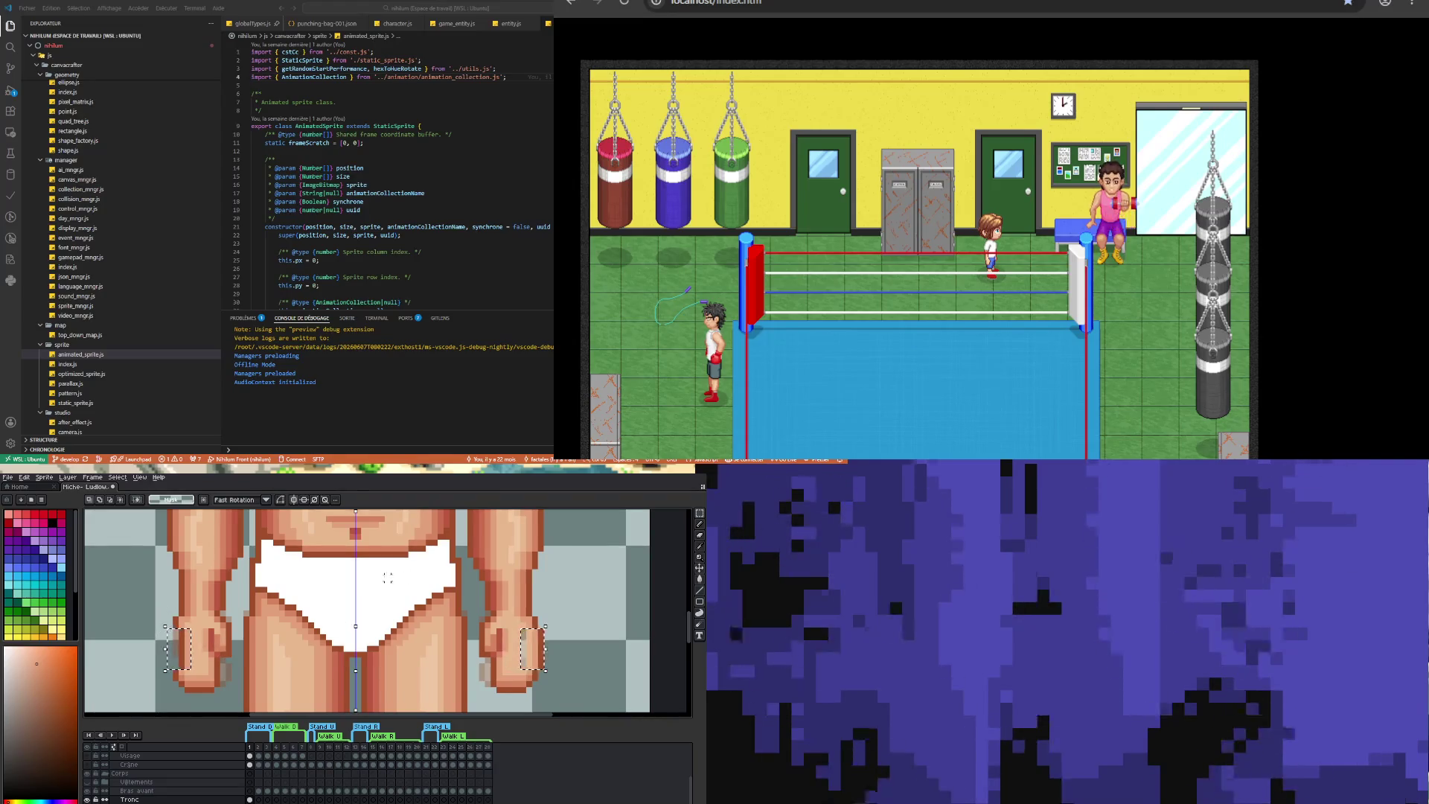
{"action": "left_click", "coordinate": [167, 625]}
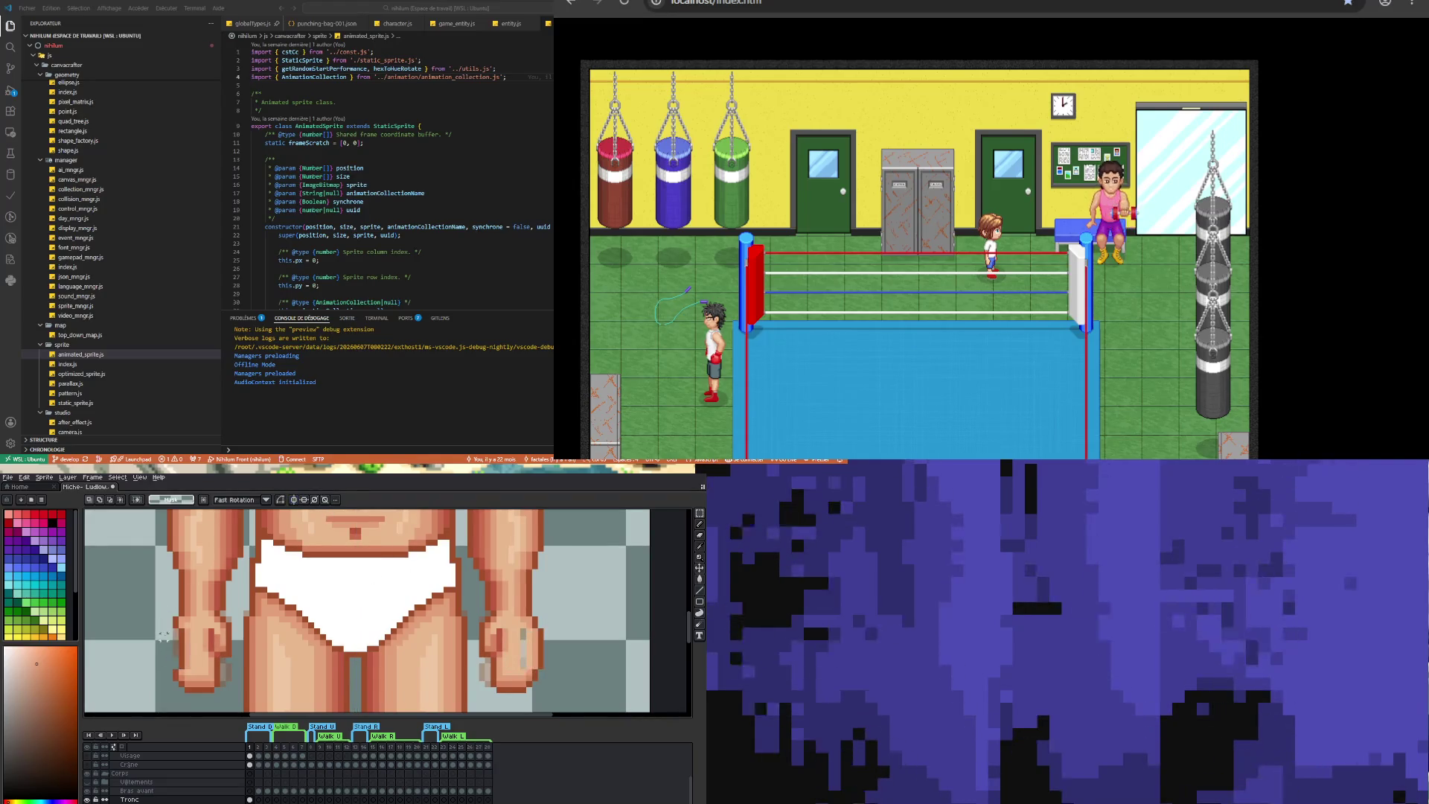
{"action": "mouse_move", "coordinate": [167, 625]}
{"action": "left_mouse_down"}
{"action": "mouse_move", "coordinate": [175, 638]}
{"action": "mouse_move", "coordinate": [149, 669]}
{"action": "left_mouse_up"}
- Sample the hand's skin colour and repaint stray pixels on the left hand
{"action": "key", "text": "i"}
{"action": "scroll", "coordinate": [196, 634], "scroll_direction": "up", "scroll_amount": 1}
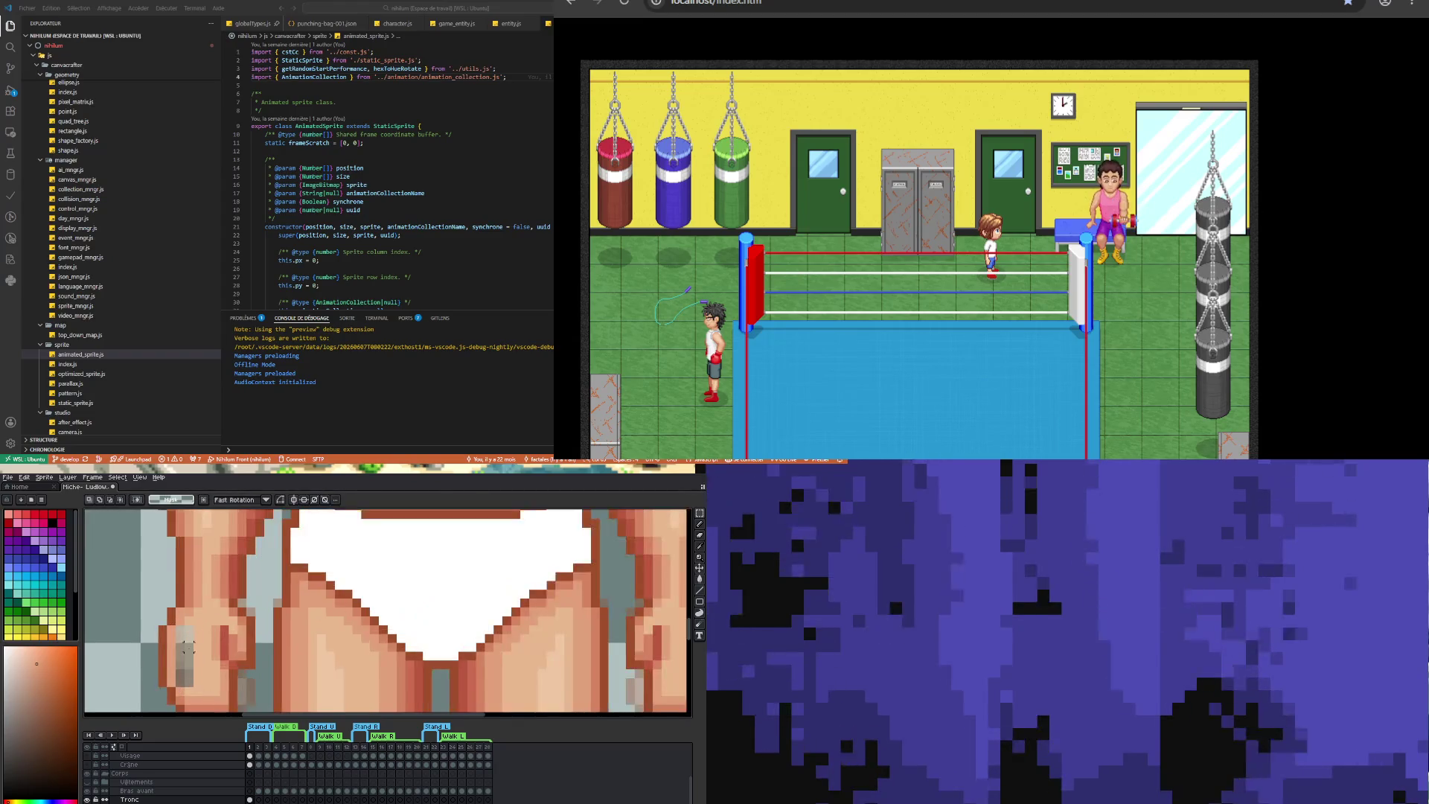
{"action": "left_click", "coordinate": [200, 631]}
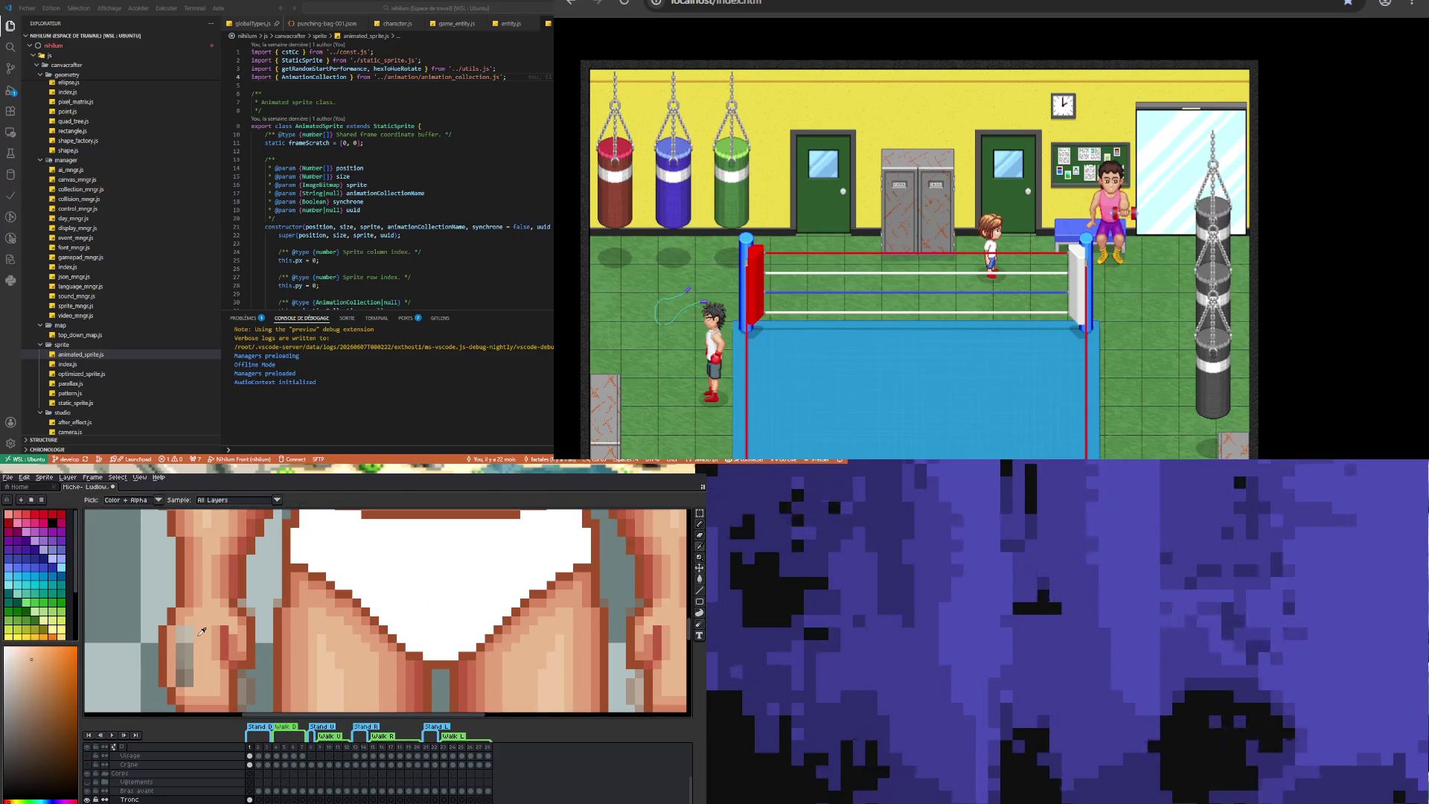
{"action": "key", "text": "b"}
{"action": "left_click_drag", "start_coordinate": [181, 644], "coordinate": [184, 685]}
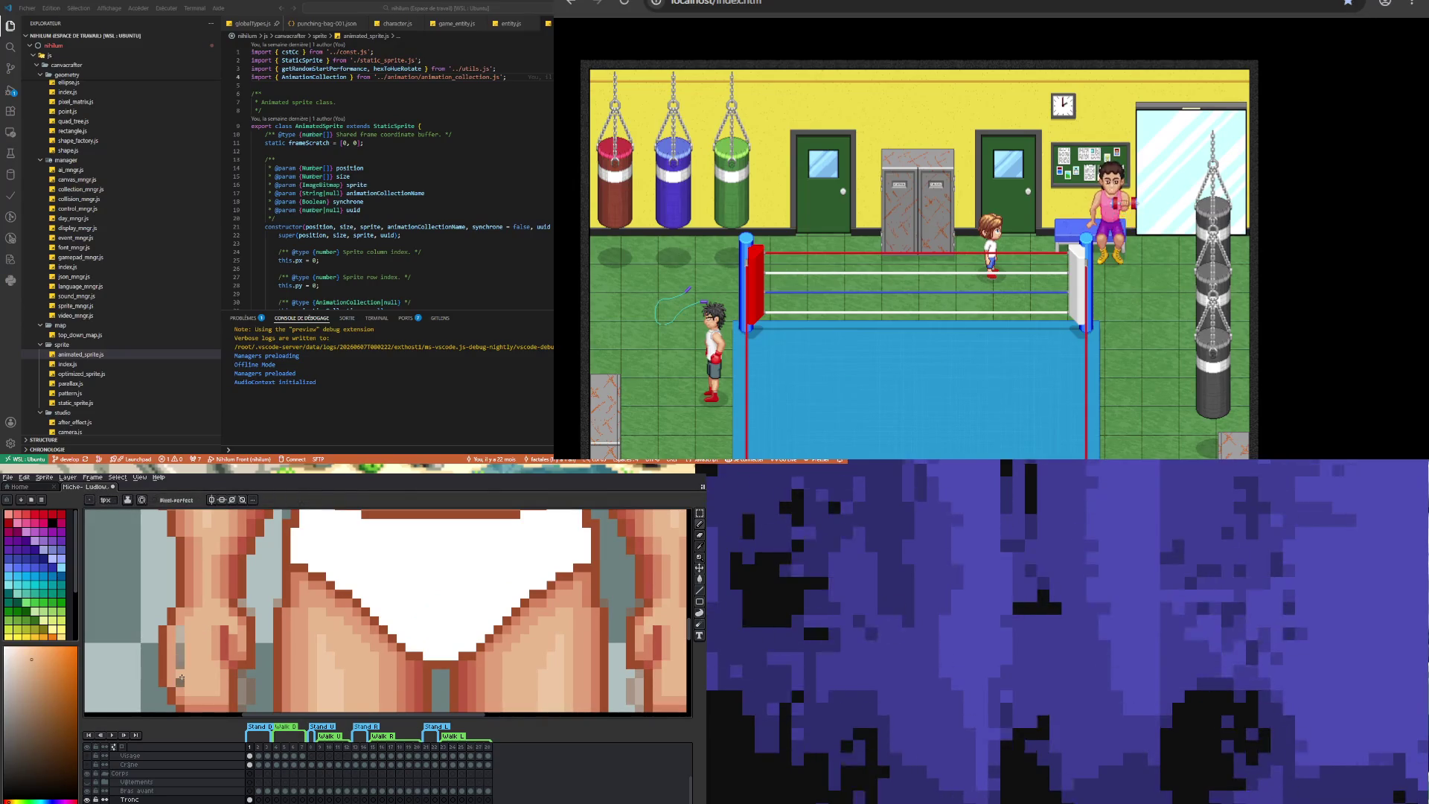
{"action": "scroll", "coordinate": [183, 634], "scroll_direction": "down", "scroll_amount": 3}
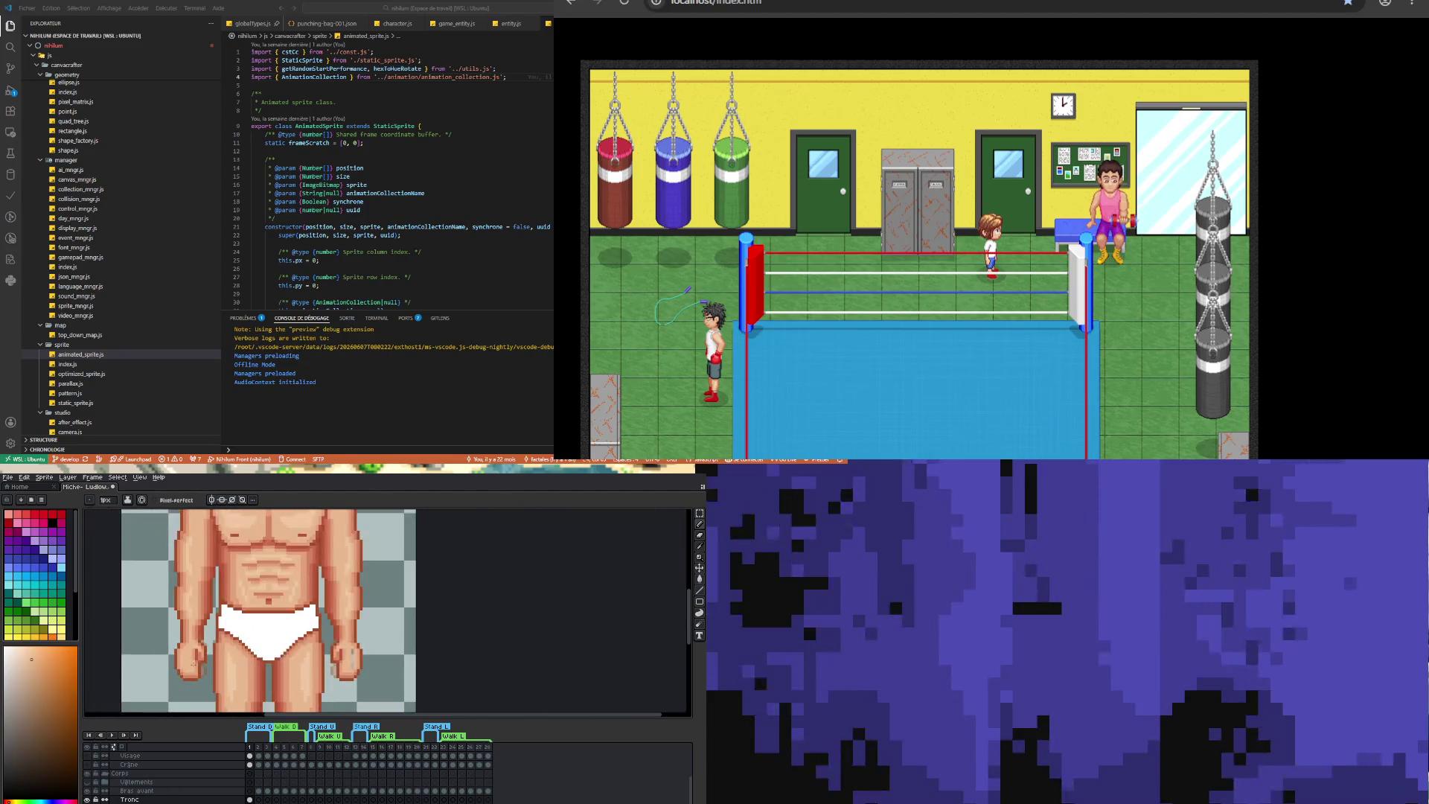
{"action": "scroll", "coordinate": [350, 667], "scroll_direction": "up", "scroll_amount": 3}
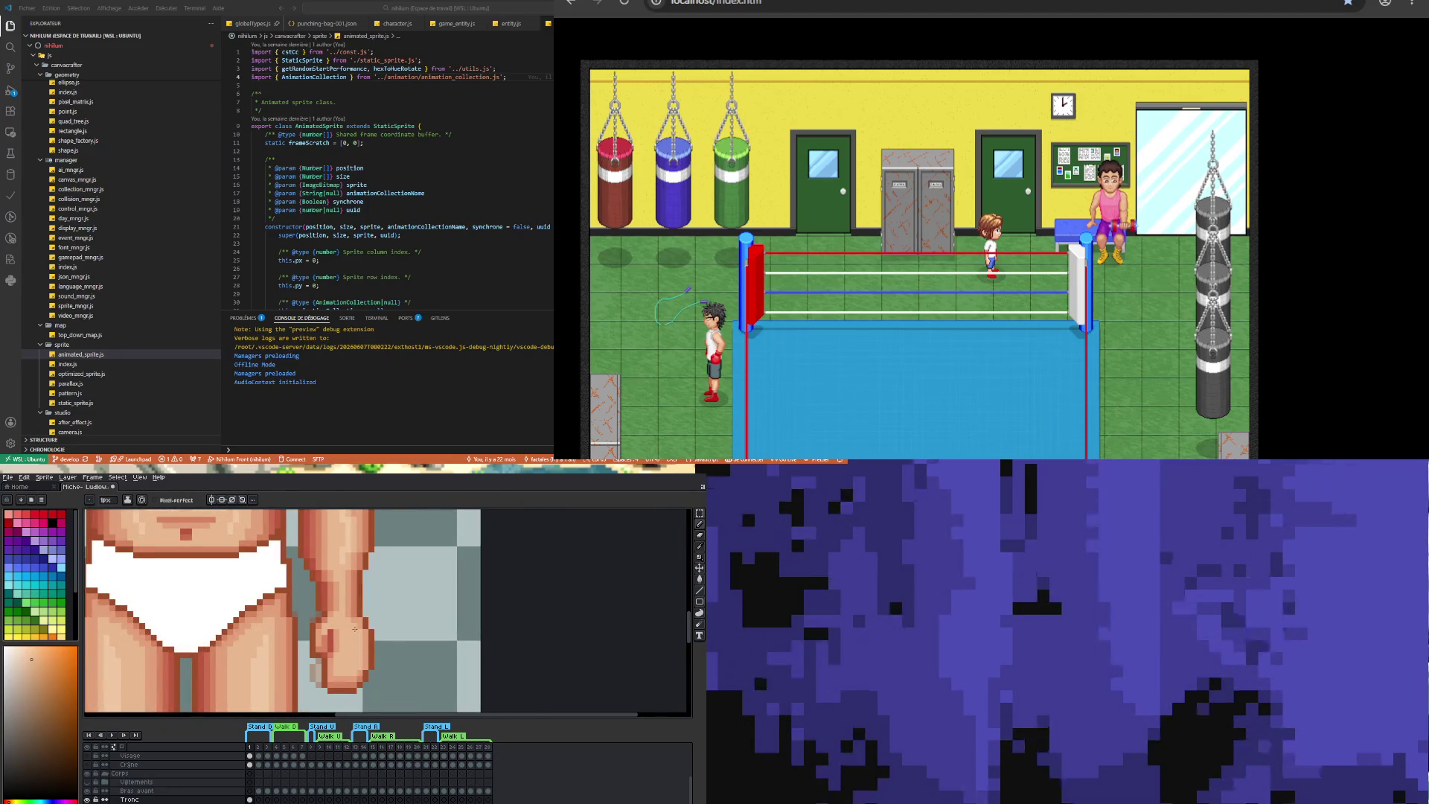
{"action": "scroll", "coordinate": [320, 660], "scroll_direction": "down", "scroll_amount": 2}
{"action": "scroll", "coordinate": [306, 671], "scroll_direction": "down", "scroll_amount": 2}
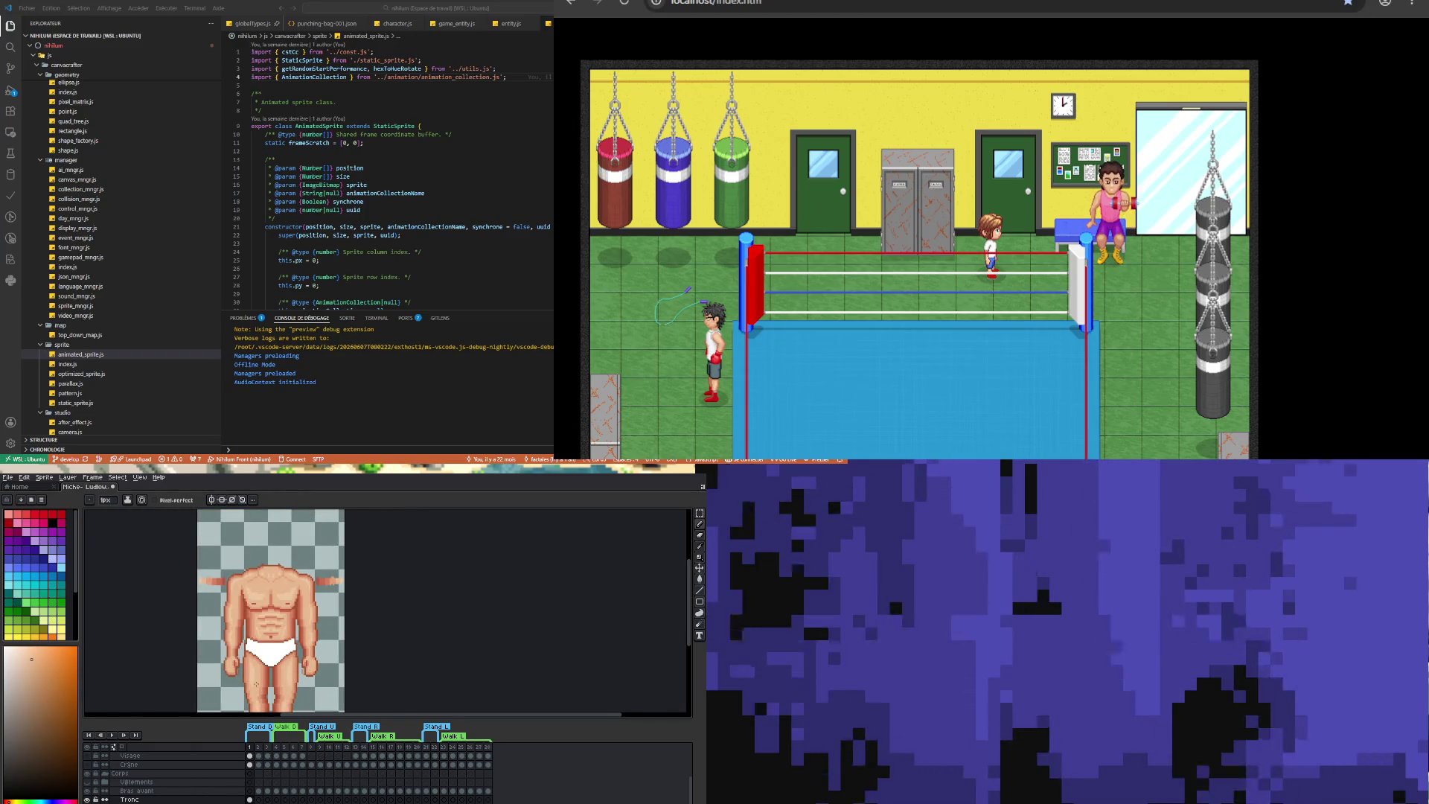
{"action": "scroll", "coordinate": [246, 665], "scroll_direction": "up", "scroll_amount": 4}
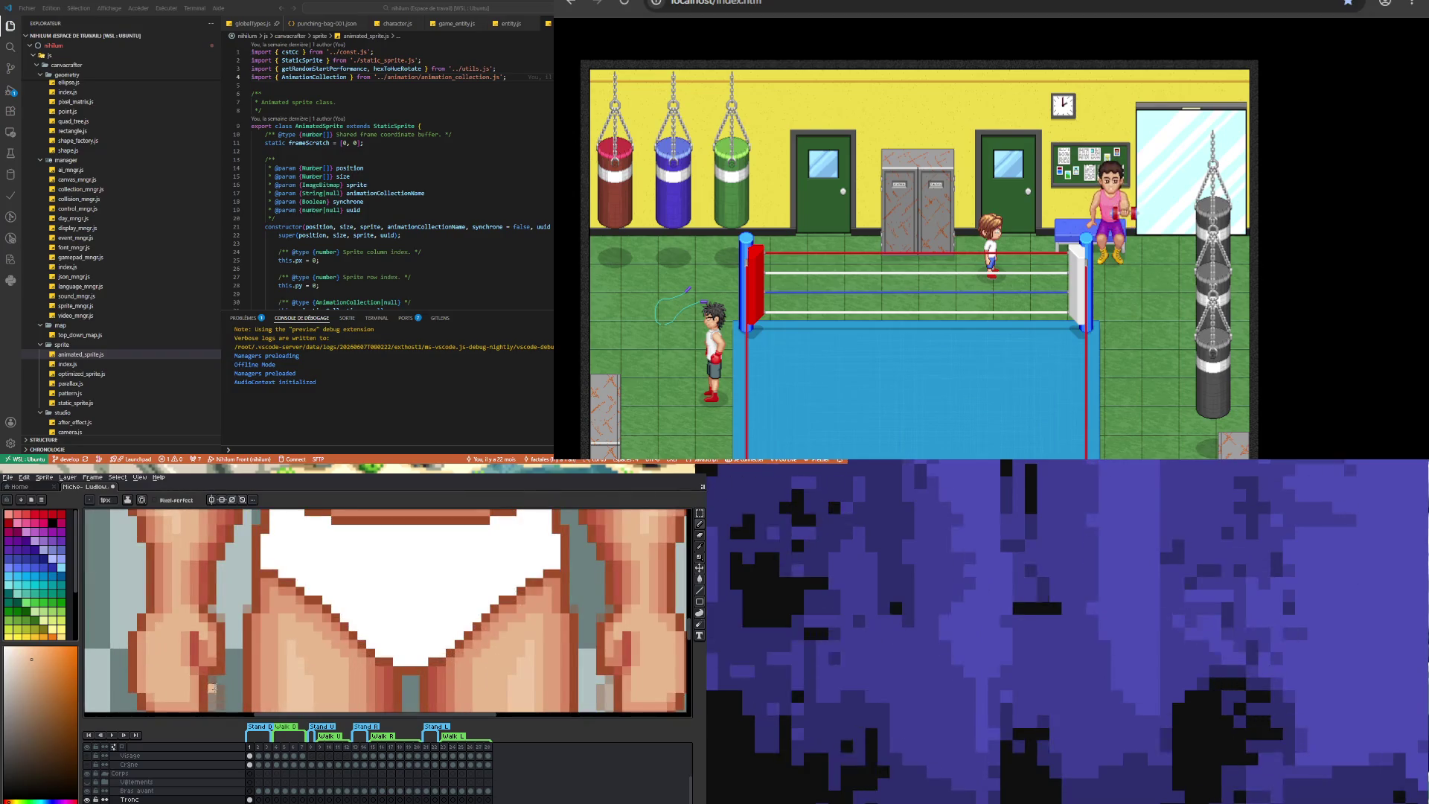
- Sample a darker and then a lighter skin shade from the fist
{"action": "key", "text": "i"}
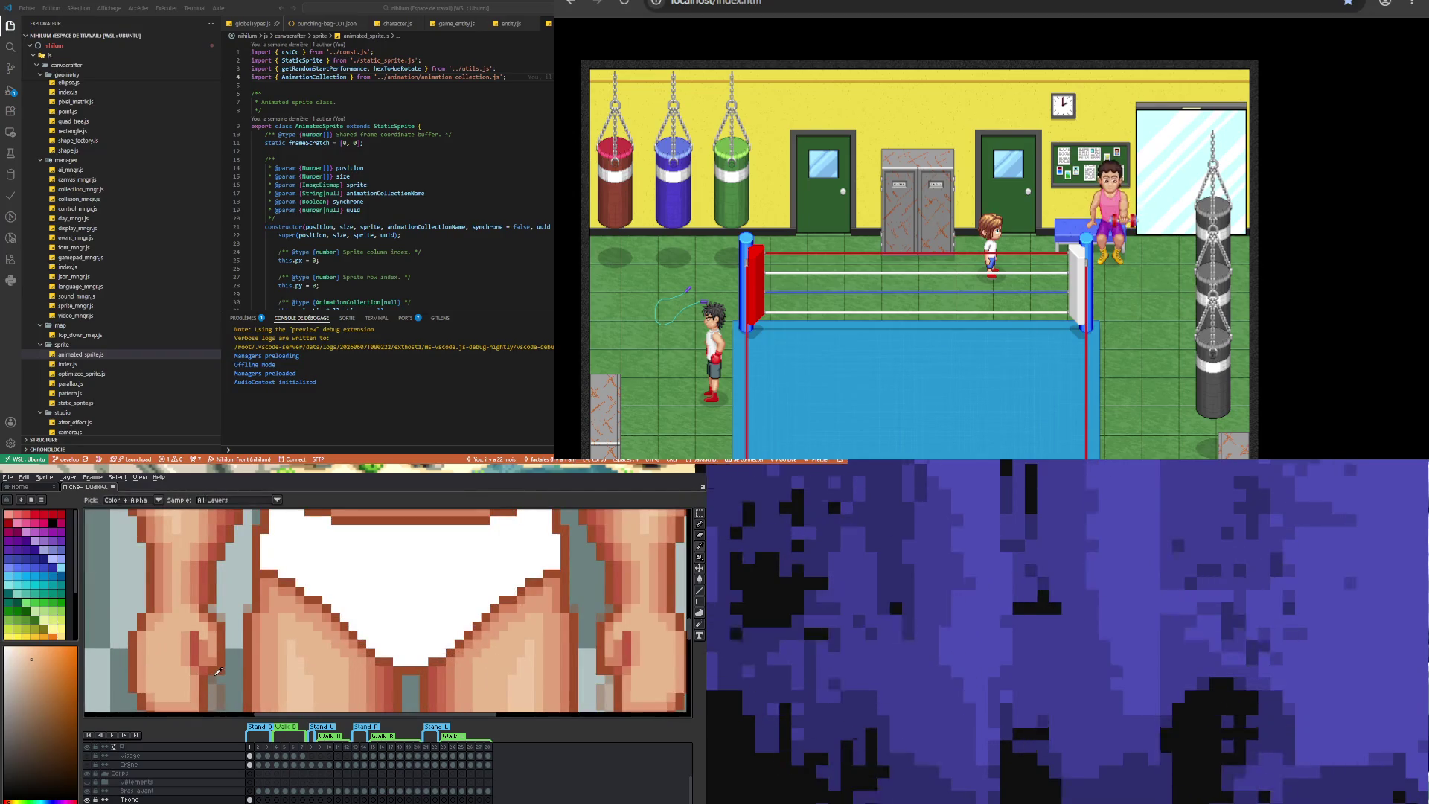
{"action": "left_click", "coordinate": [219, 670], "text": "alt"}
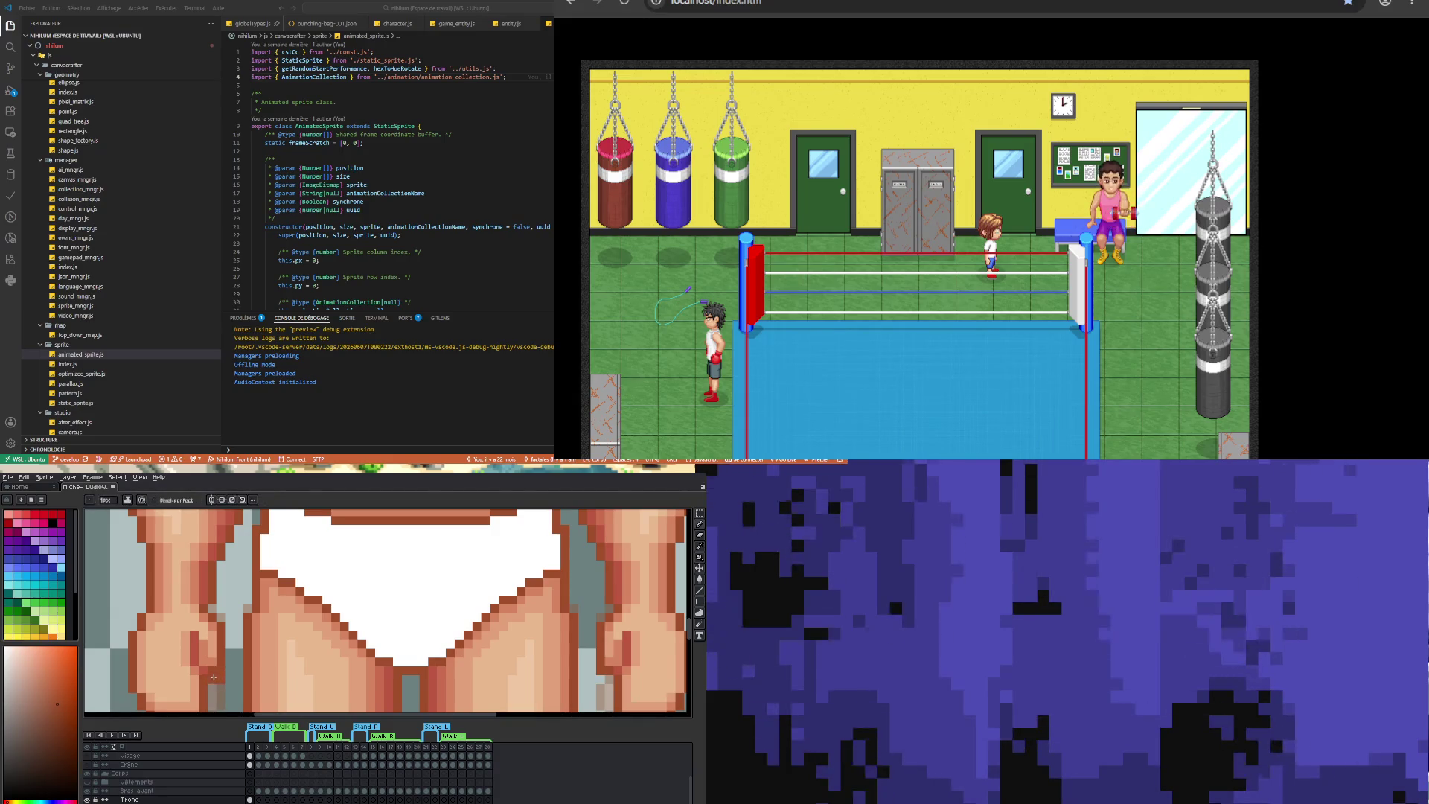
{"action": "left_click", "coordinate": [208, 661], "text": "alt"}
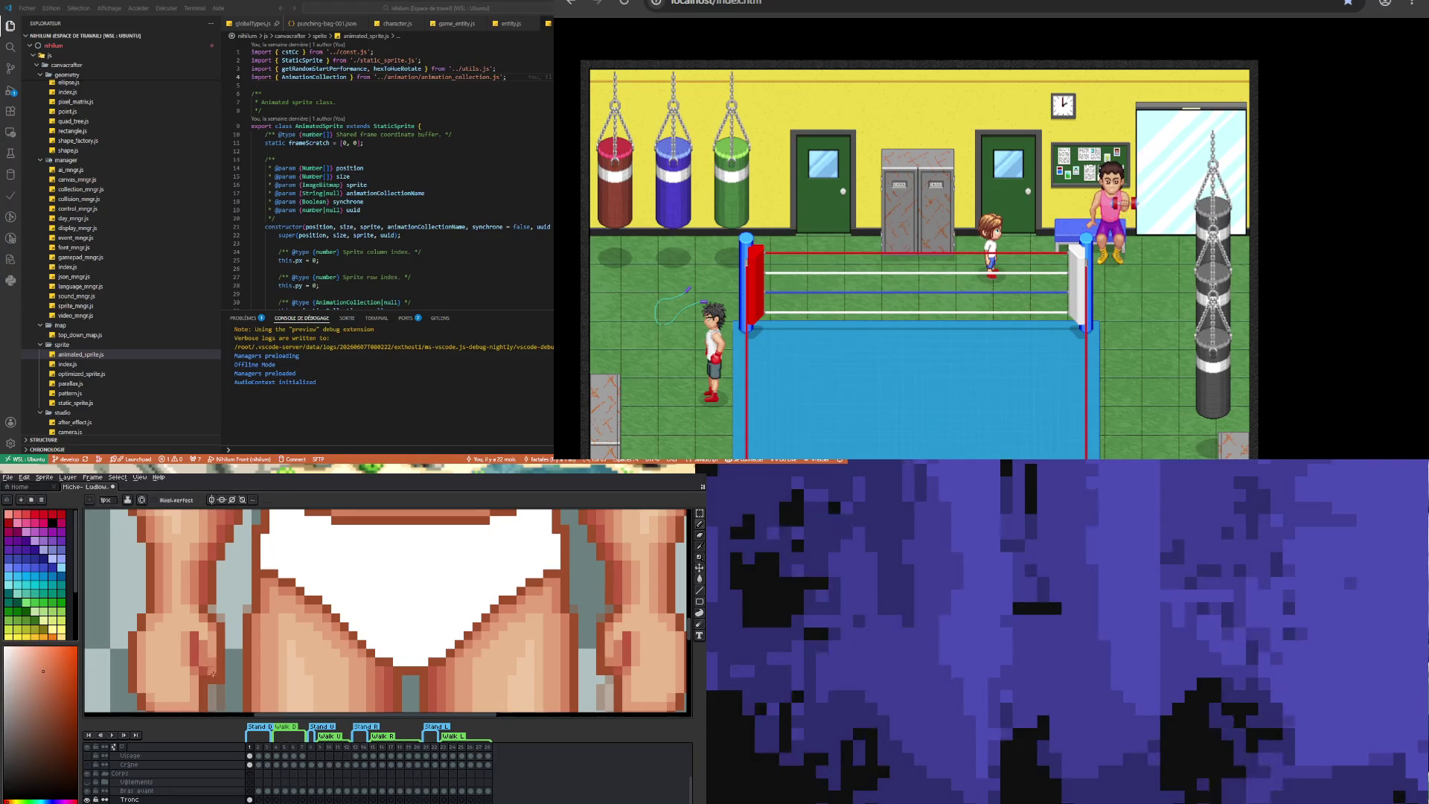
{"action": "scroll", "coordinate": [213, 669], "scroll_direction": "down", "scroll_amount": 3}
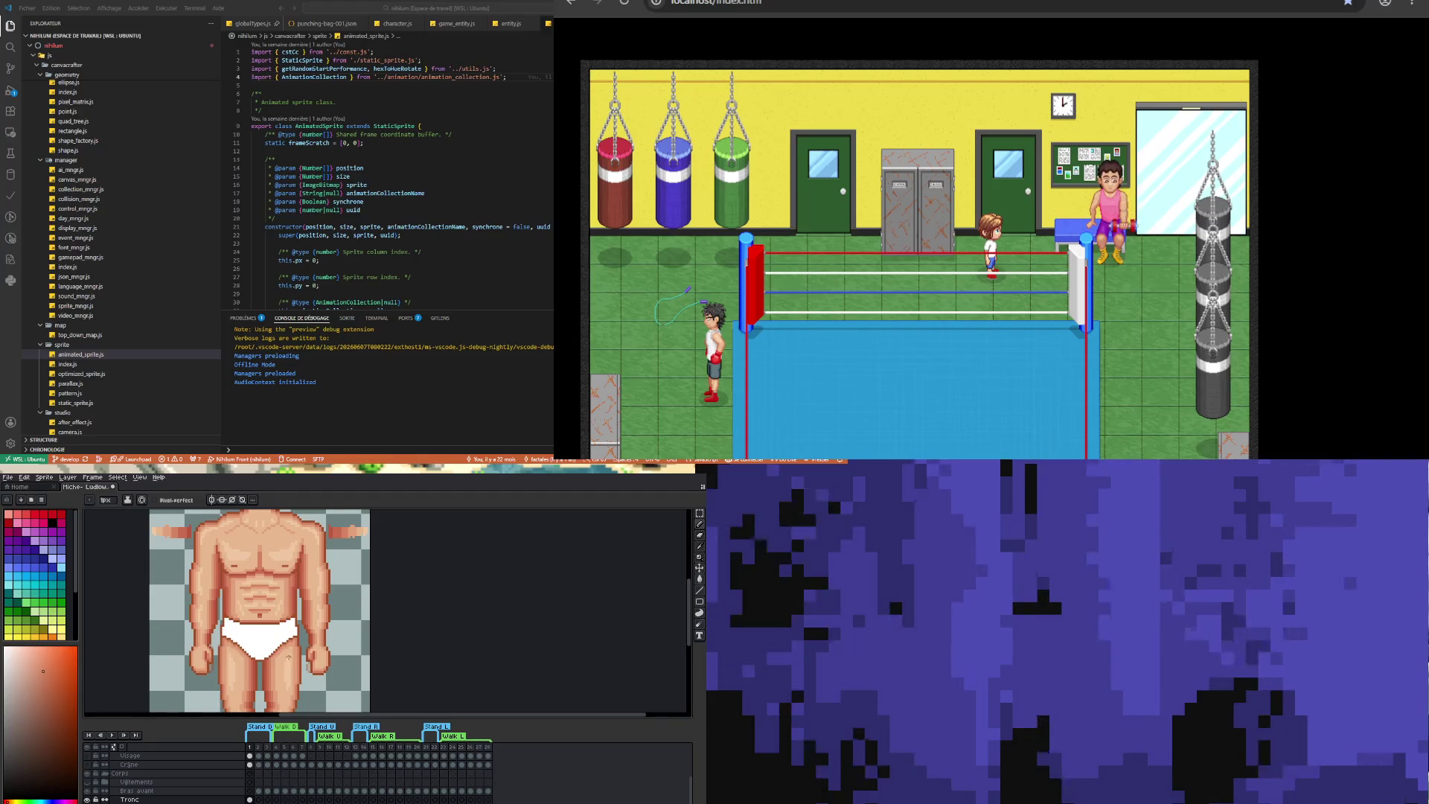
- Zoom on the fists and briefs and touch up shading, alternating eyedropper and pencil
{"action": "scroll", "coordinate": [289, 657], "scroll_direction": "up", "scroll_amount": 1}
{"action": "scroll", "coordinate": [293, 667], "scroll_direction": "up", "scroll_amount": 1}
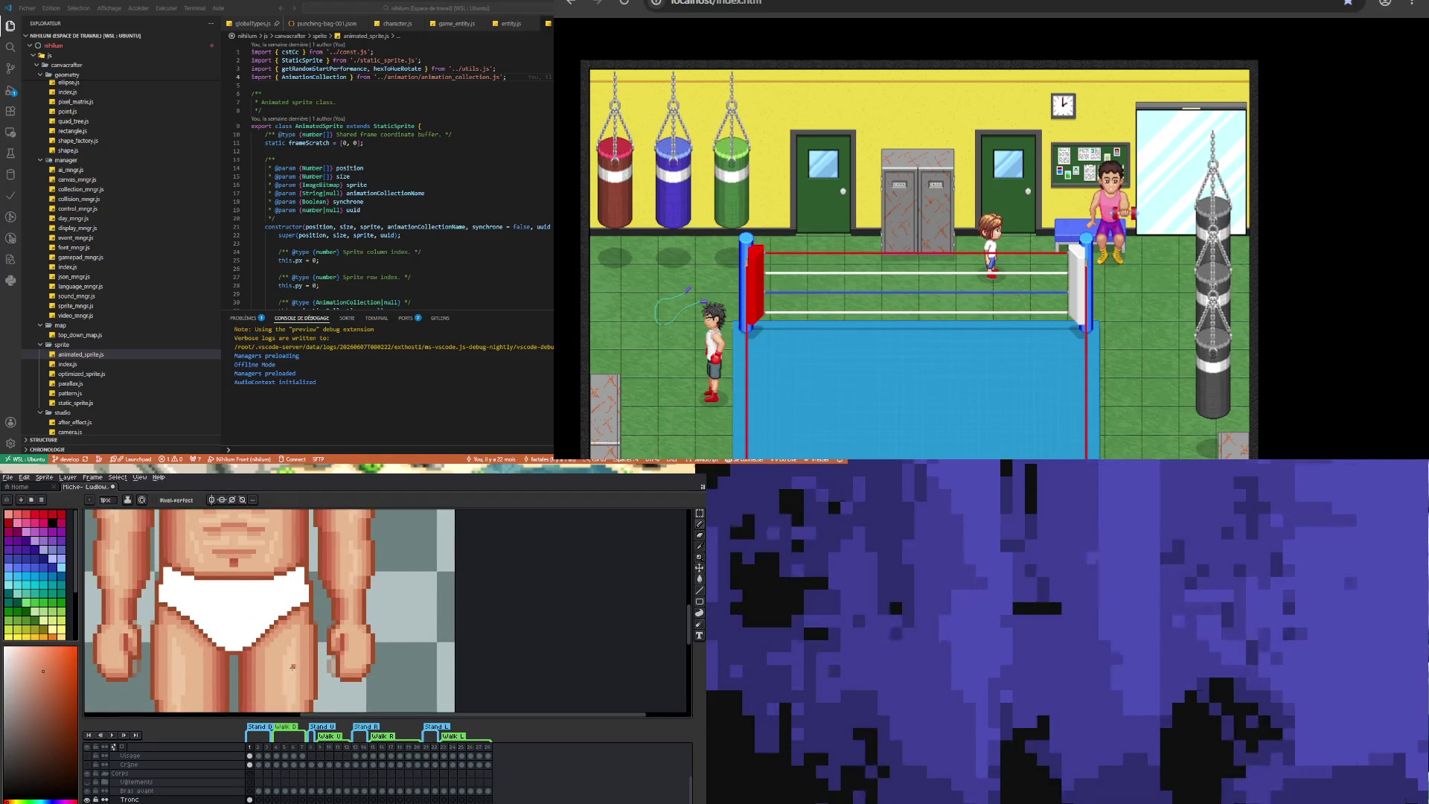
{"action": "scroll", "coordinate": [293, 667], "scroll_direction": "up", "scroll_amount": 1}
{"action": "scroll", "coordinate": [343, 655], "scroll_direction": "down", "scroll_amount": 1}
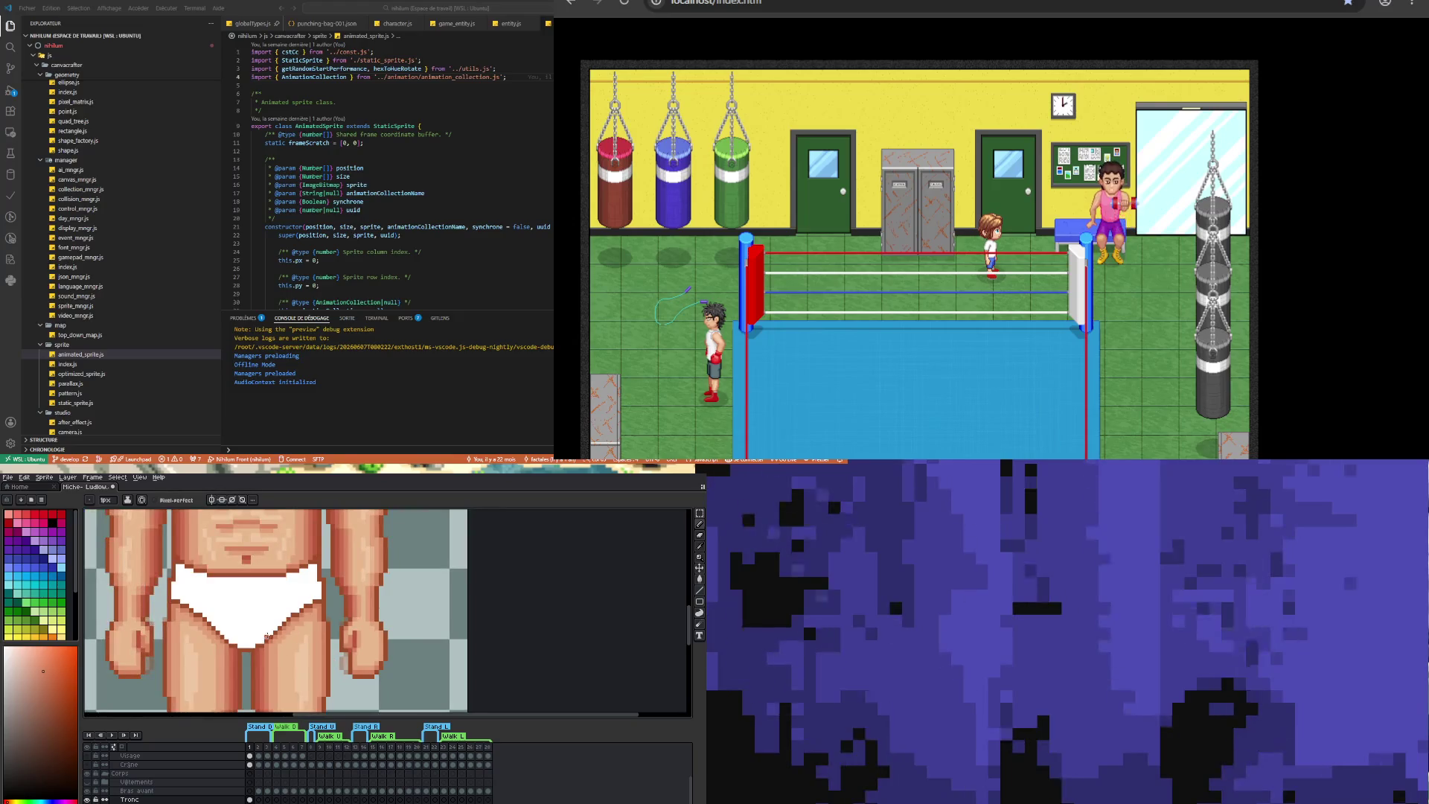
{"action": "scroll", "coordinate": [368, 650], "scroll_direction": "up", "scroll_amount": 1}
{"action": "key", "text": "i"}
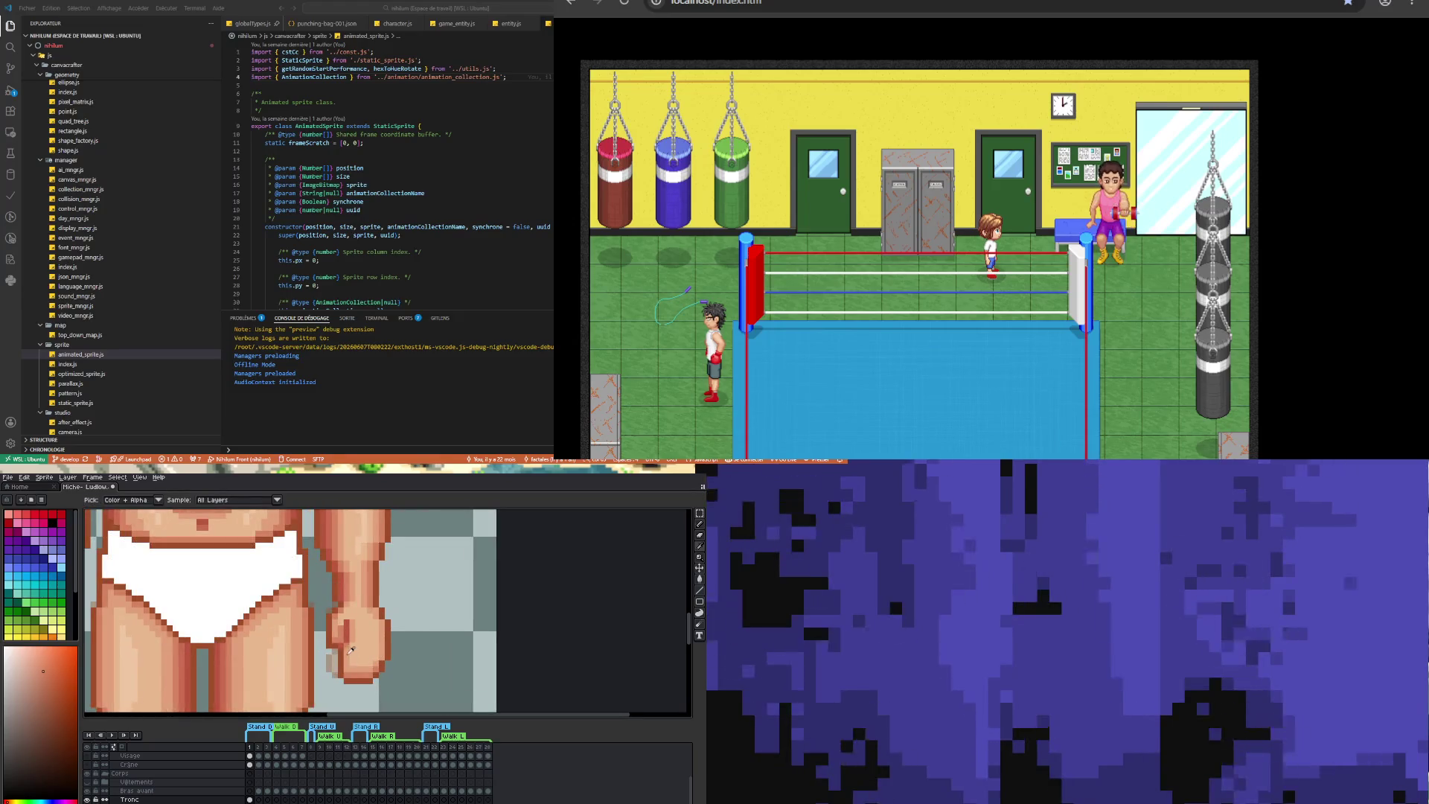
{"action": "key", "text": "b"}
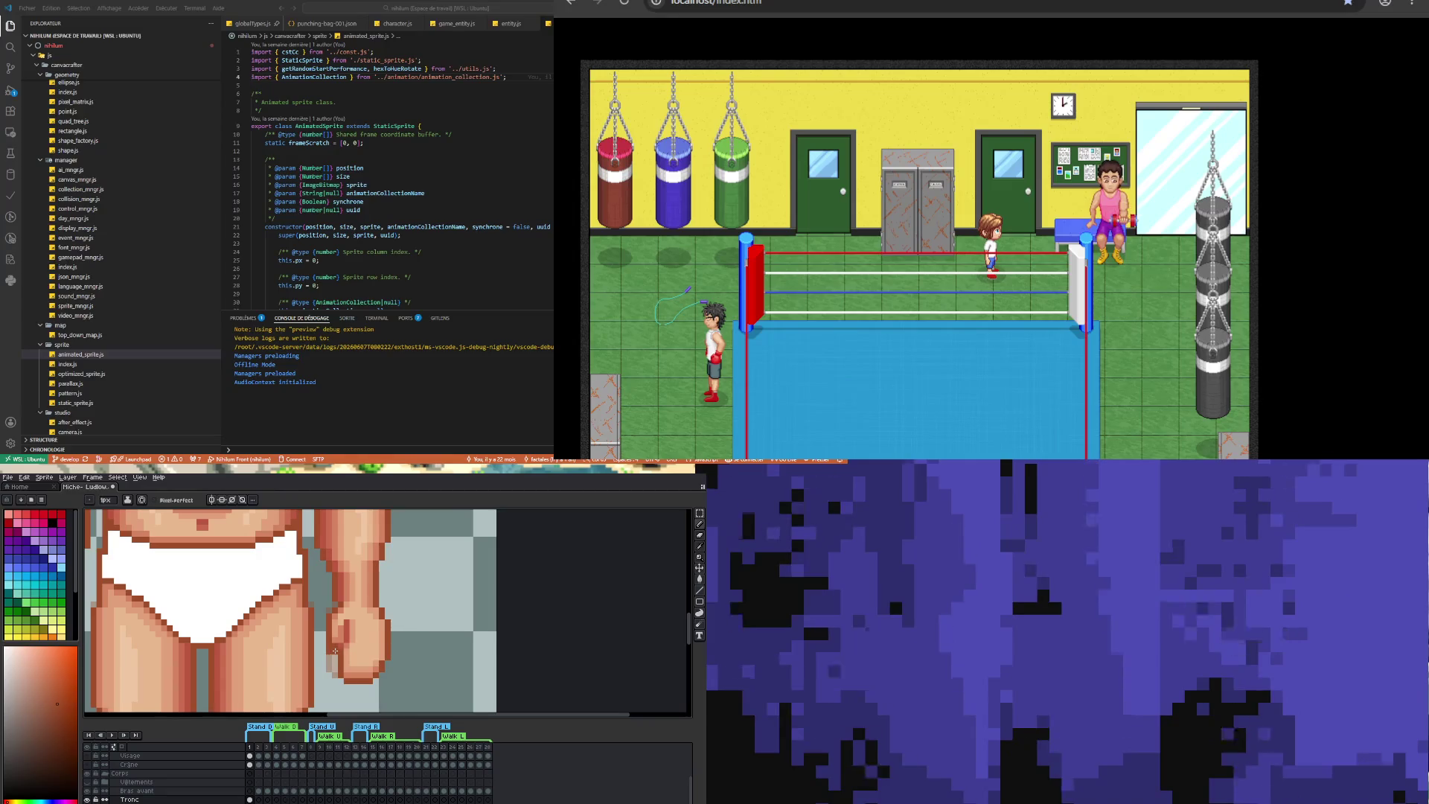
{"action": "key", "text": "i"}
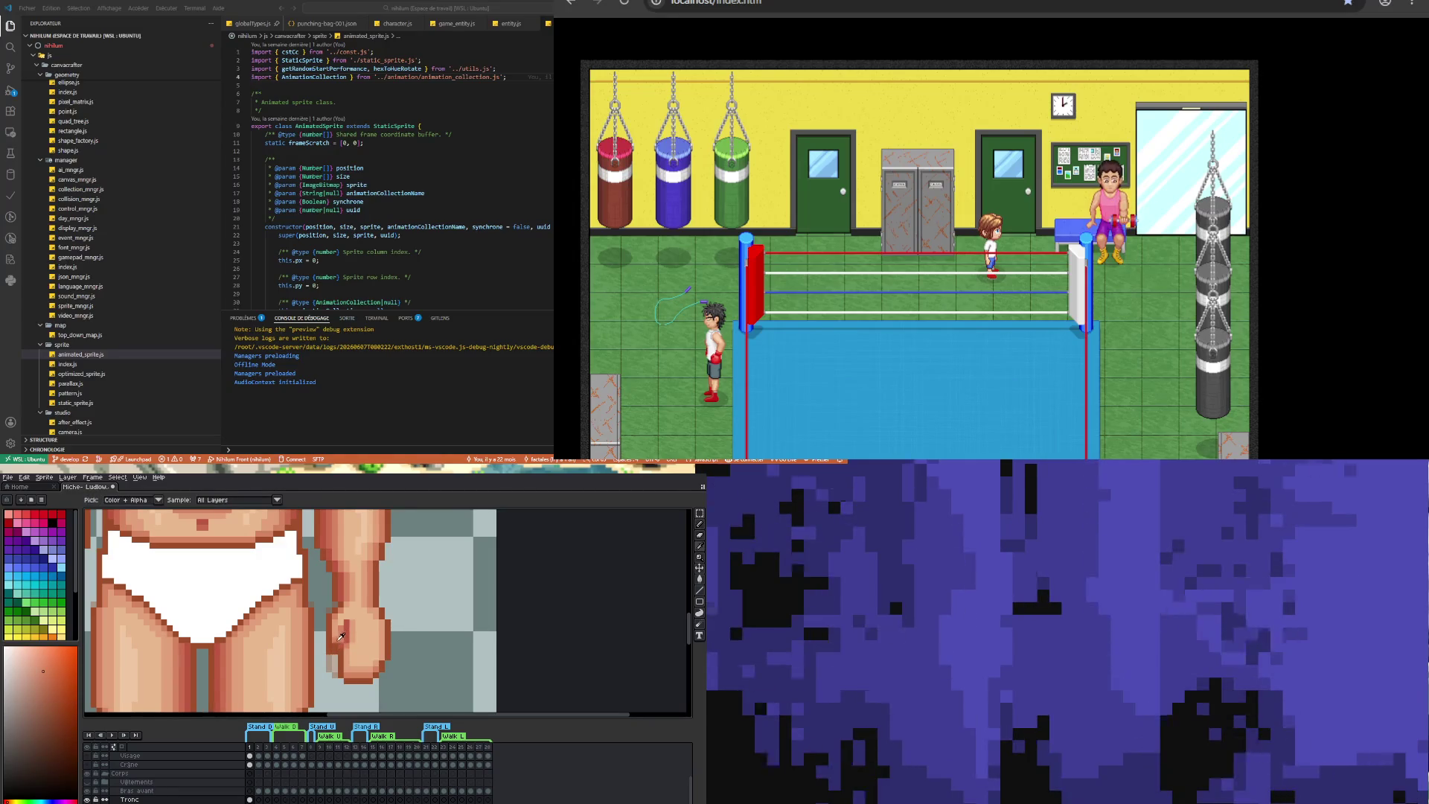
{"action": "key", "text": "b"}
{"action": "scroll", "coordinate": [335, 646], "scroll_direction": "down", "scroll_amount": 2}
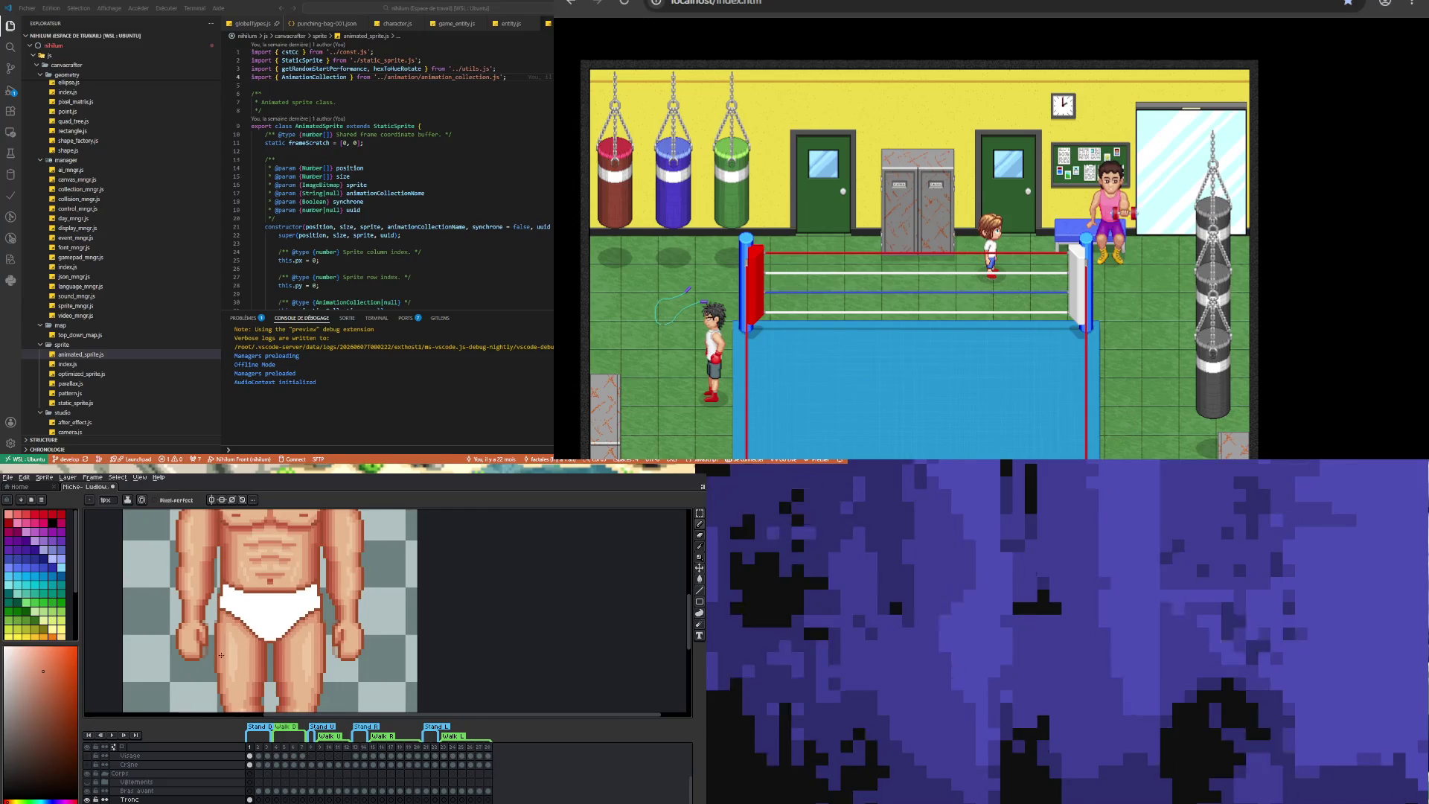
{"action": "scroll", "coordinate": [194, 633], "scroll_direction": "up", "scroll_amount": 3}
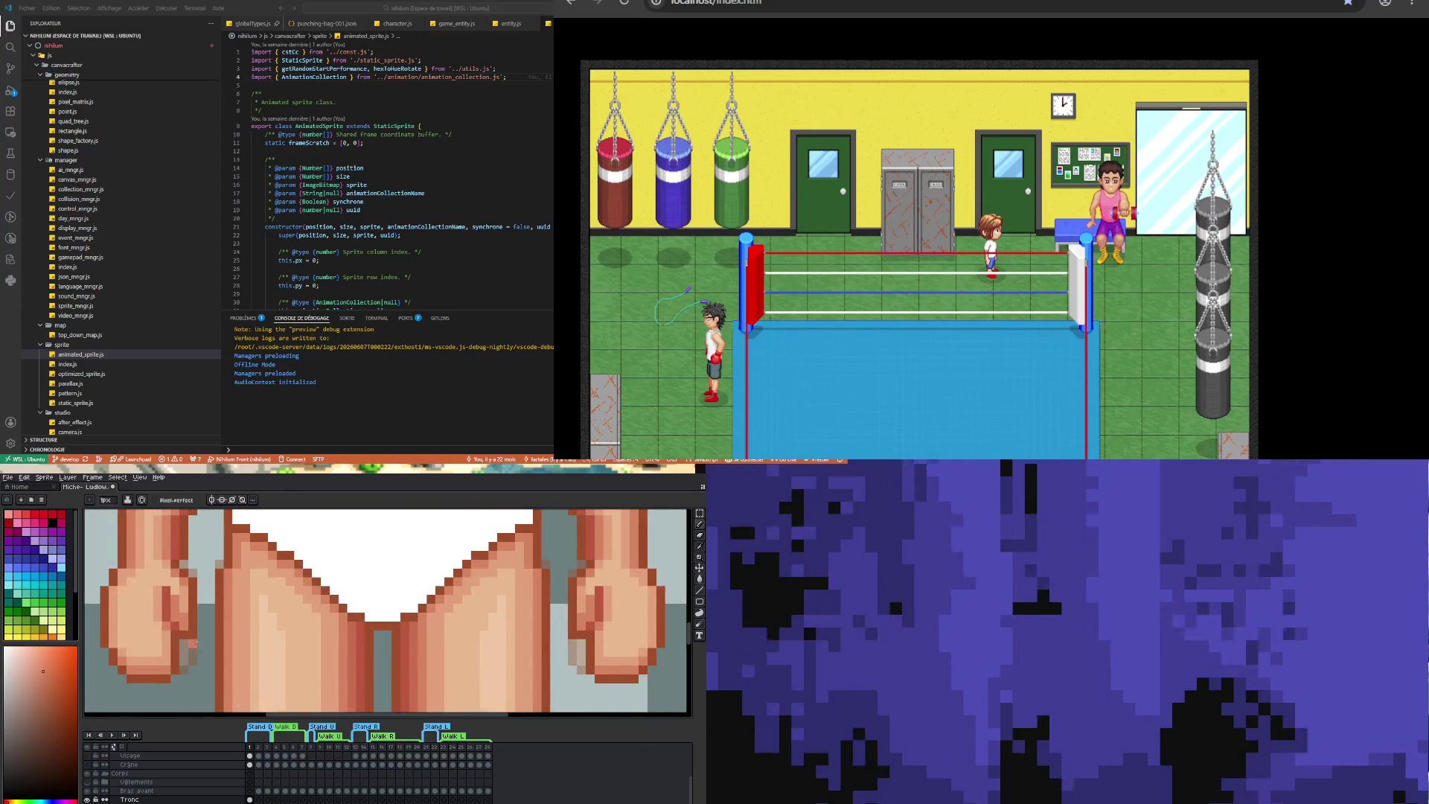
{"action": "scroll", "coordinate": [192, 644], "scroll_direction": "down", "scroll_amount": 4}
{"action": "scroll", "coordinate": [213, 689], "scroll_direction": "up", "scroll_amount": 5}
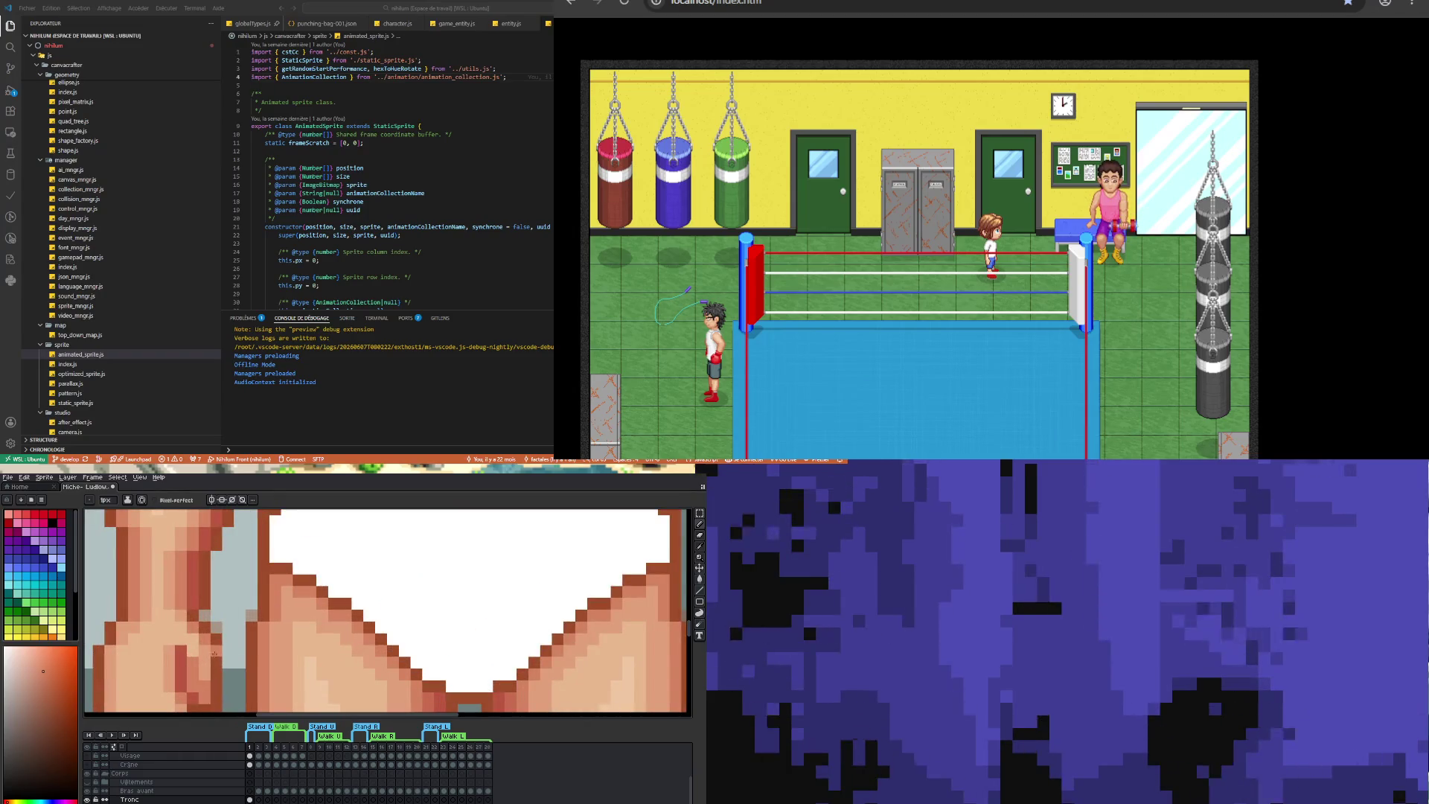
- Sample a darker skin shade and turn on vertical mirror symmetry for drawing
{"action": "left_click", "coordinate": [209, 634], "text": "alt"}
{"action": "scroll", "coordinate": [209, 637], "scroll_direction": "down", "scroll_amount": 3}
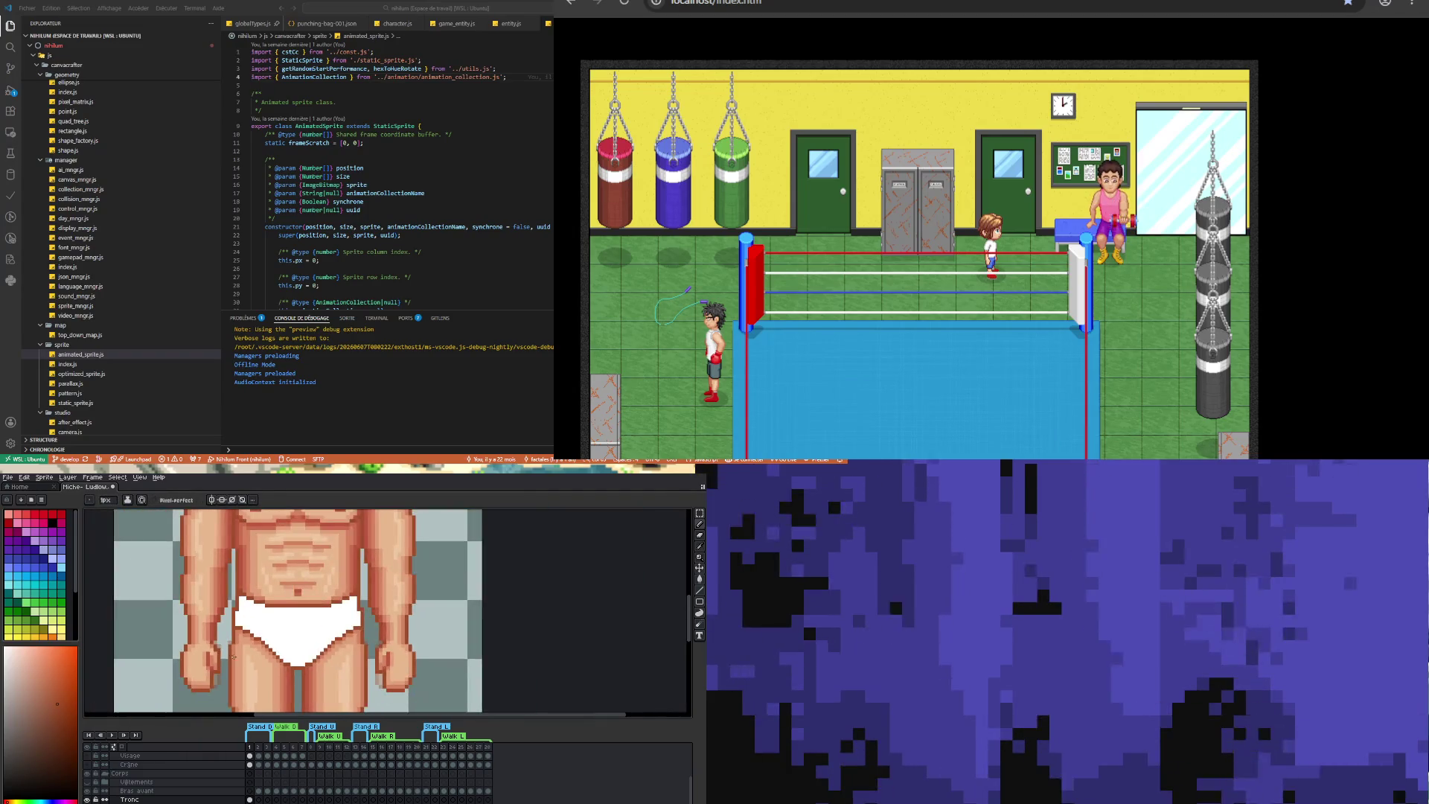
{"action": "left_click", "coordinate": [211, 499]}
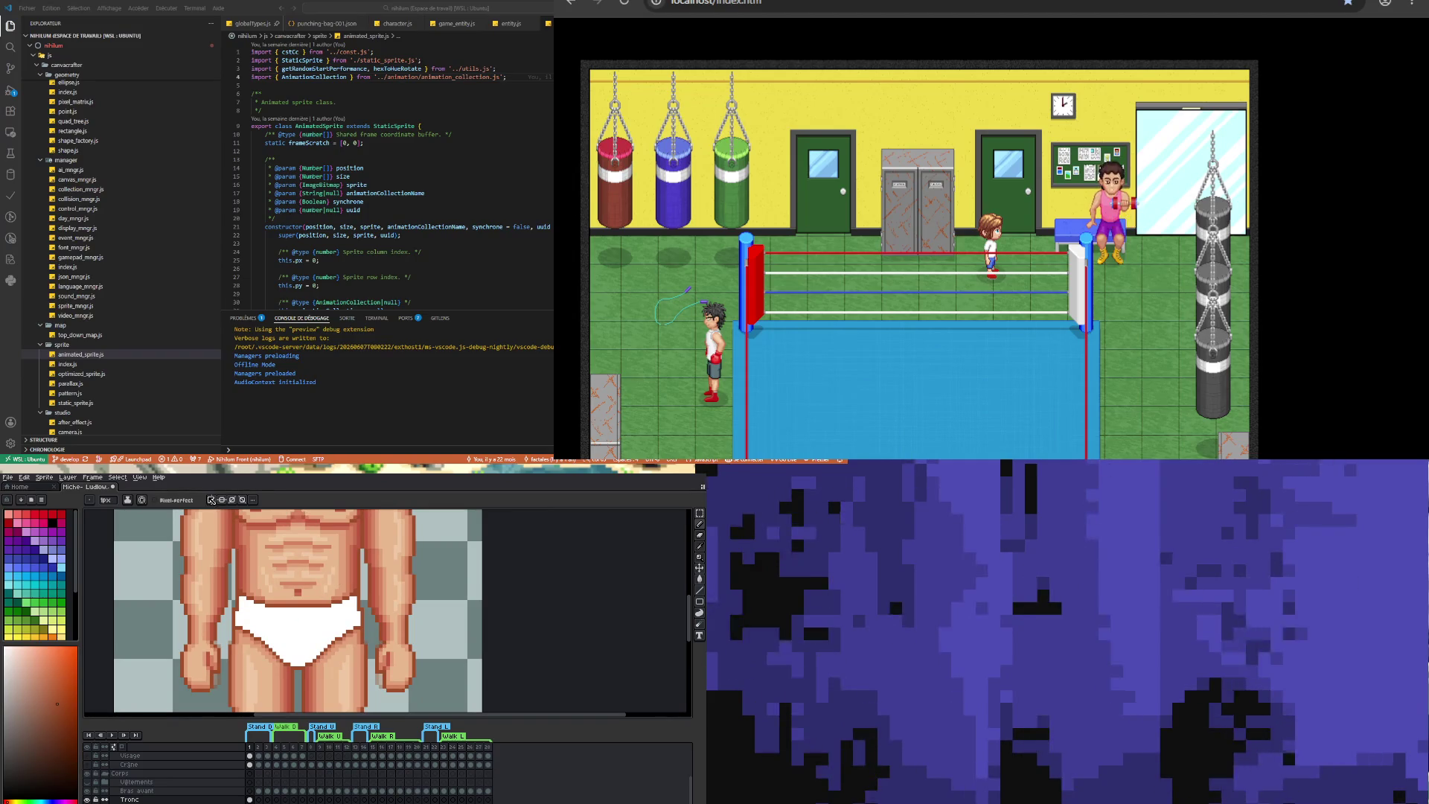
{"action": "scroll", "coordinate": [233, 675], "scroll_direction": "up", "scroll_amount": 3}
{"action": "key", "text": "b"}
{"action": "scroll", "coordinate": [259, 630], "scroll_direction": "down", "scroll_amount": 3}
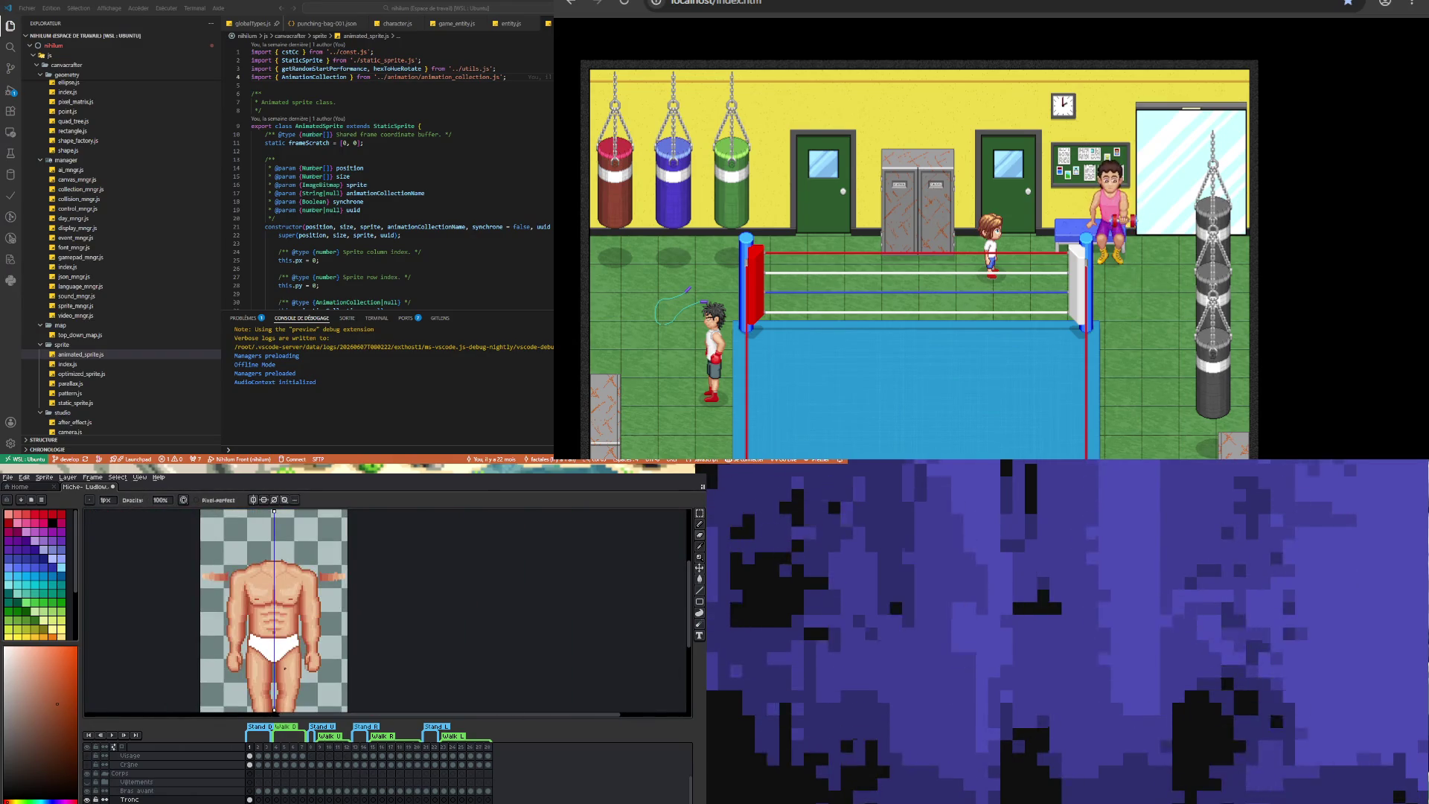
- Sample the skin colour beside the briefs edge and return to the Pencil
{"action": "scroll", "coordinate": [285, 668], "scroll_direction": "up", "scroll_amount": 5}
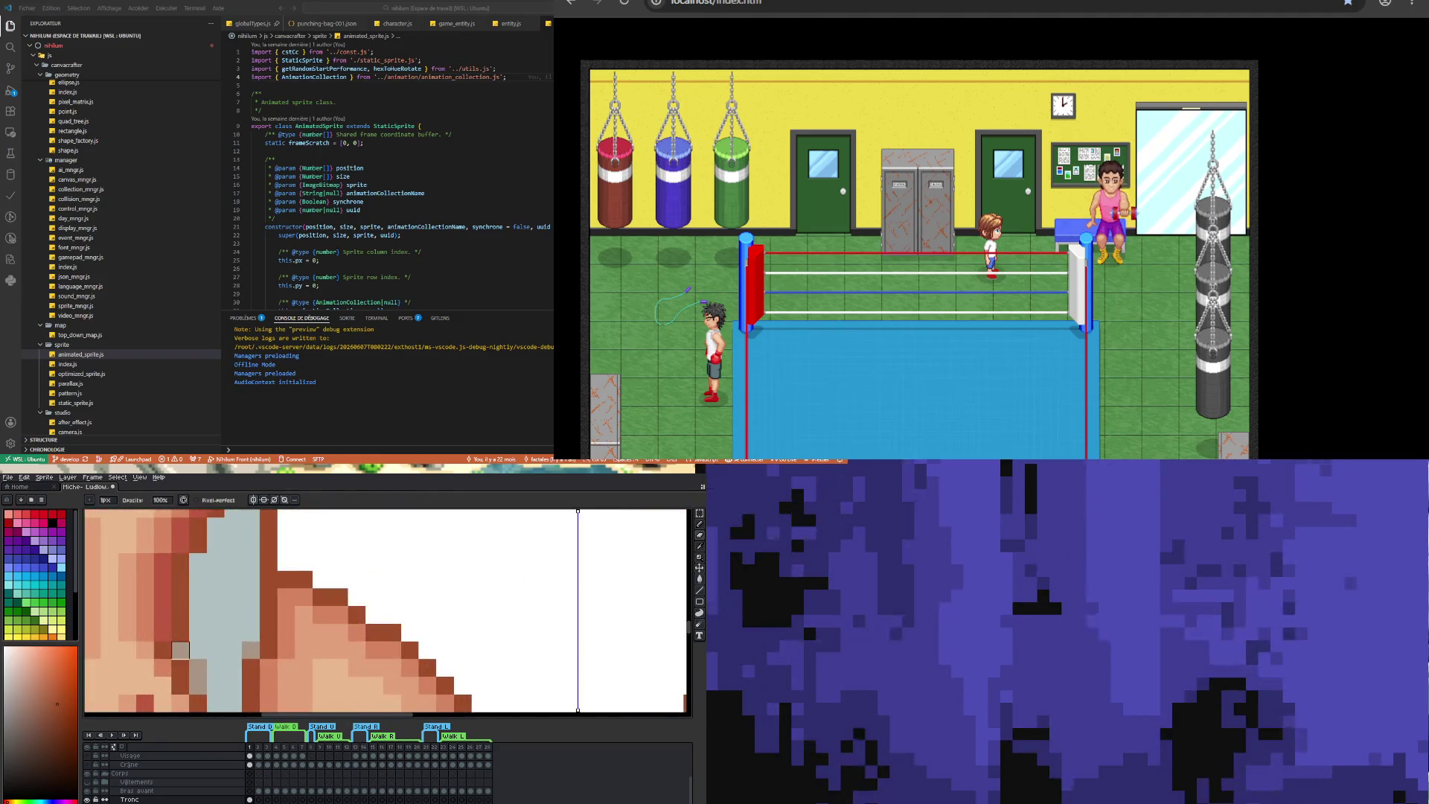
{"action": "key", "text": "alt"}
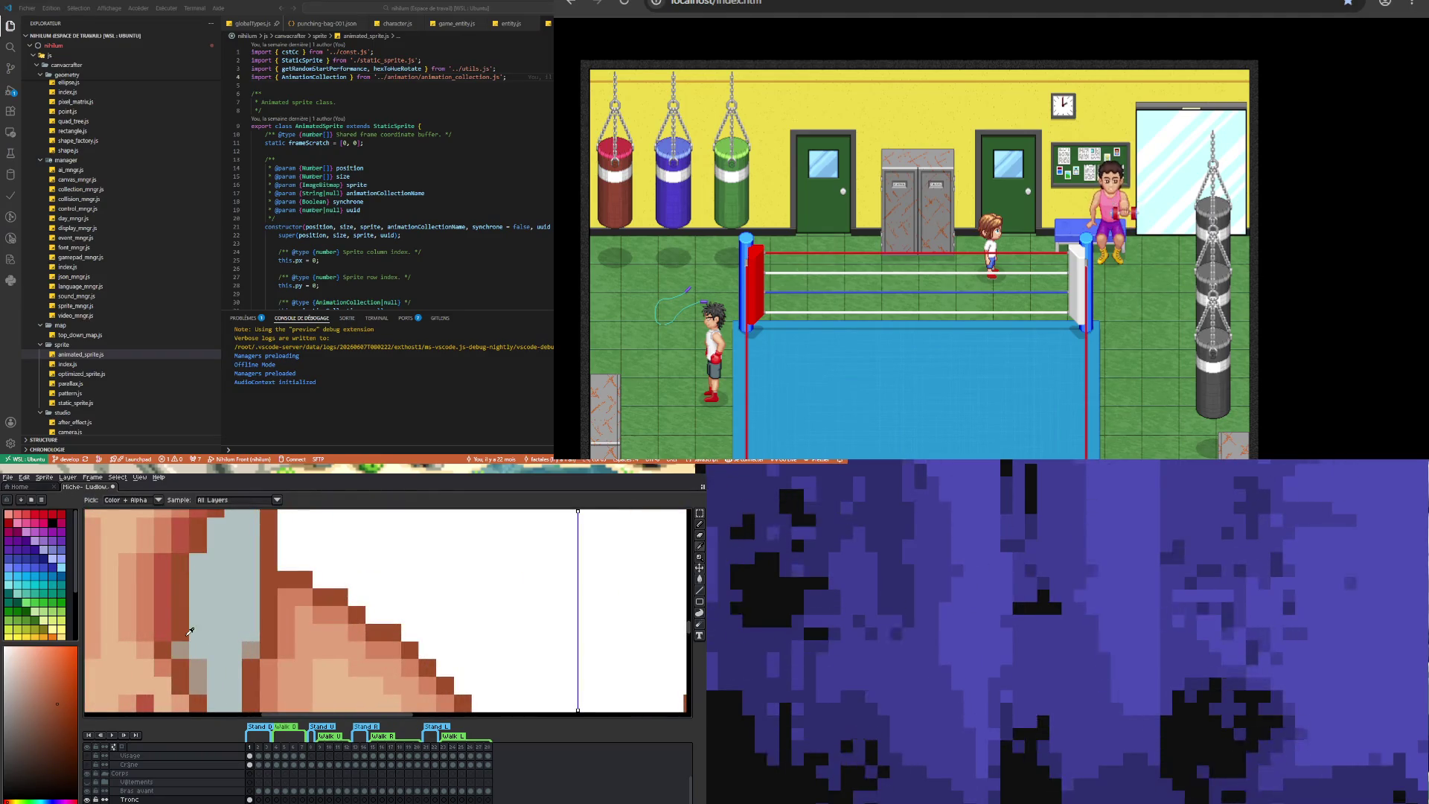
{"action": "scroll", "coordinate": [185, 625], "scroll_direction": "down", "scroll_amount": 4}
{"action": "scroll", "coordinate": [183, 629], "scroll_direction": "up", "scroll_amount": 3}
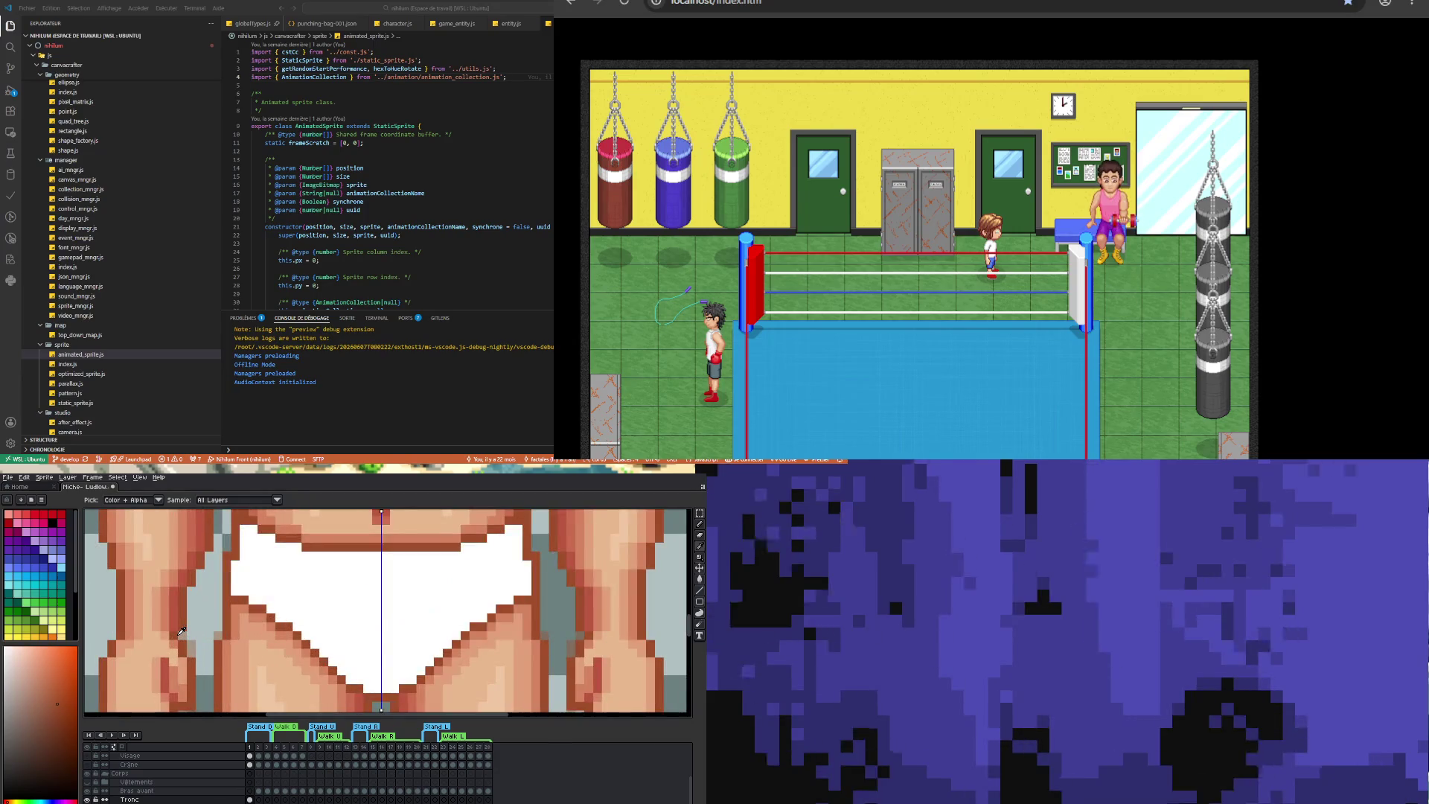
{"action": "left_click", "coordinate": [179, 626], "text": "alt"}
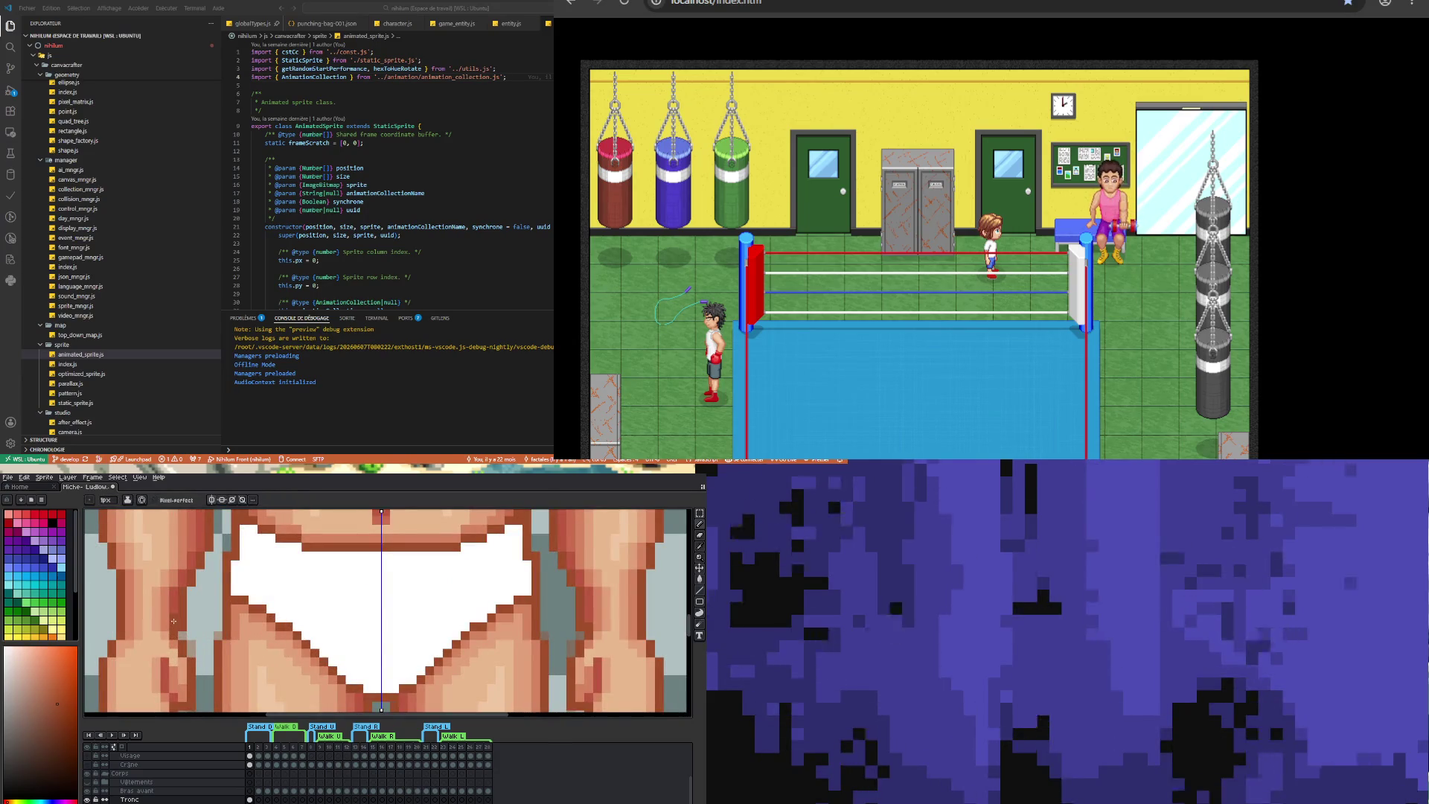
{"action": "key", "text": "b"}
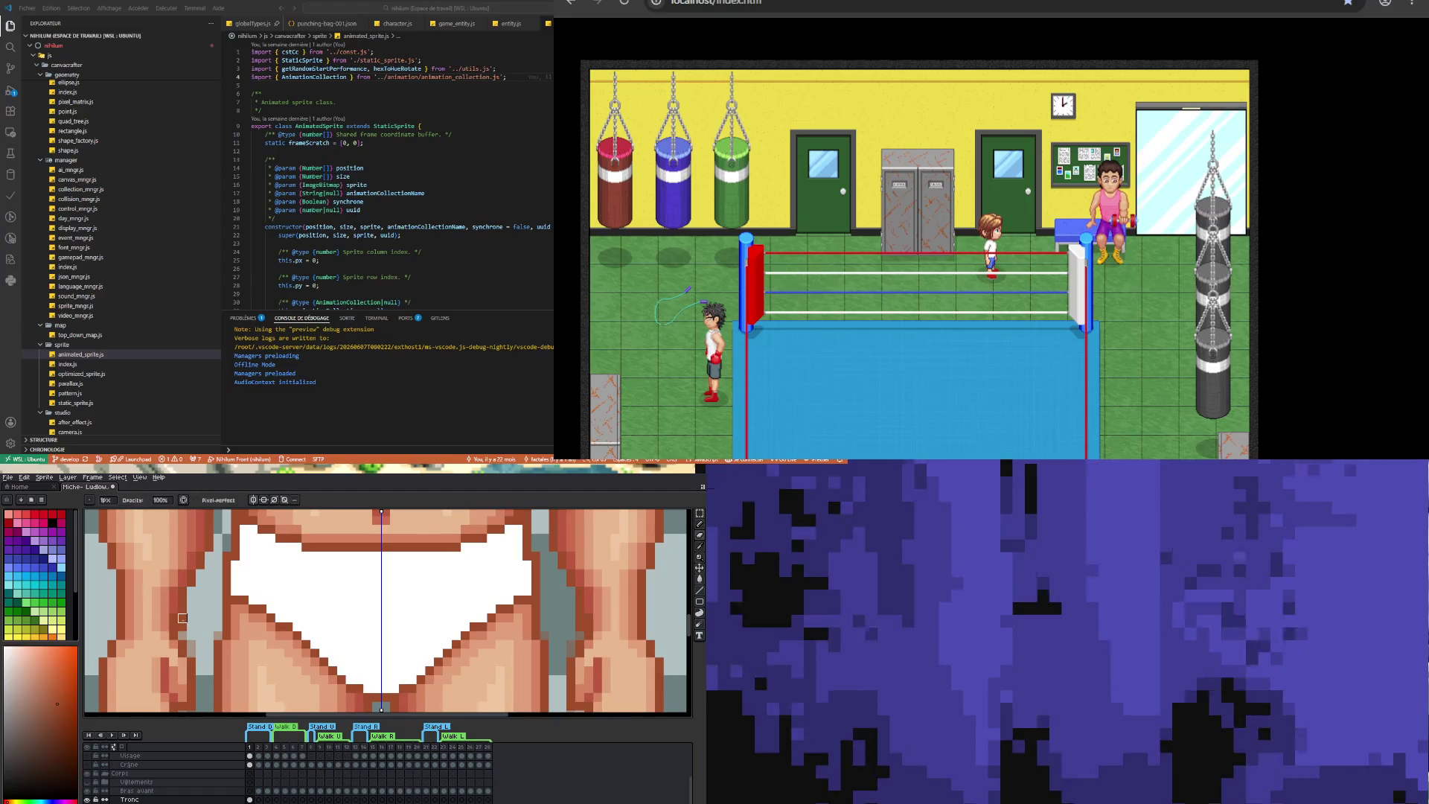
{"action": "scroll", "coordinate": [192, 634], "scroll_direction": "down", "scroll_amount": 1}
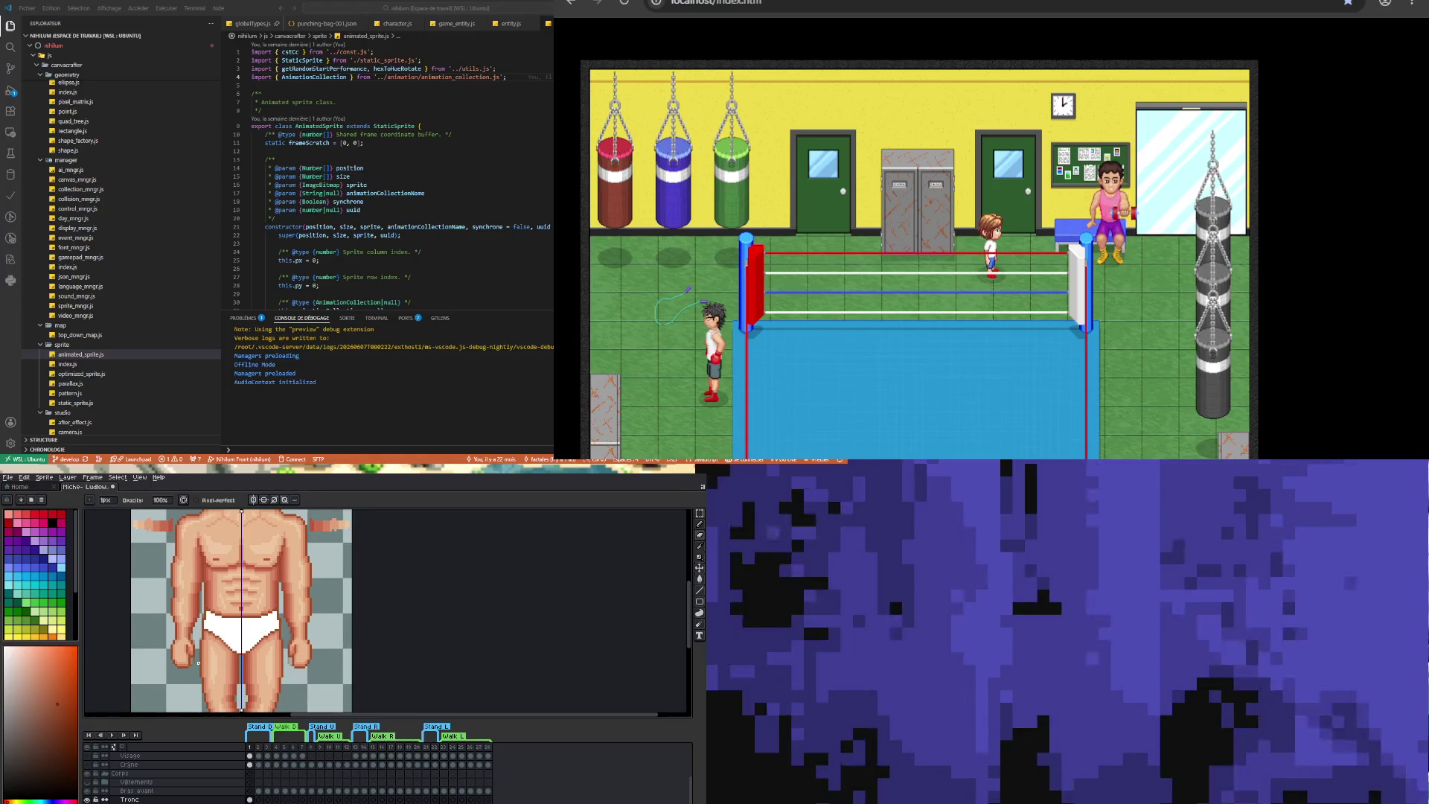
{"action": "scroll", "coordinate": [193, 591], "scroll_direction": "up", "scroll_amount": 3}
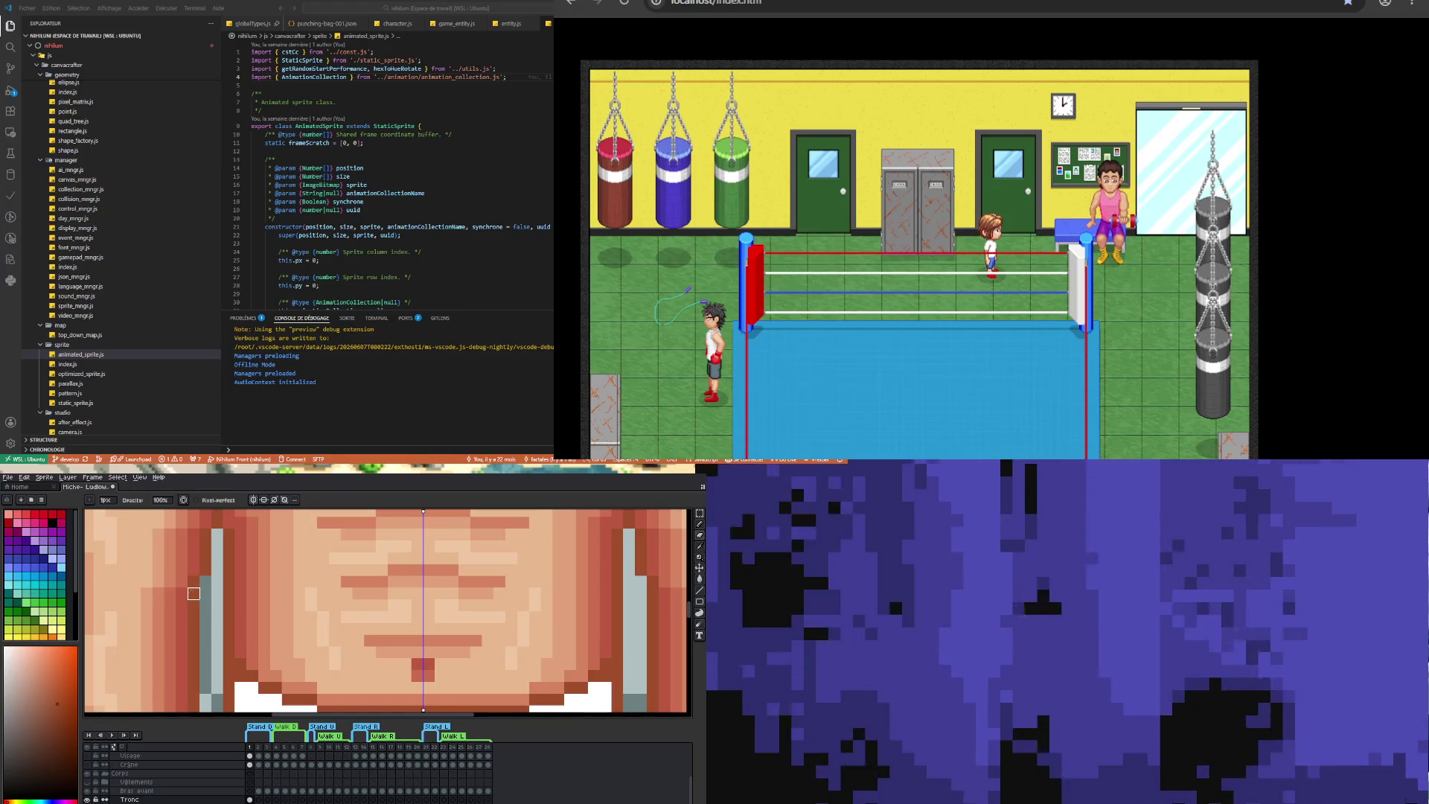
- Sample several skin shades along the torso's sides to refine the shading
{"action": "left_click", "coordinate": [186, 585], "text": "alt"}
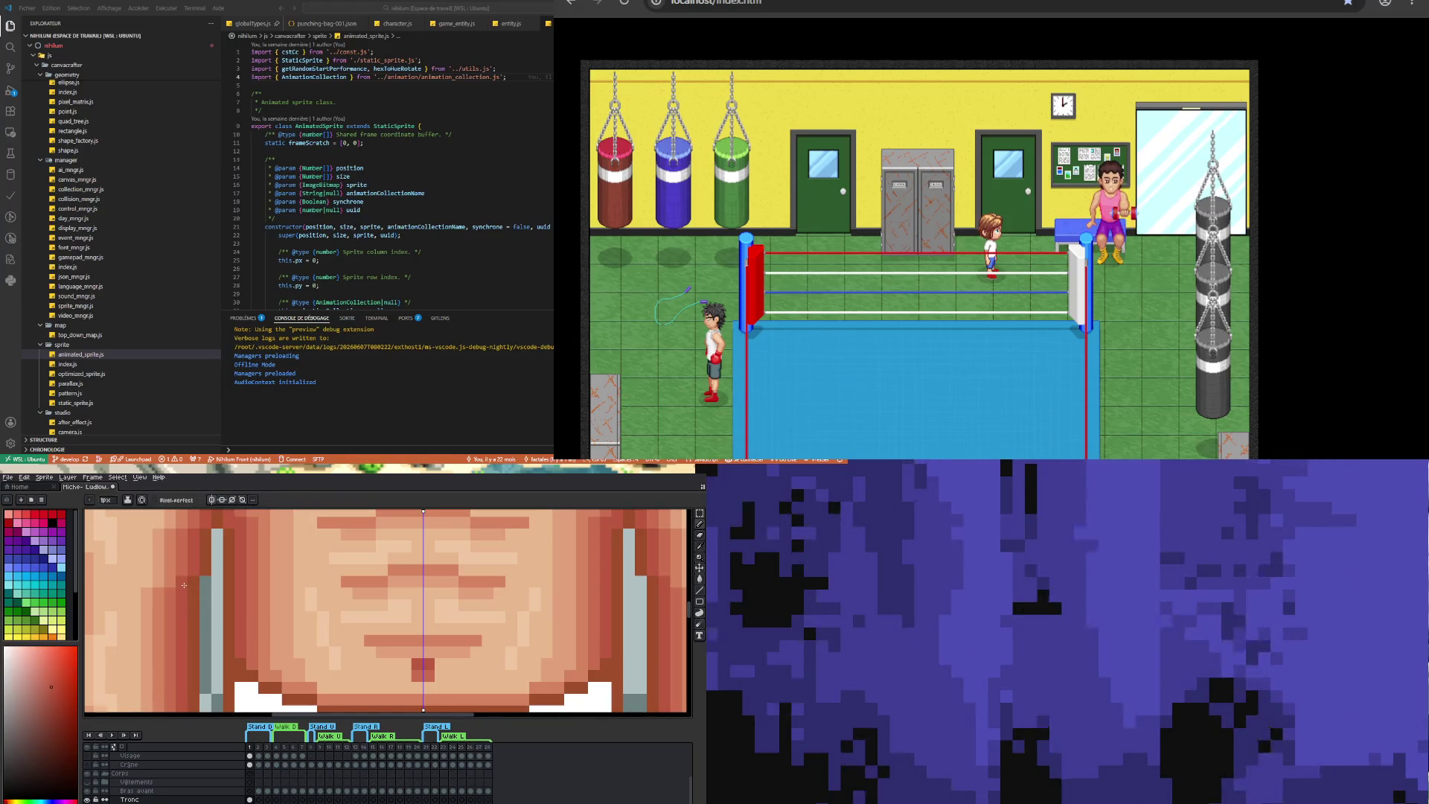
{"action": "left_click", "coordinate": [174, 598], "text": "alt"}
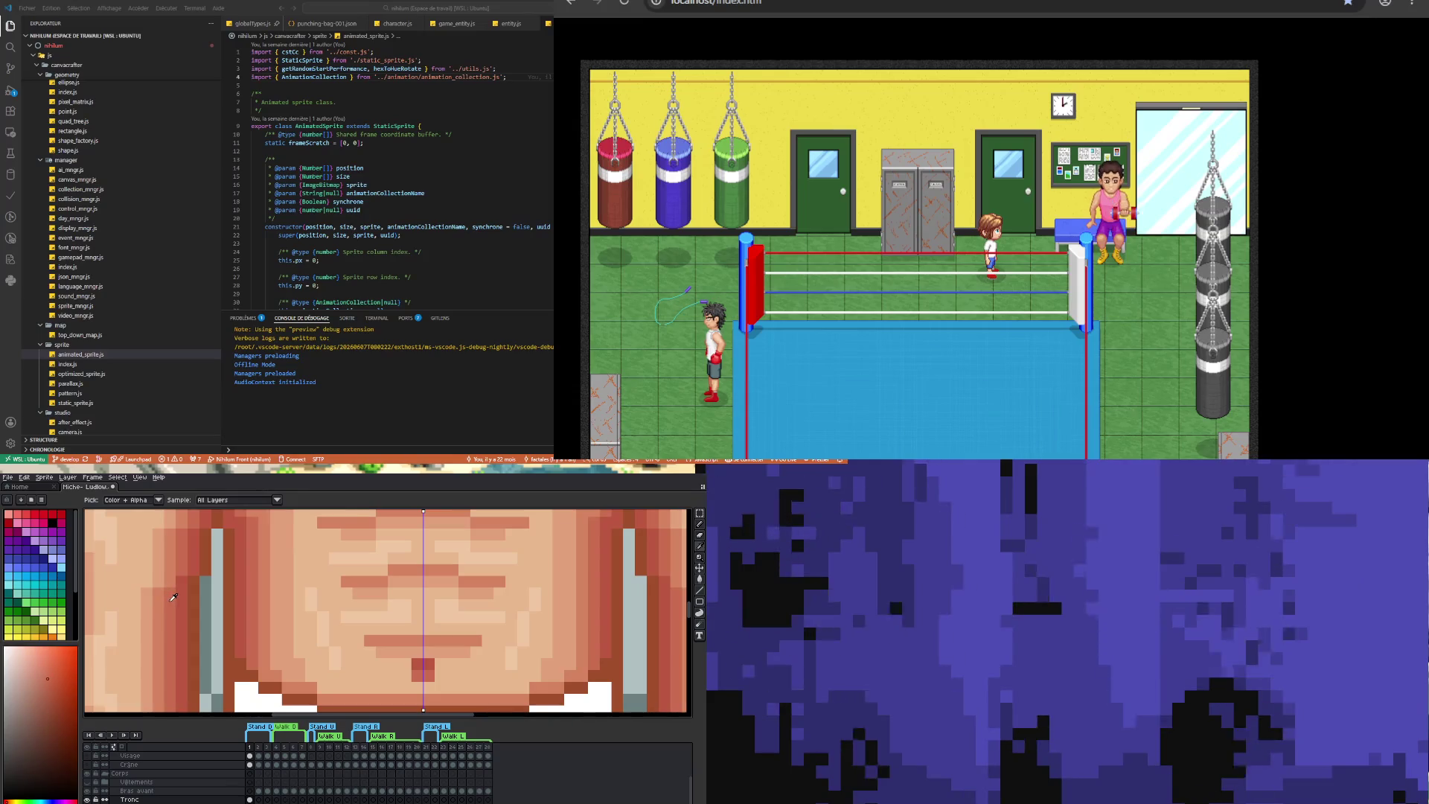
{"action": "left_click", "coordinate": [159, 596], "text": "alt"}
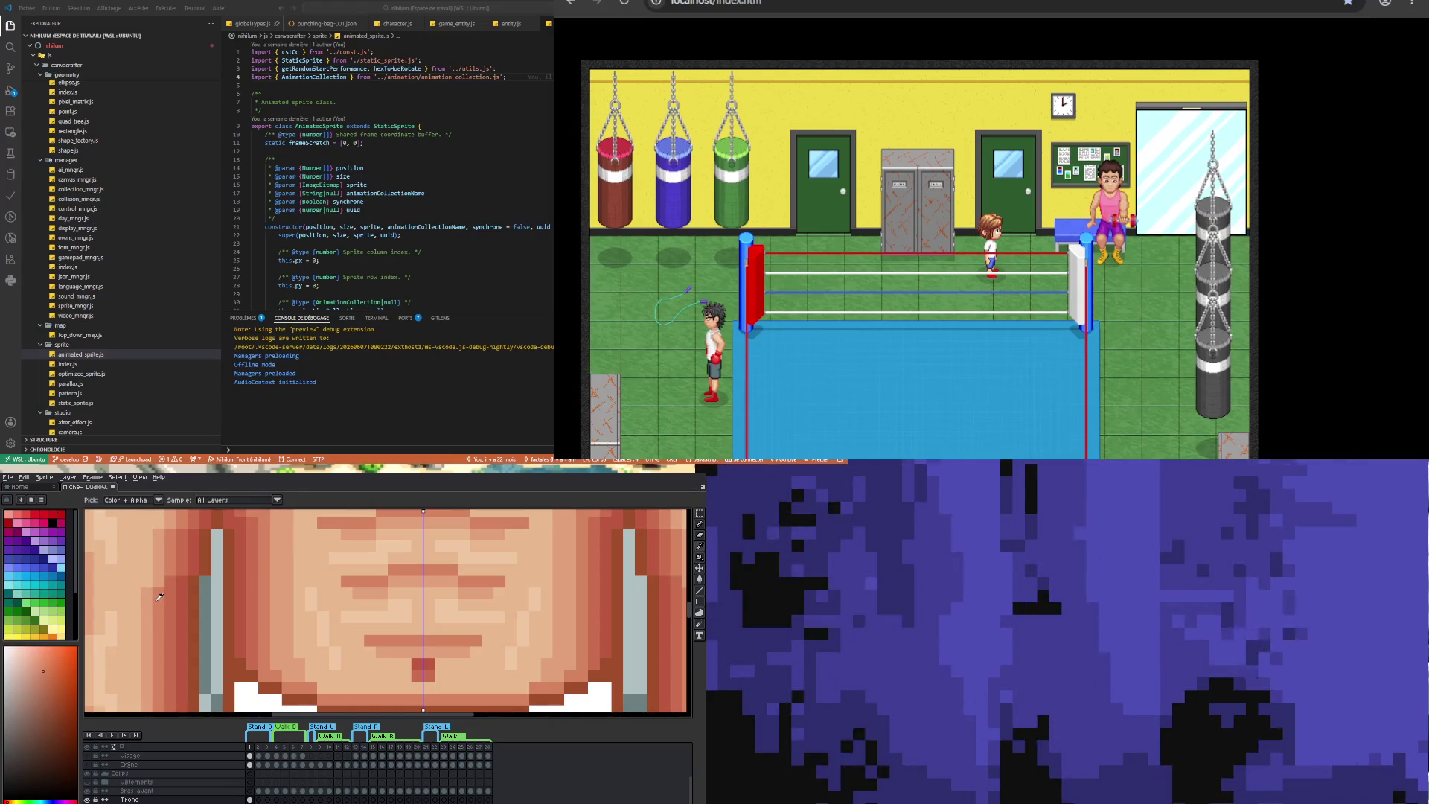
{"action": "left_click", "coordinate": [151, 592], "text": "alt"}
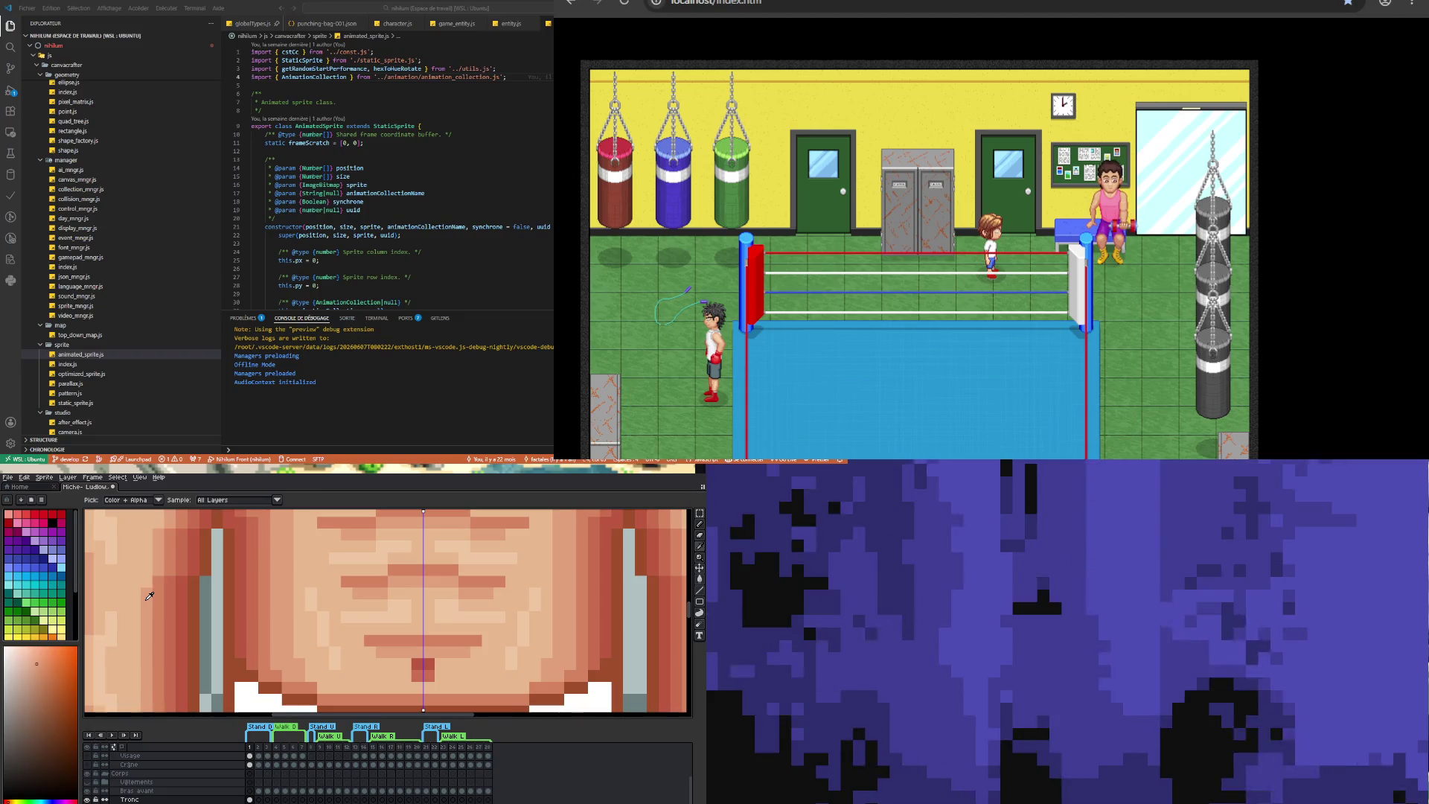
{"action": "scroll", "coordinate": [167, 645], "scroll_direction": "down", "scroll_amount": 2}
{"action": "scroll", "coordinate": [169, 647], "scroll_direction": "down", "scroll_amount": 1}
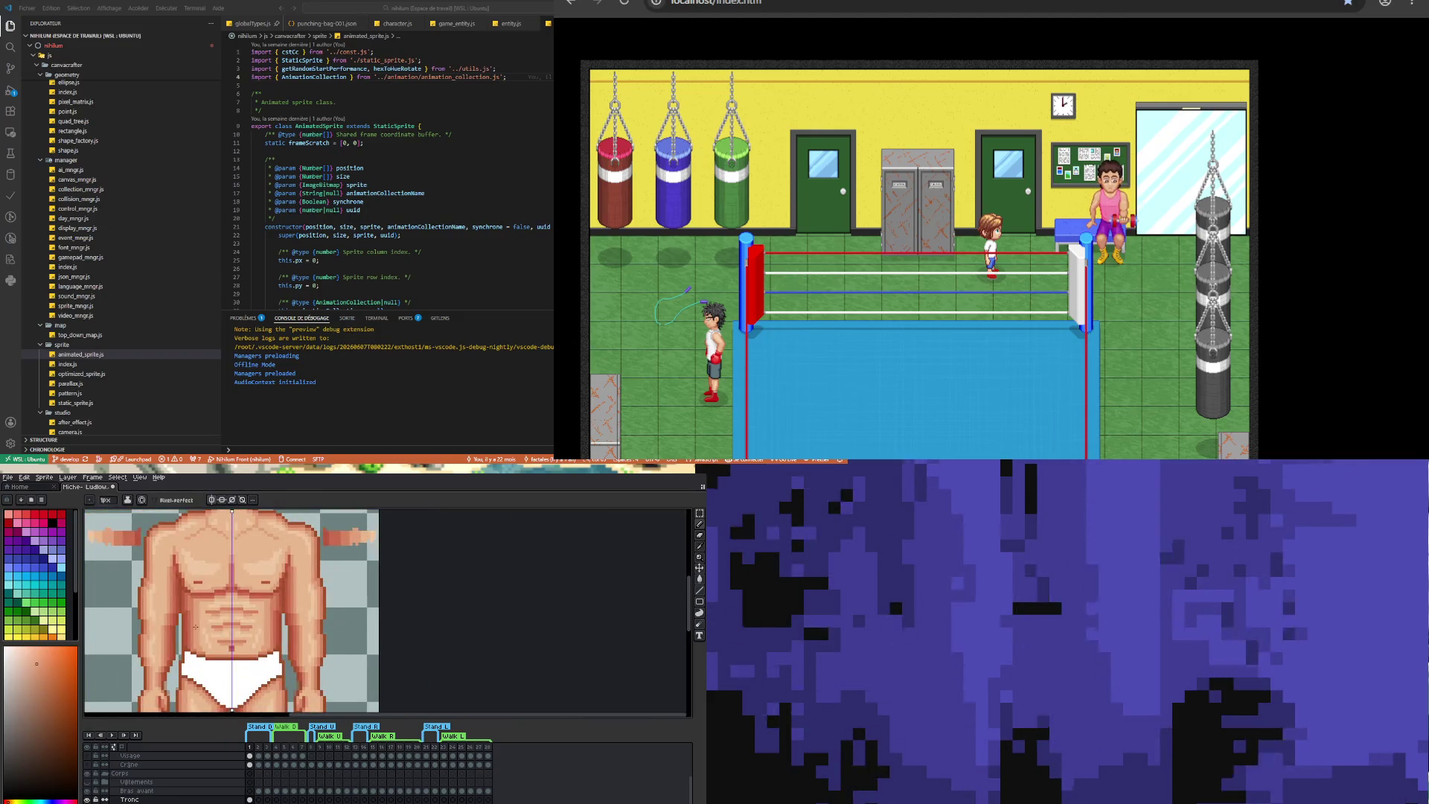
{"action": "scroll", "coordinate": [195, 626], "scroll_direction": "down", "scroll_amount": 1}
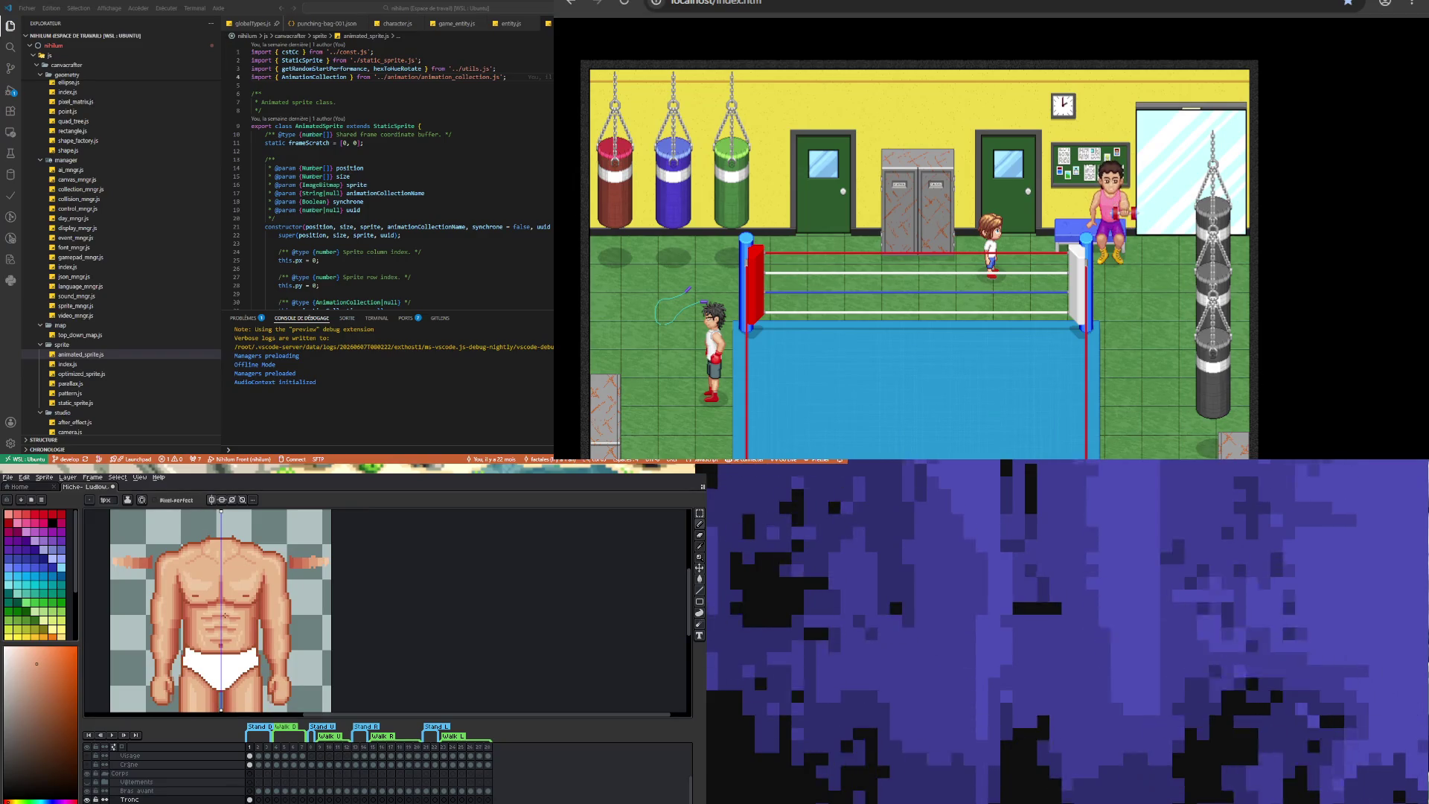
{"action": "scroll", "coordinate": [161, 583], "scroll_direction": "up", "scroll_amount": 1}
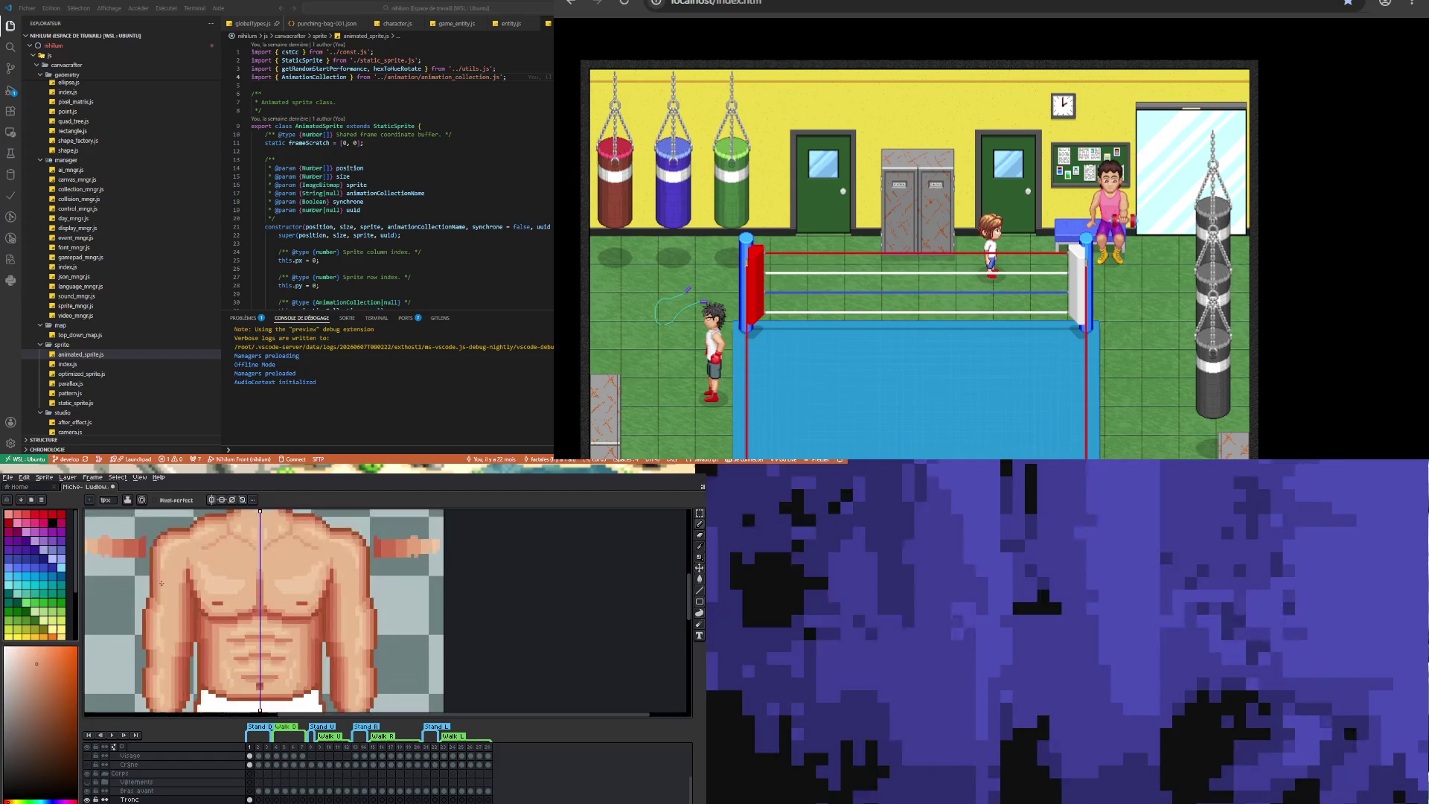
{"action": "scroll", "coordinate": [146, 649], "scroll_direction": "down", "scroll_amount": 1}
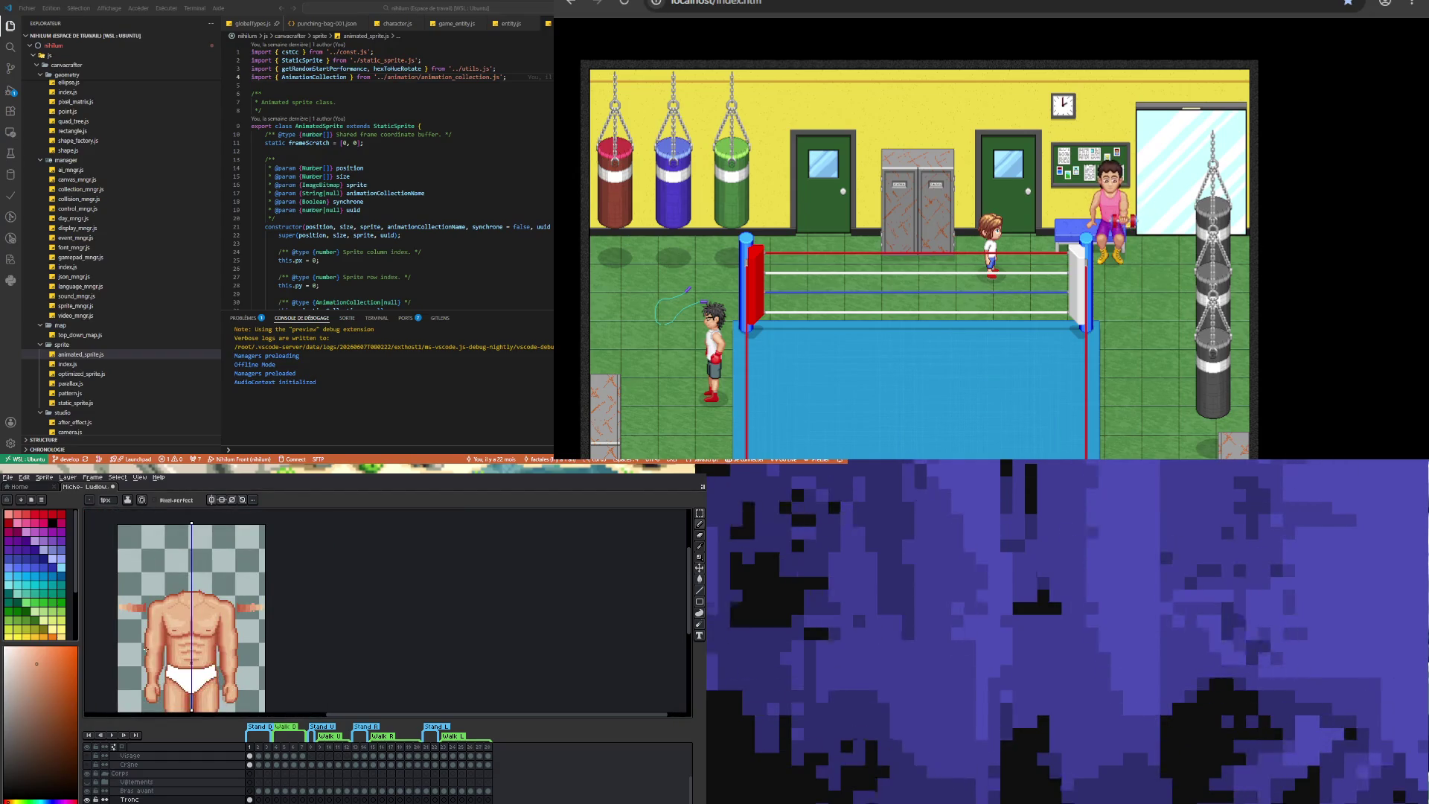
{"action": "scroll", "coordinate": [146, 650], "scroll_direction": "up", "scroll_amount": 1}
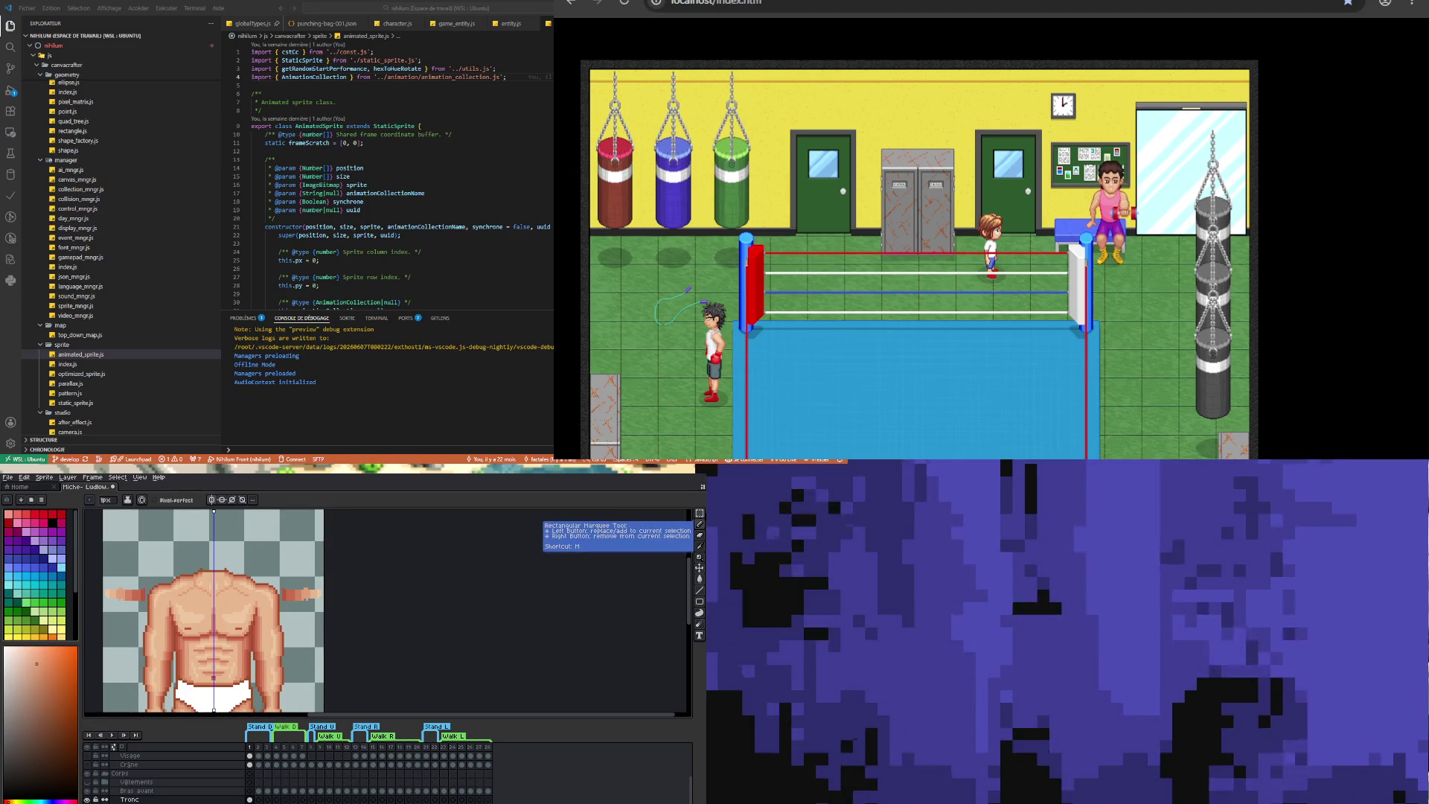
- Select both forearms beside the torso and test a one-pixel nudge down and back up
{"action": "left_click", "coordinate": [703, 515]}
{"action": "scroll", "coordinate": [155, 607], "scroll_direction": "up", "scroll_amount": 2}
{"action": "left_click_drag", "start_coordinate": [155, 606], "coordinate": [187, 672]}
{"action": "key", "text": "Down"}
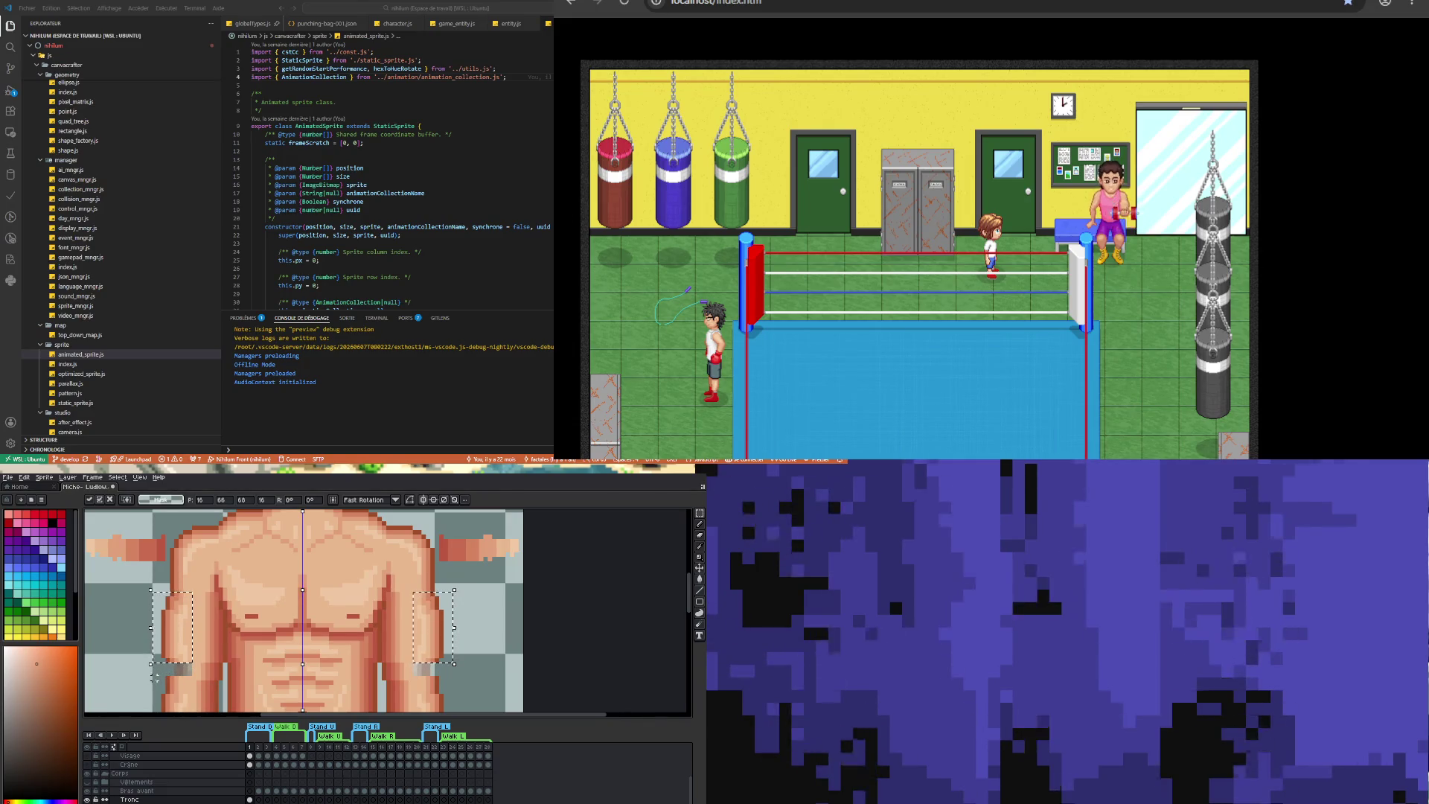
{"action": "key", "text": "Up"}
{"action": "left_click", "coordinate": [155, 677]}
- Rotate thin strips at both wrists slightly, then shift the wrist bands down one pixel
{"action": "left_click_drag", "start_coordinate": [161, 679], "coordinate": [192, 684]}
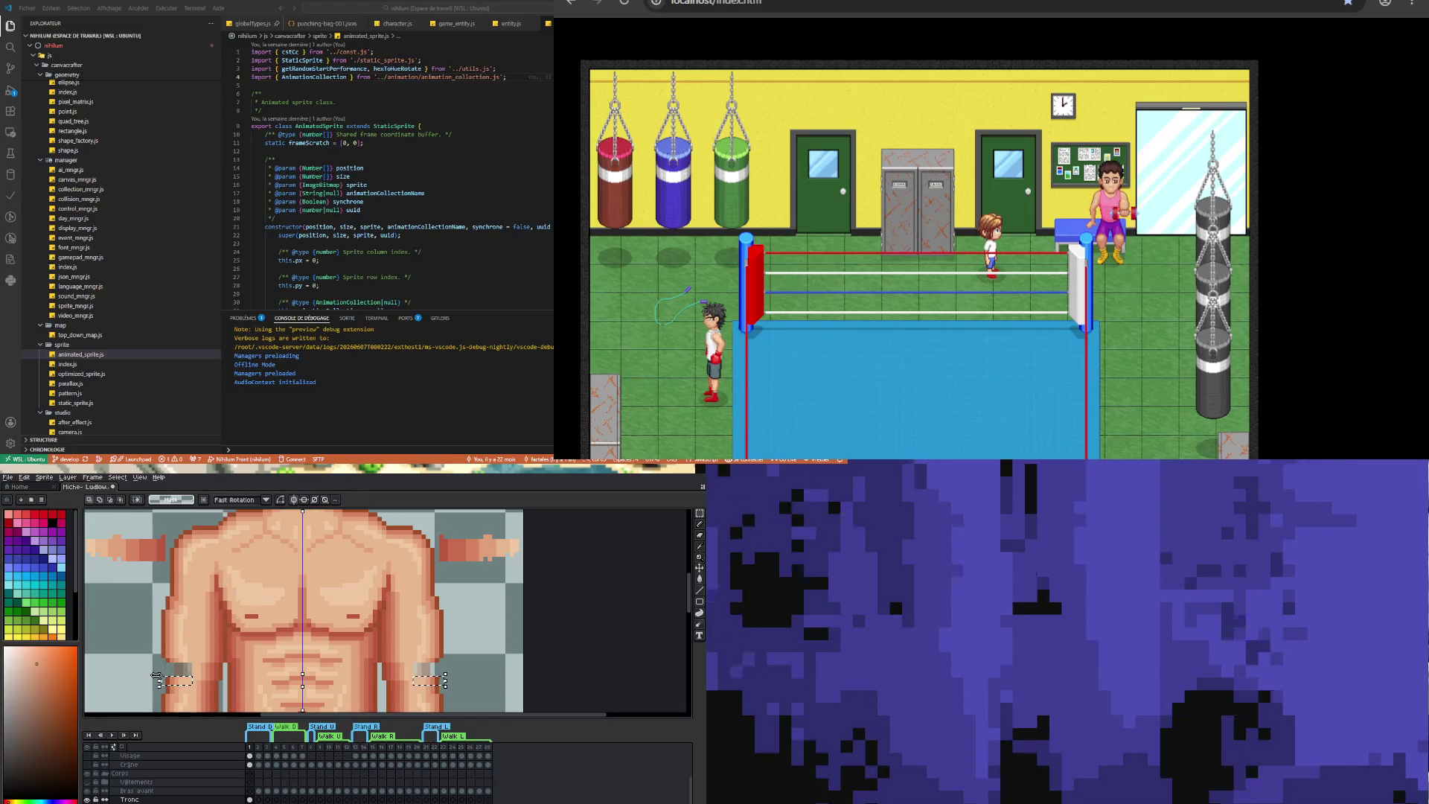
{"action": "left_click_drag", "start_coordinate": [155, 676], "coordinate": [136, 678]}
{"action": "left_click", "coordinate": [136, 678]}
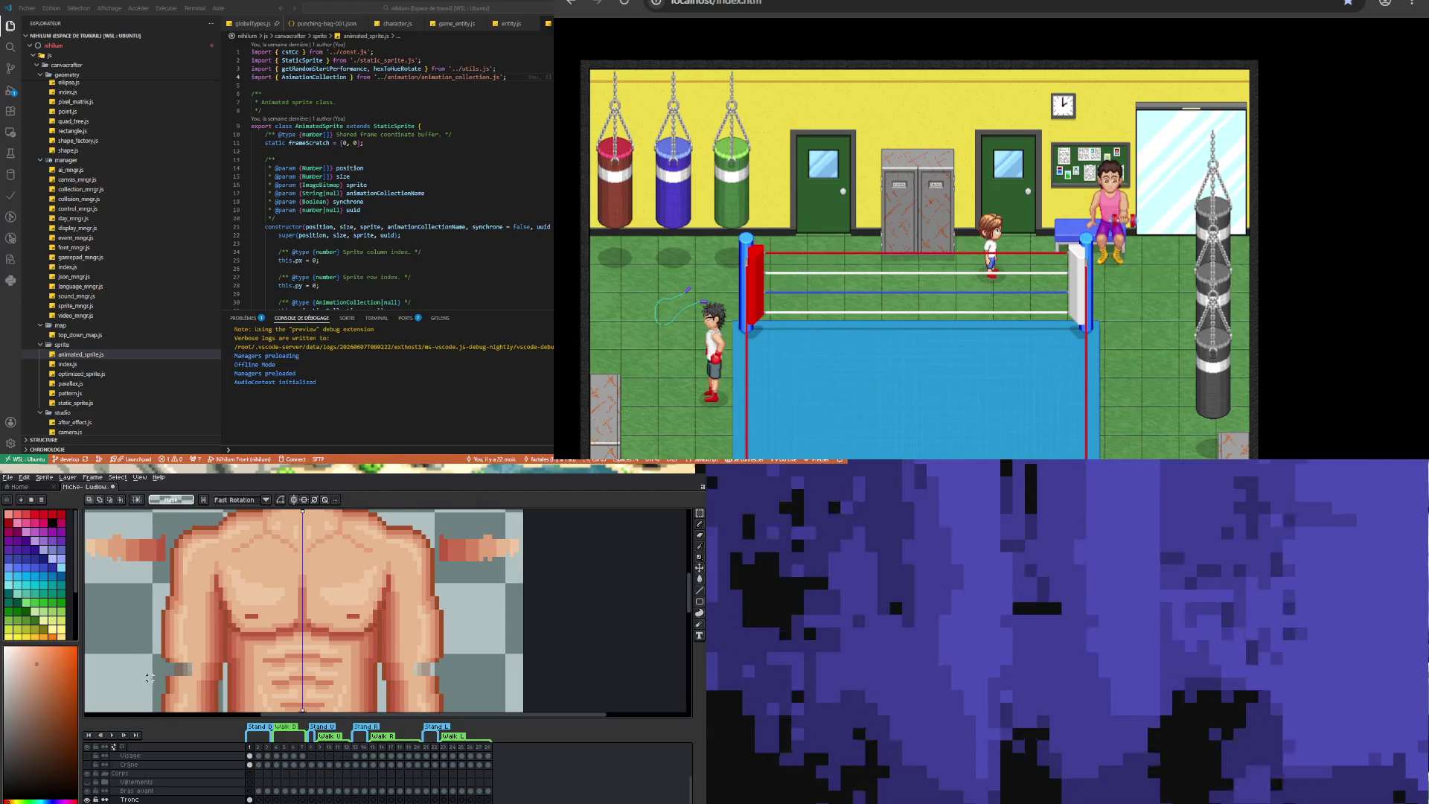
{"action": "left_click_drag", "start_coordinate": [156, 678], "coordinate": [192, 686]}
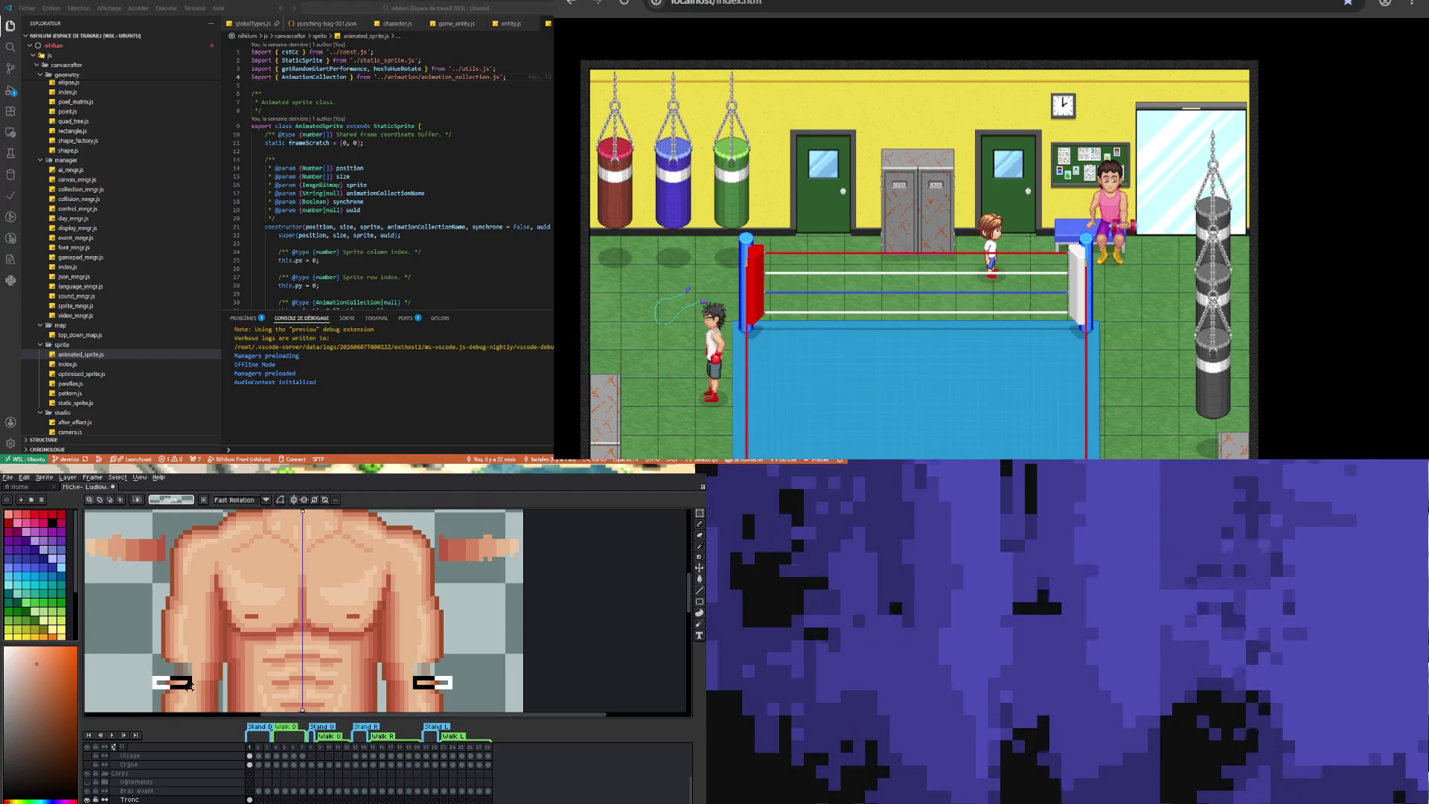
{"action": "left_click", "coordinate": [207, 704]}
{"action": "key", "text": "Down"}
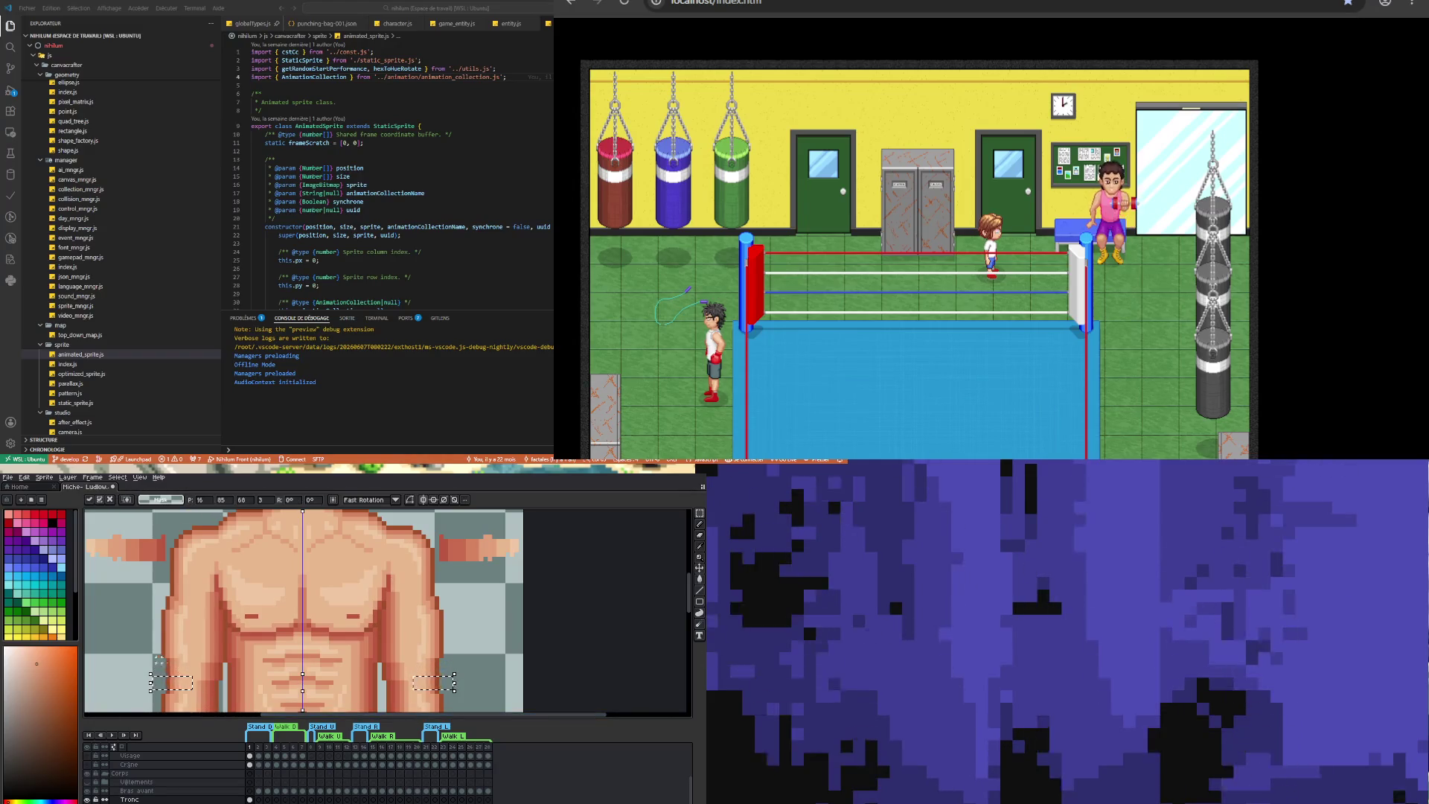
{"action": "key", "text": "Return"}
- Shift a mirrored section on each torso flank one pixel right, then deselect
{"action": "scroll", "coordinate": [153, 632], "scroll_direction": "down", "scroll_amount": 3}
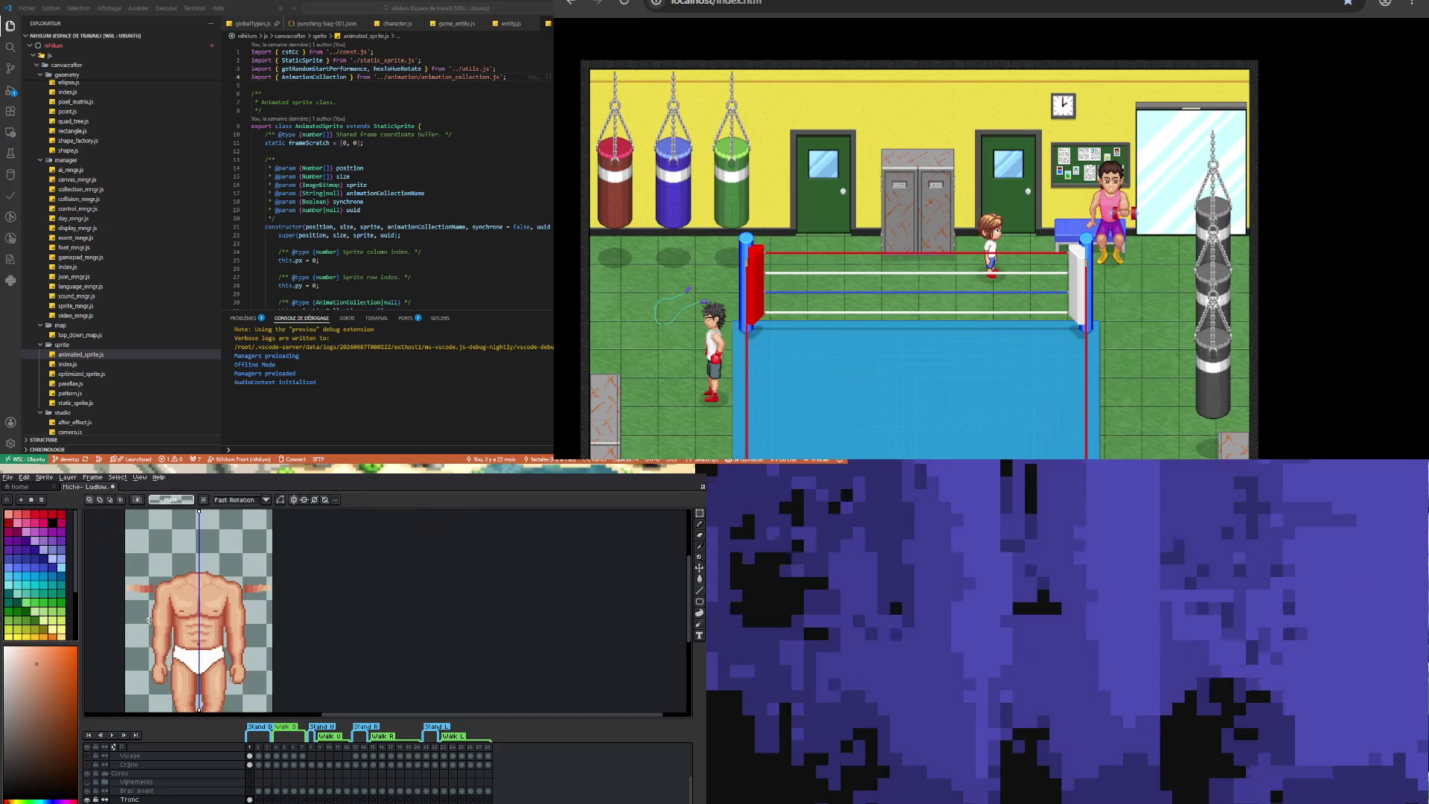
{"action": "scroll", "coordinate": [152, 634], "scroll_direction": "up", "scroll_amount": 1}
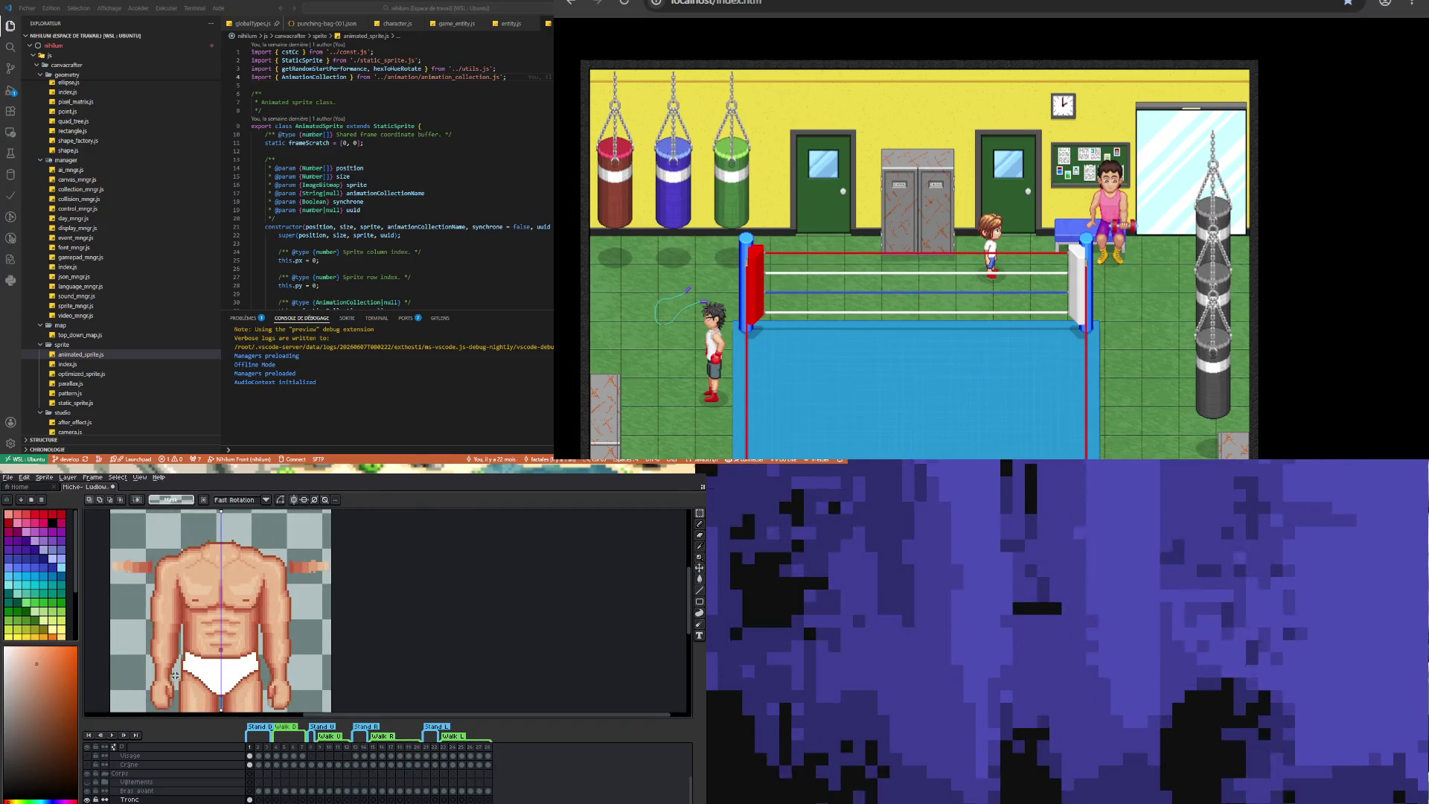
{"action": "scroll", "coordinate": [179, 633], "scroll_direction": "up", "scroll_amount": 3}
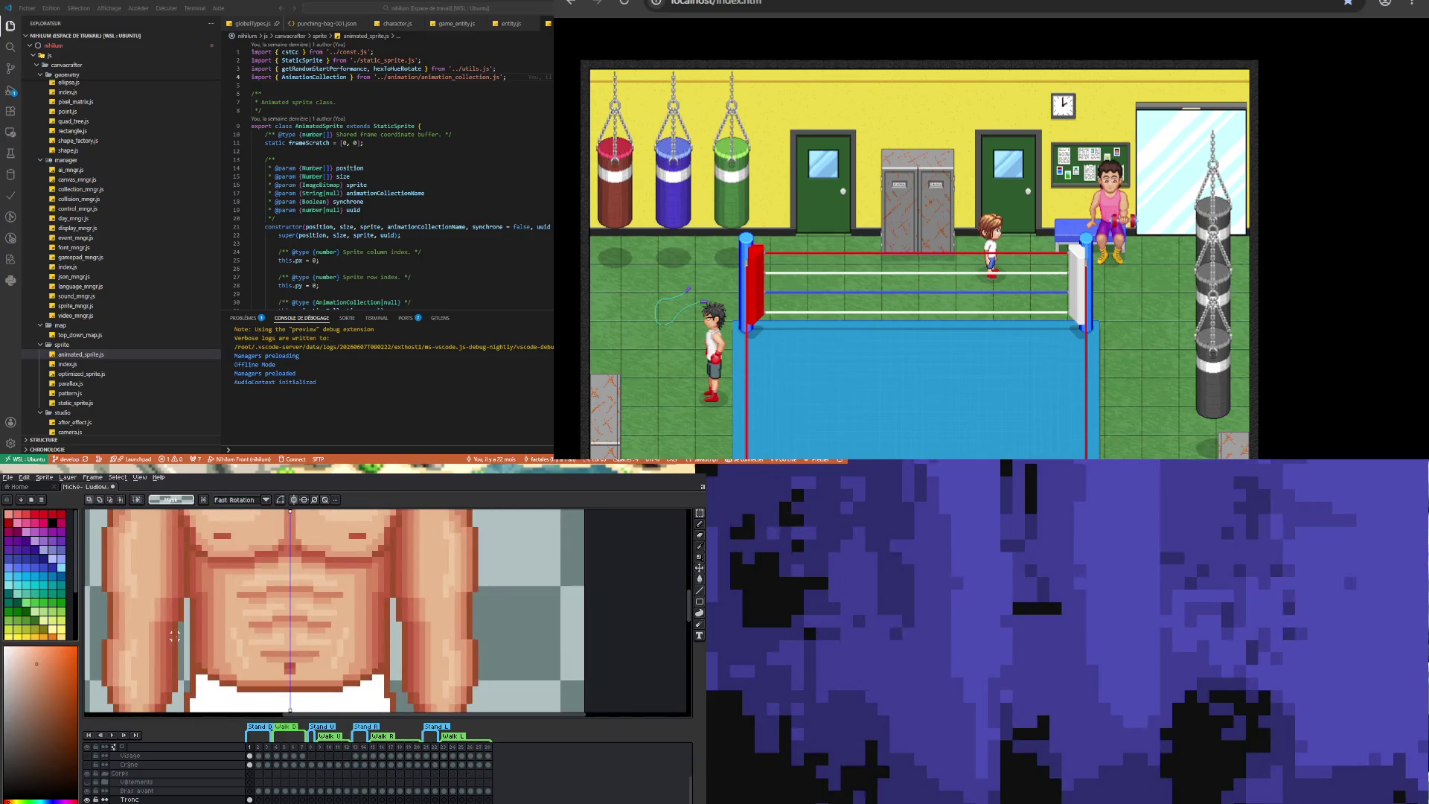
{"action": "scroll", "coordinate": [174, 658], "scroll_direction": "down", "scroll_amount": 1}
{"action": "scroll", "coordinate": [172, 625], "scroll_direction": "up", "scroll_amount": 1}
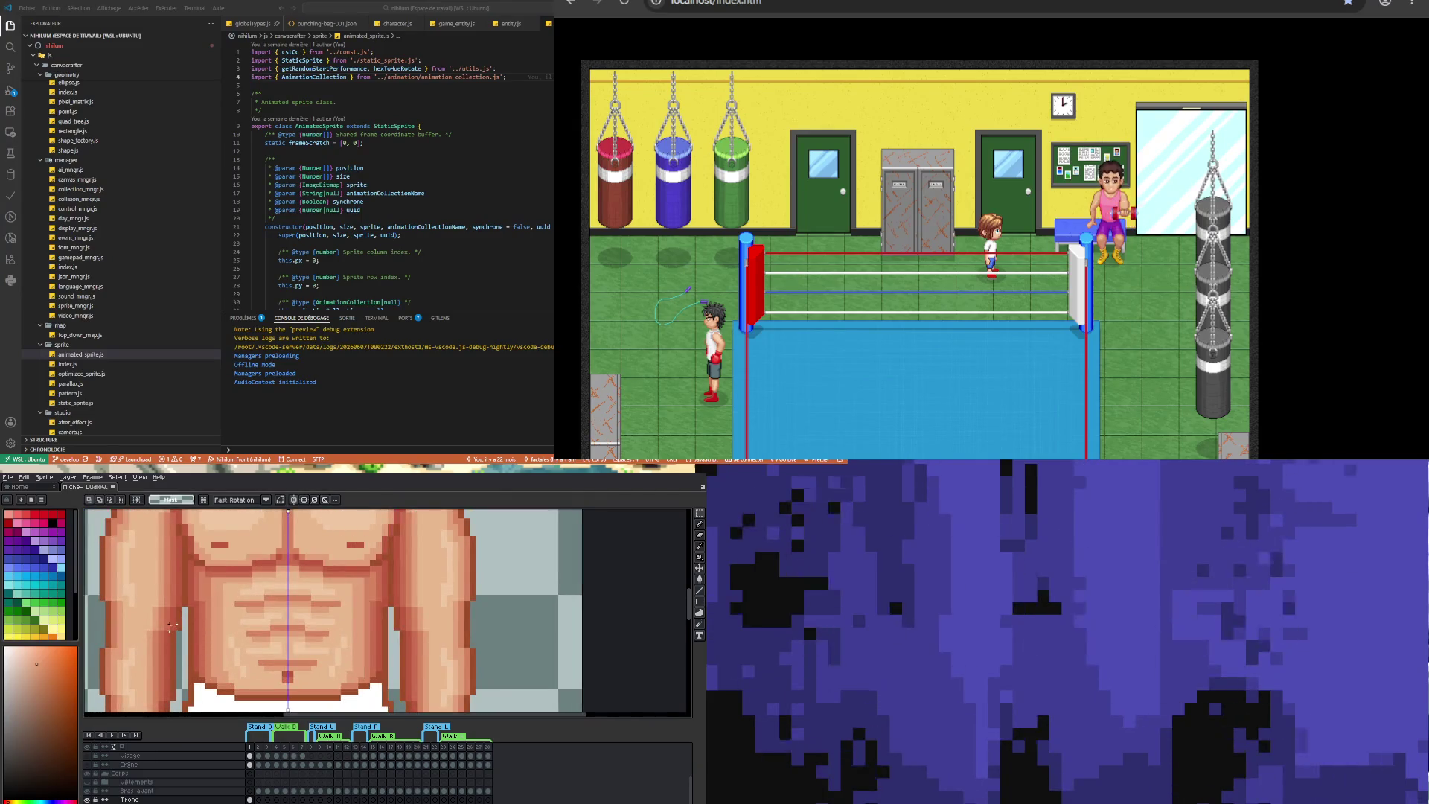
{"action": "left_click_drag", "start_coordinate": [157, 617], "coordinate": [177, 650]}
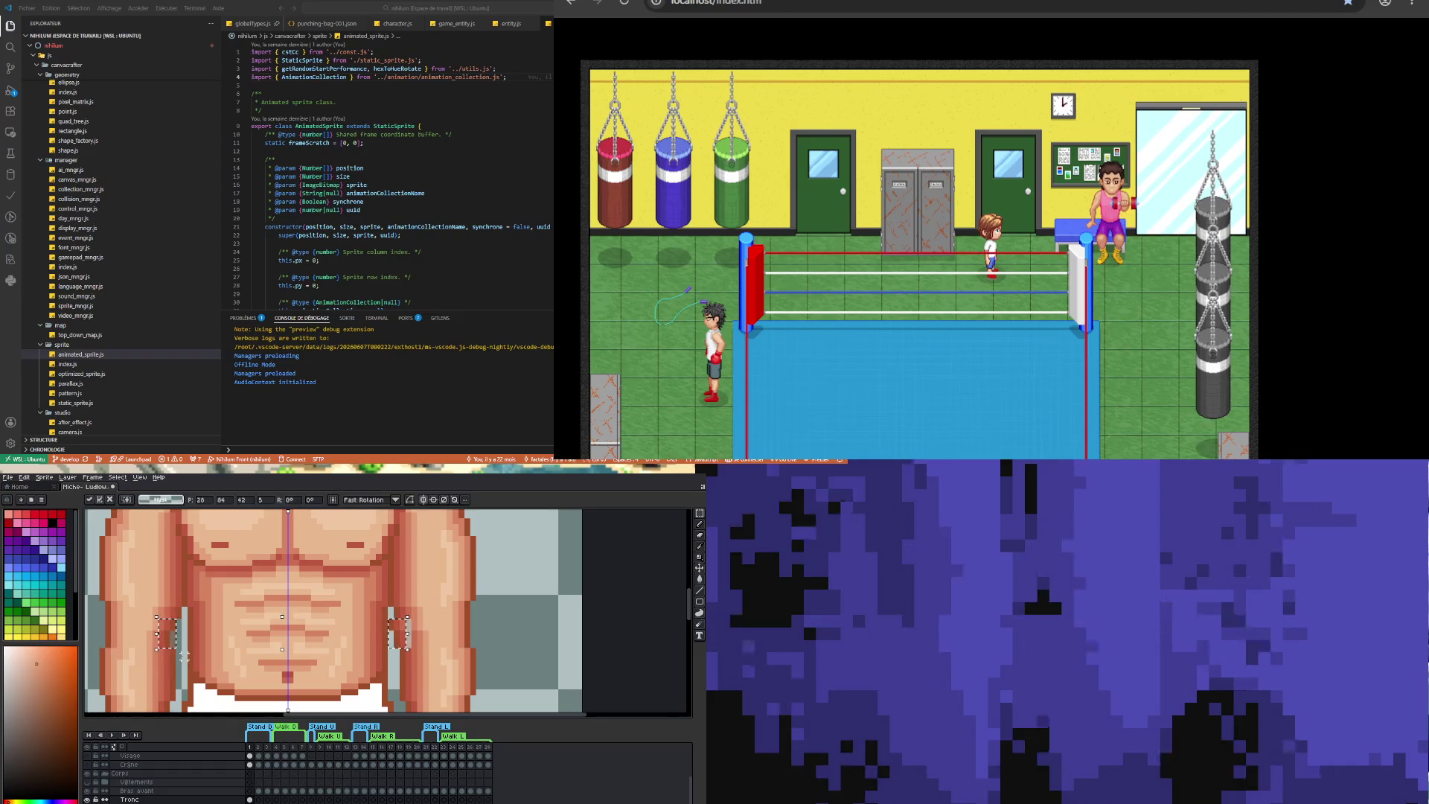
{"action": "scroll", "coordinate": [184, 656], "scroll_direction": "down", "scroll_amount": 1}
{"action": "key", "text": "Right"}
{"action": "key", "text": "ctrl+d"}
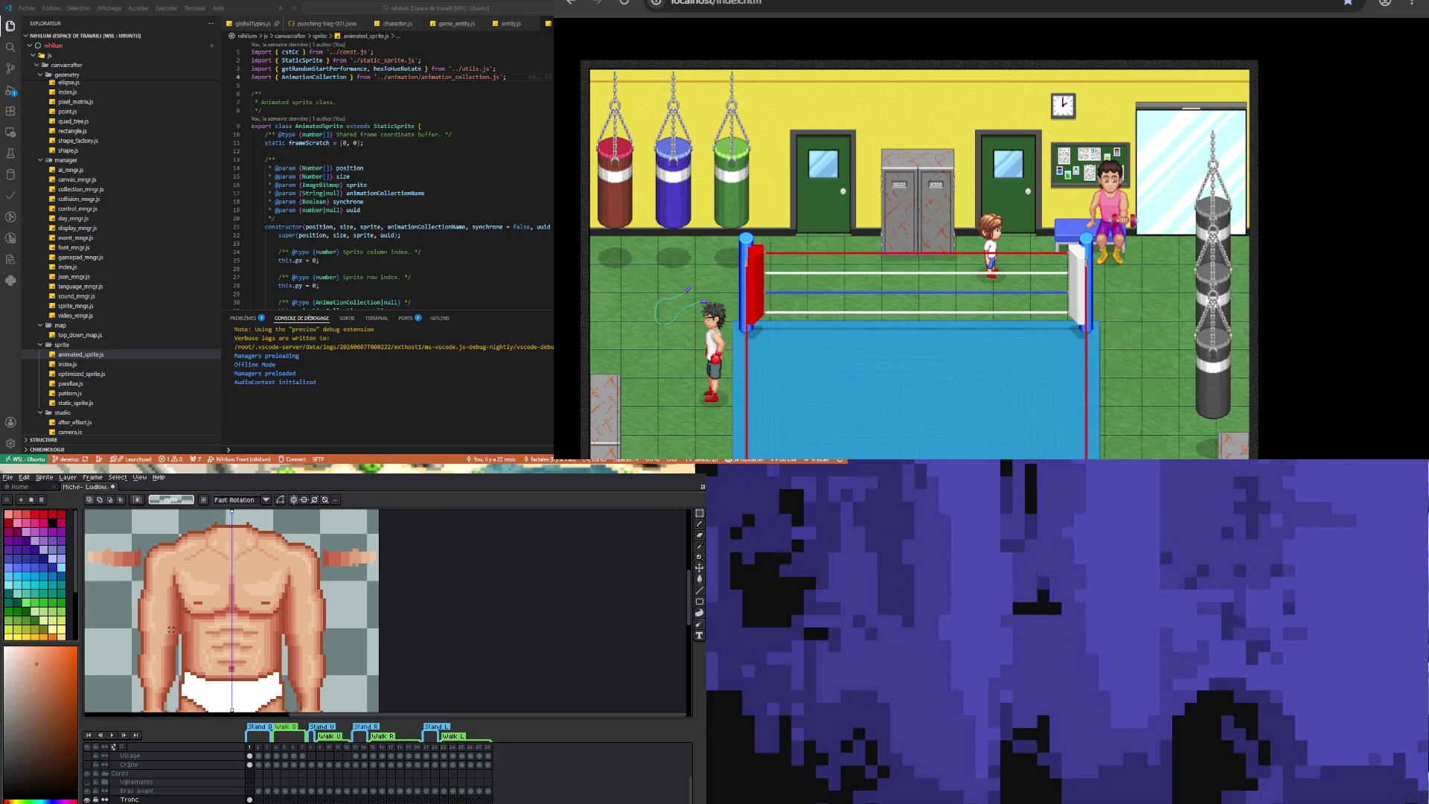
{"action": "left_click_drag", "start_coordinate": [165, 625], "coordinate": [177, 646]}
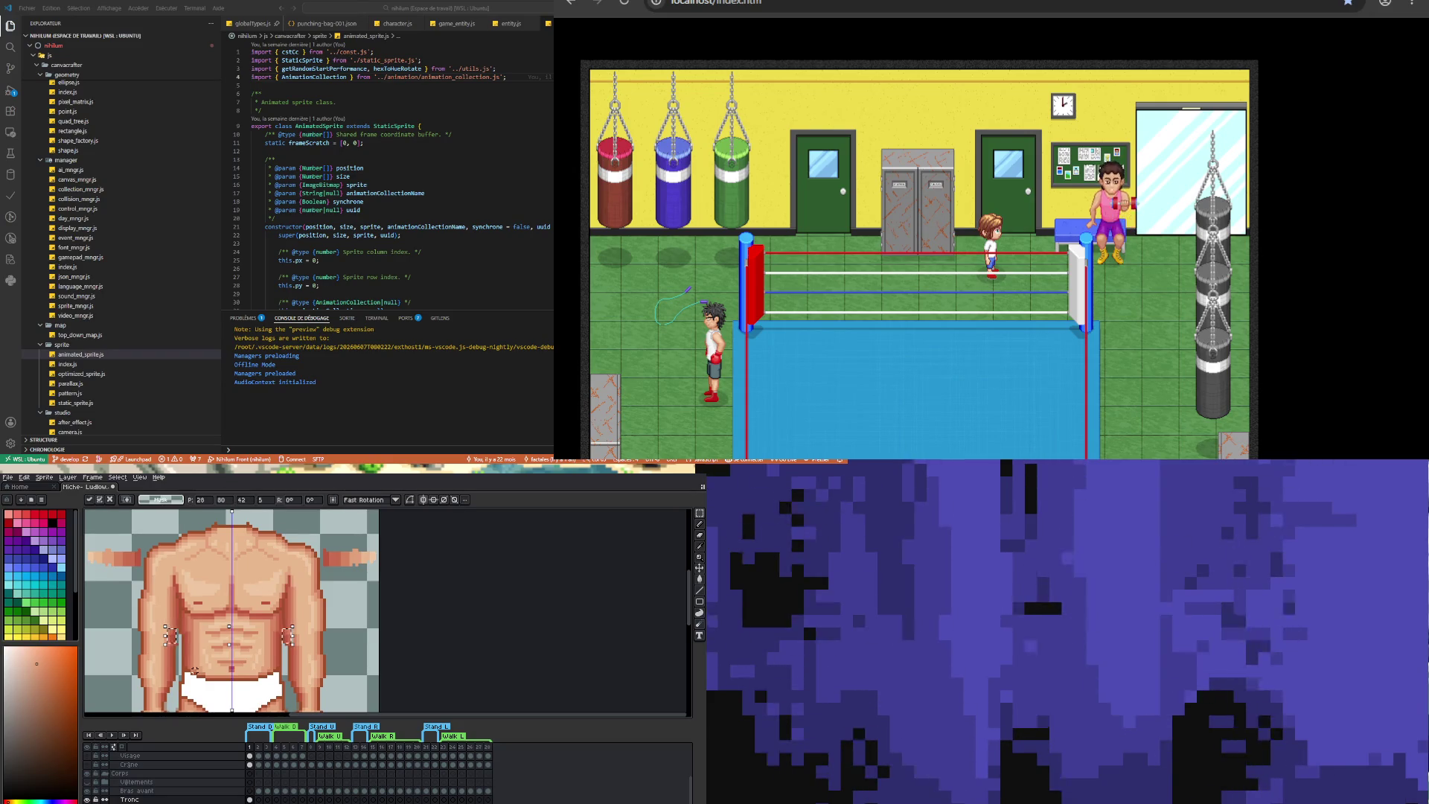
{"action": "left_click", "coordinate": [121, 623]}
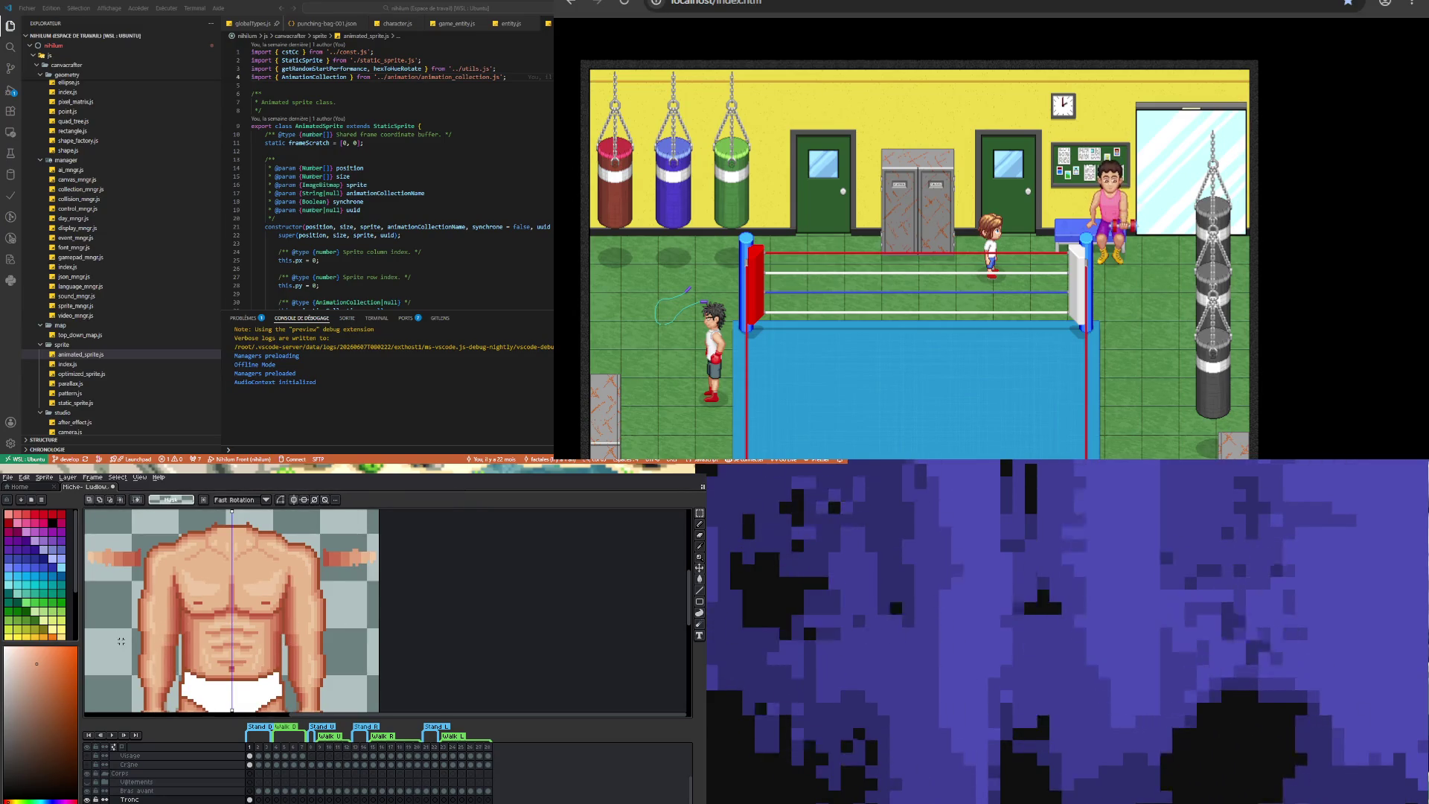
{"action": "scroll", "coordinate": [413, 629], "scroll_direction": "down", "scroll_amount": 3}
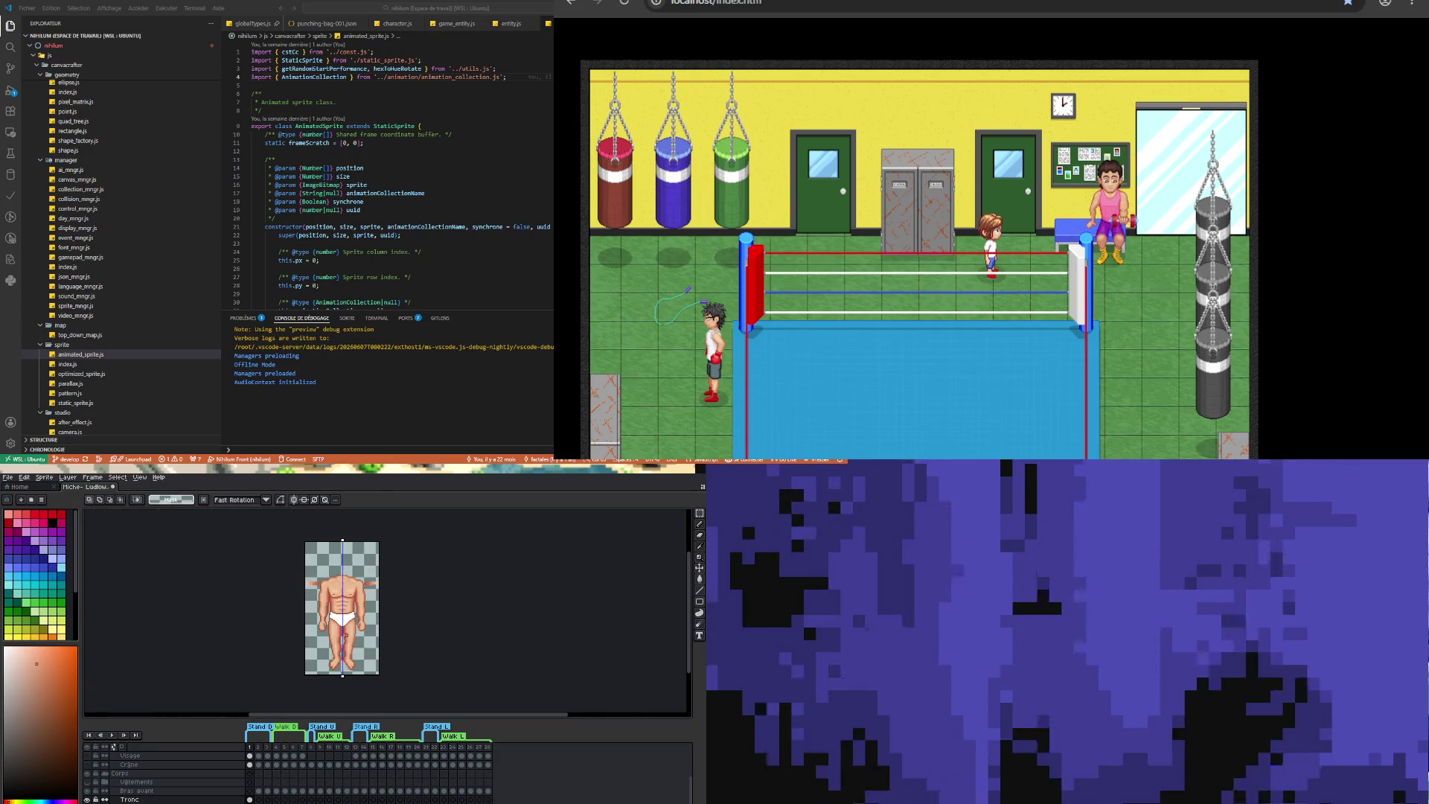
- Zoom into the chest and eyedrop a lighter skin tone, then another near the chest edge
{"action": "scroll", "coordinate": [414, 629], "scroll_direction": "up", "scroll_amount": 1}
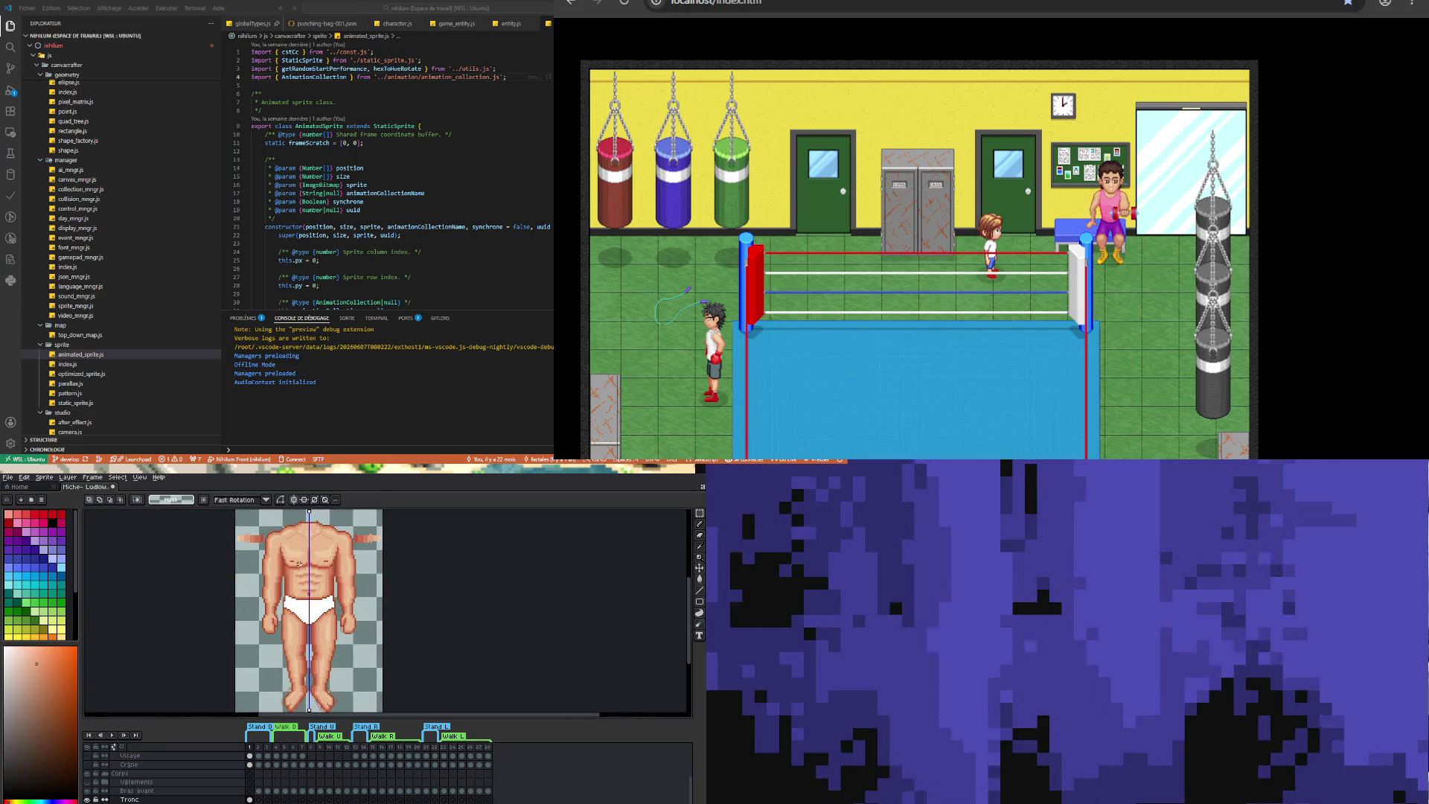
{"action": "scroll", "coordinate": [237, 578], "scroll_direction": "up", "scroll_amount": 3}
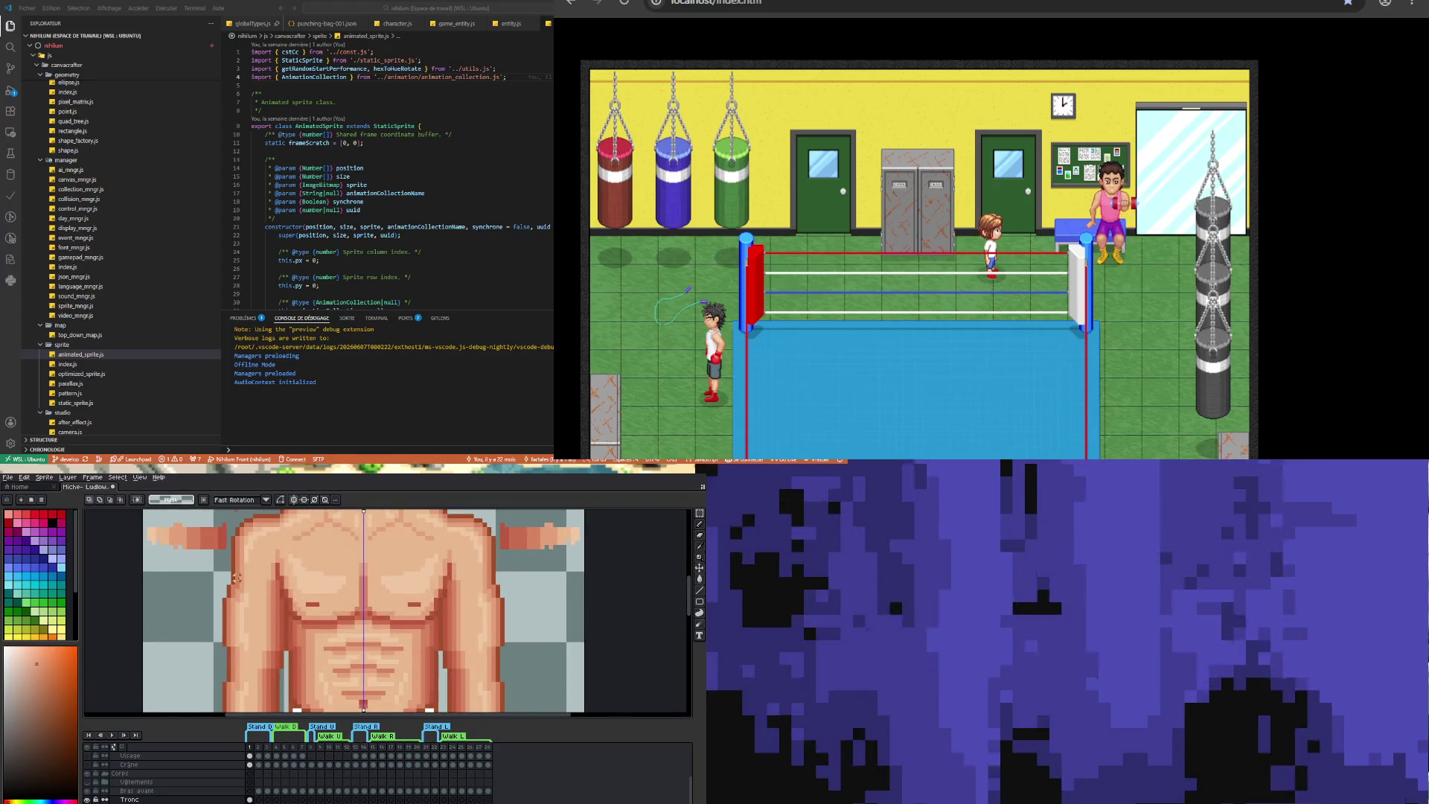
{"action": "scroll", "coordinate": [237, 578], "scroll_direction": "up", "scroll_amount": 1}
{"action": "key", "text": "i"}
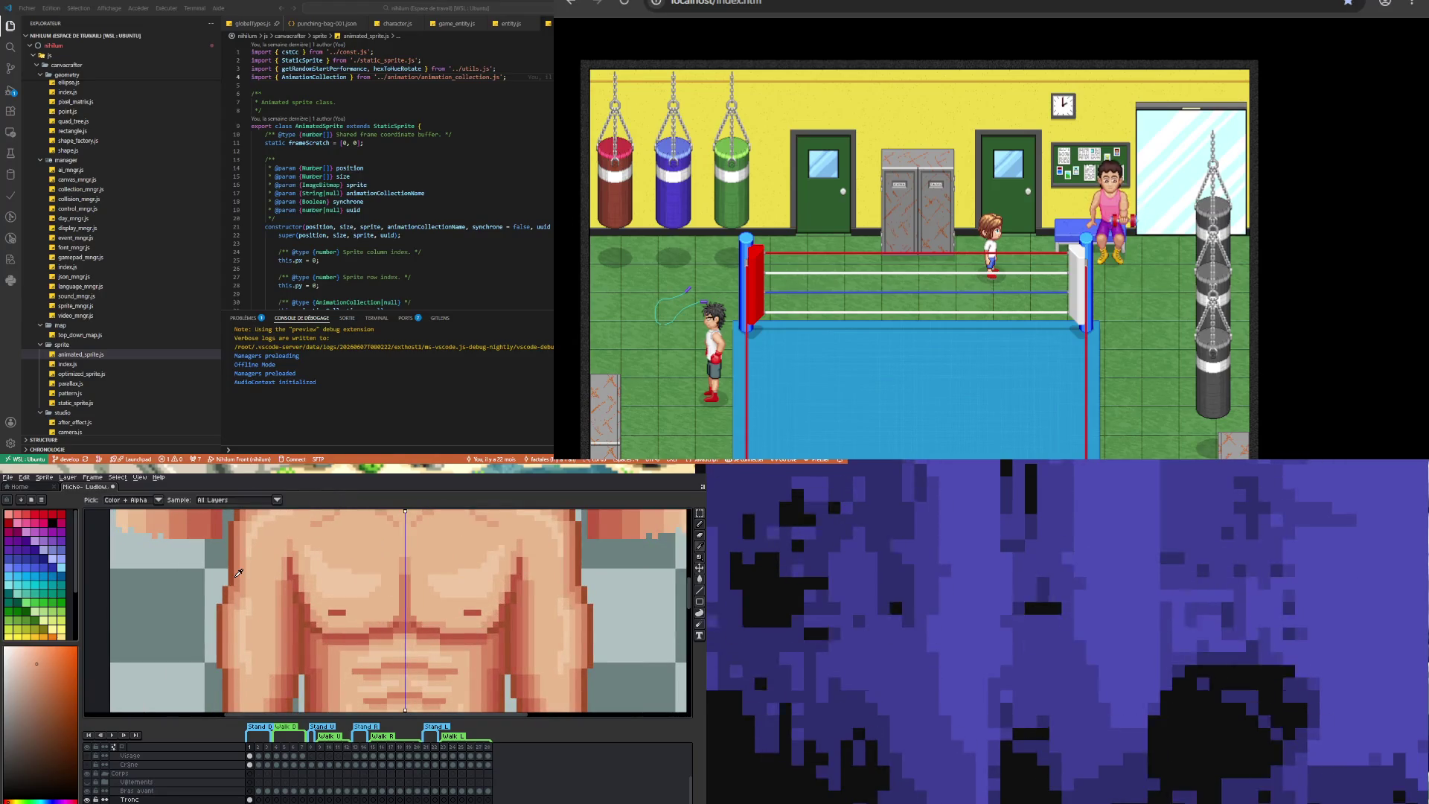
{"action": "key", "text": "b"}
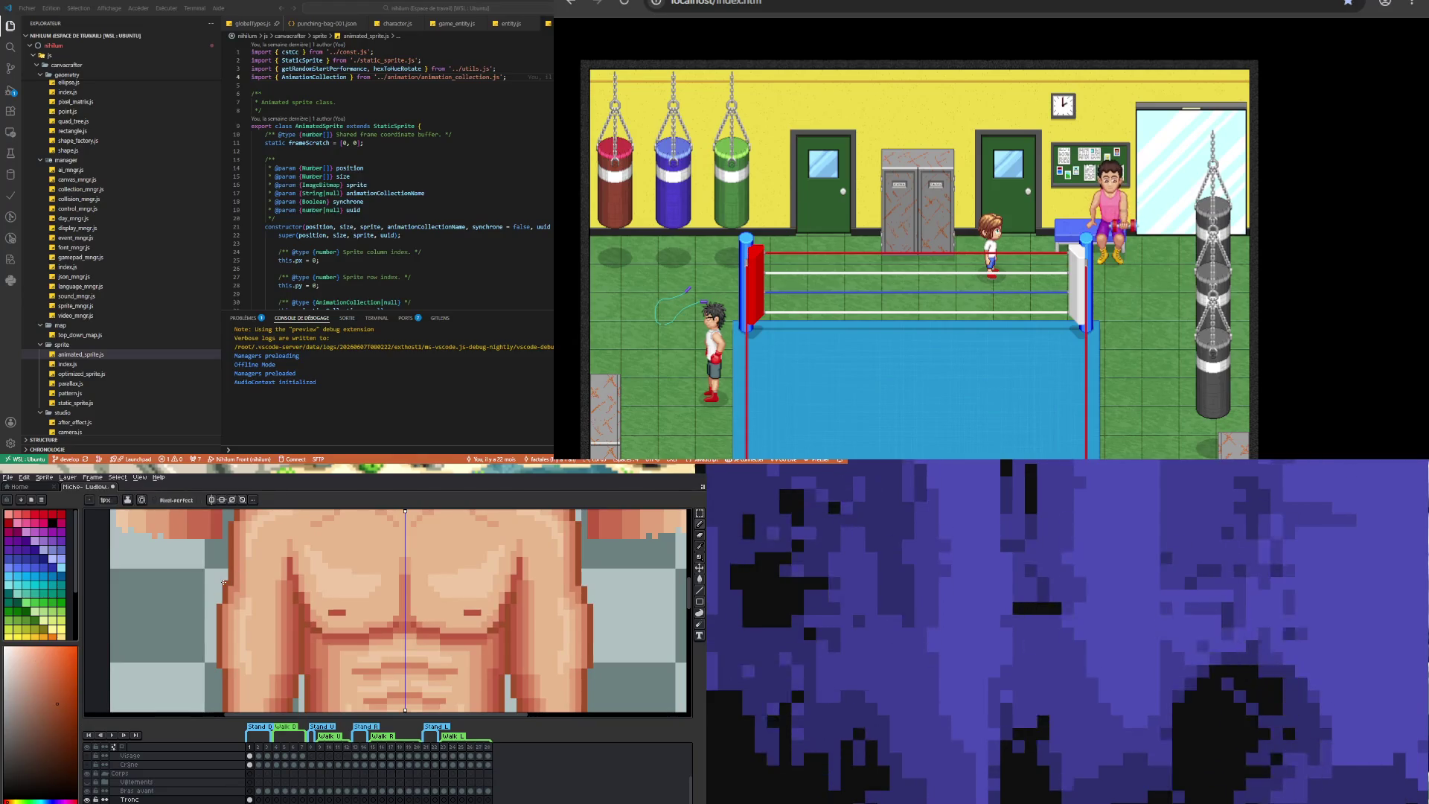
{"action": "key", "text": "i"}
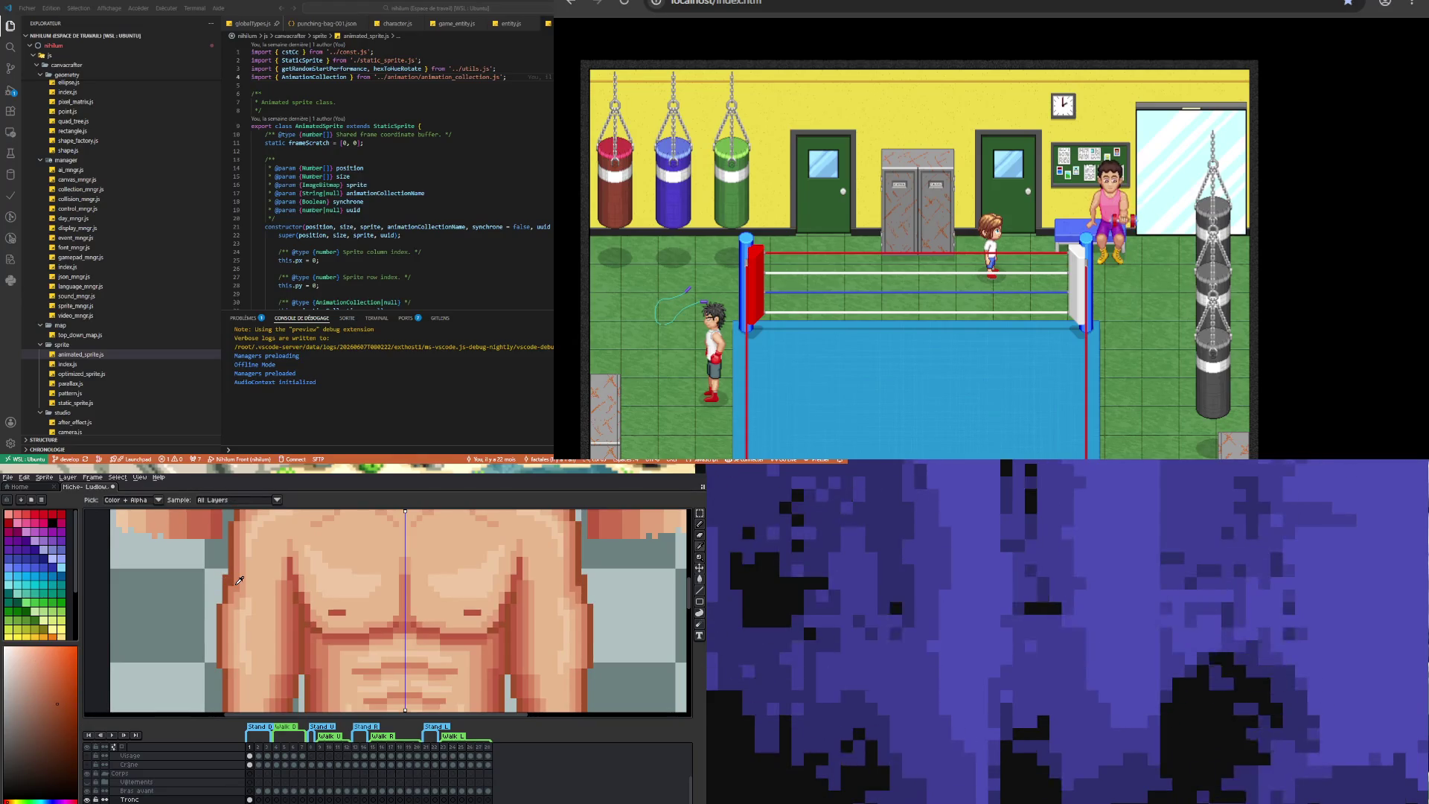
{"action": "key", "text": "v"}
{"action": "key", "text": "b"}
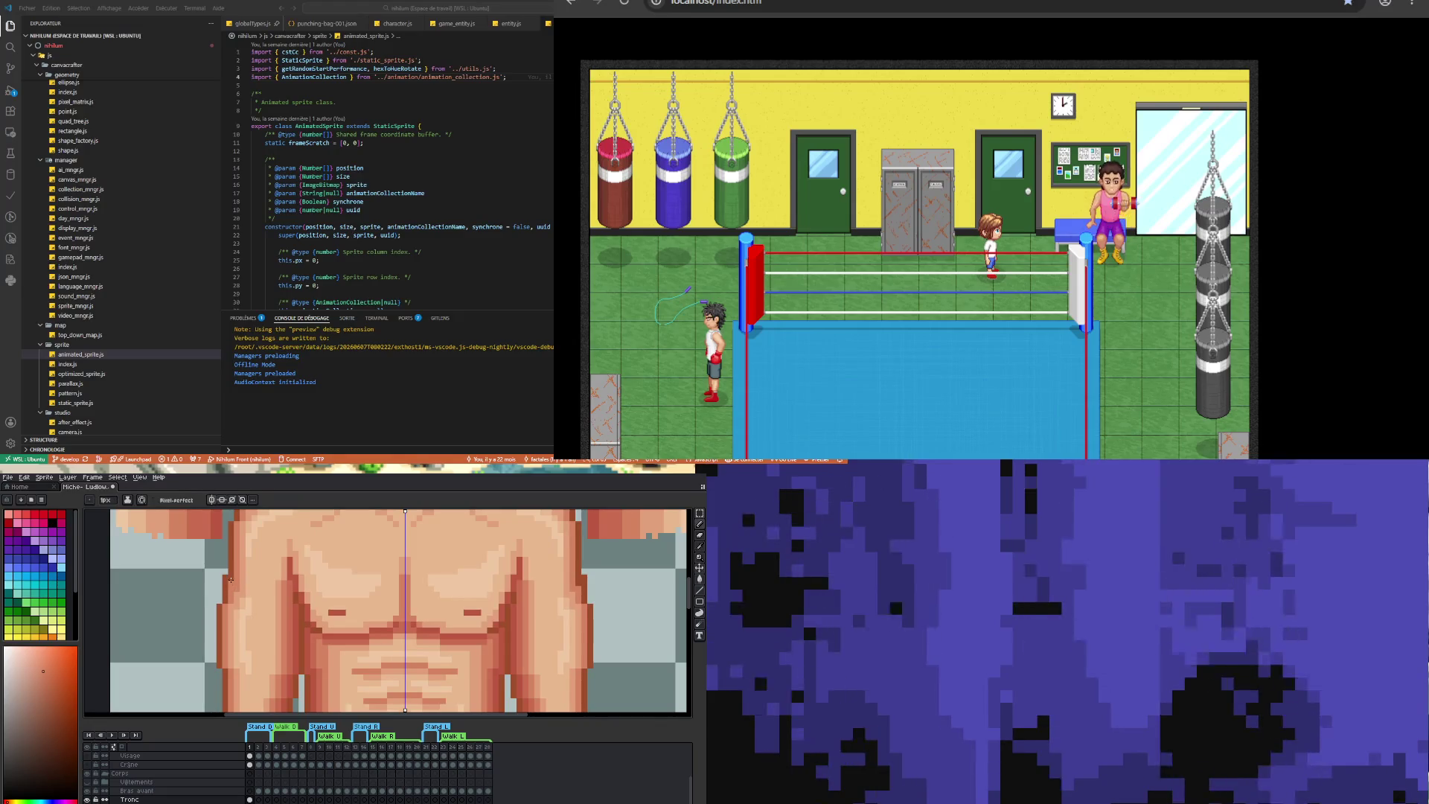
{"action": "scroll", "coordinate": [234, 597], "scroll_direction": "down", "scroll_amount": 3}
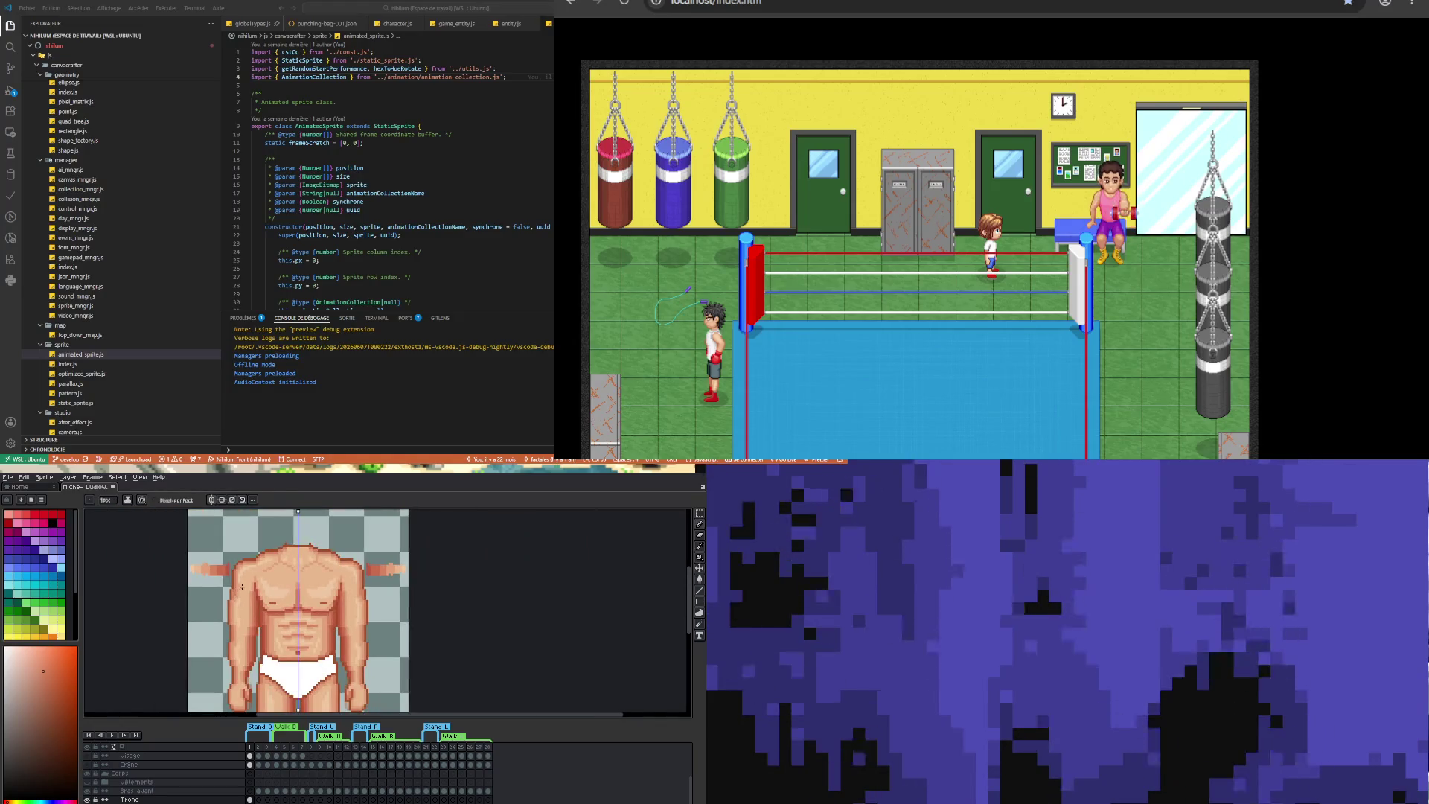
{"action": "scroll", "coordinate": [242, 587], "scroll_direction": "up", "scroll_amount": 3}
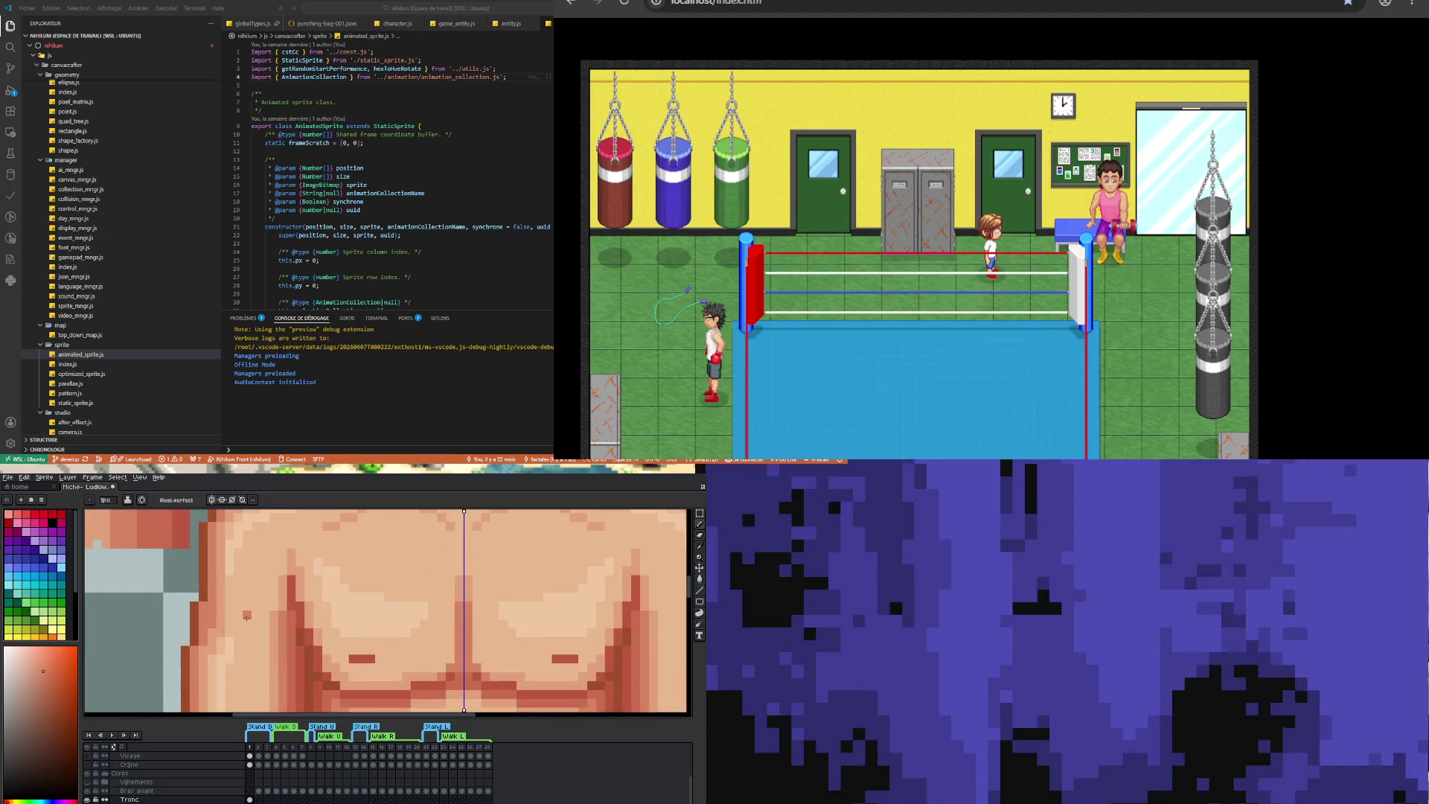
{"action": "left_click", "coordinate": [243, 617], "text": "alt"}
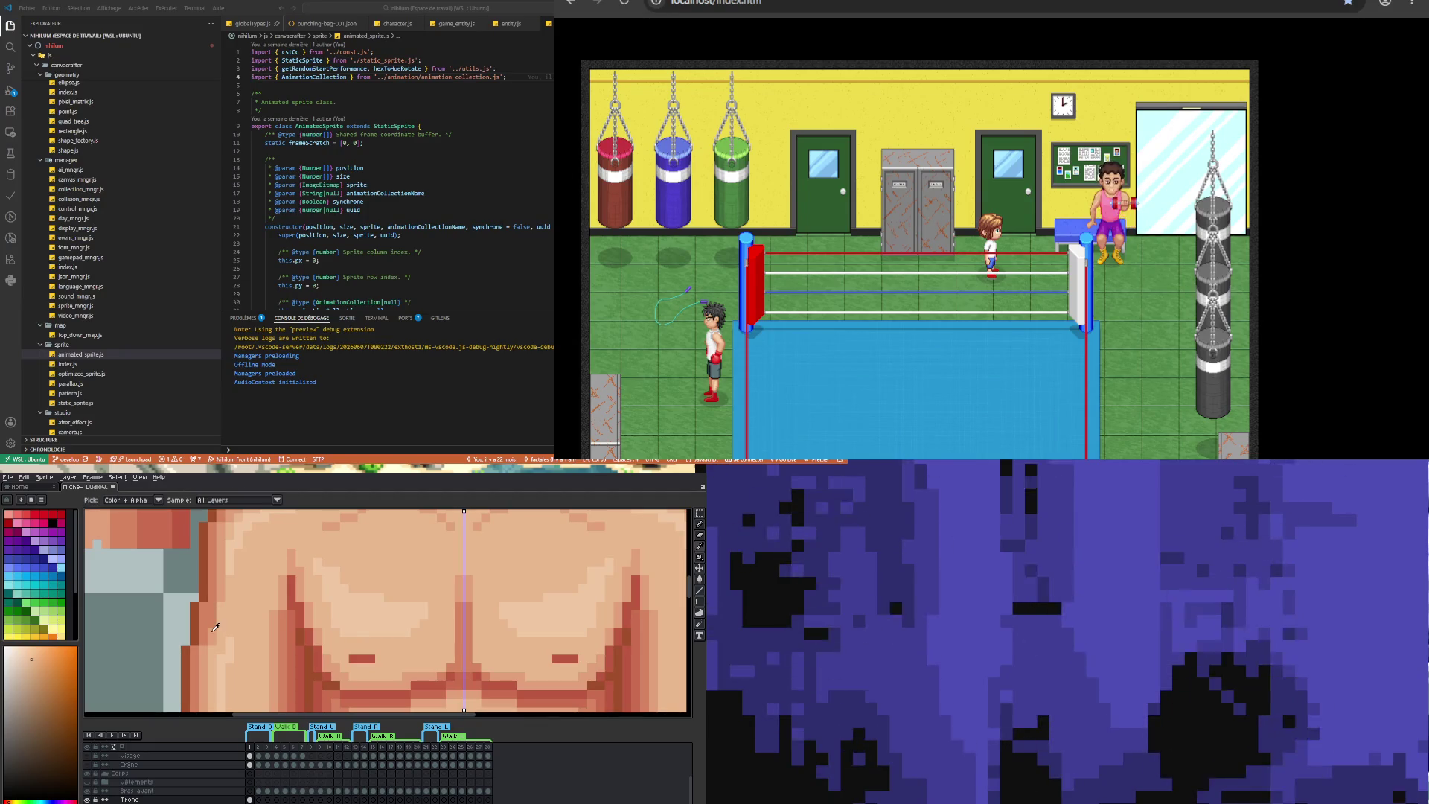
{"action": "left_click", "coordinate": [216, 610], "text": "alt"}
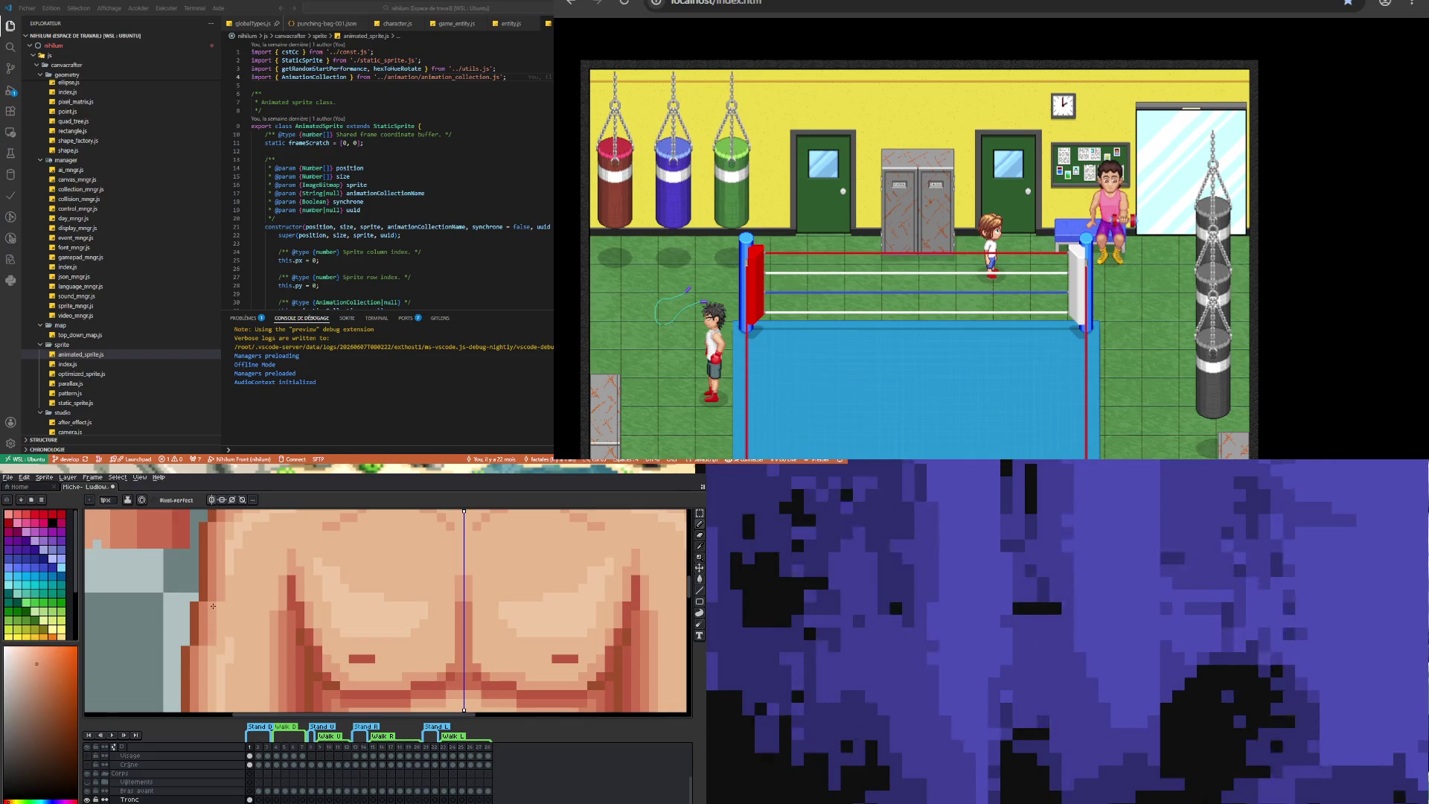
{"action": "scroll", "coordinate": [214, 612], "scroll_direction": "down", "scroll_amount": 4}
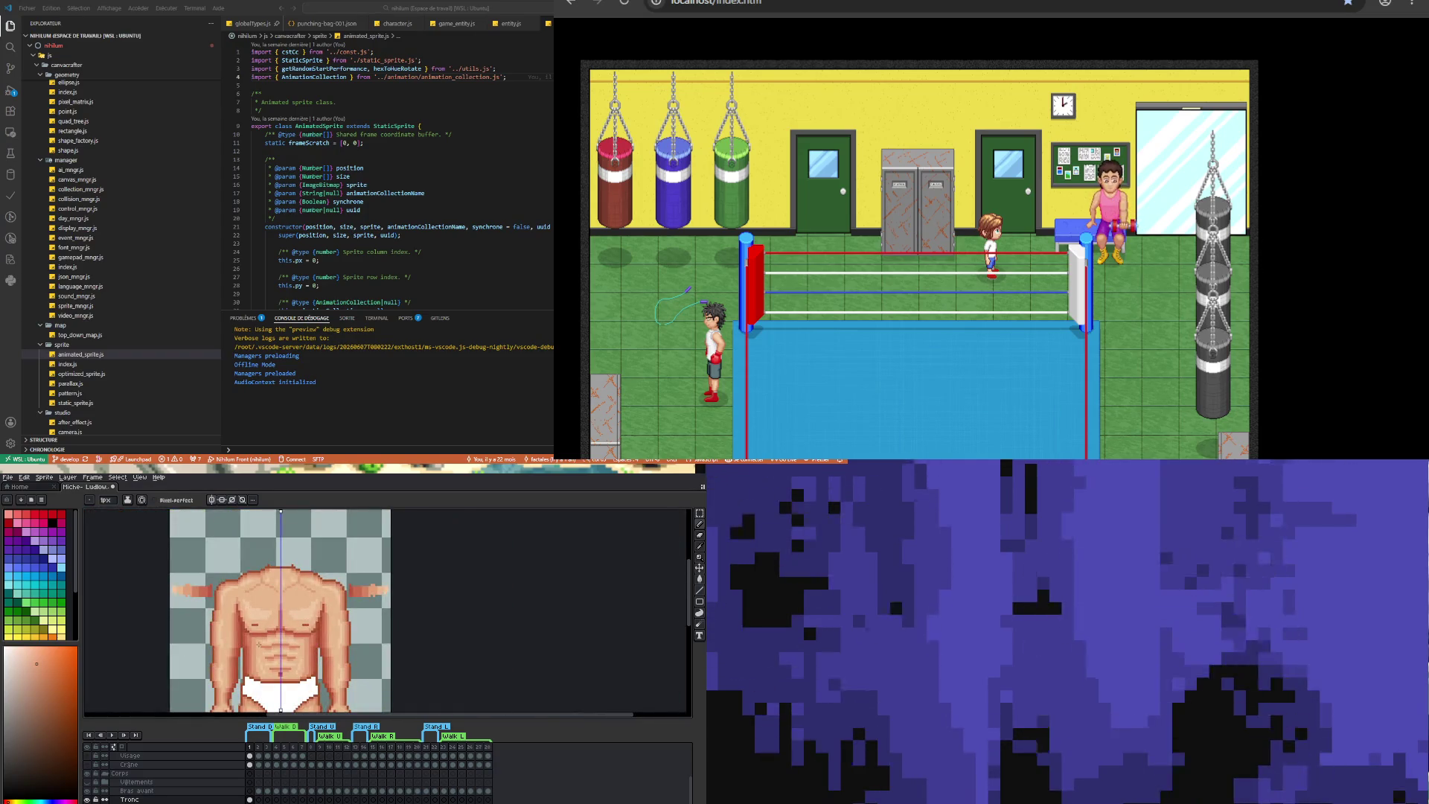
{"action": "scroll", "coordinate": [252, 636], "scroll_direction": "down", "scroll_amount": 1}
{"action": "scroll", "coordinate": [254, 655], "scroll_direction": "down", "scroll_amount": 1}
{"action": "scroll", "coordinate": [257, 672], "scroll_direction": "up", "scroll_amount": 1}
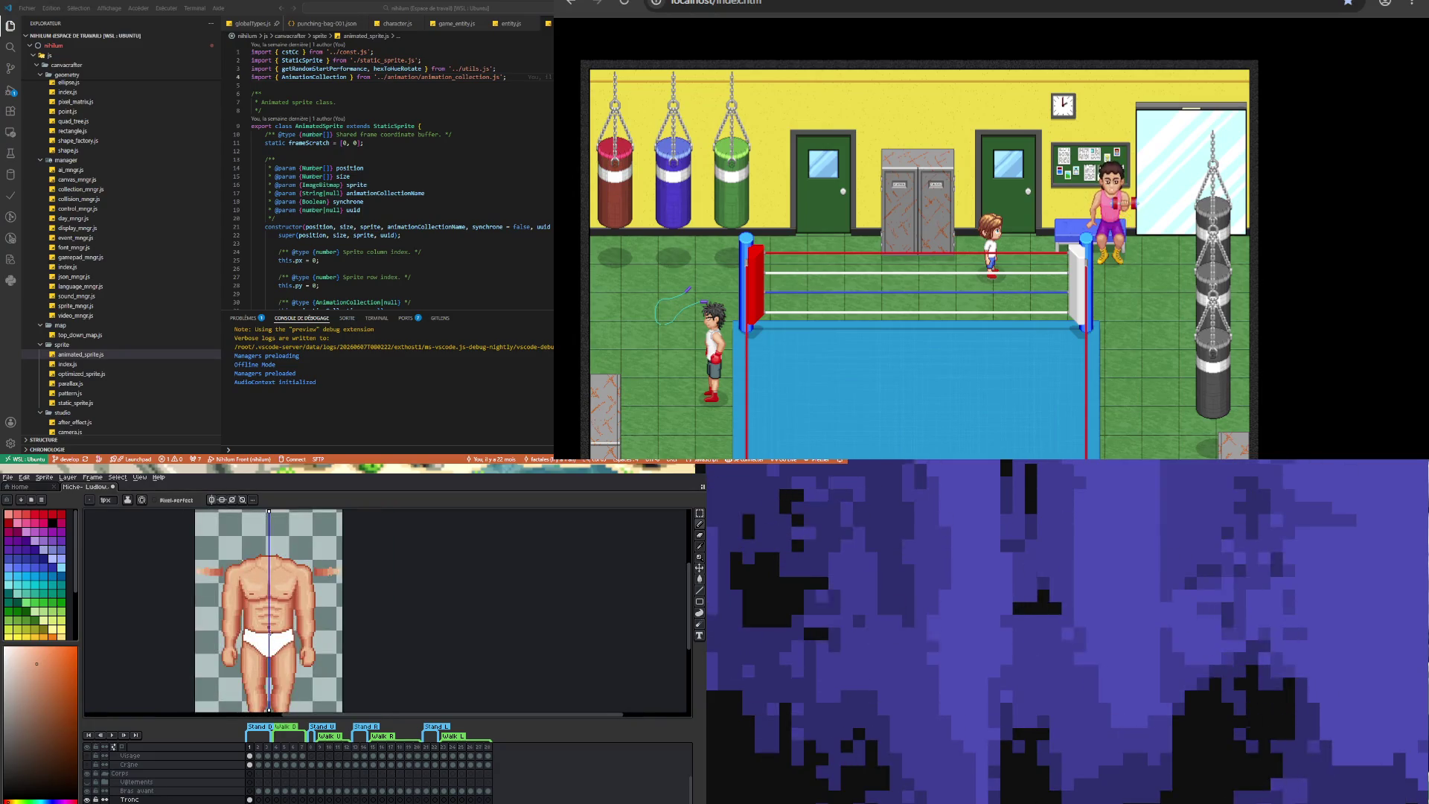
{"action": "scroll", "coordinate": [258, 581], "scroll_direction": "up", "scroll_amount": 2}
{"action": "scroll", "coordinate": [264, 620], "scroll_direction": "down", "scroll_amount": 1}
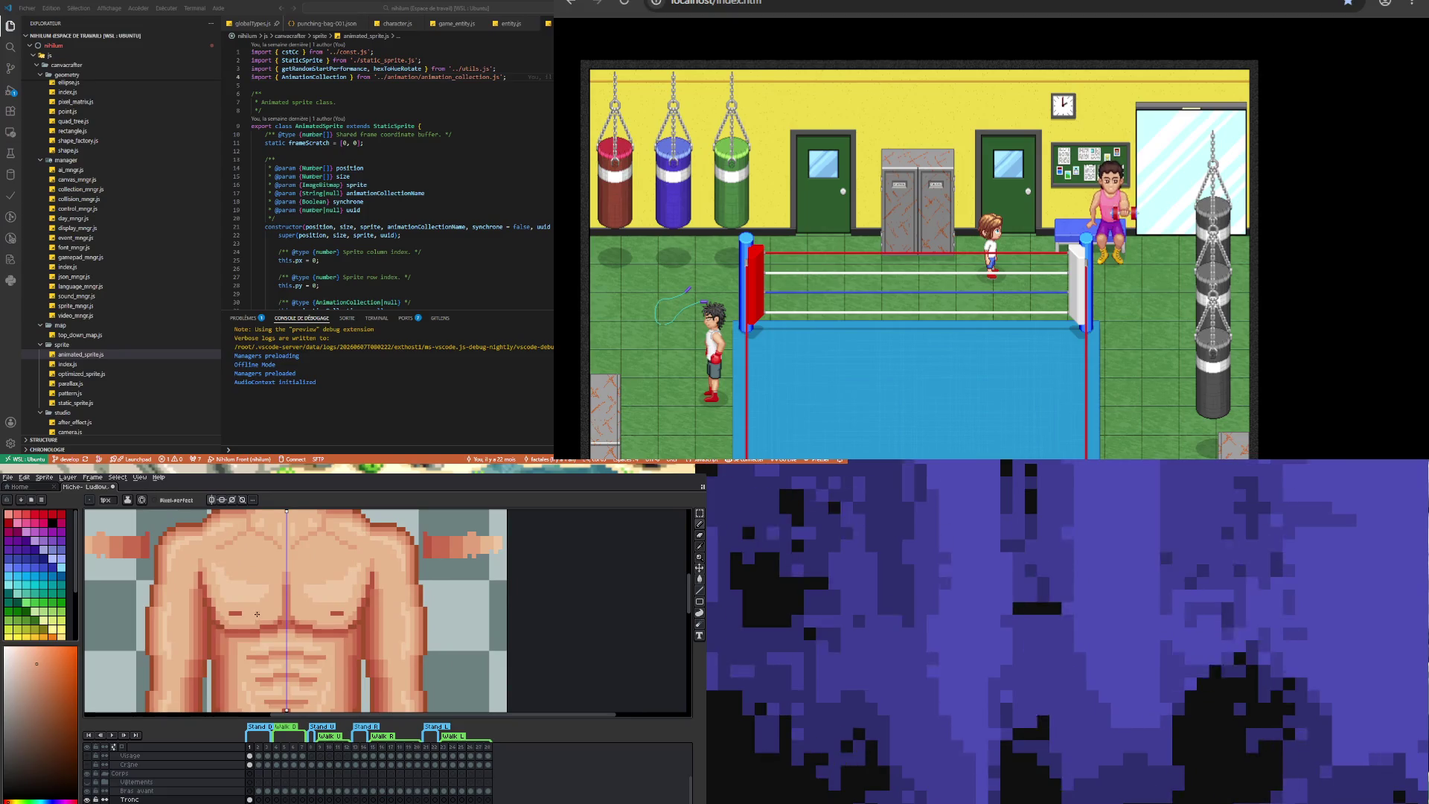
{"action": "scroll", "coordinate": [261, 615], "scroll_direction": "up", "scroll_amount": 1}
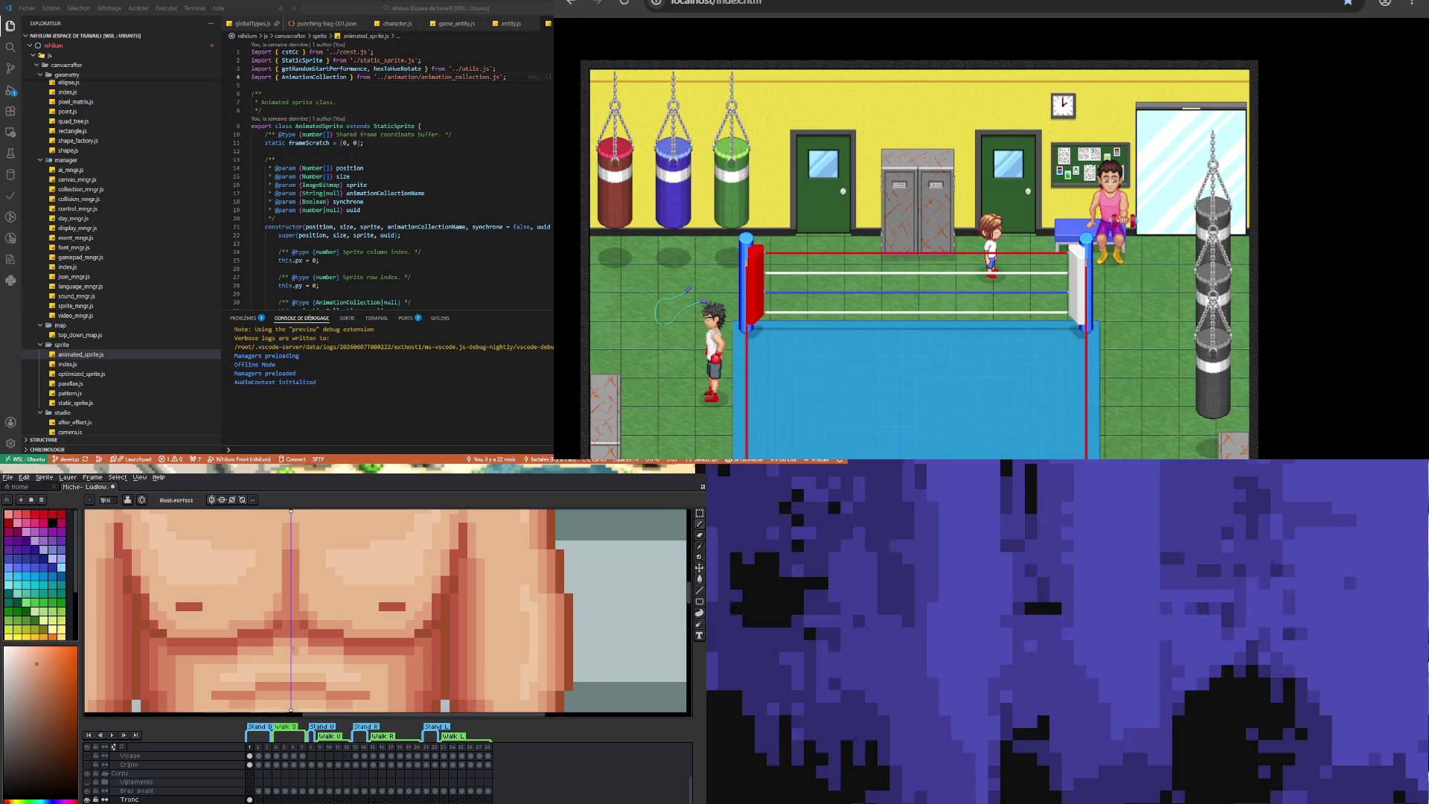
{"action": "scroll", "coordinate": [298, 542], "scroll_direction": "down", "scroll_amount": 1}
{"action": "scroll", "coordinate": [298, 542], "scroll_direction": "down", "scroll_amount": 3}
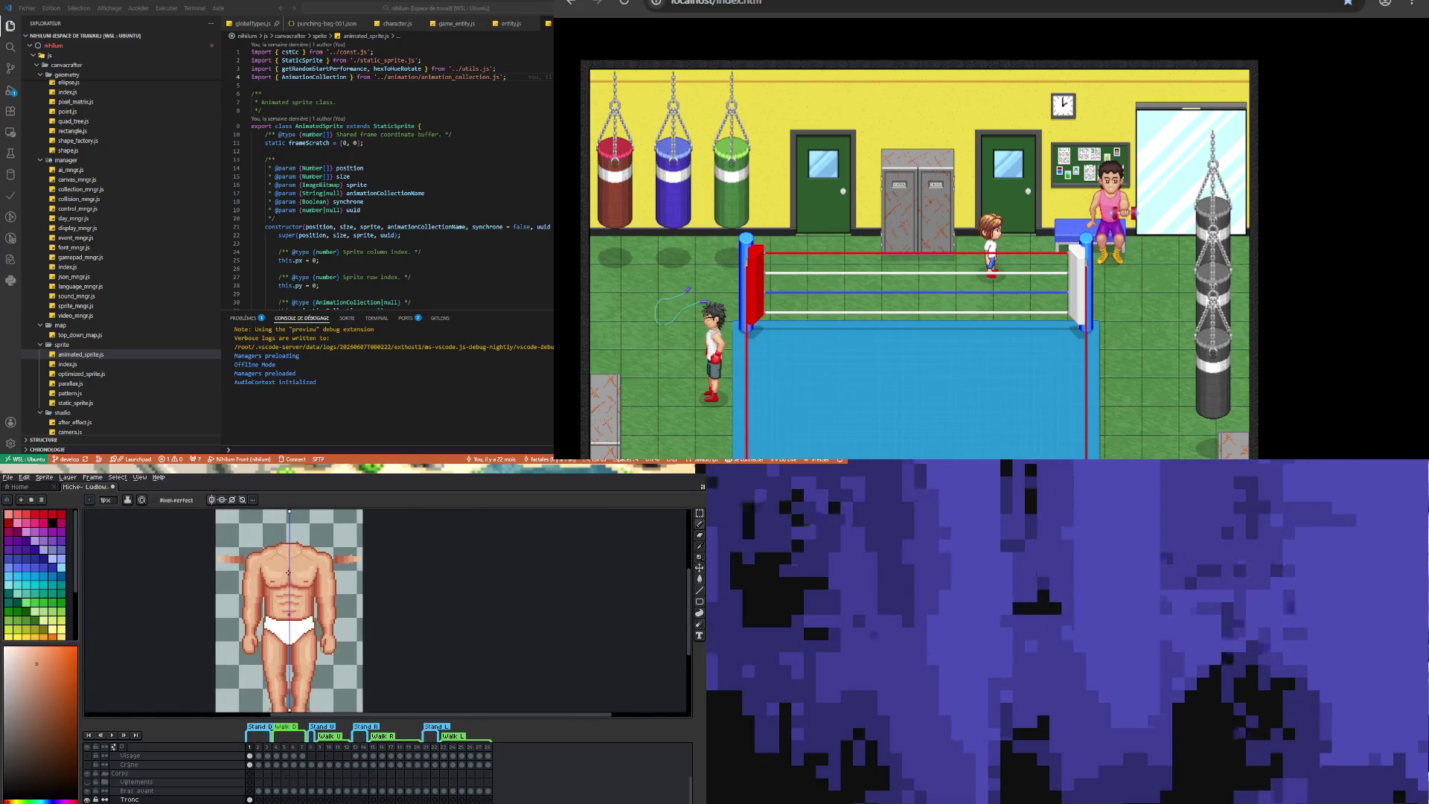
{"action": "scroll", "coordinate": [284, 580], "scroll_direction": "up", "scroll_amount": 2}
{"action": "scroll", "coordinate": [284, 580], "scroll_direction": "up", "scroll_amount": 2}
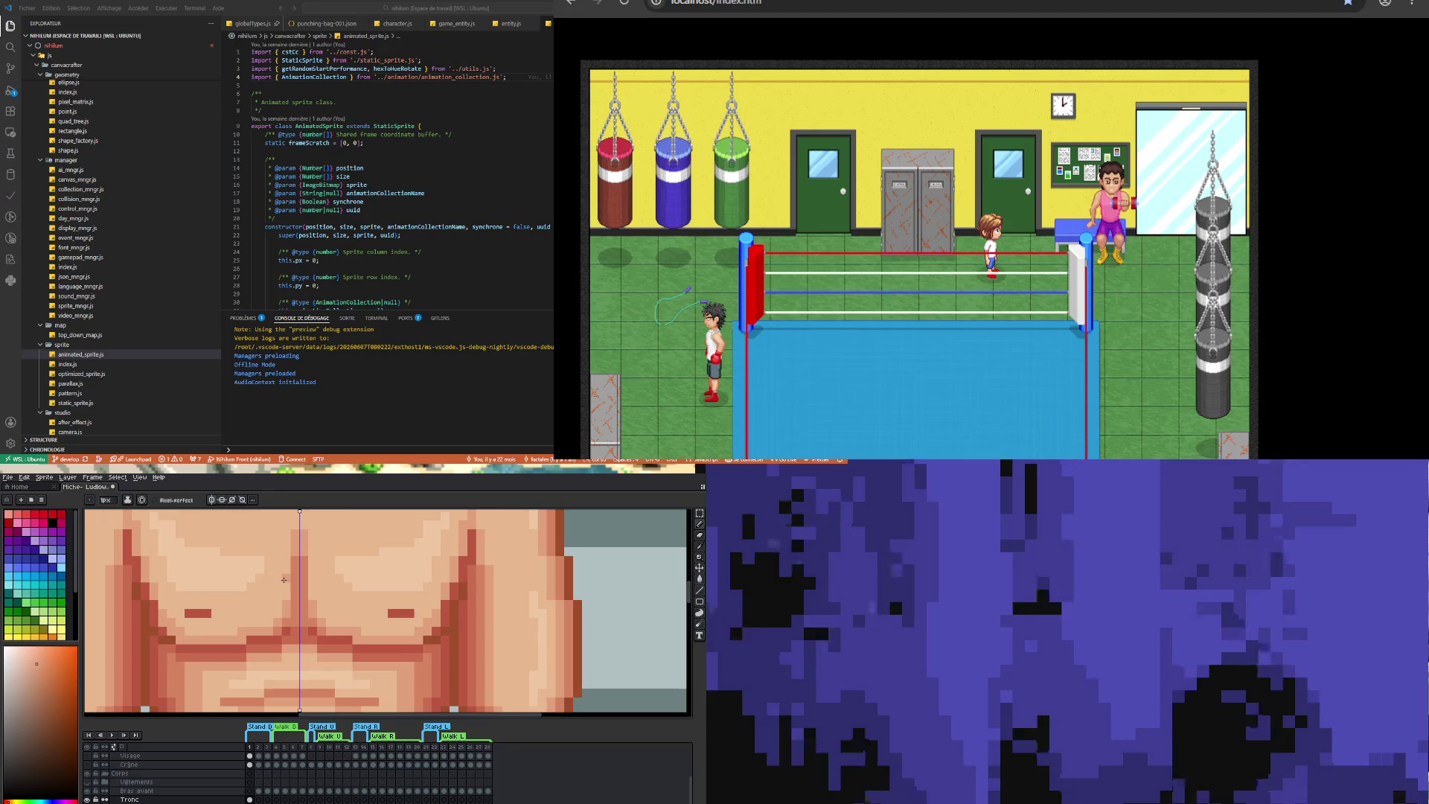
{"action": "scroll", "coordinate": [182, 627], "scroll_direction": "down", "scroll_amount": 2}
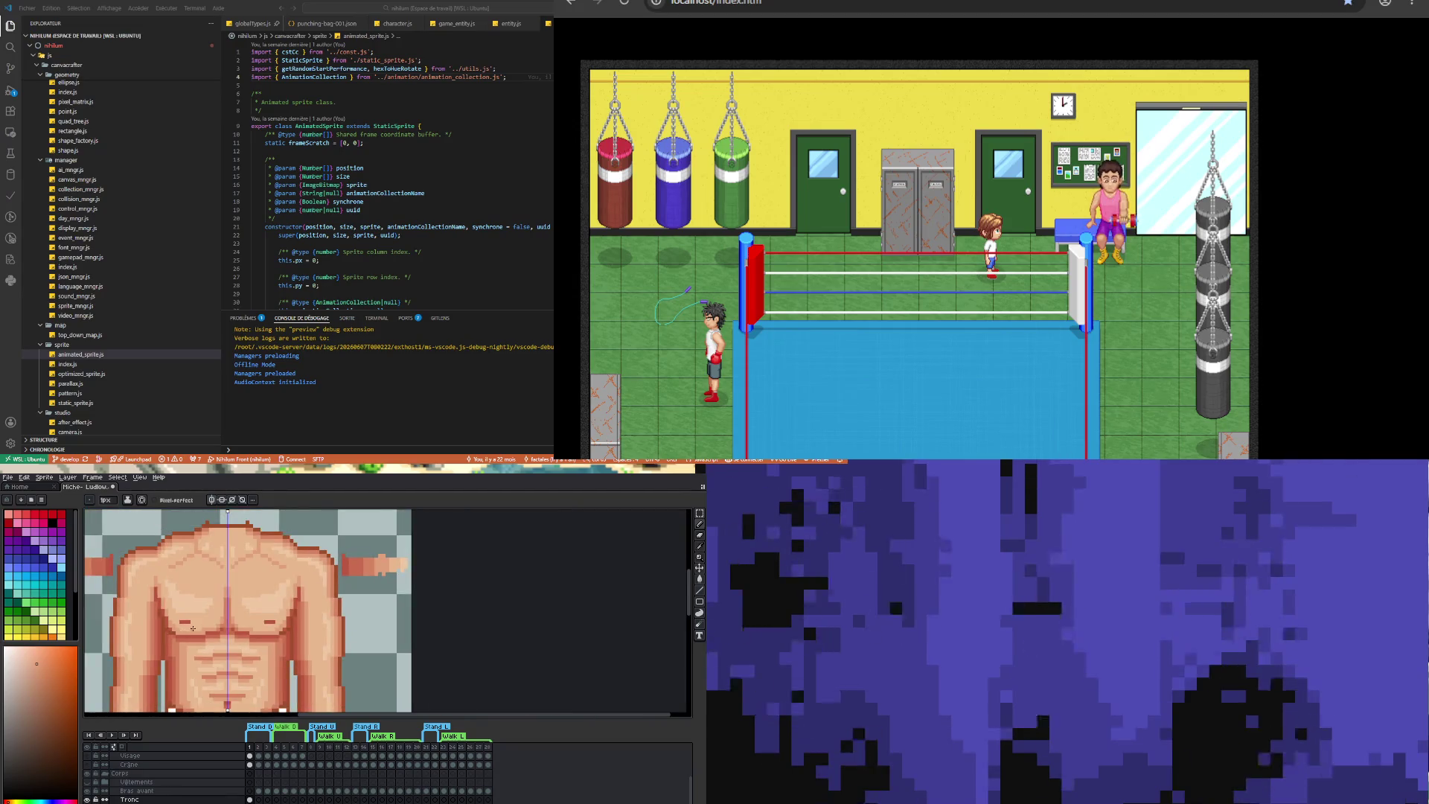
{"action": "scroll", "coordinate": [193, 628], "scroll_direction": "up", "scroll_amount": 2}
{"action": "key", "text": "i"}
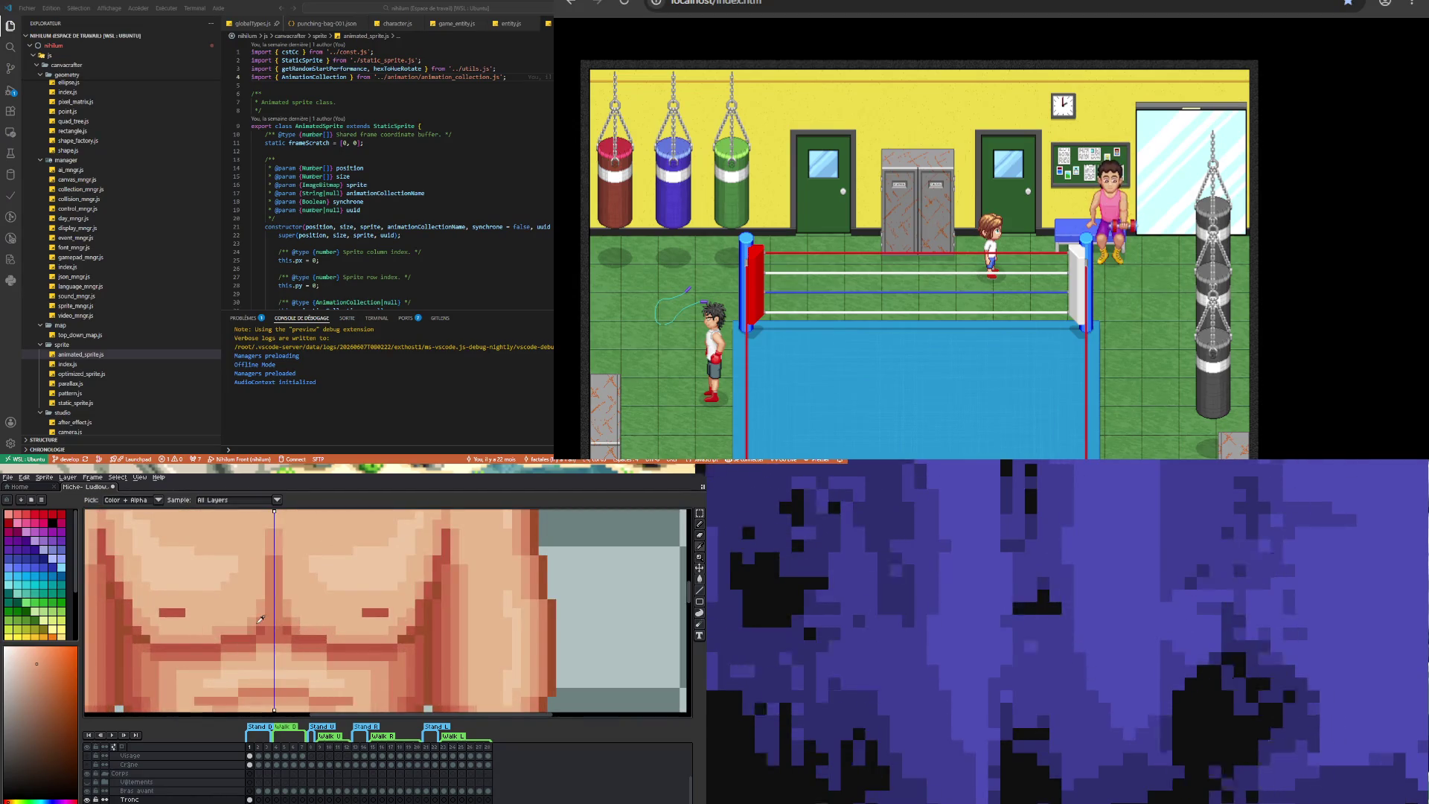
{"action": "left_click", "coordinate": [145, 627]}
{"action": "key", "text": "b"}
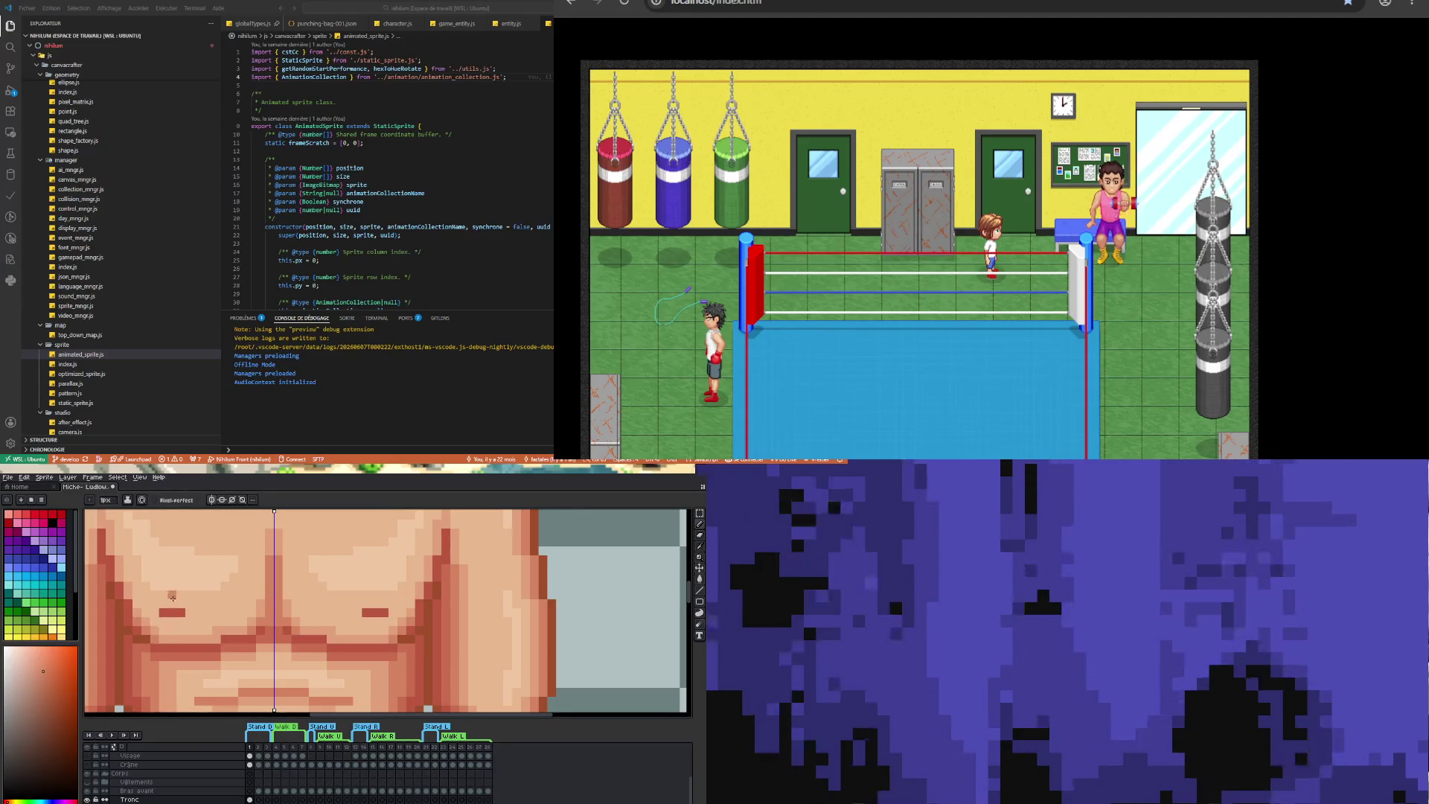
{"action": "scroll", "coordinate": [232, 668], "scroll_direction": "down", "scroll_amount": 3}
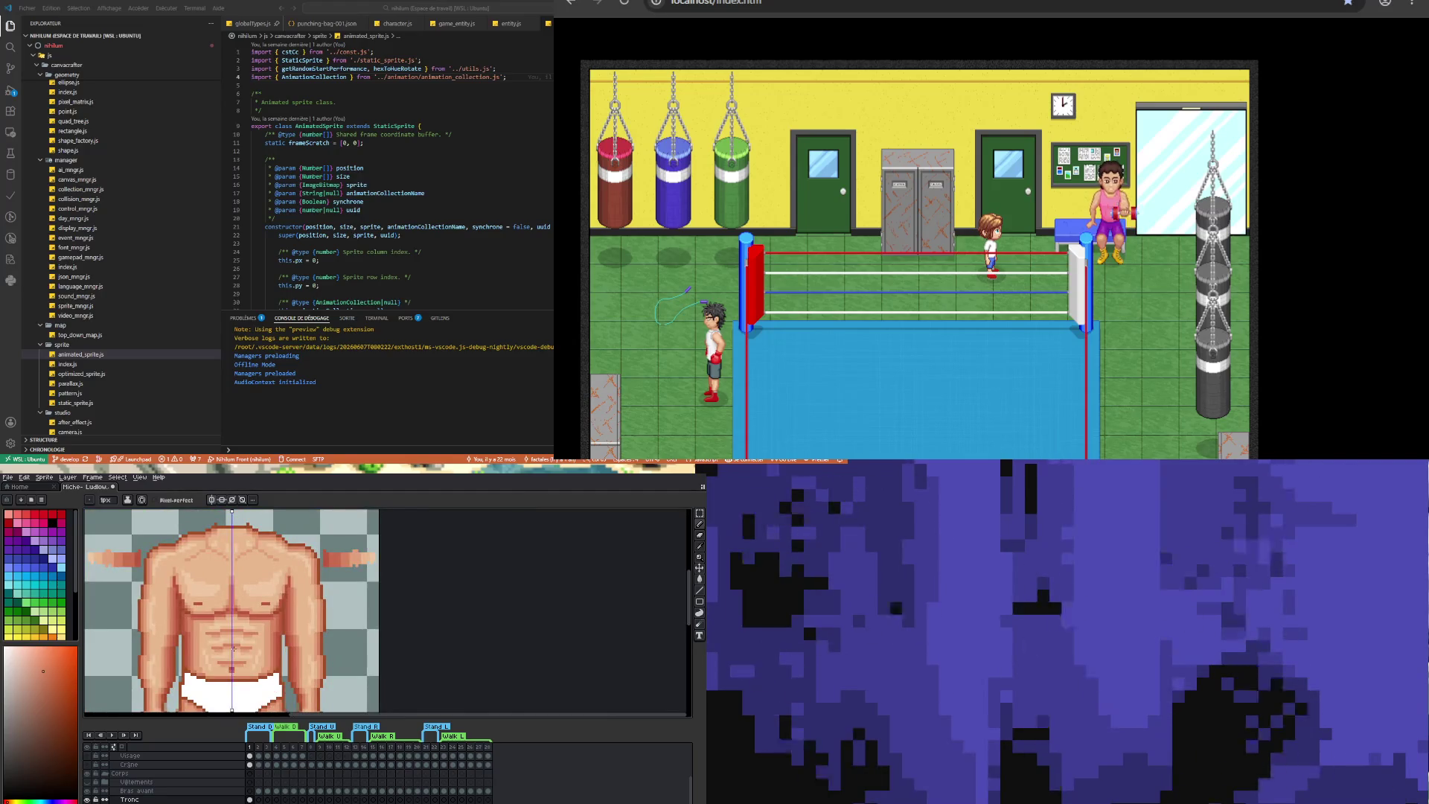
{"action": "scroll", "coordinate": [233, 648], "scroll_direction": "down", "scroll_amount": 1}
{"action": "scroll", "coordinate": [218, 613], "scroll_direction": "up", "scroll_amount": 3}
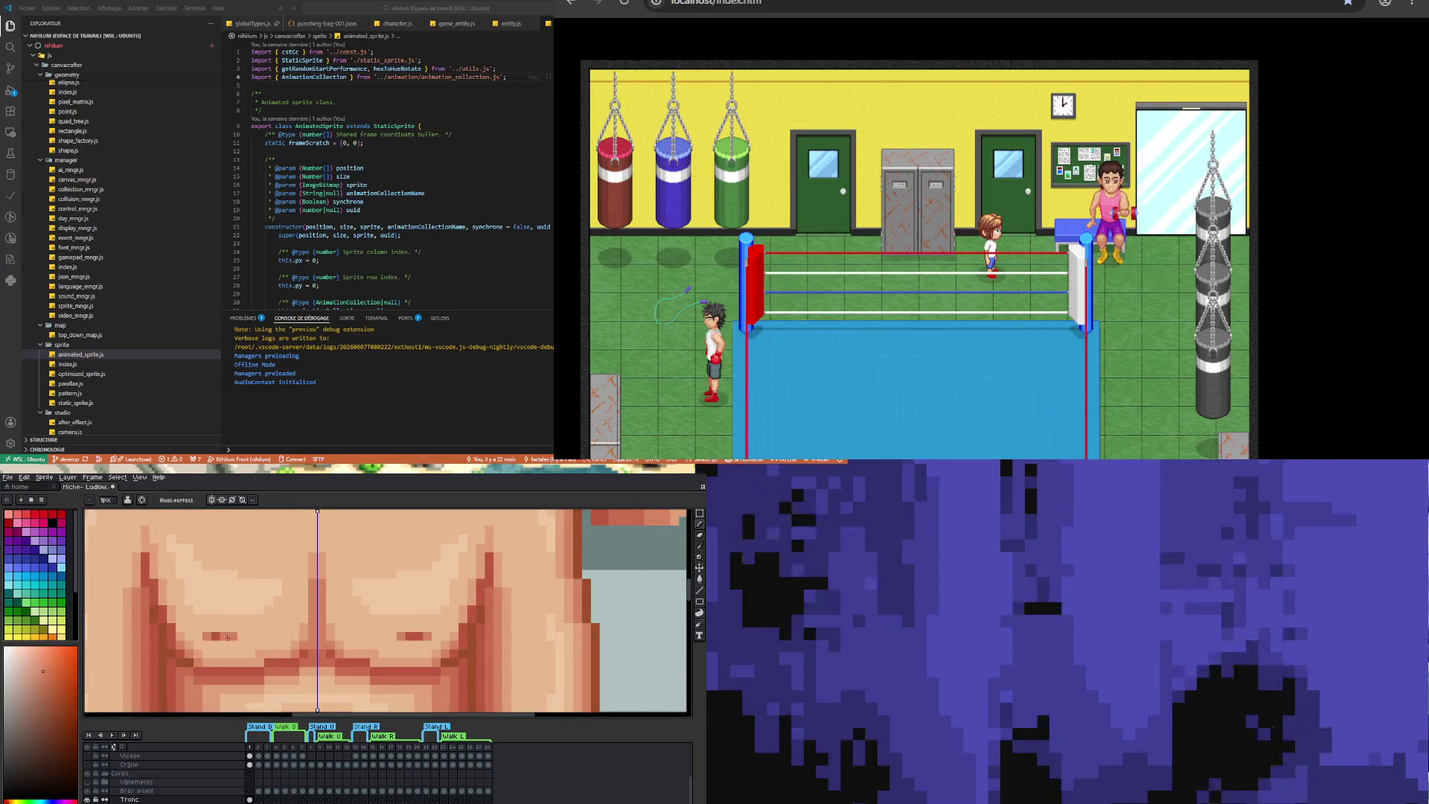
{"action": "scroll", "coordinate": [256, 646], "scroll_direction": "down", "scroll_amount": 3}
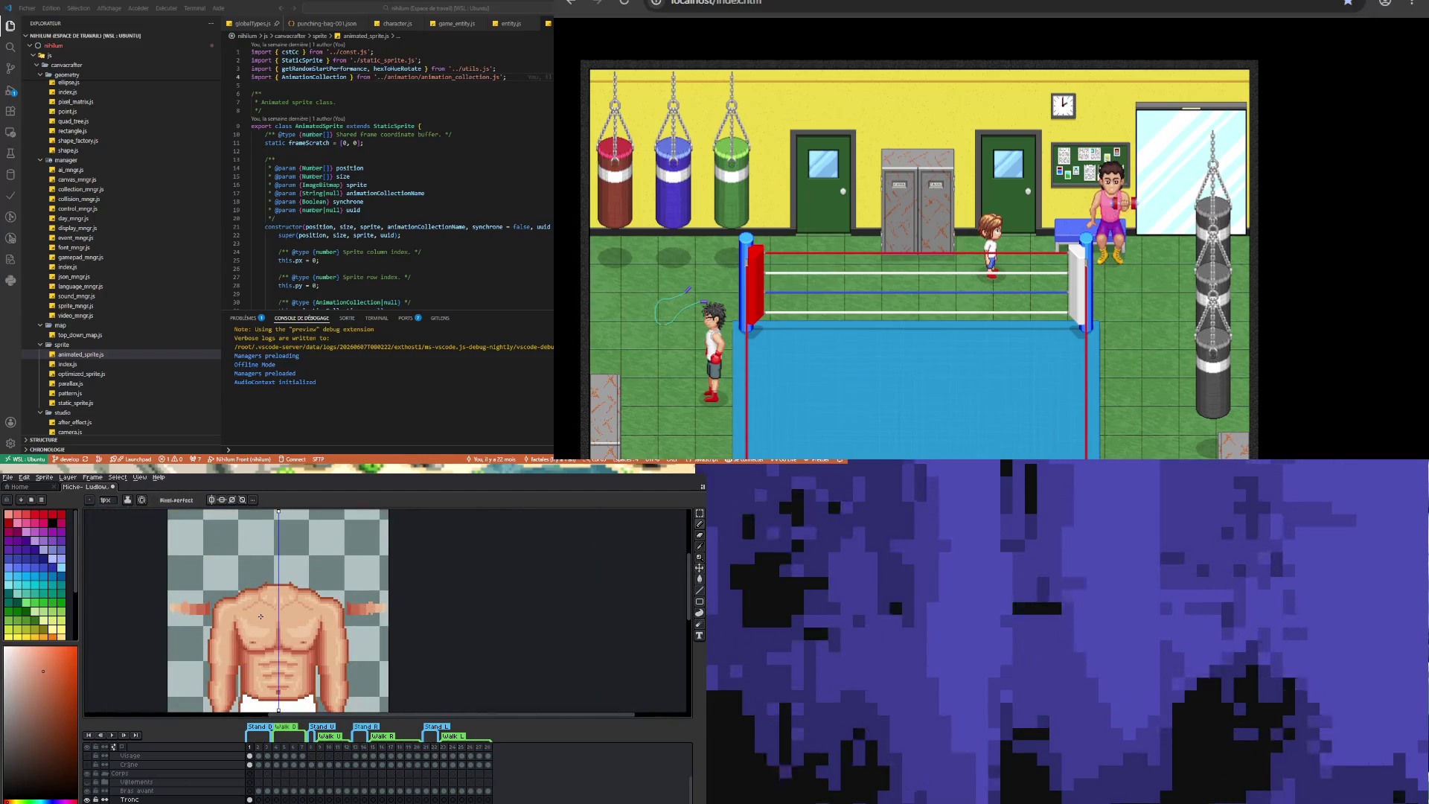
{"action": "scroll", "coordinate": [260, 616], "scroll_direction": "down", "scroll_amount": 1}
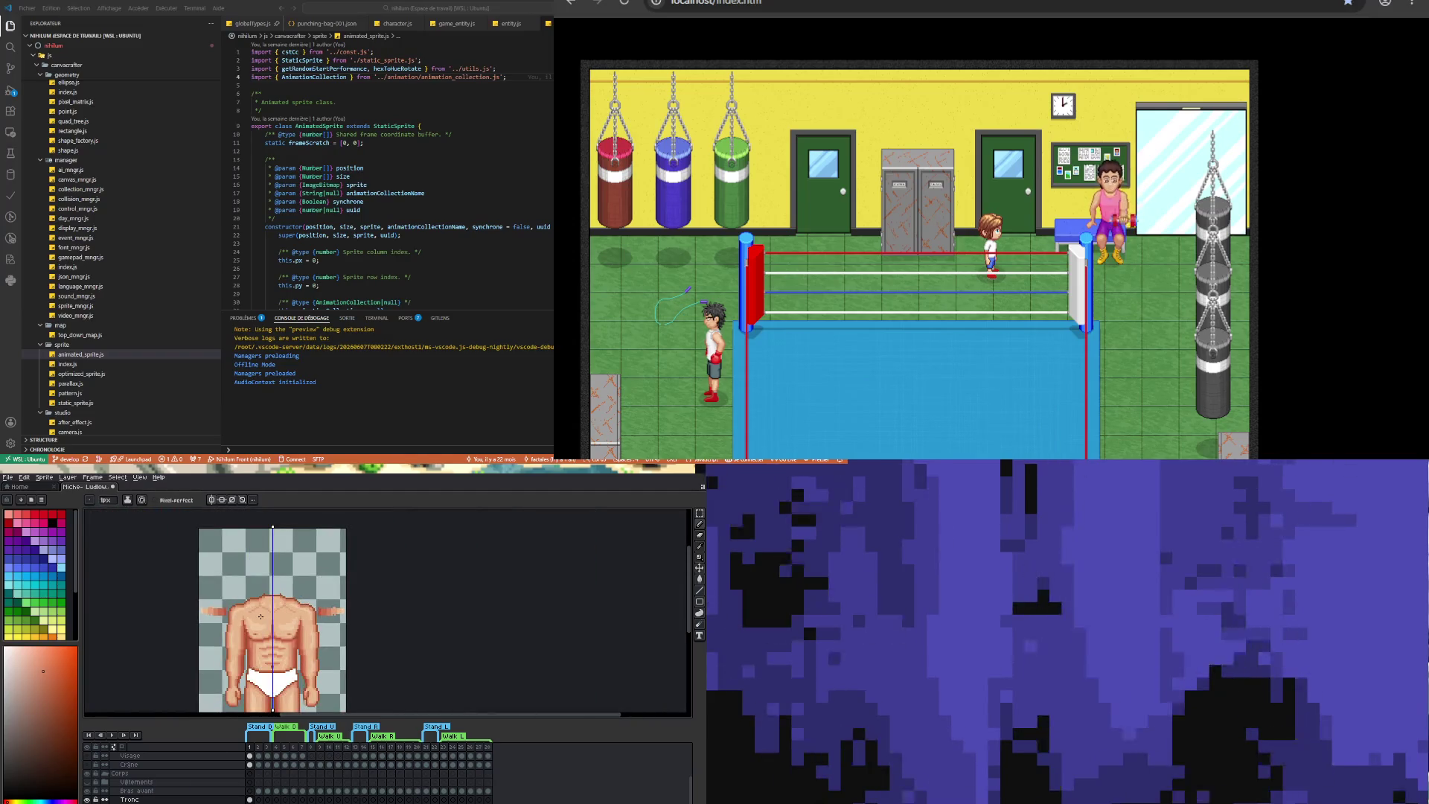
{"action": "scroll", "coordinate": [261, 617], "scroll_direction": "down", "scroll_amount": 1}
{"action": "scroll", "coordinate": [261, 638], "scroll_direction": "up", "scroll_amount": 1}
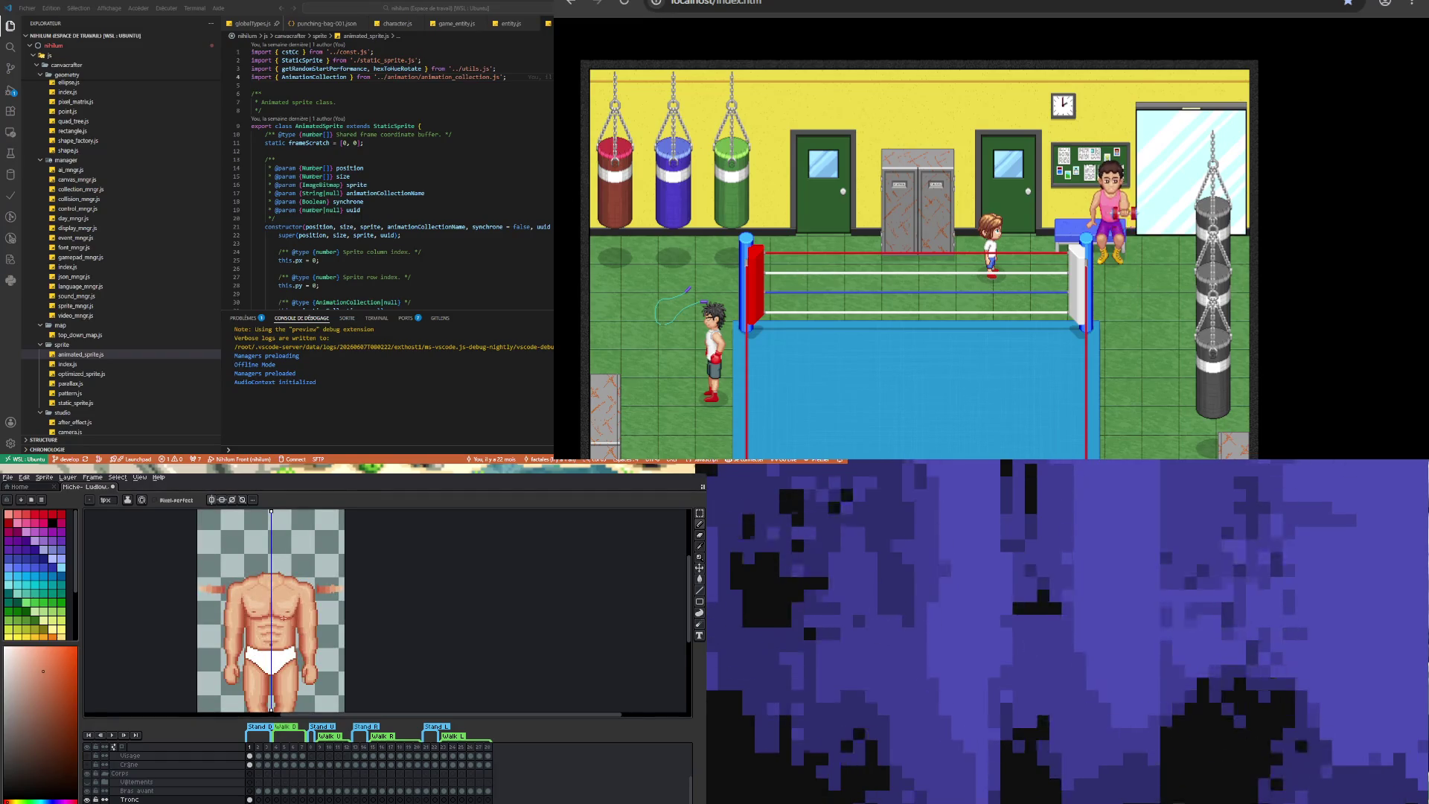
{"action": "scroll", "coordinate": [283, 617], "scroll_direction": "down", "scroll_amount": 1}
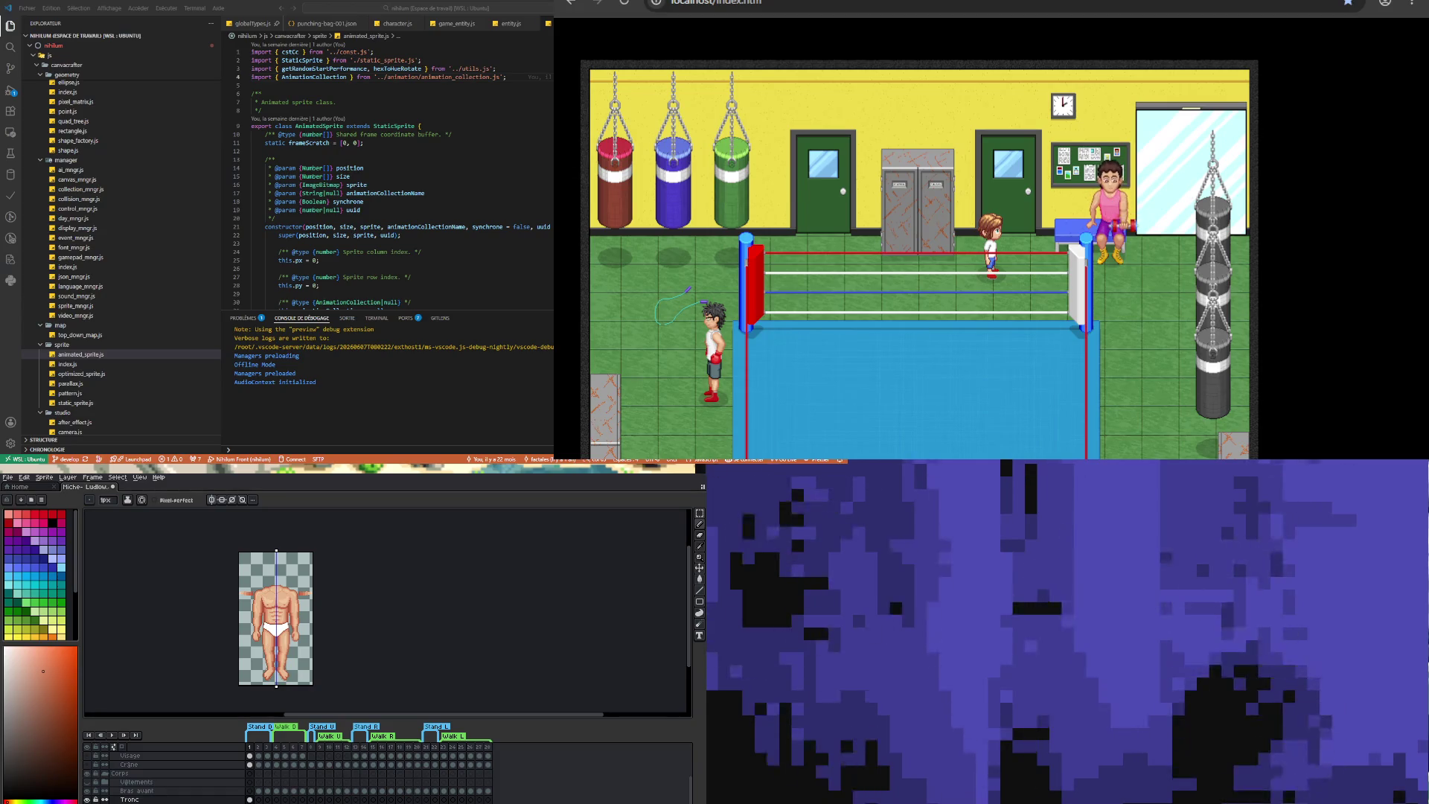
{"action": "scroll", "coordinate": [302, 597], "scroll_direction": "up", "scroll_amount": 2}
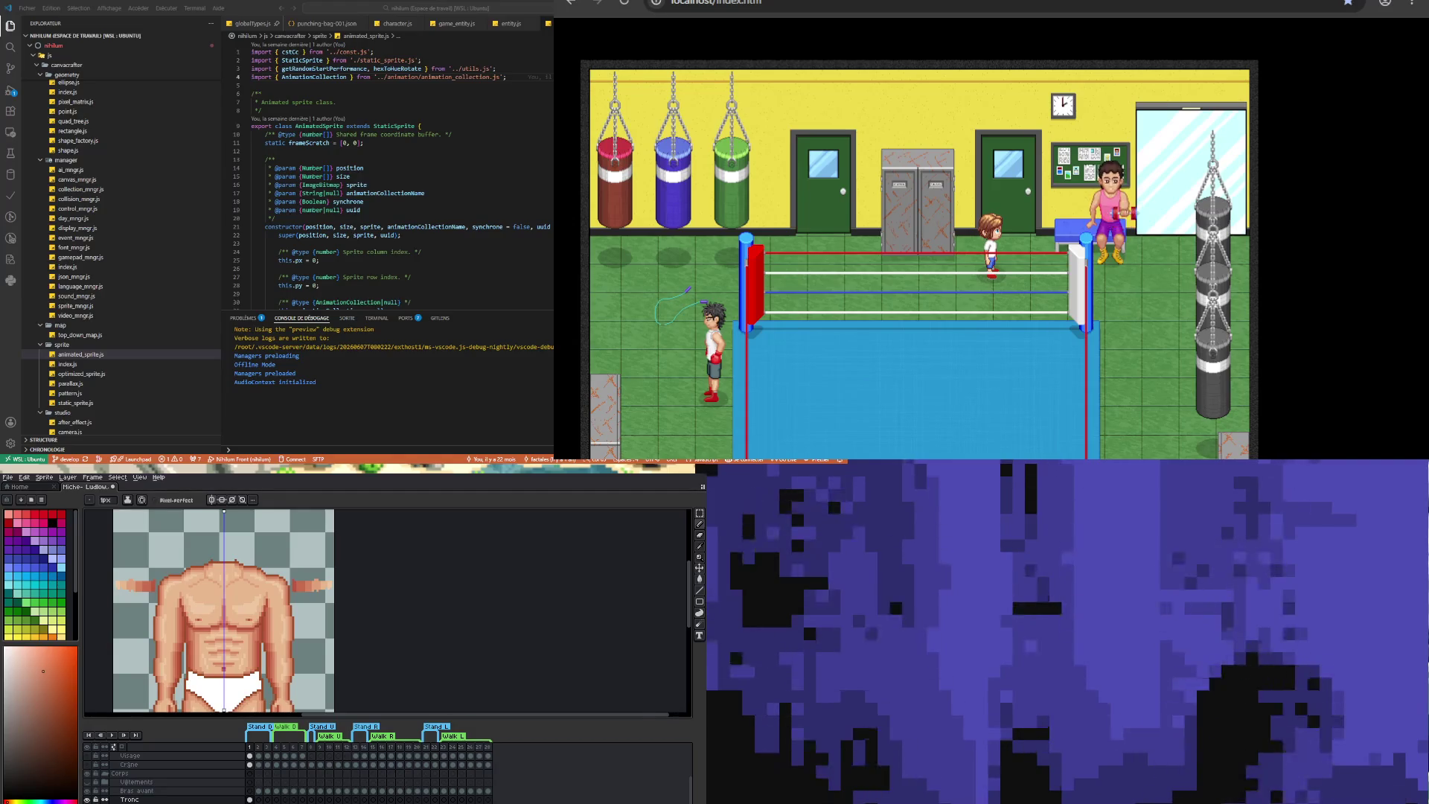
{"action": "scroll", "coordinate": [224, 611], "scroll_direction": "down", "scroll_amount": 3}
{"action": "scroll", "coordinate": [223, 610], "scroll_direction": "up", "scroll_amount": 3}
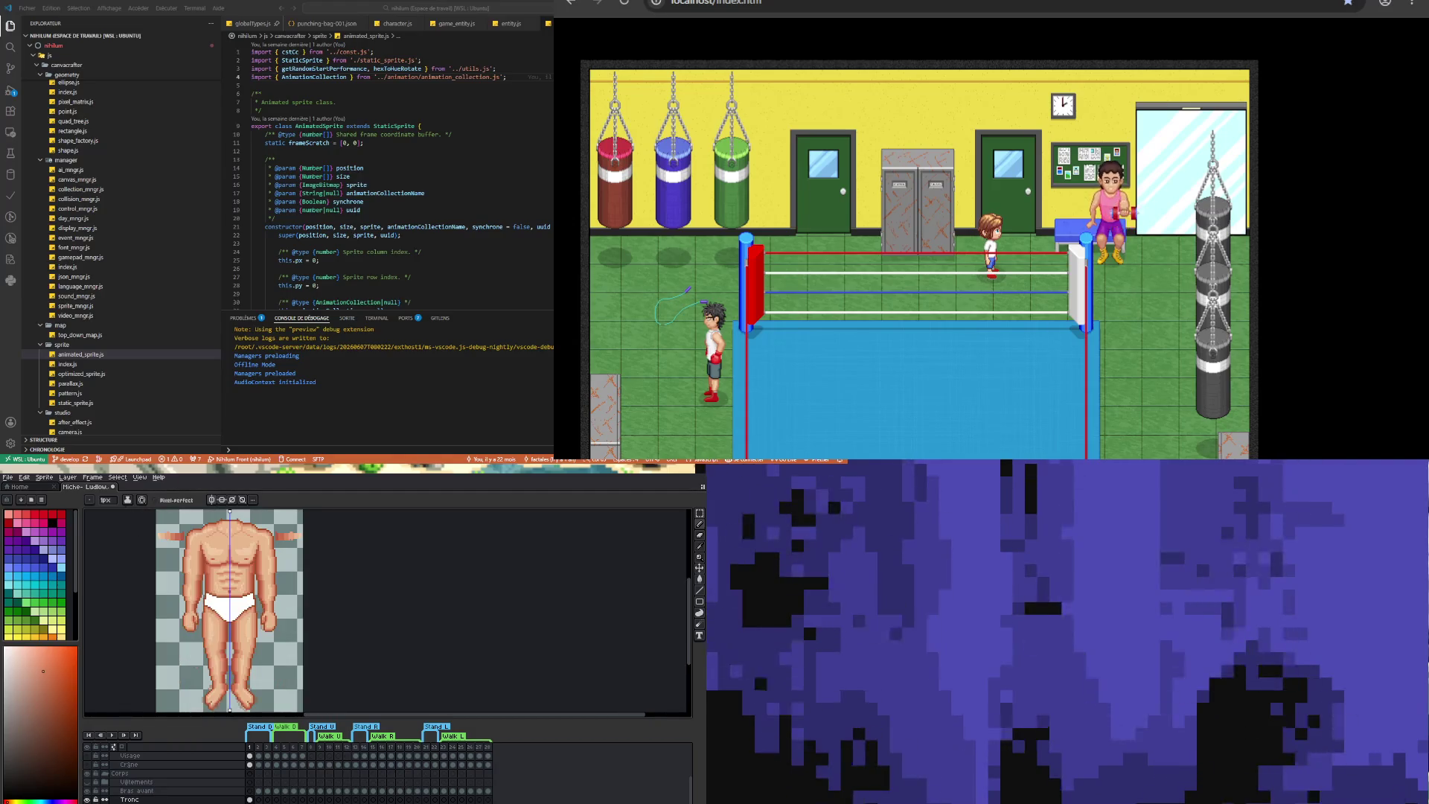
{"action": "scroll", "coordinate": [216, 594], "scroll_direction": "up", "scroll_amount": 3}
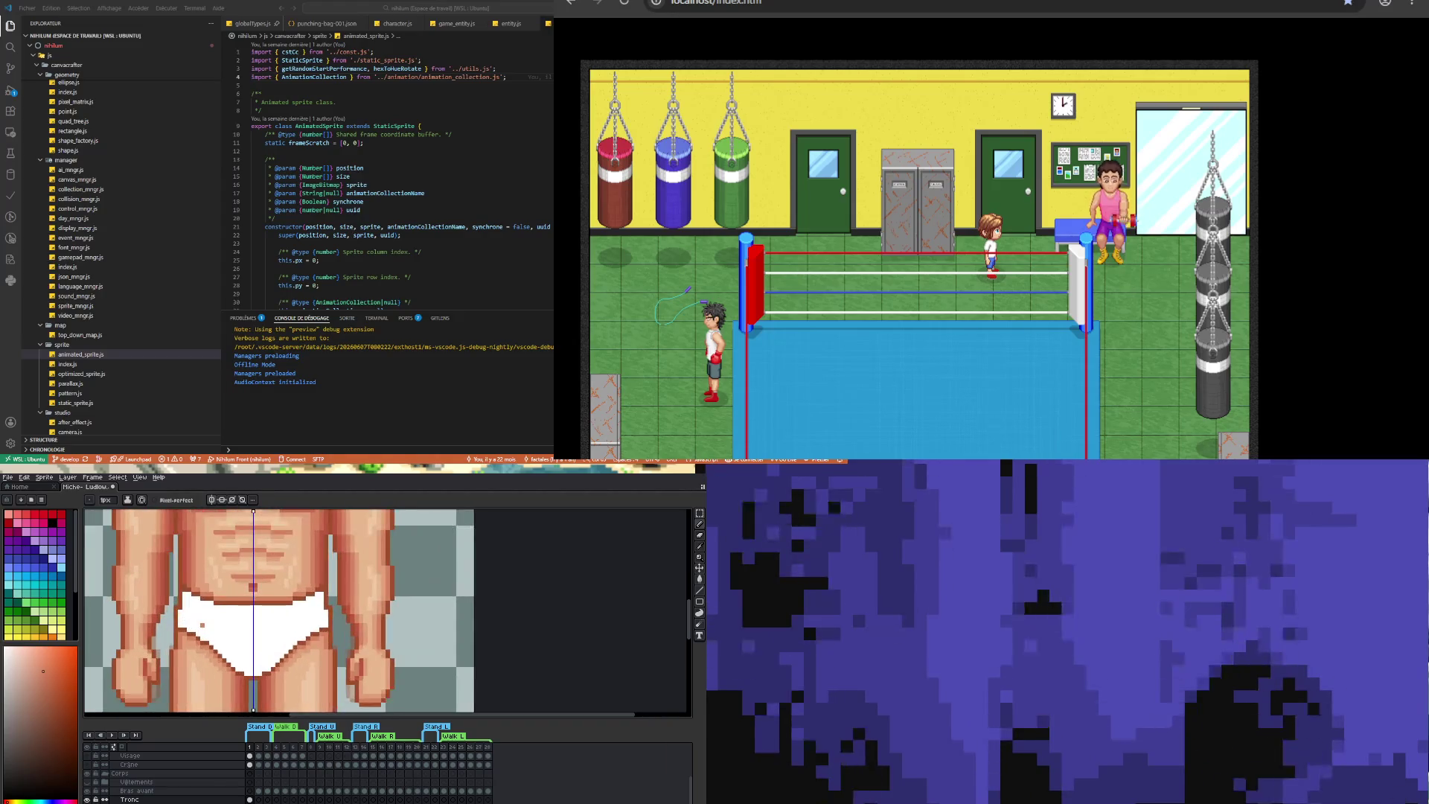
{"action": "key", "text": "i"}
{"action": "left_click", "coordinate": [191, 600]}
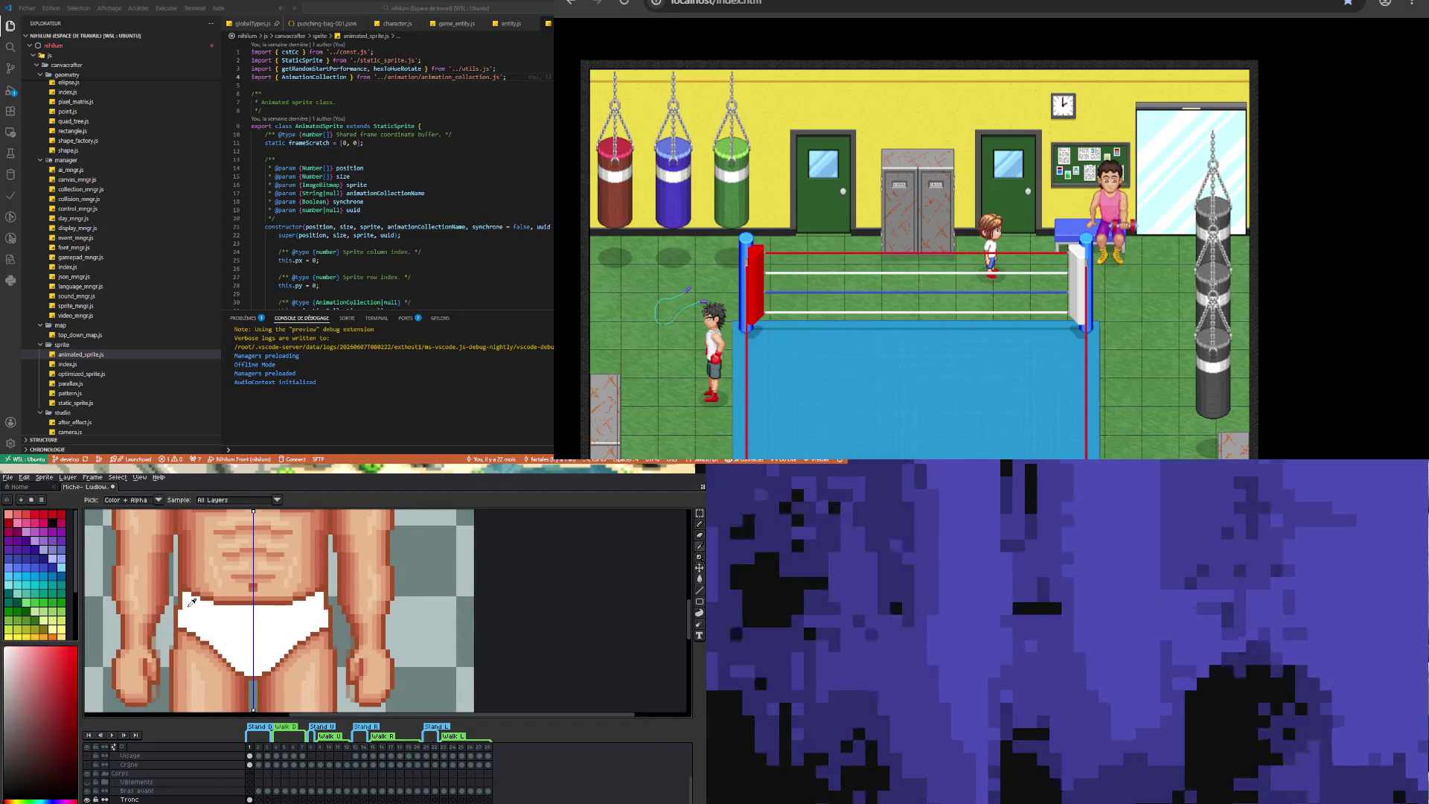
{"action": "key", "text": "b"}
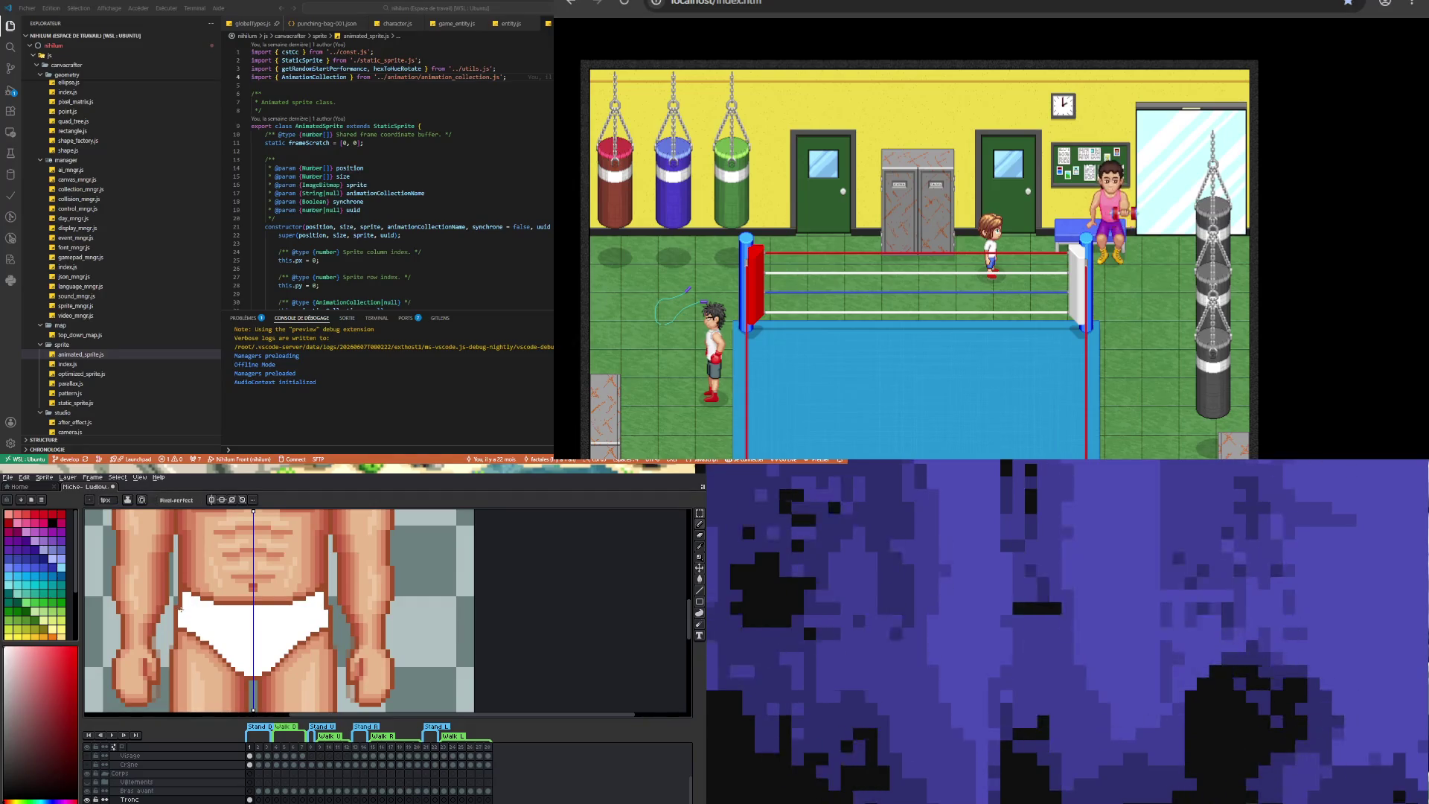
{"action": "left_click", "coordinate": [4, 689]}
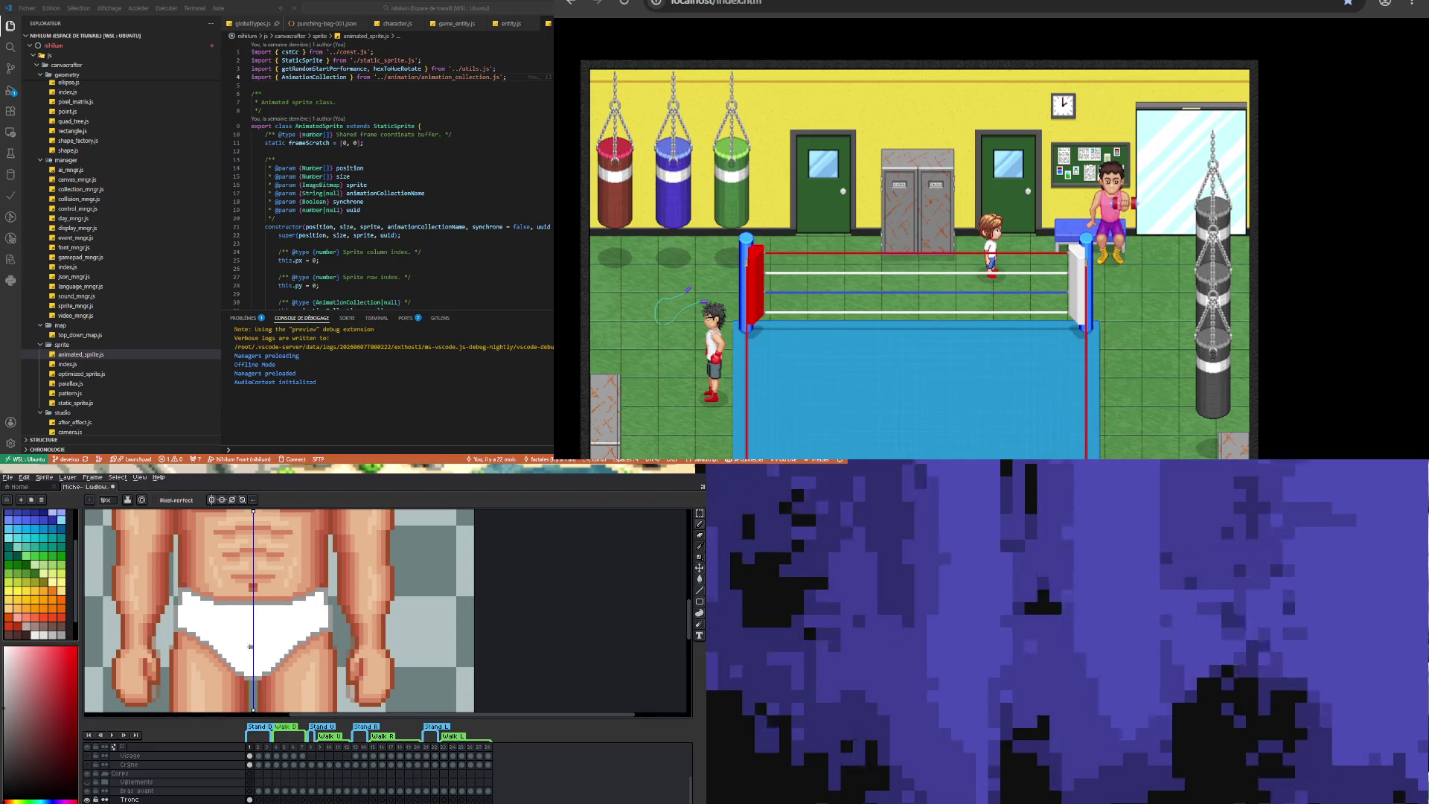
{"action": "scroll", "coordinate": [250, 646], "scroll_direction": "down", "scroll_amount": 2}
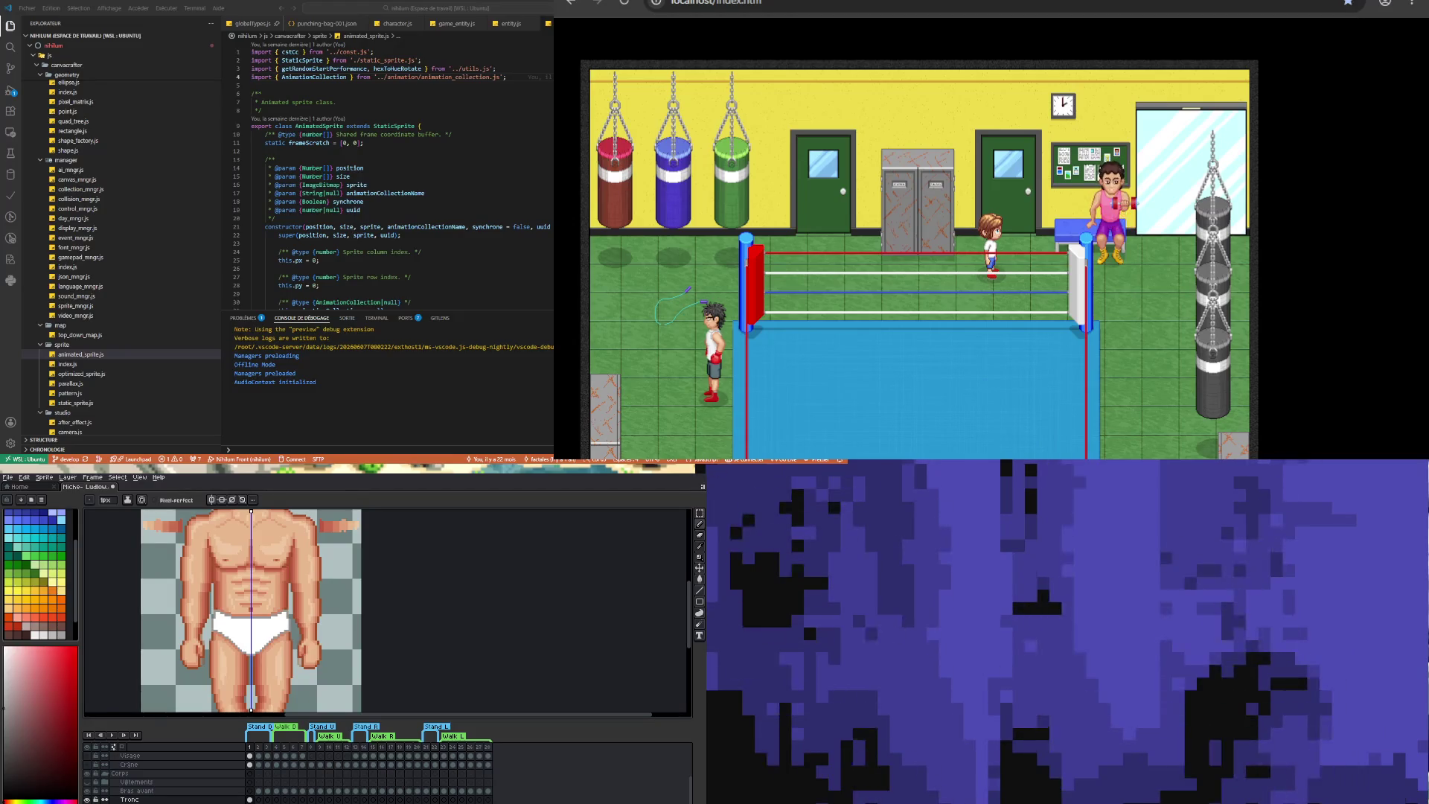
{"action": "left_click", "coordinate": [228, 186]}
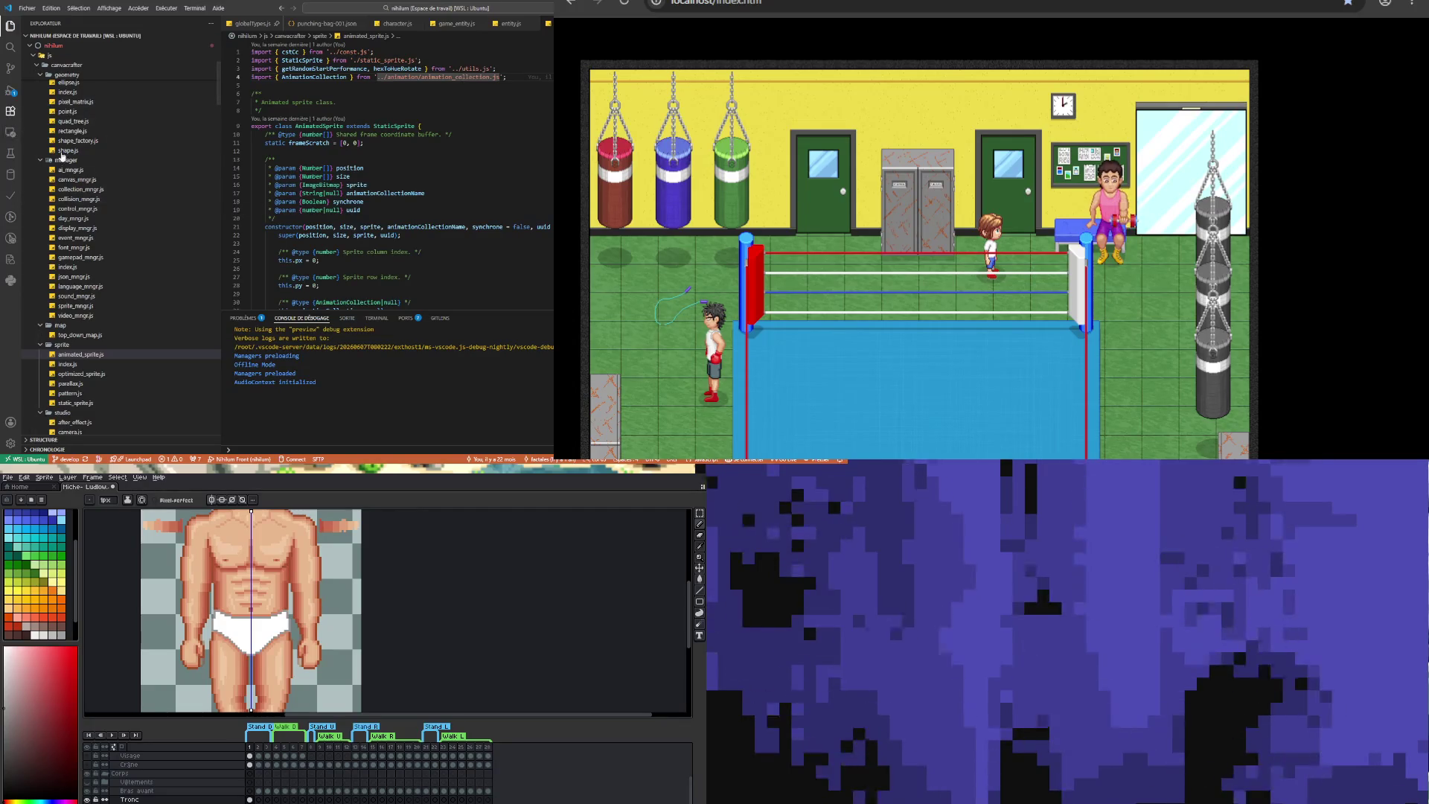
- Collapse the gym, object, entity and map folders, and expand quest to show its JSON files
{"action": "scroll", "coordinate": [104, 194], "scroll_direction": "down", "scroll_amount": 10}
{"action": "scroll", "coordinate": [157, 290], "scroll_direction": "down", "scroll_amount": 15}
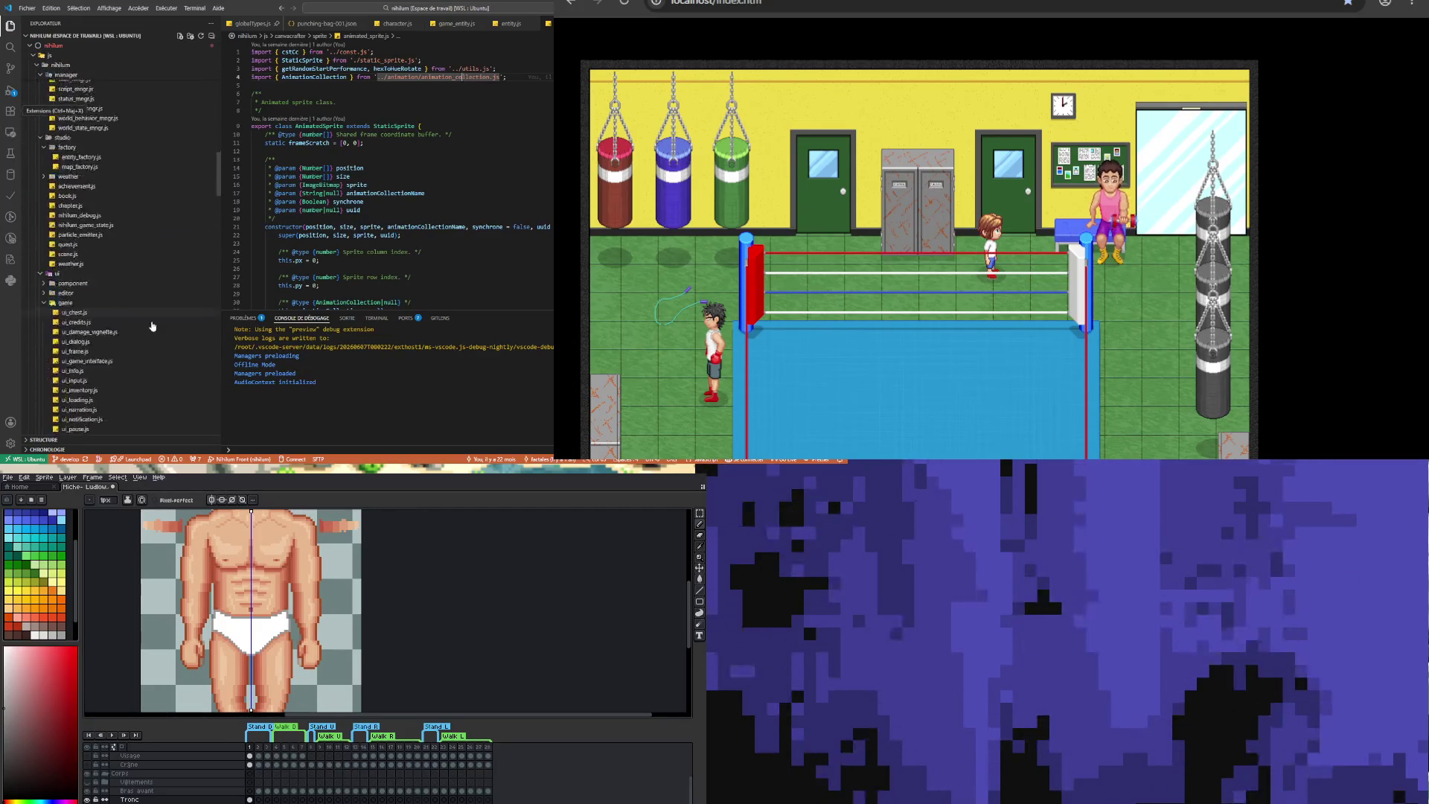
{"action": "scroll", "coordinate": [151, 326], "scroll_direction": "up", "scroll_amount": 3}
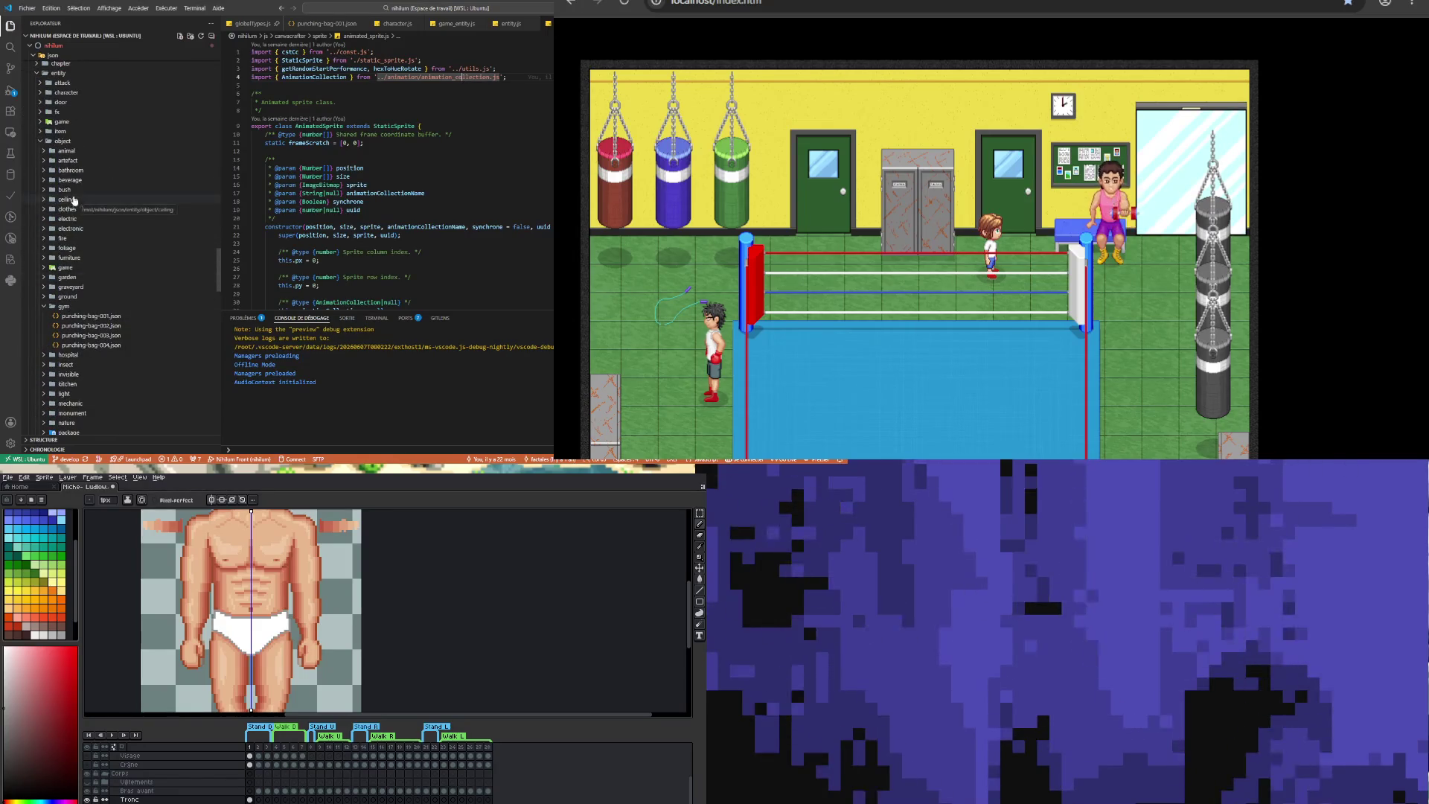
{"action": "scroll", "coordinate": [83, 182], "scroll_direction": "down", "scroll_amount": 3}
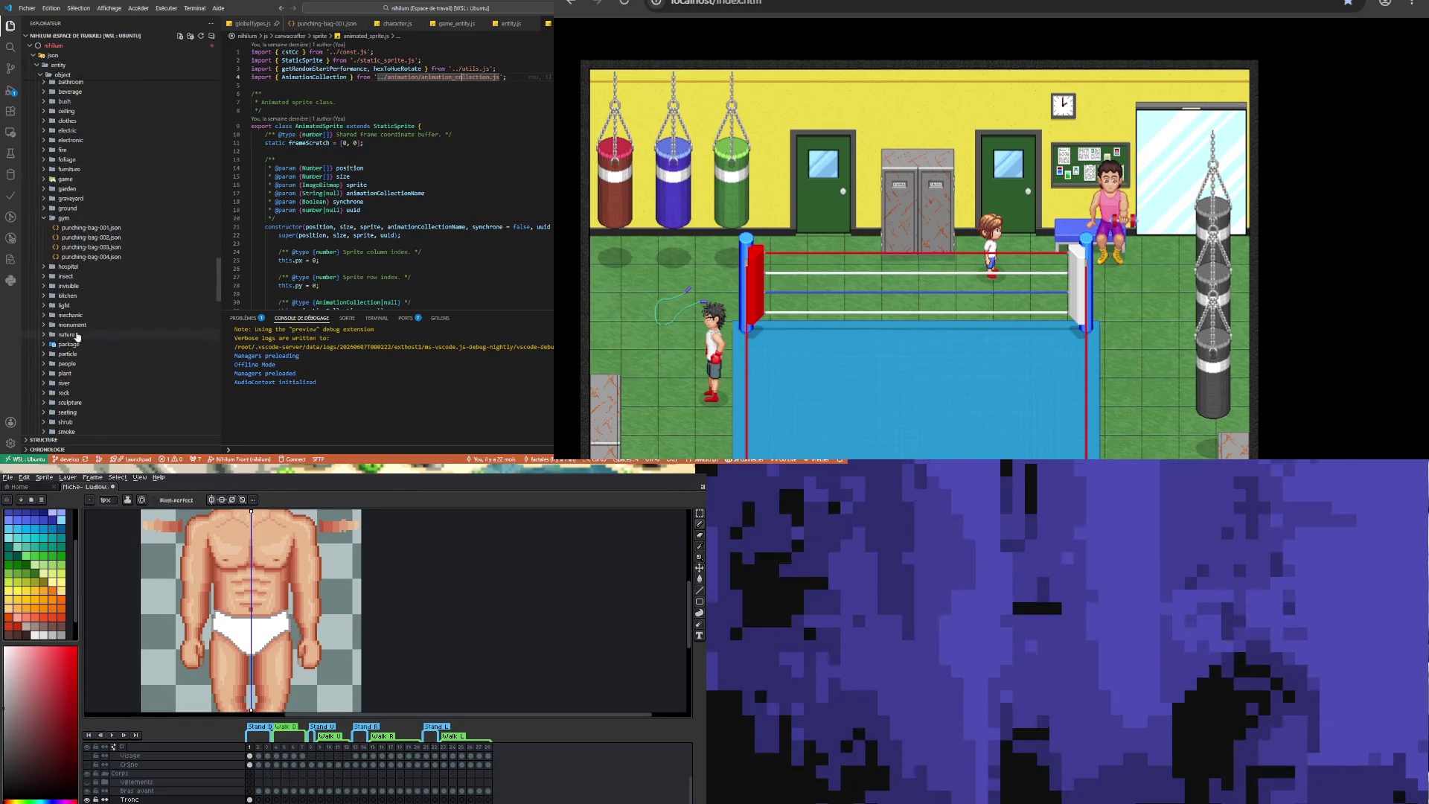
{"action": "left_click", "coordinate": [69, 219]}
{"action": "scroll", "coordinate": [63, 205], "scroll_direction": "up", "scroll_amount": 4}
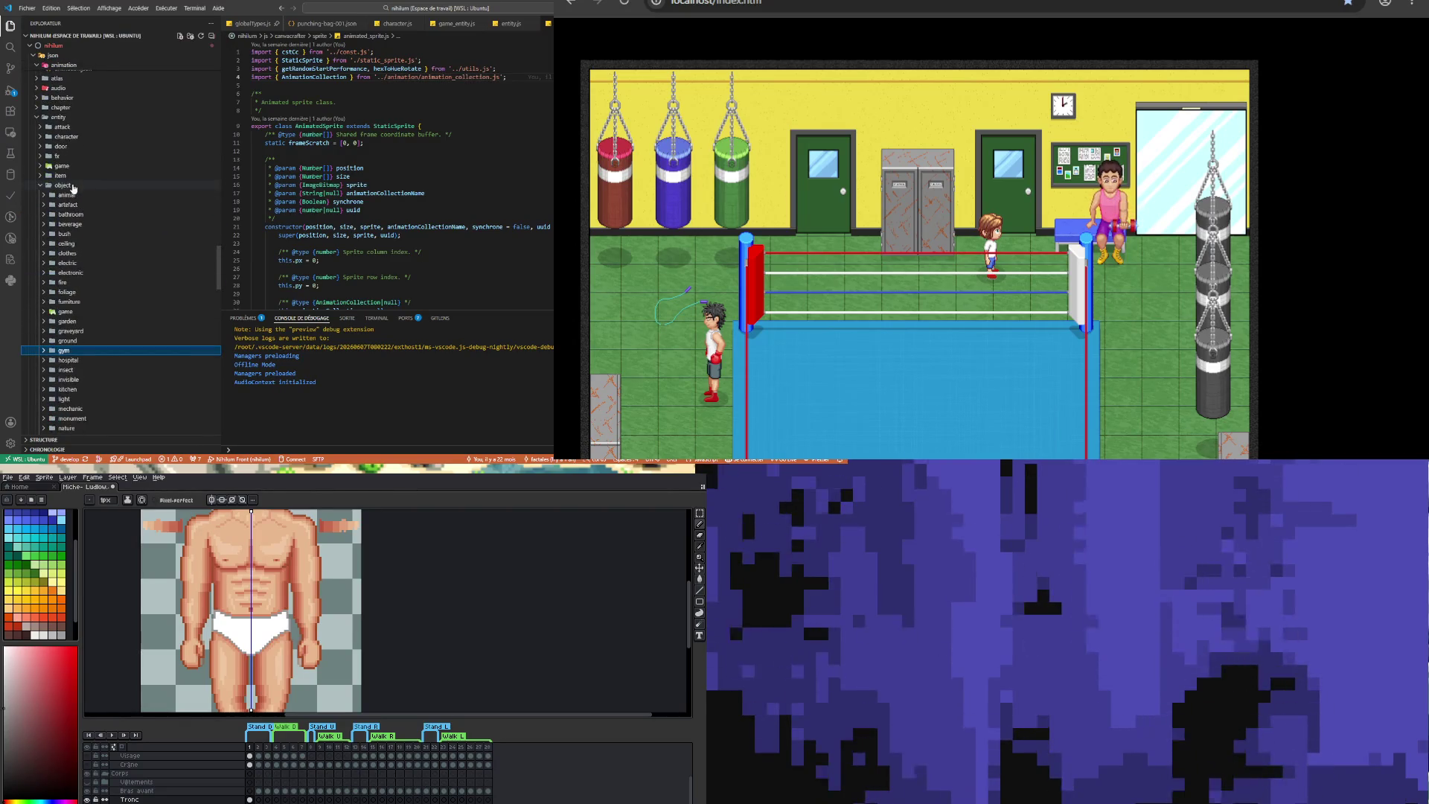
{"action": "left_click", "coordinate": [56, 186]}
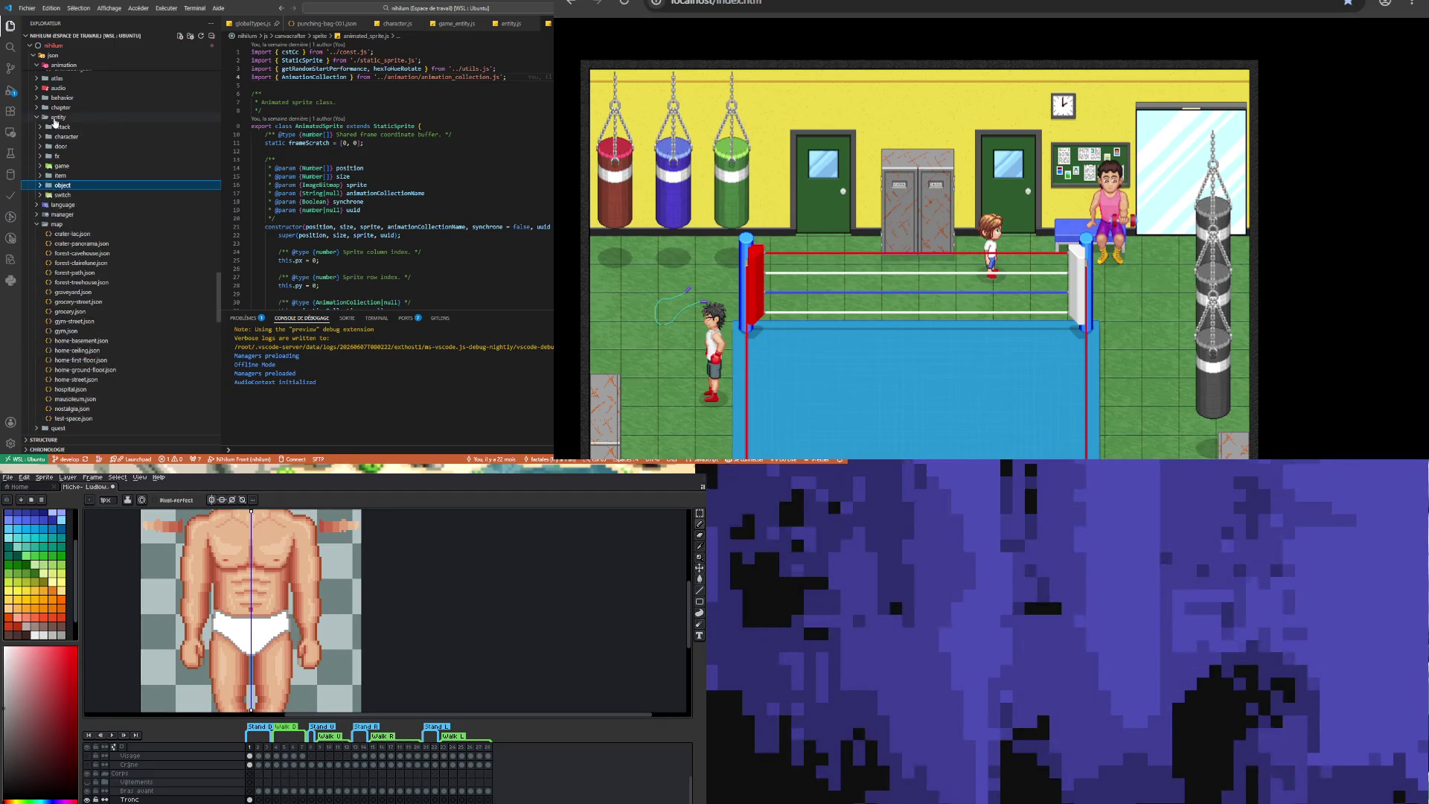
{"action": "left_click", "coordinate": [56, 119]}
{"action": "left_click", "coordinate": [57, 146]}
{"action": "left_click", "coordinate": [58, 156]}
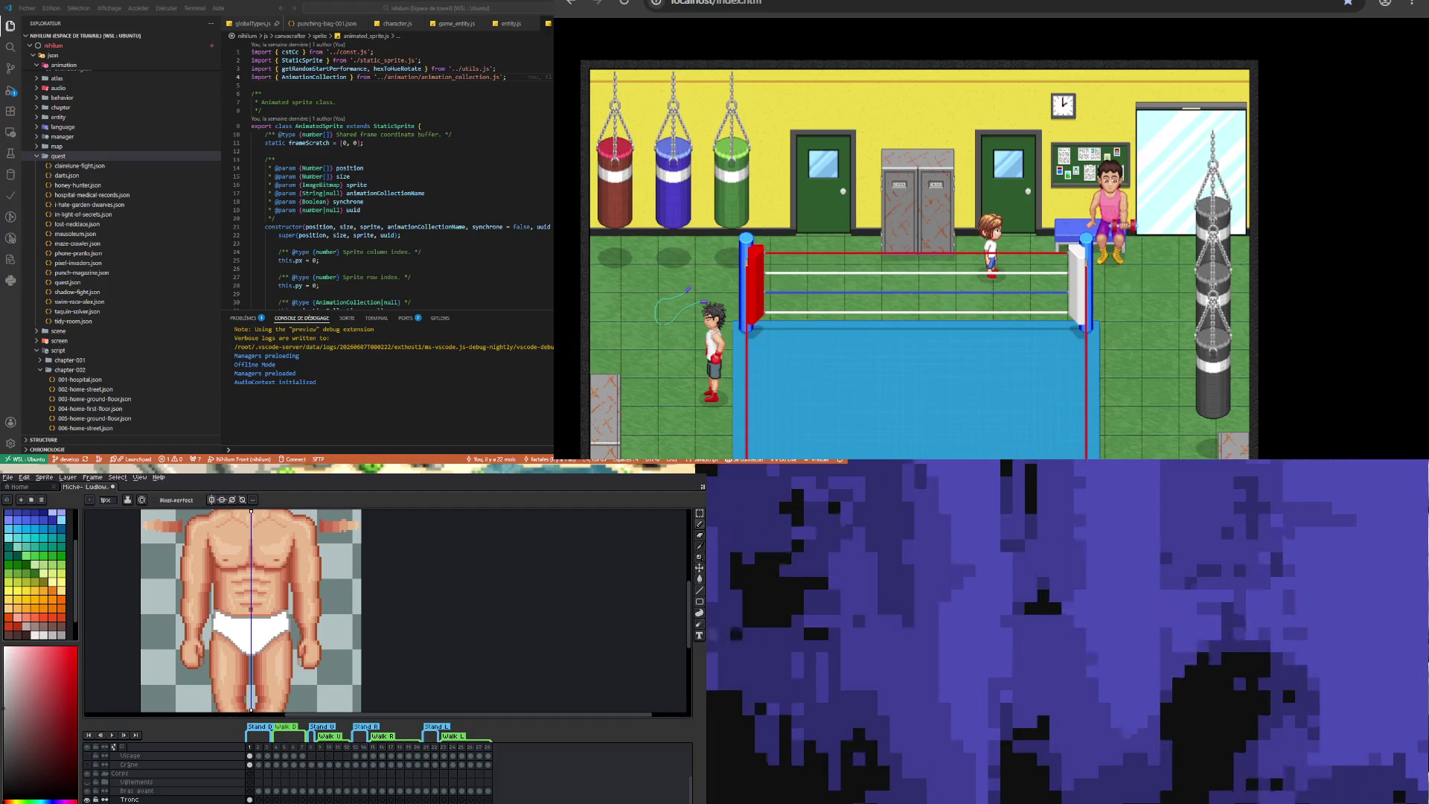
{"action": "scroll", "coordinate": [350, 611], "scroll_direction": "down", "scroll_amount": 3}
{"action": "scroll", "coordinate": [350, 610], "scroll_direction": "up", "scroll_amount": 5}
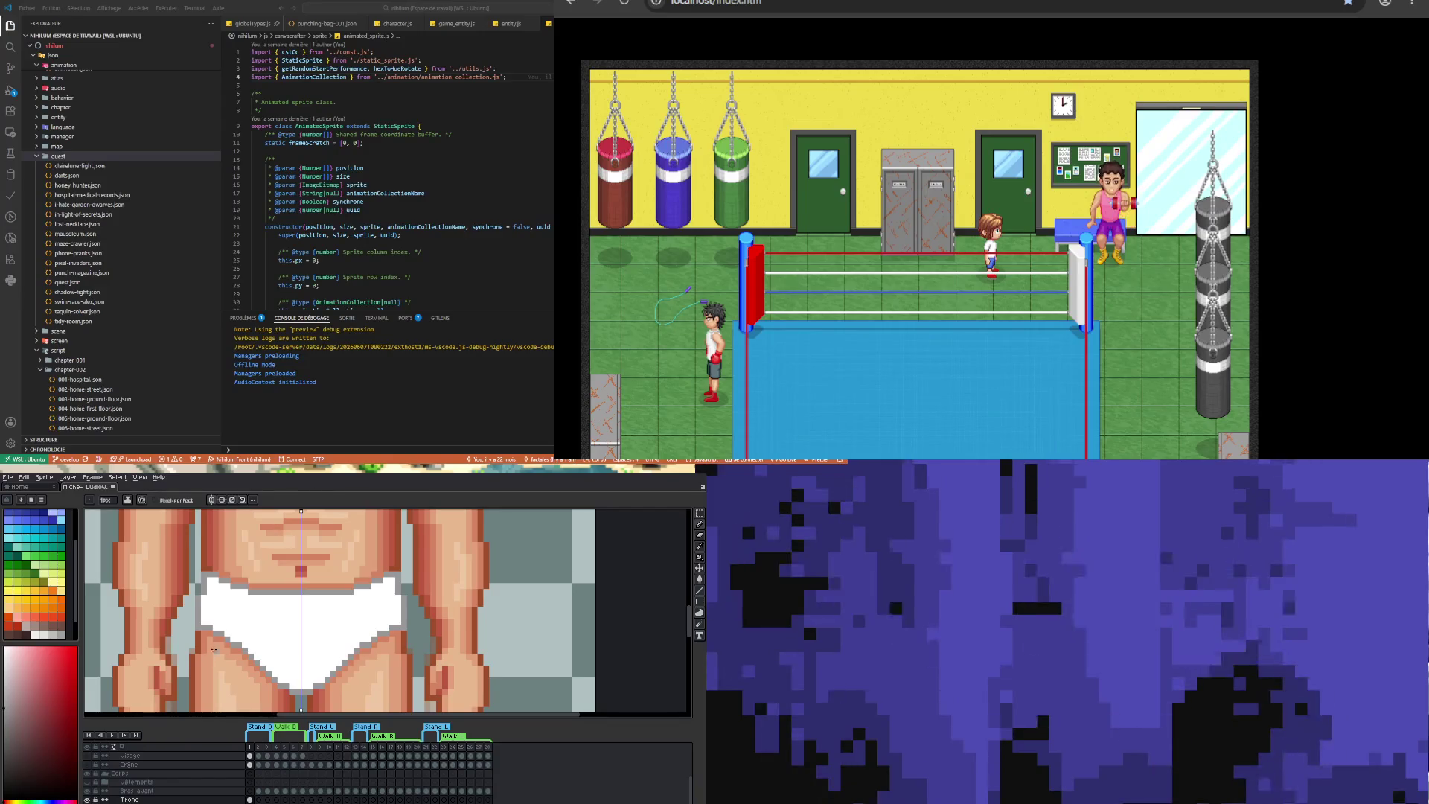
{"action": "key", "text": "i"}
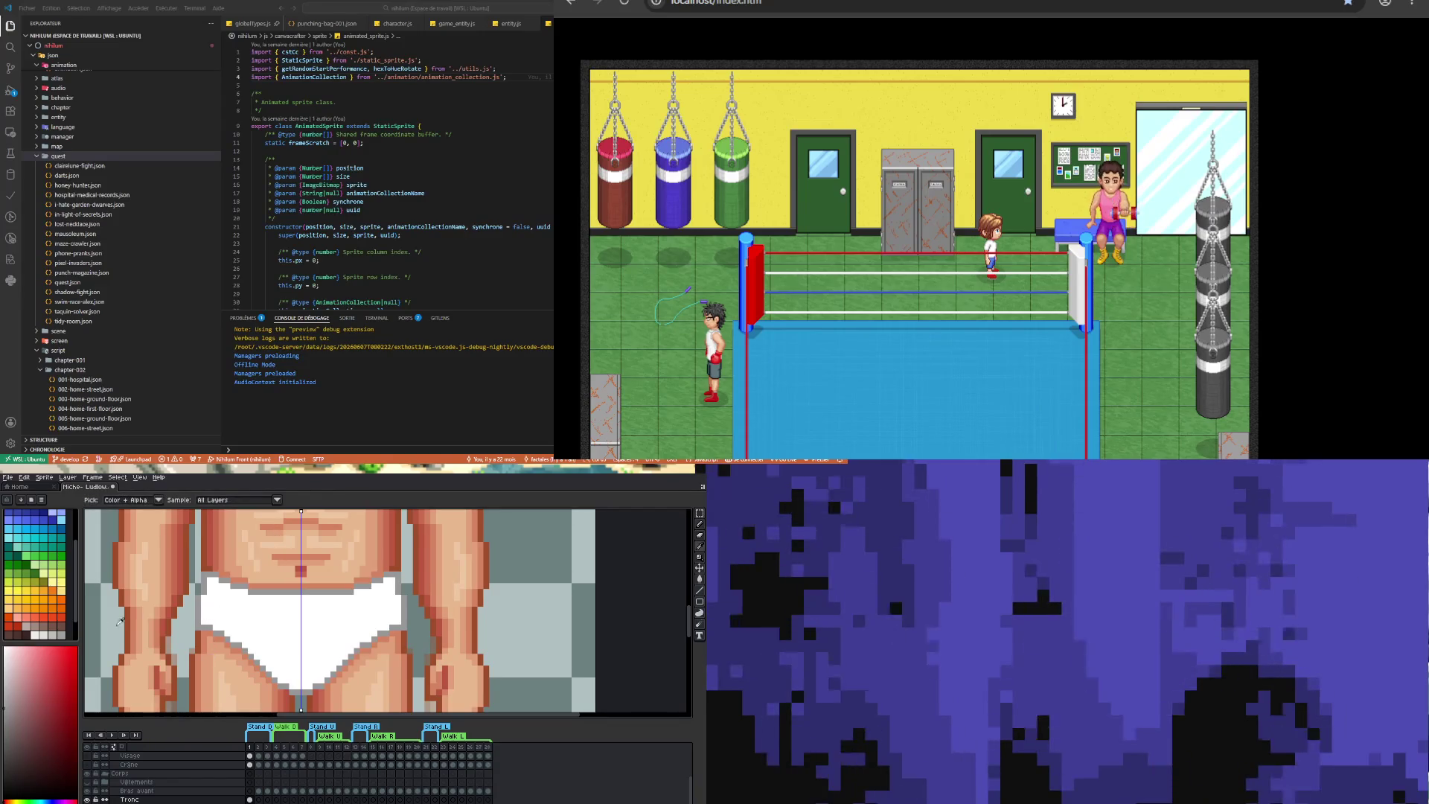
{"action": "left_click", "coordinate": [61, 635]}
{"action": "key", "text": "b"}
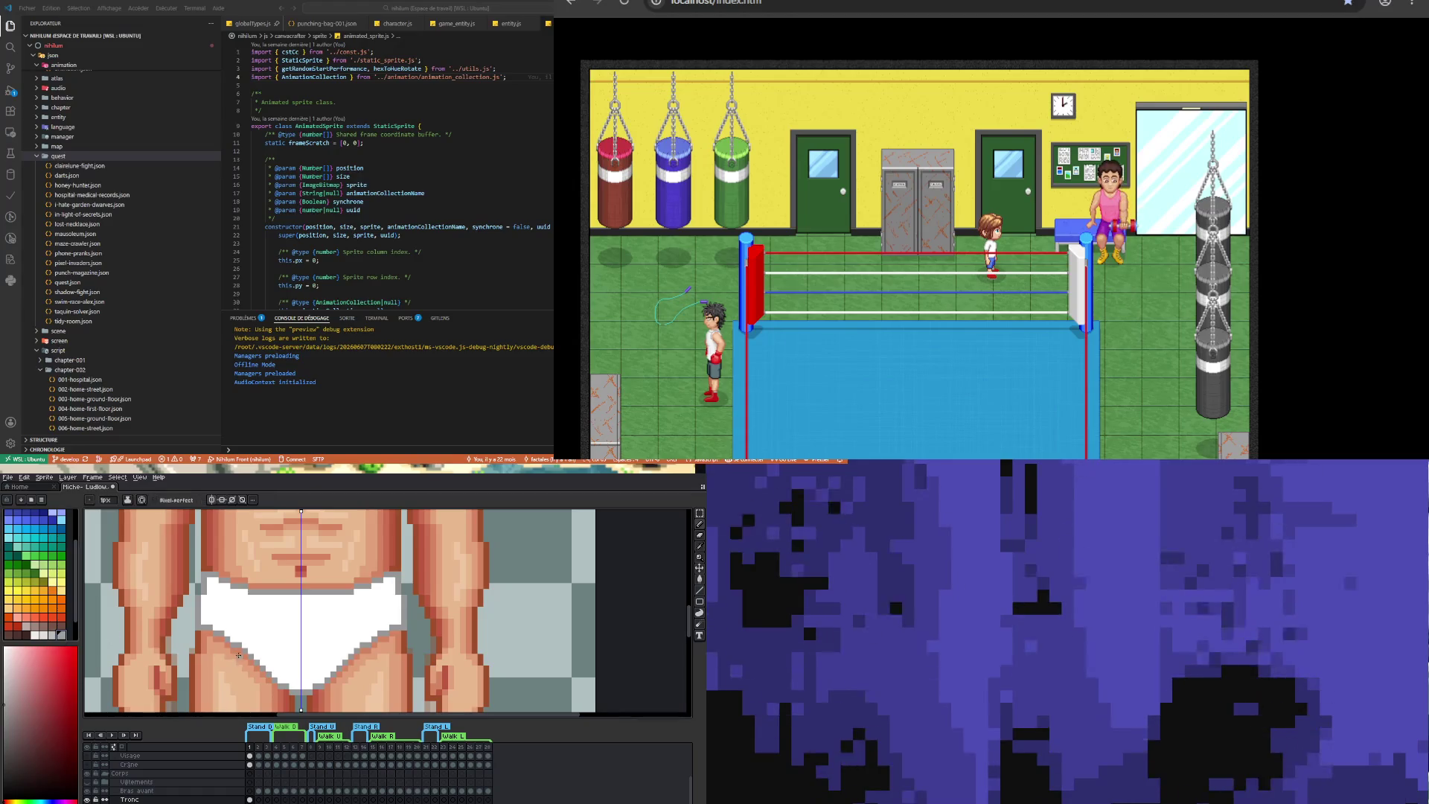
{"action": "left_click", "coordinate": [51, 635]}
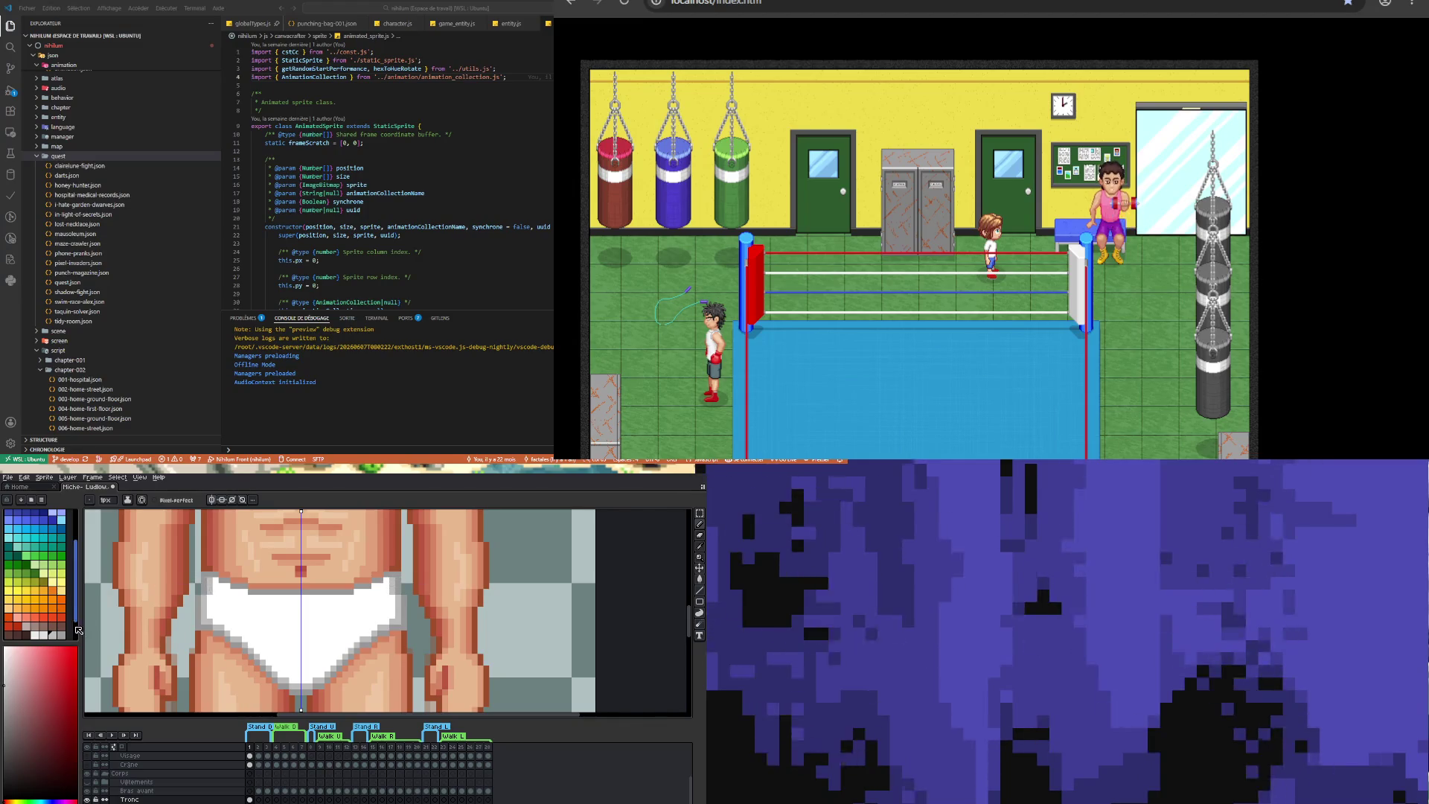
{"action": "left_click", "coordinate": [38, 635]}
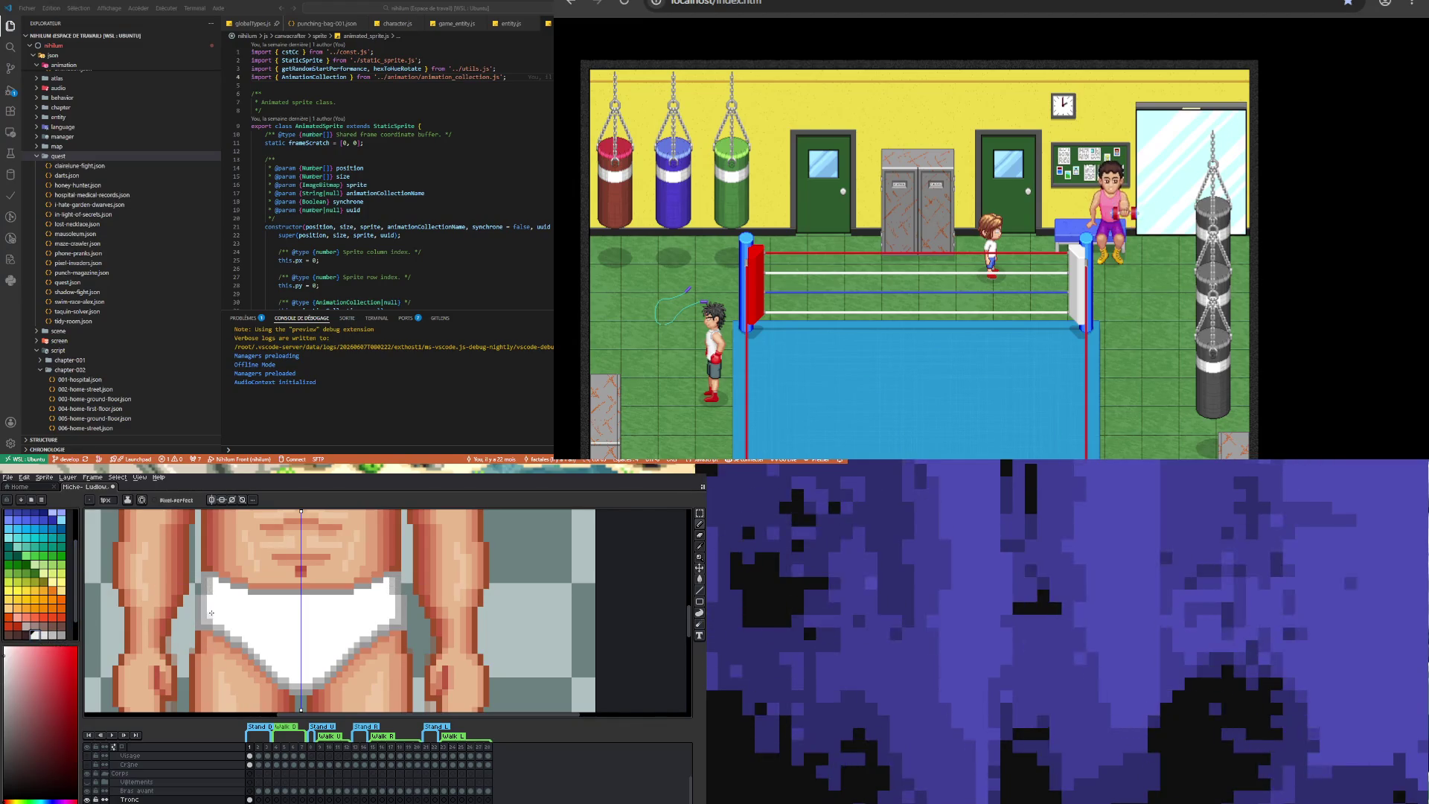
{"action": "left_click", "coordinate": [52, 637]}
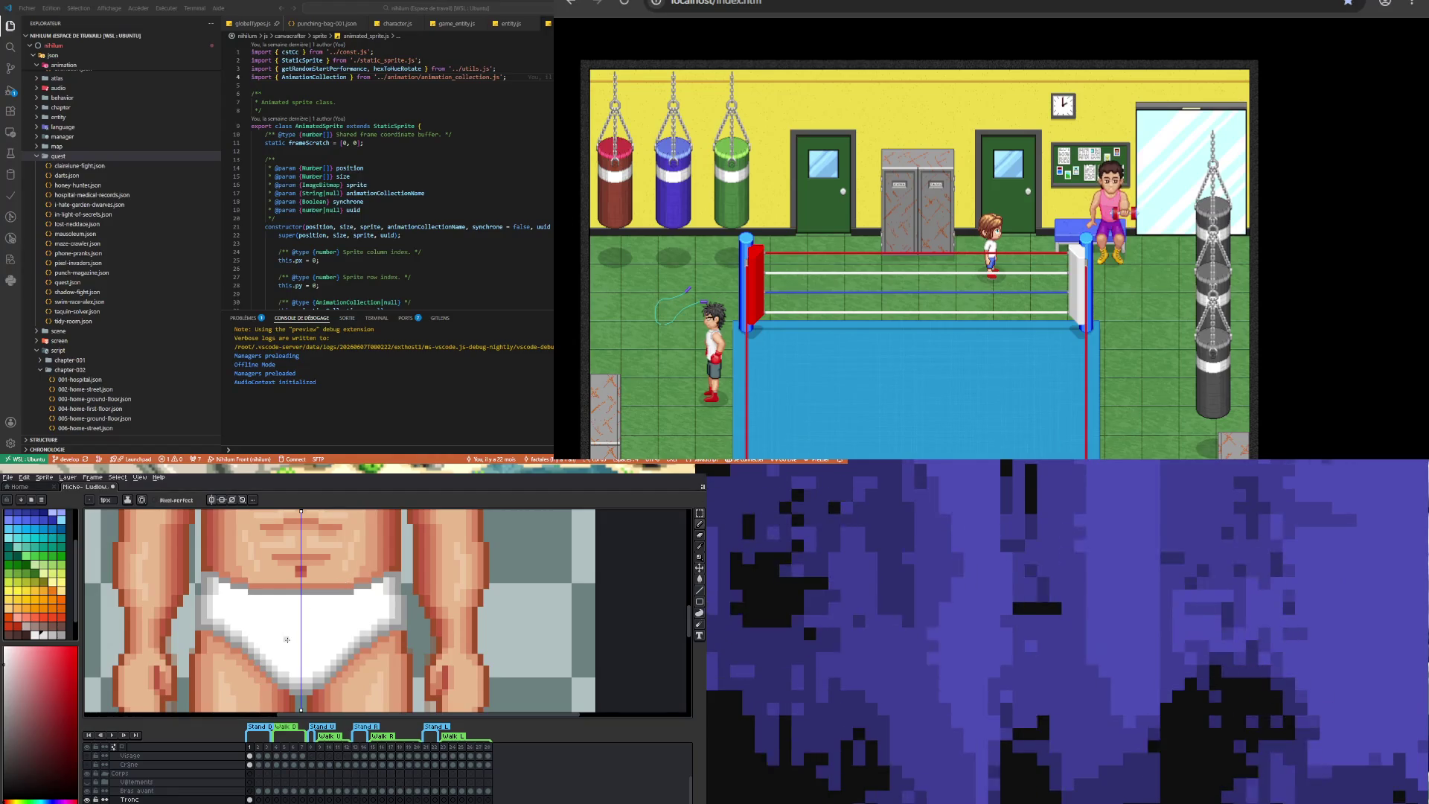
{"action": "scroll", "coordinate": [283, 624], "scroll_direction": "down", "scroll_amount": 3}
{"action": "scroll", "coordinate": [294, 643], "scroll_direction": "down", "scroll_amount": 2}
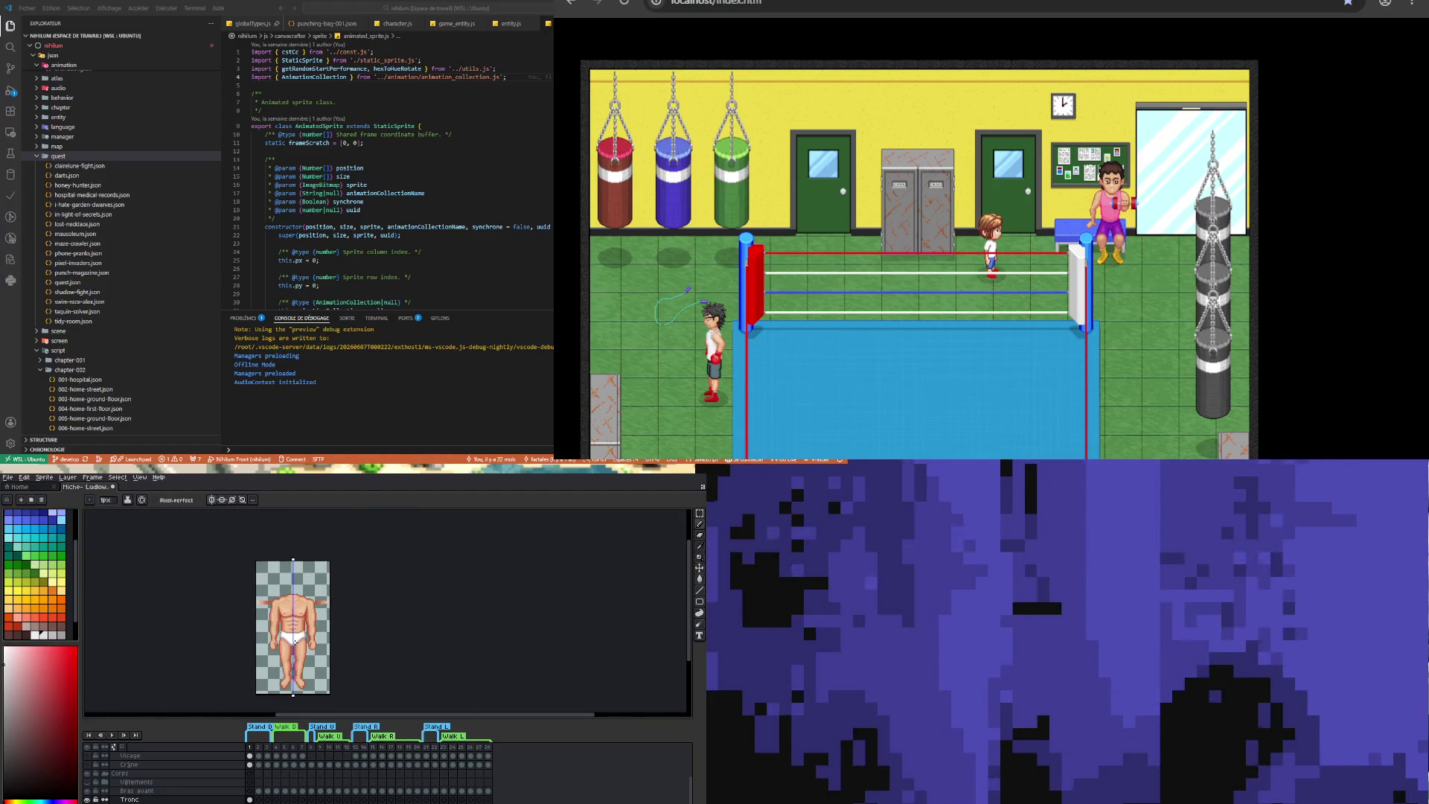
- Zoom out to check the whole boxer sprite, then zoom back in on the torso
{"action": "scroll", "coordinate": [290, 628], "scroll_direction": "up", "scroll_amount": 1}
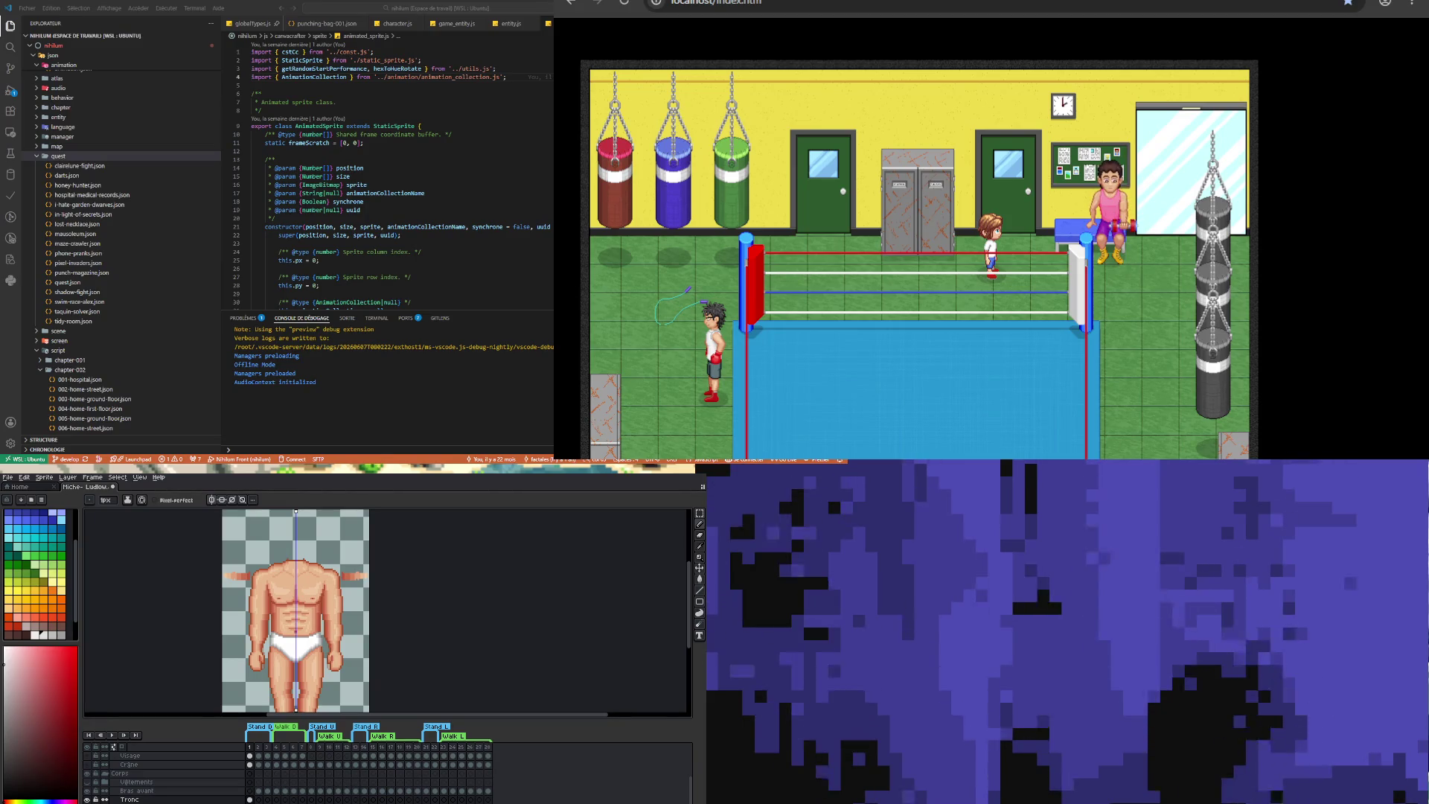
{"action": "scroll", "coordinate": [298, 610], "scroll_direction": "down", "scroll_amount": 1}
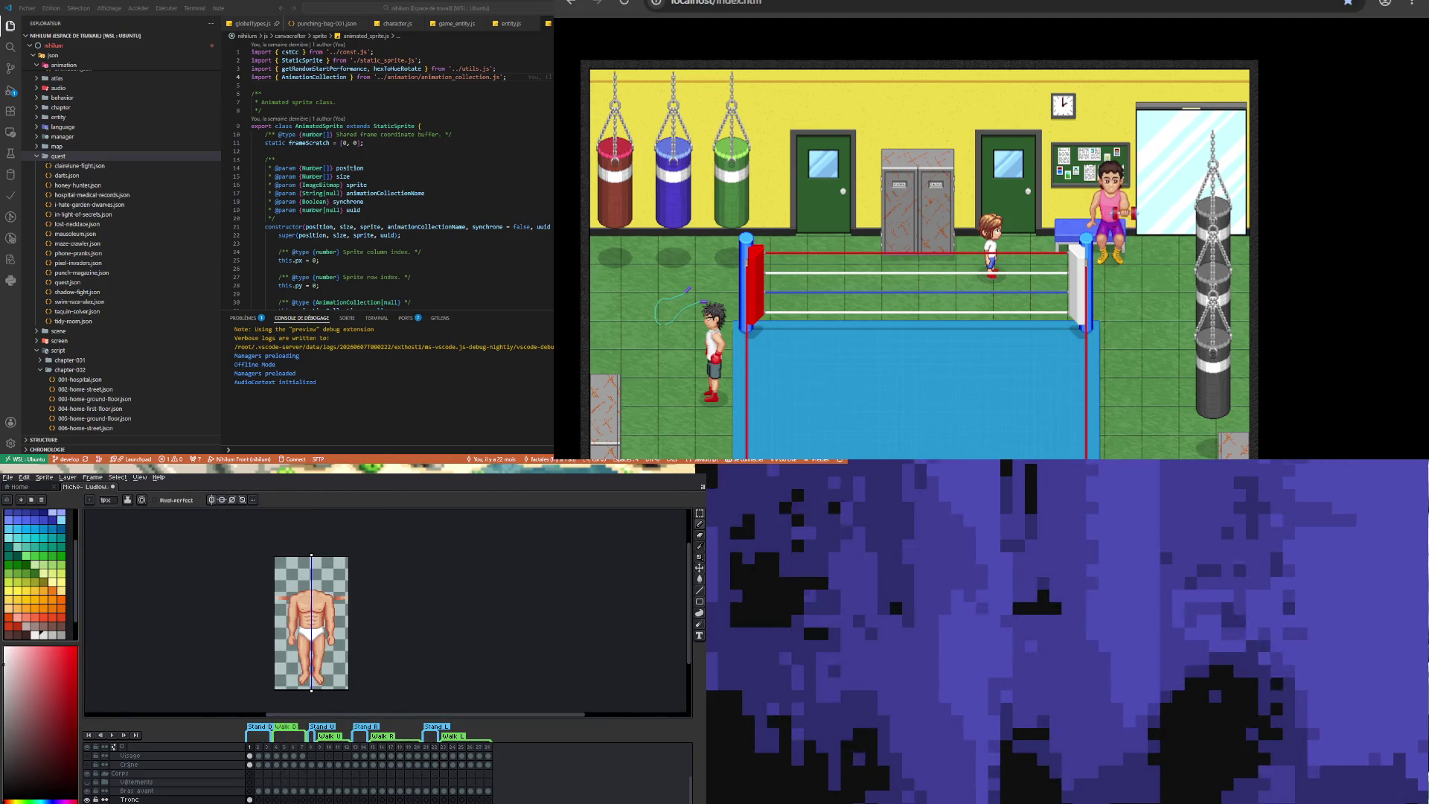
{"action": "scroll", "coordinate": [297, 610], "scroll_direction": "up", "scroll_amount": 2}
{"action": "scroll", "coordinate": [298, 610], "scroll_direction": "down", "scroll_amount": 3}
{"action": "scroll", "coordinate": [298, 610], "scroll_direction": "up", "scroll_amount": 2}
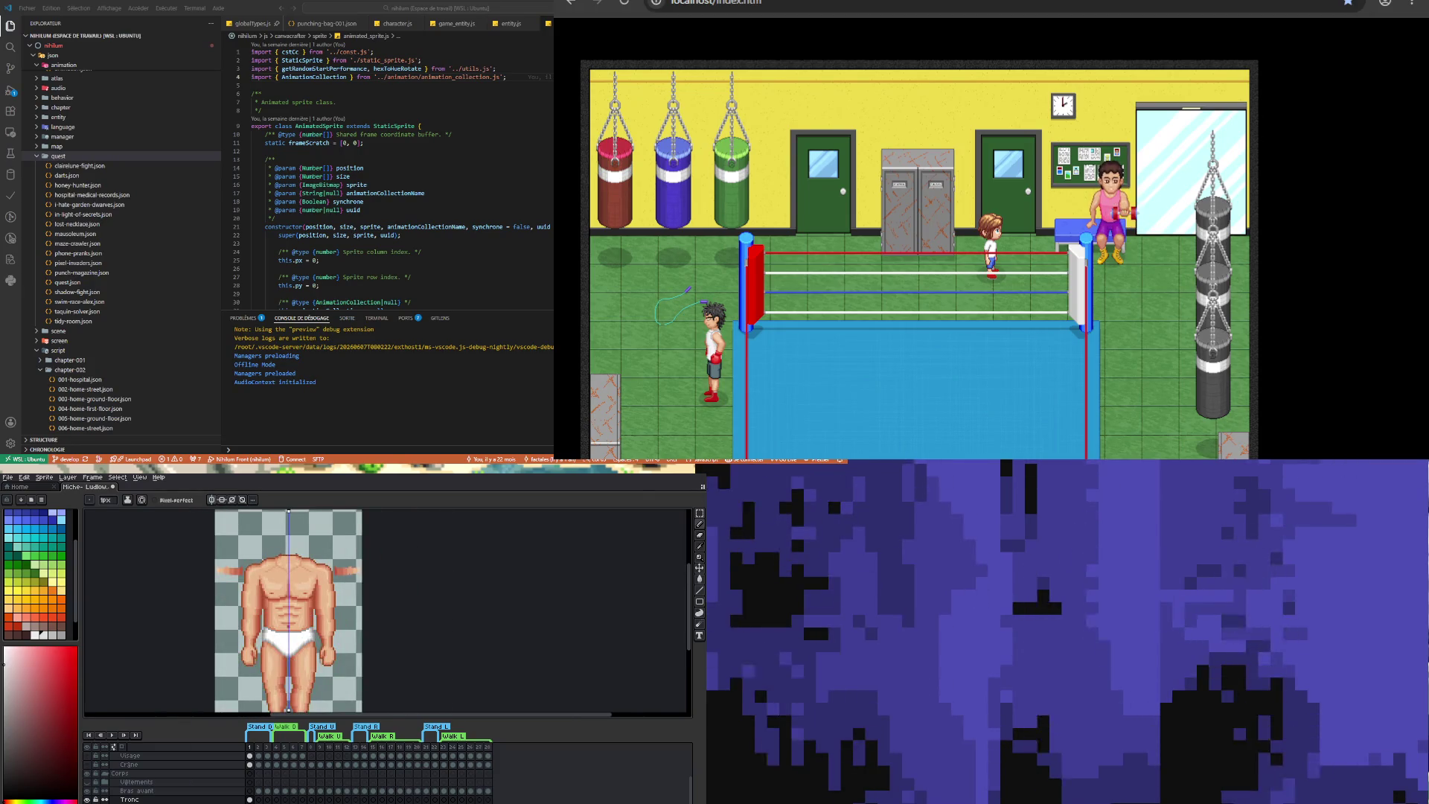
{"action": "scroll", "coordinate": [289, 633], "scroll_direction": "up", "scroll_amount": 2}
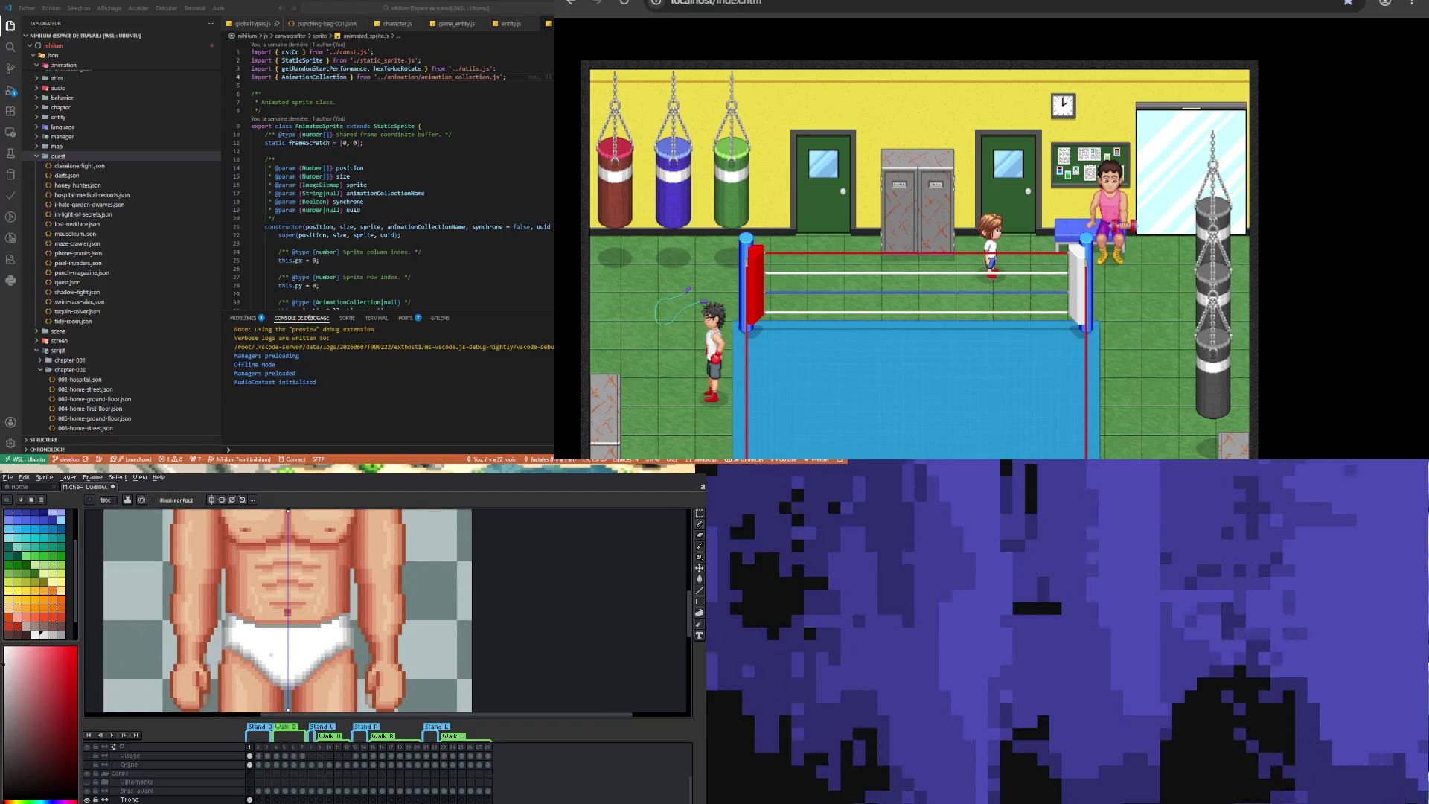
{"action": "scroll", "coordinate": [271, 655], "scroll_direction": "down", "scroll_amount": 3}
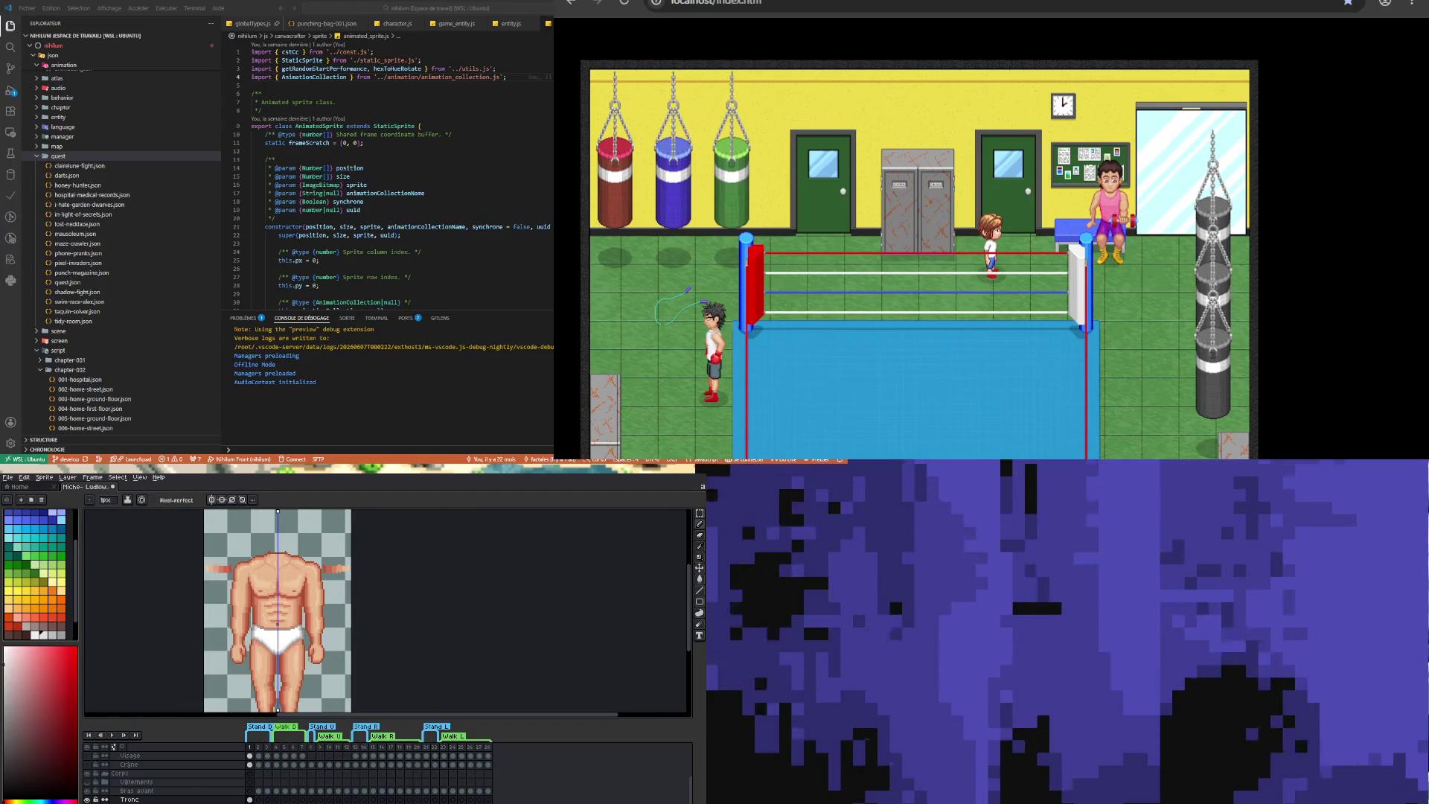
{"action": "scroll", "coordinate": [286, 663], "scroll_direction": "up", "scroll_amount": 4}
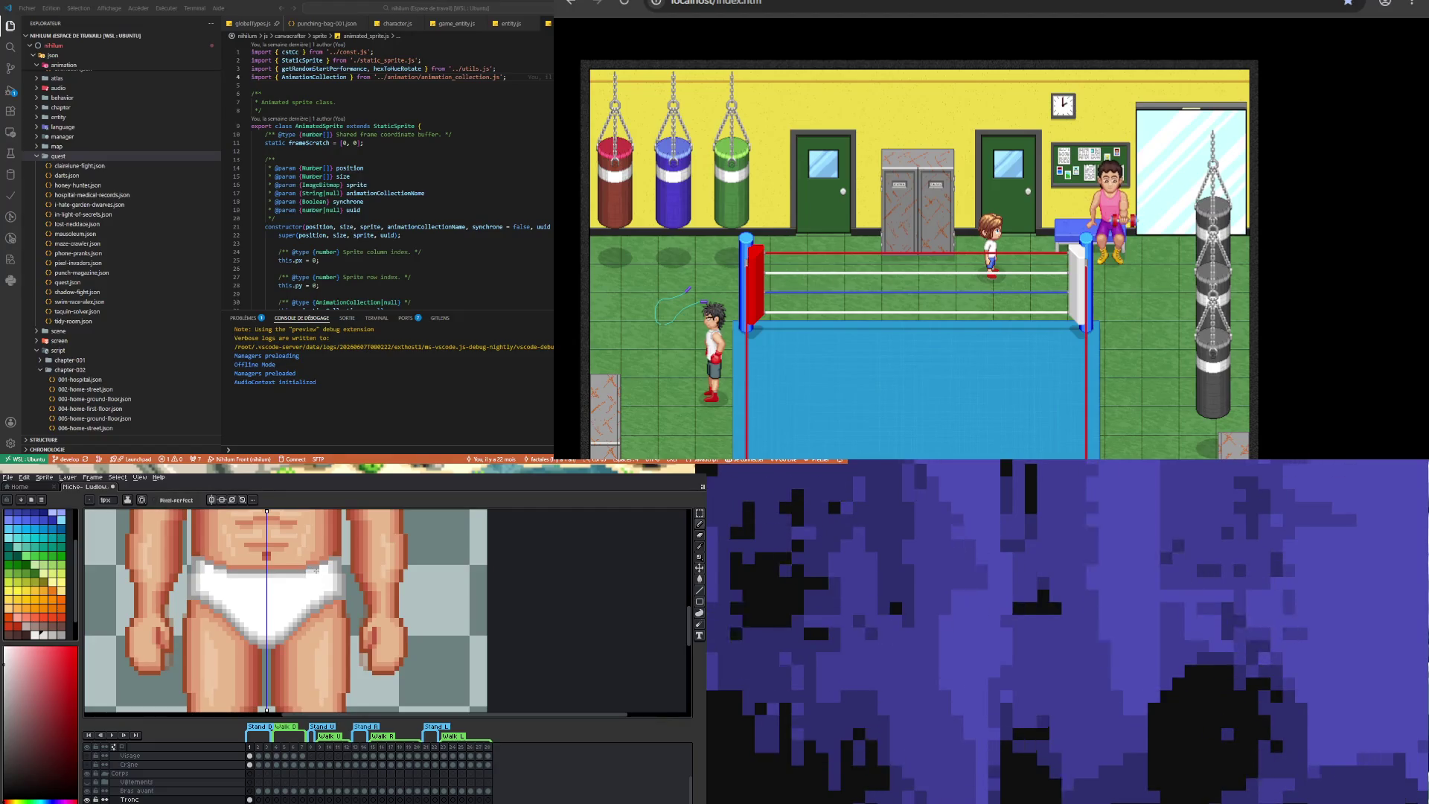
{"action": "scroll", "coordinate": [258, 599], "scroll_direction": "down", "scroll_amount": 3}
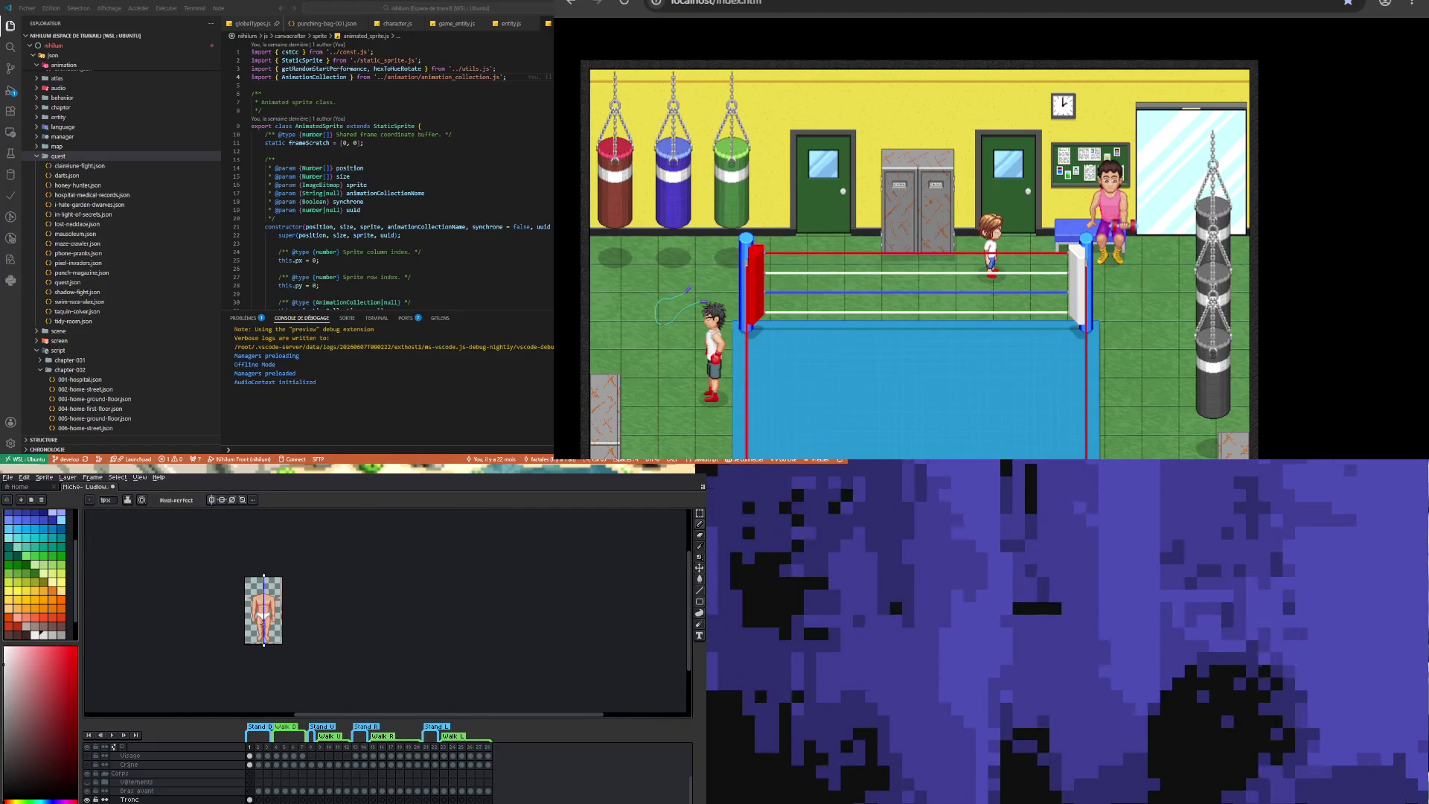
{"action": "scroll", "coordinate": [258, 599], "scroll_direction": "up", "scroll_amount": 3}
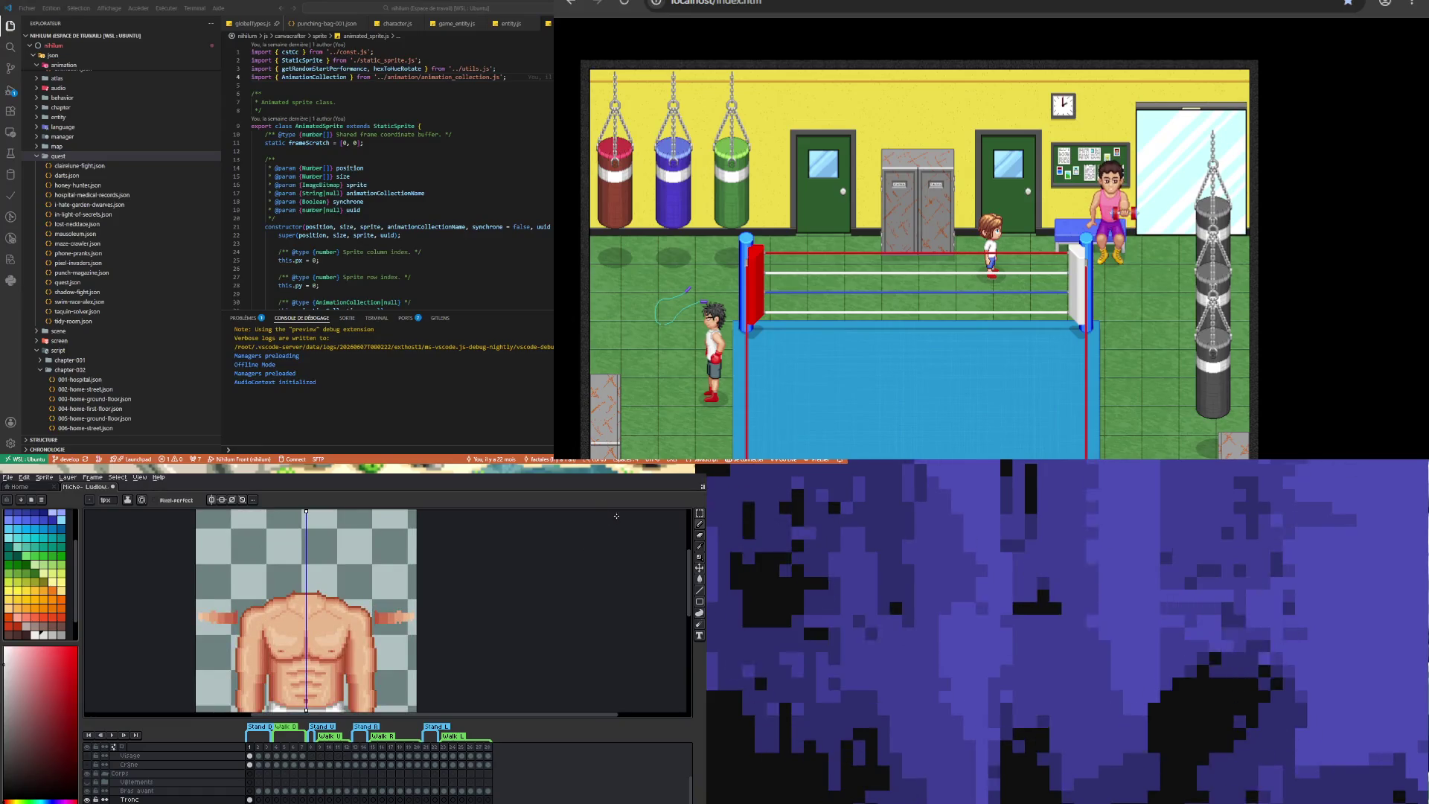
- Marquee-select the horizontal arm stubs at both shoulders and remove them
{"action": "left_click", "coordinate": [700, 514]}
{"action": "left_click_drag", "start_coordinate": [196, 596], "coordinate": [239, 628]}
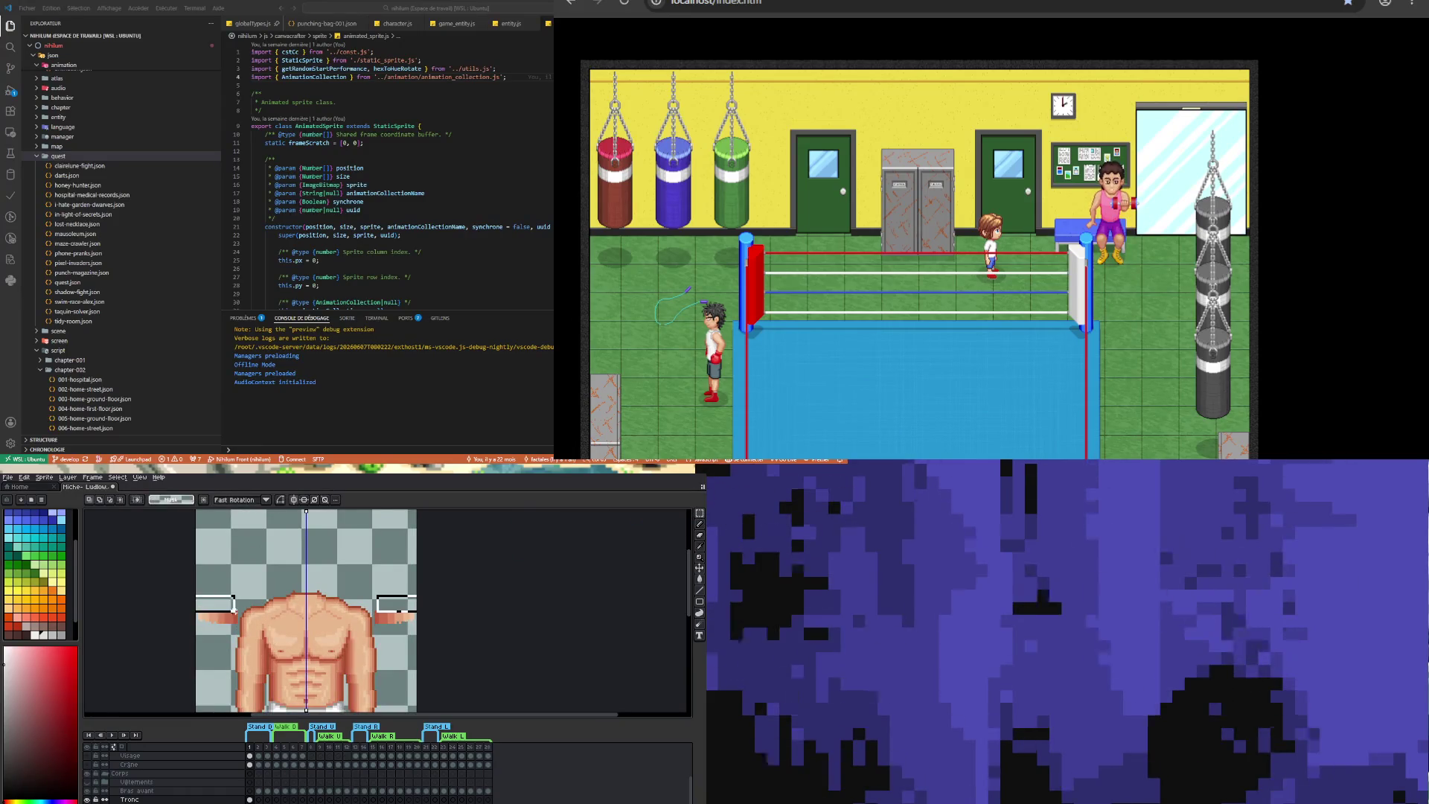
{"action": "key", "text": "Escape"}
{"action": "scroll", "coordinate": [253, 633], "scroll_direction": "down", "scroll_amount": 2}
{"action": "scroll", "coordinate": [265, 638], "scroll_direction": "up", "scroll_amount": 1}
{"action": "scroll", "coordinate": [266, 639], "scroll_direction": "down", "scroll_amount": 1}
{"action": "scroll", "coordinate": [266, 638], "scroll_direction": "up", "scroll_amount": 1}
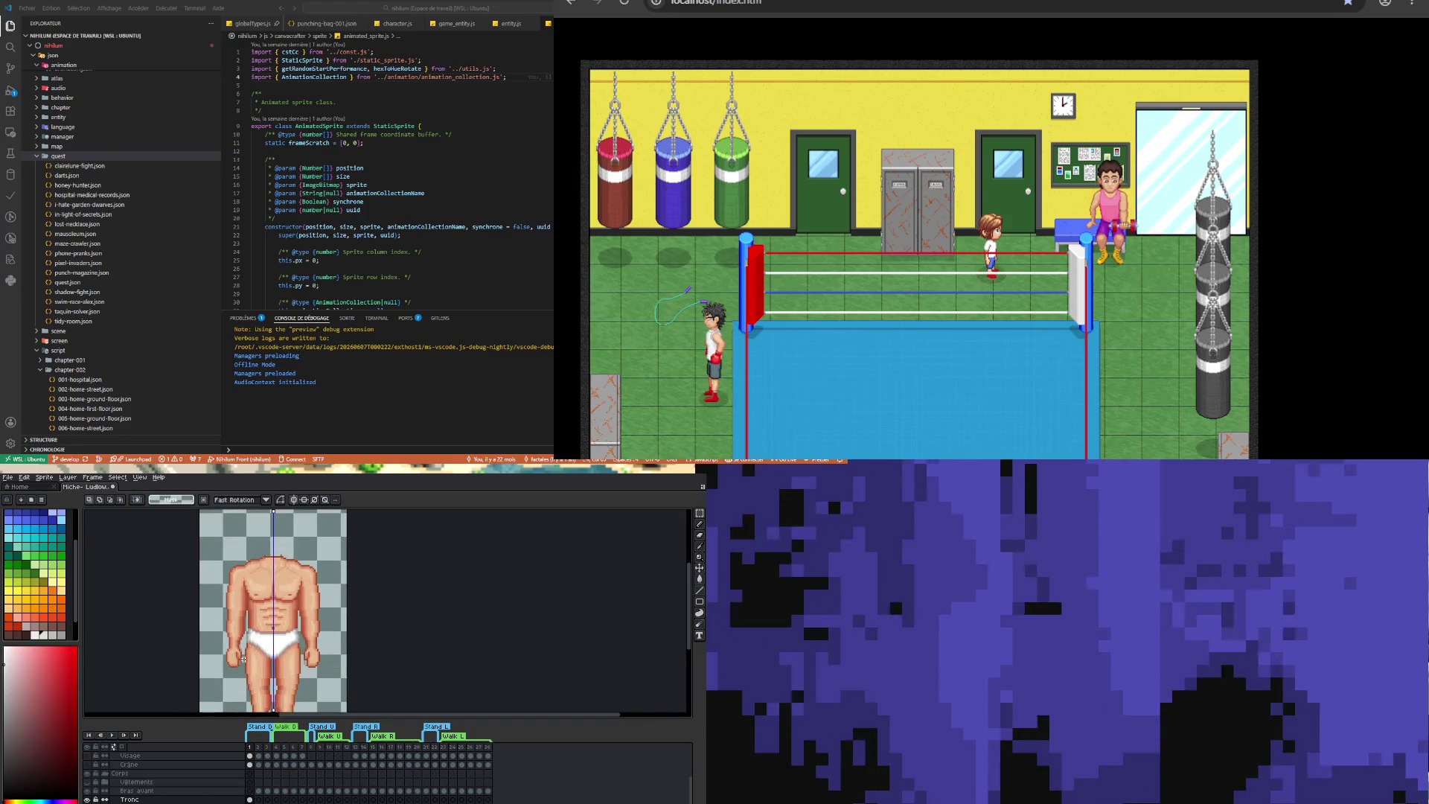
{"action": "scroll", "coordinate": [238, 664], "scroll_direction": "up", "scroll_amount": 1}
{"action": "scroll", "coordinate": [234, 663], "scroll_direction": "up", "scroll_amount": 1}
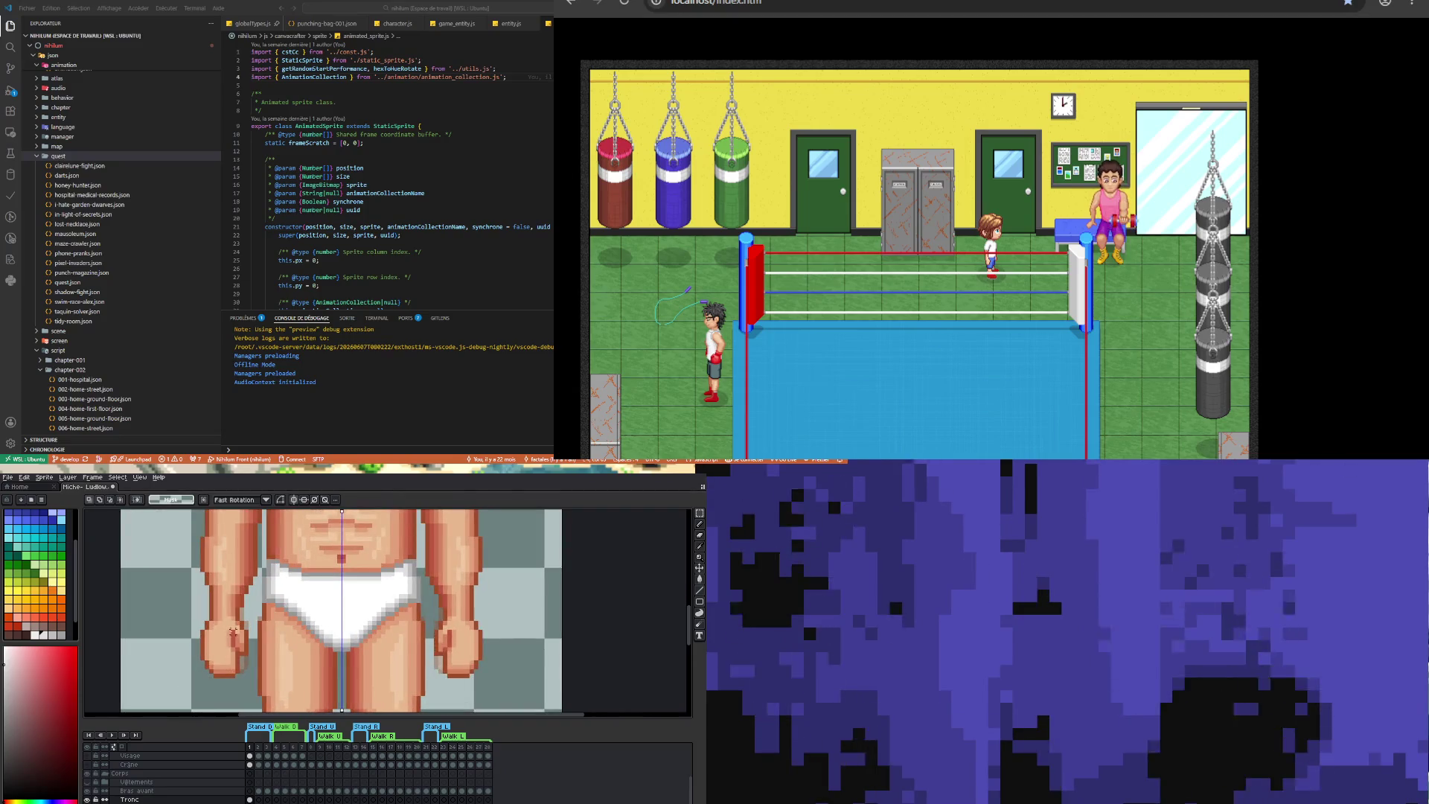
- Eyedrop the arm's skin tone as the pencil colour
{"action": "key", "text": "i"}
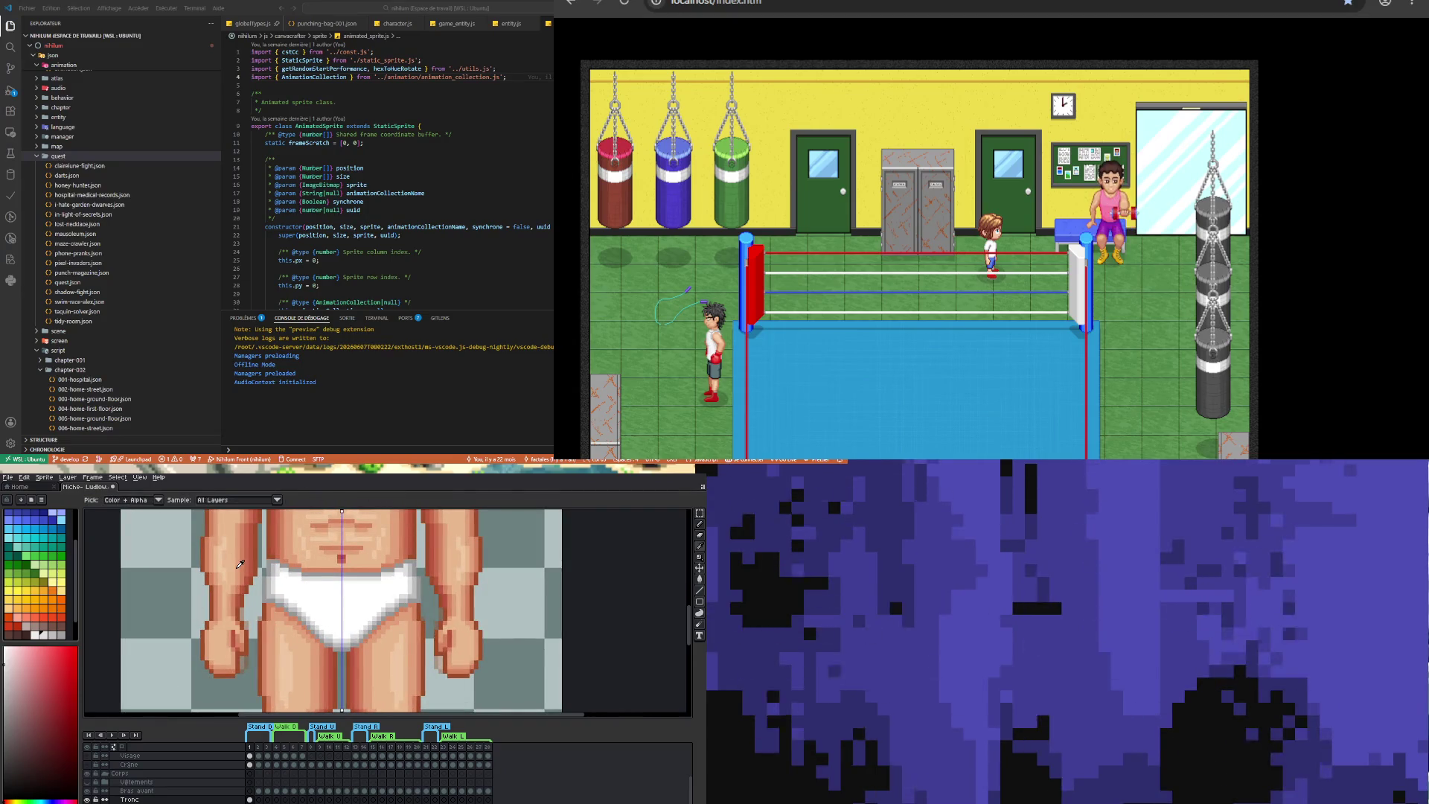
{"action": "left_click", "coordinate": [242, 564]}
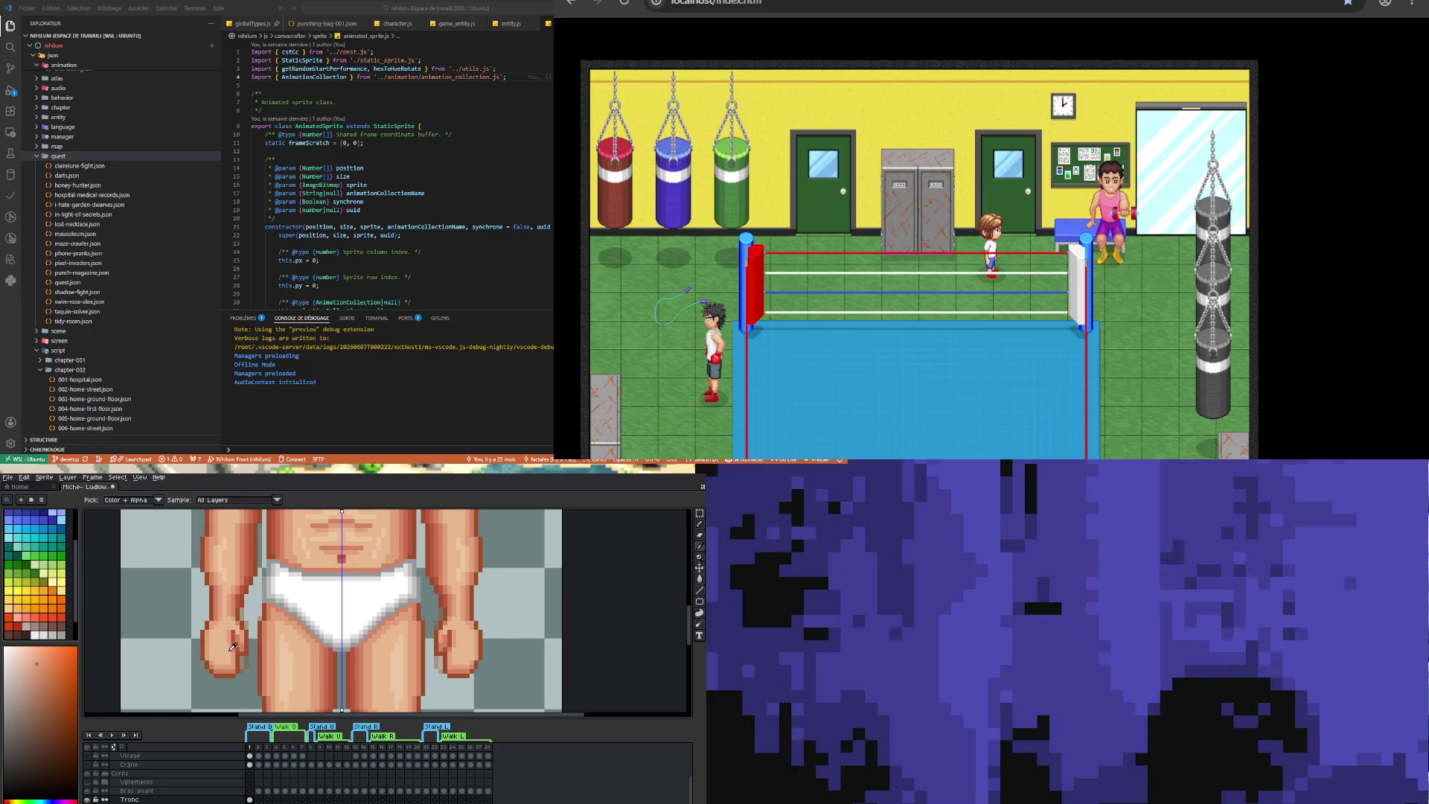
{"action": "key", "text": "b"}
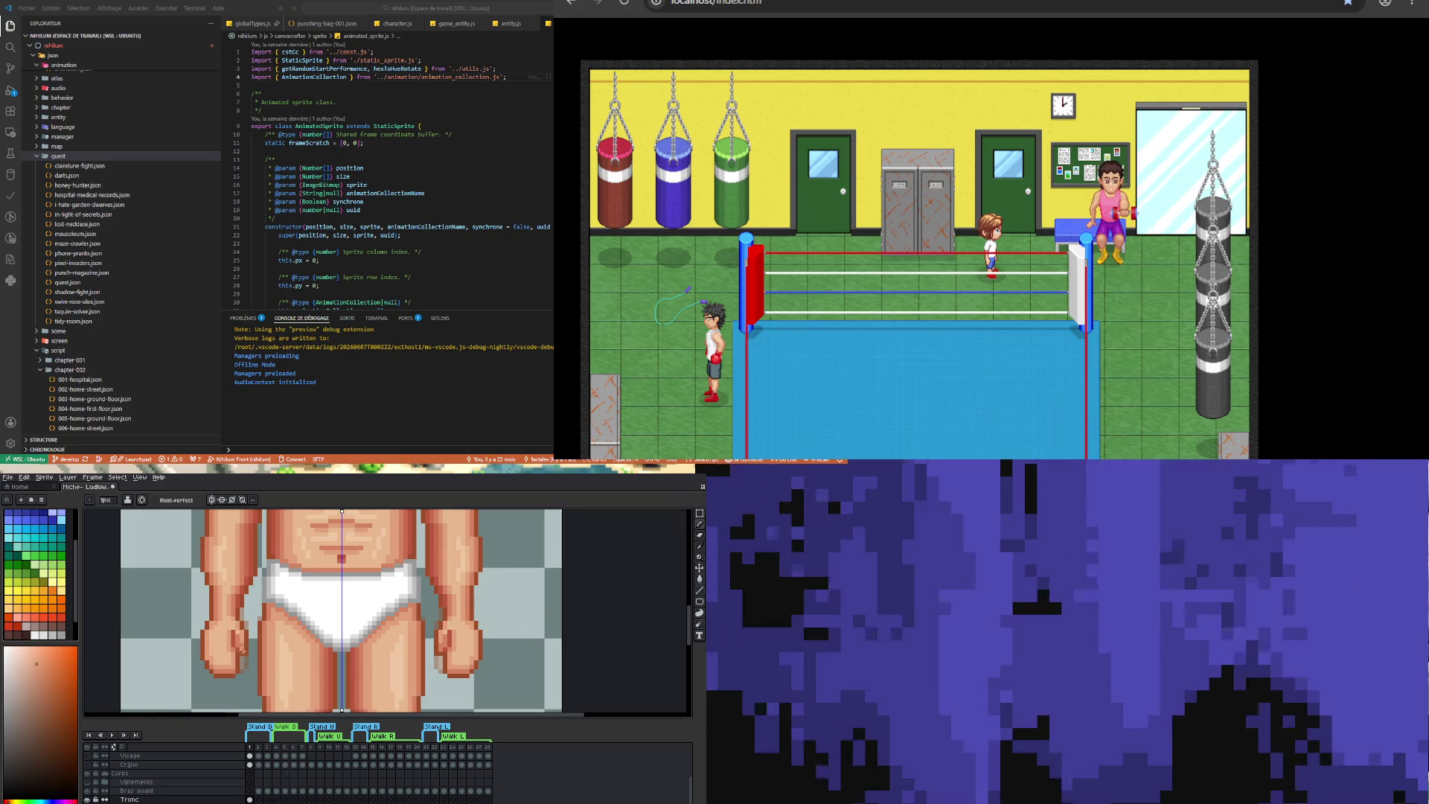
- Zoom in on the fists and sample the fist colour, then a darker skin tone
{"action": "scroll", "coordinate": [230, 635], "scroll_direction": "up", "scroll_amount": 1}
{"action": "scroll", "coordinate": [236, 634], "scroll_direction": "up", "scroll_amount": 1}
{"action": "key", "text": "i"}
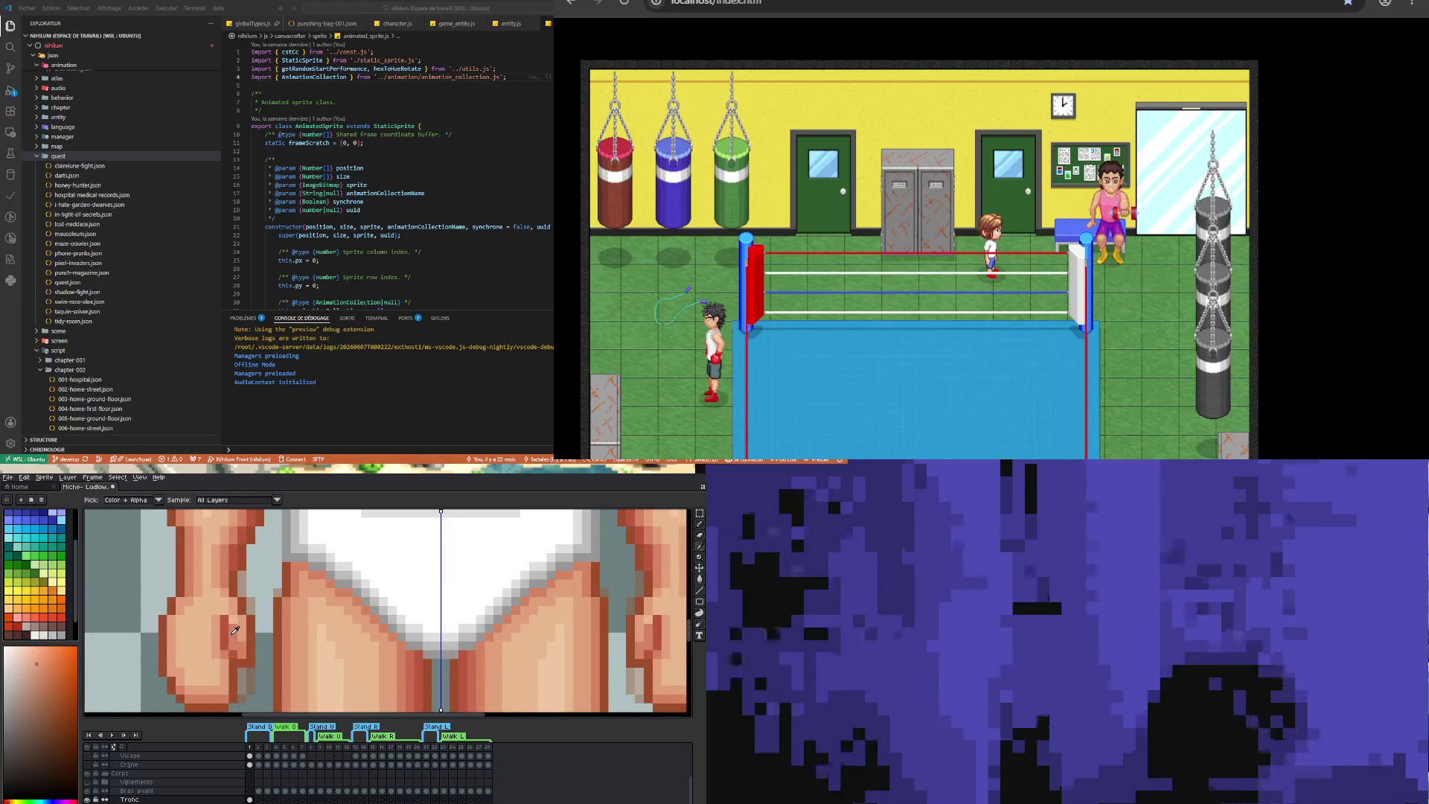
{"action": "left_click", "coordinate": [235, 633]}
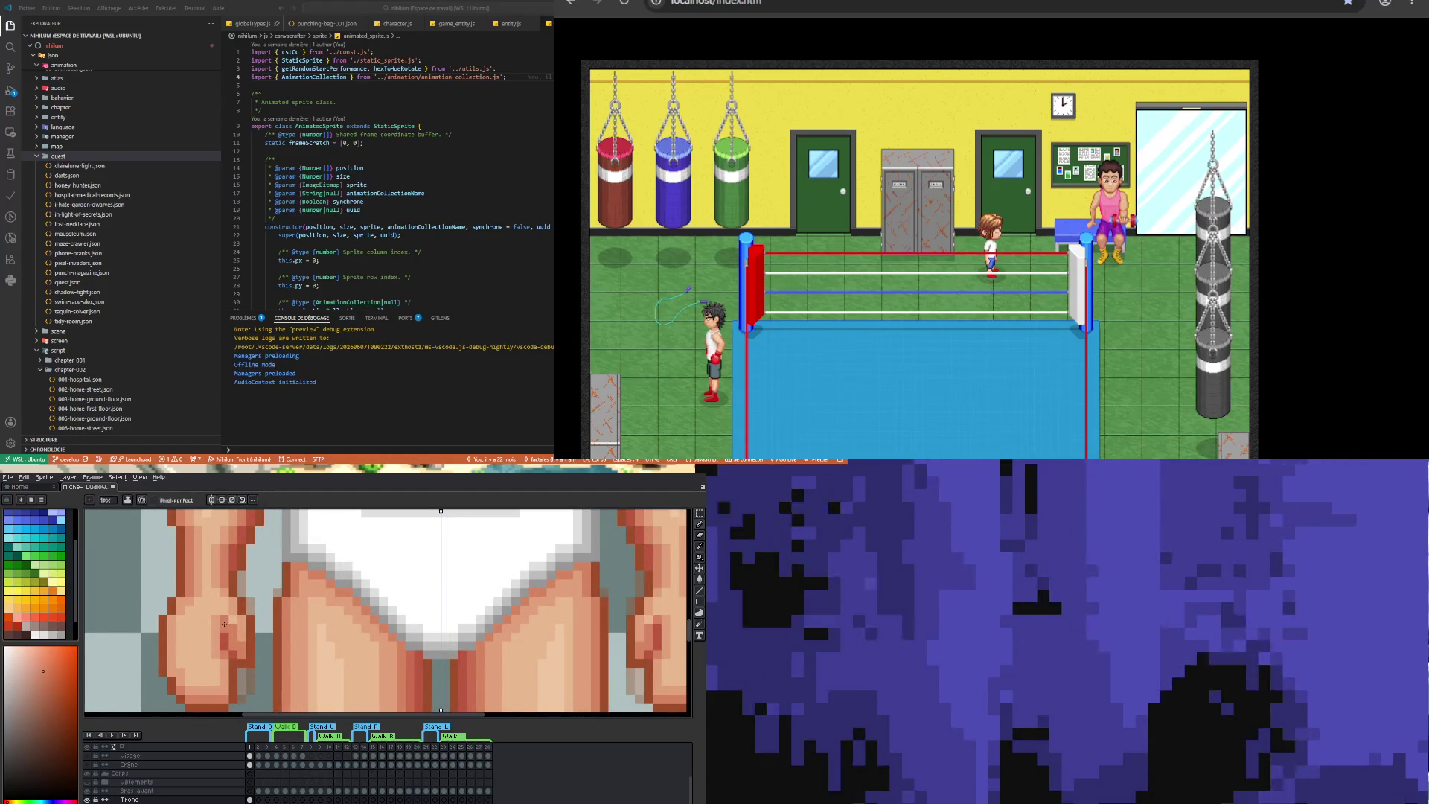
{"action": "scroll", "coordinate": [237, 673], "scroll_direction": "down", "scroll_amount": 3}
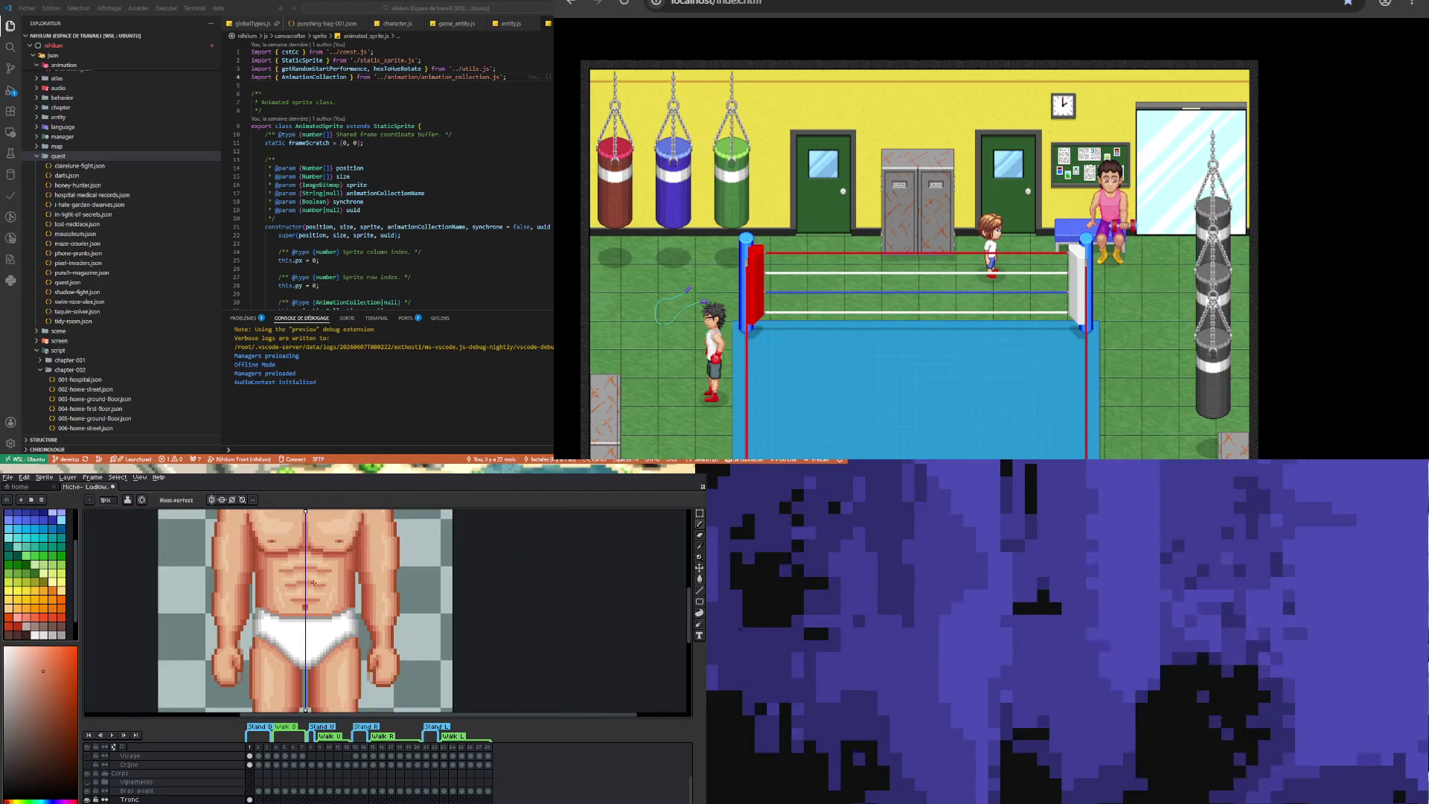
{"action": "scroll", "coordinate": [248, 675], "scroll_direction": "up", "scroll_amount": 3}
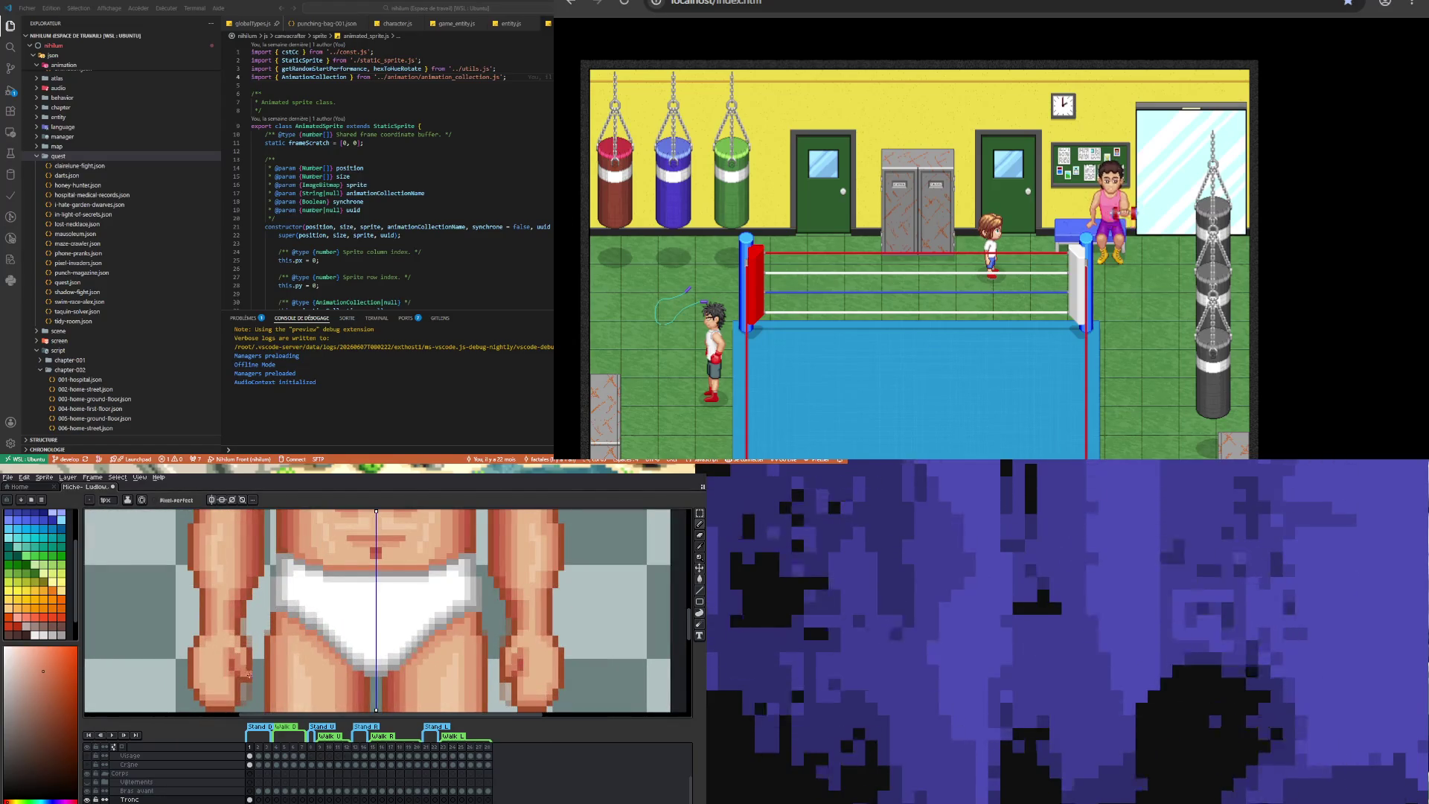
{"action": "scroll", "coordinate": [249, 674], "scroll_direction": "up", "scroll_amount": 1}
{"action": "left_click", "coordinate": [232, 655], "text": "alt"}
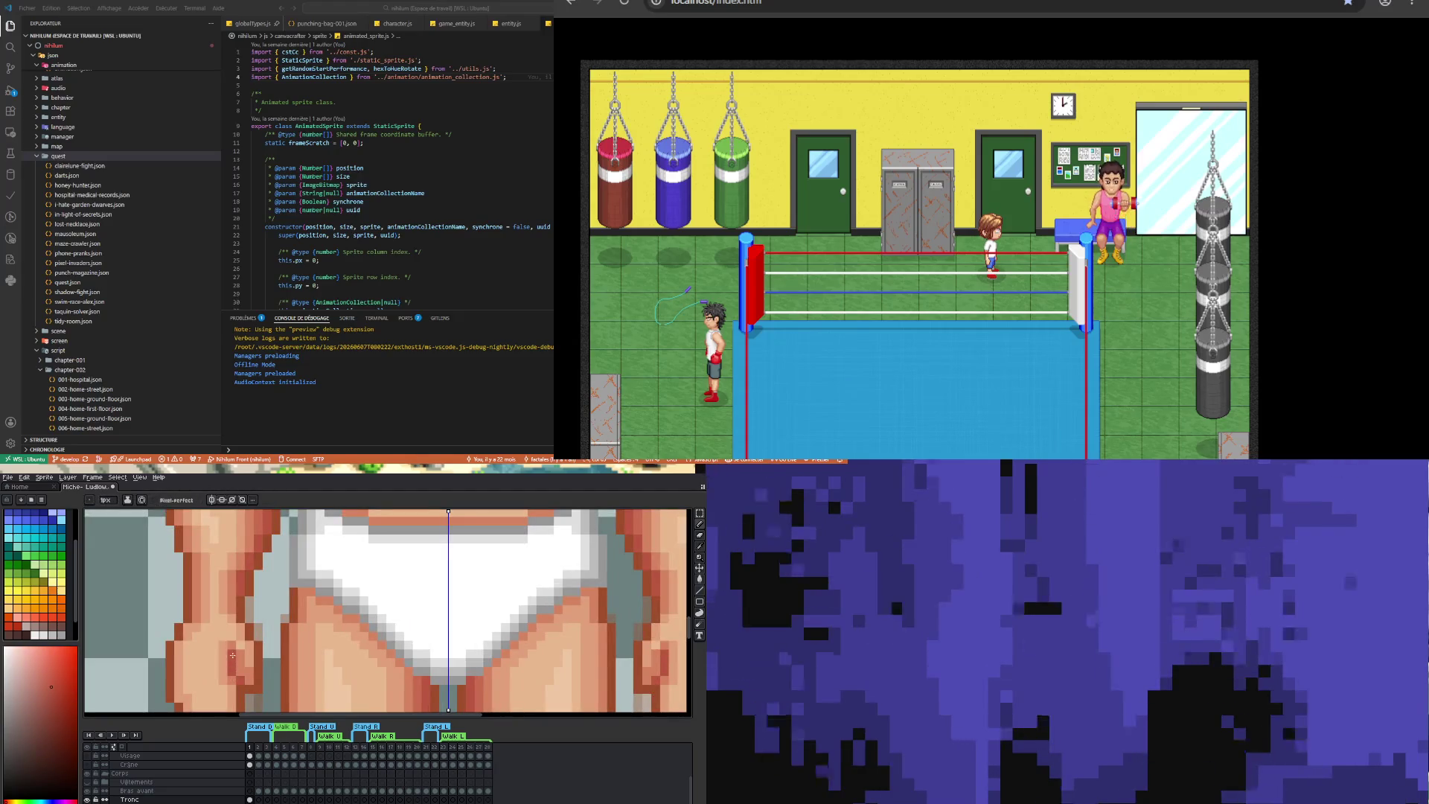
{"action": "scroll", "coordinate": [248, 669], "scroll_direction": "down", "scroll_amount": 4}
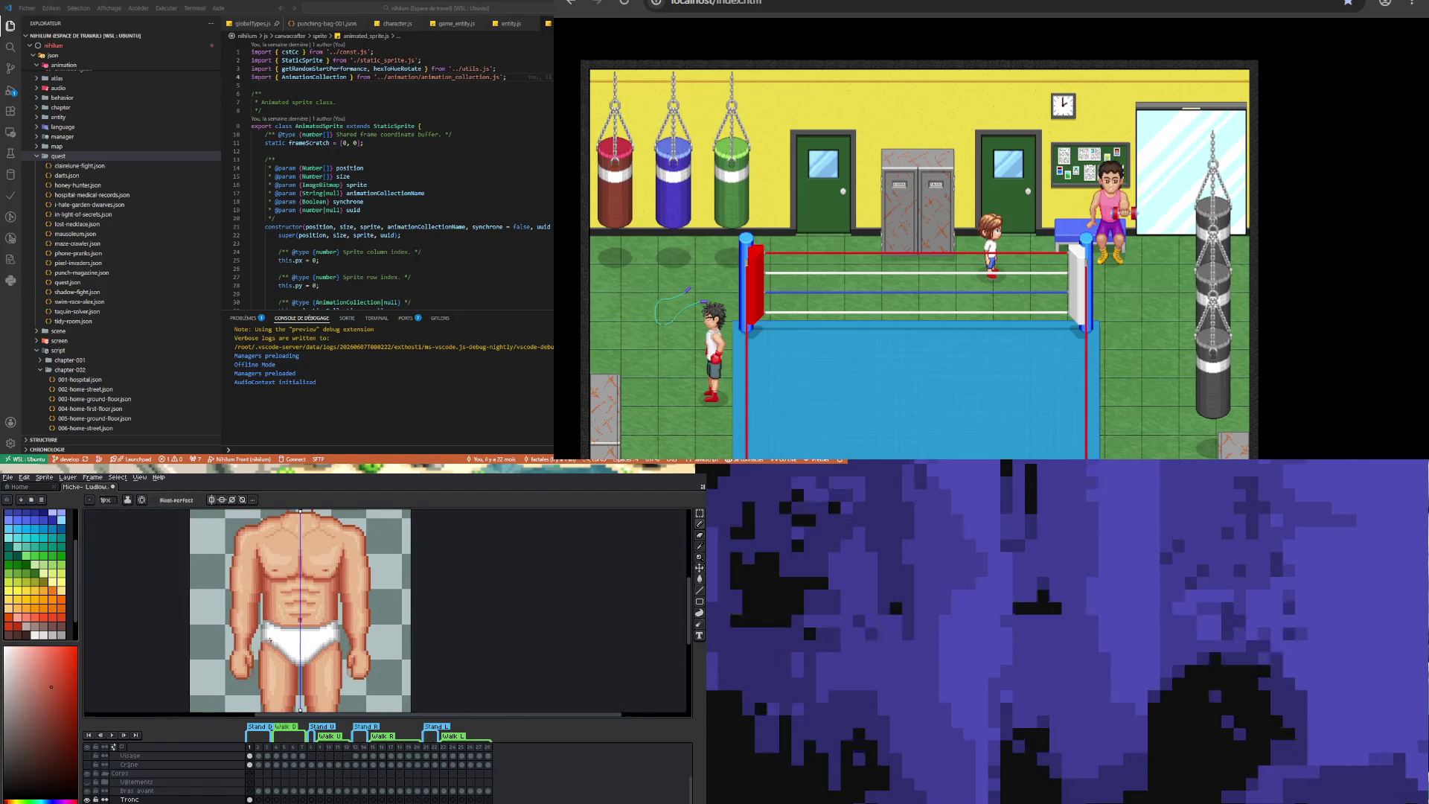
{"action": "scroll", "coordinate": [269, 639], "scroll_direction": "up", "scroll_amount": 4}
- Sample the skin tone beside the briefs for the pencil and zoom back out
{"action": "key", "text": "i"}
{"action": "left_click", "coordinate": [246, 663]}
{"action": "key", "text": "b"}
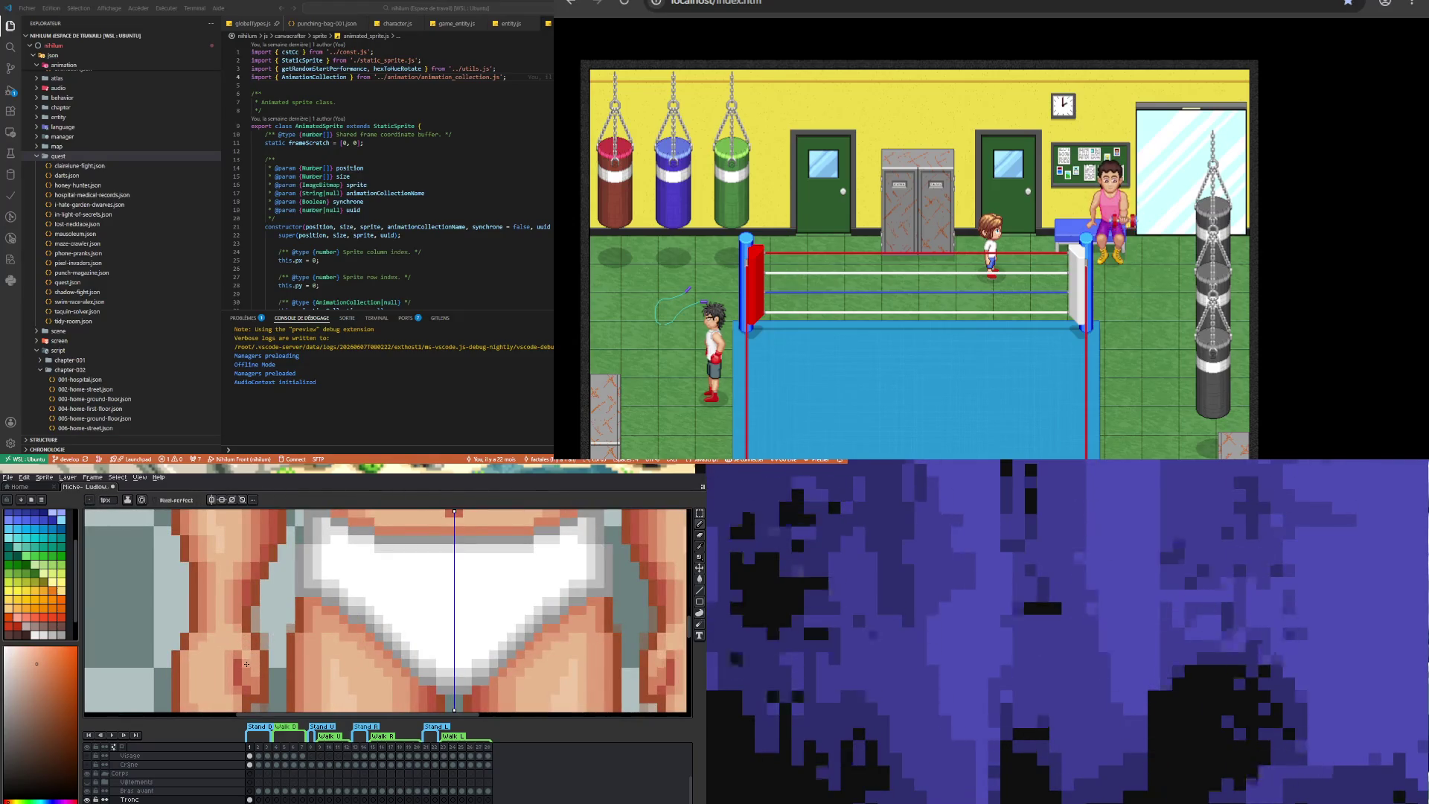
{"action": "scroll", "coordinate": [246, 663], "scroll_direction": "down", "scroll_amount": 4}
{"action": "scroll", "coordinate": [281, 617], "scroll_direction": "down", "scroll_amount": 1}
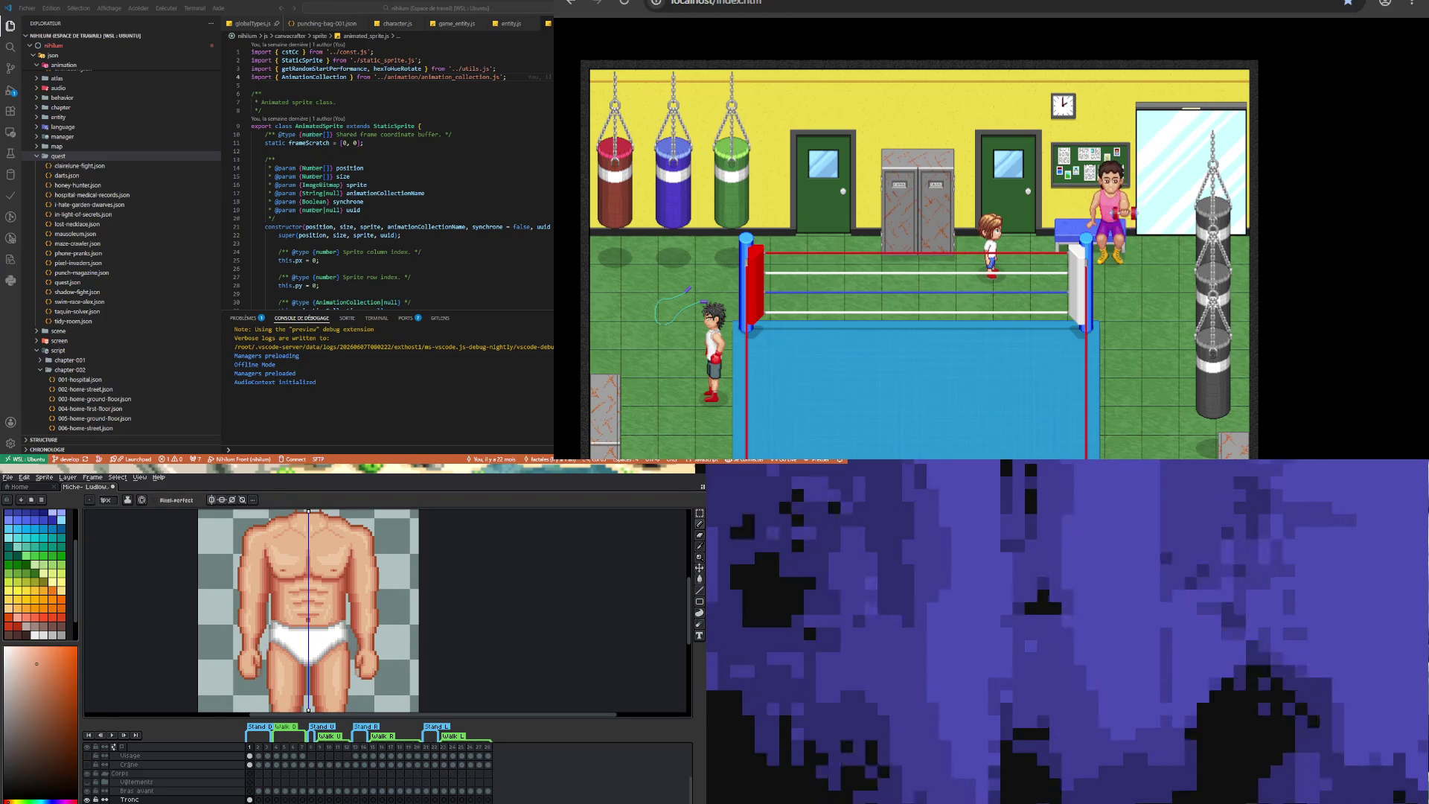
{"action": "scroll", "coordinate": [248, 633], "scroll_direction": "down", "scroll_amount": 3}
{"action": "scroll", "coordinate": [261, 611], "scroll_direction": "up", "scroll_amount": 1}
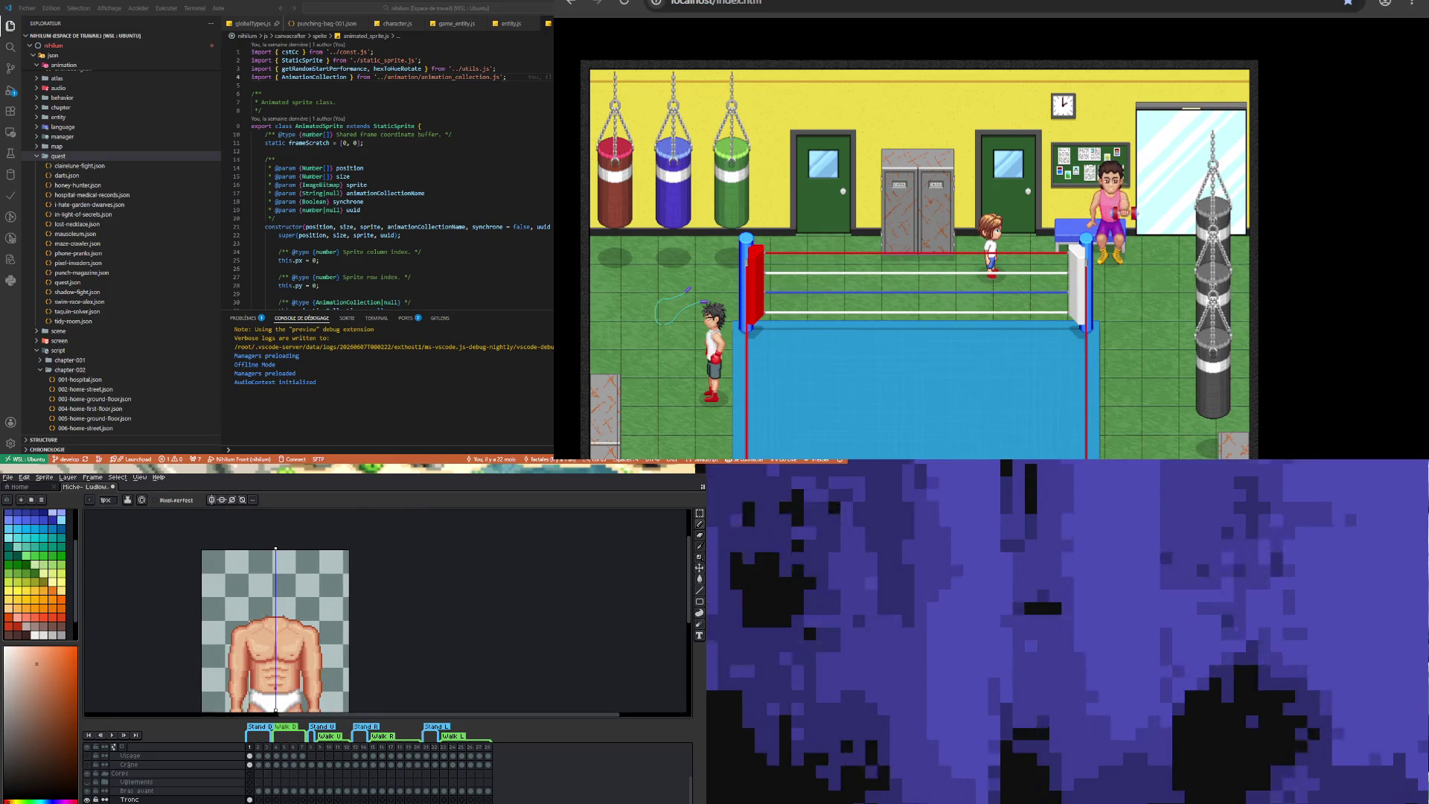
- Make the Crâne layer active and visible to show the bald head
{"action": "scroll", "coordinate": [164, 778], "scroll_direction": "up", "scroll_amount": 2}
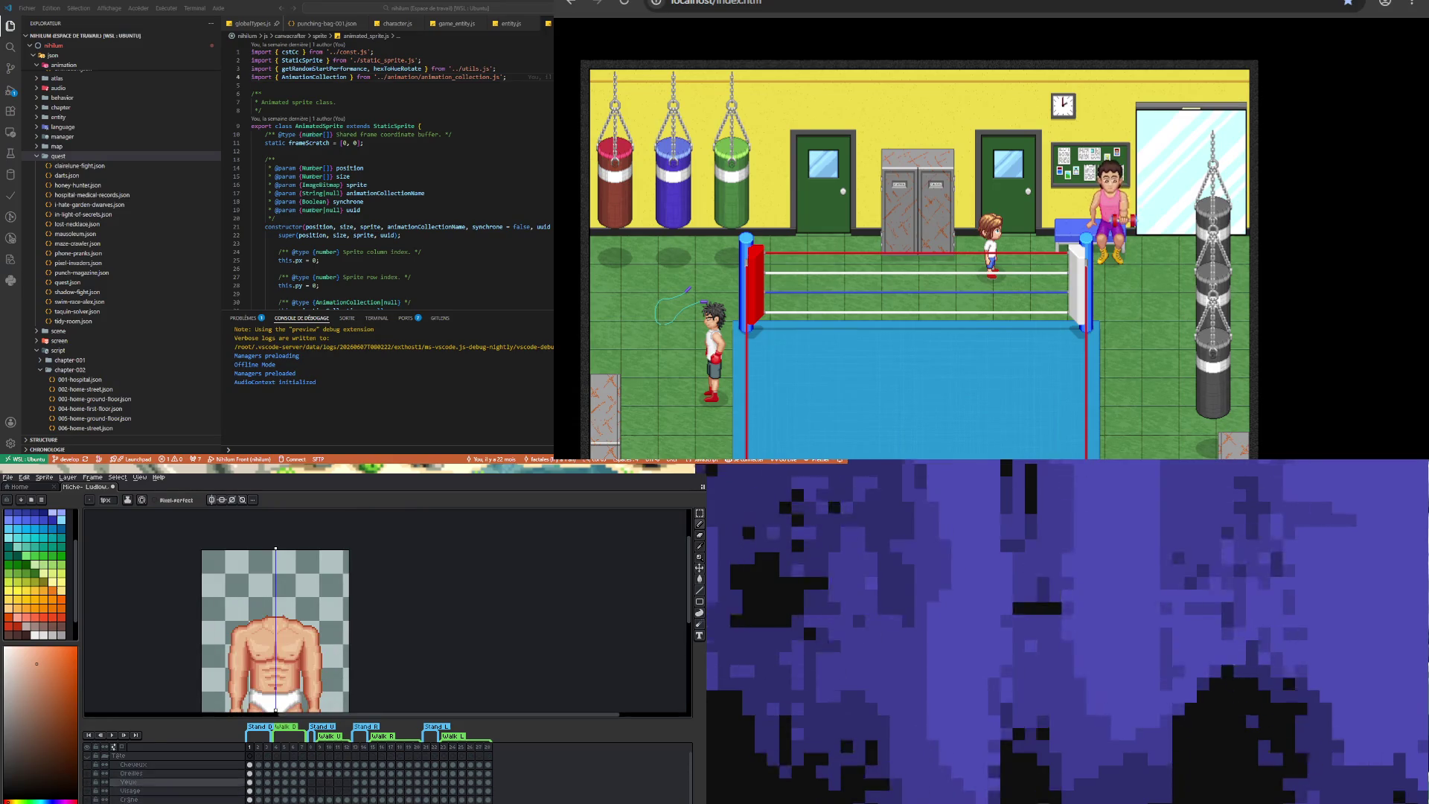
{"action": "left_click", "coordinate": [130, 799]}
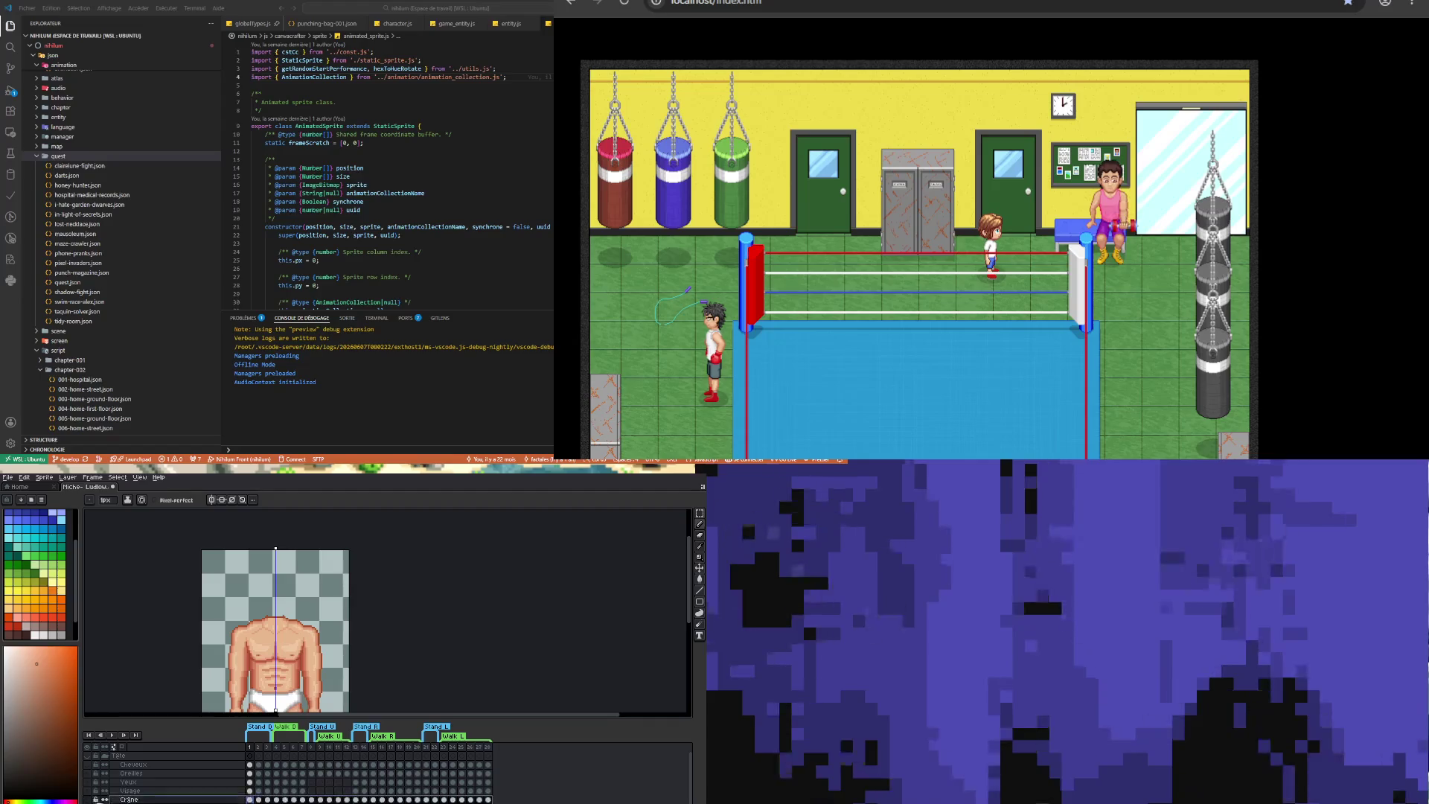
{"action": "left_click", "coordinate": [87, 799]}
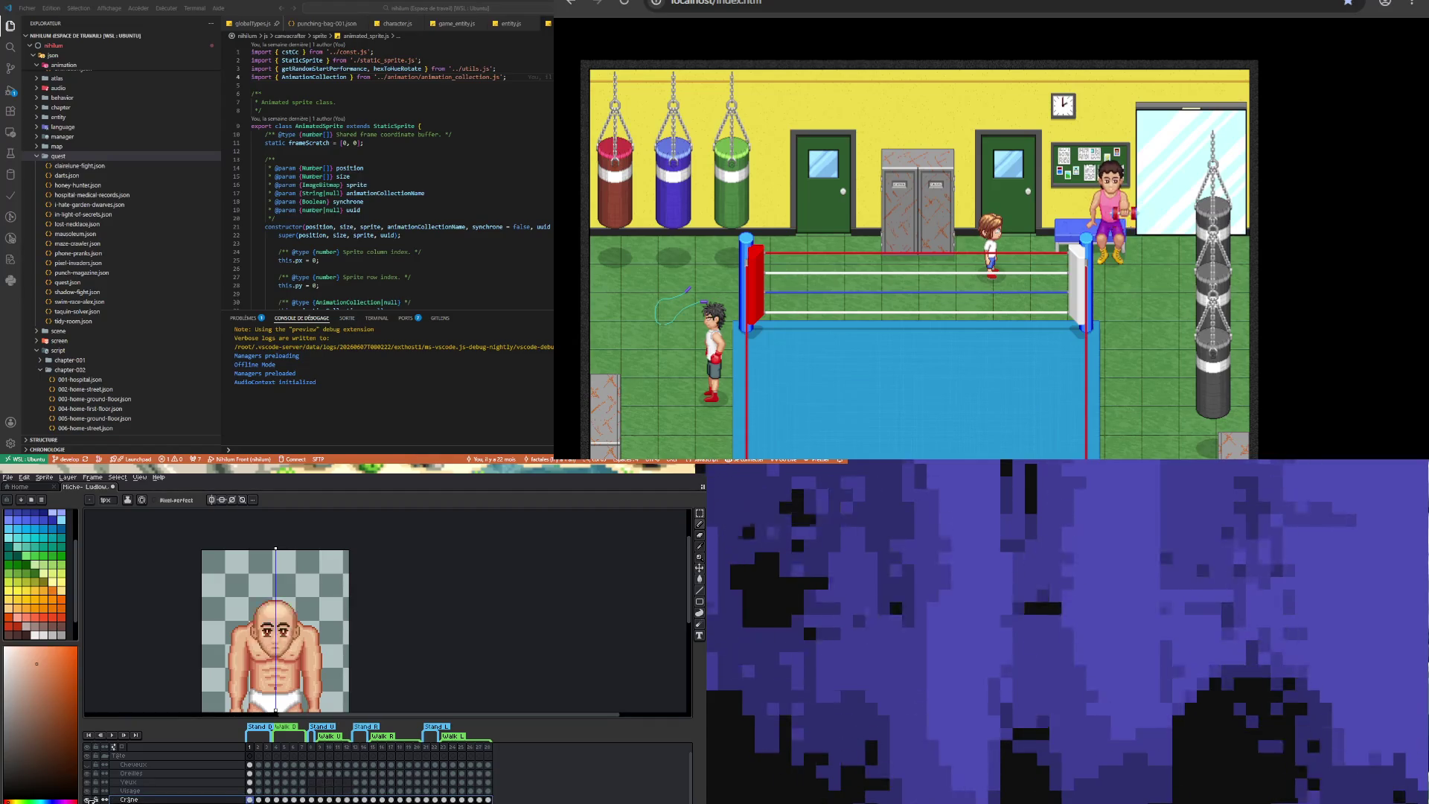
- Hide the eyes, brows and ears layers, and nudge the selected head and torso into place
{"action": "key", "text": "m"}
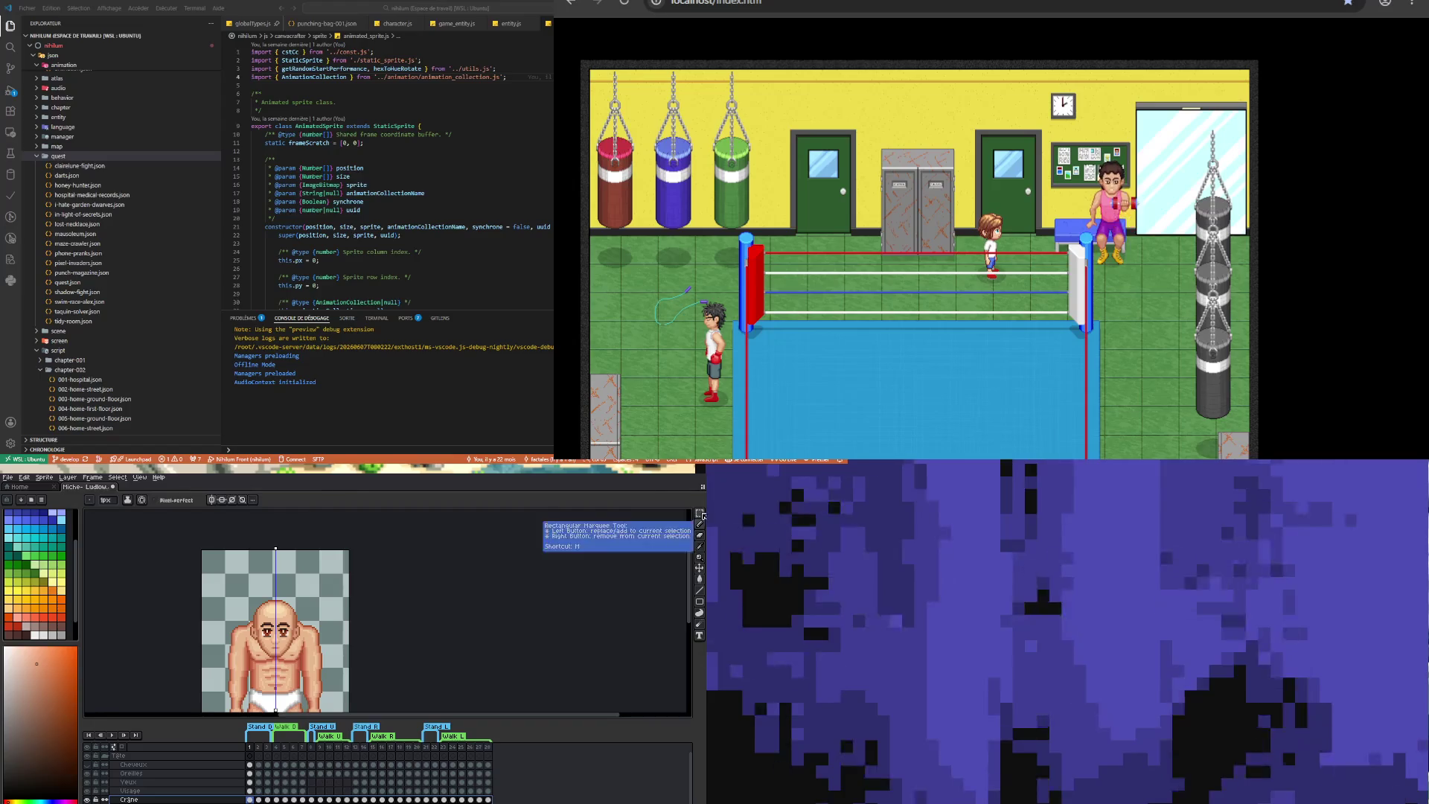
{"action": "left_click_drag", "start_coordinate": [219, 594], "coordinate": [331, 678]}
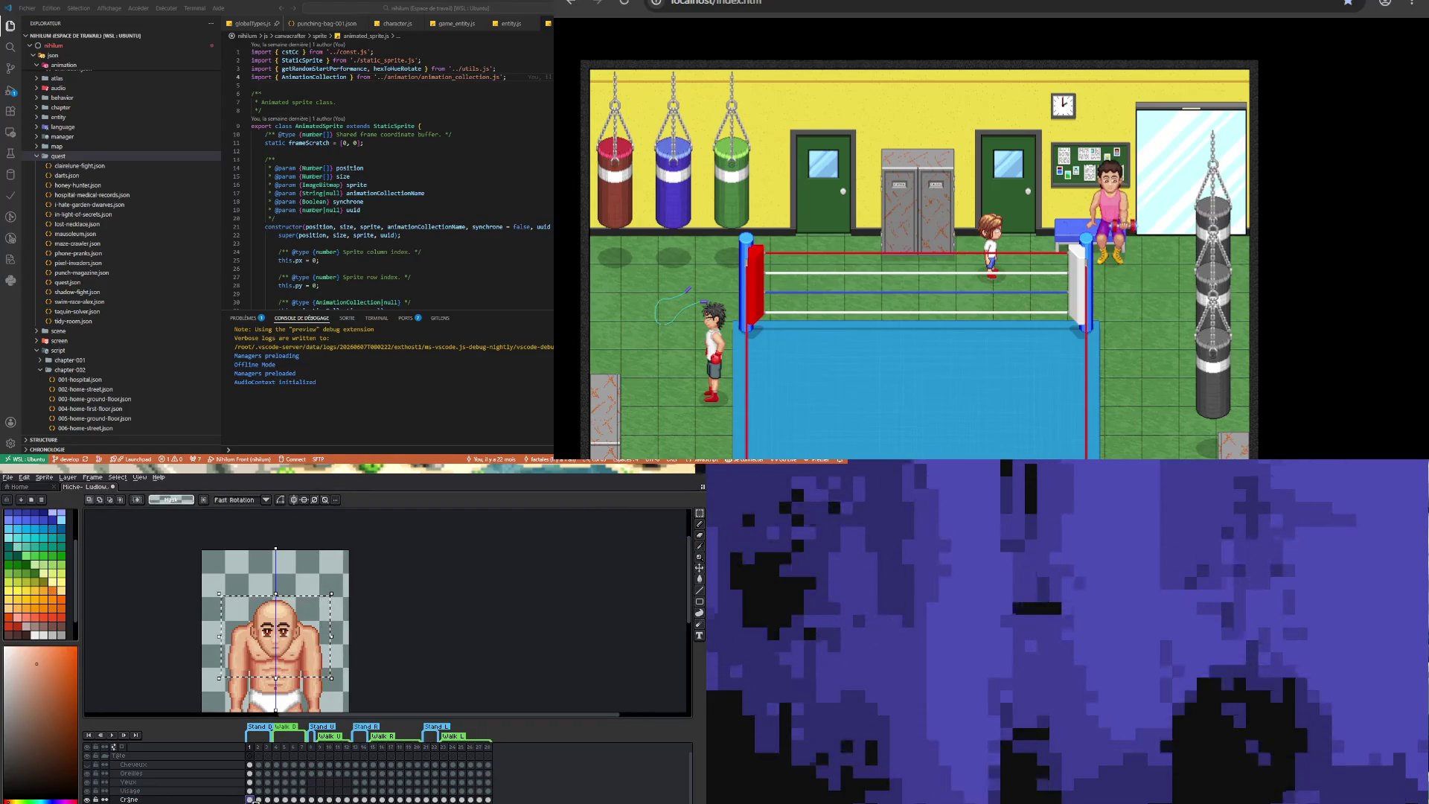
{"action": "left_click_drag", "start_coordinate": [87, 792], "coordinate": [90, 777]}
{"action": "key", "text": "Up"}
{"action": "key", "text": "Up"}
{"action": "key", "text": "Up"}
{"action": "key", "text": "Up"}
{"action": "key", "text": "Up"}
{"action": "key", "text": "Up"}
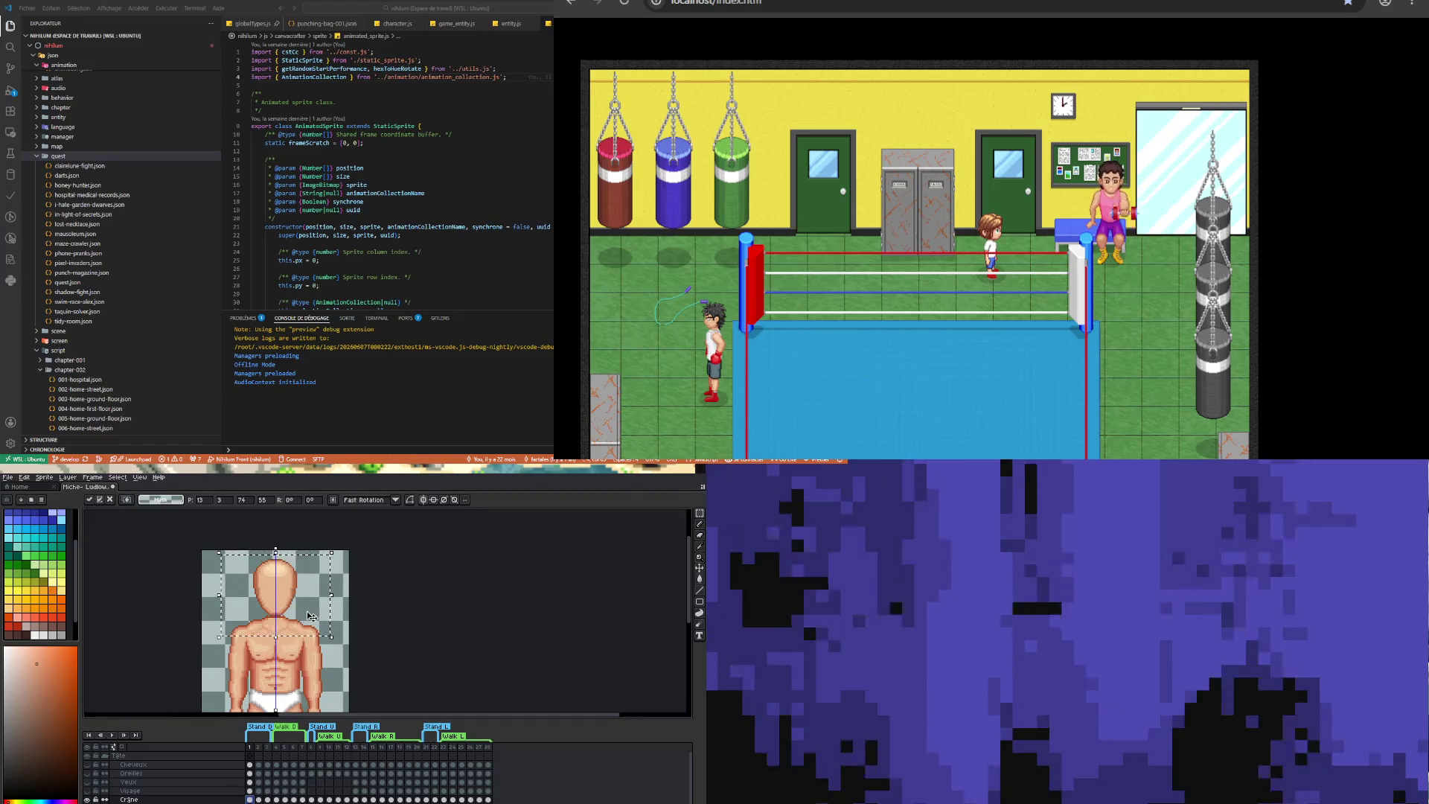
{"action": "key", "text": "Down"}
{"action": "key", "text": "Down"}
{"action": "key", "text": "Down"}
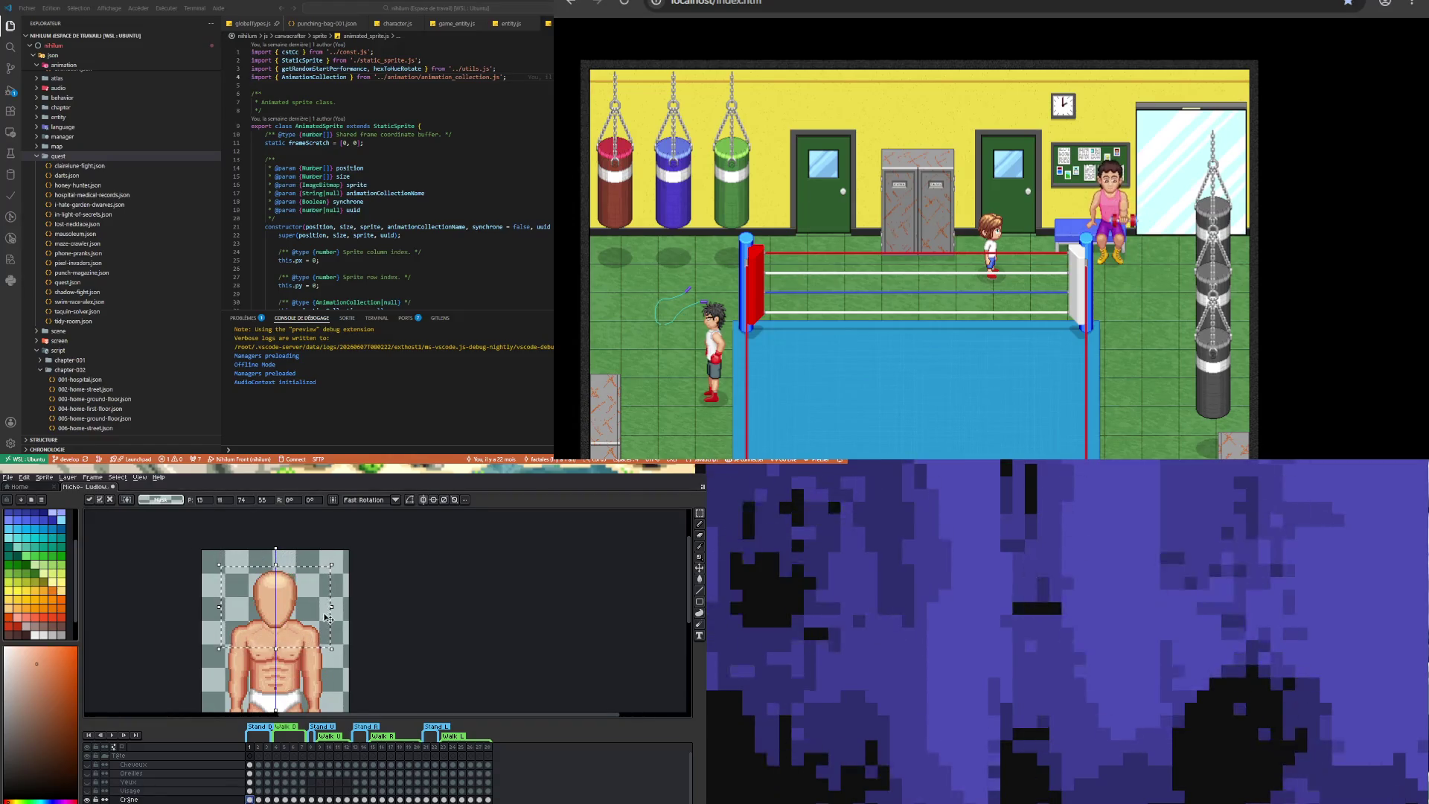
{"action": "scroll", "coordinate": [328, 618], "scroll_direction": "down", "scroll_amount": 1}
{"action": "scroll", "coordinate": [350, 615], "scroll_direction": "up", "scroll_amount": 1}
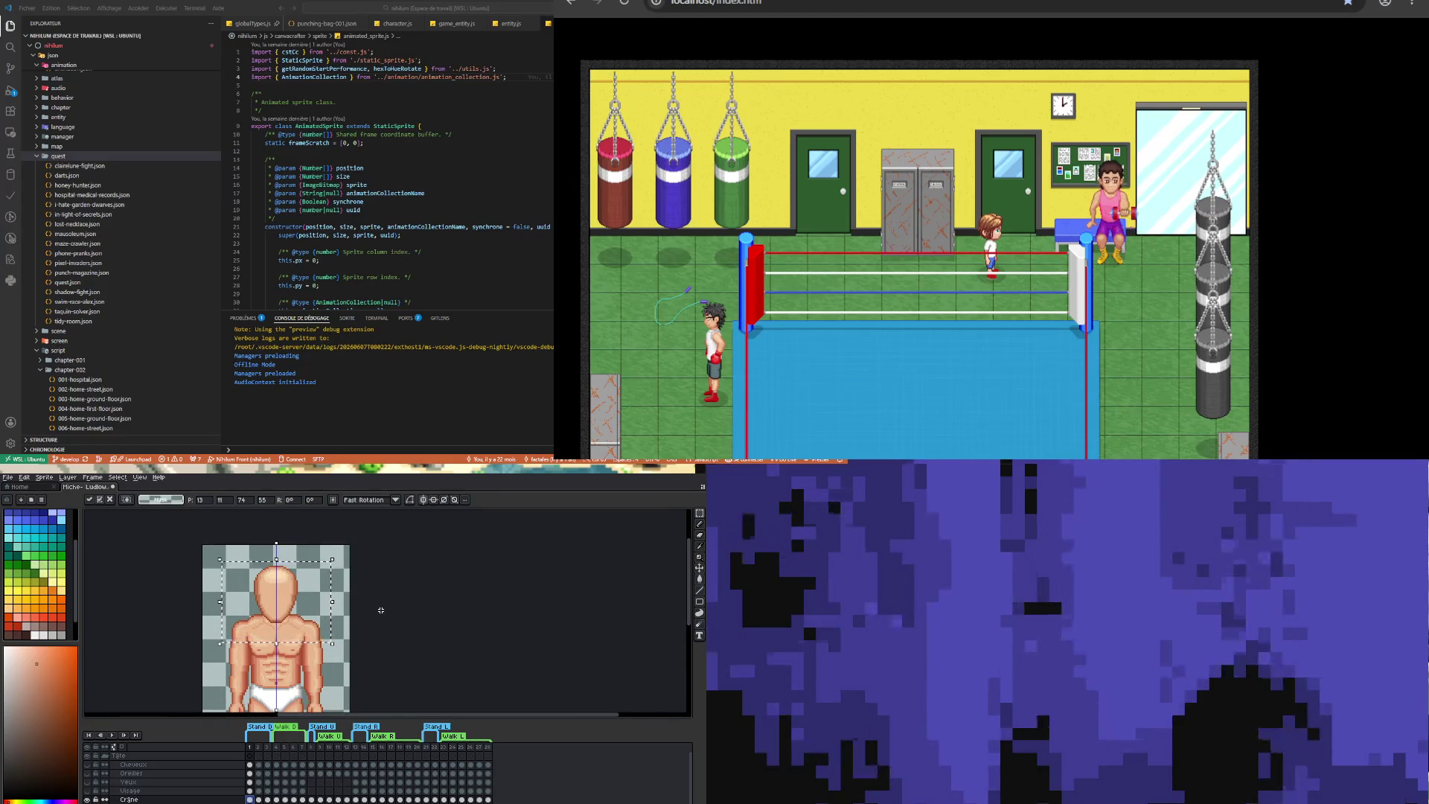
{"action": "scroll", "coordinate": [381, 610], "scroll_direction": "down", "scroll_amount": 1}
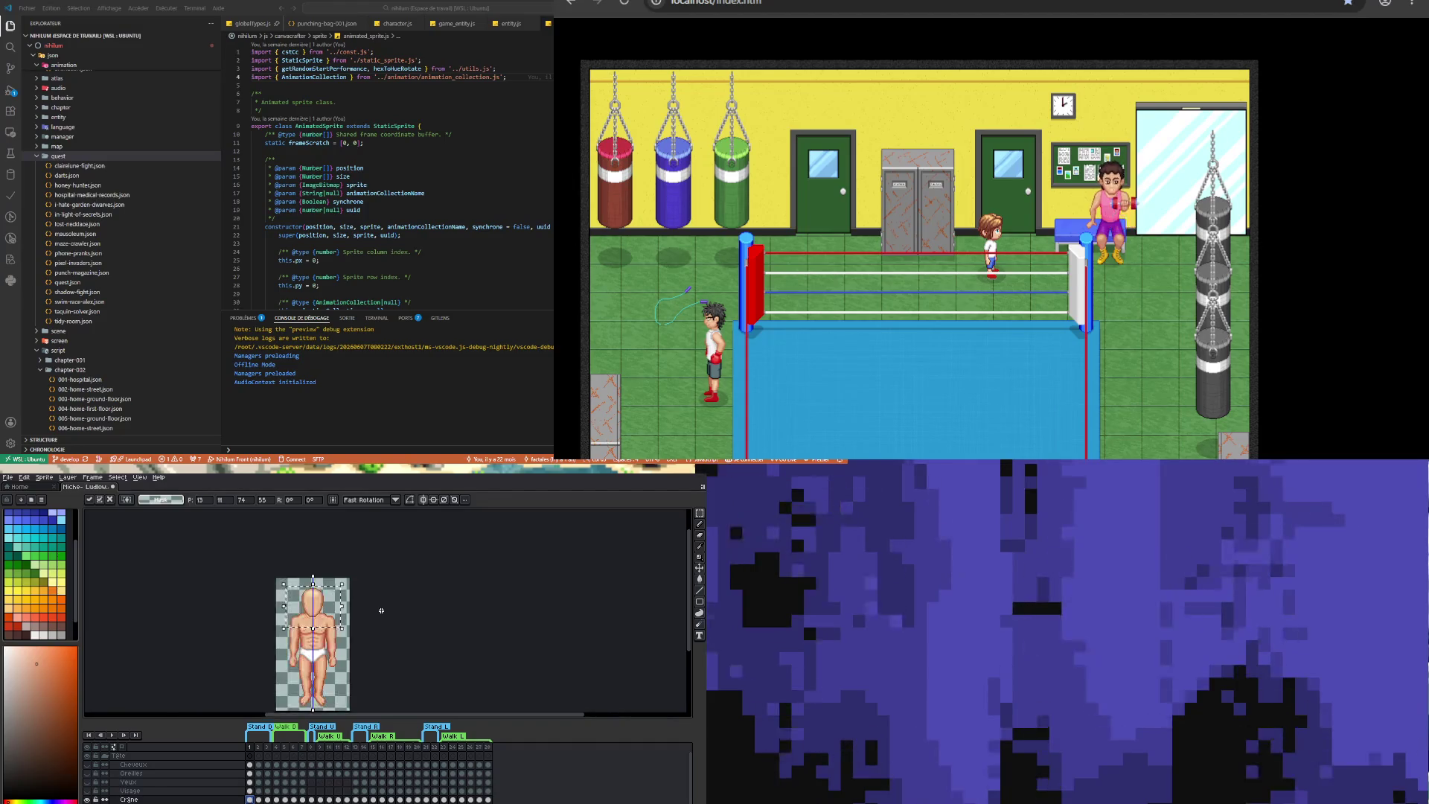
{"action": "scroll", "coordinate": [397, 587], "scroll_direction": "up", "scroll_amount": 1}
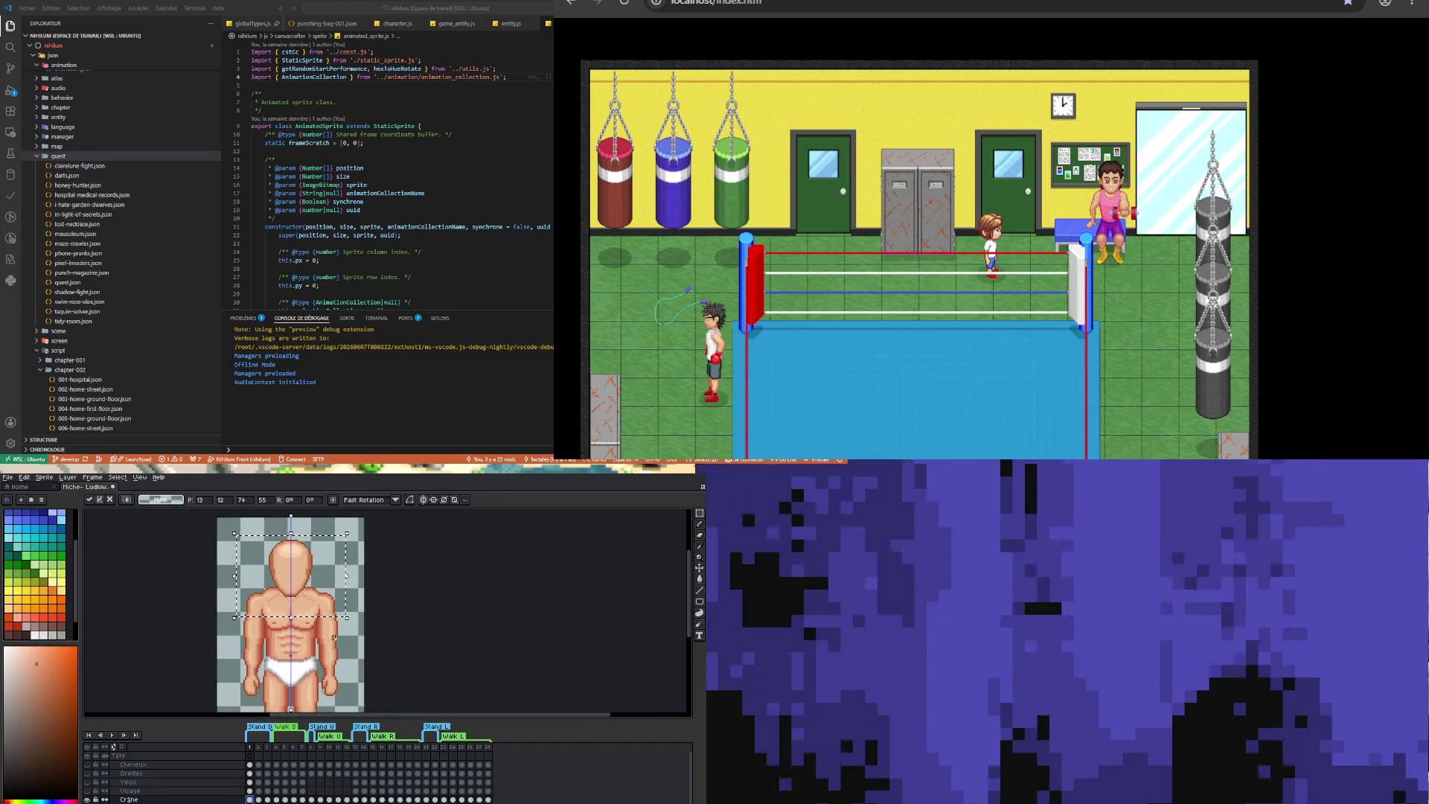
{"action": "key", "text": "ctrl+d"}
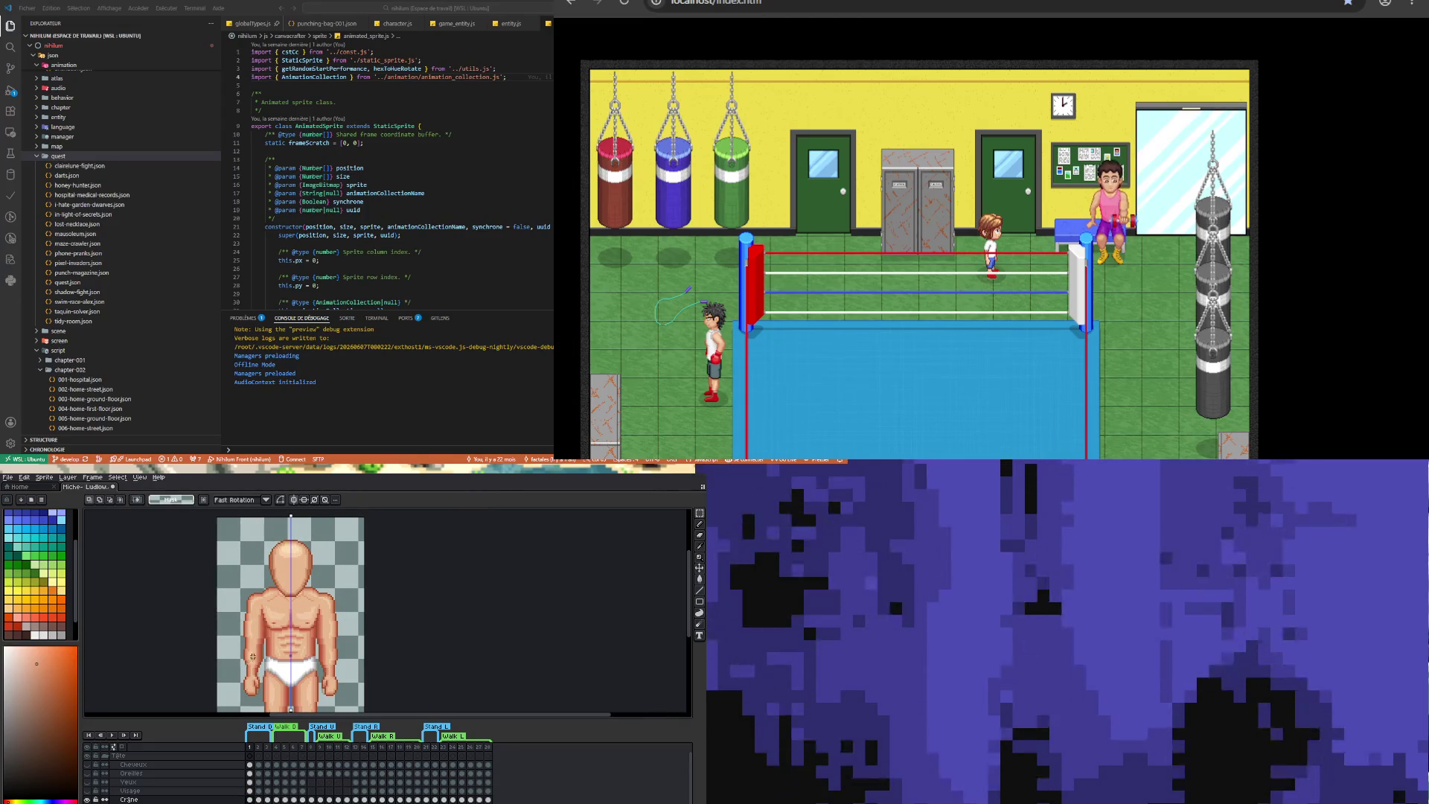
{"action": "scroll", "coordinate": [250, 661], "scroll_direction": "down", "scroll_amount": 1}
{"action": "scroll", "coordinate": [278, 617], "scroll_direction": "up", "scroll_amount": 1}
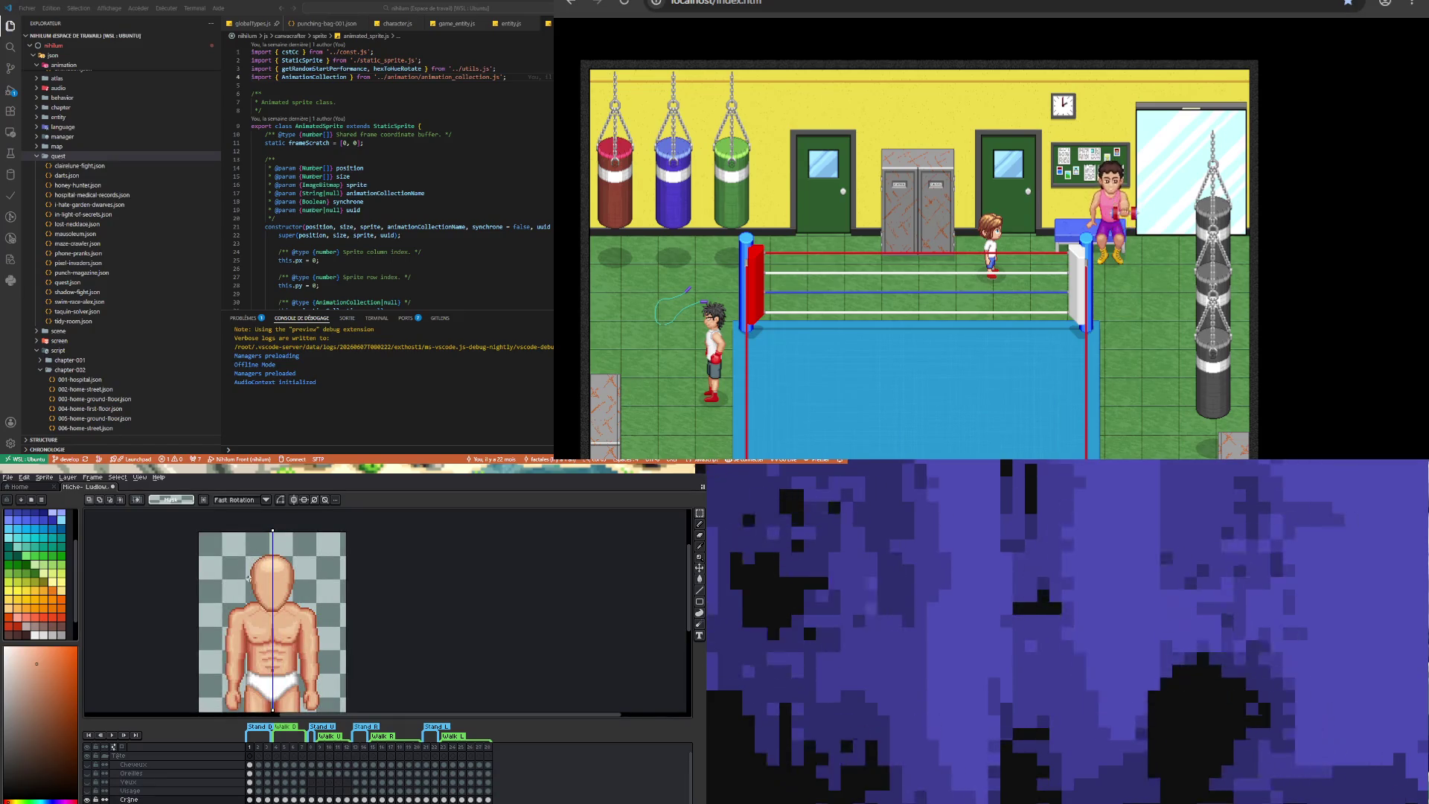
- Sample a skin colour from the sprite, alternating between Eyedropper and Paint Bucket
{"action": "scroll", "coordinate": [276, 575], "scroll_direction": "up", "scroll_amount": 1}
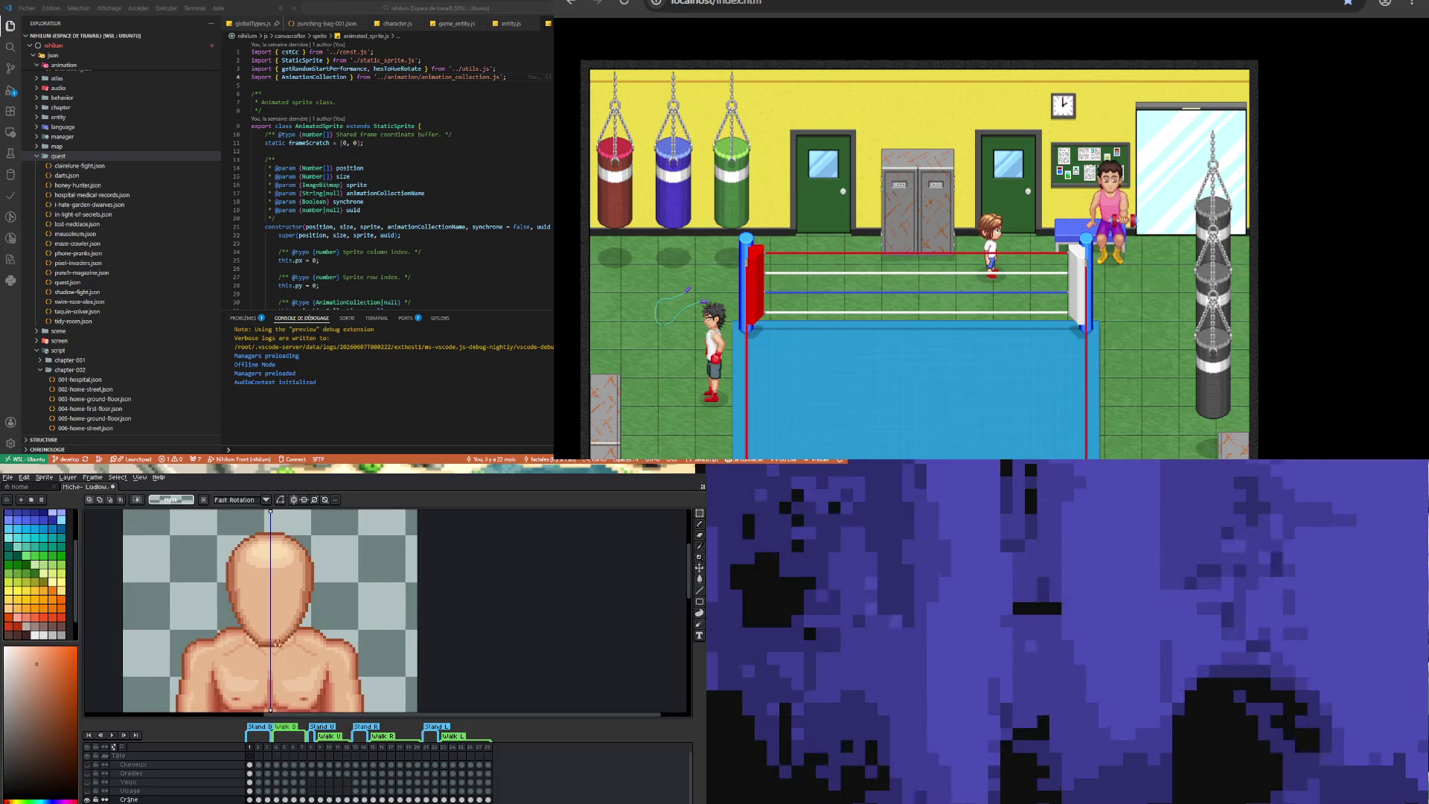
{"action": "scroll", "coordinate": [269, 663], "scroll_direction": "up", "scroll_amount": 1}
{"action": "key", "text": "i"}
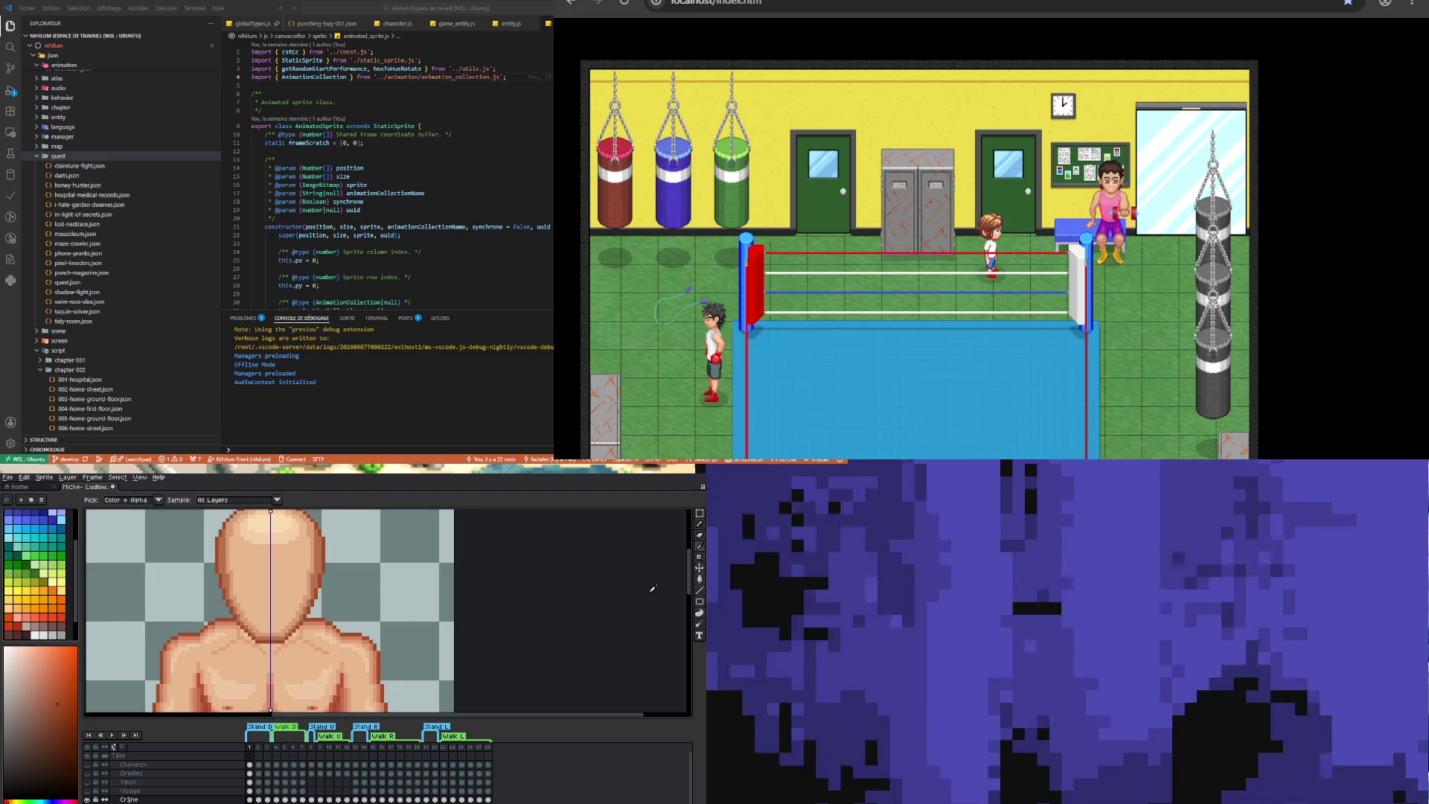
{"action": "left_click", "coordinate": [699, 584]}
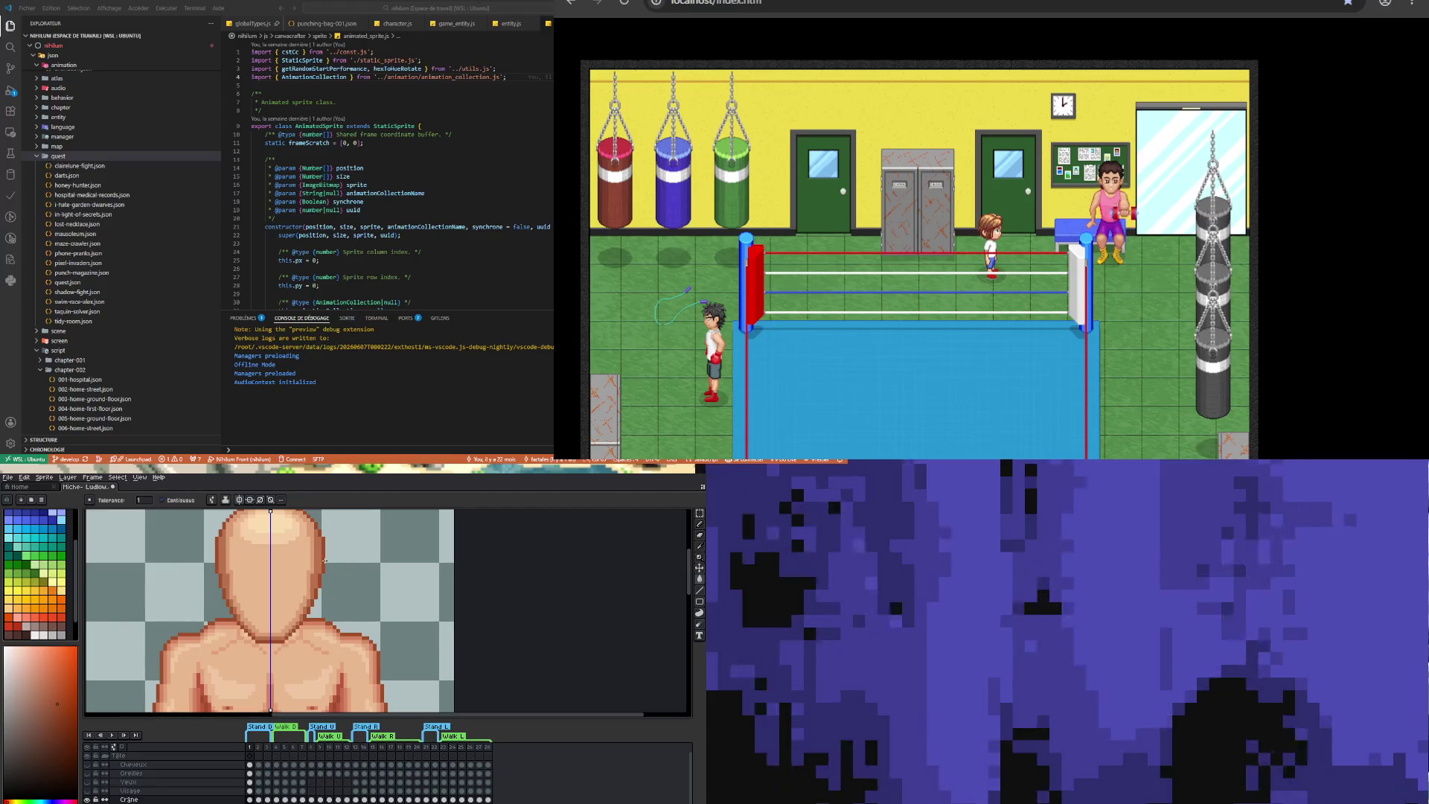
{"action": "key", "text": "i"}
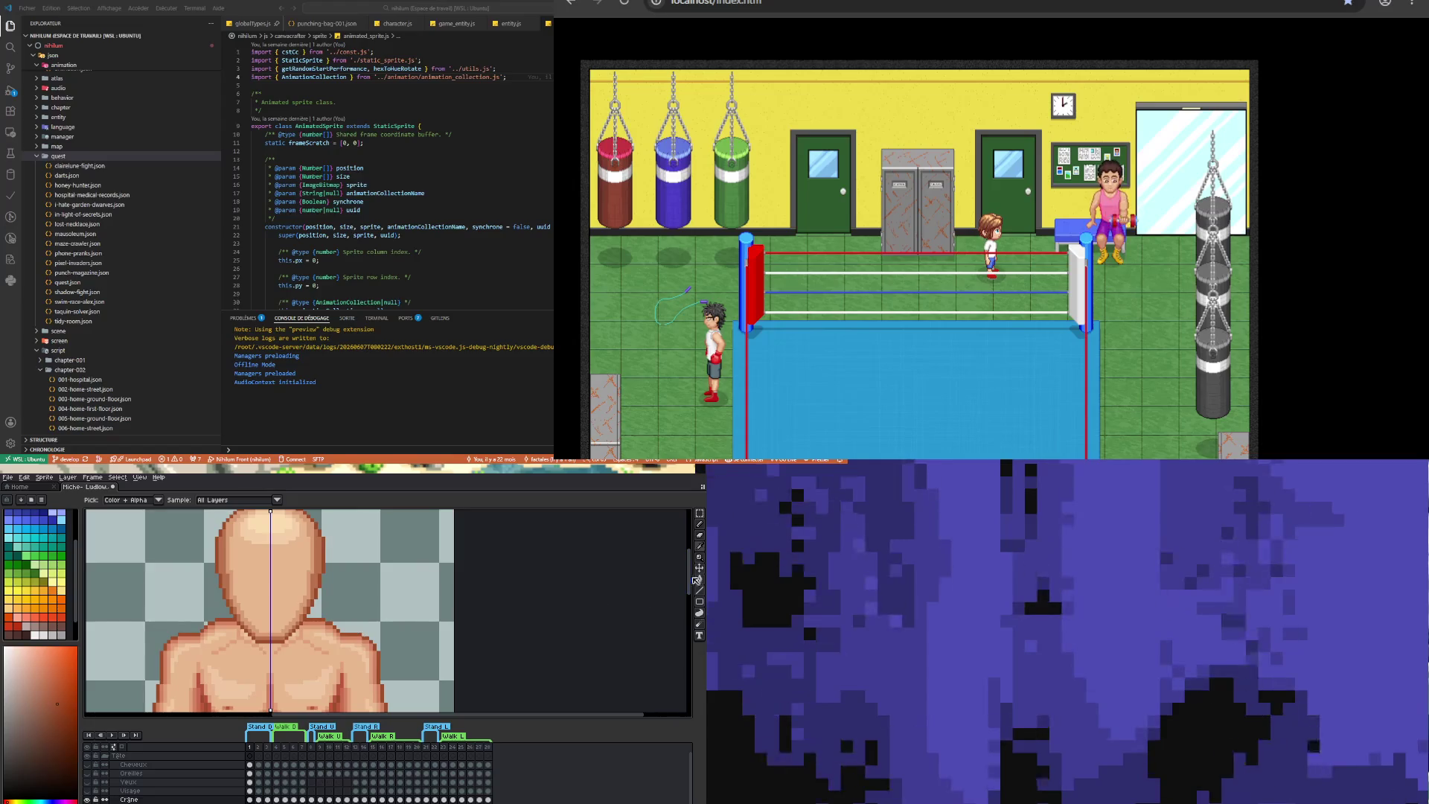
{"action": "left_click", "coordinate": [699, 585]}
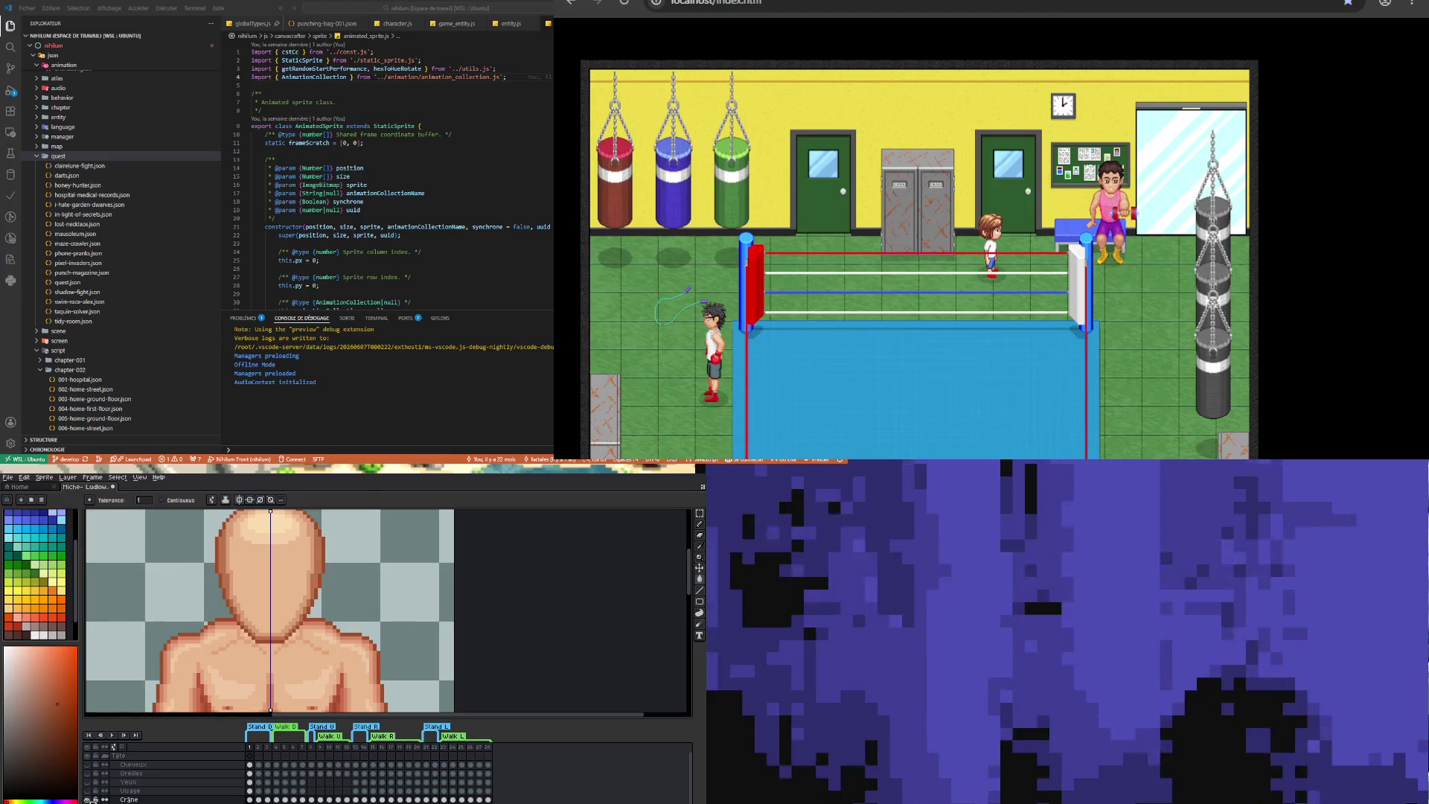
{"action": "scroll", "coordinate": [239, 617], "scroll_direction": "up", "scroll_amount": 2}
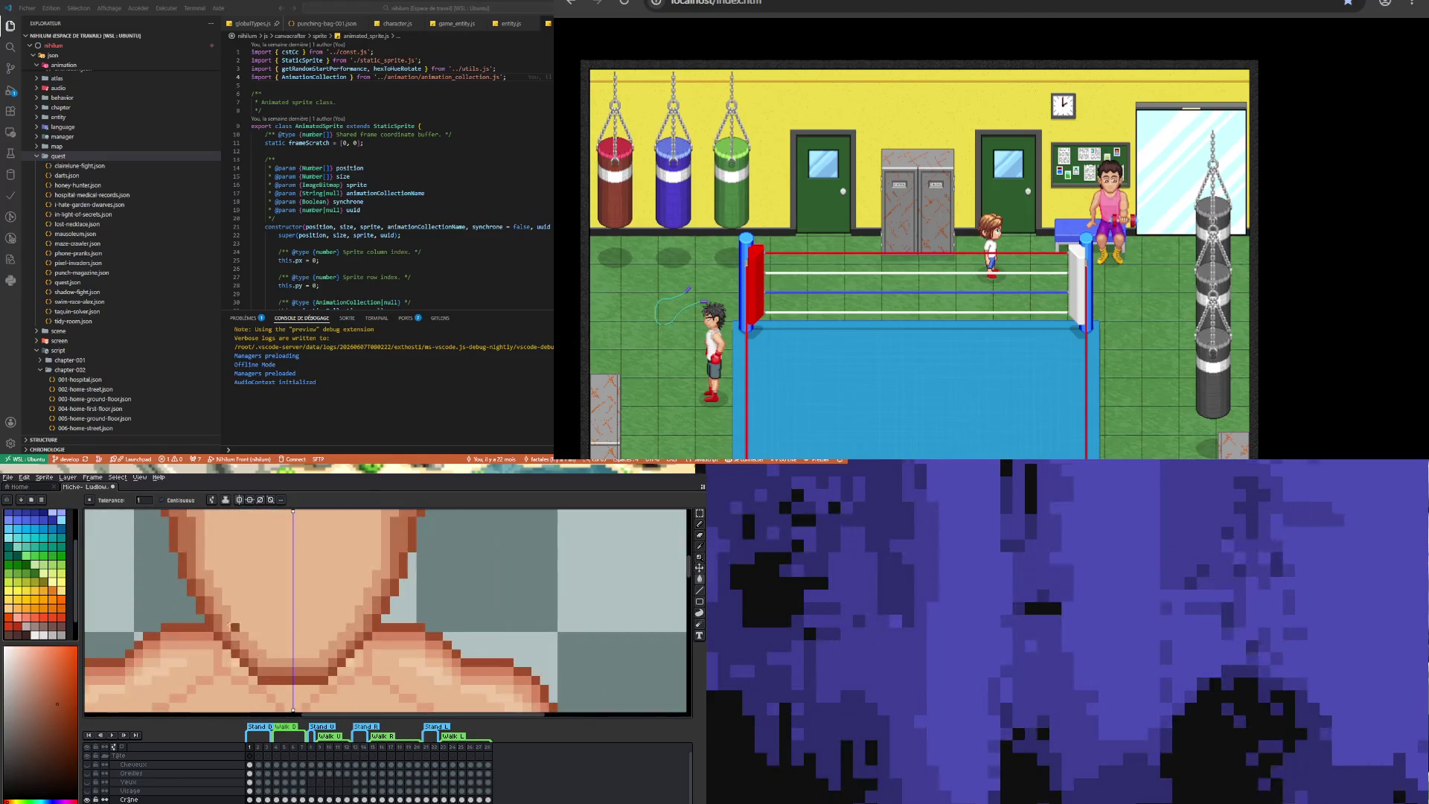
{"action": "key", "text": "alt"}
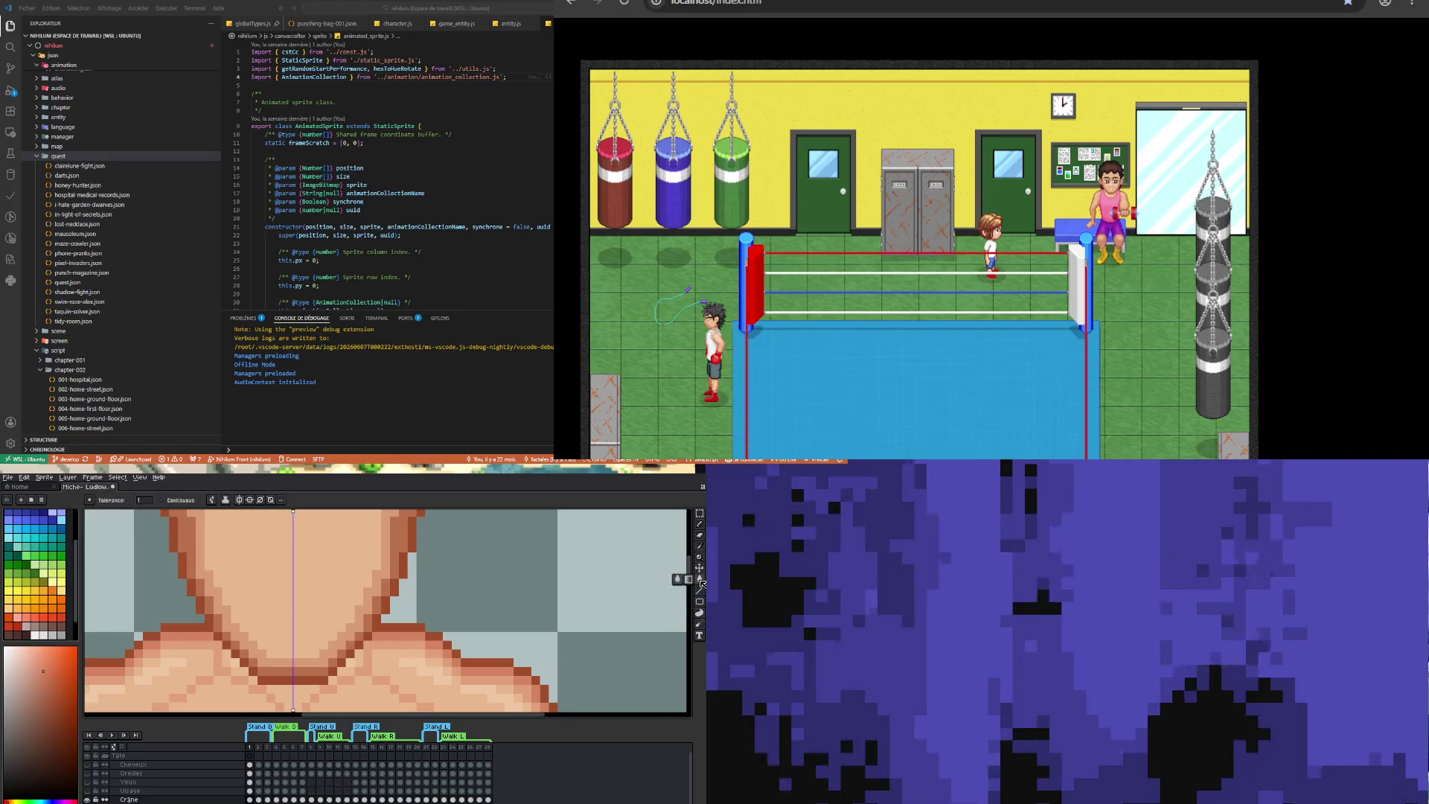
{"action": "scroll", "coordinate": [305, 645], "scroll_direction": "down", "scroll_amount": 2}
{"action": "scroll", "coordinate": [320, 677], "scroll_direction": "down", "scroll_amount": 1}
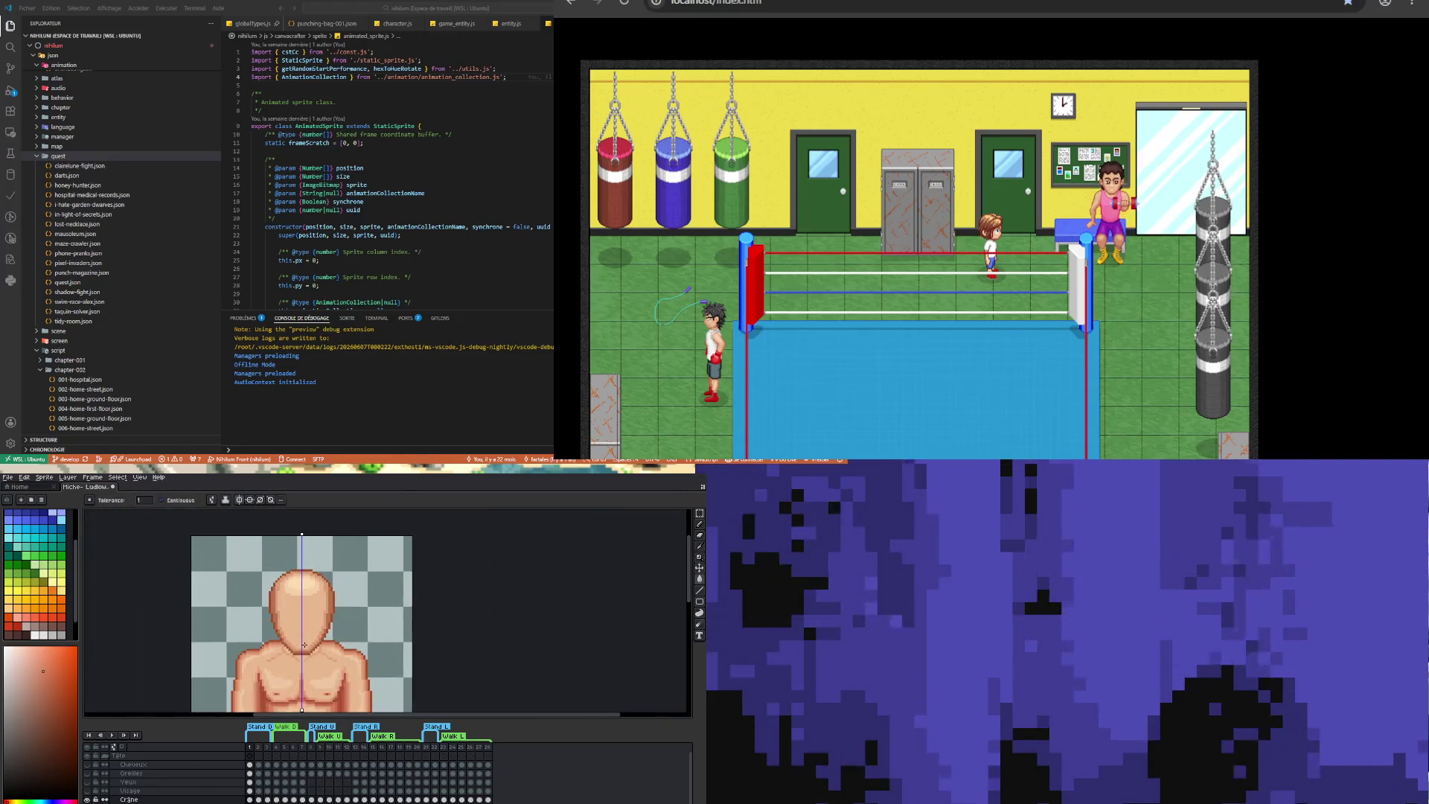
{"action": "scroll", "coordinate": [320, 677], "scroll_direction": "up", "scroll_amount": 1}
{"action": "scroll", "coordinate": [275, 678], "scroll_direction": "down", "scroll_amount": 1}
{"action": "scroll", "coordinate": [262, 693], "scroll_direction": "up", "scroll_amount": 1}
{"action": "scroll", "coordinate": [263, 693], "scroll_direction": "up", "scroll_amount": 1}
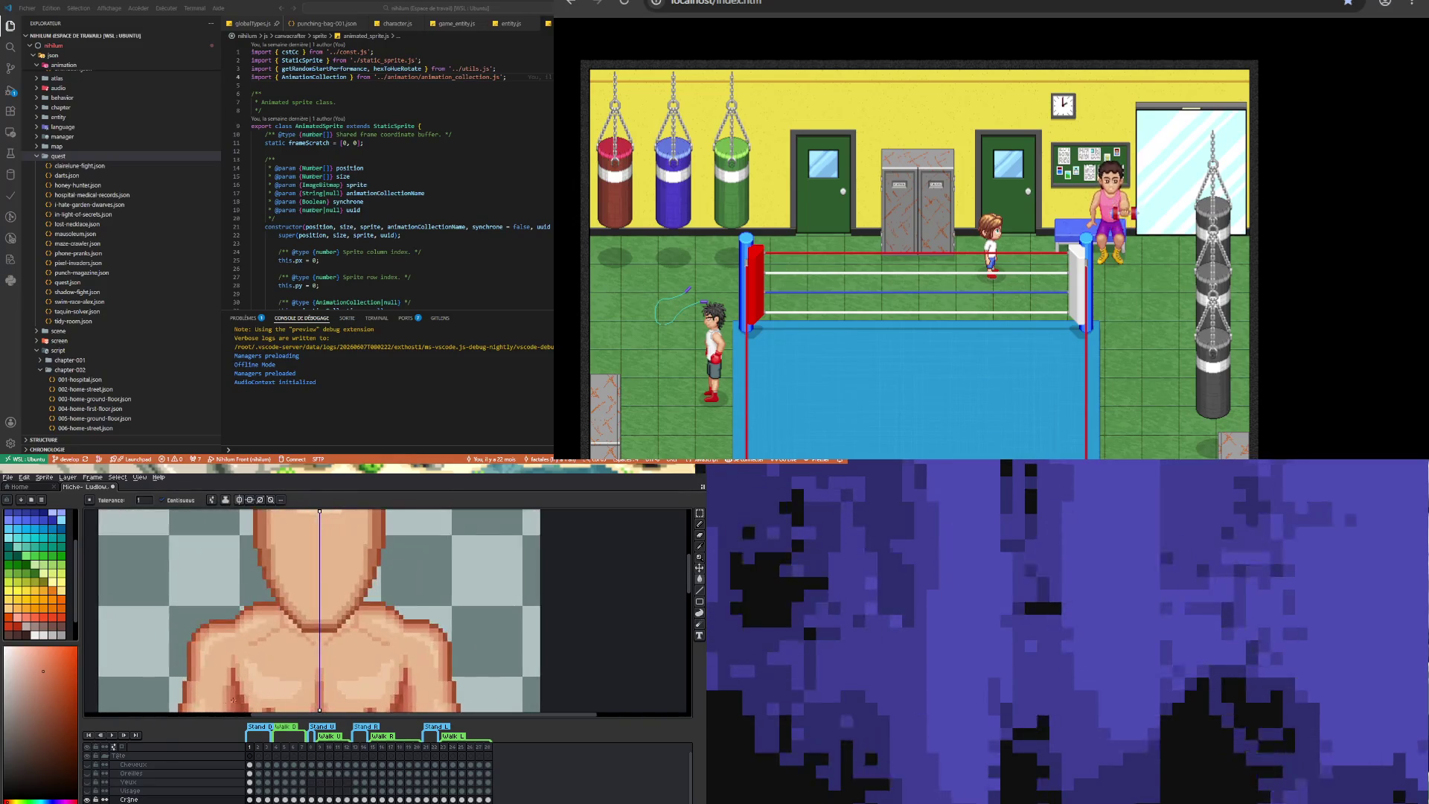
{"action": "key", "text": "i"}
{"action": "scroll", "coordinate": [230, 690], "scroll_direction": "down", "scroll_amount": 2}
{"action": "scroll", "coordinate": [238, 686], "scroll_direction": "up", "scroll_amount": 1}
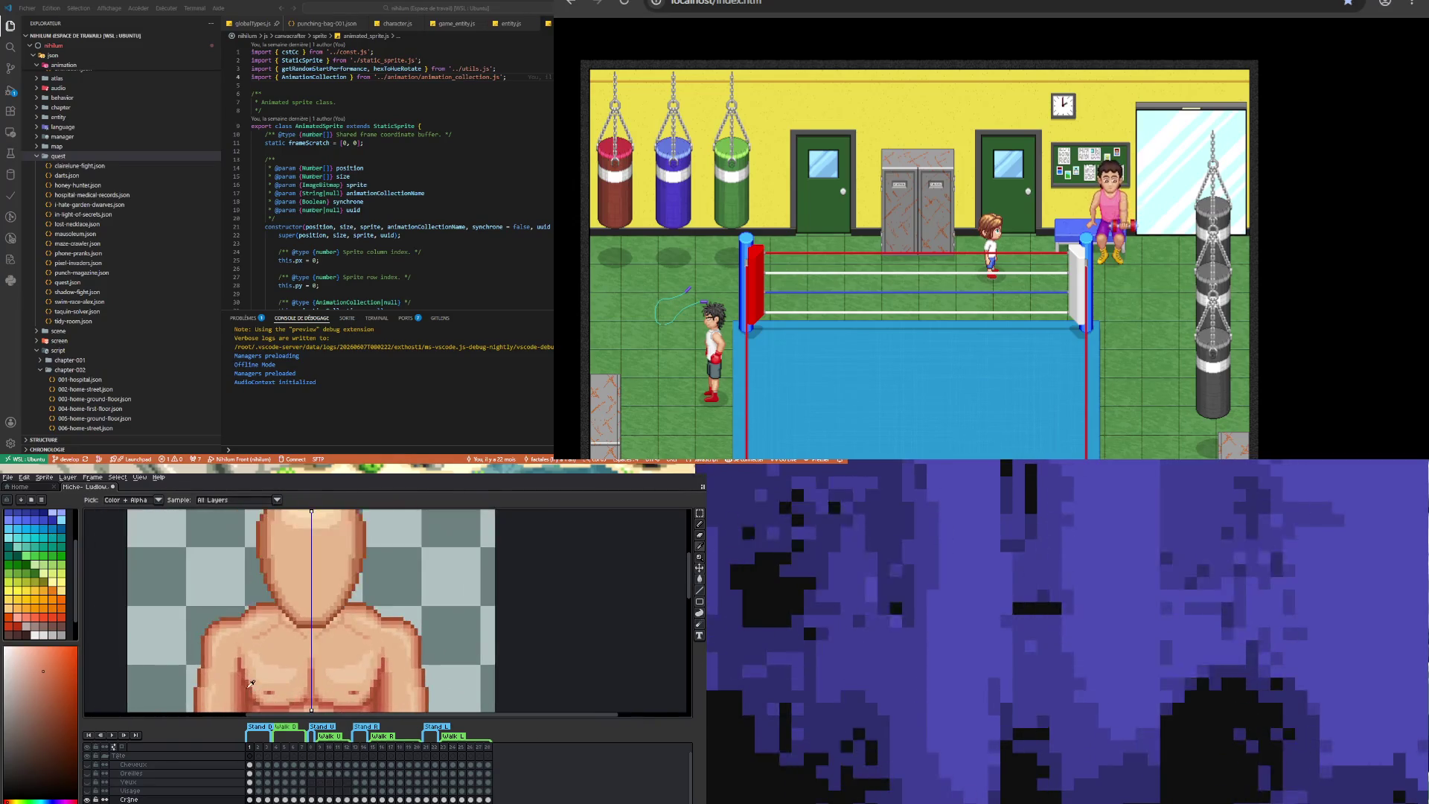
{"action": "left_click", "coordinate": [700, 579]}
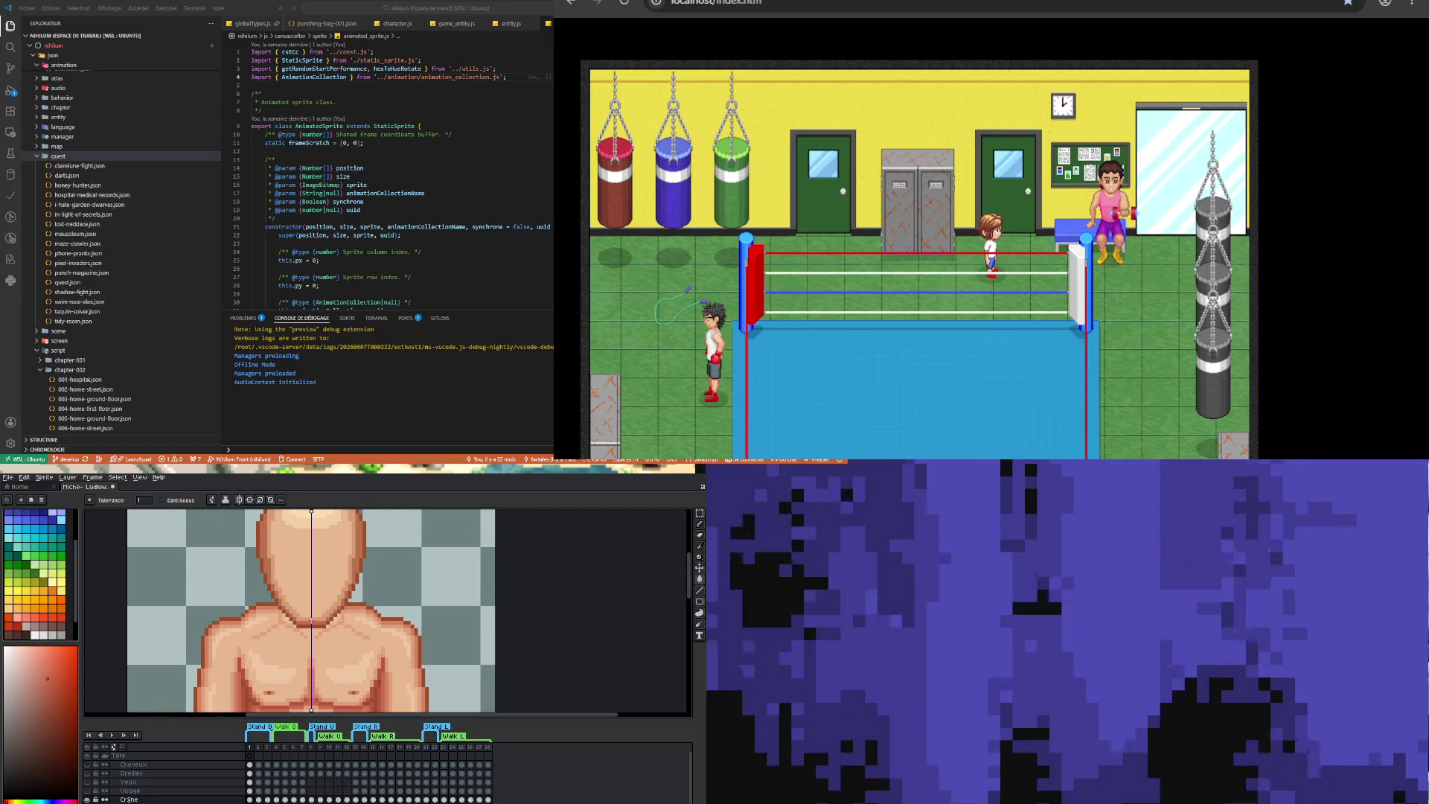
- Uncheck Contiguous and fill the head with the lighter skin tone sampled from the chest
{"action": "left_click", "coordinate": [162, 500]}
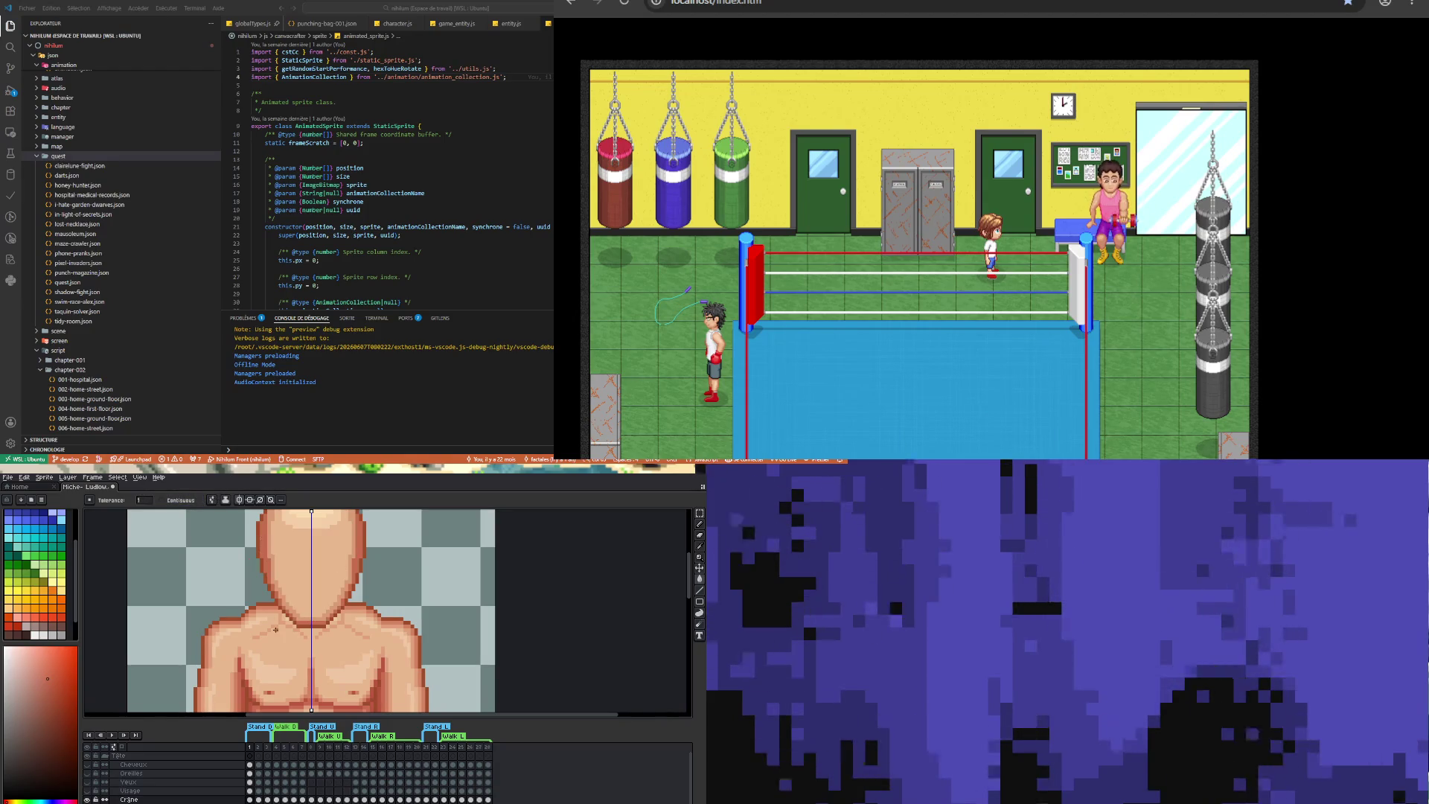
{"action": "key", "text": "i"}
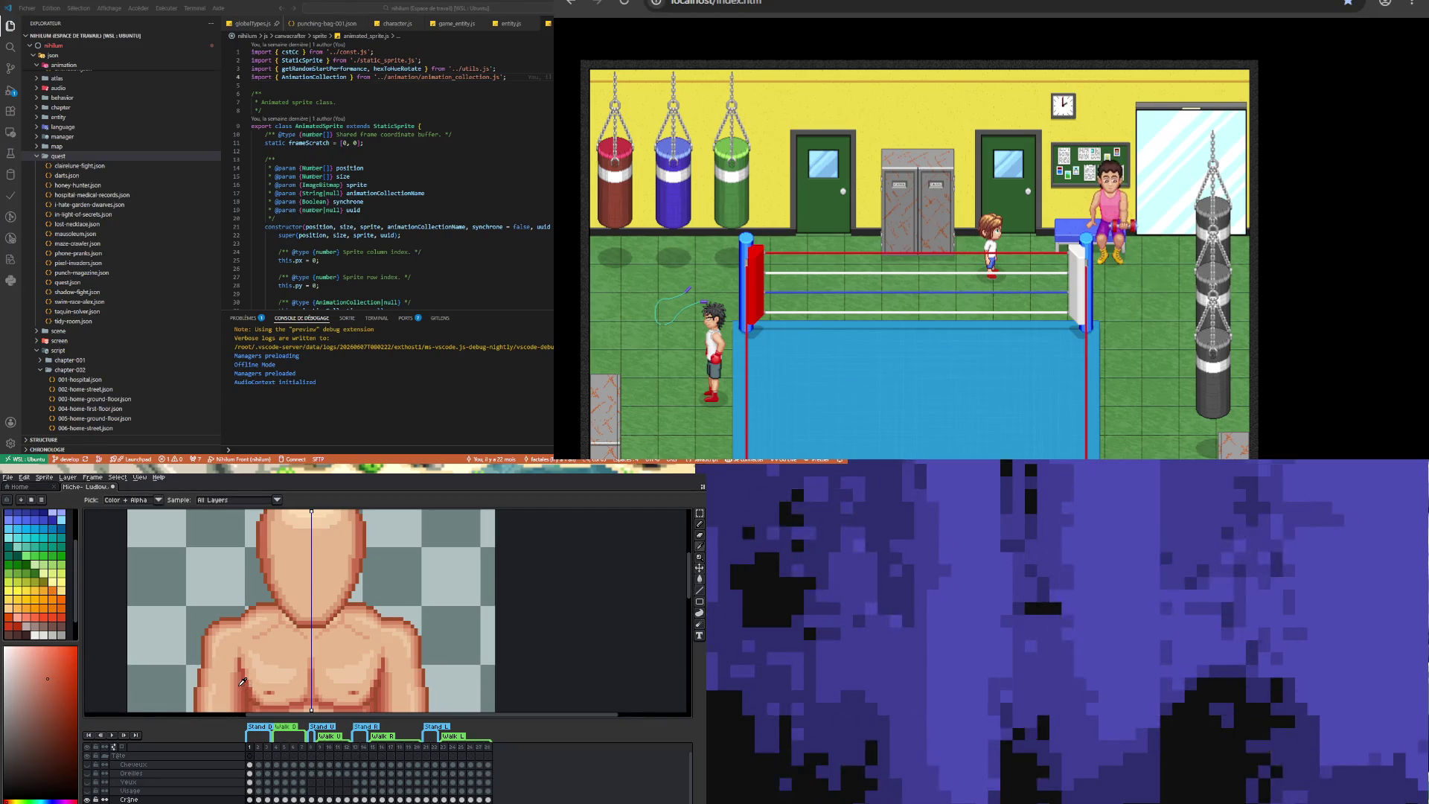
{"action": "left_click", "coordinate": [409, 646]}
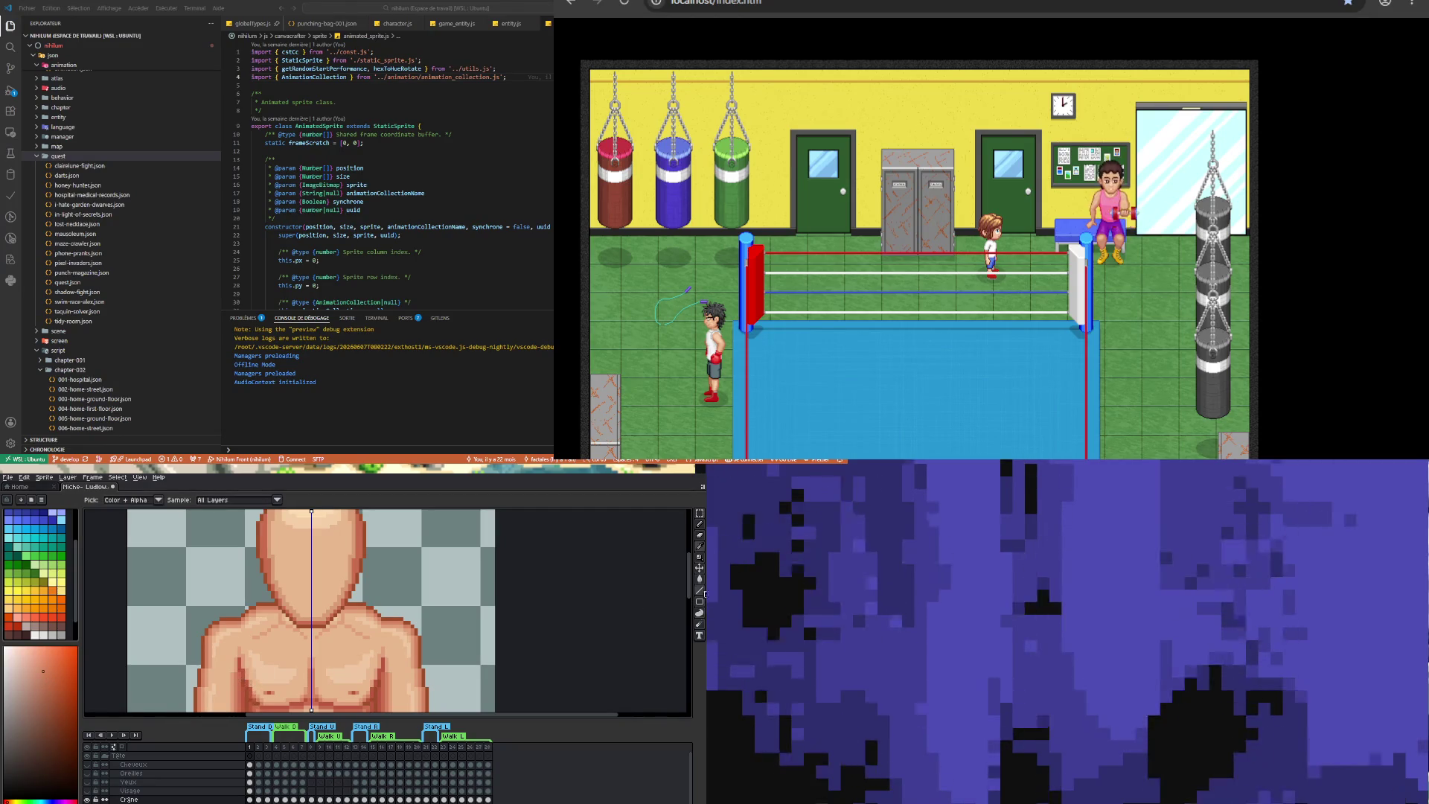
{"action": "key", "text": "g"}
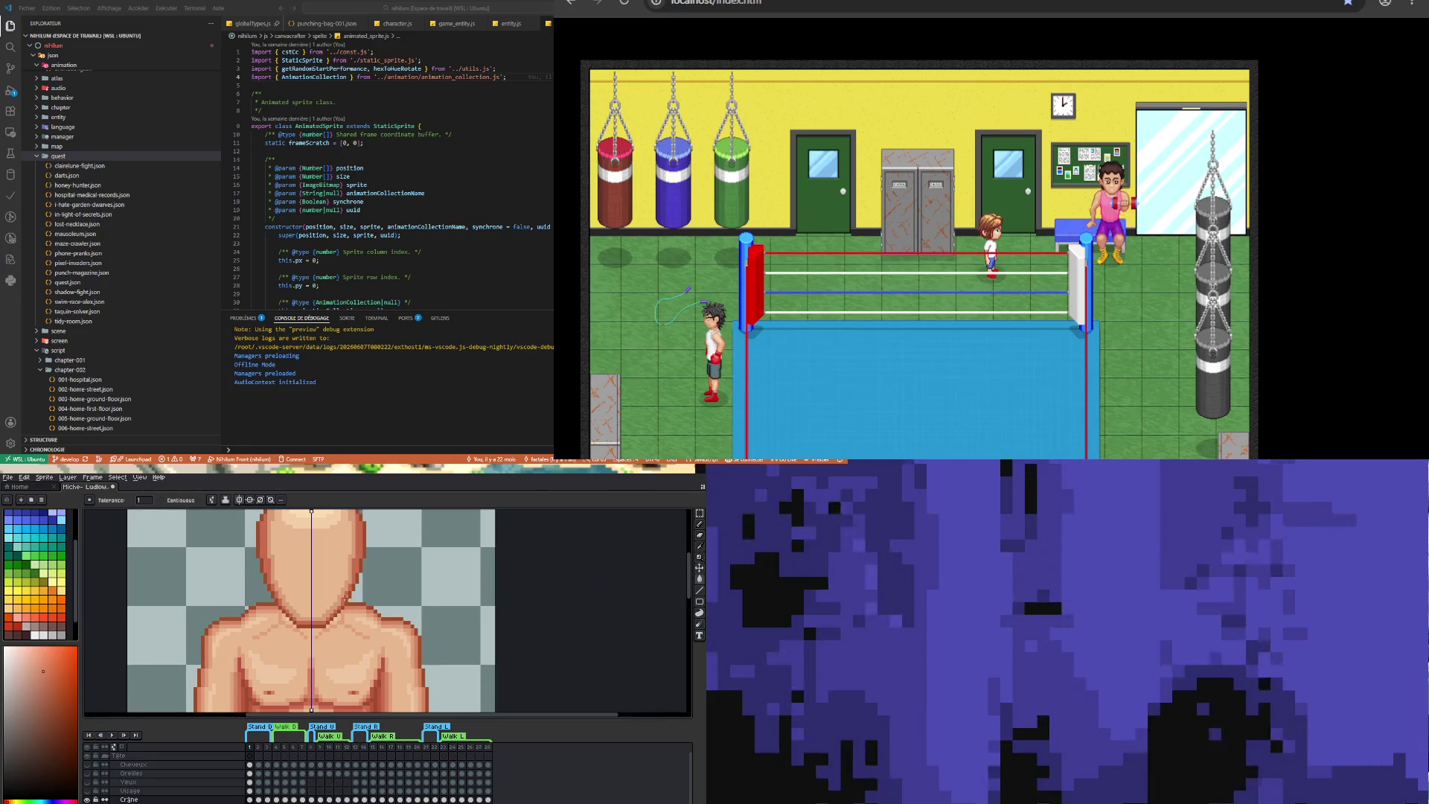
{"action": "left_click", "coordinate": [341, 597]}
{"action": "scroll", "coordinate": [330, 604], "scroll_direction": "down", "scroll_amount": 1}
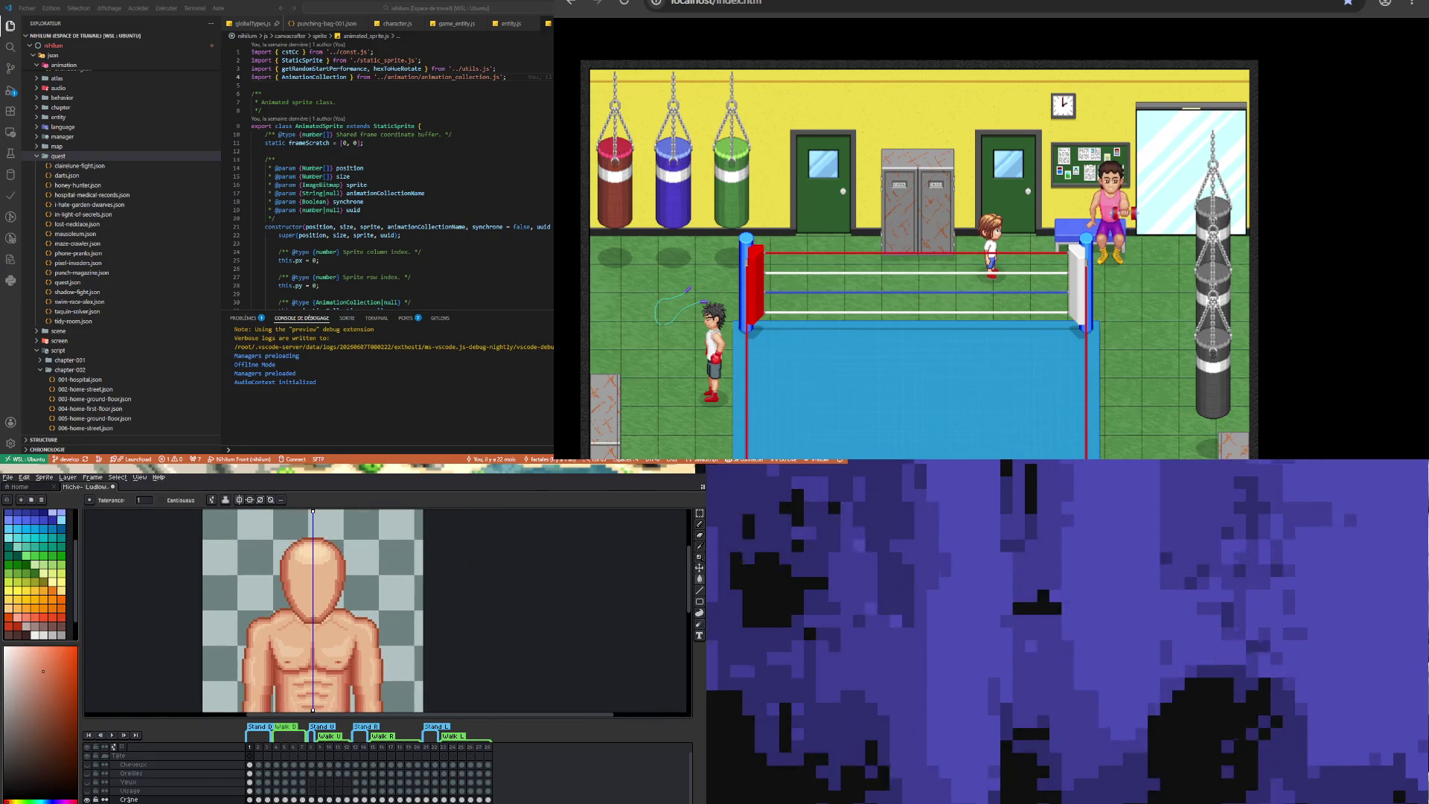
{"action": "scroll", "coordinate": [312, 616], "scroll_direction": "up", "scroll_amount": 1}
- Recolour the head's right-edge outline with the skin tone sampled from the shoulder
{"action": "key", "text": "i"}
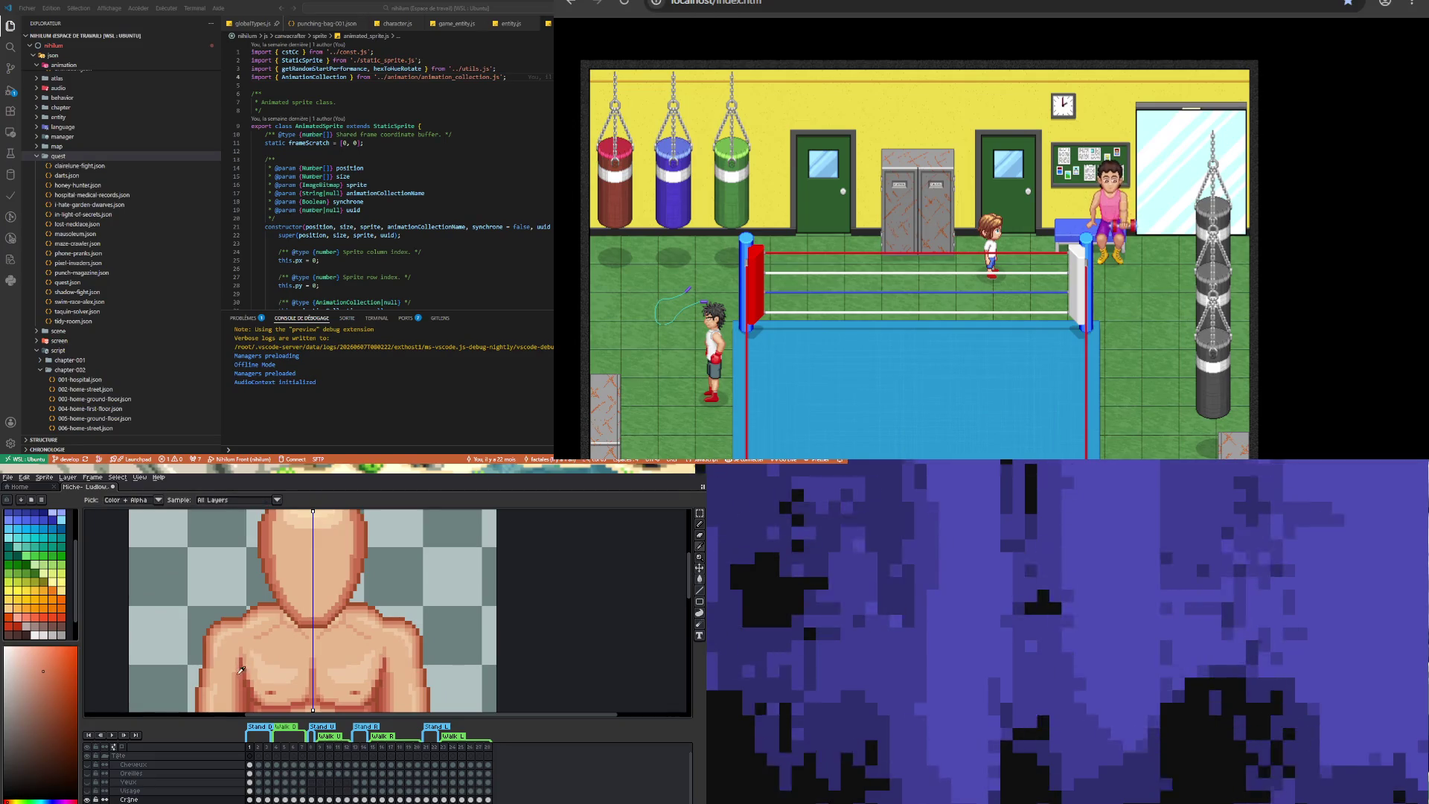
{"action": "left_click", "coordinate": [213, 637]}
{"action": "left_click", "coordinate": [699, 578]}
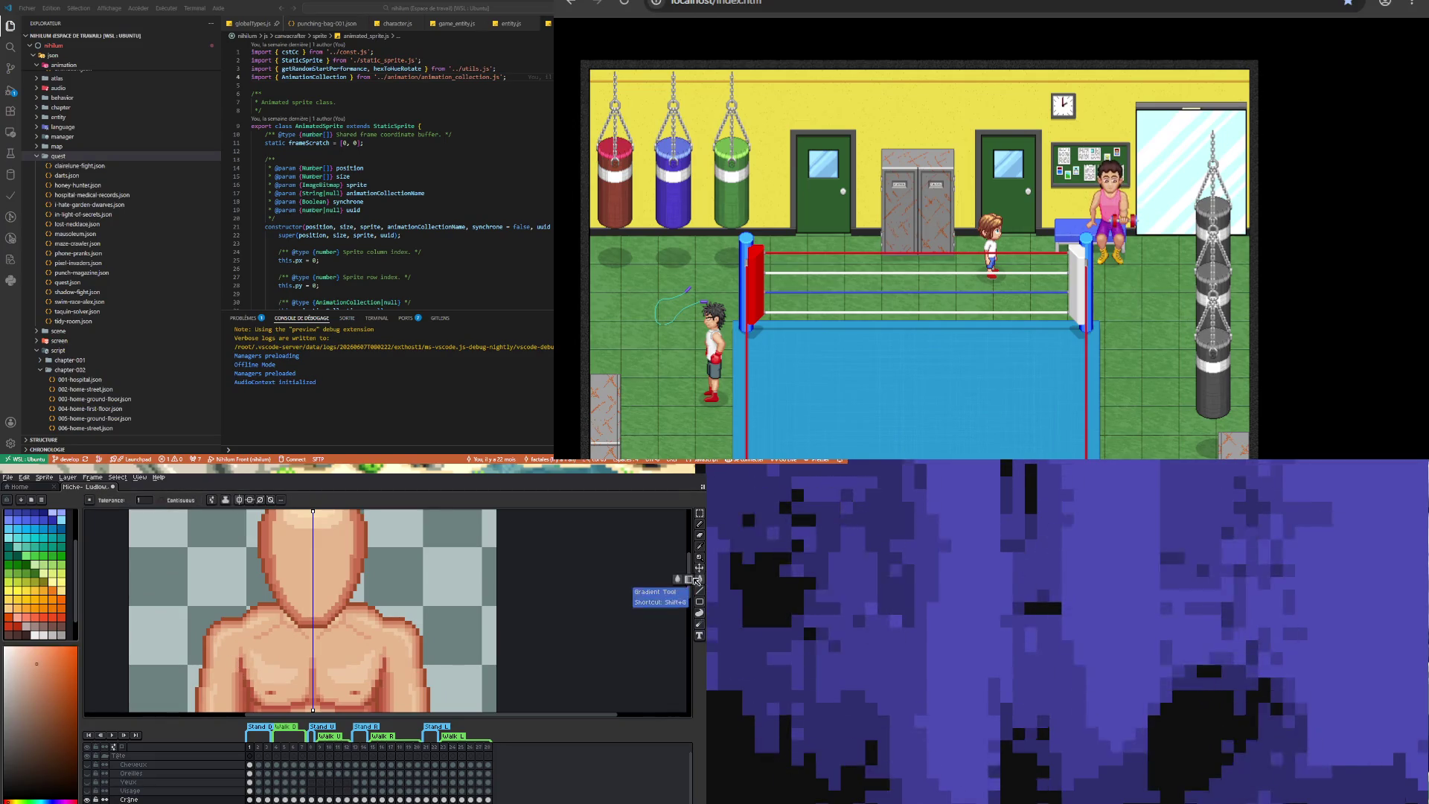
{"action": "left_click", "coordinate": [357, 537]}
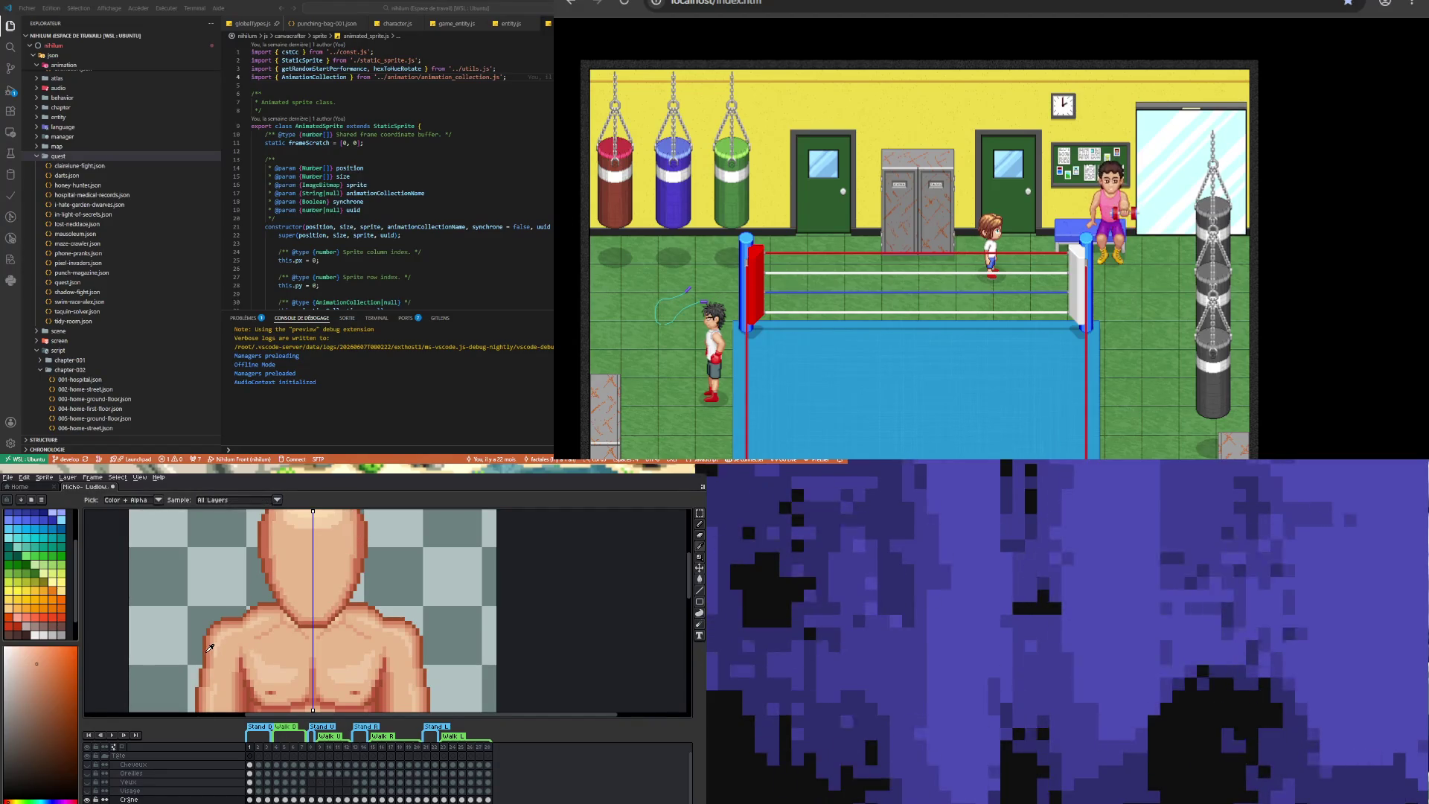
{"action": "left_click", "coordinate": [700, 573]}
{"action": "left_click", "coordinate": [699, 578]}
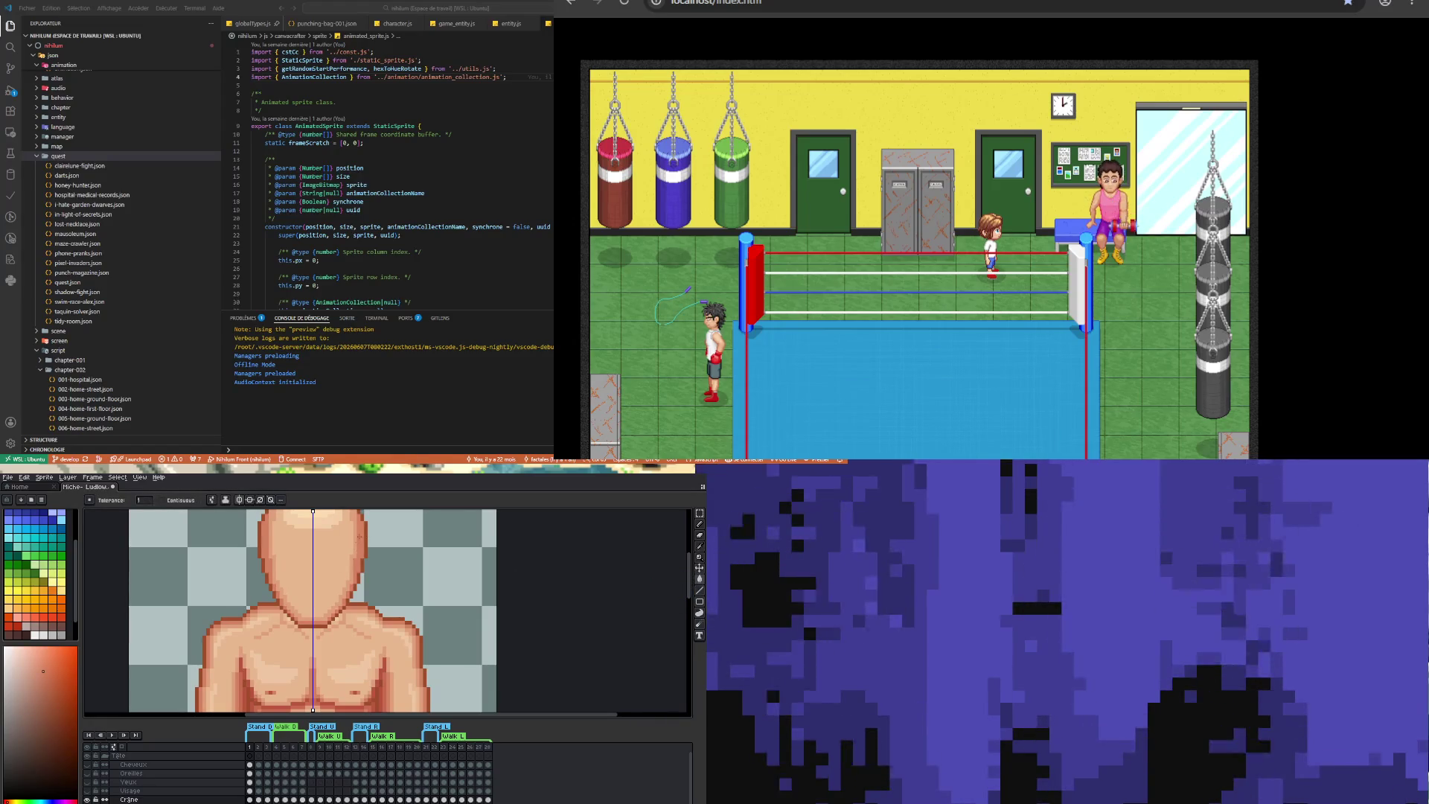
- Sample other body skin tones, then refill the head with the previous skin tone
{"action": "key", "text": "i"}
{"action": "left_click", "coordinate": [277, 663]}
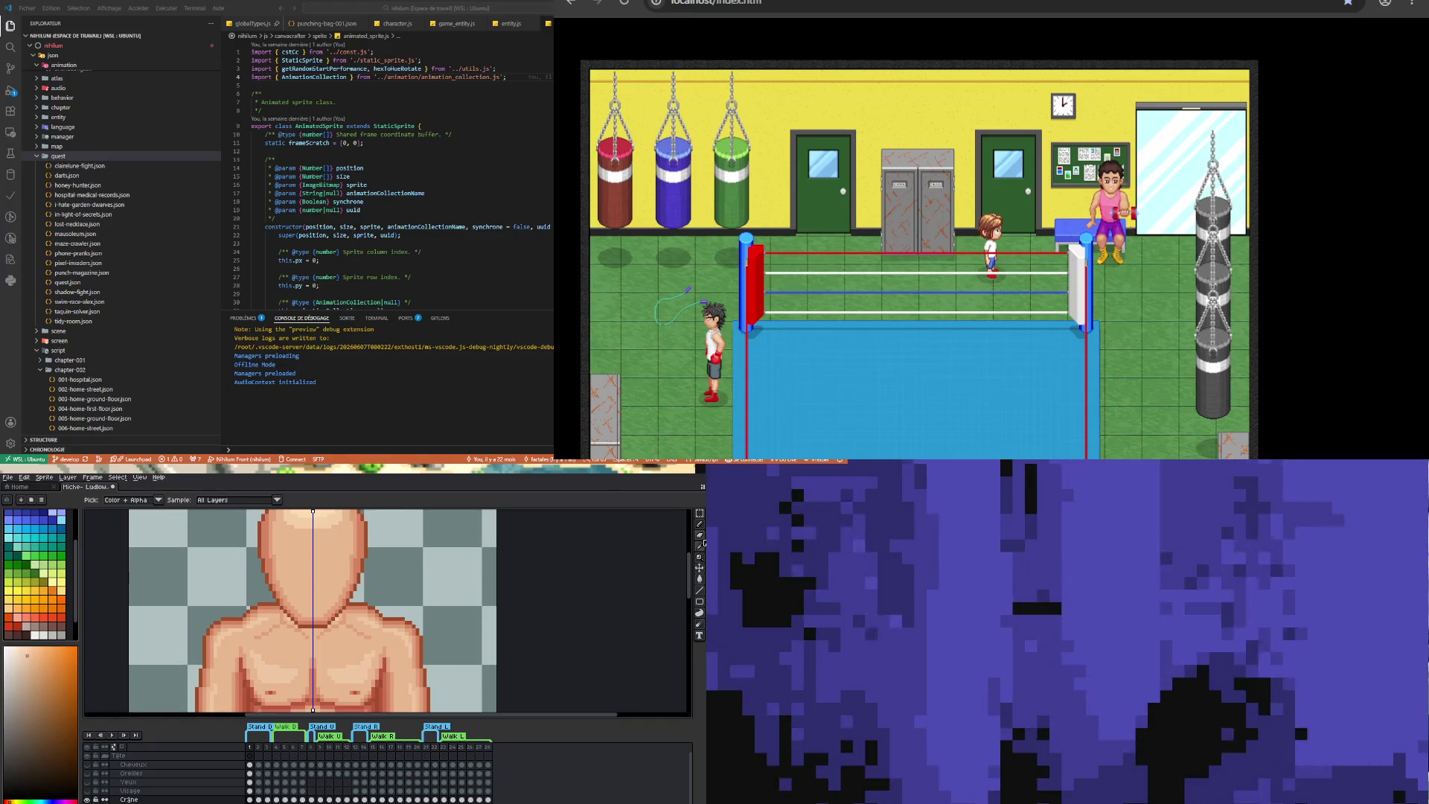
{"action": "left_click", "coordinate": [700, 579]}
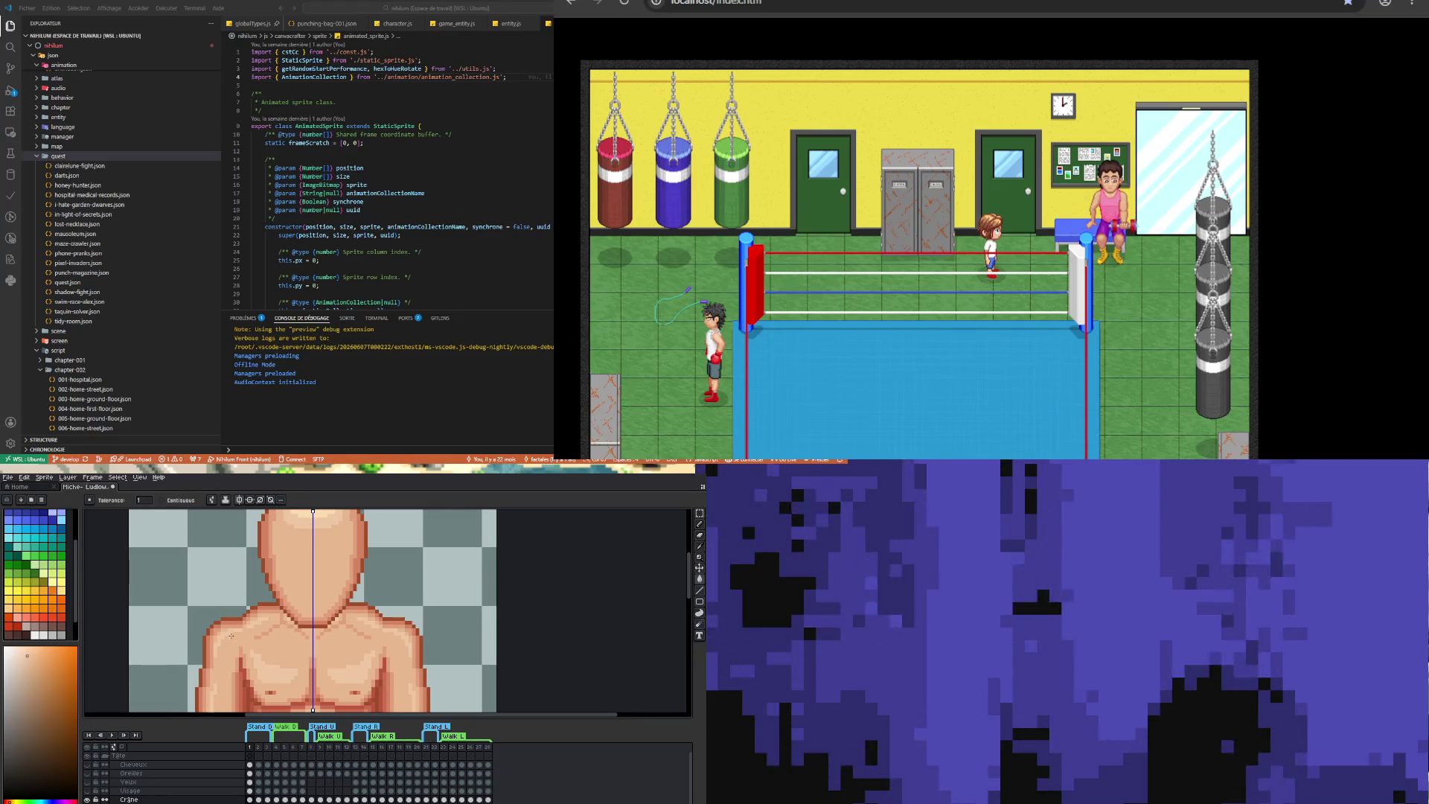
{"action": "key", "text": "i"}
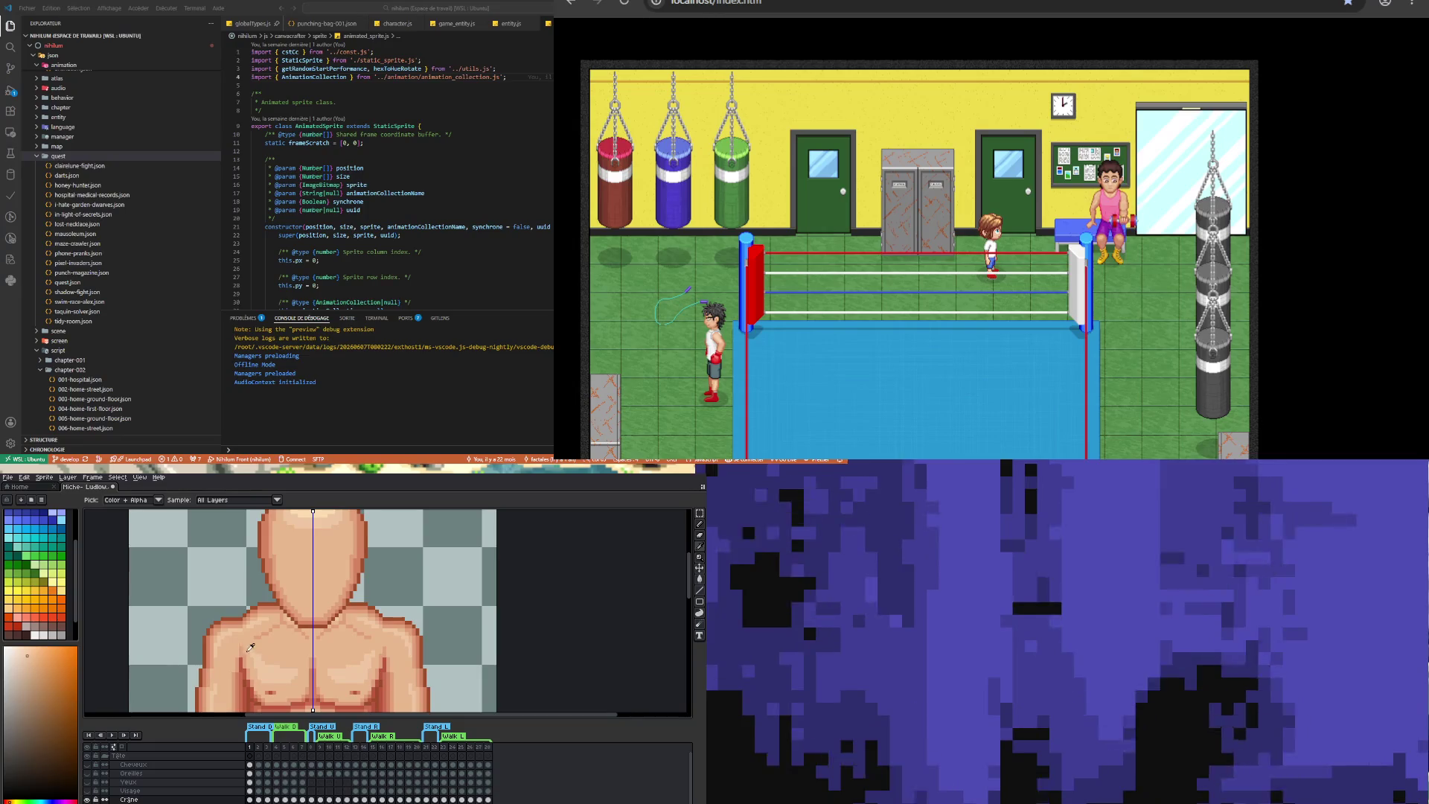
{"action": "left_click", "coordinate": [259, 632]}
{"action": "key", "text": "g"}
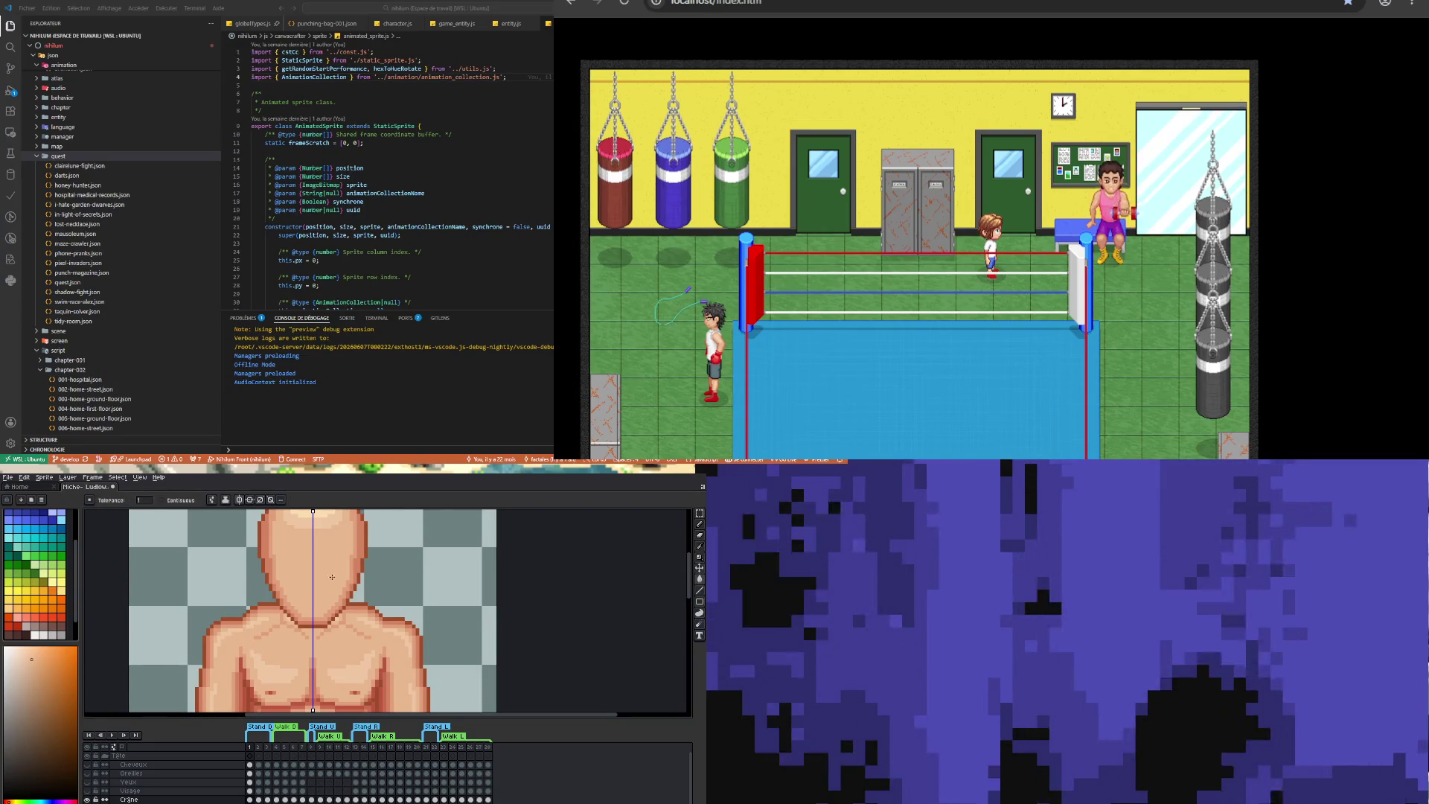
{"action": "scroll", "coordinate": [370, 568], "scroll_direction": "down", "scroll_amount": 1}
{"action": "scroll", "coordinate": [308, 551], "scroll_direction": "up", "scroll_amount": 1}
{"action": "left_click", "coordinate": [308, 551], "text": "alt"}
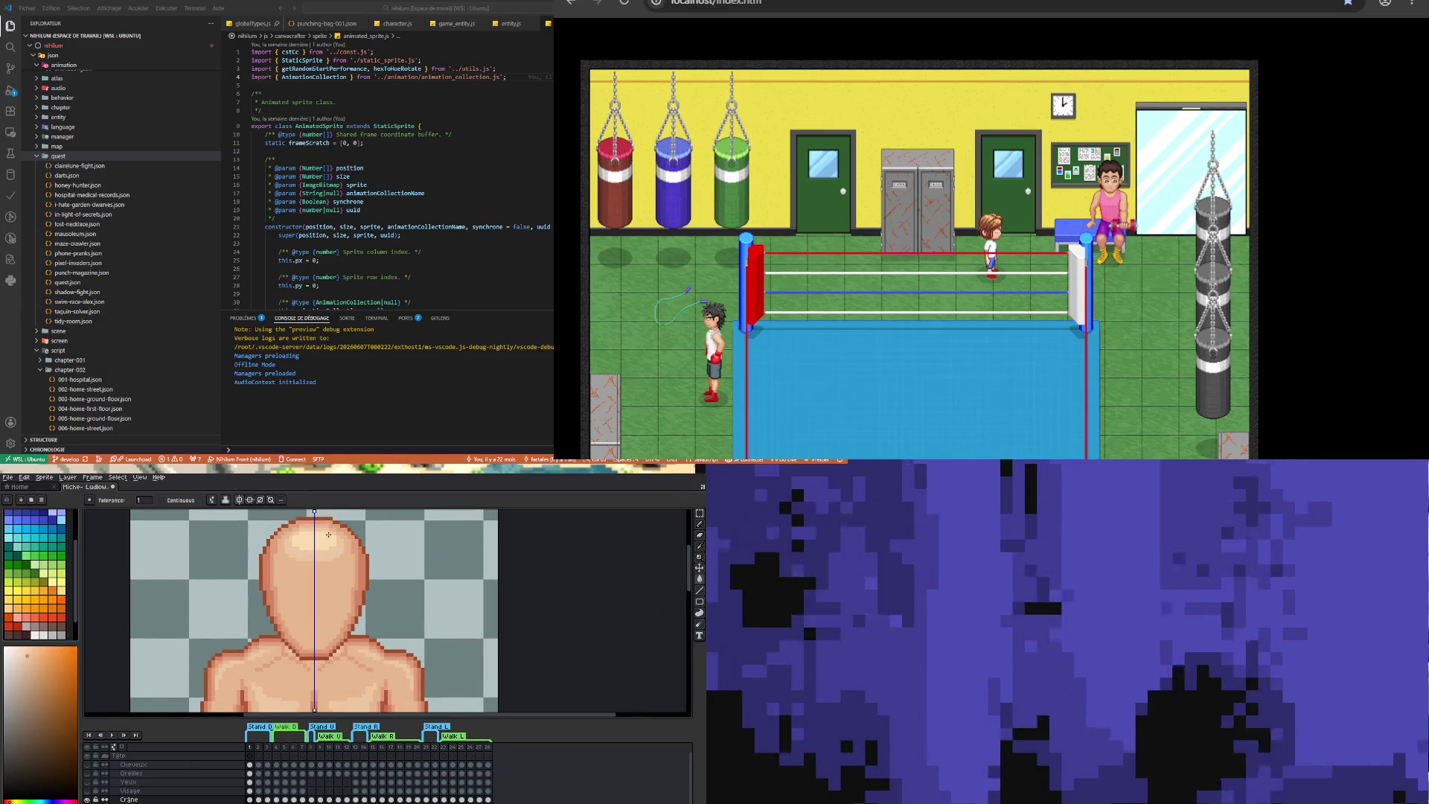
{"action": "scroll", "coordinate": [319, 552], "scroll_direction": "down", "scroll_amount": 2}
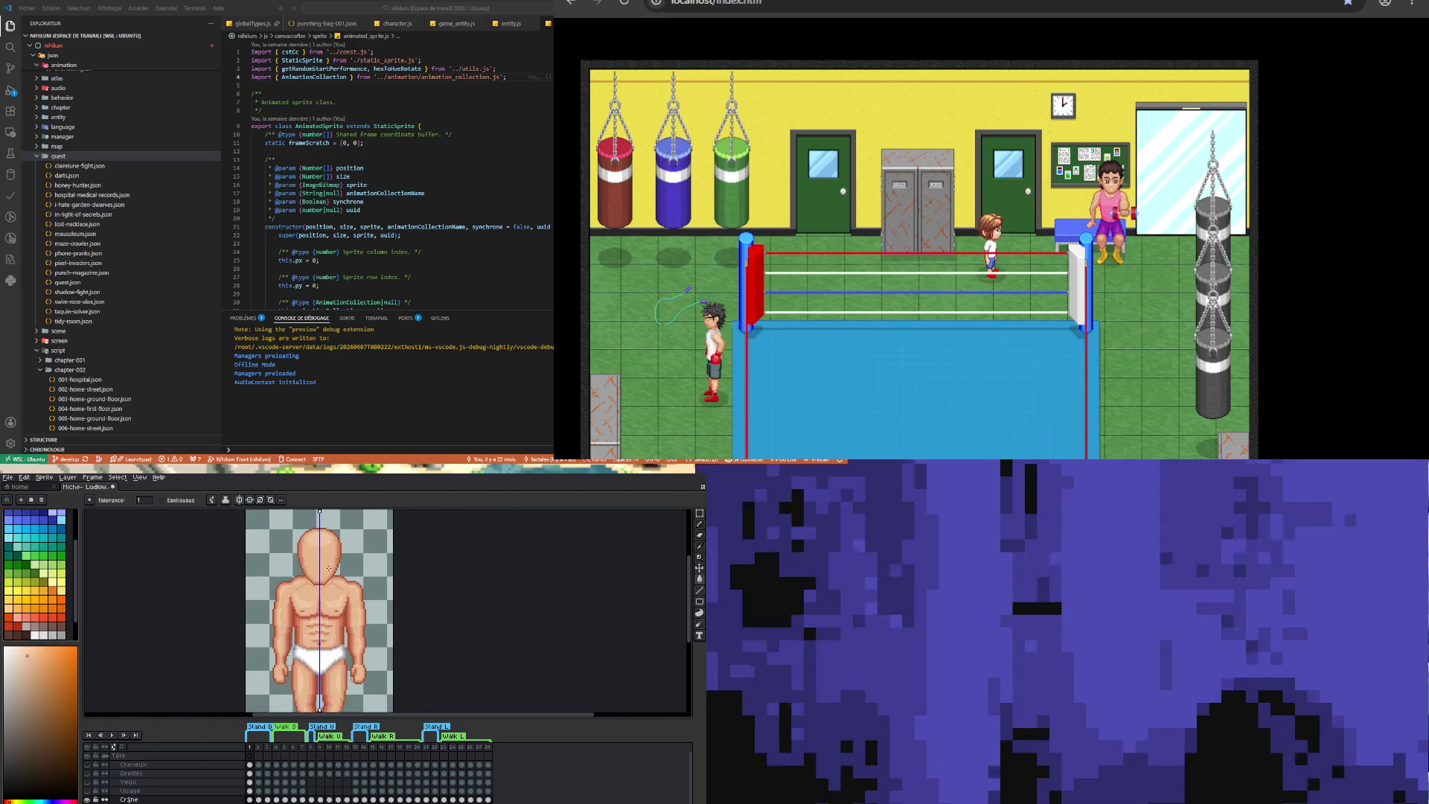
{"action": "scroll", "coordinate": [316, 577], "scroll_direction": "up", "scroll_amount": 1}
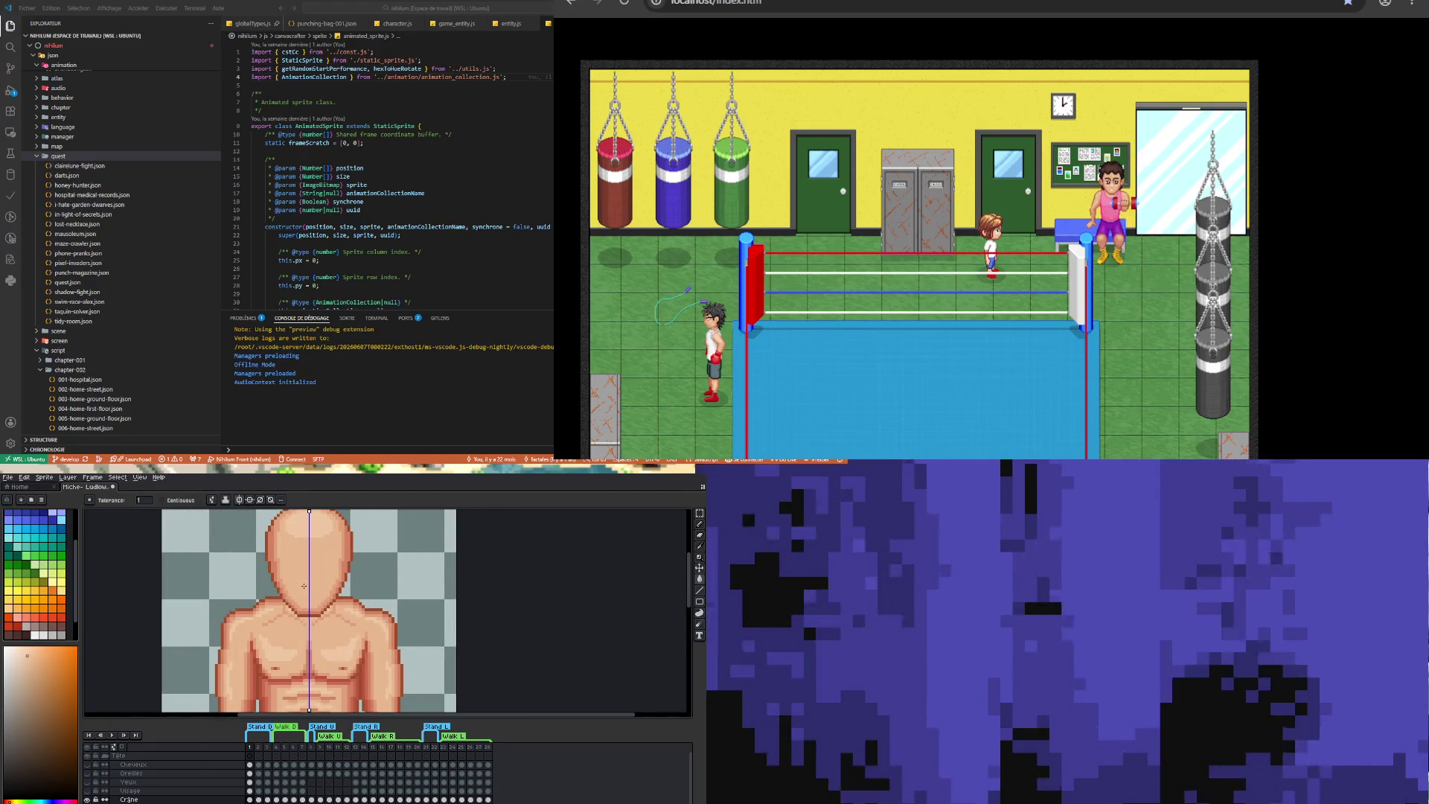
{"action": "scroll", "coordinate": [304, 623], "scroll_direction": "up", "scroll_amount": 1}
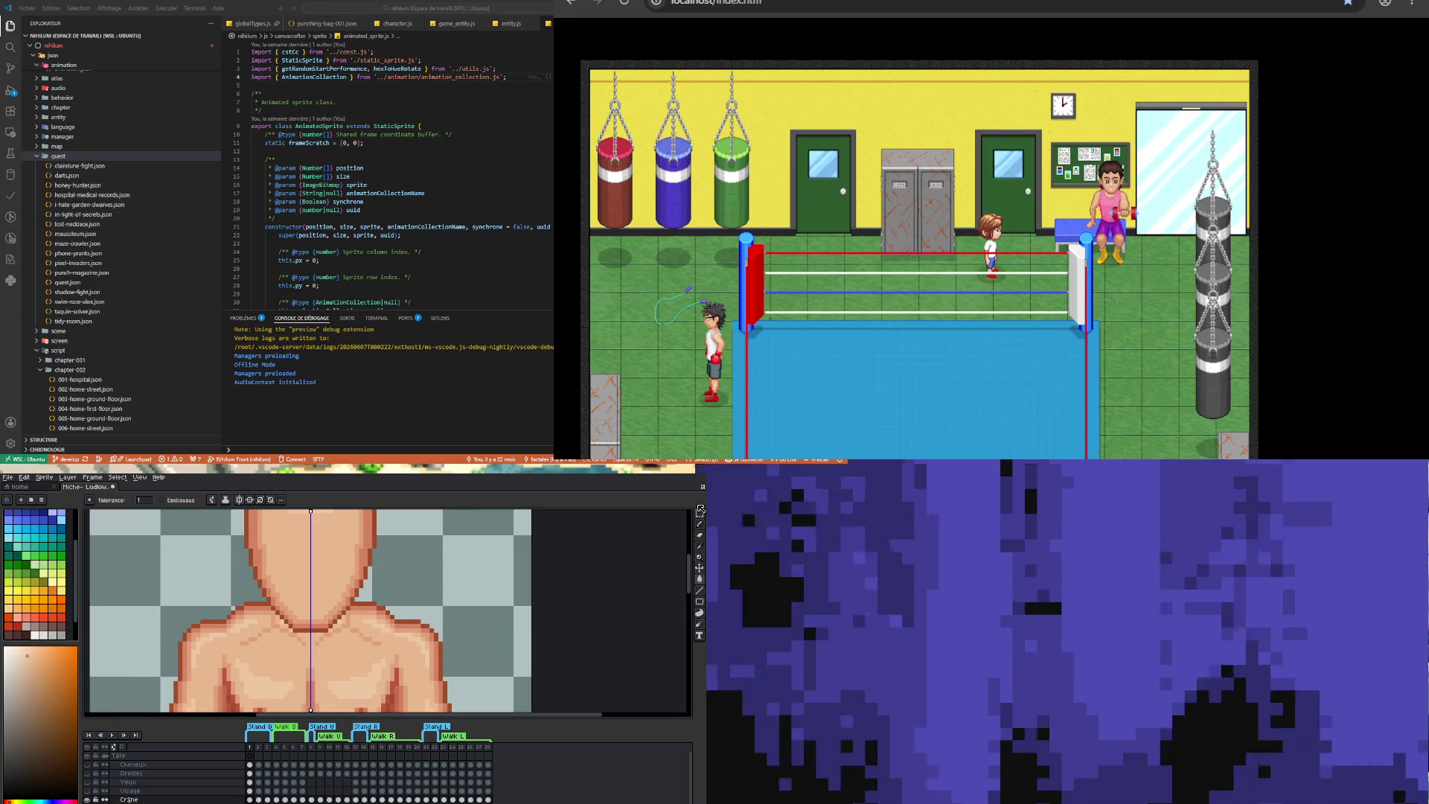
- Marquee the neck and upper chest, then clear the selection
{"action": "key", "text": "m"}
{"action": "left_click_drag", "start_coordinate": [267, 658], "coordinate": [352, 625]}
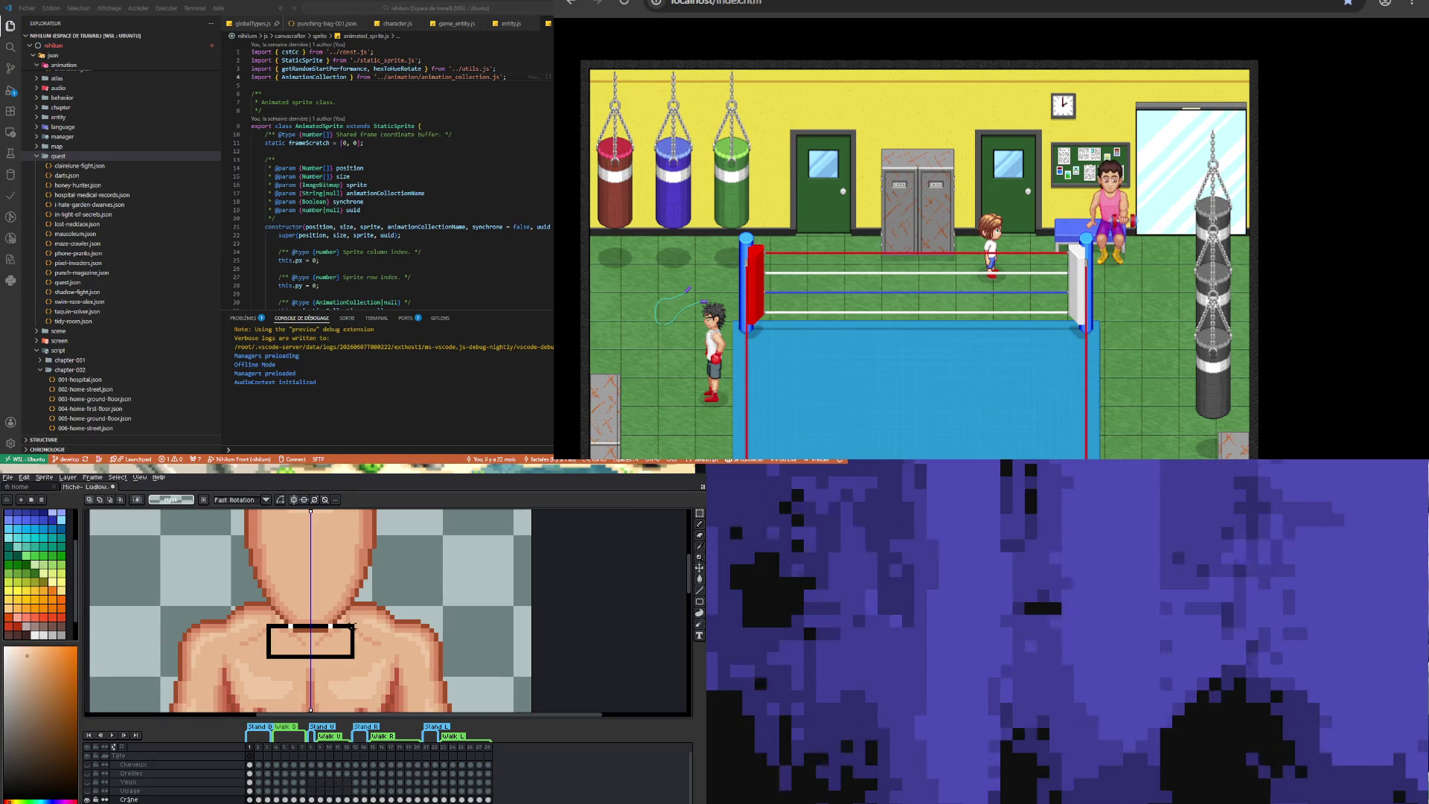
{"action": "key", "text": "ctrl+d"}
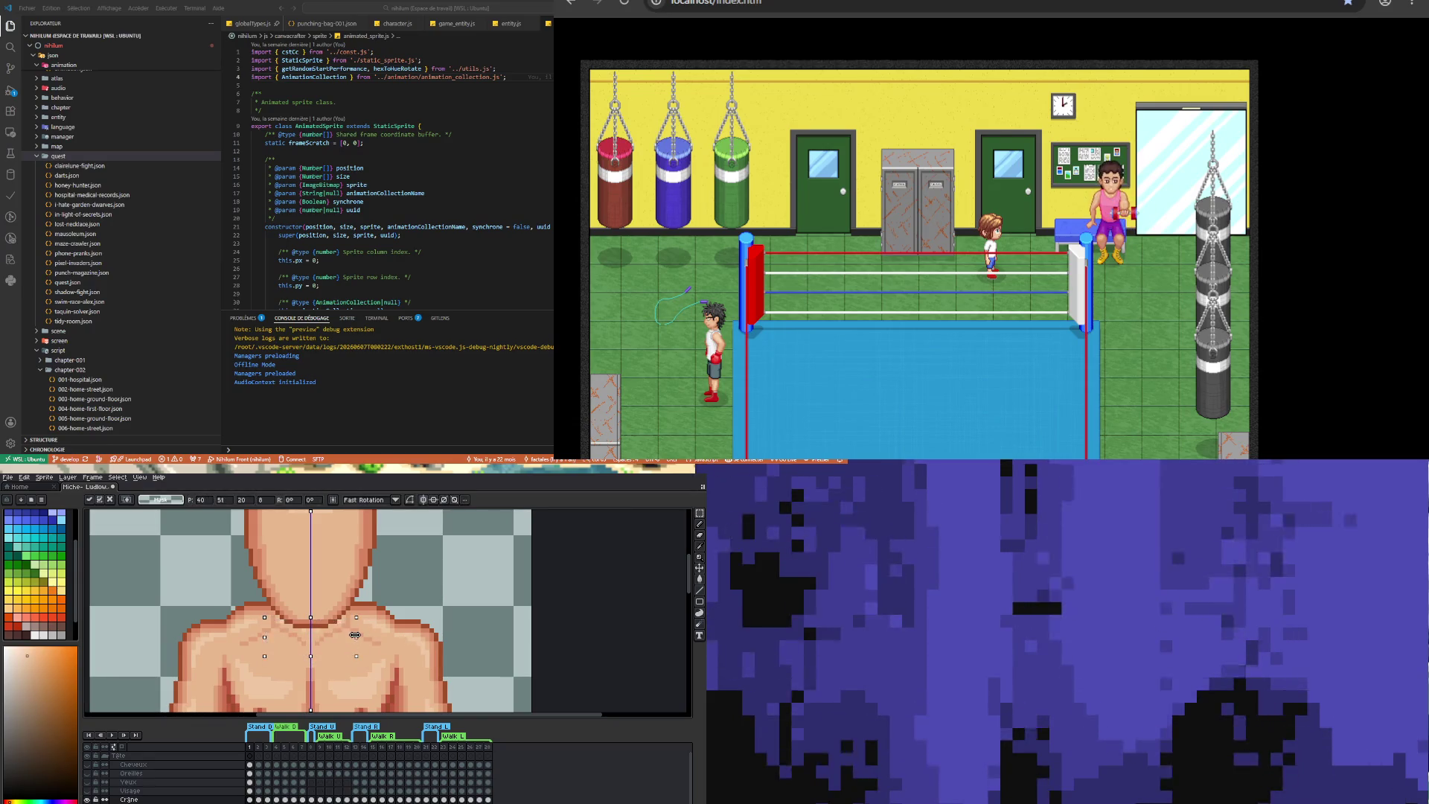
{"action": "left_click_drag", "start_coordinate": [273, 625], "coordinate": [373, 600]}
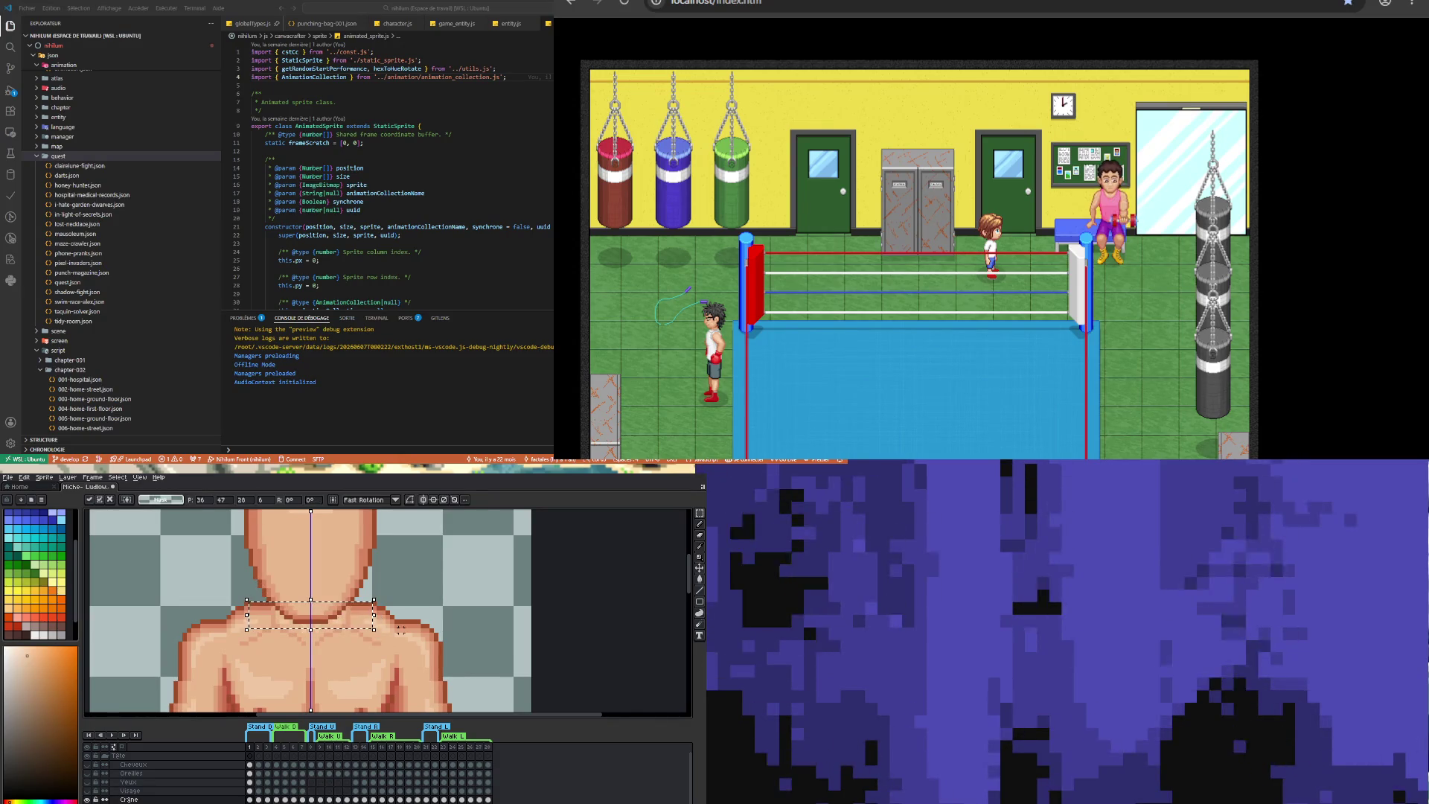
{"action": "key", "text": "ctrl+d"}
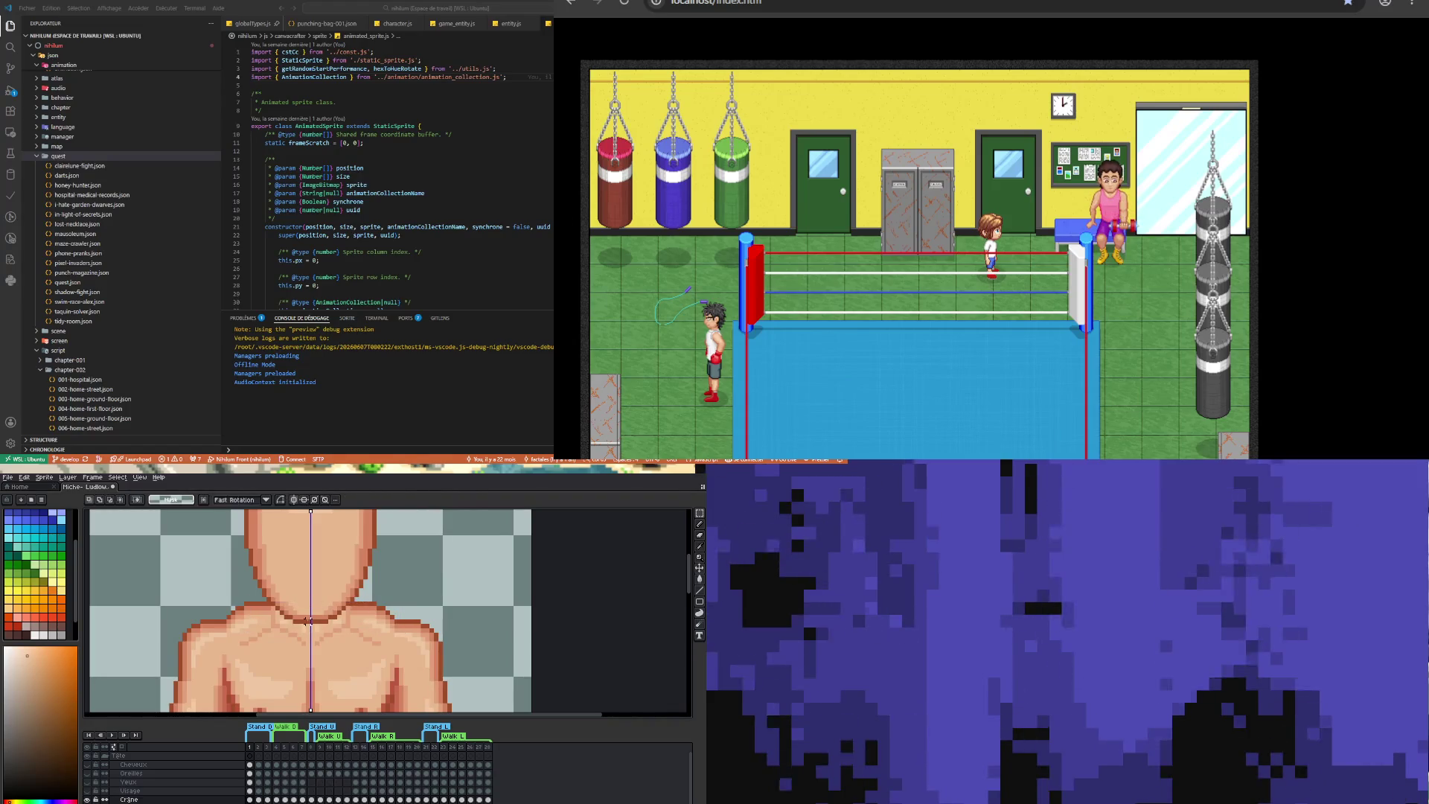
- Select the head area and a thin forehead band, deselecting each with Ctrl+D
{"action": "scroll", "coordinate": [308, 620], "scroll_direction": "down", "scroll_amount": 2}
{"action": "left_click_drag", "start_coordinate": [256, 519], "coordinate": [373, 569]}
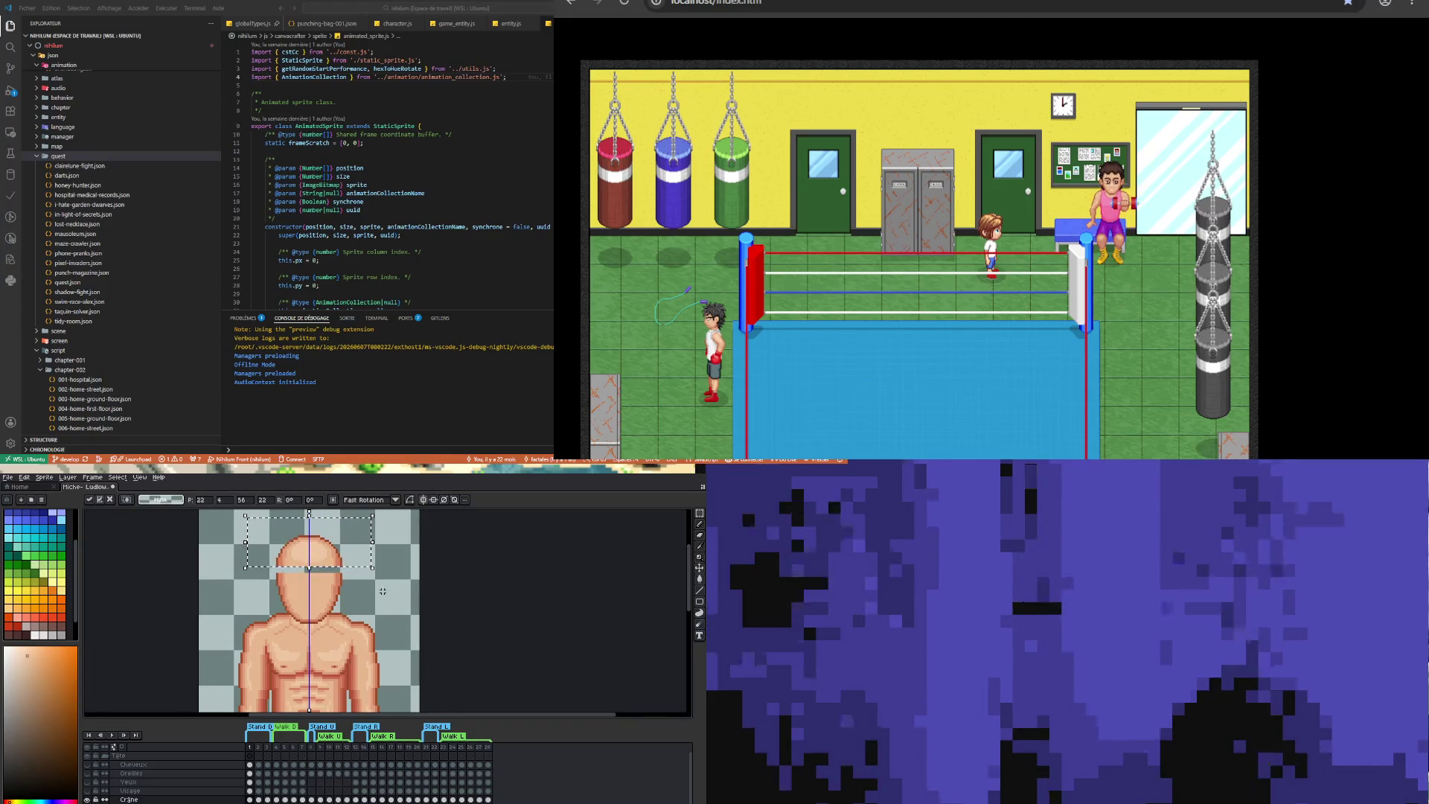
{"action": "key", "text": "ctrl+d"}
{"action": "scroll", "coordinate": [246, 567], "scroll_direction": "up", "scroll_amount": 1}
{"action": "left_click_drag", "start_coordinate": [249, 564], "coordinate": [393, 570]}
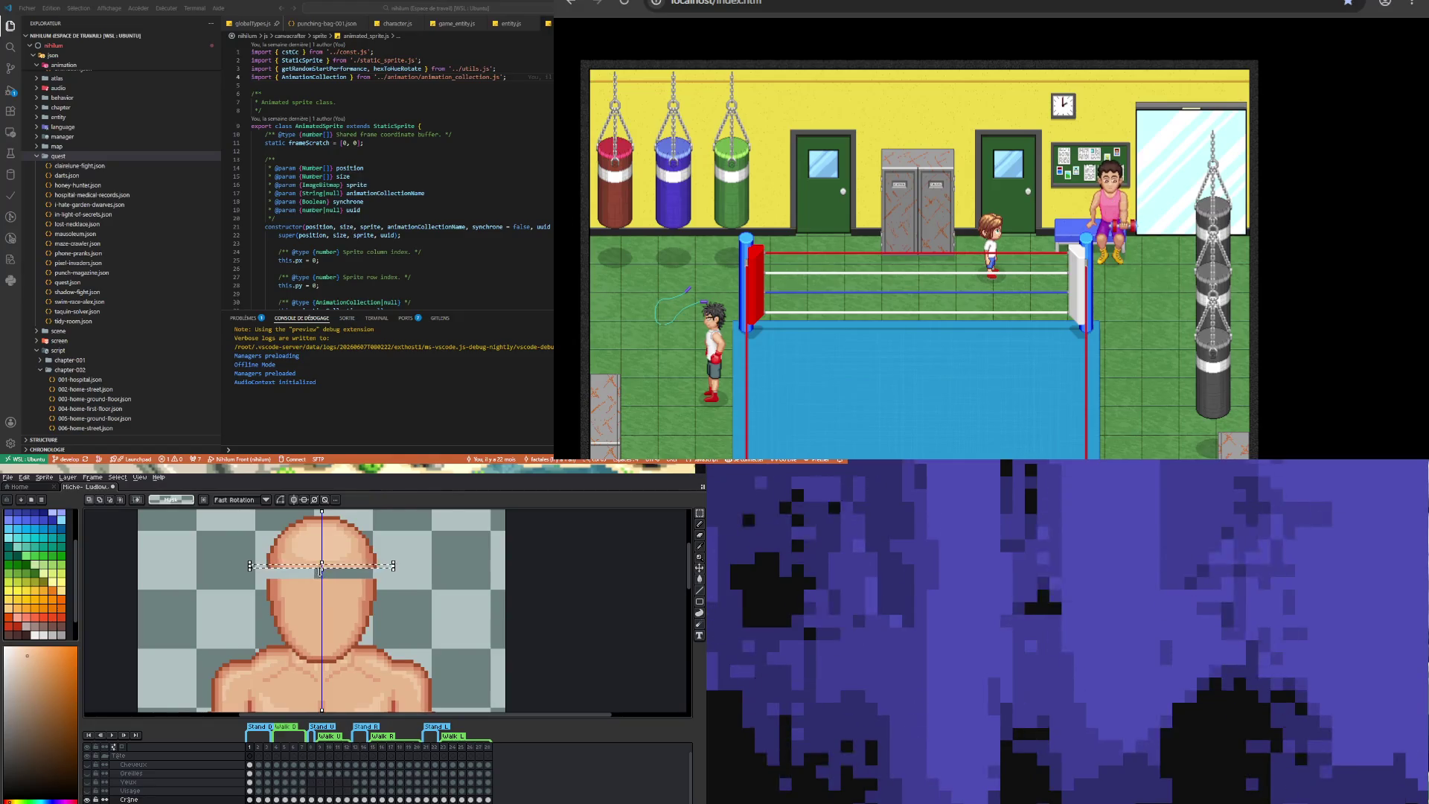
{"action": "key", "text": "ctrl+d"}
{"action": "scroll", "coordinate": [308, 632], "scroll_direction": "down", "scroll_amount": 3}
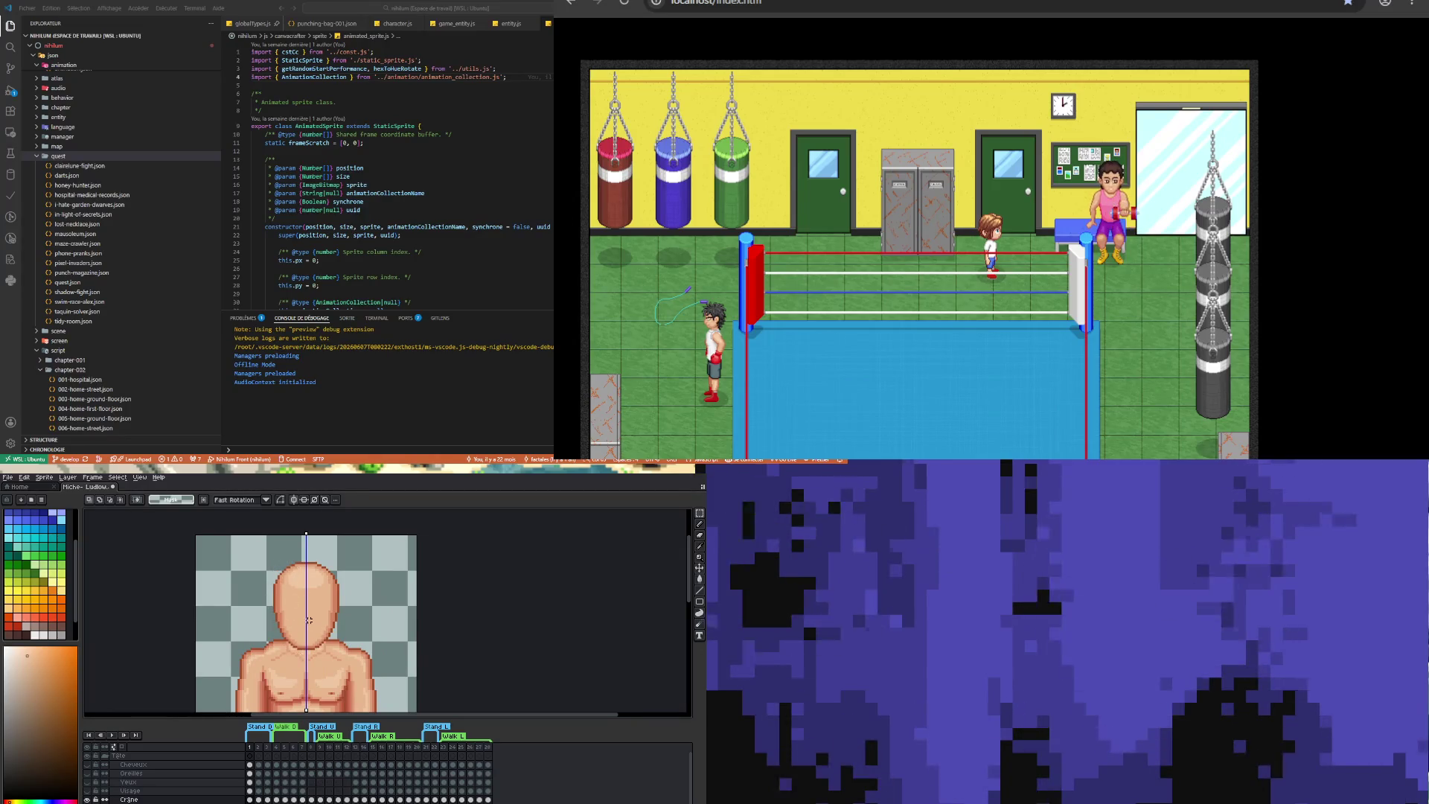
- Hide the neck and shoulders and pick the dark reddish-brown outline colour for the pencil
{"action": "scroll", "coordinate": [299, 648], "scroll_direction": "up", "scroll_amount": 2}
{"action": "scroll", "coordinate": [297, 646], "scroll_direction": "up", "scroll_amount": 1}
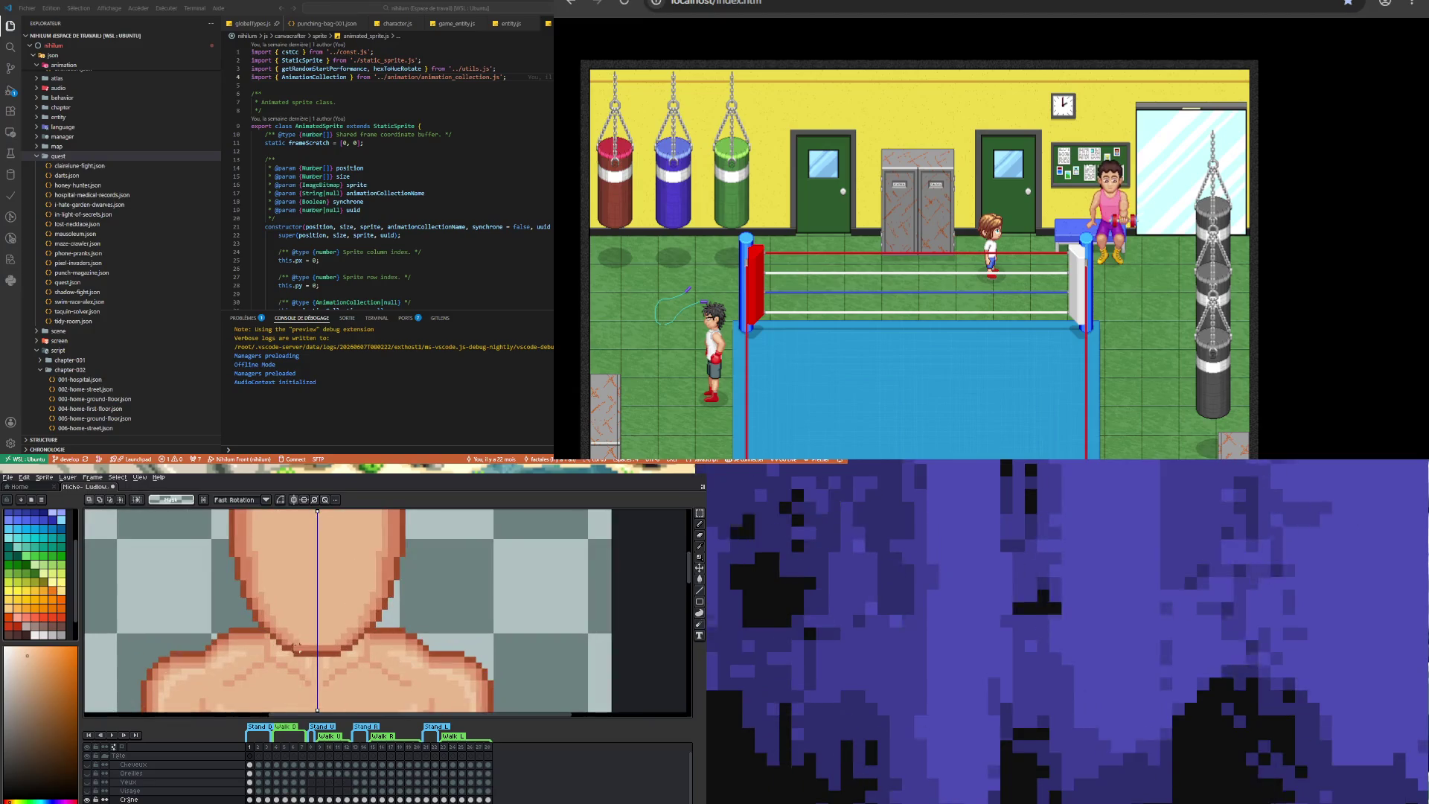
{"action": "scroll", "coordinate": [285, 647], "scroll_direction": "up", "scroll_amount": 1}
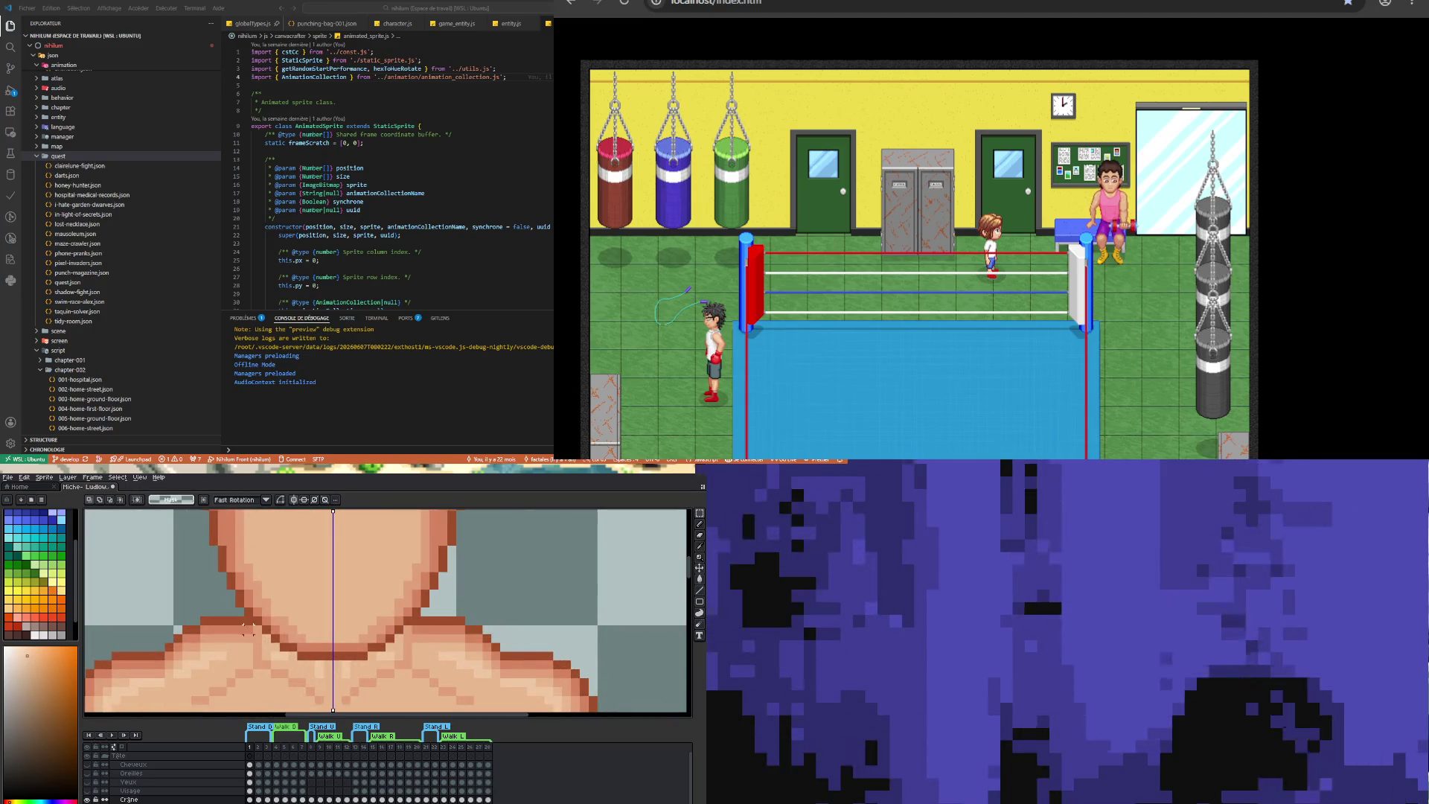
{"action": "key", "text": "i"}
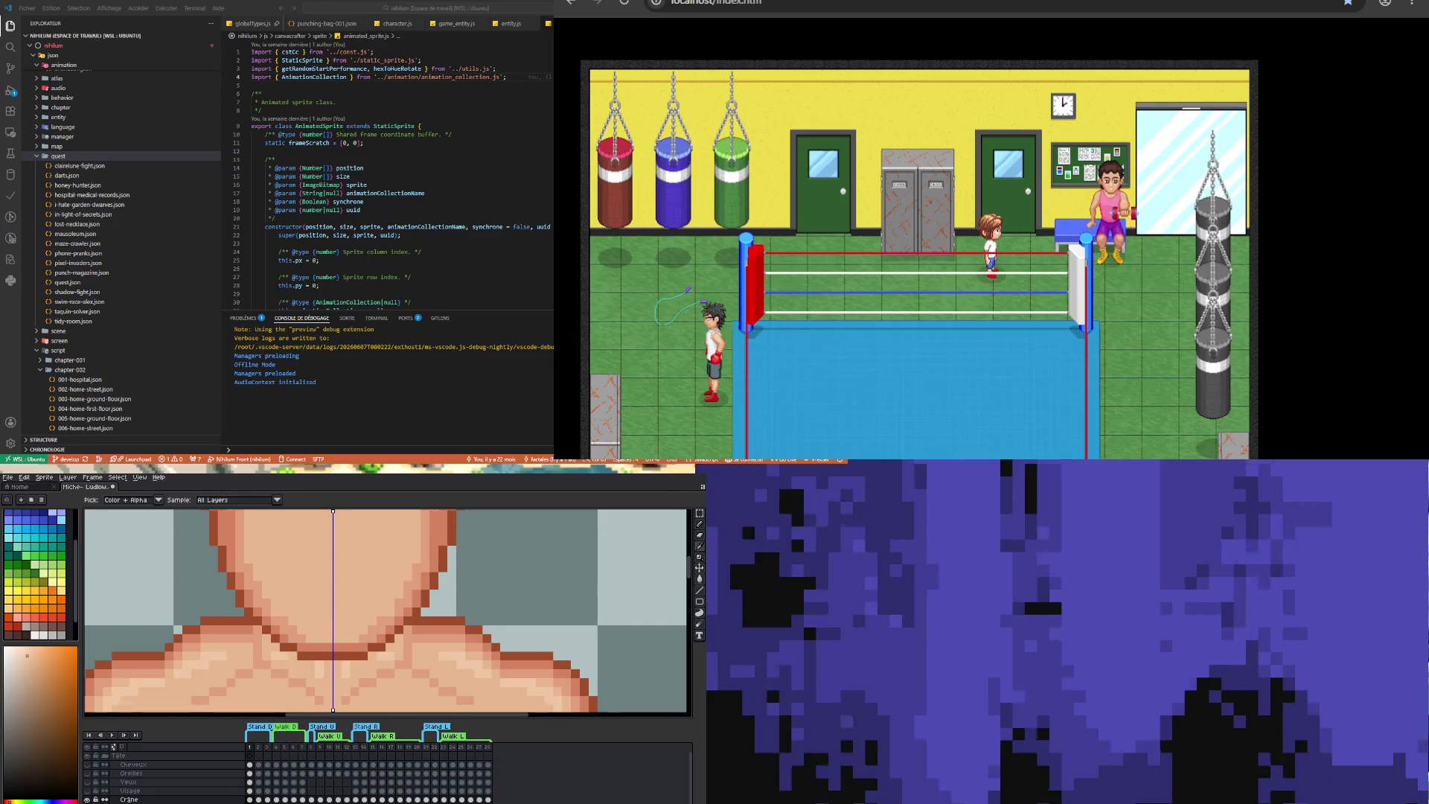
{"action": "key", "text": "ctrl+z"}
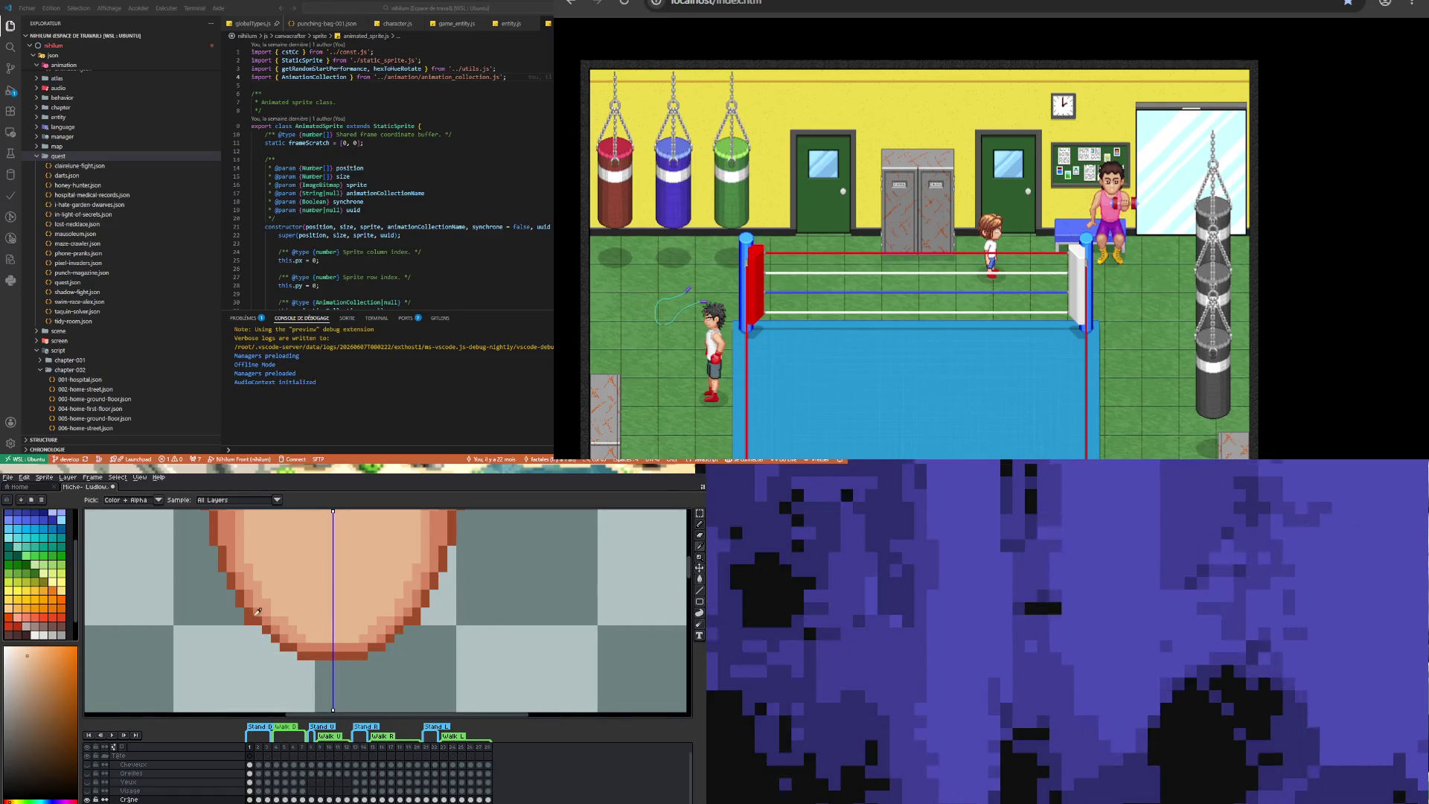
{"action": "left_click", "coordinate": [260, 612]}
{"action": "key", "text": "b"}
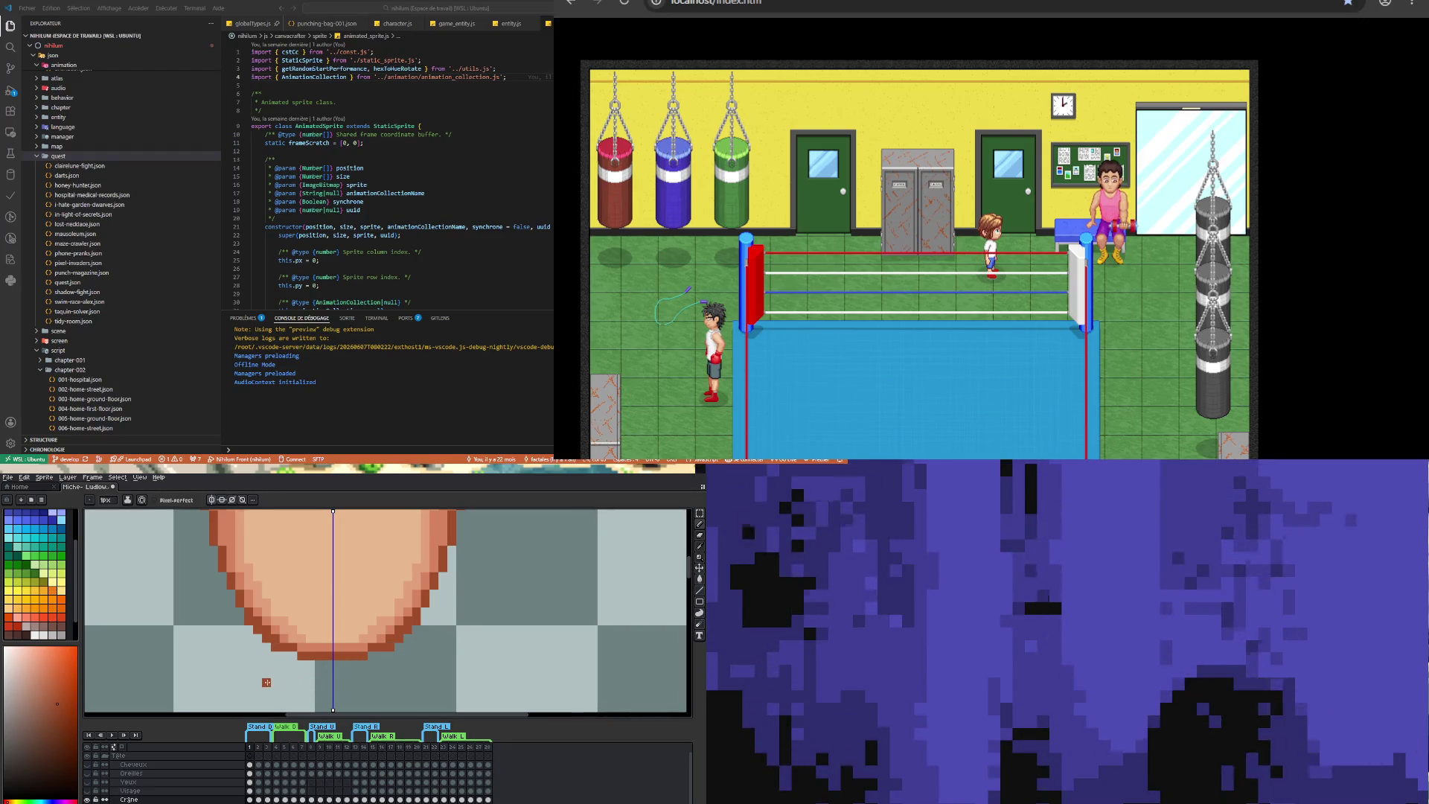
- Touch up the chin edge, then sample lighter and darker skin shades for the pencil
{"action": "left_click", "coordinate": [266, 624], "text": "alt"}
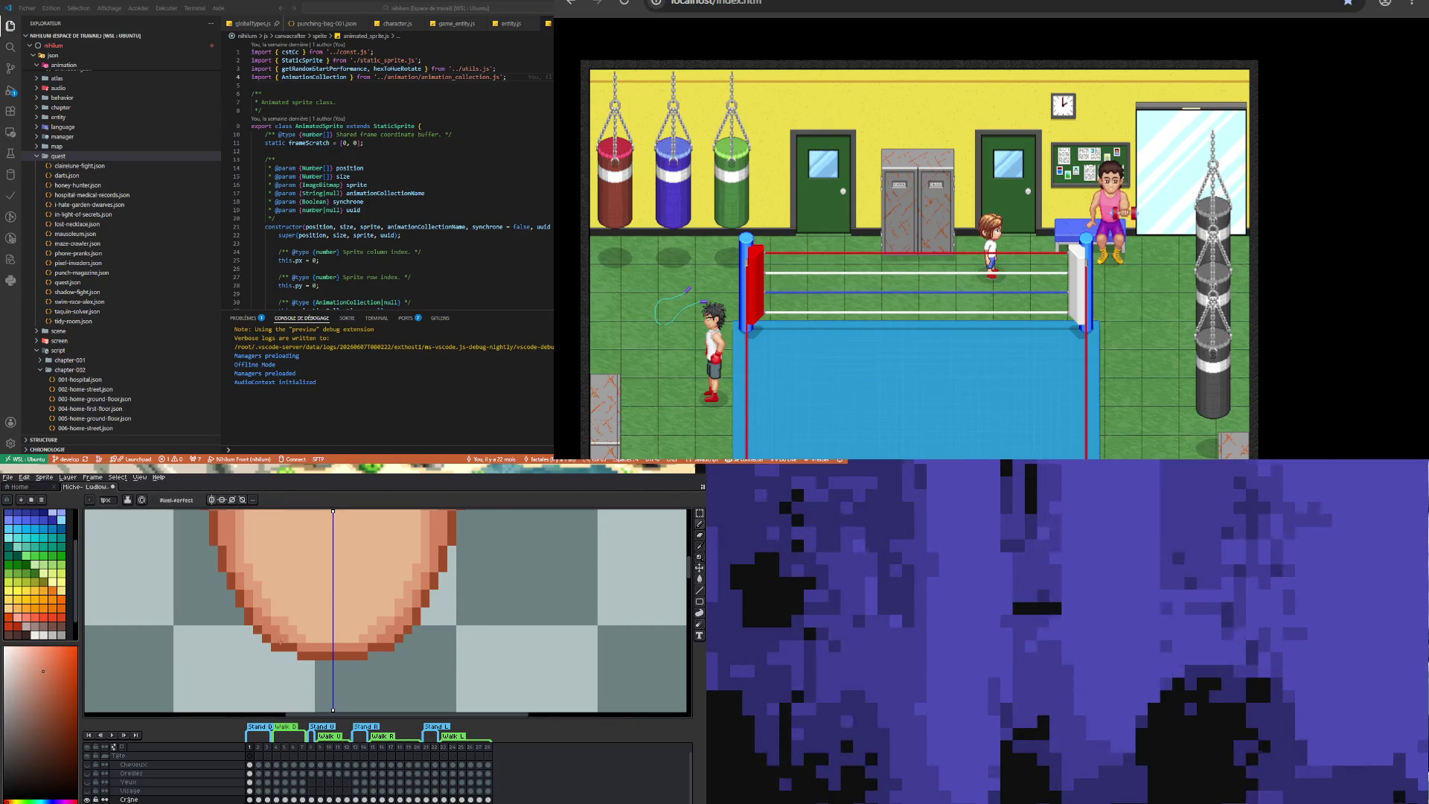
{"action": "scroll", "coordinate": [278, 641], "scroll_direction": "down", "scroll_amount": 1}
{"action": "scroll", "coordinate": [294, 658], "scroll_direction": "up", "scroll_amount": 1}
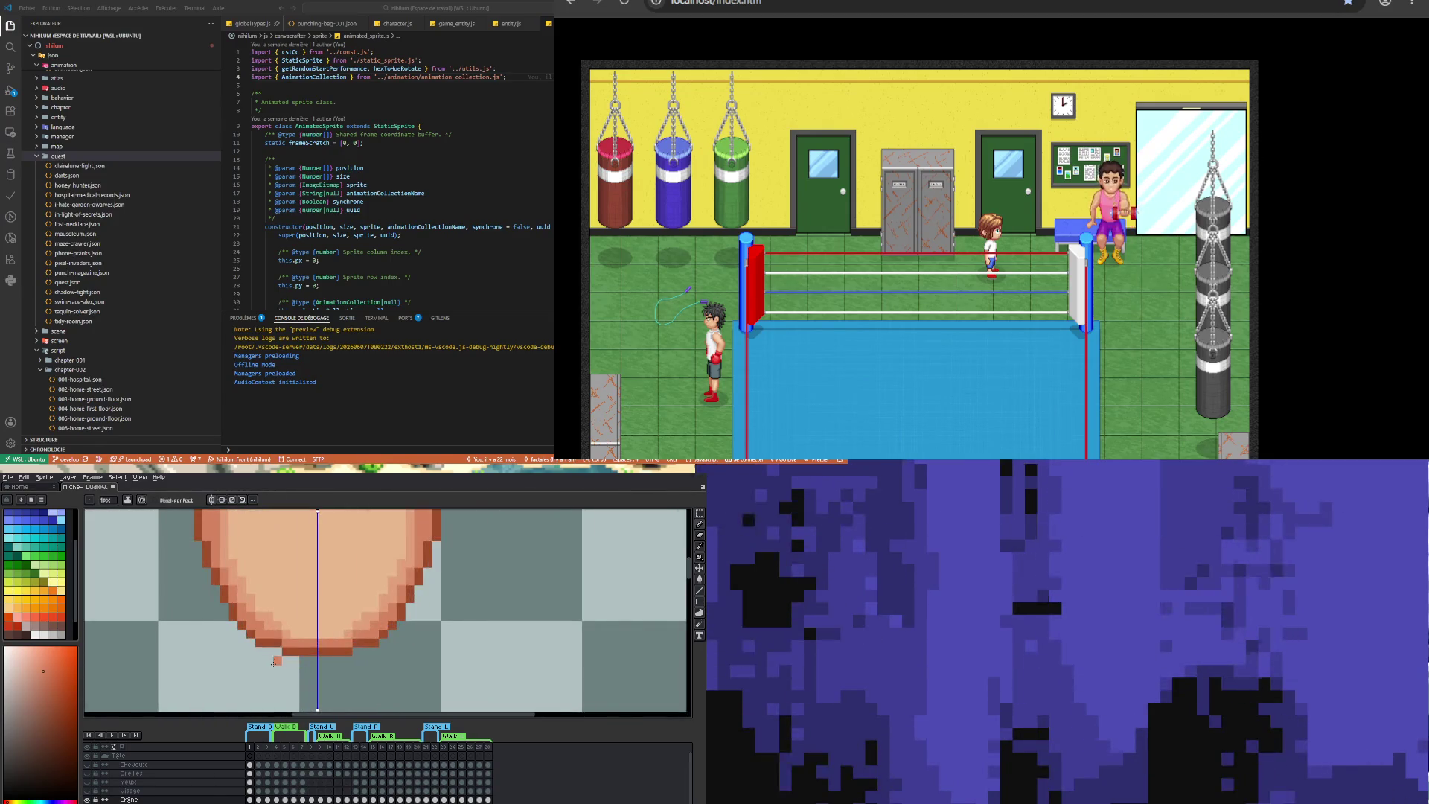
{"action": "scroll", "coordinate": [273, 637], "scroll_direction": "down", "scroll_amount": 1}
{"action": "scroll", "coordinate": [270, 642], "scroll_direction": "up", "scroll_amount": 1}
{"action": "key", "text": "i"}
{"action": "left_click", "coordinate": [268, 646]}
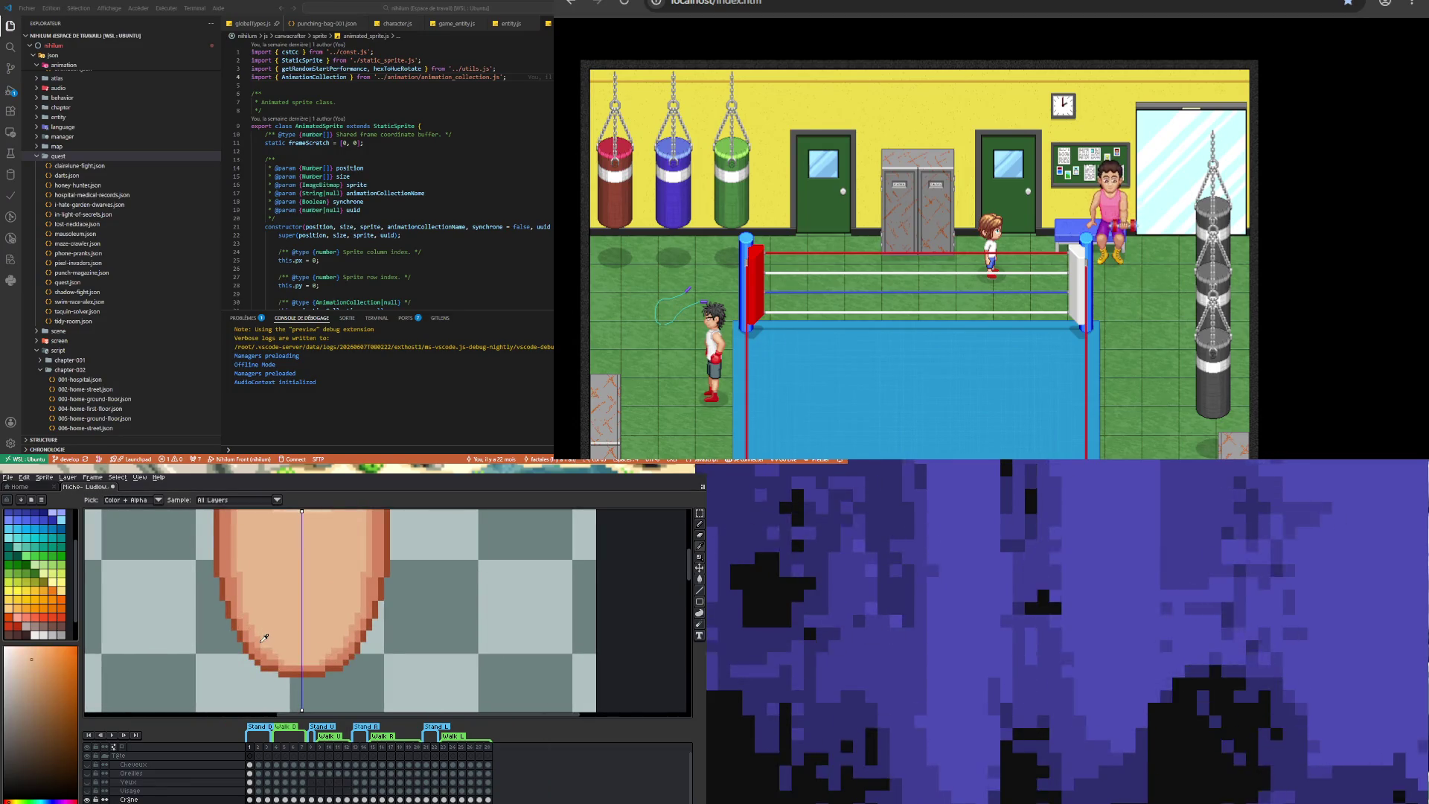
{"action": "left_click", "coordinate": [261, 638]}
{"action": "key", "text": "b"}
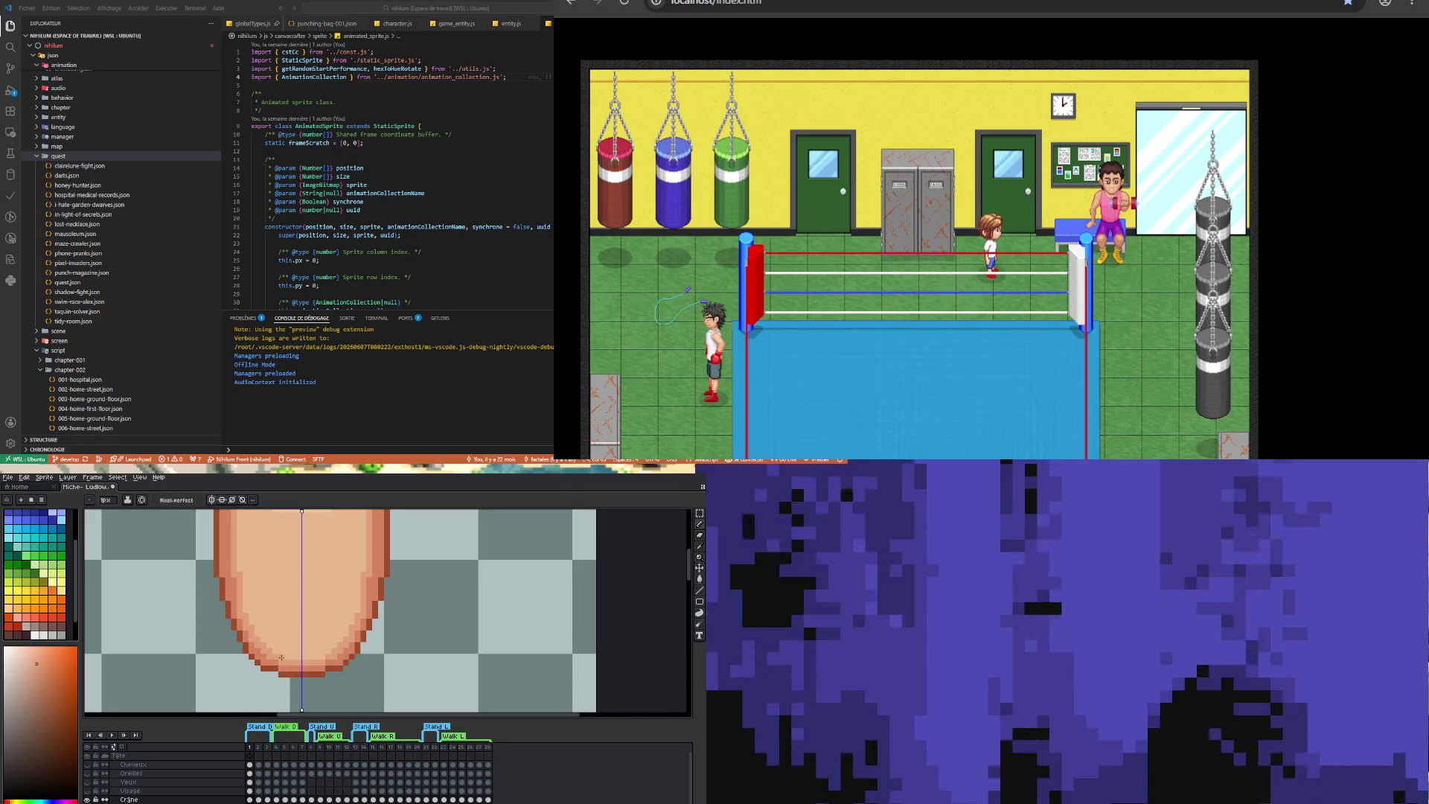
- Bring the torso back beneath the head with Ctrl+Y
{"action": "scroll", "coordinate": [279, 657], "scroll_direction": "down", "scroll_amount": 2}
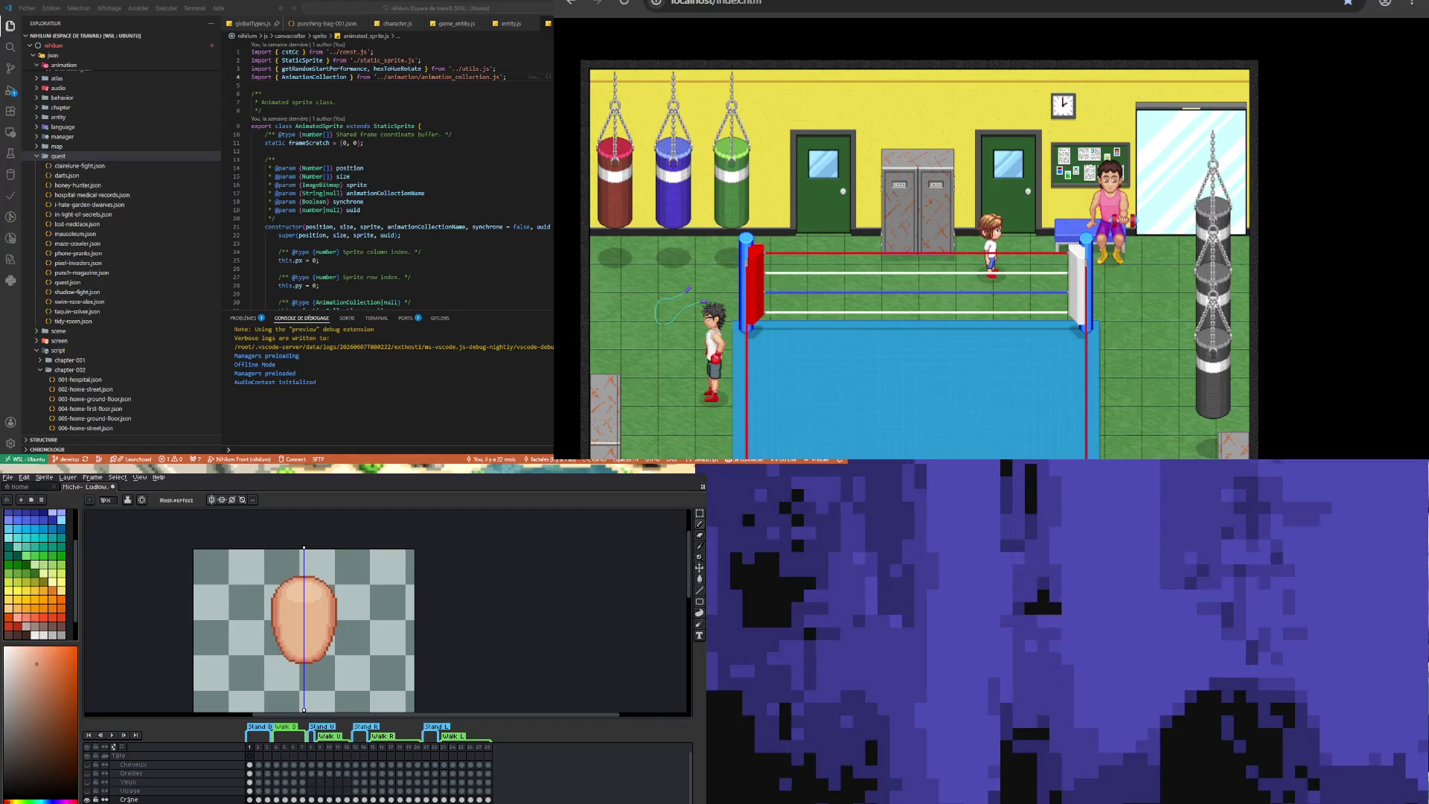
{"action": "key", "text": "ctrl+y"}
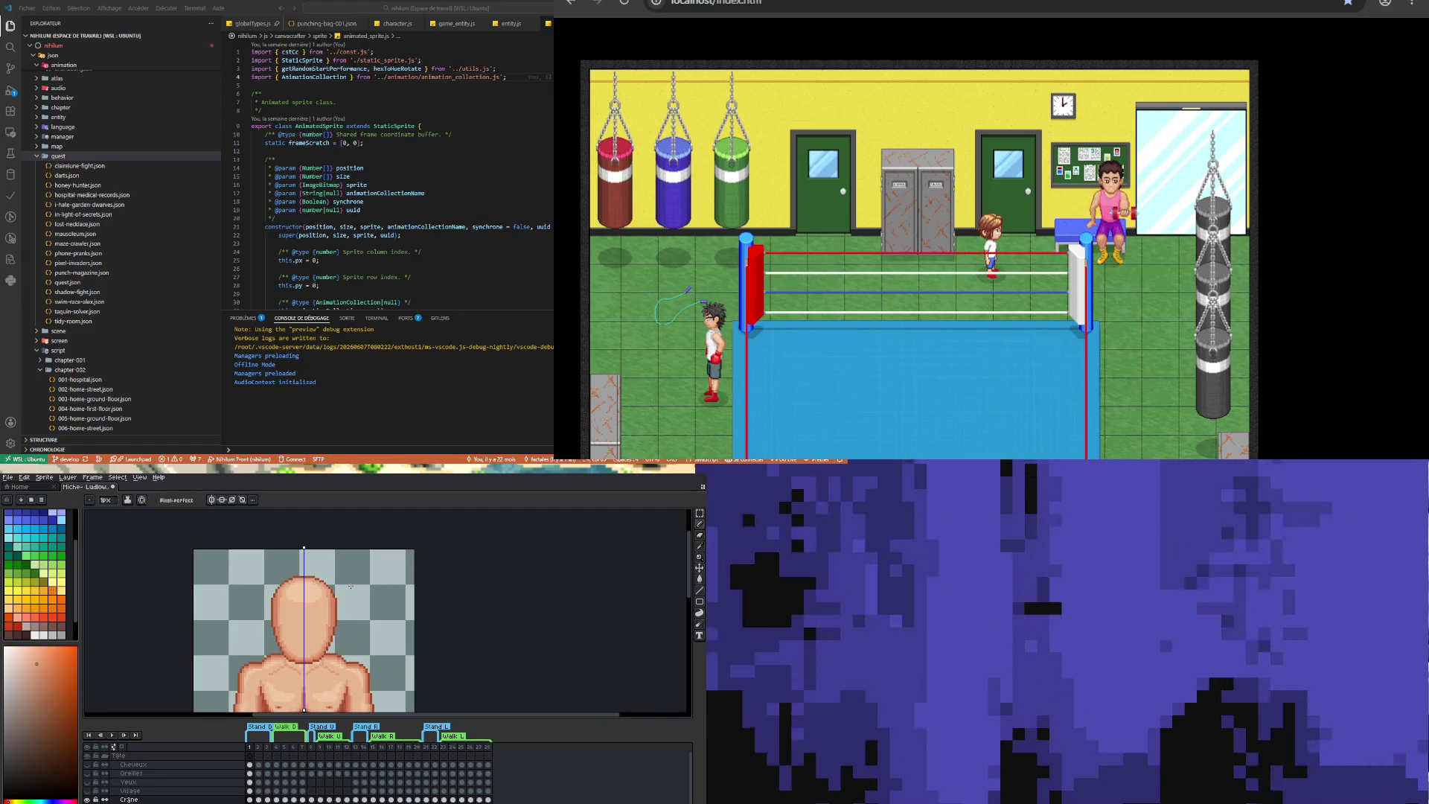
{"action": "scroll", "coordinate": [347, 635], "scroll_direction": "down", "scroll_amount": 1}
{"action": "scroll", "coordinate": [347, 635], "scroll_direction": "up", "scroll_amount": 1}
{"action": "scroll", "coordinate": [347, 635], "scroll_direction": "down", "scroll_amount": 2}
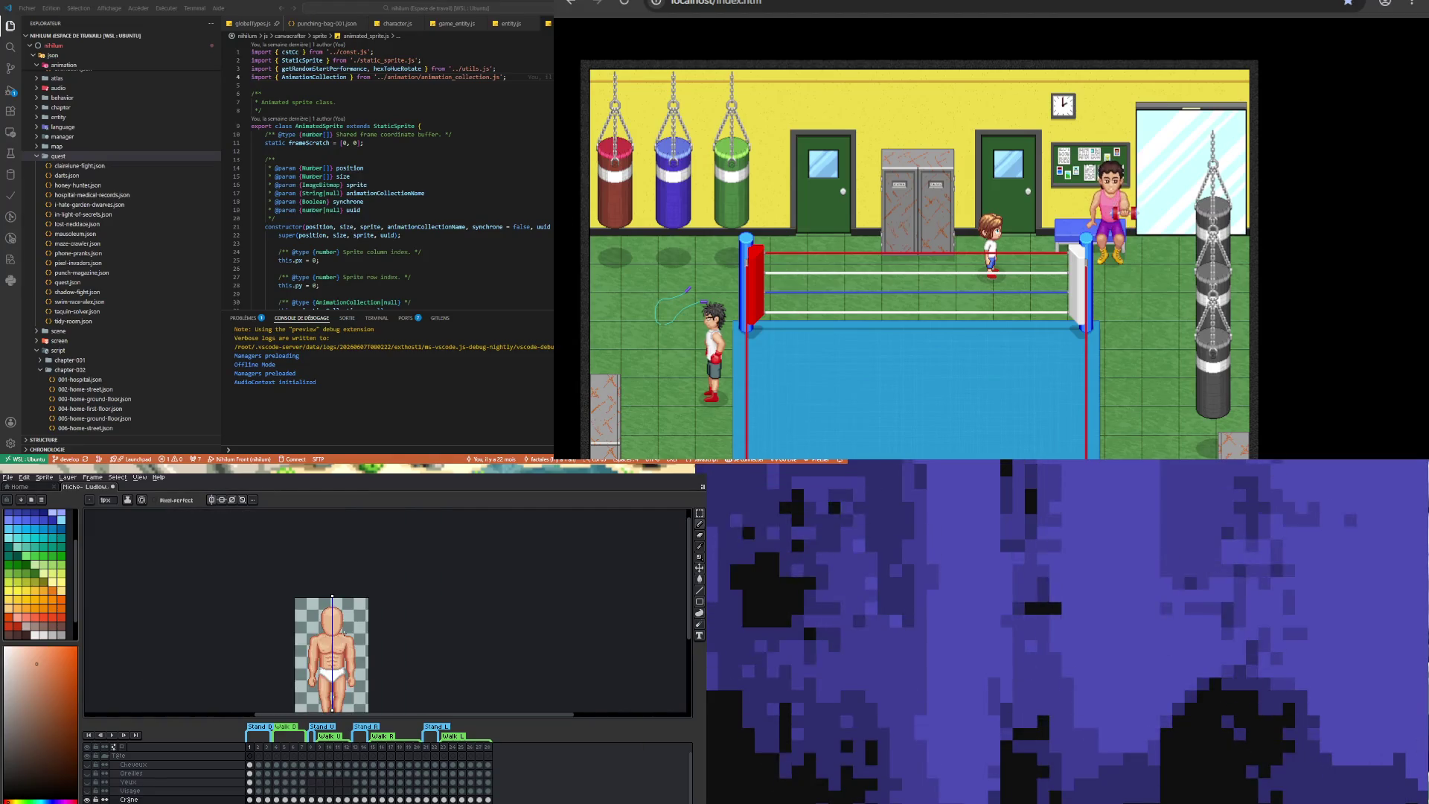
{"action": "scroll", "coordinate": [330, 646], "scroll_direction": "up", "scroll_amount": 1}
{"action": "scroll", "coordinate": [330, 646], "scroll_direction": "up", "scroll_amount": 1}
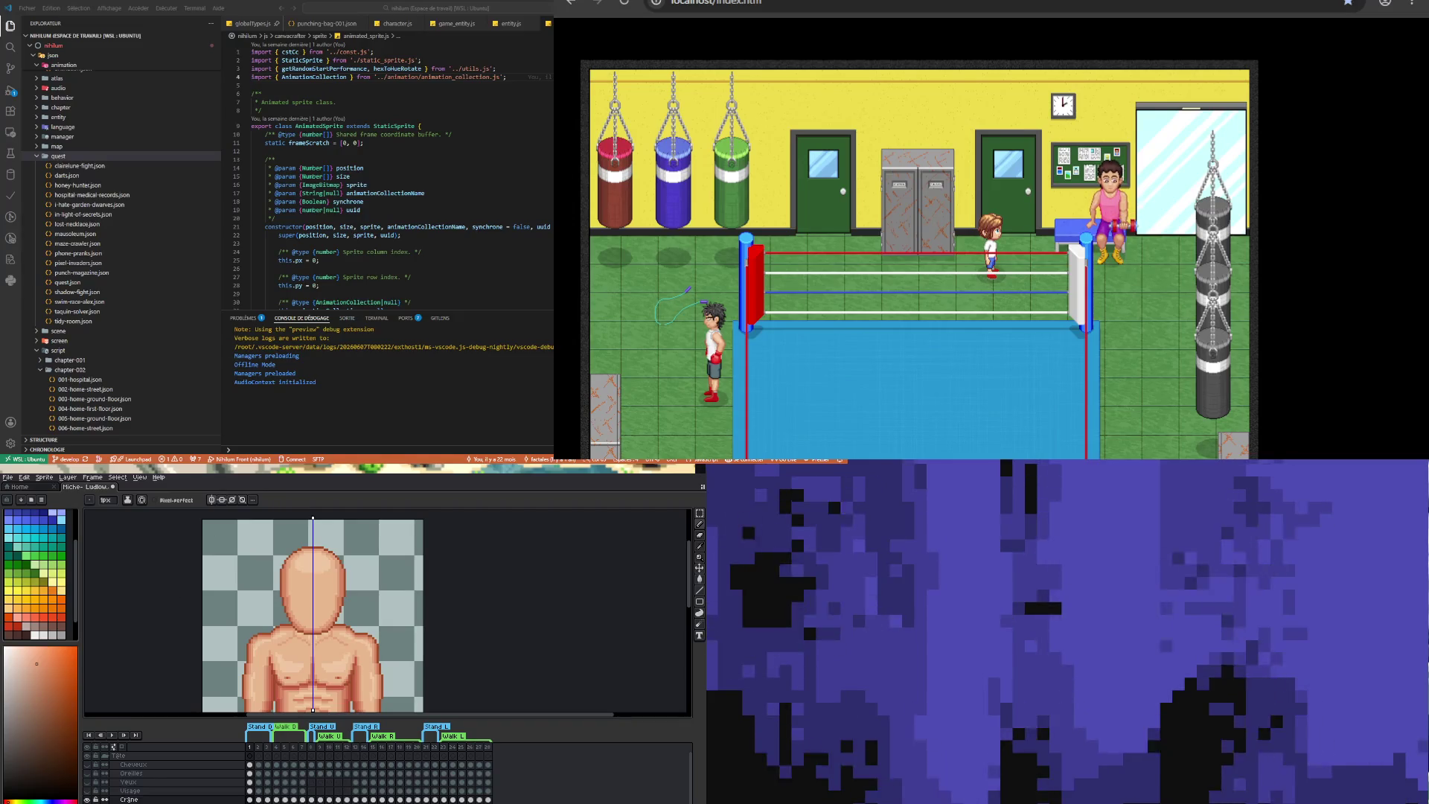
{"action": "left_click", "coordinate": [357, 168]}
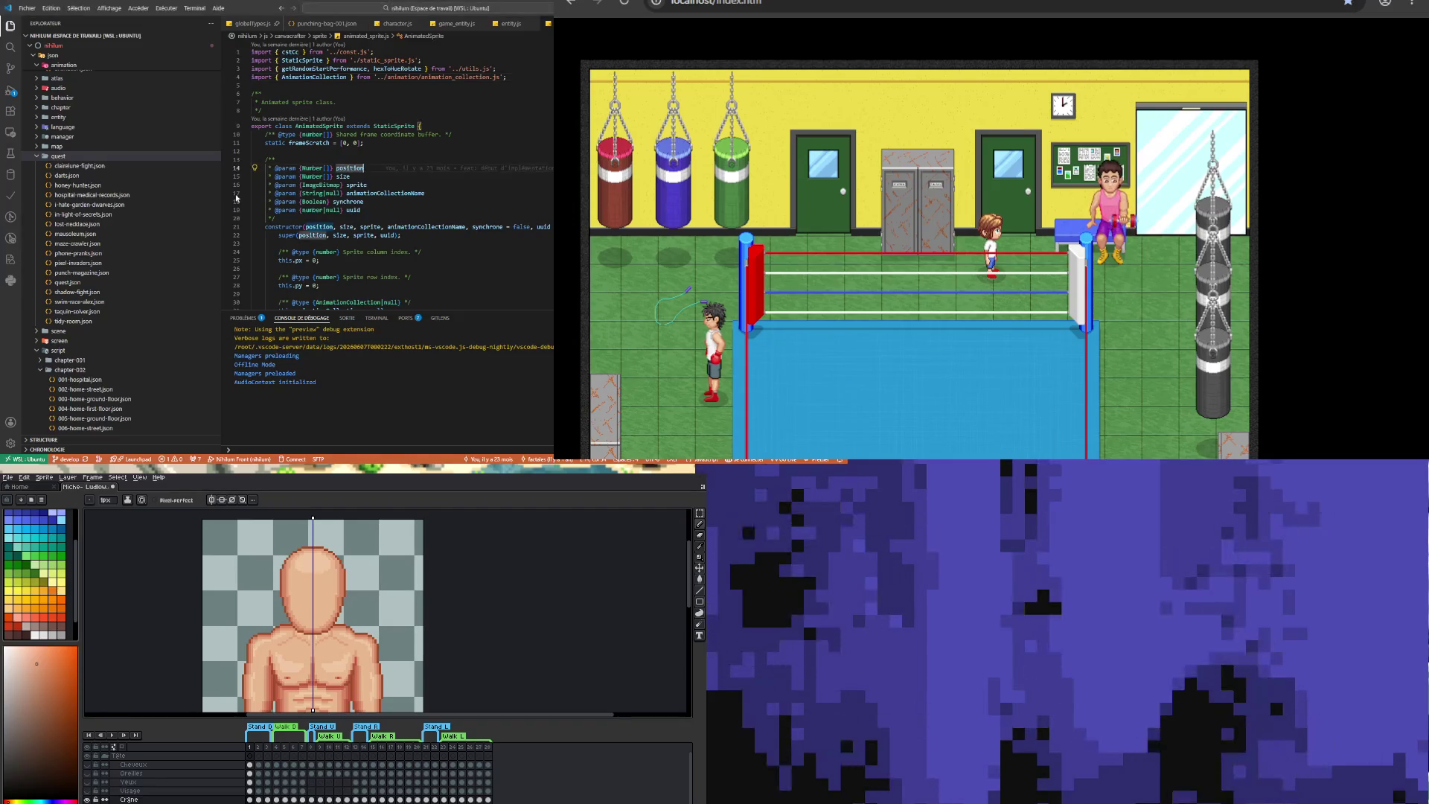
- Collapse the quest folder in the VS Code Explorer, then select Aseprite's Visage layer
{"action": "left_click", "coordinate": [75, 157]}
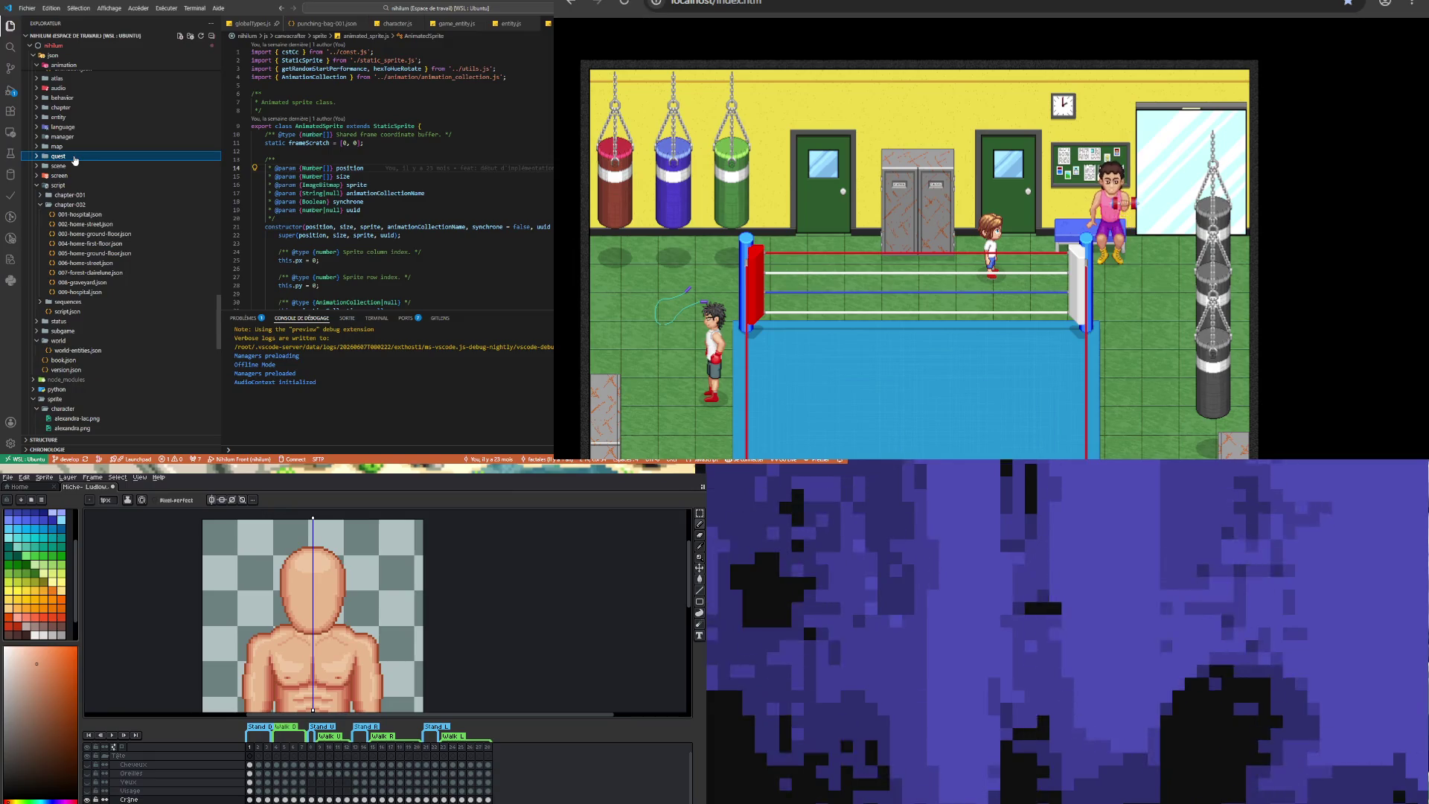
{"action": "left_click", "coordinate": [290, 159]}
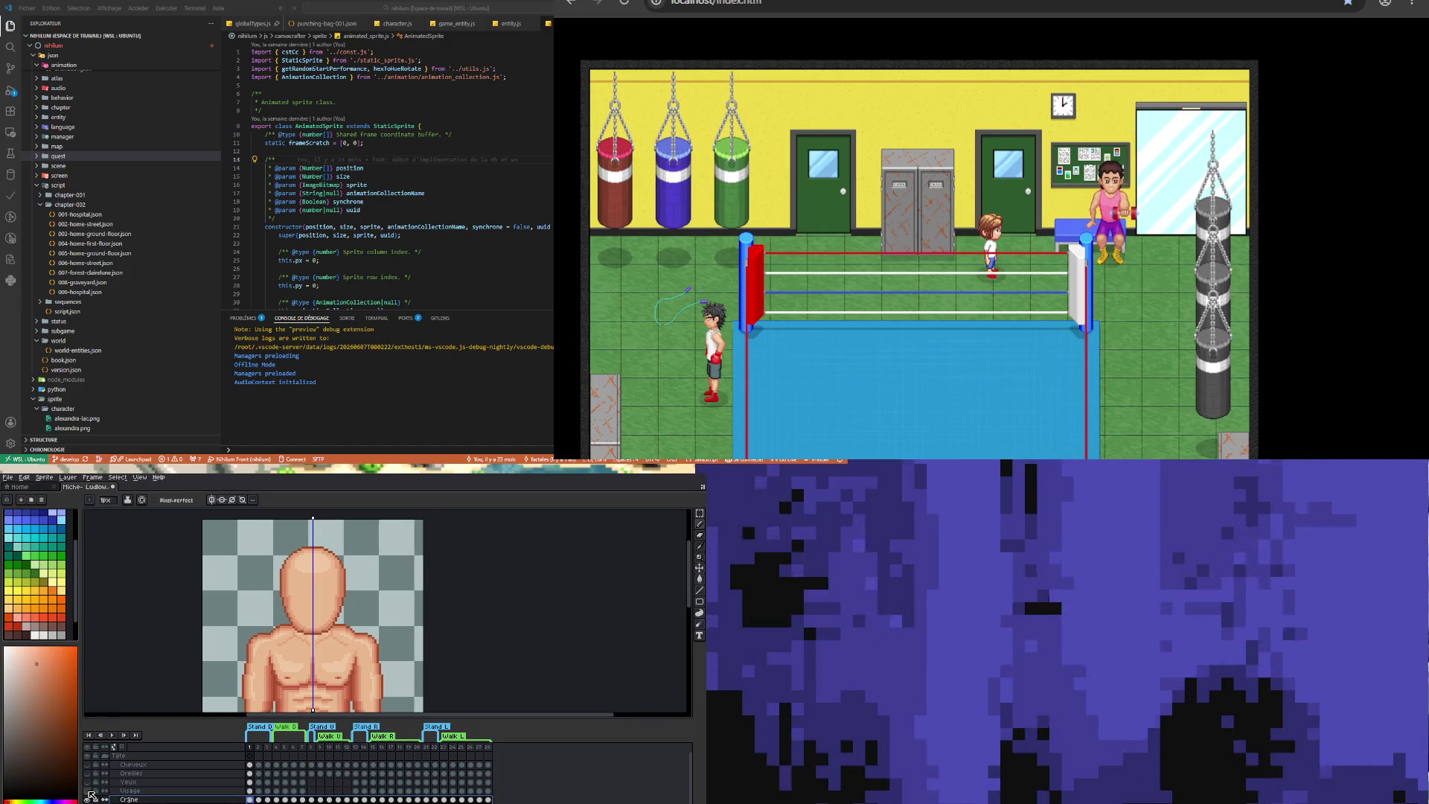
{"action": "left_click", "coordinate": [252, 790]}
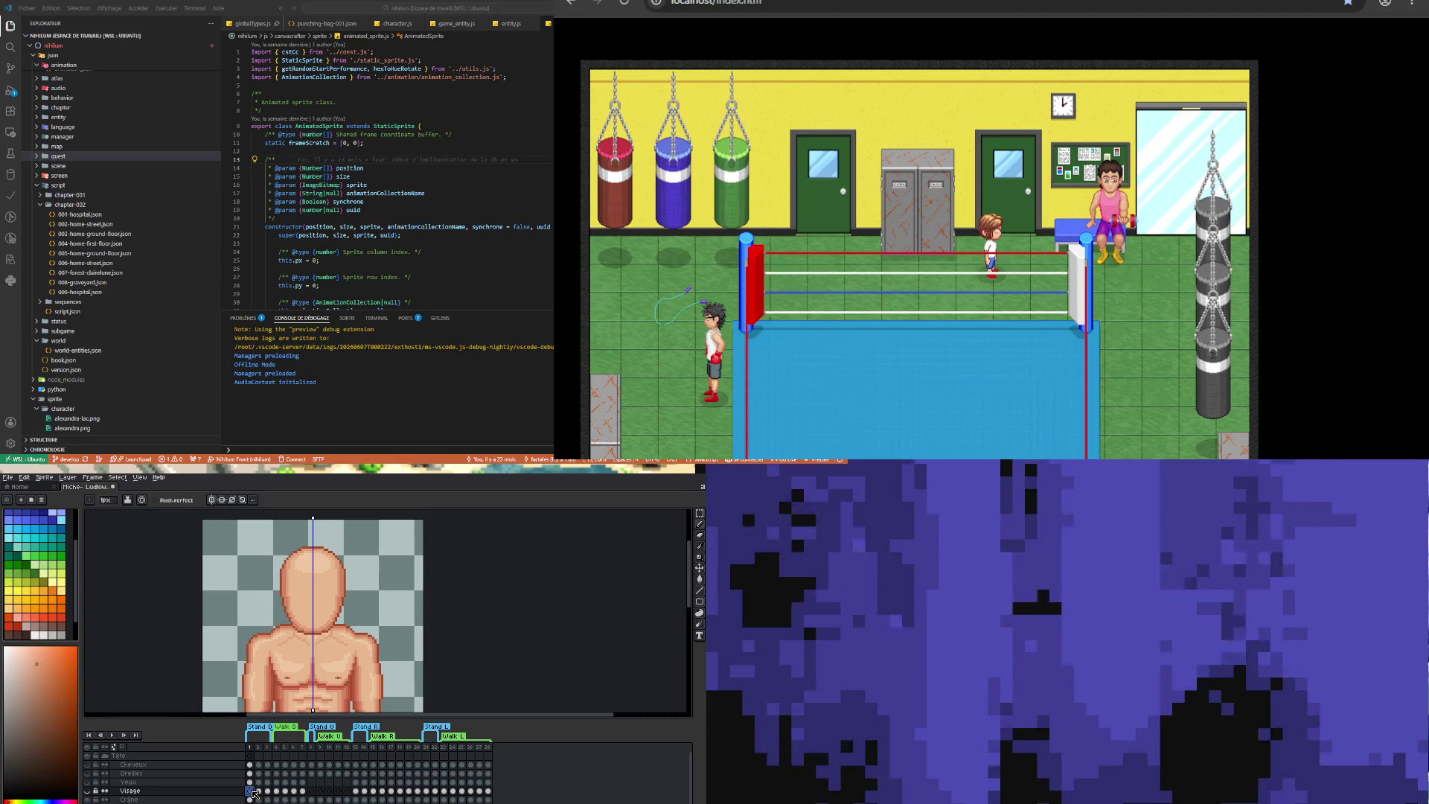
- Choose a light near-white palette swatch for the hair after trying an orange one
{"action": "scroll", "coordinate": [362, 631], "scroll_direction": "up", "scroll_amount": 1}
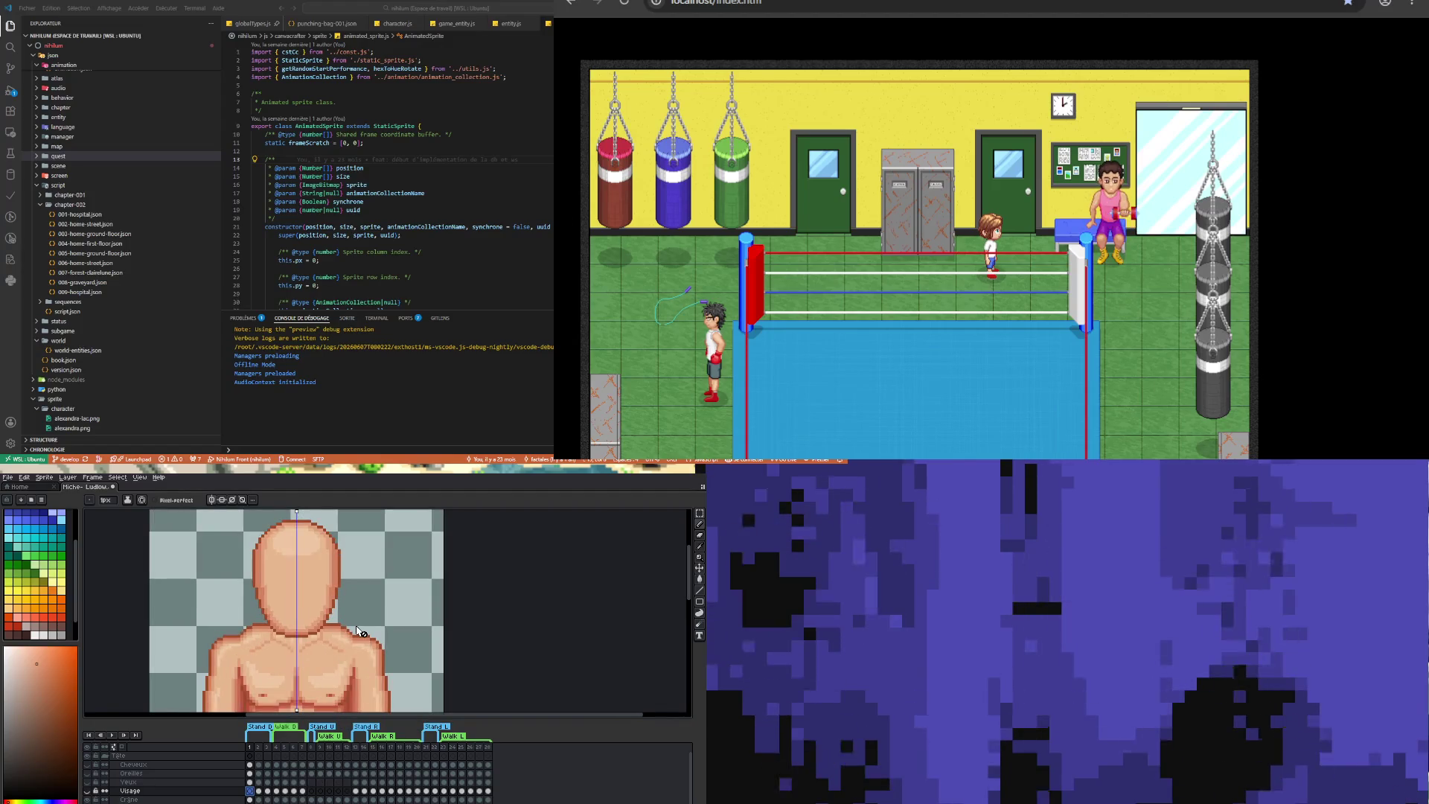
{"action": "left_click", "coordinate": [54, 600]}
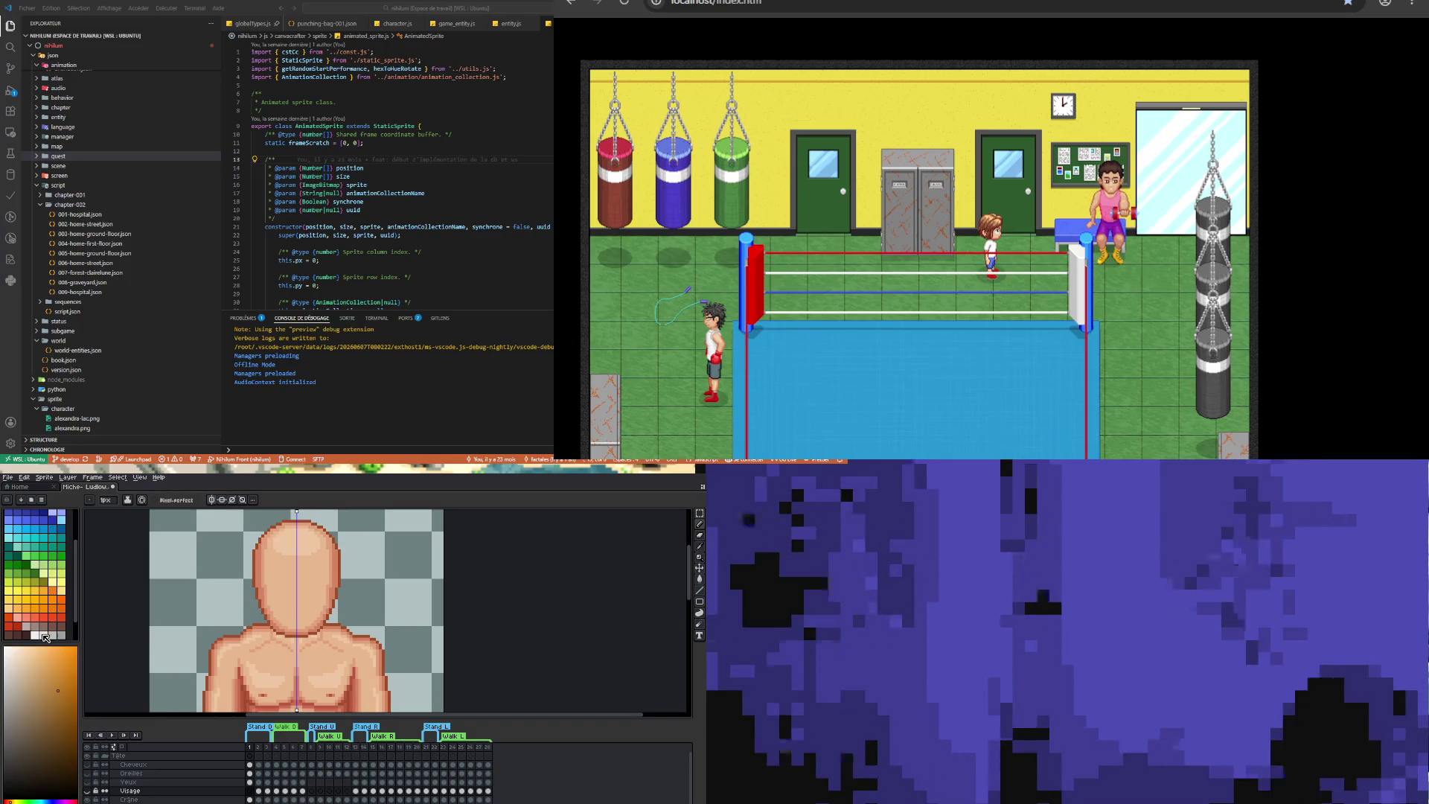
{"action": "left_click", "coordinate": [44, 635]}
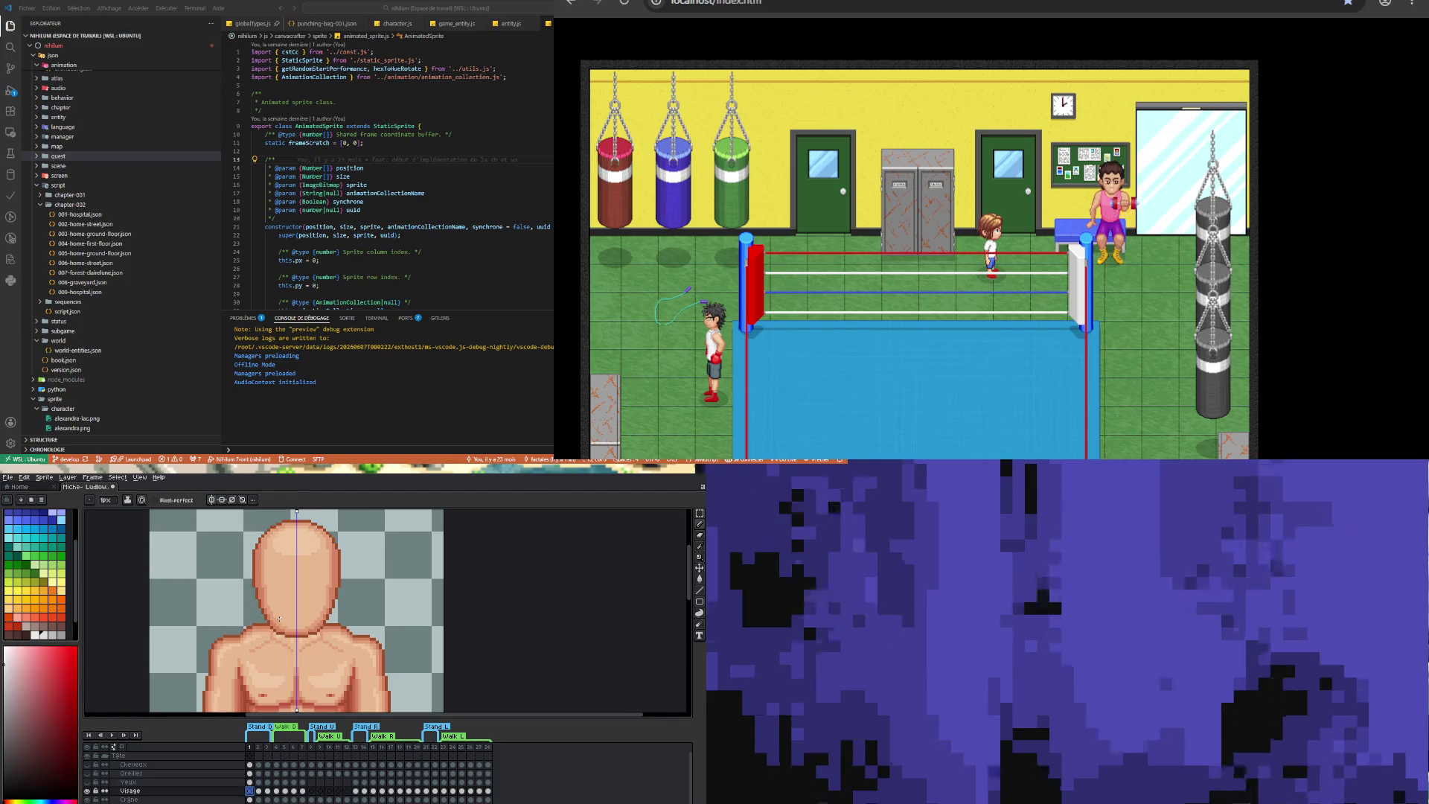
- Paint white beard pixels along both jaw edges and a white hair cap across the top
{"action": "left_click_drag", "start_coordinate": [266, 606], "coordinate": [296, 637]}
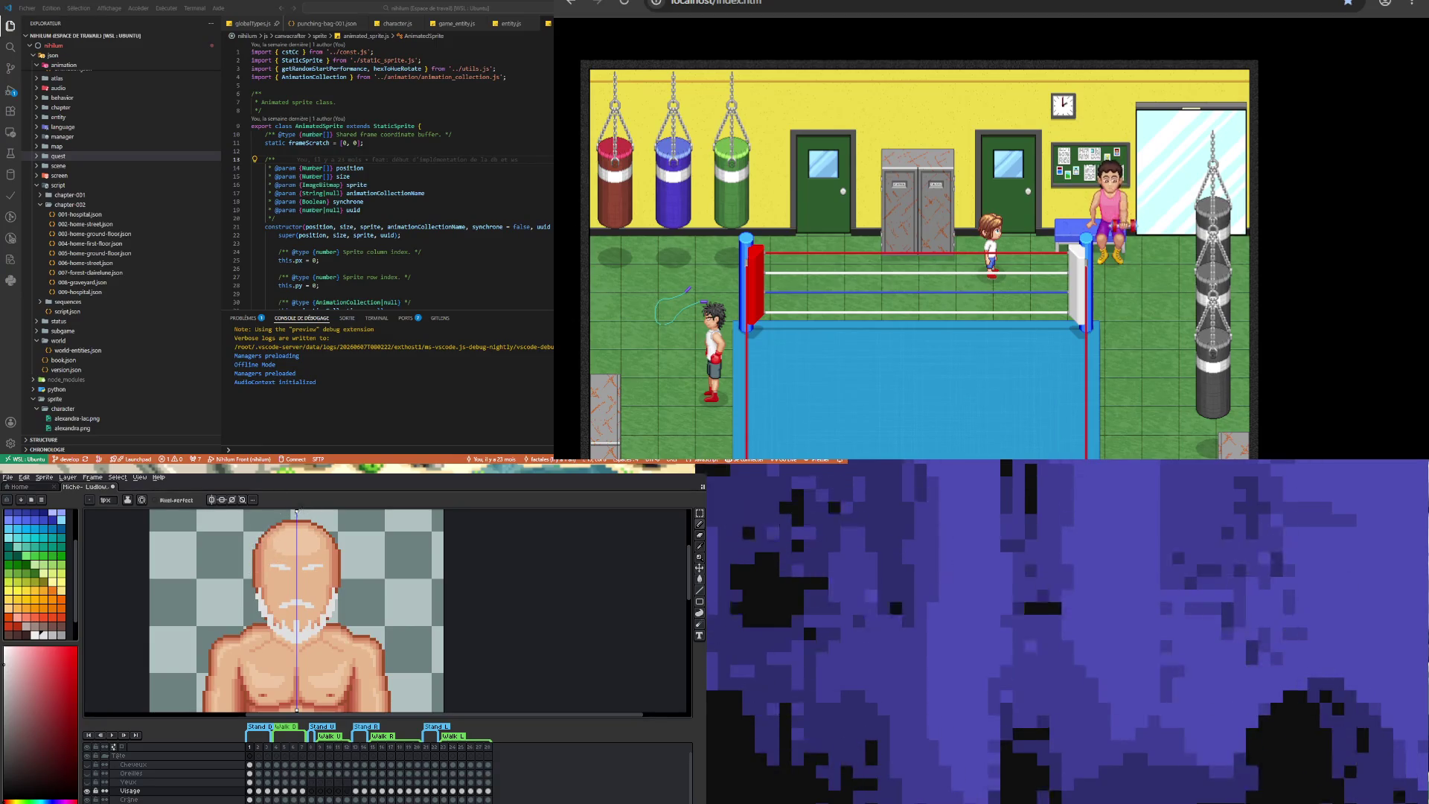
{"action": "left_click_drag", "start_coordinate": [303, 519], "coordinate": [329, 529]}
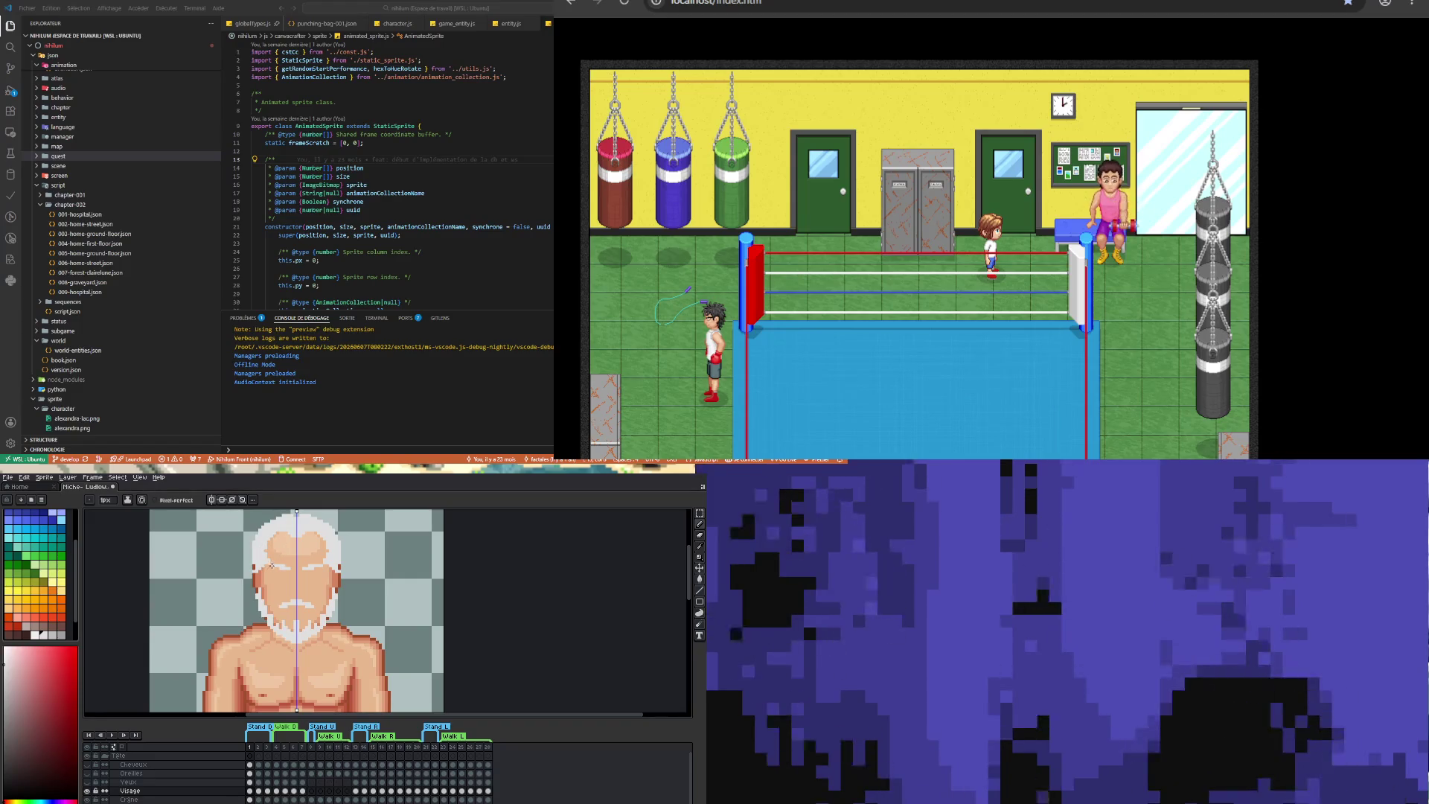
- Extend the white hair down both sides and add grey shading strands
{"action": "key", "text": "b"}
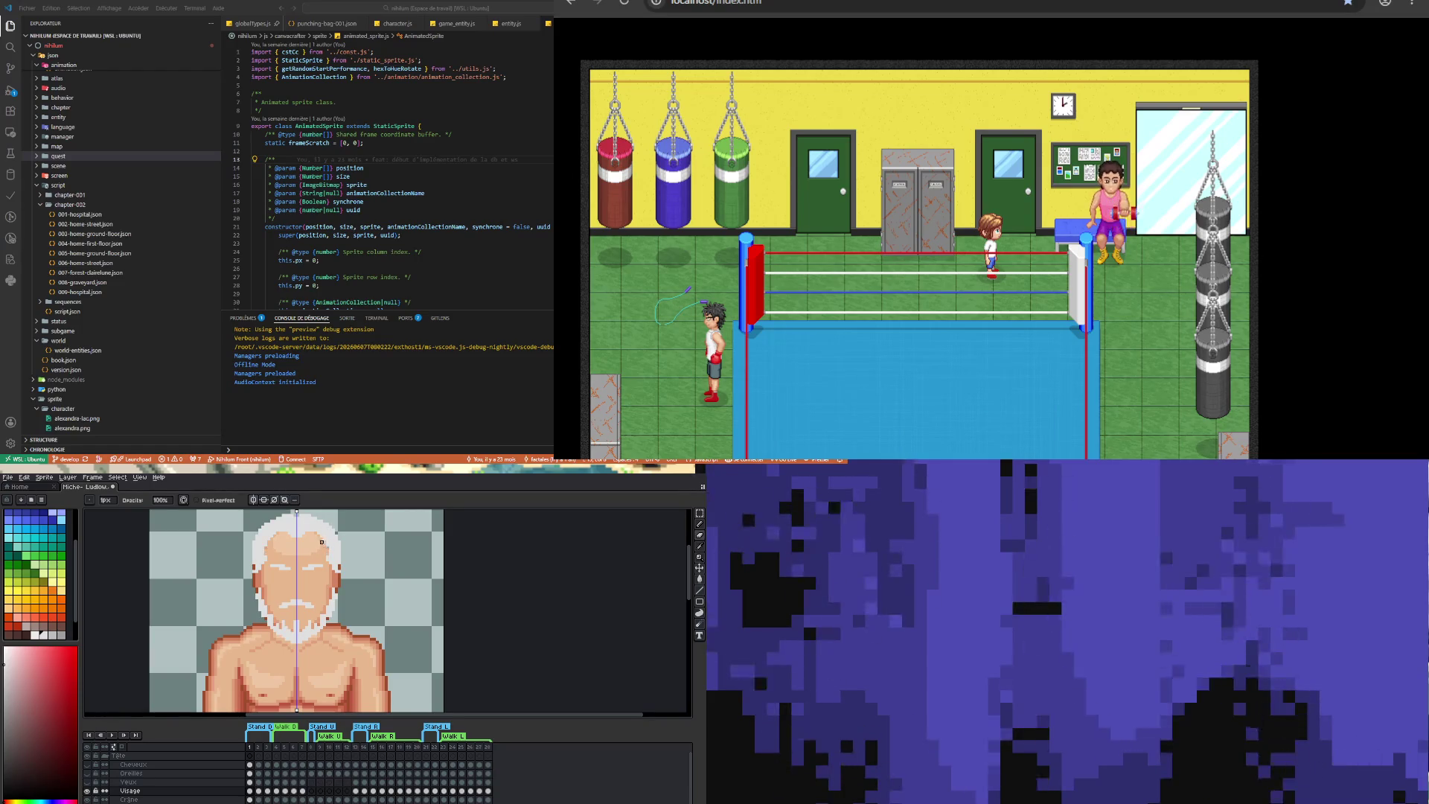
{"action": "key", "text": "i"}
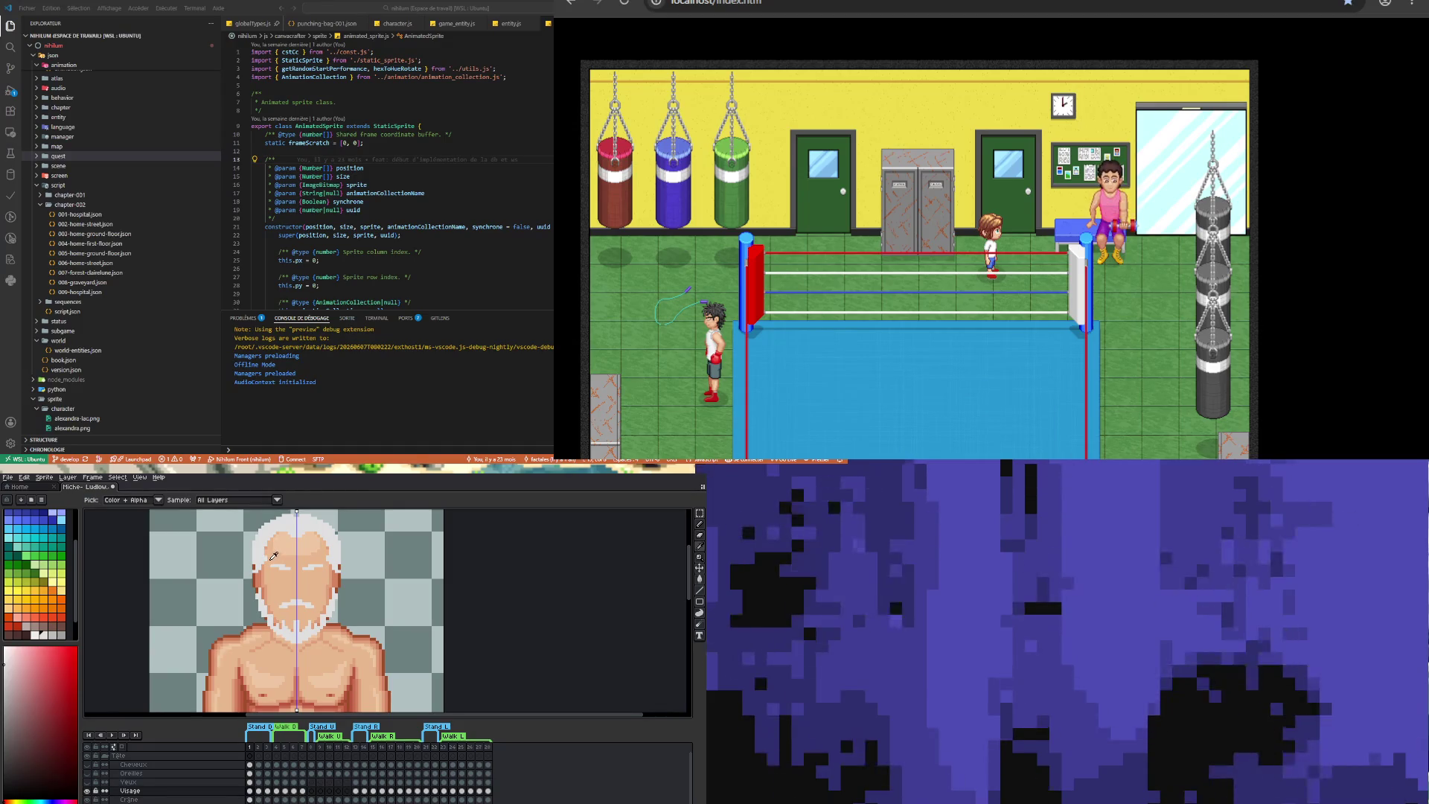
{"action": "key", "text": "b"}
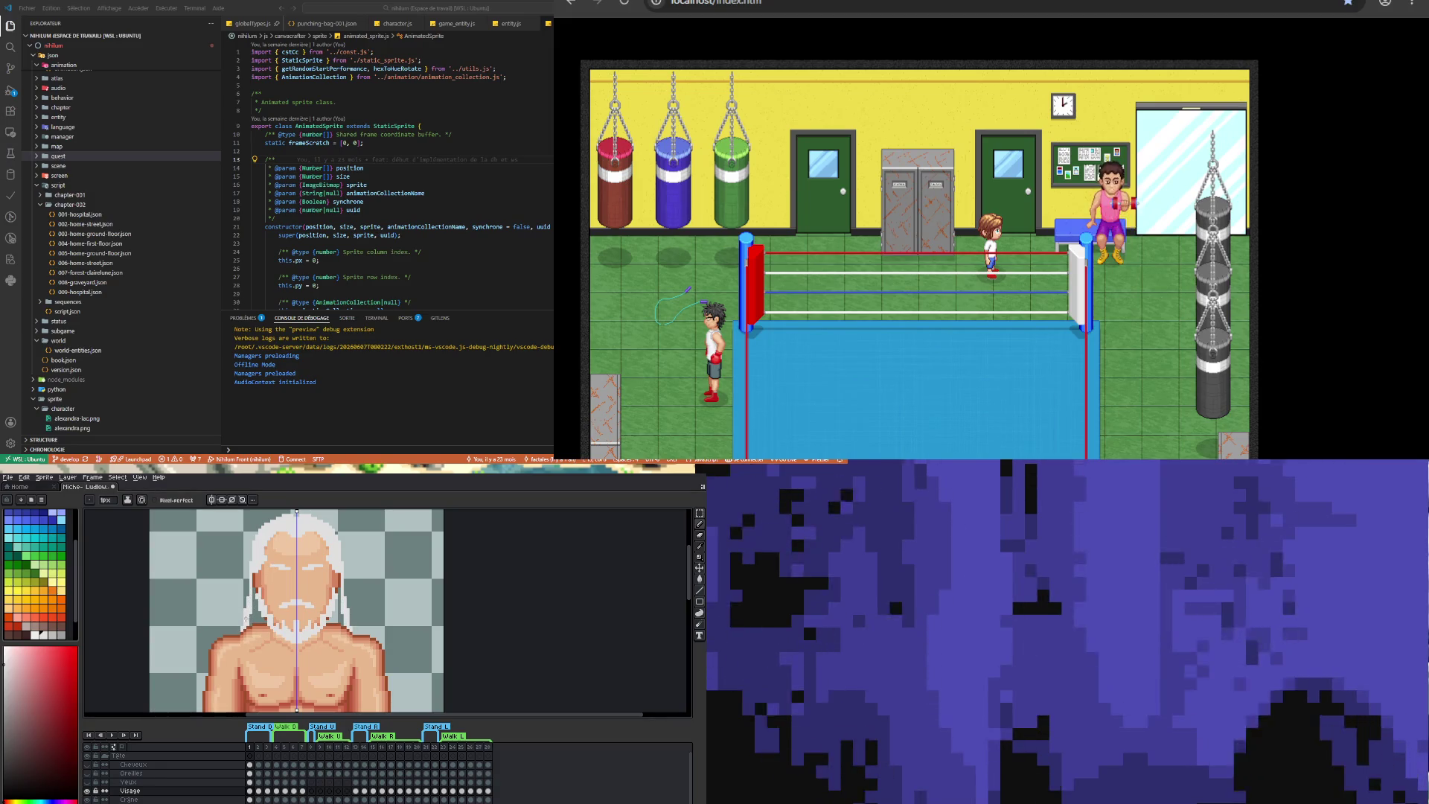
{"action": "left_click", "coordinate": [250, 596], "text": "alt"}
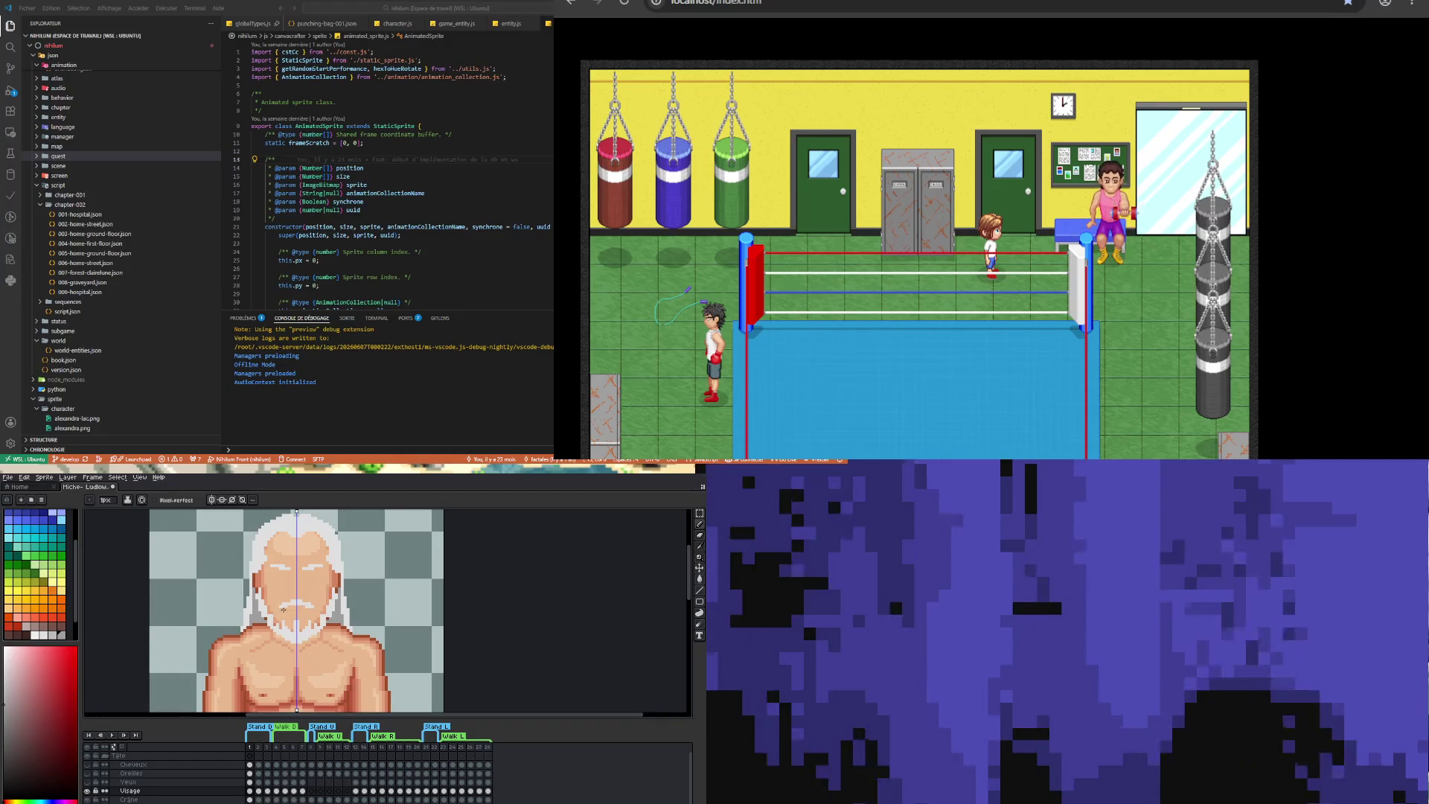
{"action": "key", "text": "i"}
{"action": "key", "text": "b"}
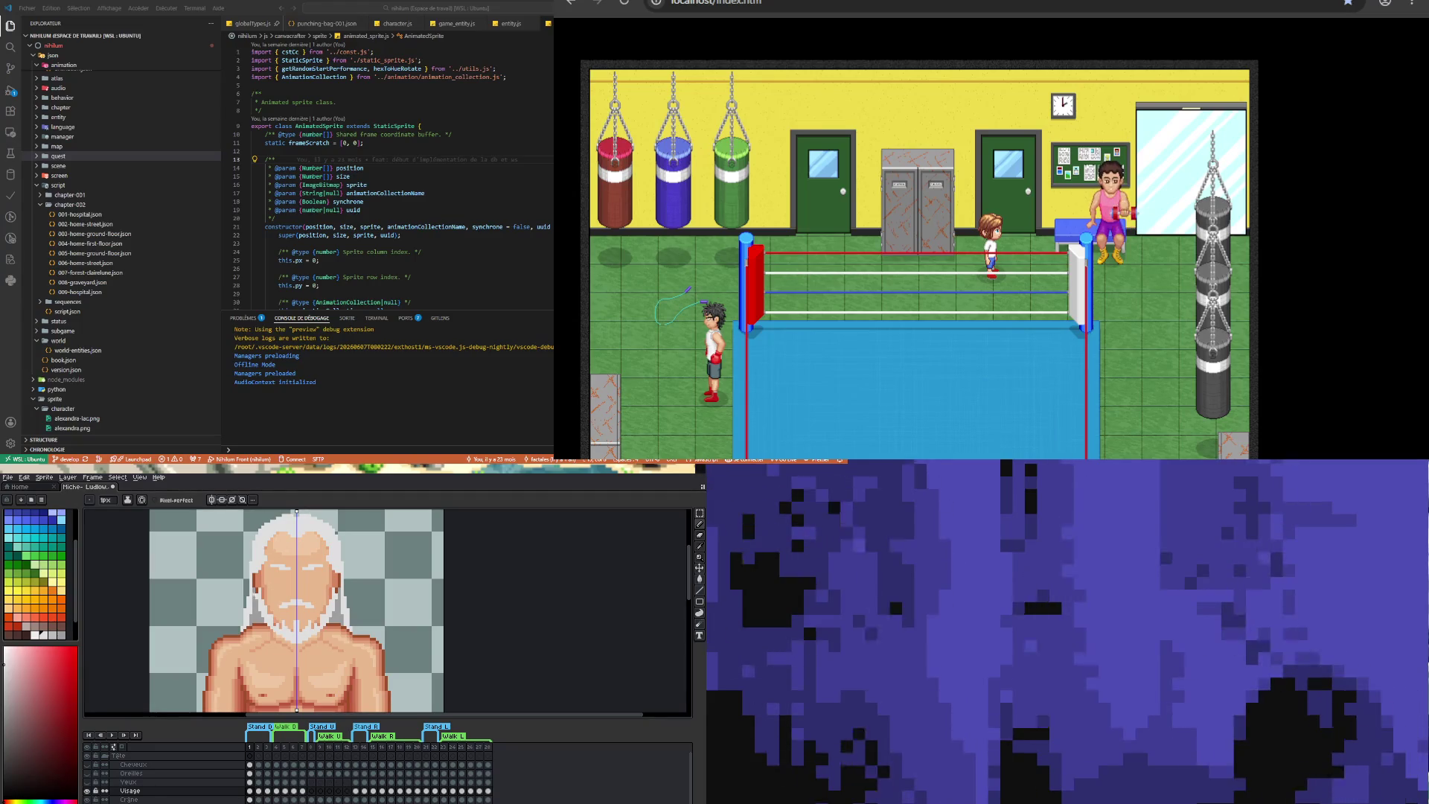
- Redraw the eye area using the chest skin tone and another colour sampled from the sprite
{"action": "key", "text": "i"}
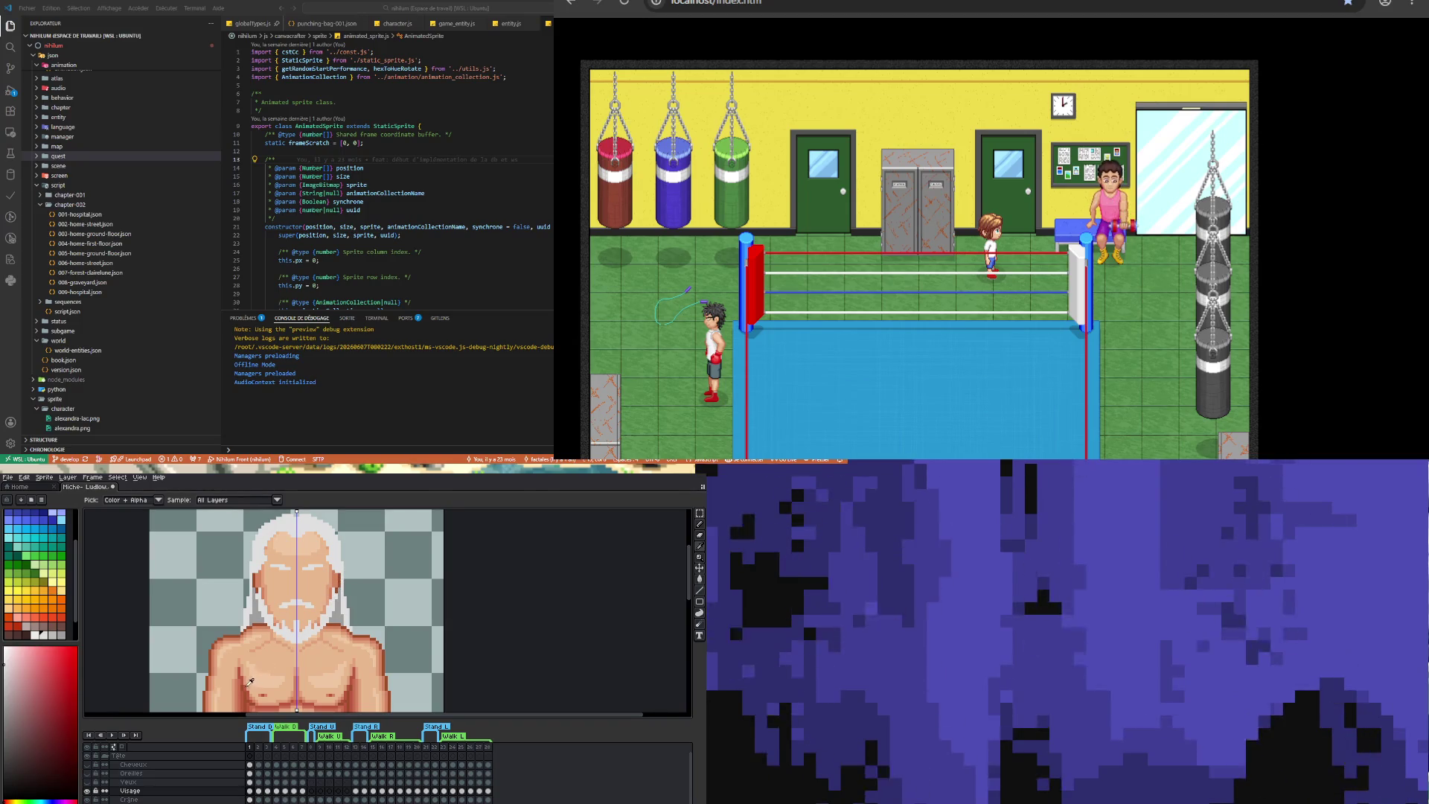
{"action": "left_click", "coordinate": [254, 673]}
{"action": "key", "text": "b"}
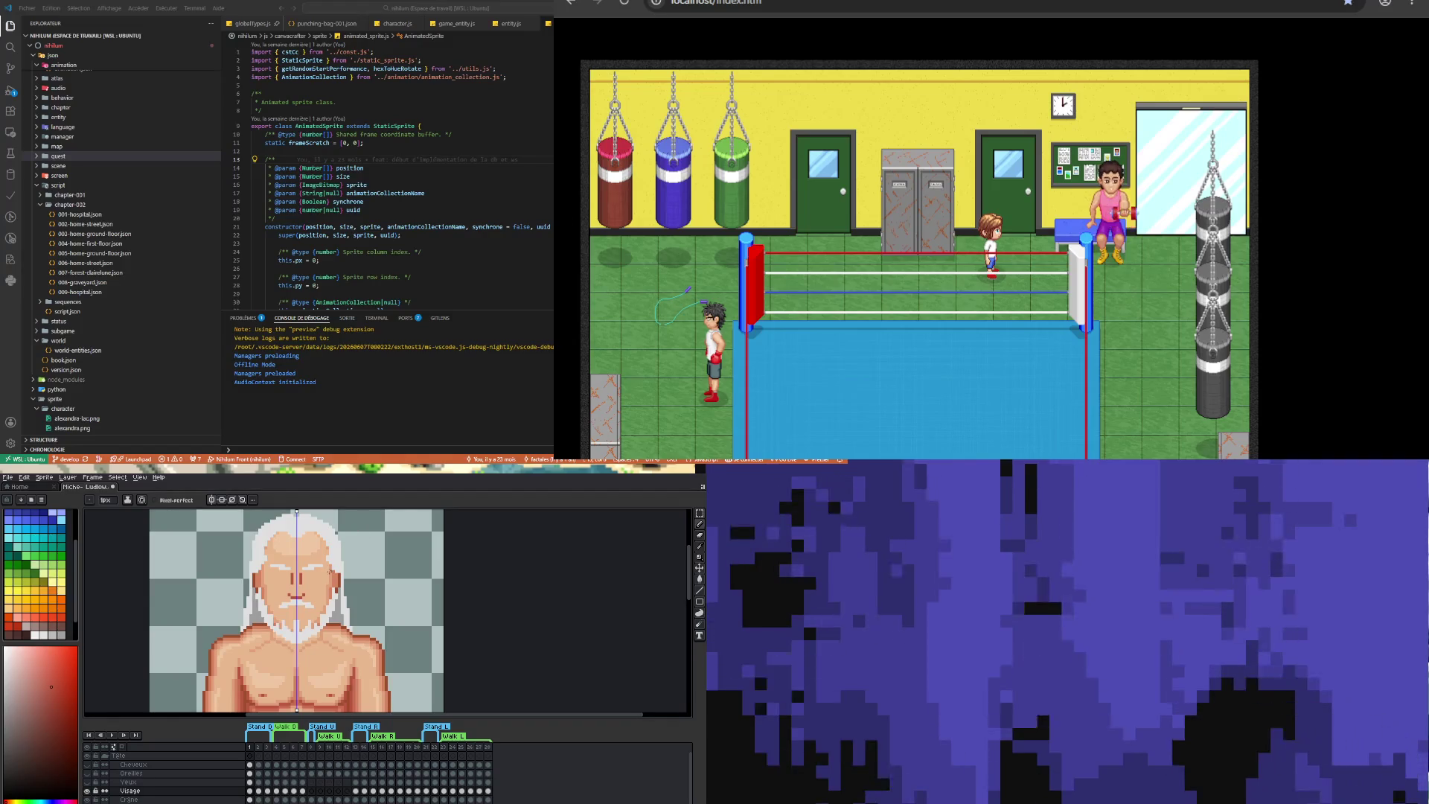
{"action": "key", "text": "i"}
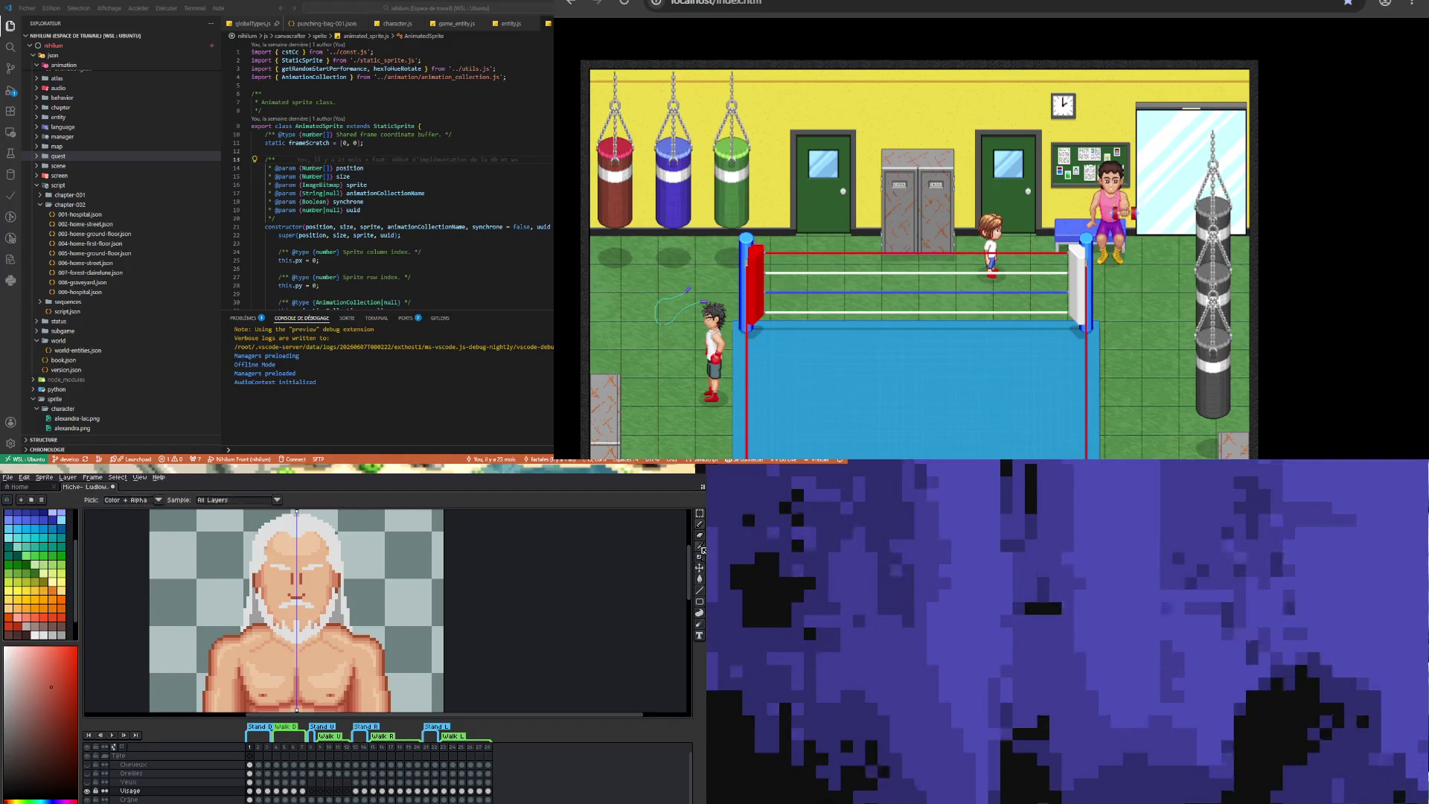
{"action": "left_click", "coordinate": [267, 703]}
{"action": "key", "text": "b"}
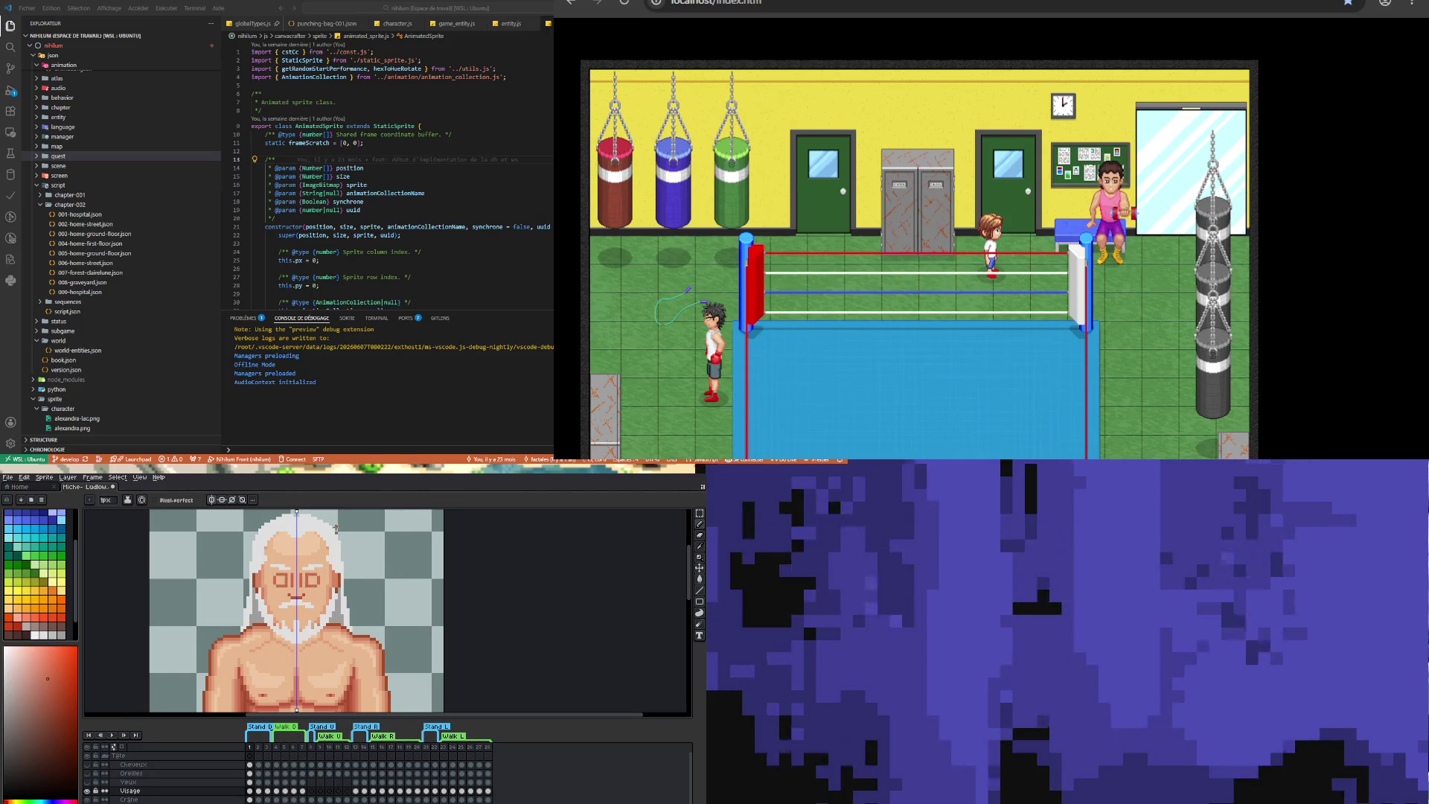
- Paint pale yellow eye whites with reddish skin shading around them using the 1px pencil
{"action": "key", "text": "v"}
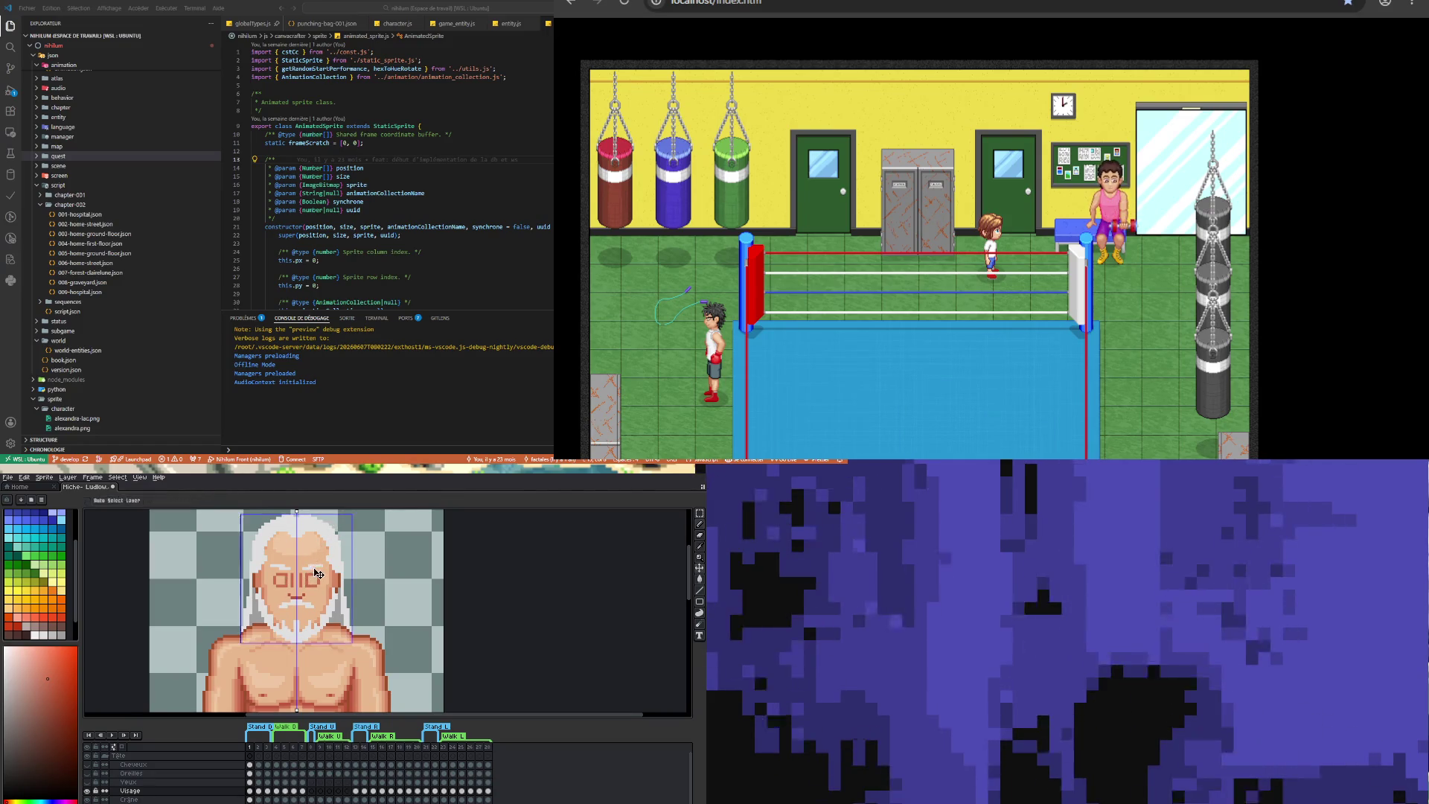
{"action": "key", "text": "b"}
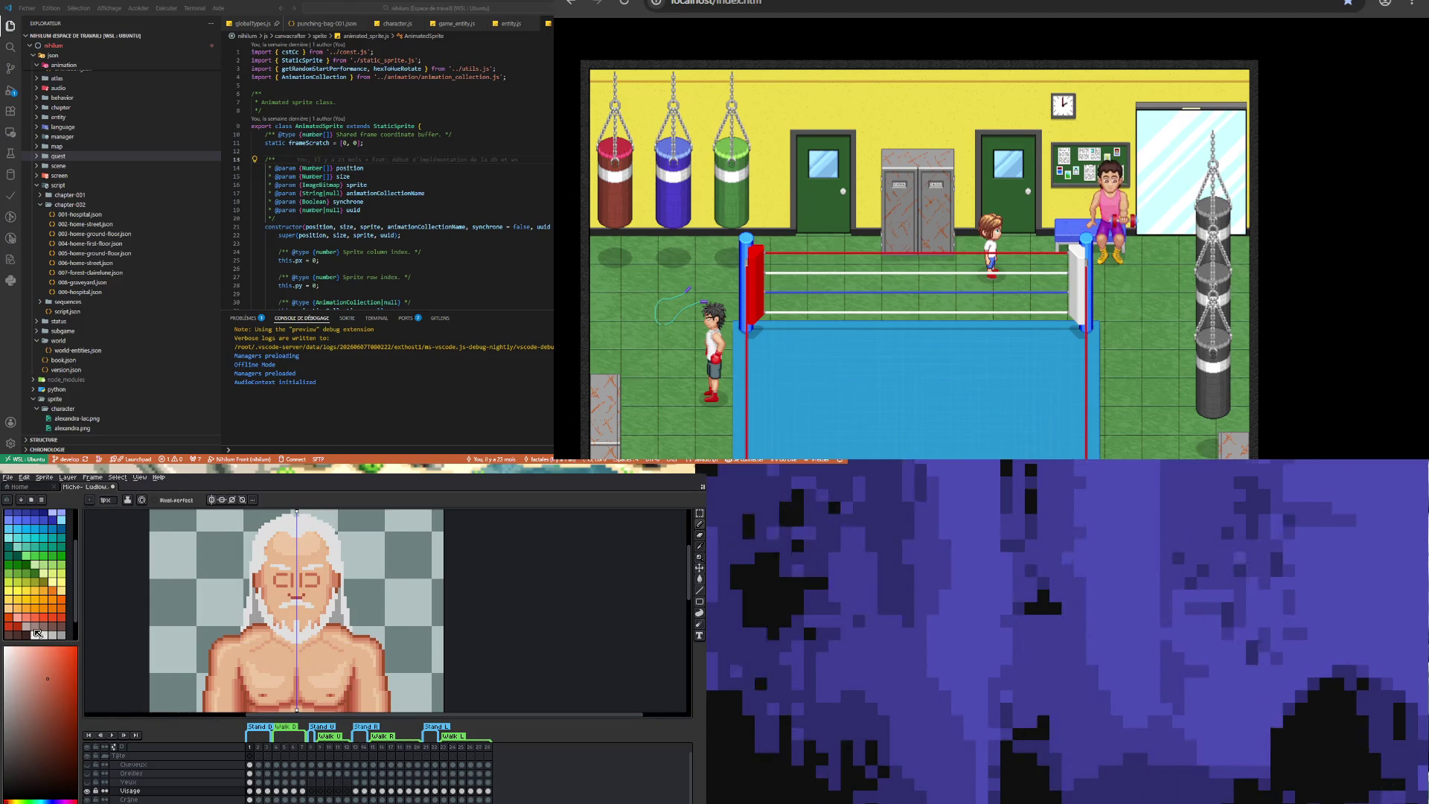
{"action": "left_click", "coordinate": [58, 583]}
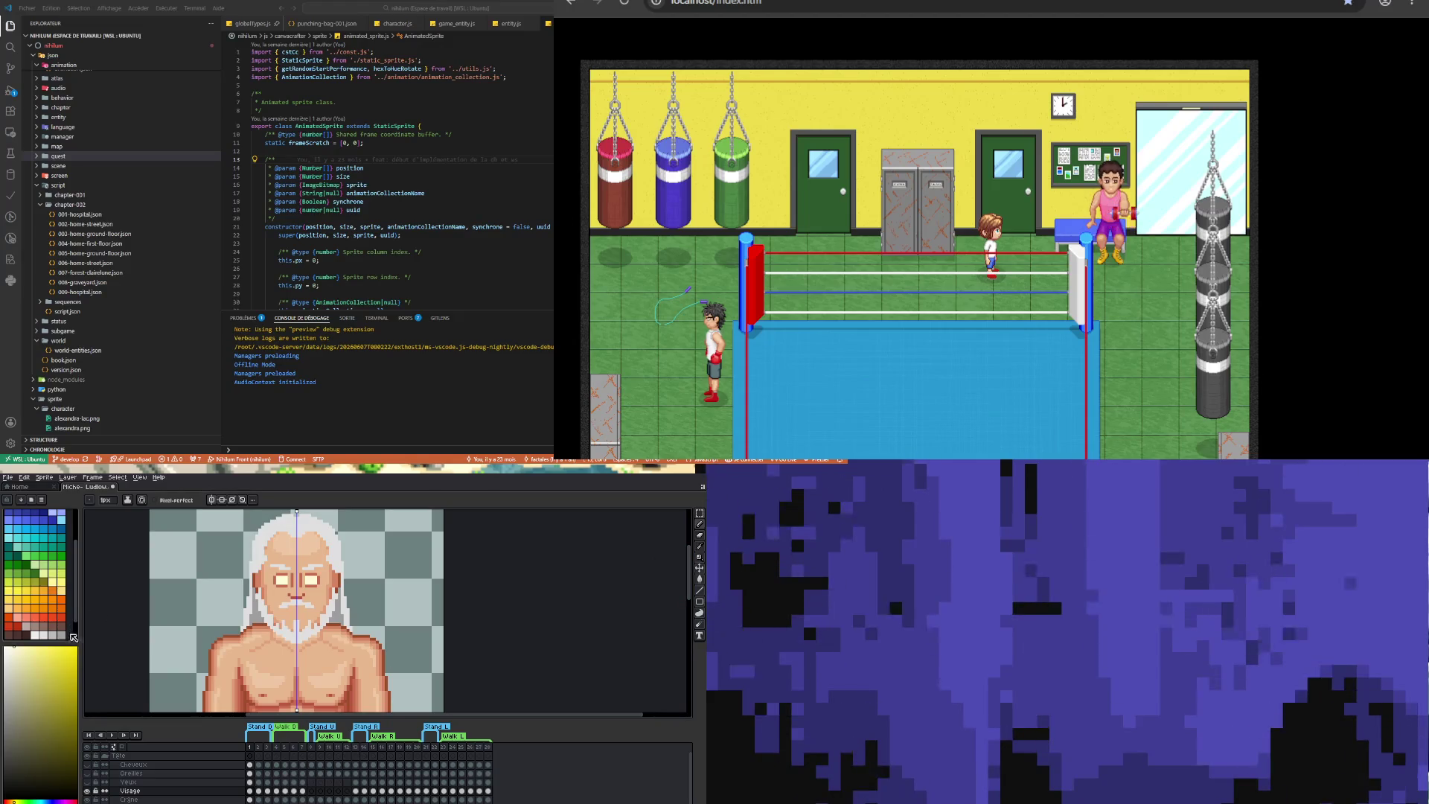
{"action": "key", "text": "i"}
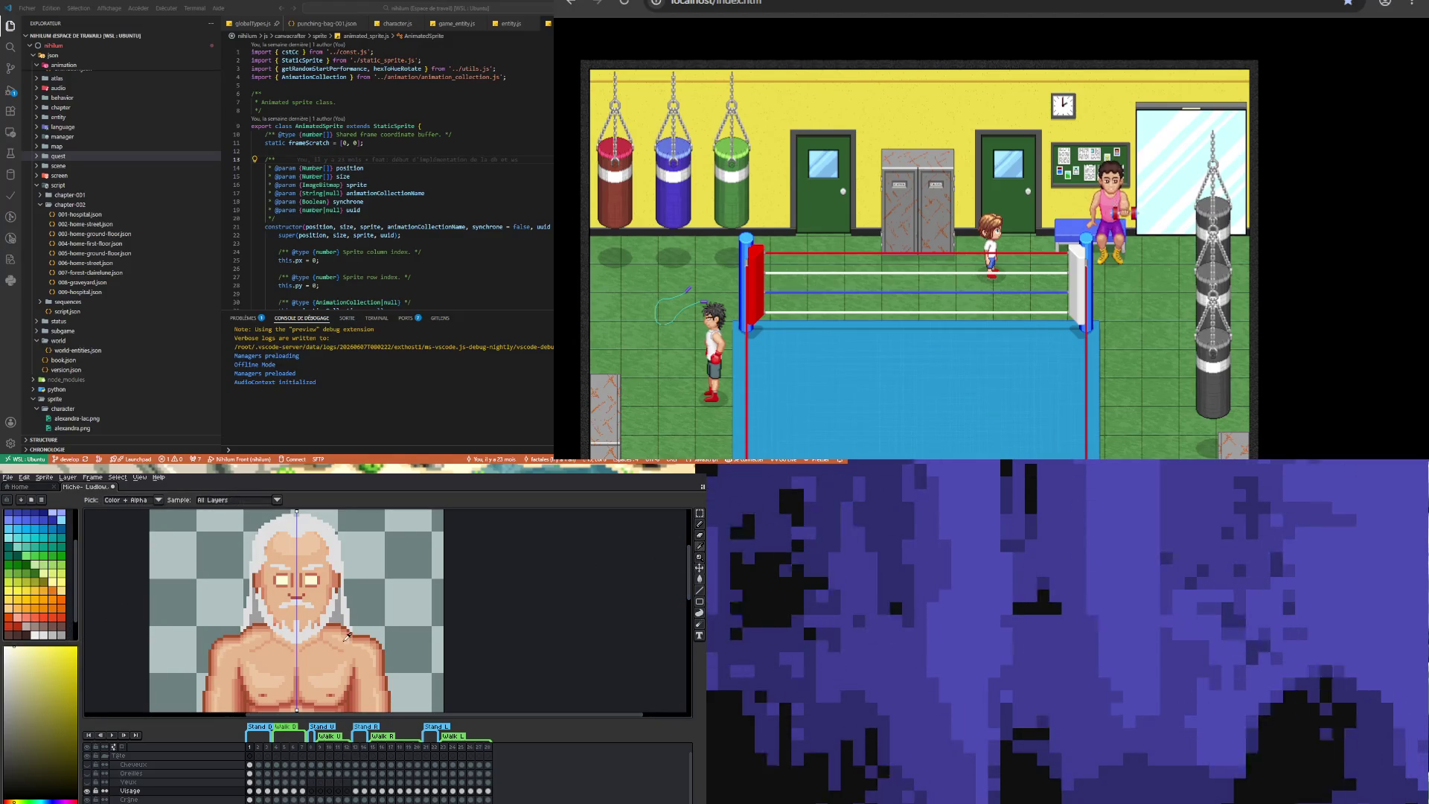
{"action": "left_click", "coordinate": [262, 610]}
{"action": "key", "text": "b"}
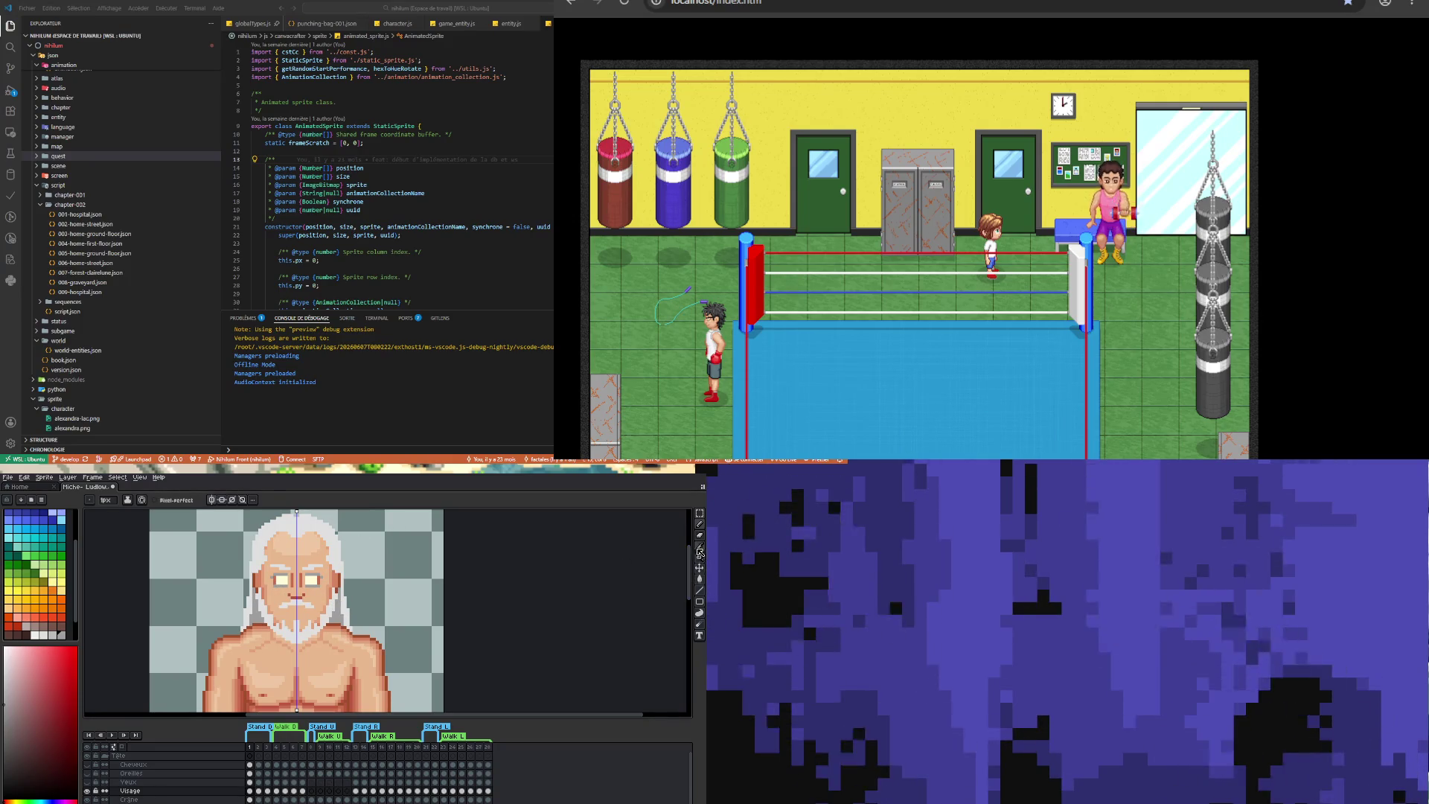
{"action": "key", "text": "i"}
{"action": "left_click", "coordinate": [318, 575]}
{"action": "key", "text": "b"}
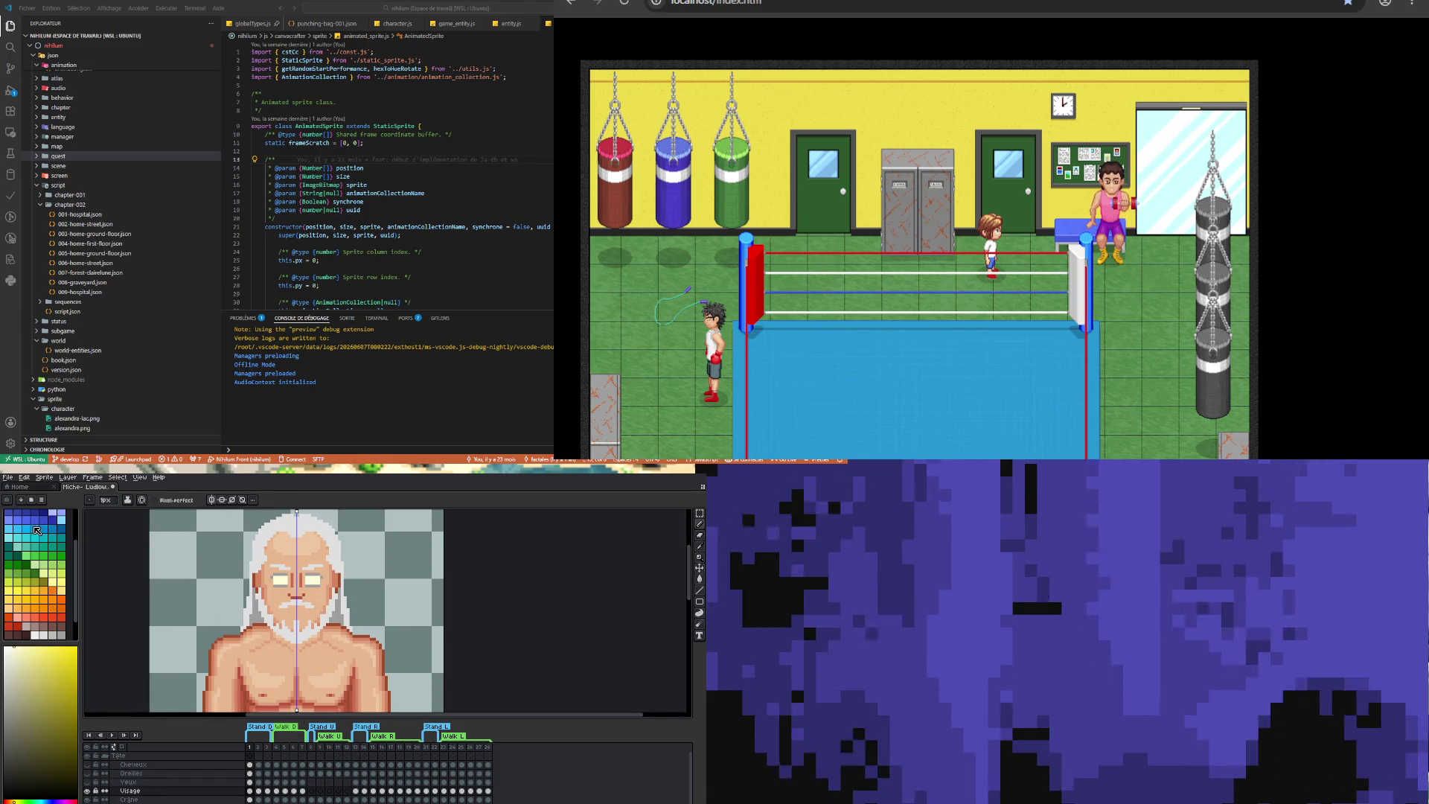
{"action": "left_click", "coordinate": [35, 529]}
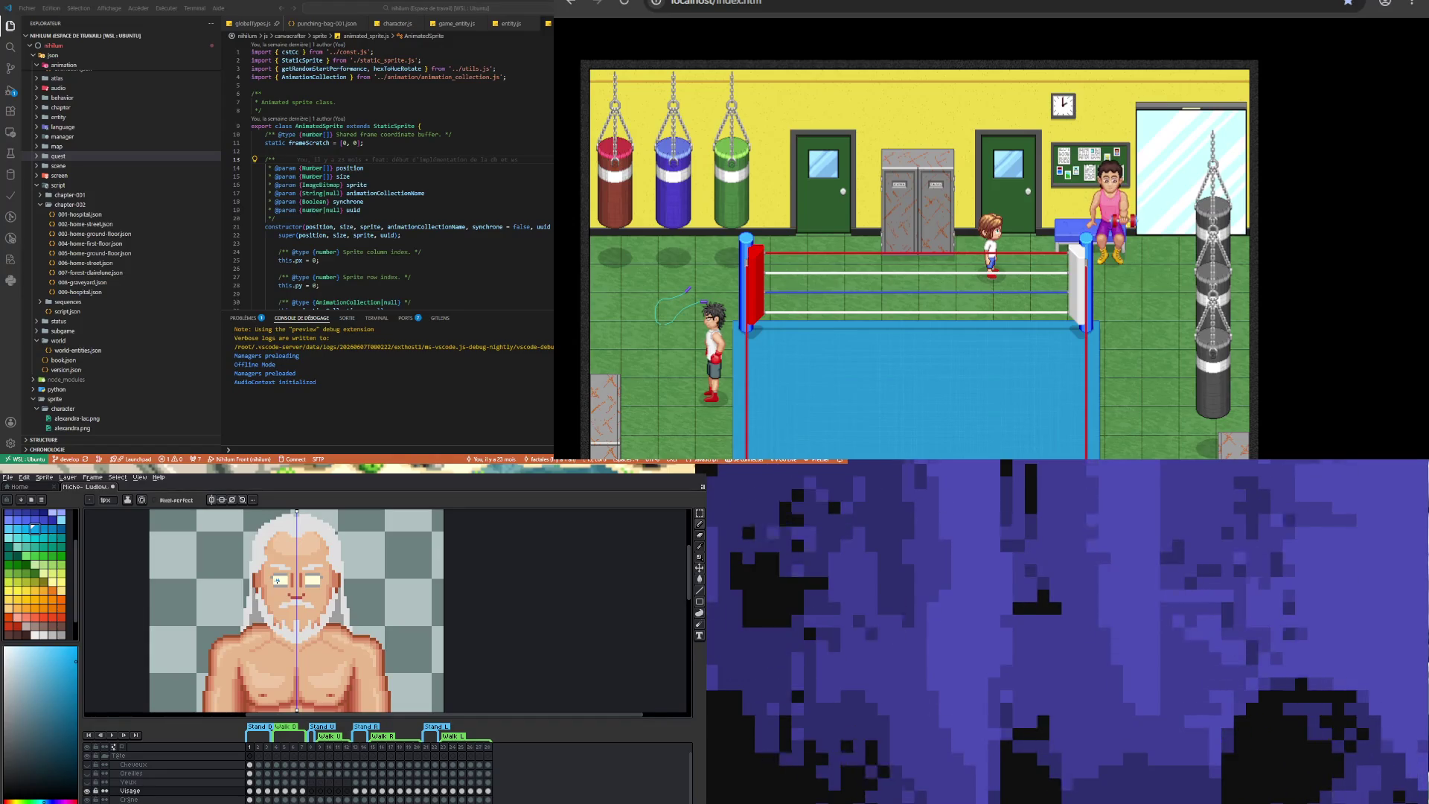
- Draw cyan irises in both eyes symmetrically, then sample the skin colour between them
{"action": "left_click", "coordinate": [278, 579]}
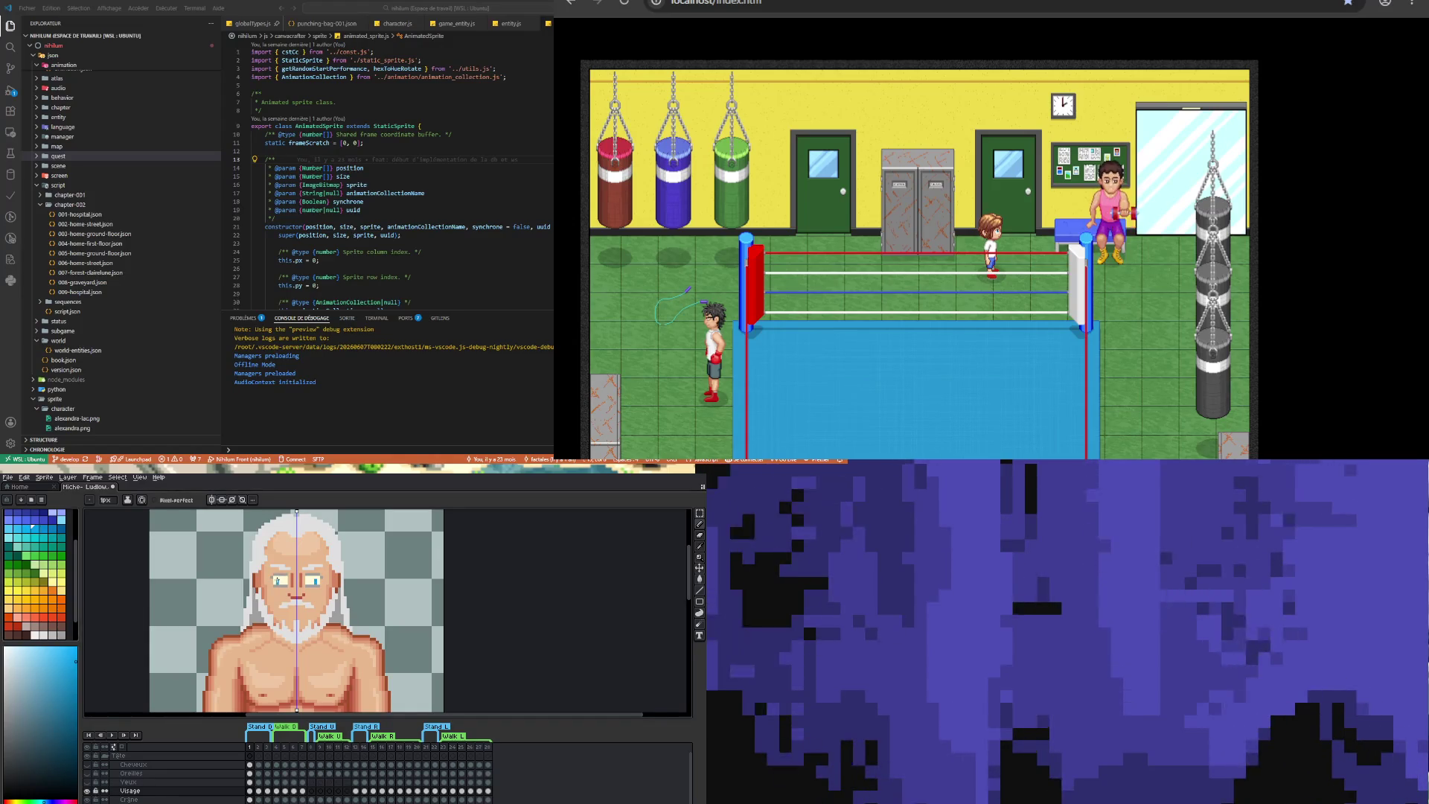
{"action": "left_click_drag", "start_coordinate": [278, 579], "coordinate": [285, 583]}
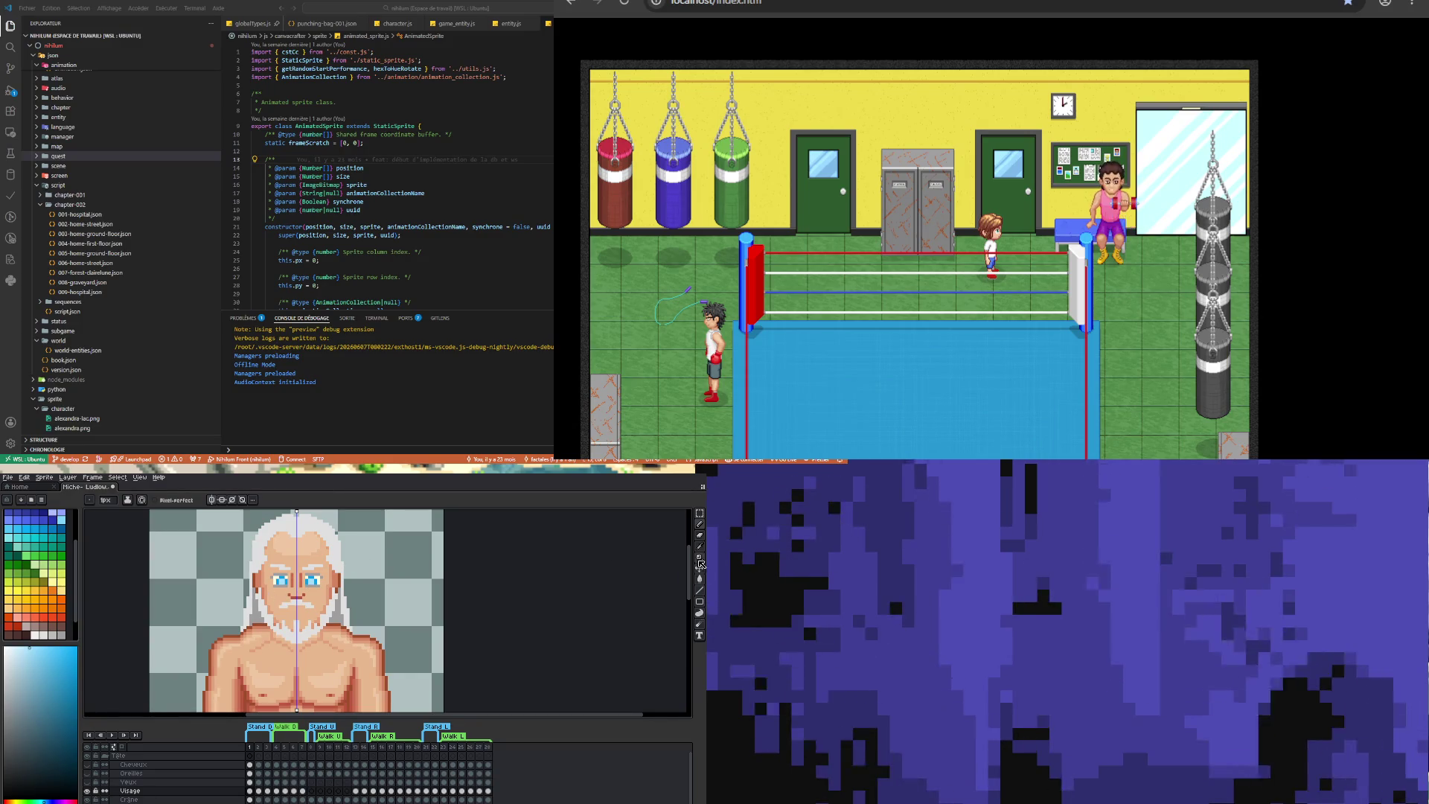
{"action": "key", "text": "i"}
{"action": "left_click", "coordinate": [297, 576]}
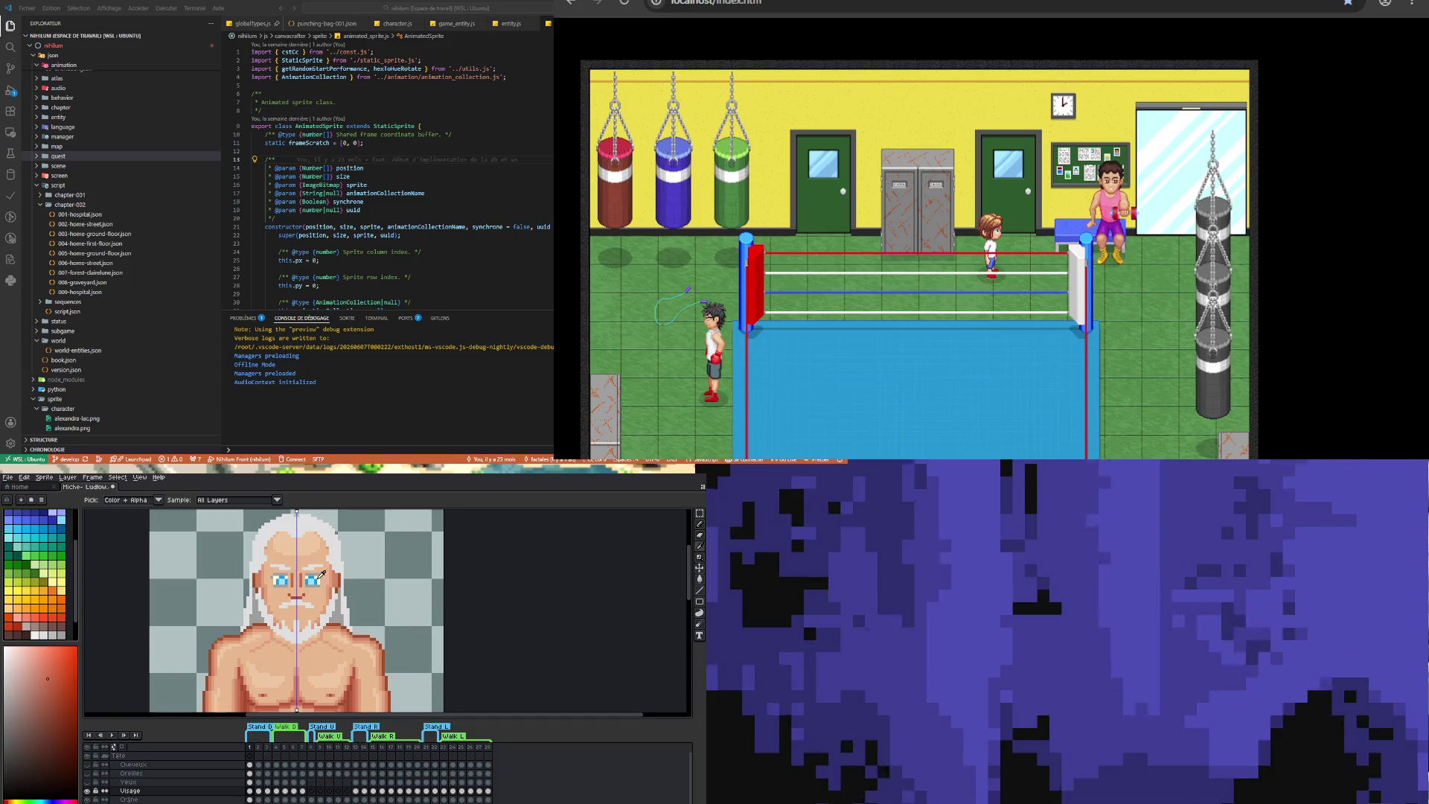
{"action": "left_click", "coordinate": [701, 526]}
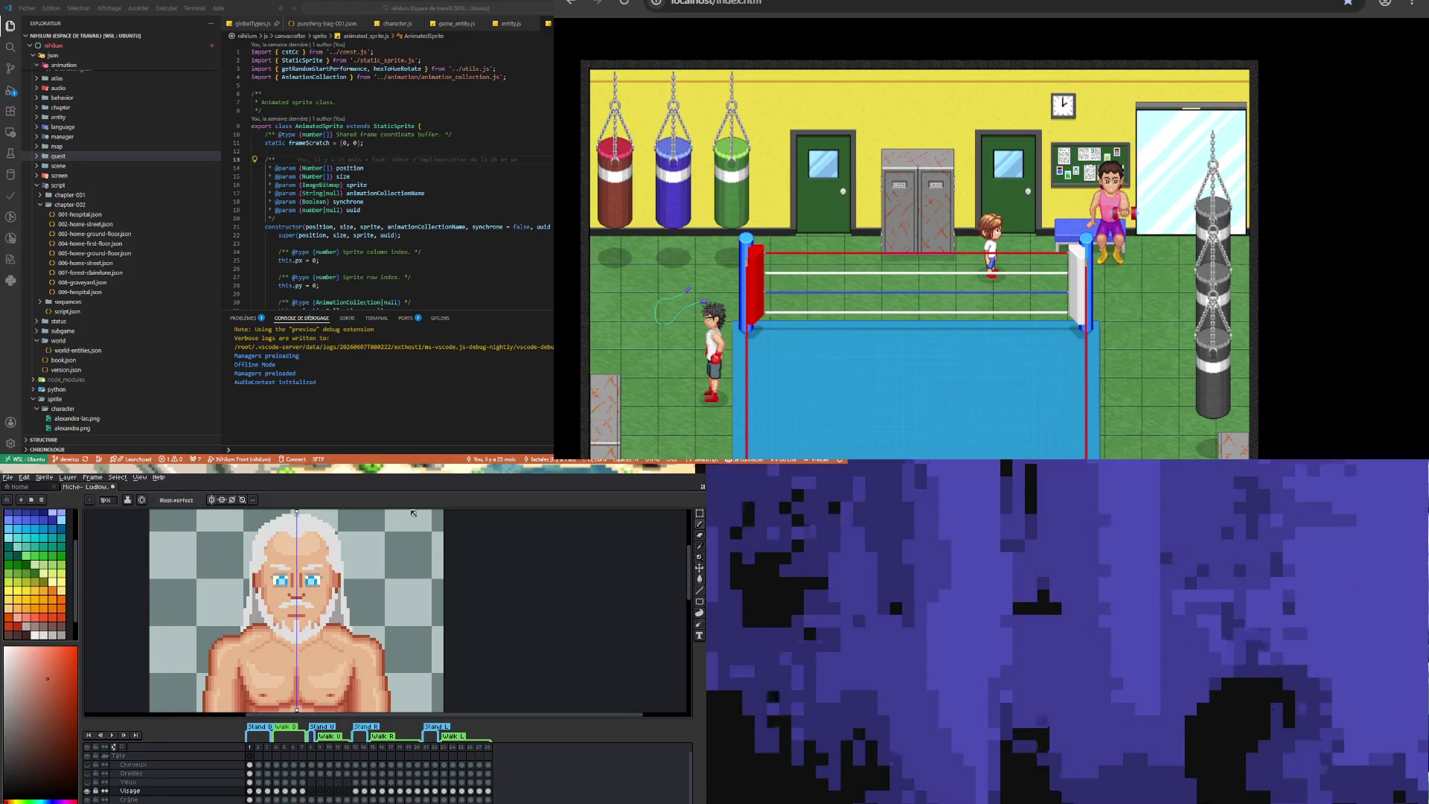
{"action": "key", "text": "m"}
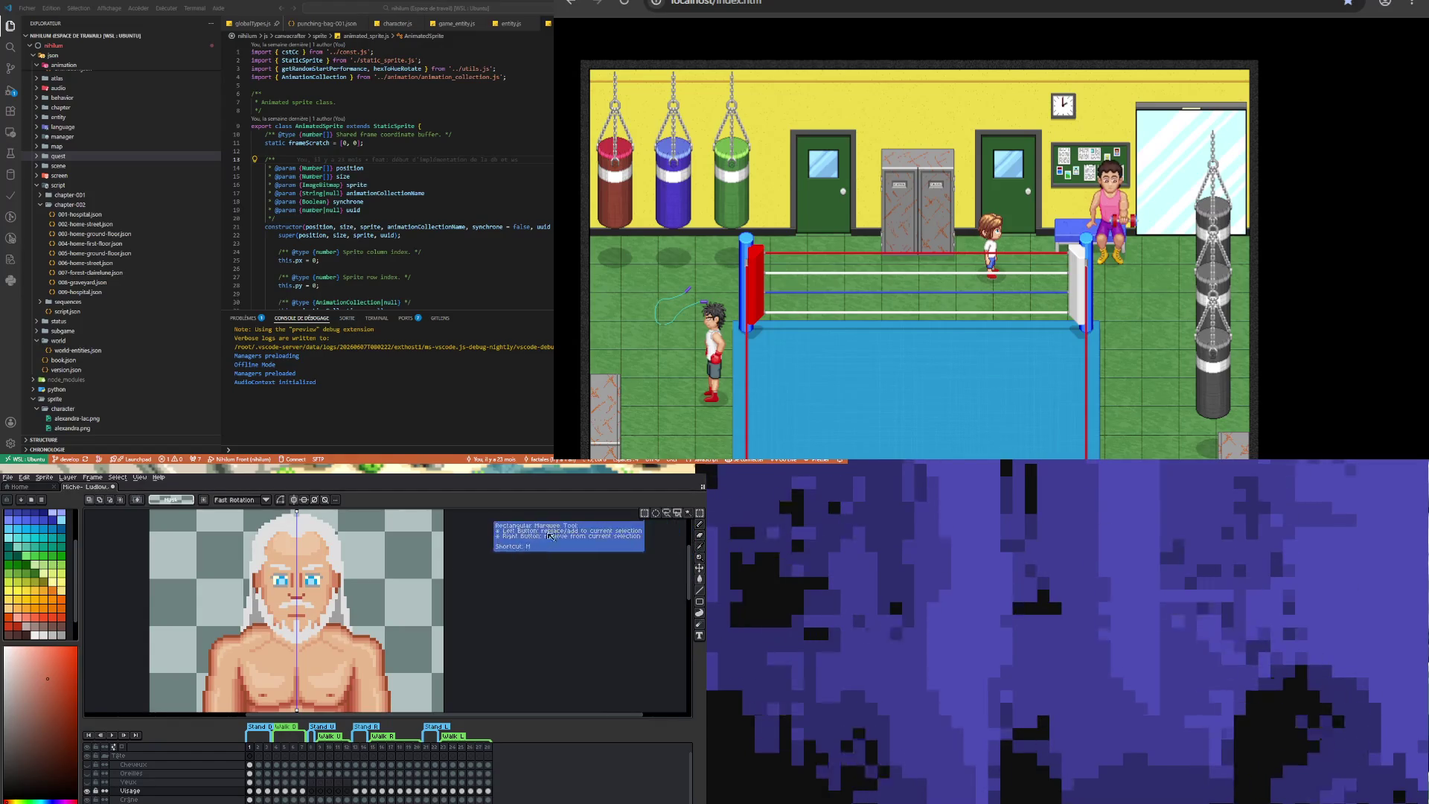
- Shift the mouth and moustache area into place, then sample a face skin colour for pencil touch-ups
{"action": "mouse_move", "coordinate": [277, 597]}
{"action": "left_mouse_down"}
{"action": "mouse_move", "coordinate": [317, 612]}
{"action": "mouse_move", "coordinate": [297, 610]}
{"action": "mouse_move", "coordinate": [306, 596]}
{"action": "left_mouse_up"}
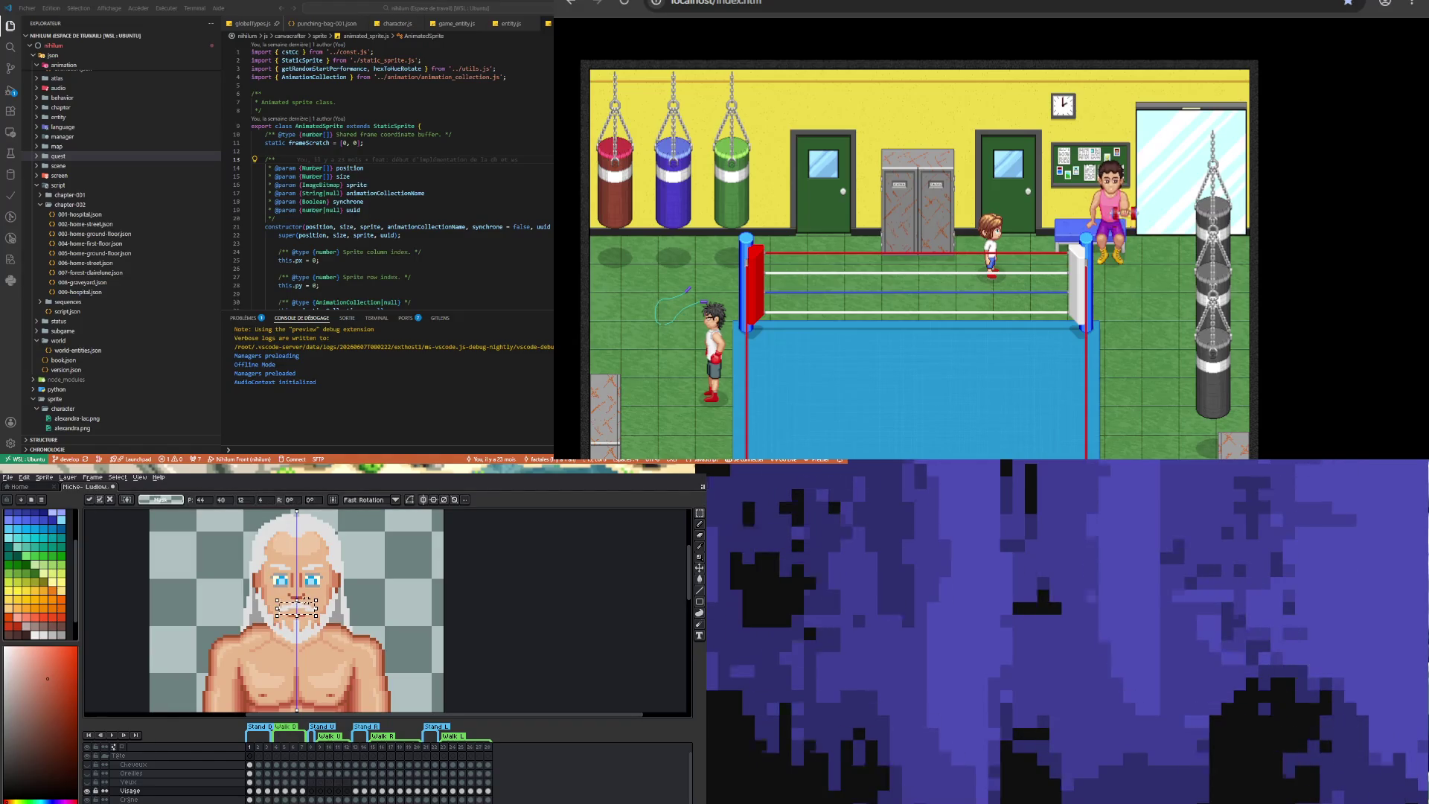
{"action": "left_click", "coordinate": [337, 580]}
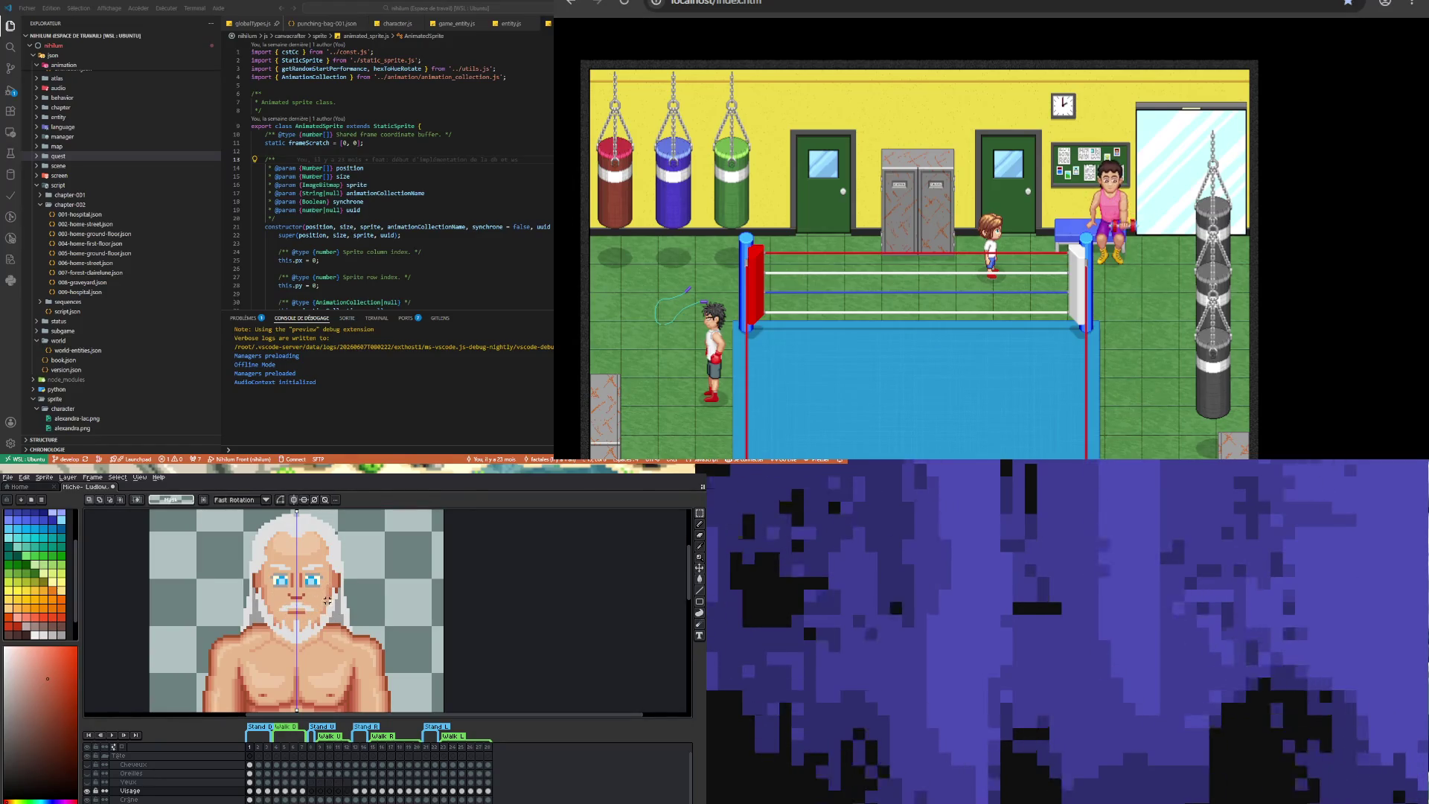
{"action": "key", "text": "i"}
{"action": "left_click", "coordinate": [298, 602]}
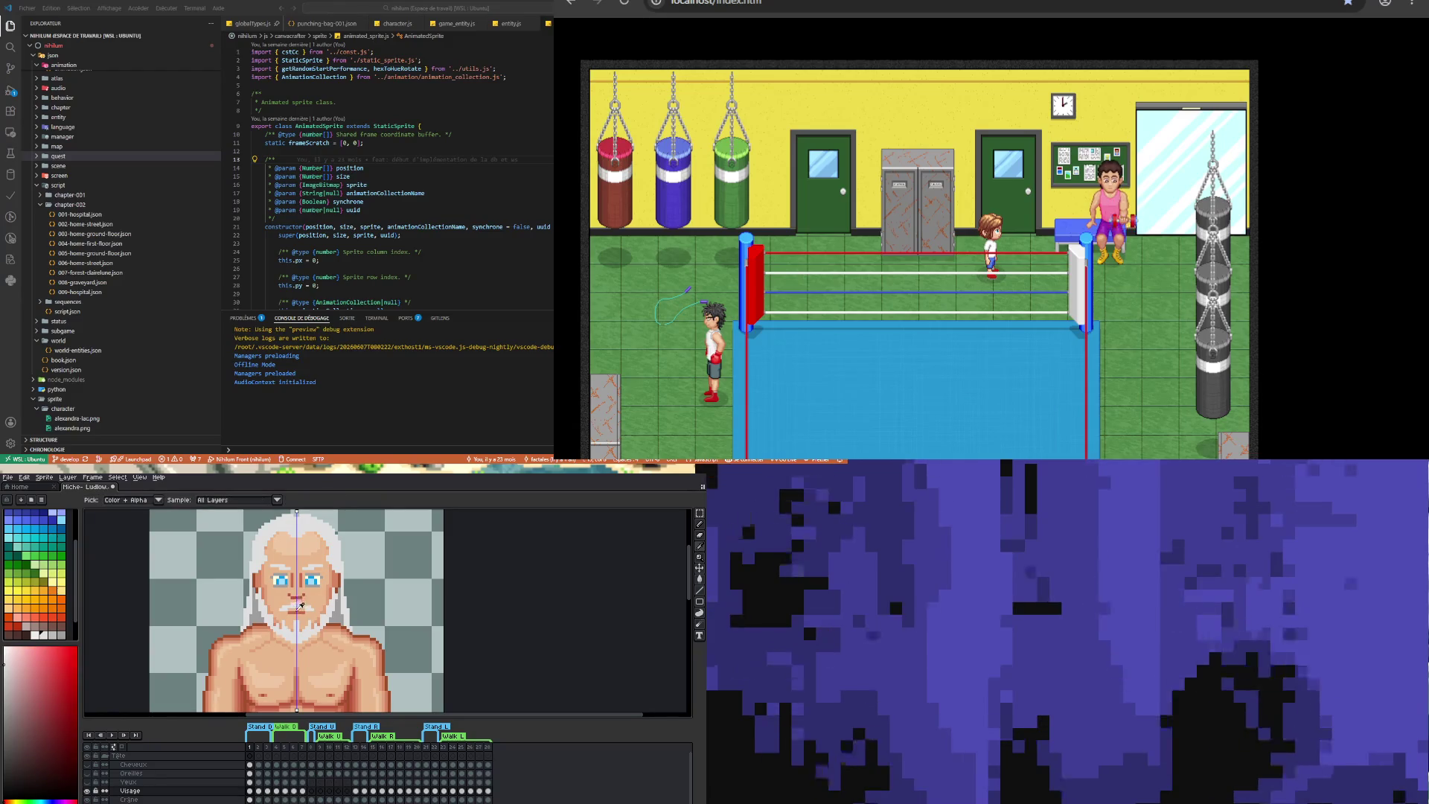
{"action": "key", "text": "b"}
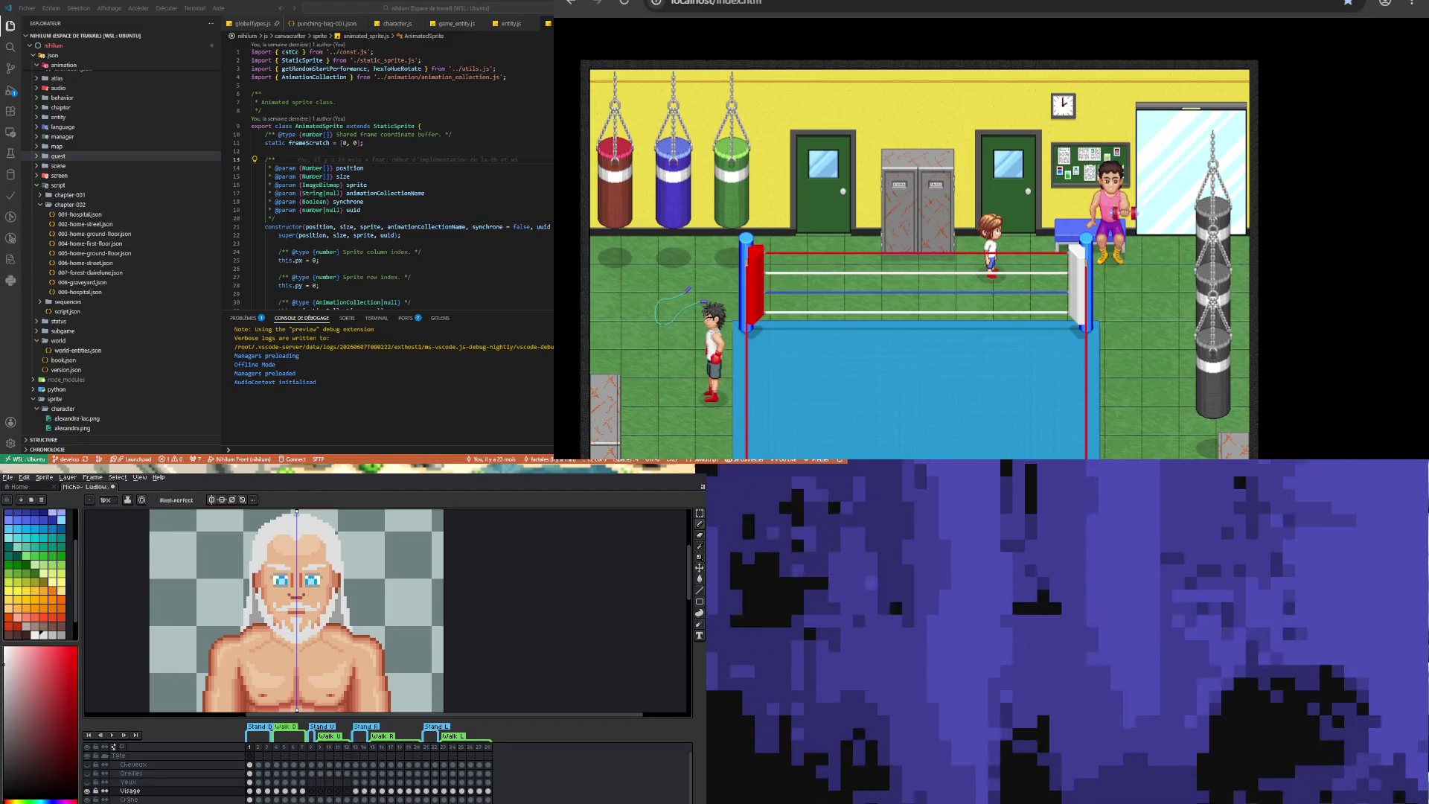
- Save the boxer sprite file
{"action": "scroll", "coordinate": [291, 601], "scroll_direction": "down", "scroll_amount": 3}
{"action": "scroll", "coordinate": [292, 601], "scroll_direction": "up", "scroll_amount": 2}
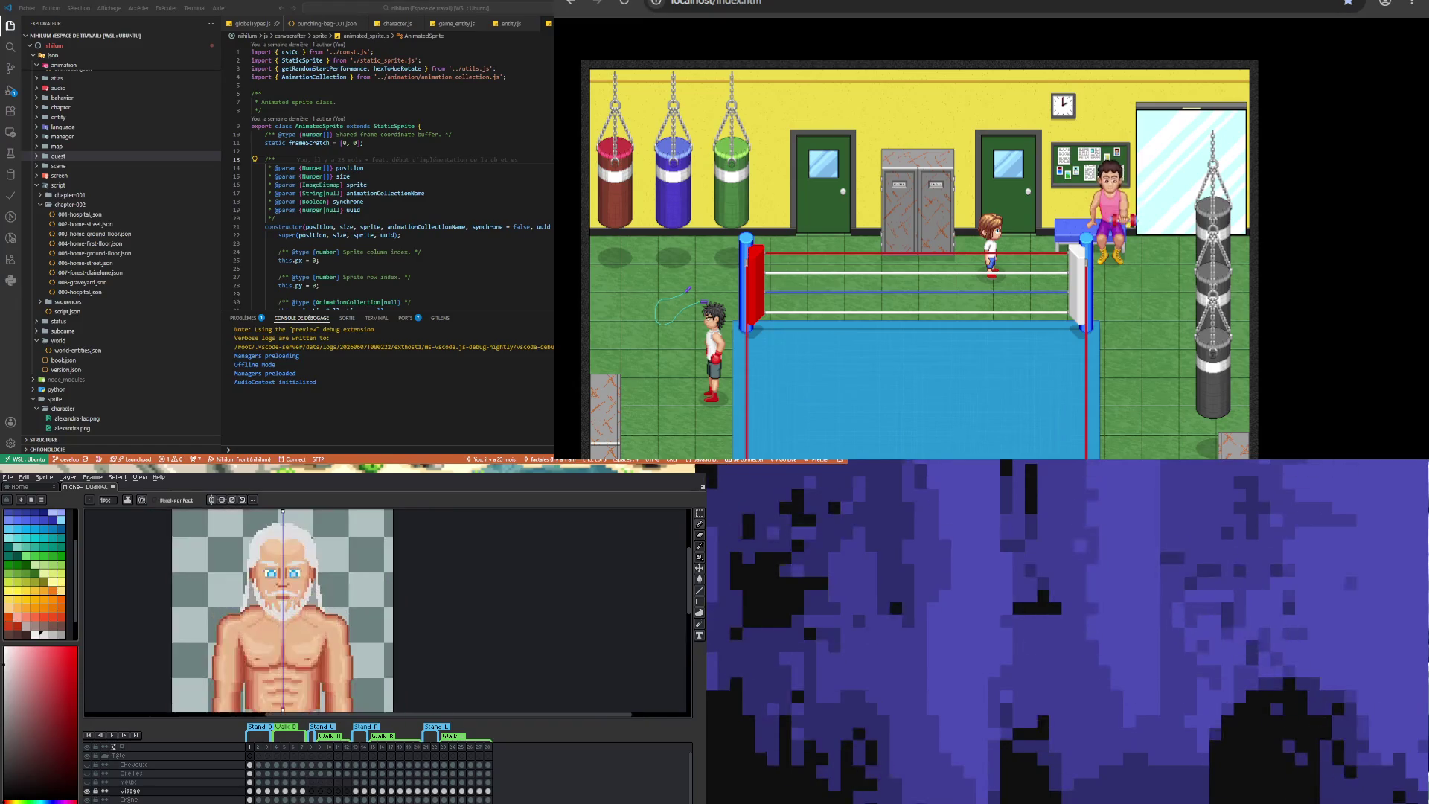
{"action": "scroll", "coordinate": [291, 601], "scroll_direction": "down", "scroll_amount": 2}
{"action": "scroll", "coordinate": [292, 602], "scroll_direction": "up", "scroll_amount": 2}
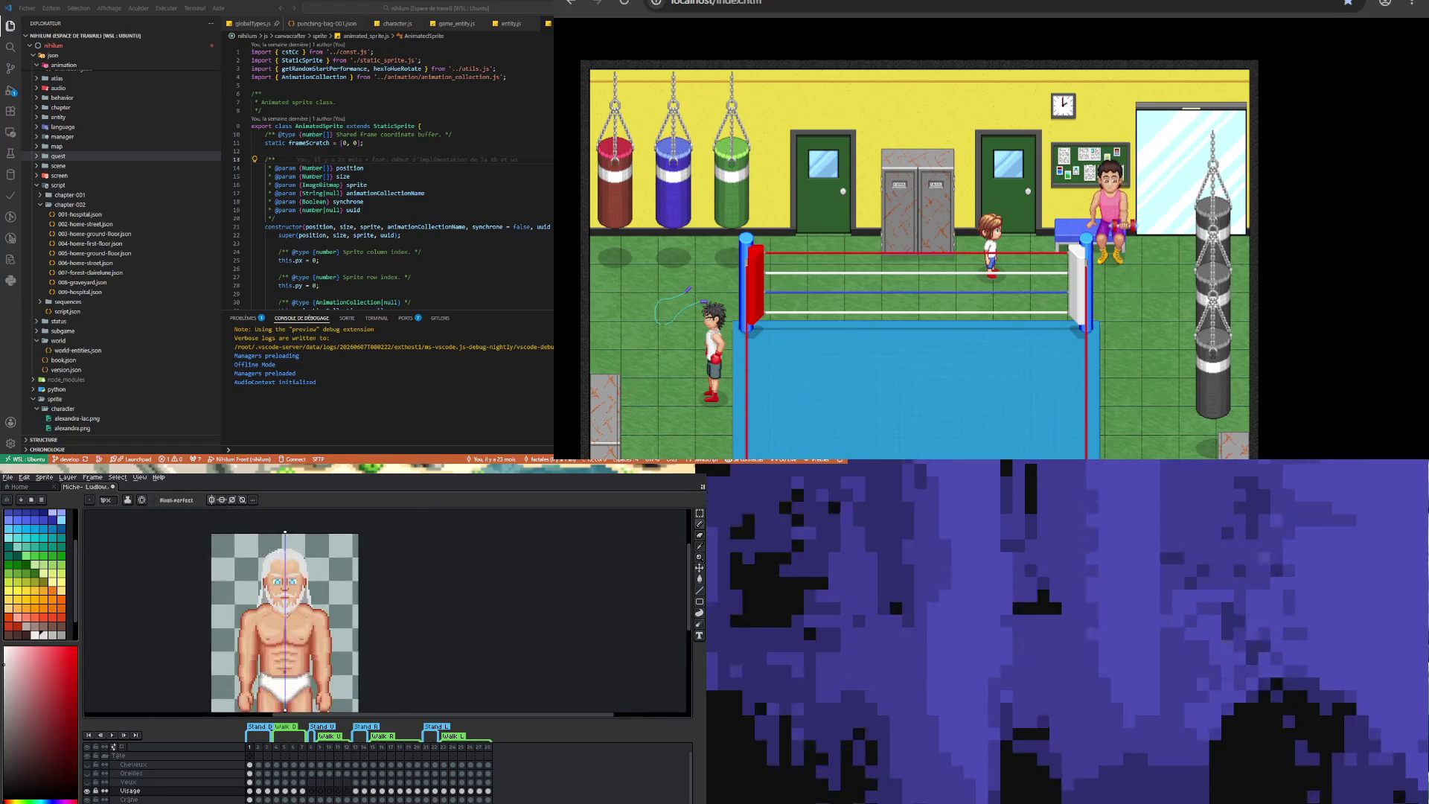
{"action": "scroll", "coordinate": [285, 615], "scroll_direction": "down", "scroll_amount": 2}
{"action": "scroll", "coordinate": [283, 614], "scroll_direction": "up", "scroll_amount": 2}
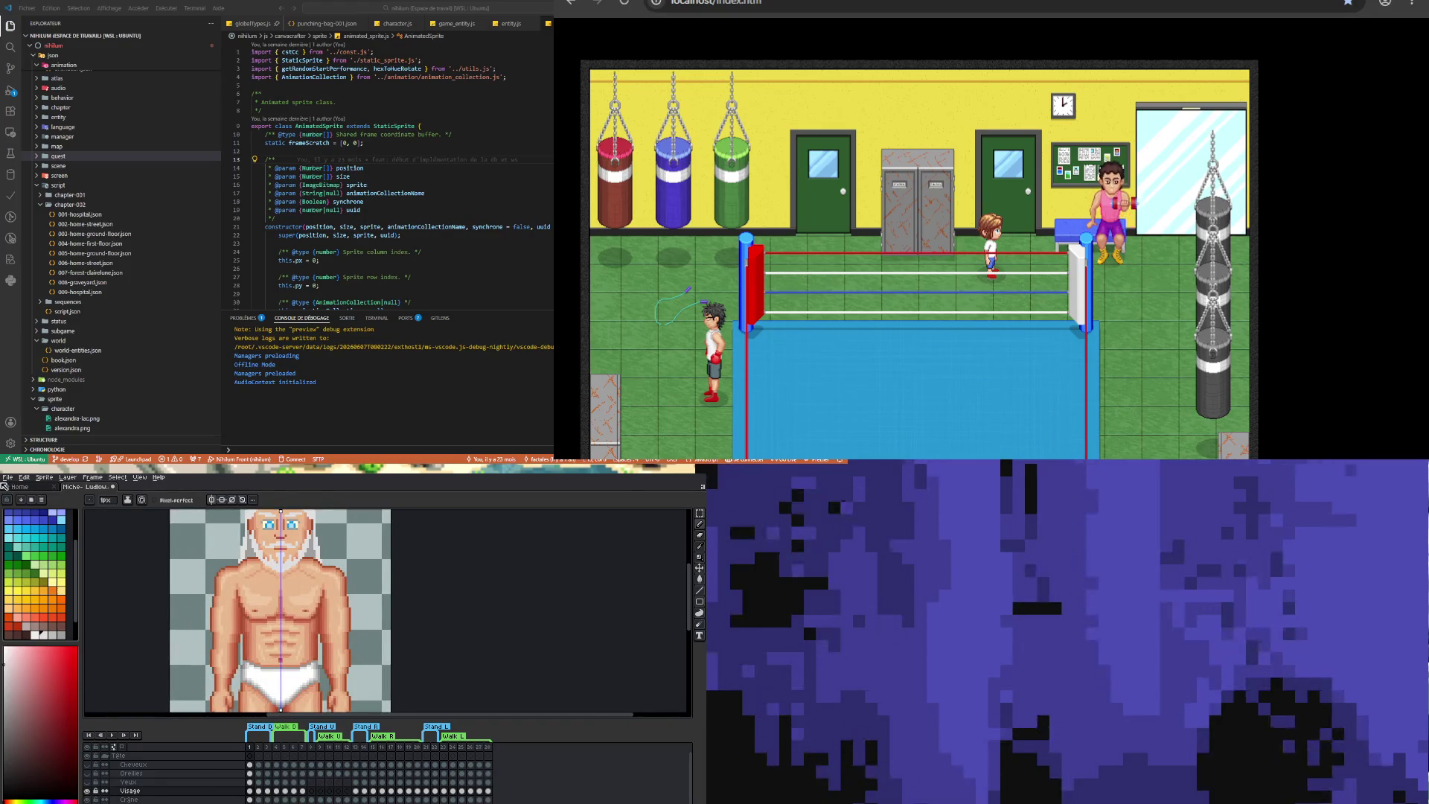
{"action": "left_click", "coordinate": [8, 477]}
{"action": "left_click", "coordinate": [41, 521]}
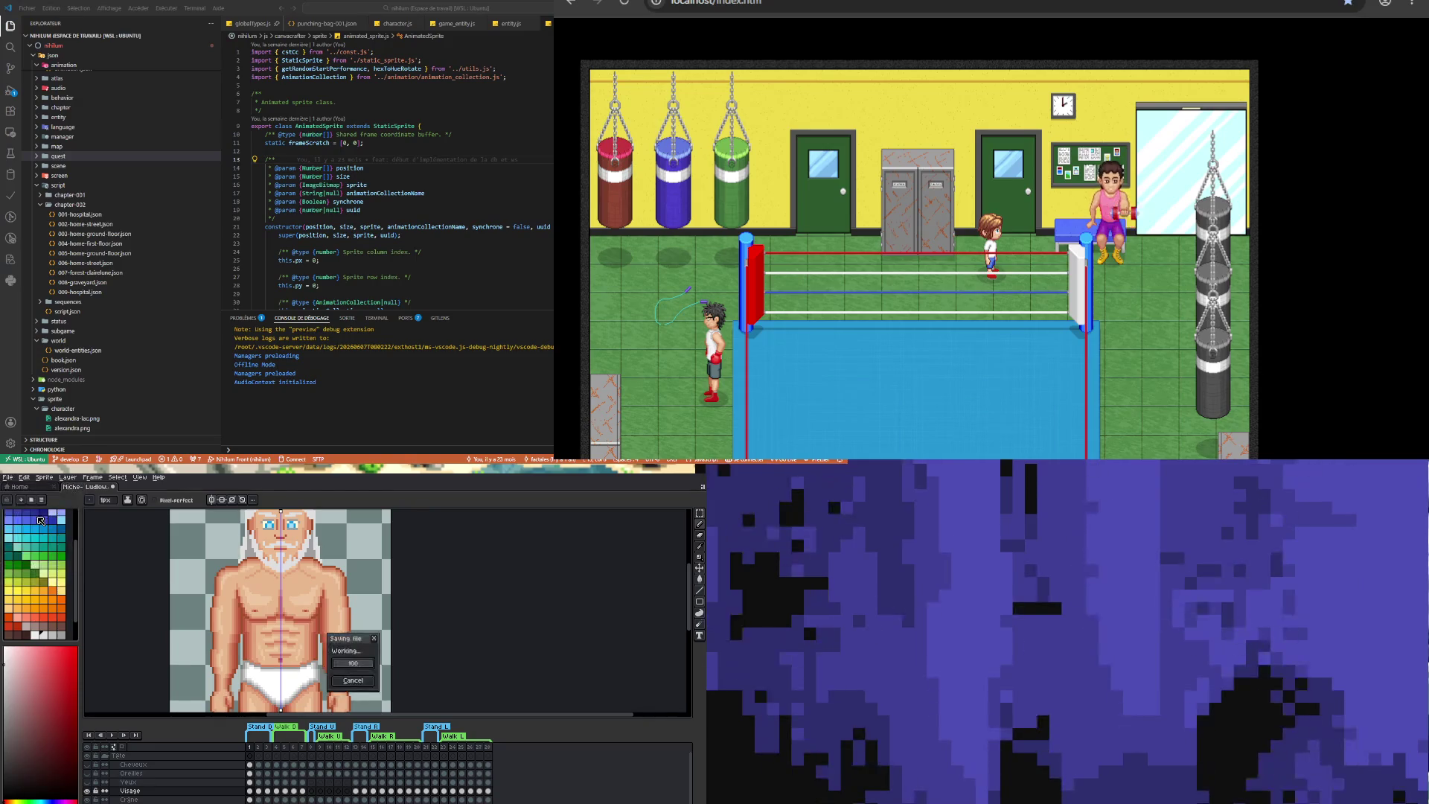
- Check the teal Vêtement Haut shirt over the chest, leaving it hidden to show the bare torso
{"action": "scroll", "coordinate": [290, 556], "scroll_direction": "up", "scroll_amount": 1}
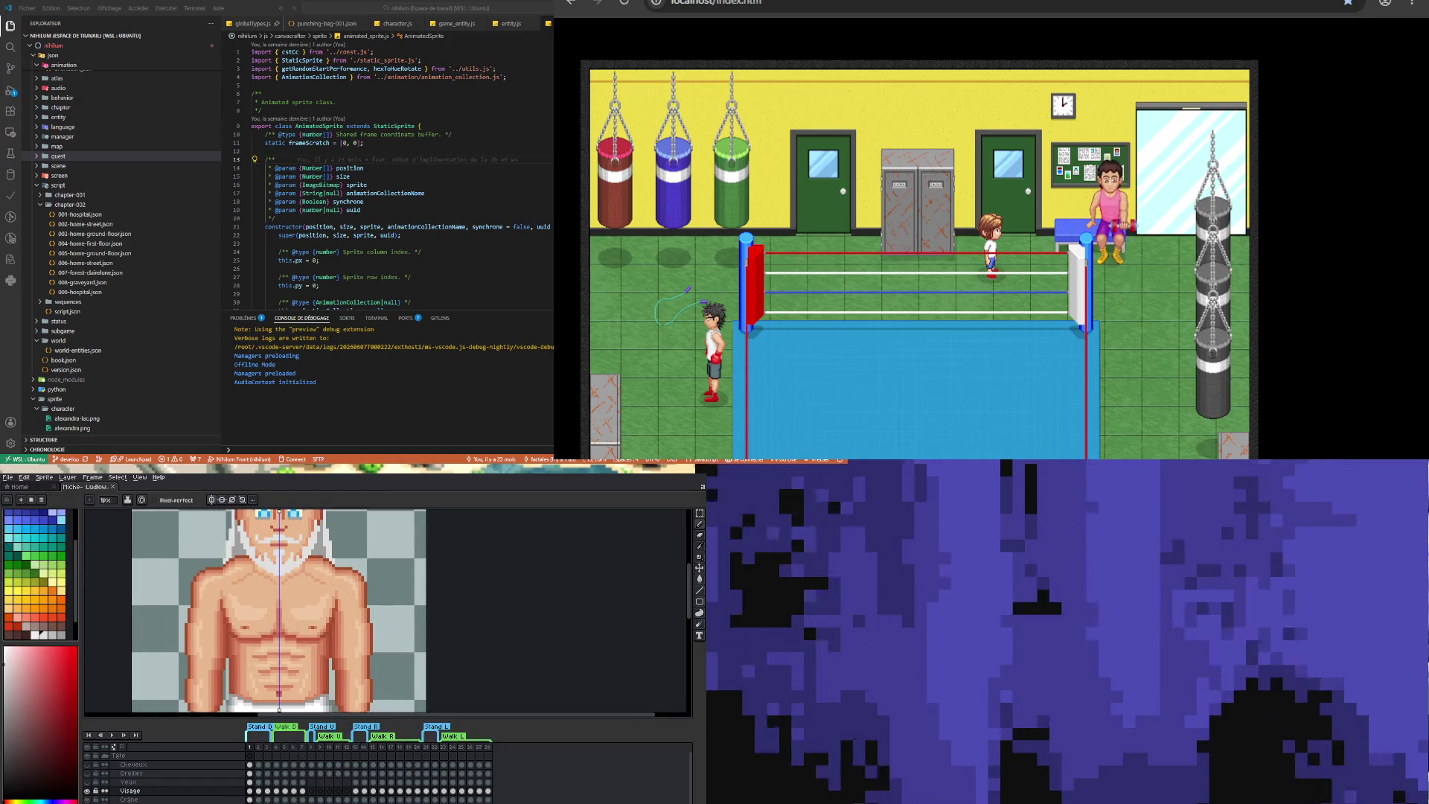
{"action": "key", "text": "ctrl+z"}
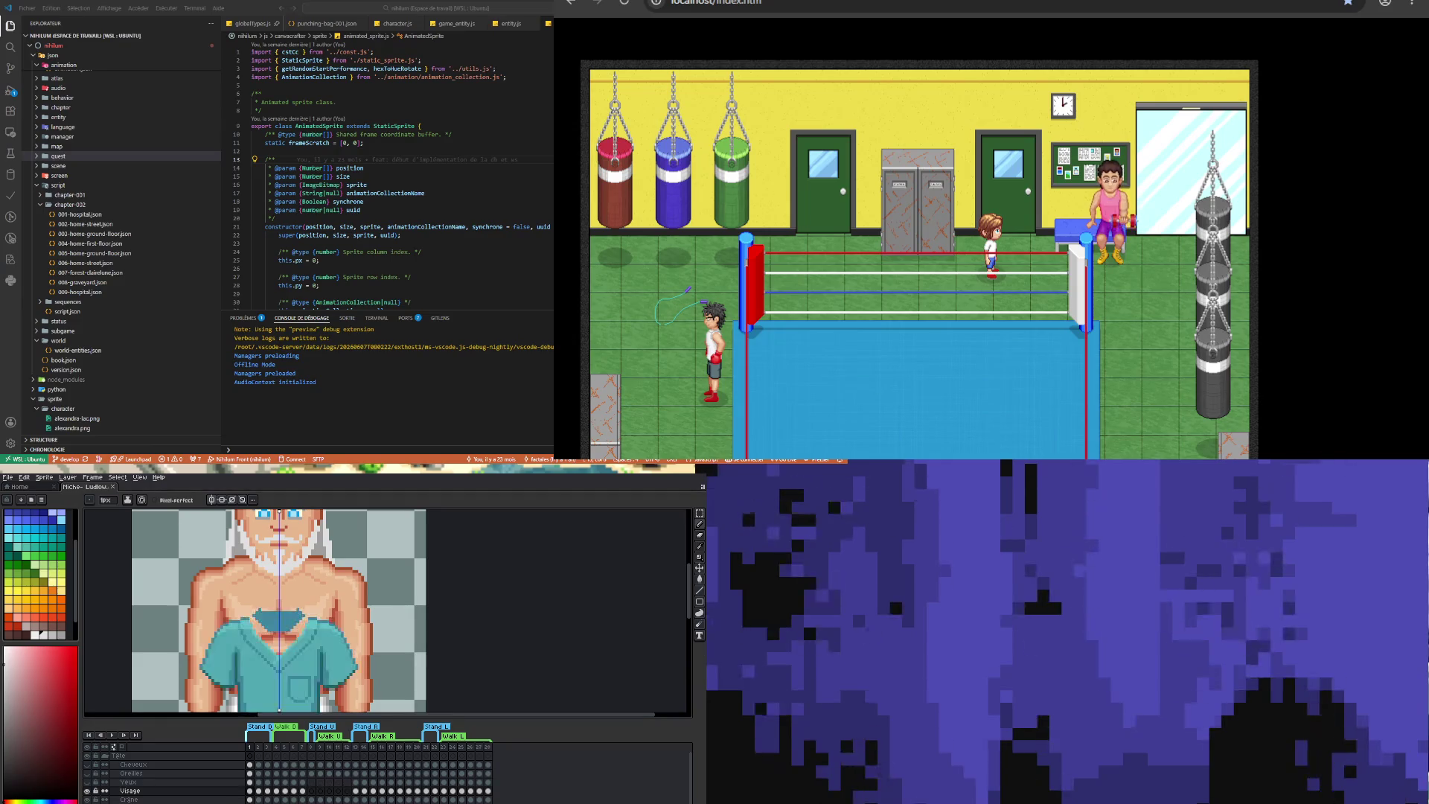
{"action": "scroll", "coordinate": [91, 774], "scroll_direction": "down", "scroll_amount": 2}
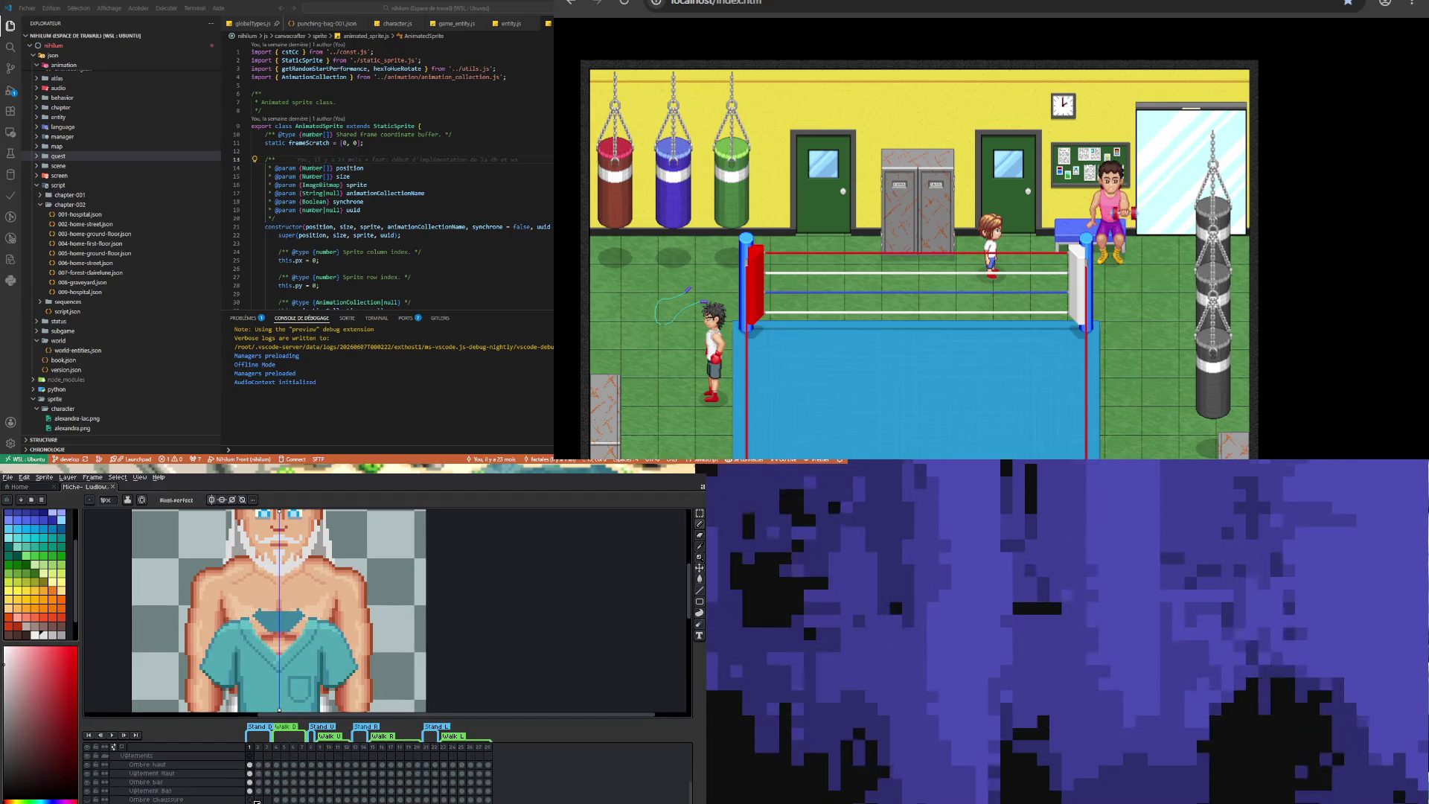
{"action": "left_click", "coordinate": [88, 774]}
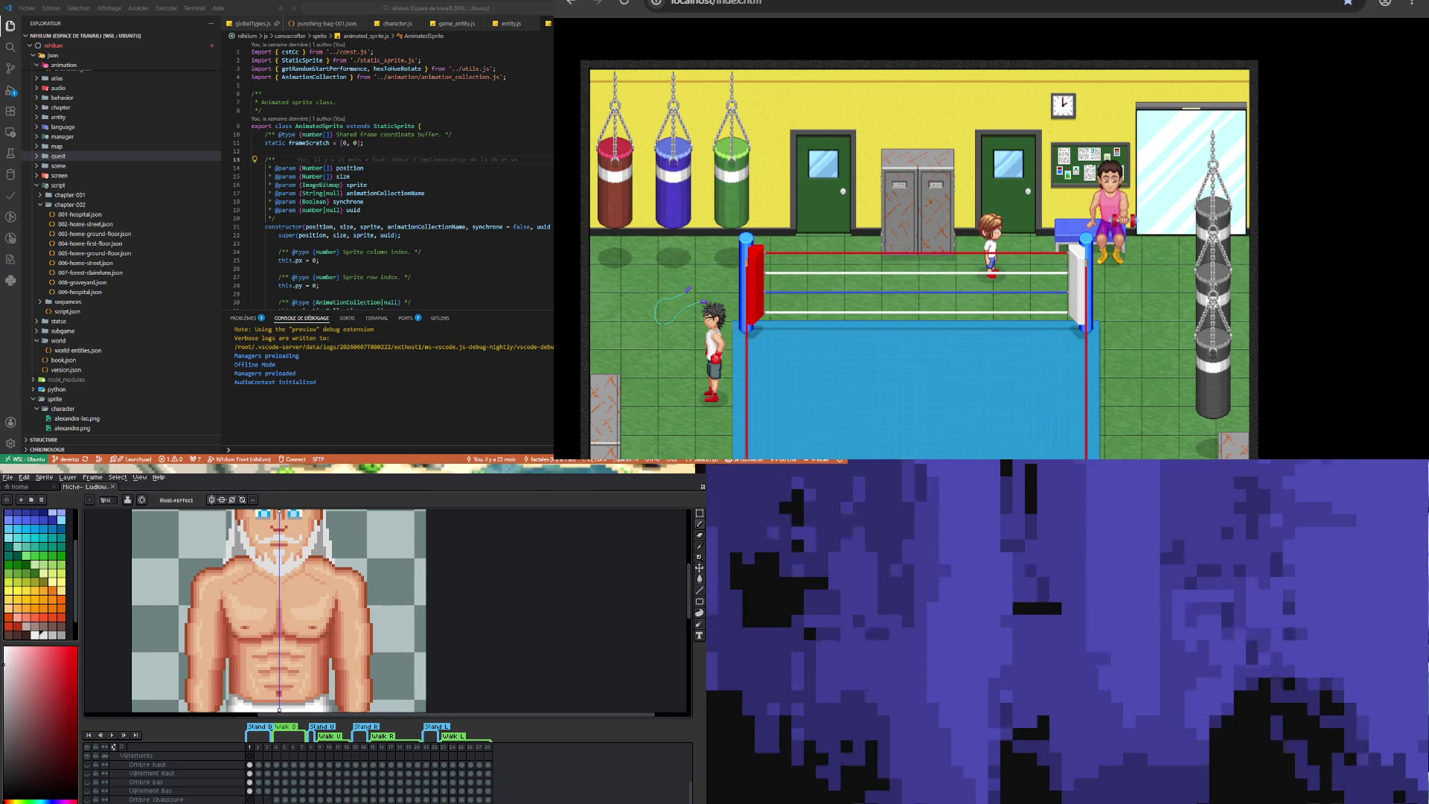
{"action": "left_click", "coordinate": [233, 776]}
{"action": "left_click", "coordinate": [251, 774]}
{"action": "left_click", "coordinate": [88, 774]}
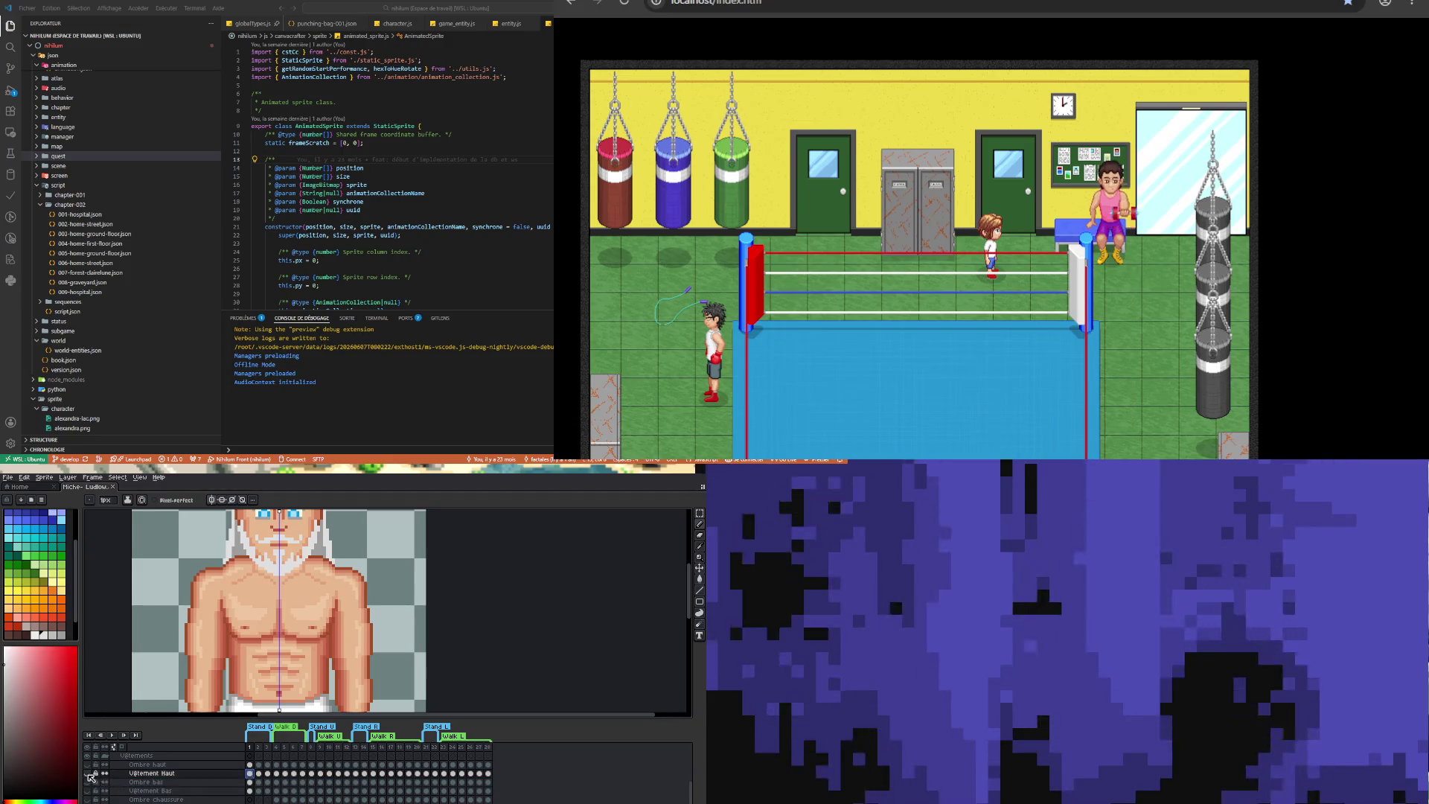
{"action": "key", "text": "Delete"}
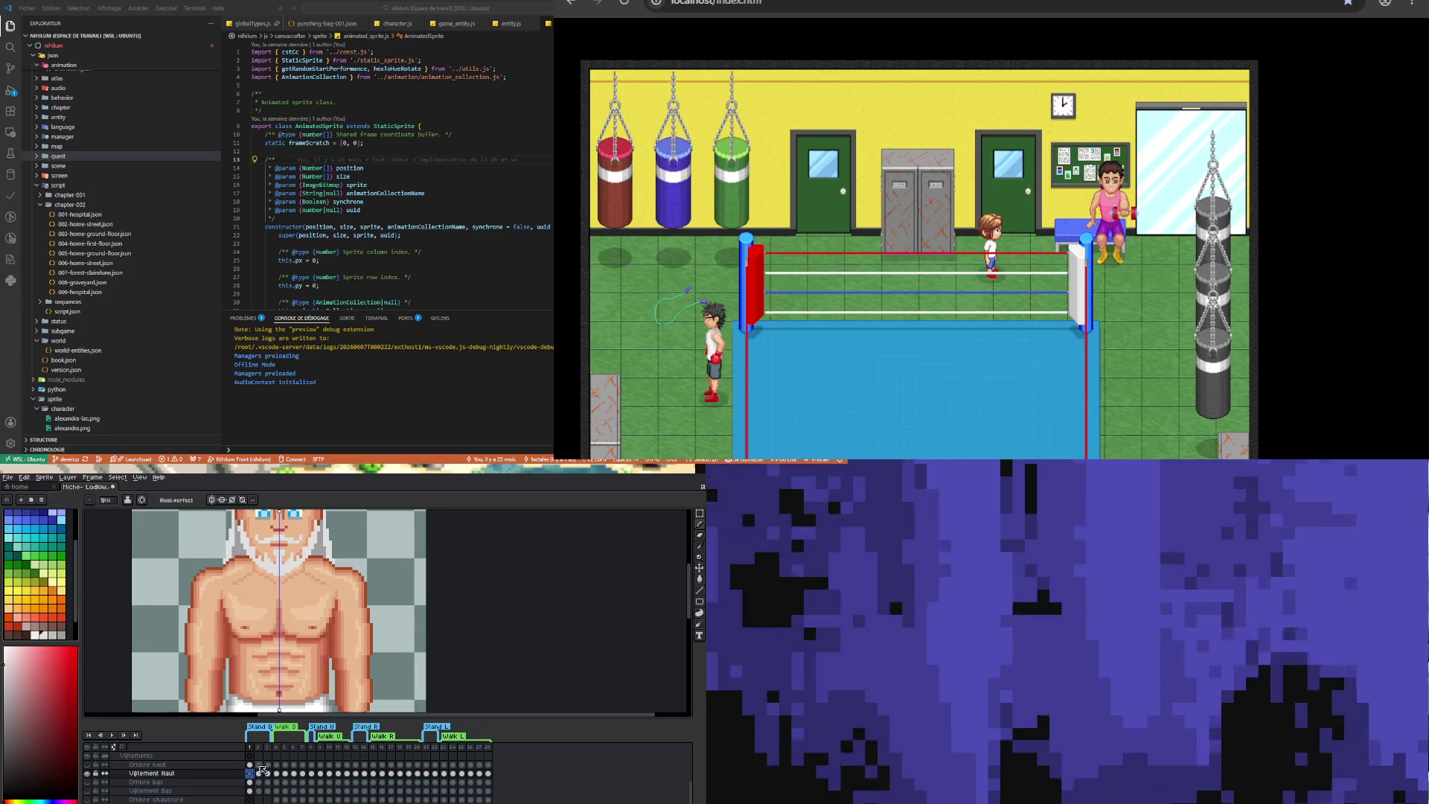
- Select the Ombre haut cel in frame 1
{"action": "left_click", "coordinate": [250, 766]}
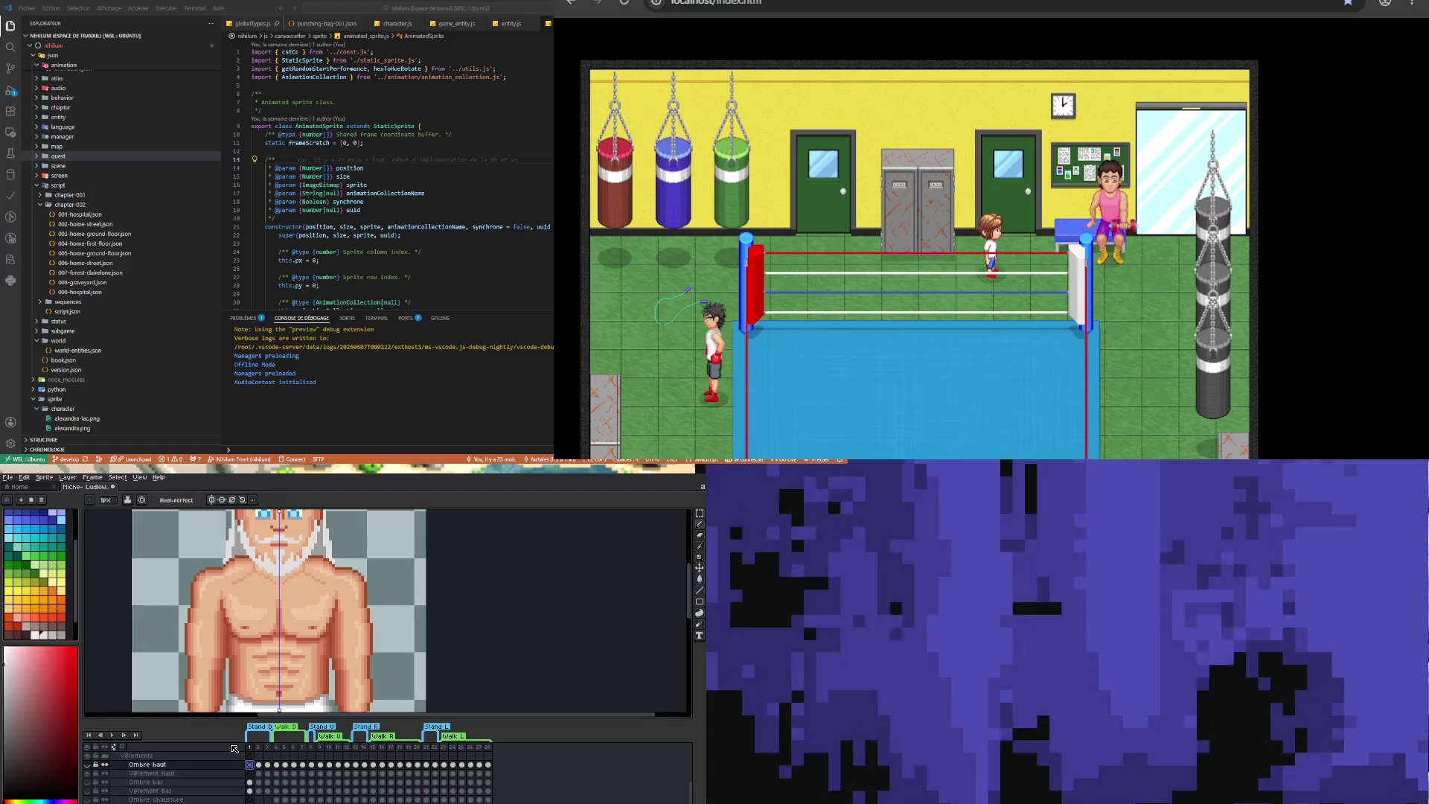
{"action": "scroll", "coordinate": [329, 628], "scroll_direction": "down", "scroll_amount": 3}
{"action": "scroll", "coordinate": [341, 625], "scroll_direction": "up", "scroll_amount": 2}
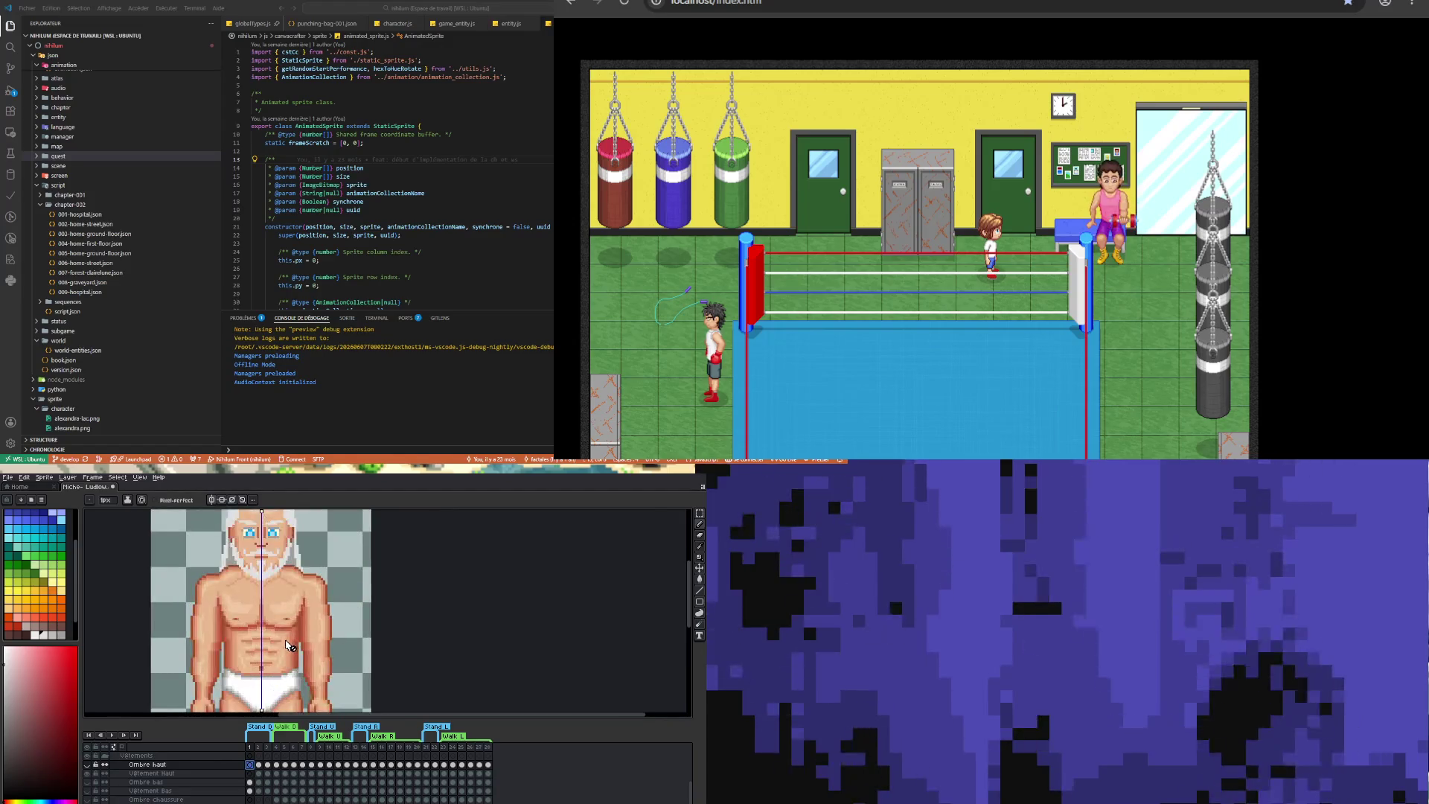
{"action": "scroll", "coordinate": [230, 645], "scroll_direction": "down", "scroll_amount": 1}
{"action": "scroll", "coordinate": [249, 631], "scroll_direction": "up", "scroll_amount": 1}
{"action": "scroll", "coordinate": [250, 633], "scroll_direction": "up", "scroll_amount": 1}
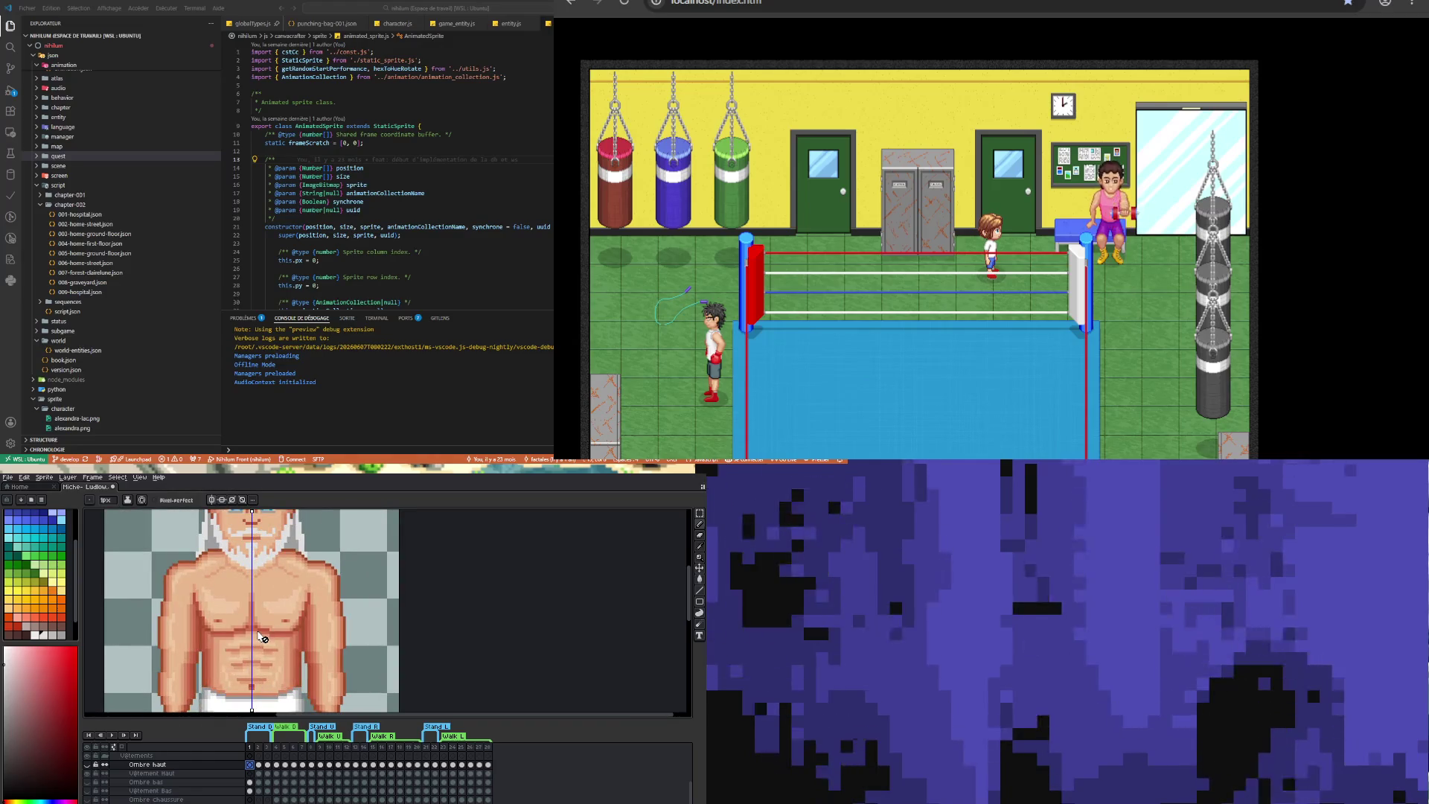